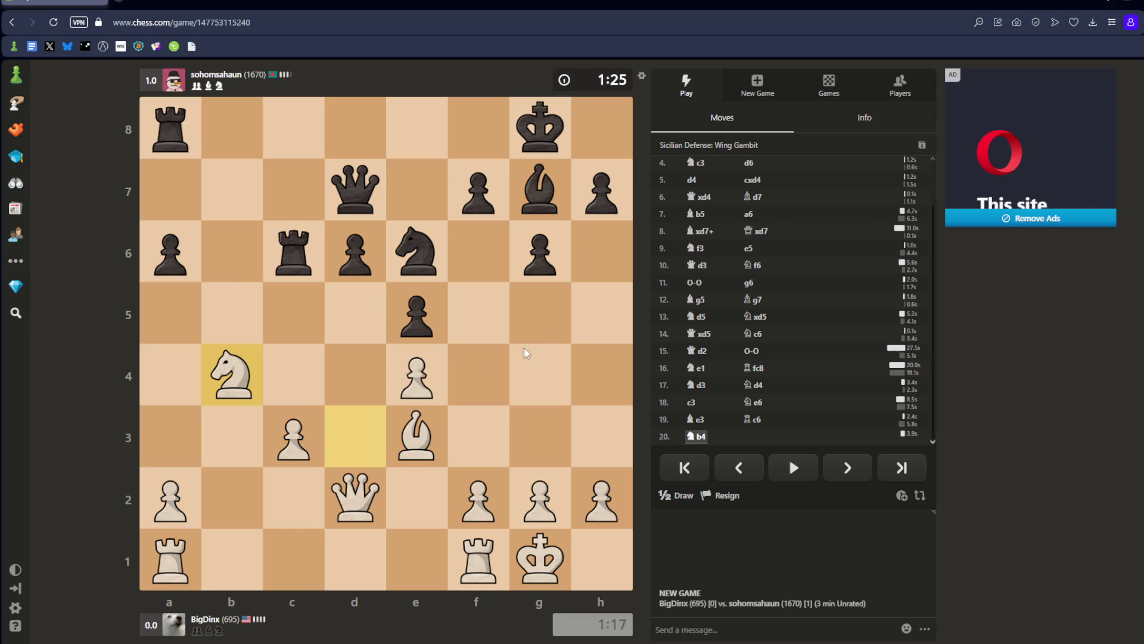
# Mark g5 and f6 in red, clear them, and draw plan arrows toward d2.
pyautogui.rightClick(531, 313)
pyautogui.rightClick(476, 253)
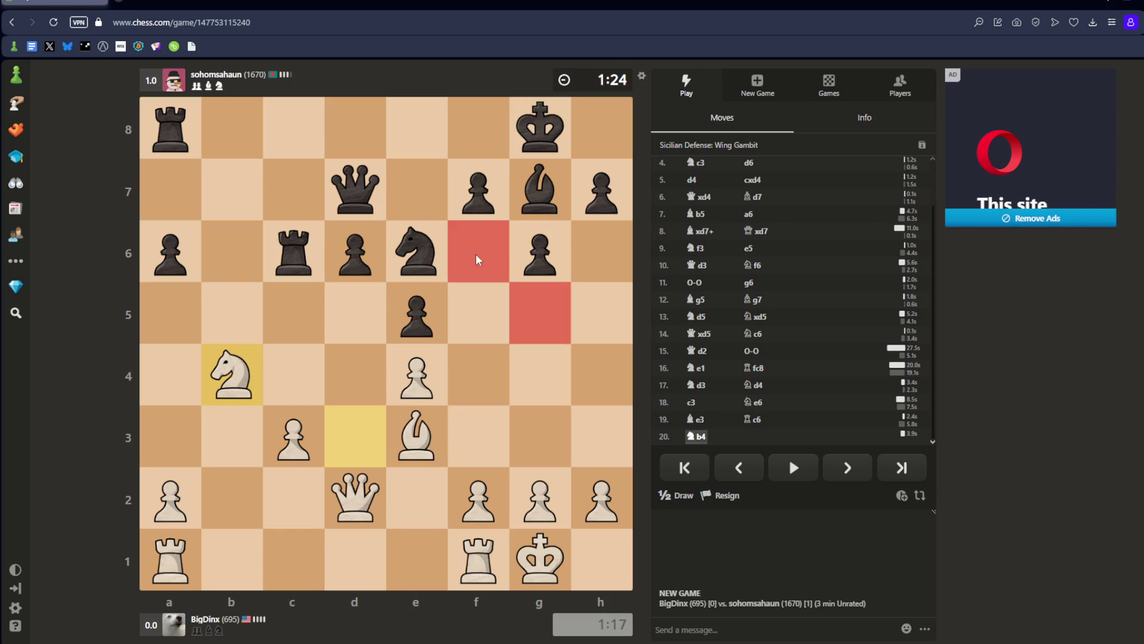
pyautogui.click(627, 230)
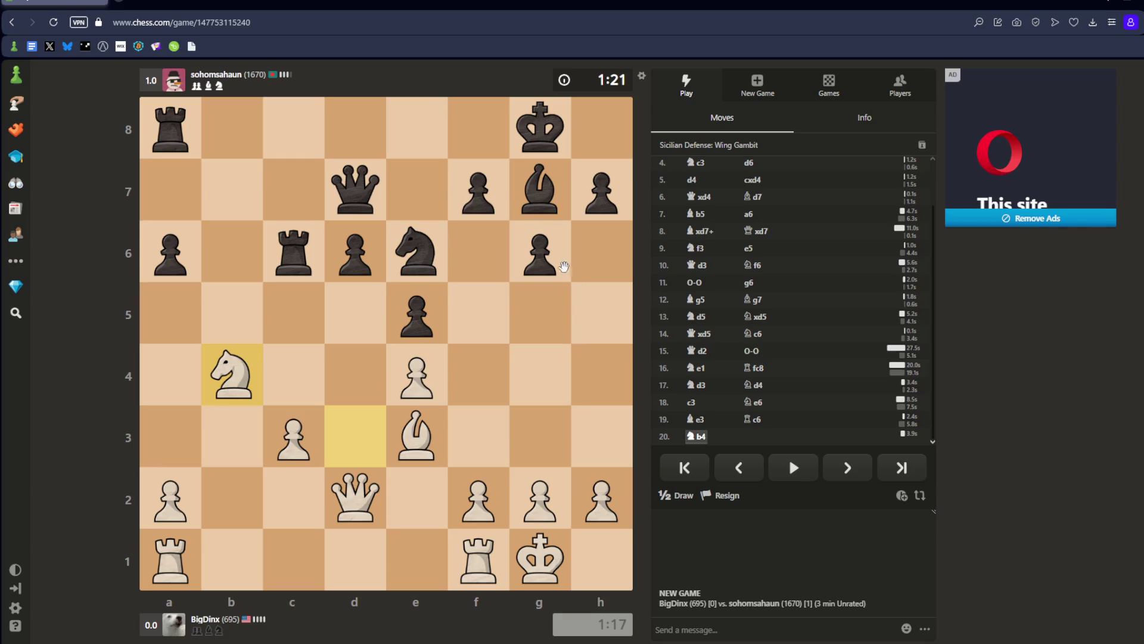
pyautogui.moveTo(564, 266); pyautogui.dragTo(357, 477, button='right')
pyautogui.moveTo(302, 319); pyautogui.dragTo(384, 473, button='right')
# Play Nd5 with the b4 knight, then sketch and clear an arrow from d5 to f7.
pyautogui.moveTo(232, 372)
pyautogui.mouseDown()
pyautogui.moveTo(307, 326)
pyautogui.moveTo(280, 357)
pyautogui.mouseUp()
pyautogui.click(232, 374)
pyautogui.click(357, 304)
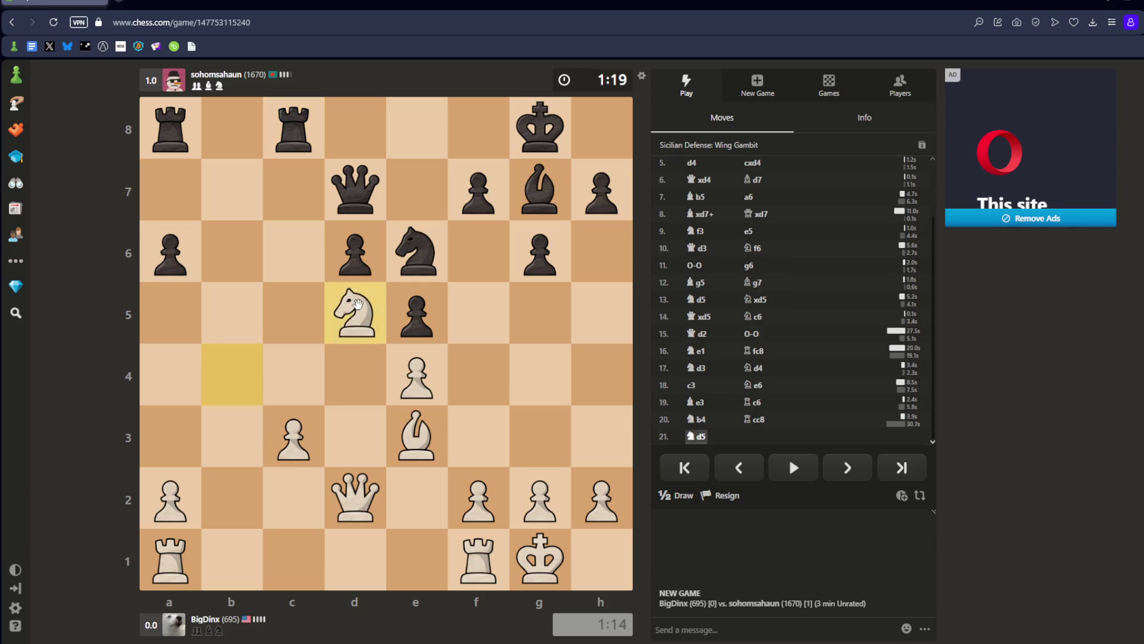
pyautogui.moveTo(355, 312); pyautogui.dragTo(477, 190, button='right')
pyautogui.click(425, 106)
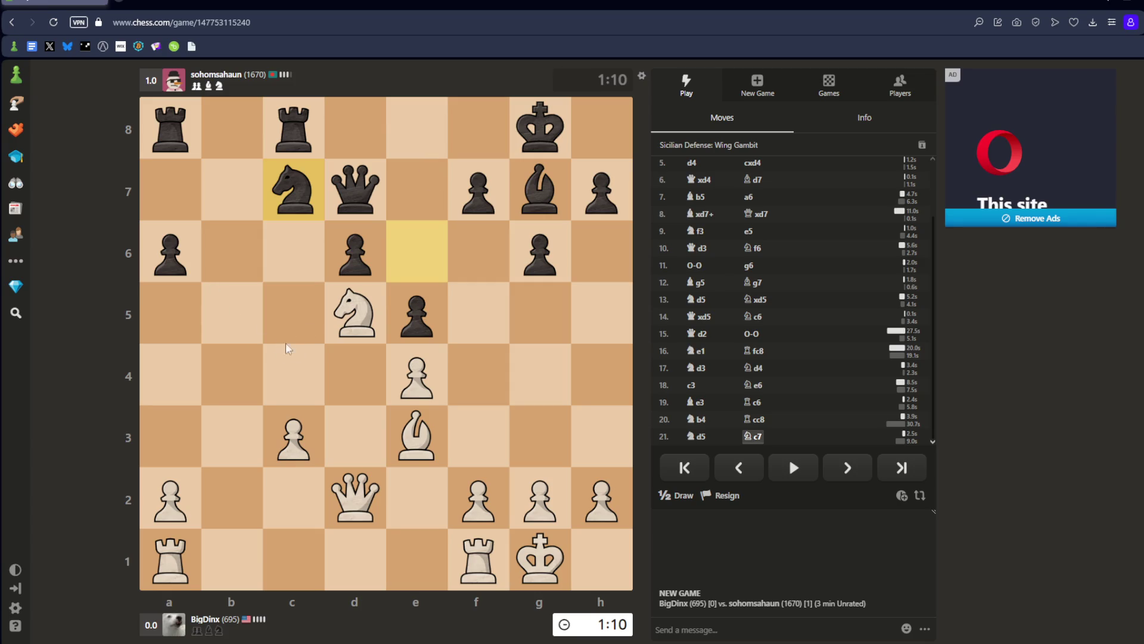
# Play c4, Qd3 and Rfc1, premoving the a1 rook to c1.
pyautogui.moveTo(293, 435)
pyautogui.mouseDown()
pyautogui.moveTo(293, 375)
pyautogui.moveTo(322, 325)
pyautogui.moveTo(356, 311)
pyautogui.mouseUp()
pyautogui.click(384, 252)
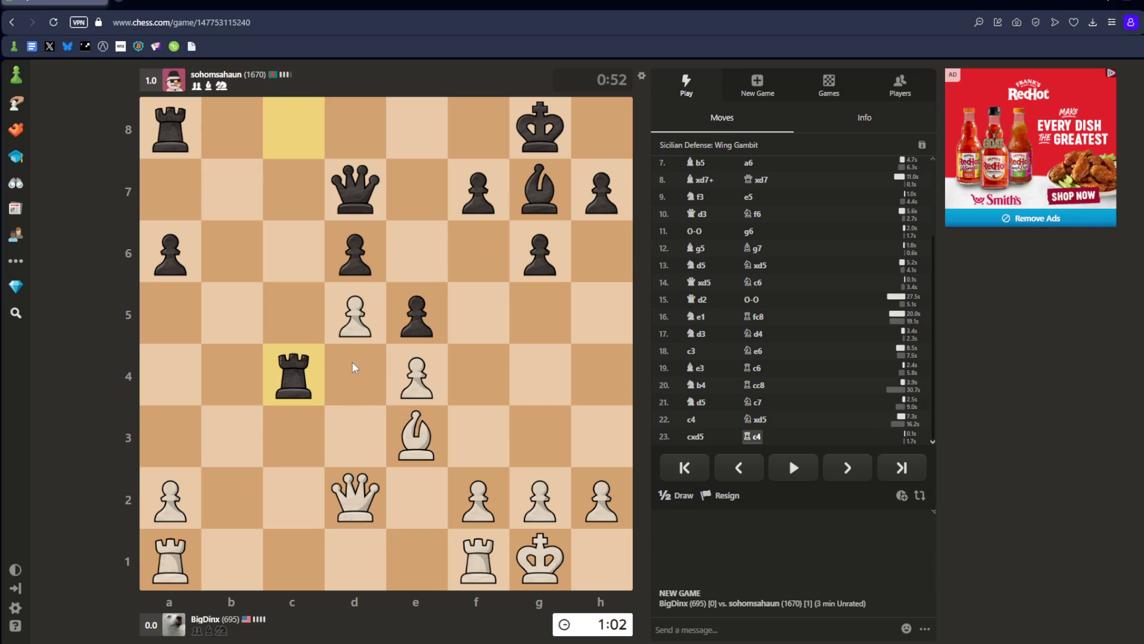
pyautogui.moveTo(355, 495)
pyautogui.mouseDown()
pyautogui.moveTo(352, 382)
pyautogui.moveTo(351, 433)
pyautogui.mouseUp()
pyautogui.click(352, 440)
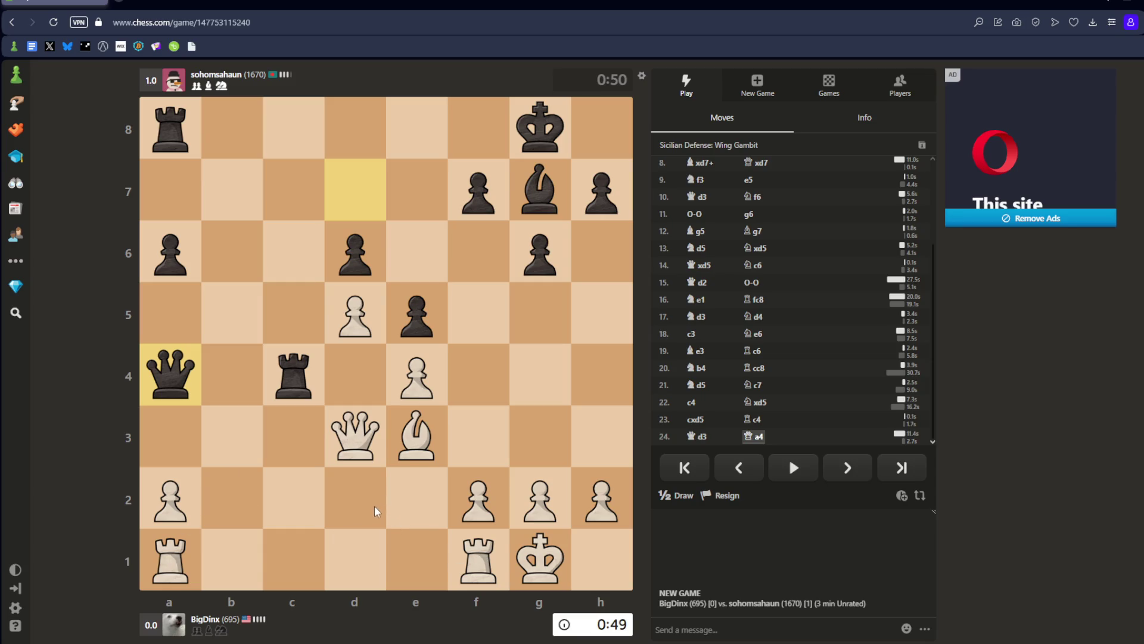
pyautogui.moveTo(475, 557); pyautogui.dragTo(294, 557)
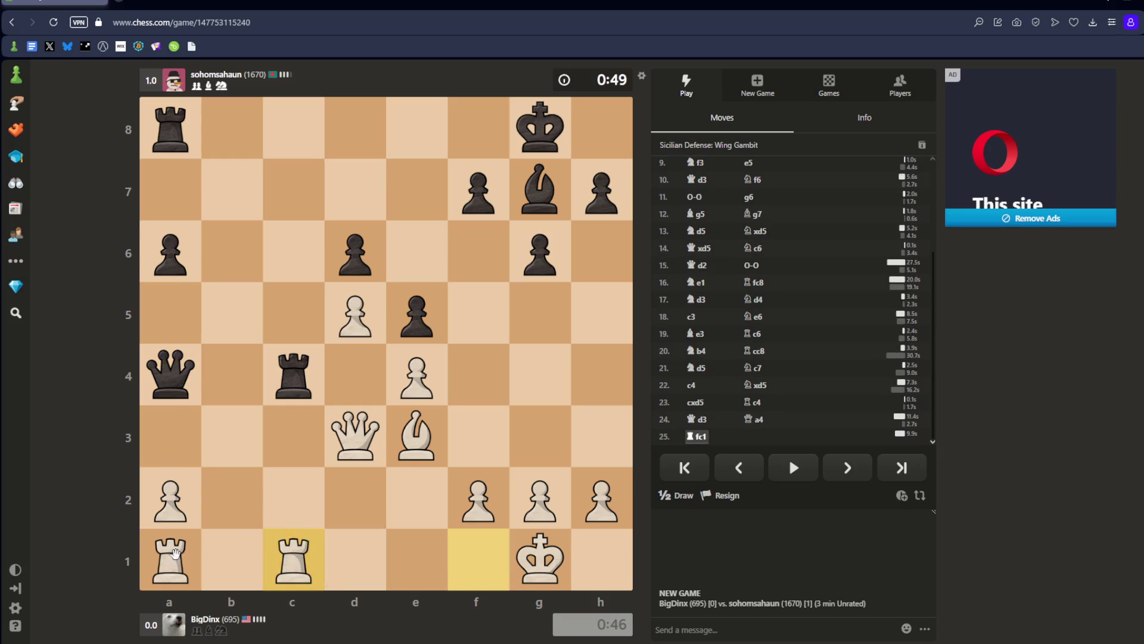
pyautogui.moveTo(175, 553); pyautogui.dragTo(294, 558)
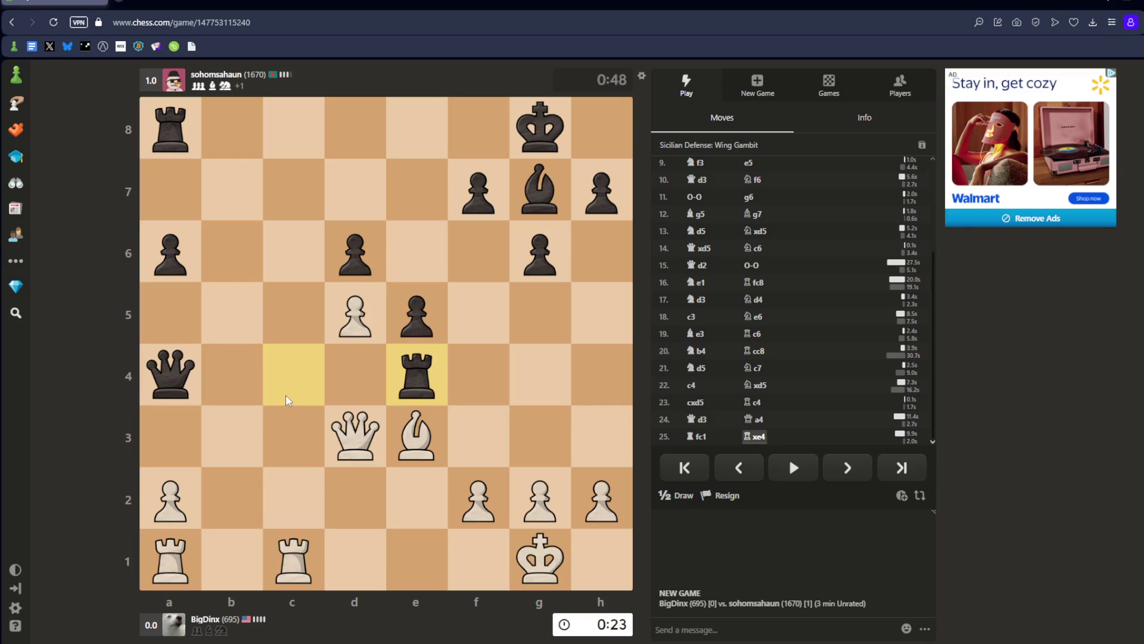
# Play Rc2, Rac1, a3, Rc8+ and recapture on b1 with the queen.
pyautogui.moveTo(297, 557); pyautogui.dragTo(293, 501)
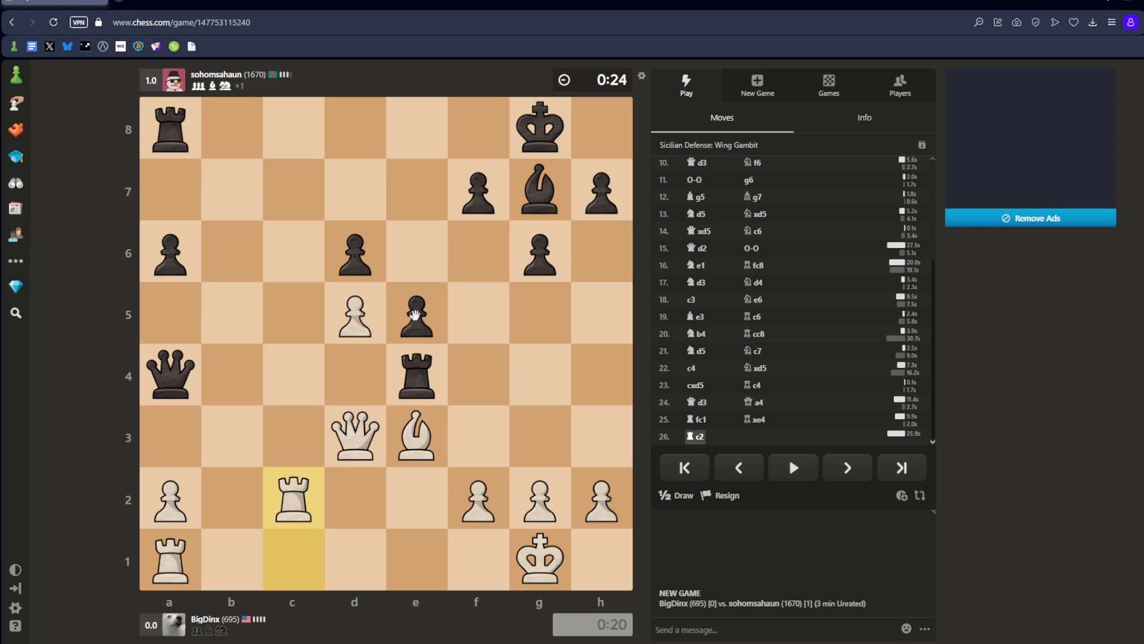
pyautogui.moveTo(172, 559); pyautogui.dragTo(294, 559)
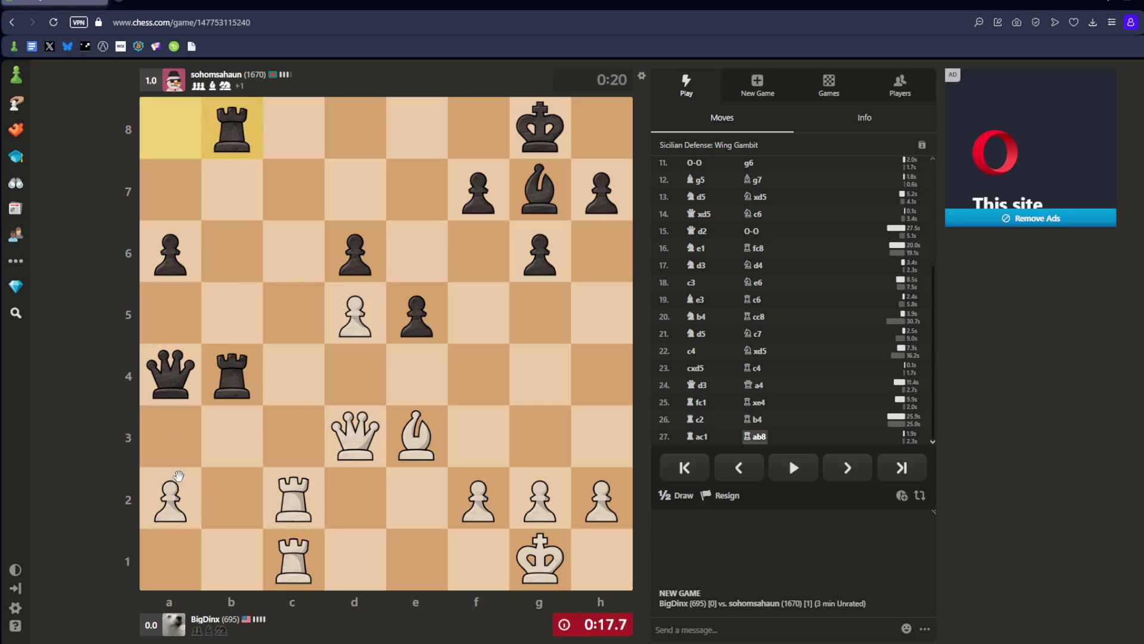
pyautogui.moveTo(178, 475); pyautogui.dragTo(174, 434)
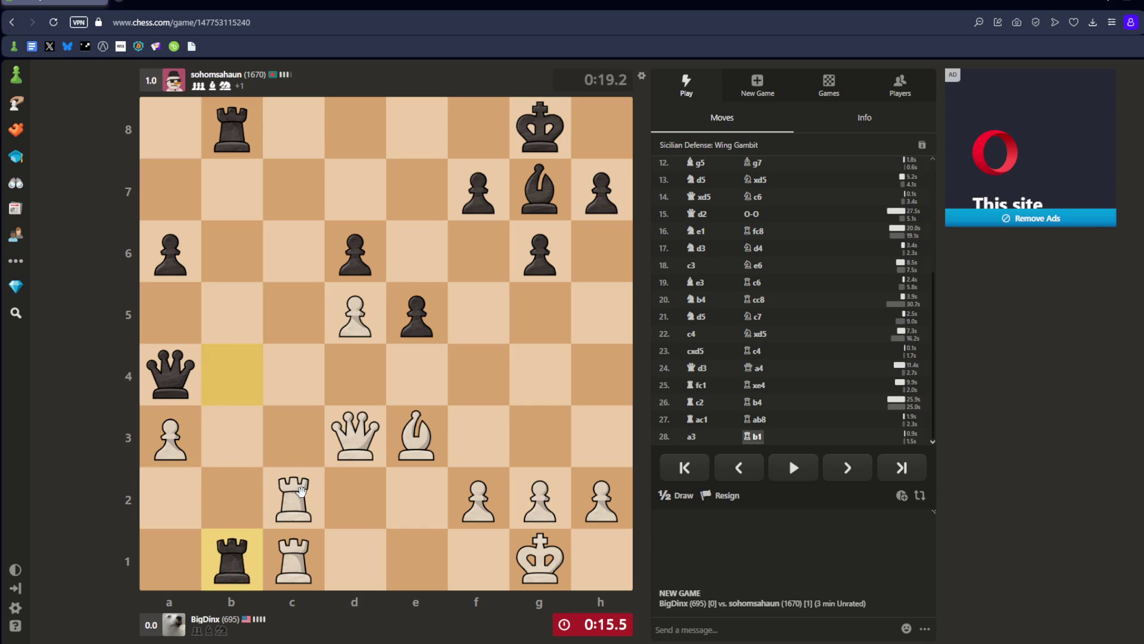
pyautogui.moveTo(302, 492); pyautogui.dragTo(296, 139)
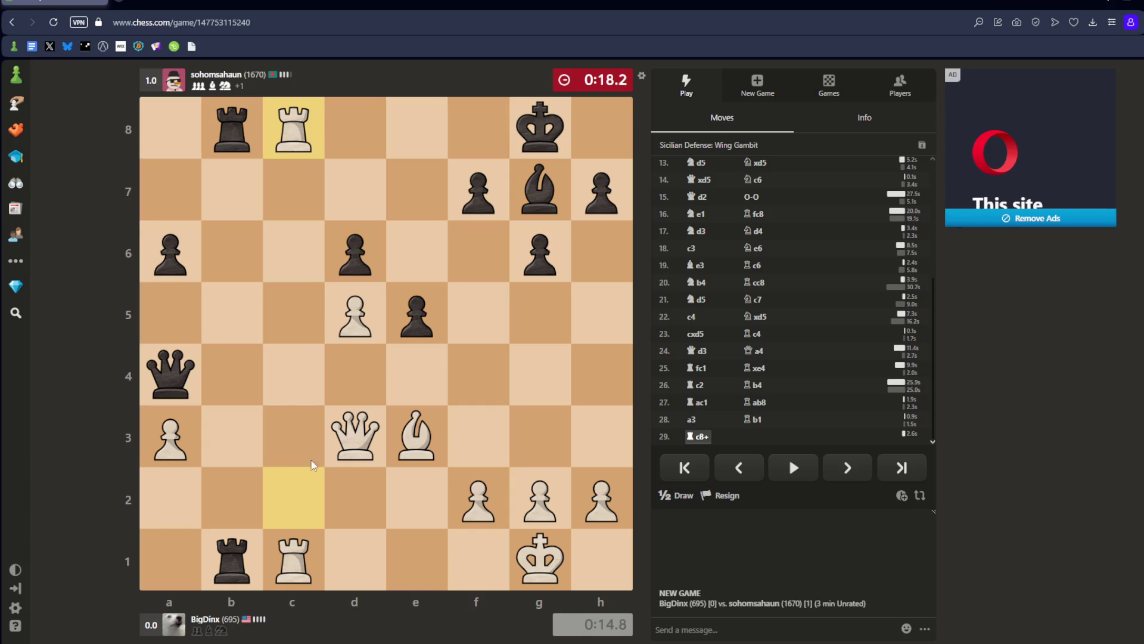
pyautogui.moveTo(358, 438)
pyautogui.mouseDown()
pyautogui.moveTo(232, 559)
pyautogui.moveTo(294, 557)
pyautogui.mouseUp()
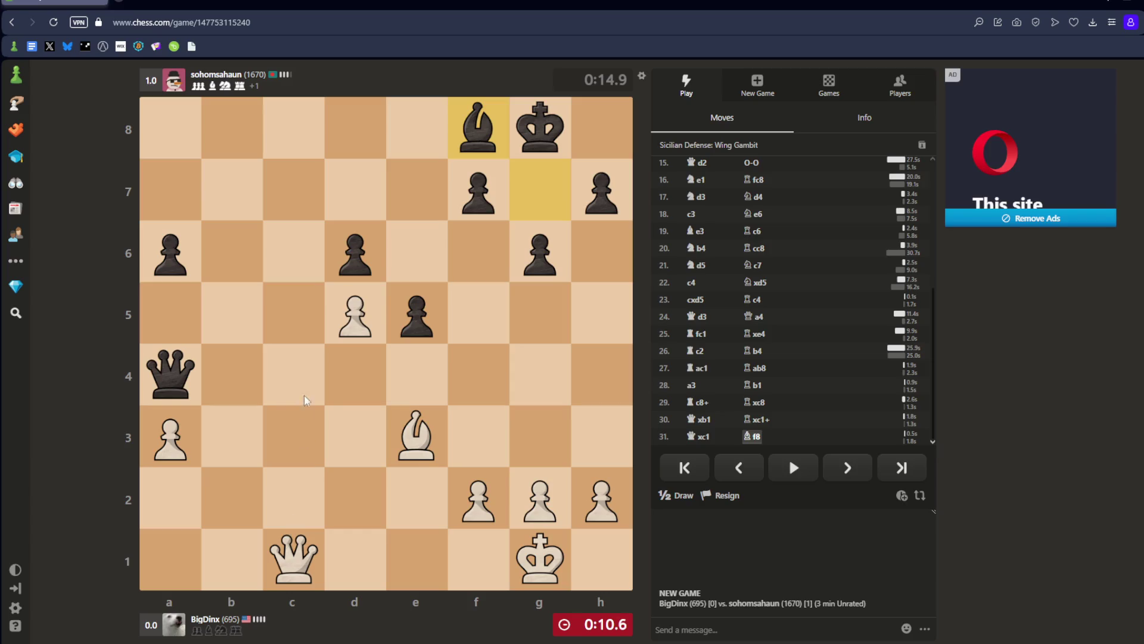
# Play f4, Bf2 and Bb6 until Black wins on time, then dismiss the result popup.
pyautogui.moveTo(289, 560); pyautogui.dragTo(281, 191)
pyautogui.moveTo(479, 499); pyautogui.dragTo(478, 374)
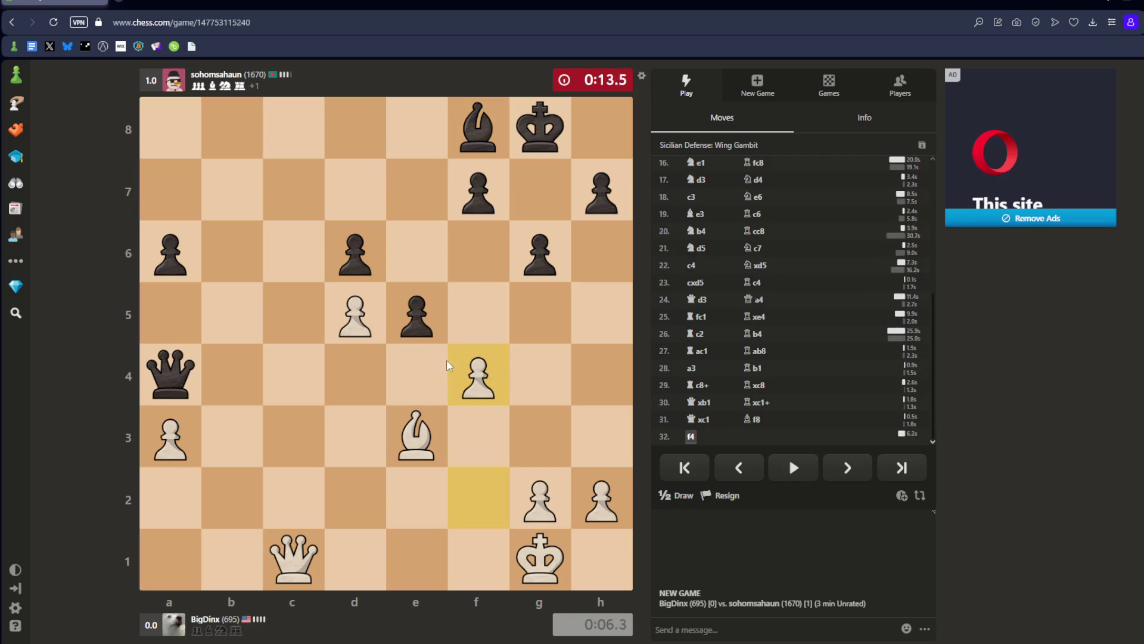
pyautogui.moveTo(416, 435)
pyautogui.mouseDown()
pyautogui.moveTo(226, 250)
pyautogui.moveTo(401, 499)
pyautogui.moveTo(478, 498)
pyautogui.mouseUp()
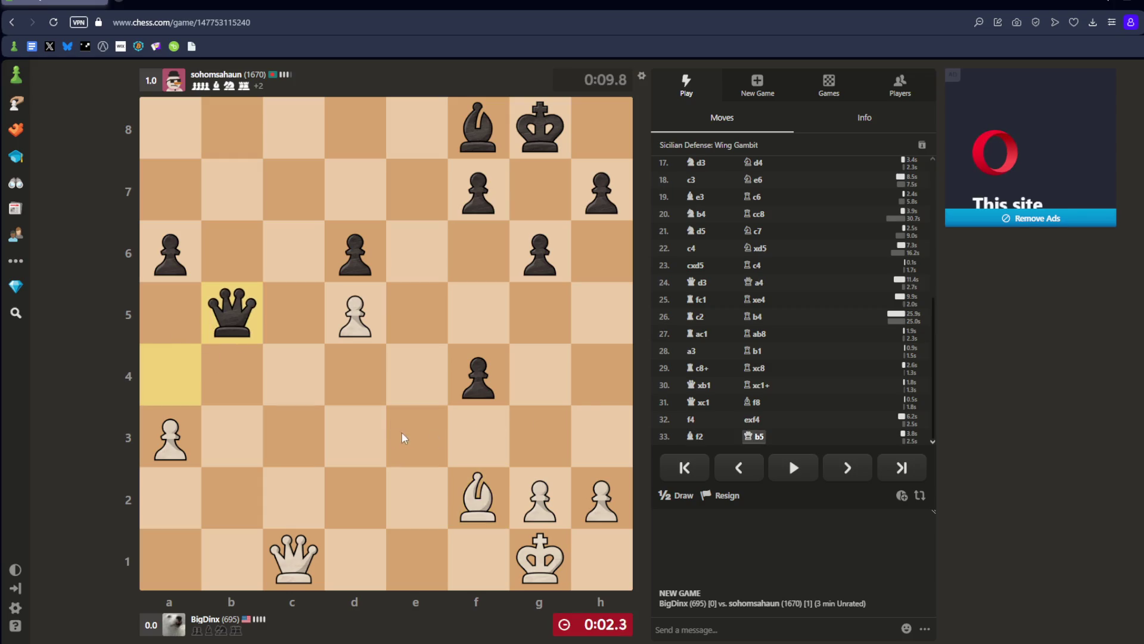
pyautogui.moveTo(462, 500)
pyautogui.mouseDown()
pyautogui.moveTo(245, 290)
pyautogui.moveTo(245, 253)
pyautogui.mouseUp()
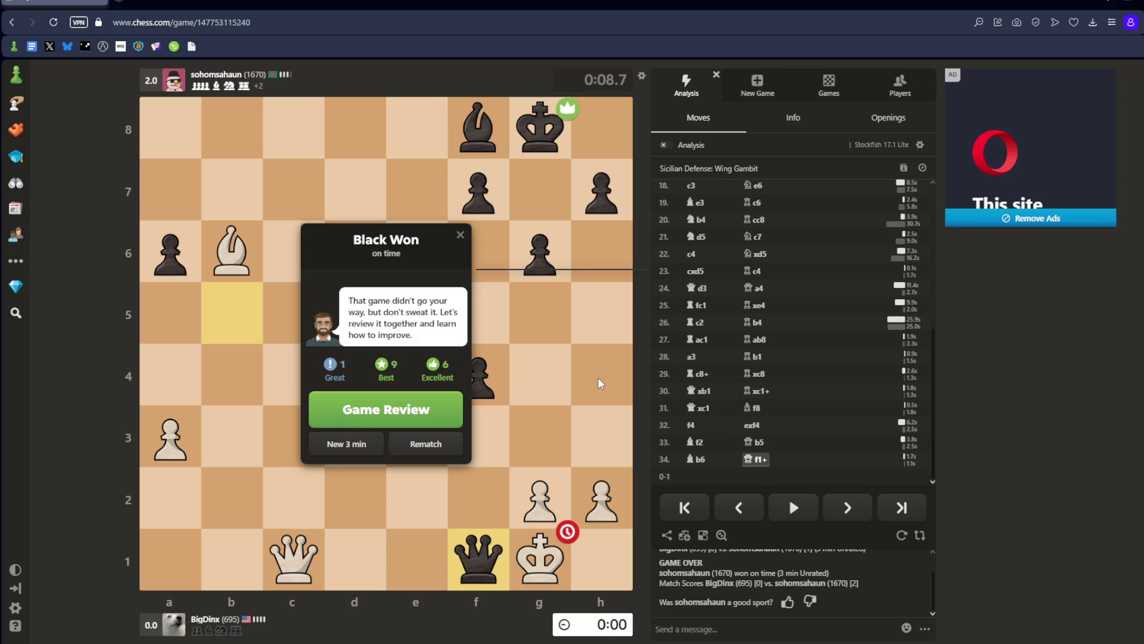
pyautogui.click(460, 234)
# Step back and forth through the opening replay, settling on the position after 2.b4.
pyautogui.press('Left')
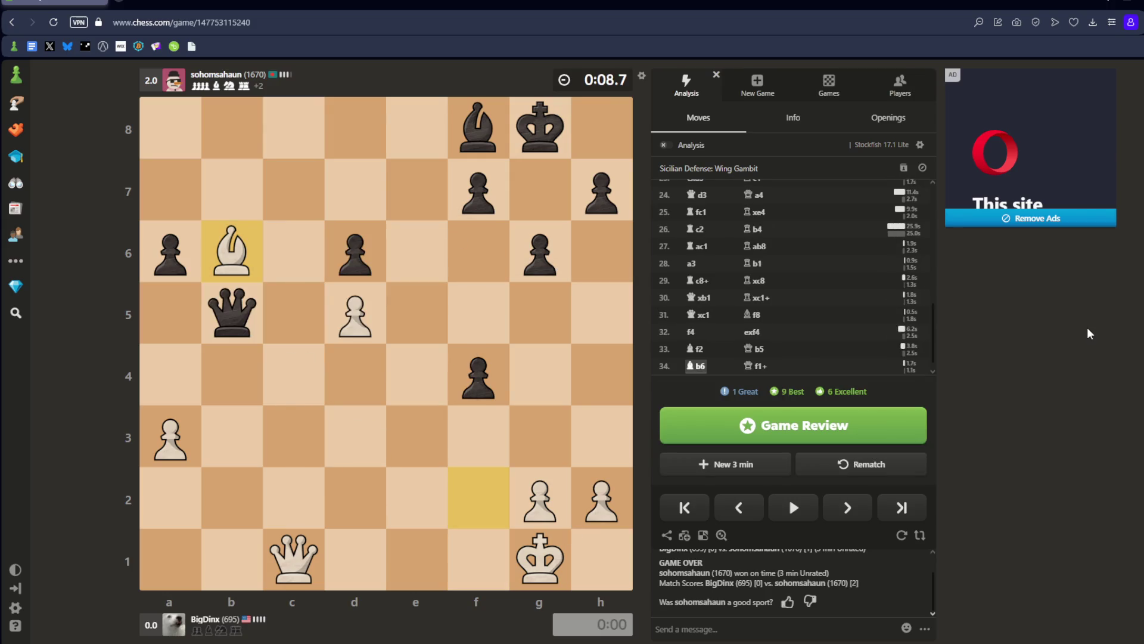
pyautogui.press('Left')
pyautogui.press('Left')
pyautogui.press('Left')
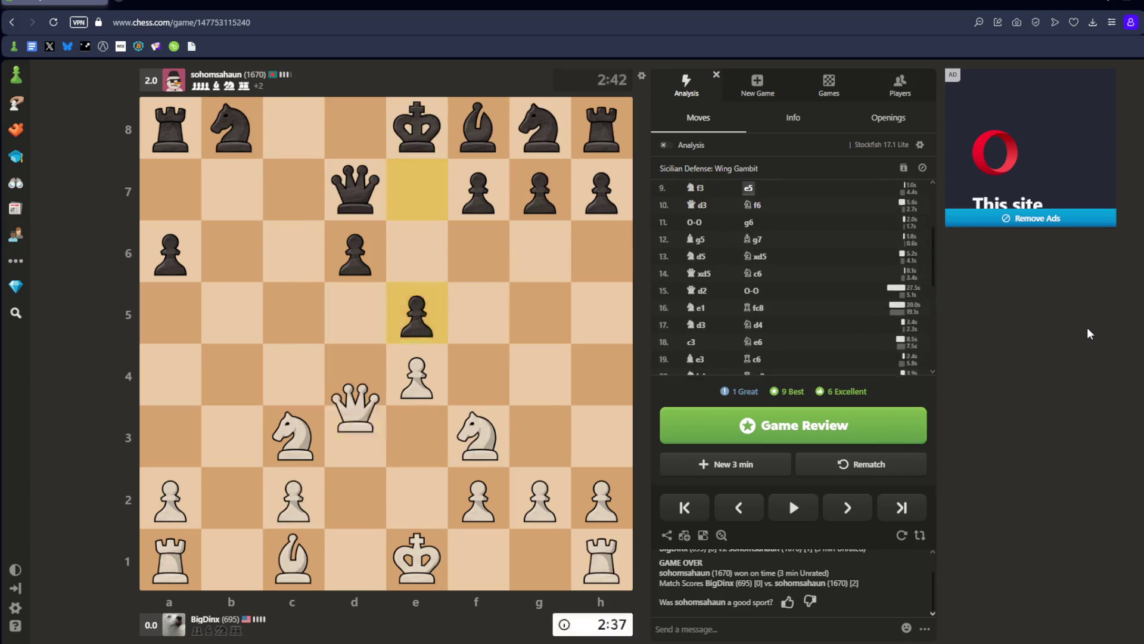
pyautogui.press('Left')
pyautogui.press('Left')
pyautogui.press('Left')
pyautogui.press('Right')
pyautogui.press('Right')
pyautogui.press('Right')
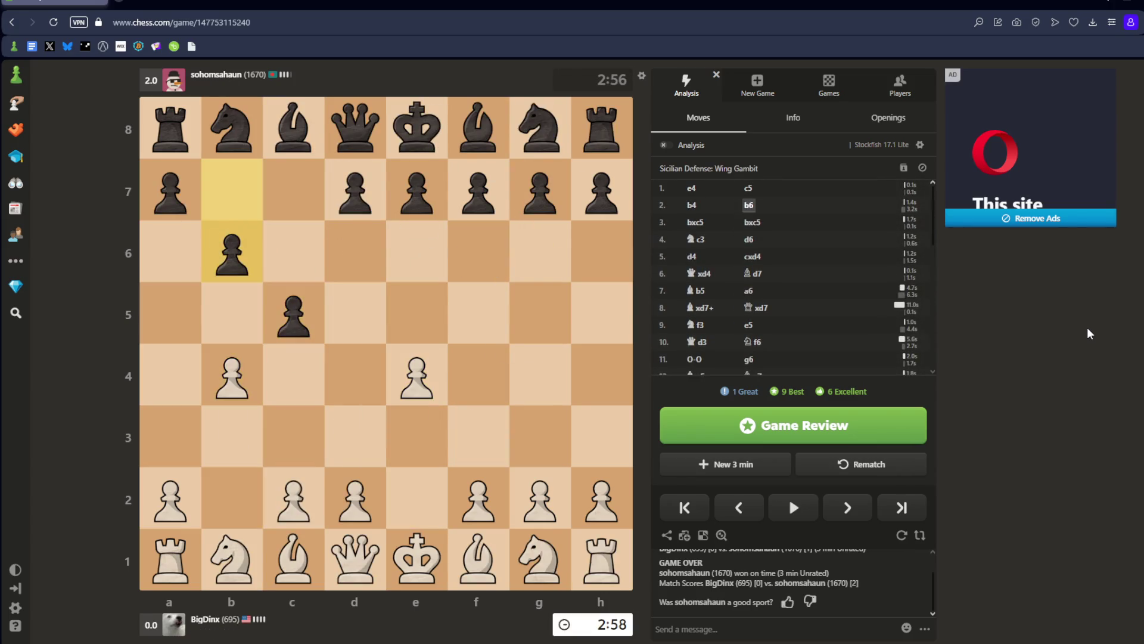
pyautogui.press('Right')
pyautogui.press('Right')
pyautogui.press('Right')
pyautogui.press('Left')
pyautogui.press('Left')
pyautogui.press('Left')
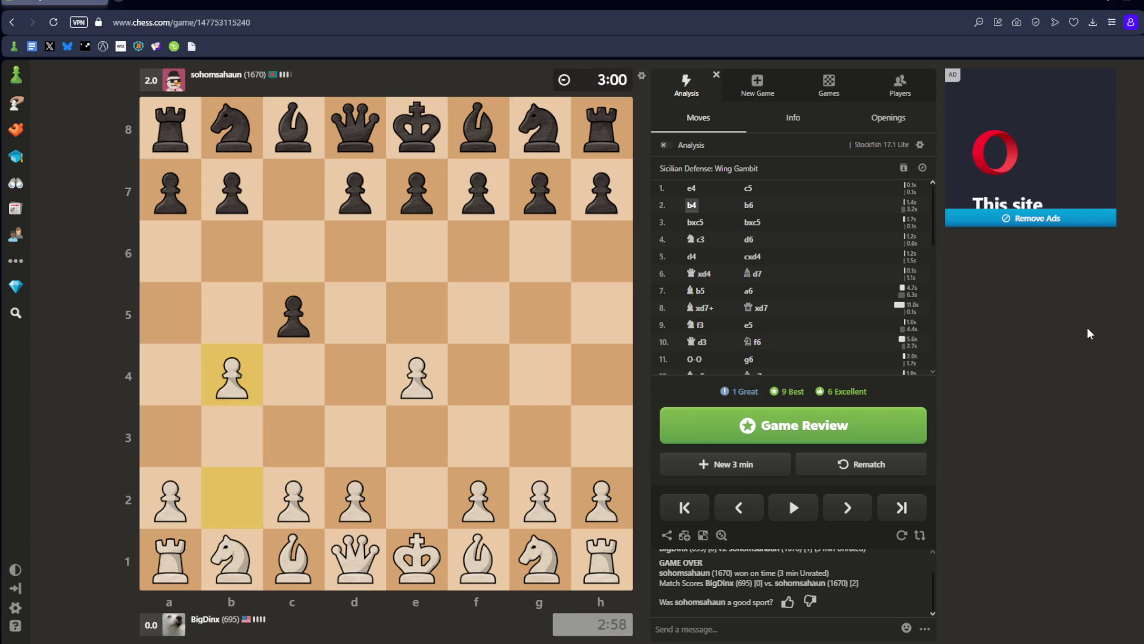
pyautogui.press('Left')
pyautogui.press('Right')
pyautogui.press('Right')
pyautogui.press('Left')
pyautogui.press('Left')
pyautogui.press('Right')
pyautogui.press('Right')
pyautogui.press('Left')
pyautogui.press('Left')
pyautogui.press('Right')
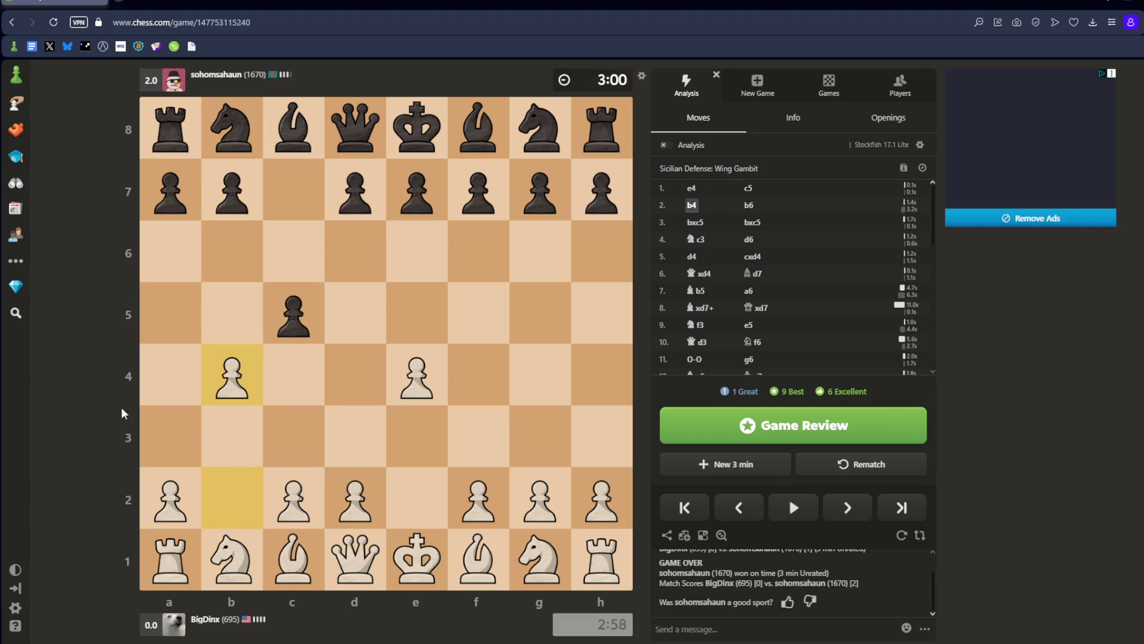
pyautogui.press('Left')
pyautogui.press('Left')
pyautogui.press('Right')
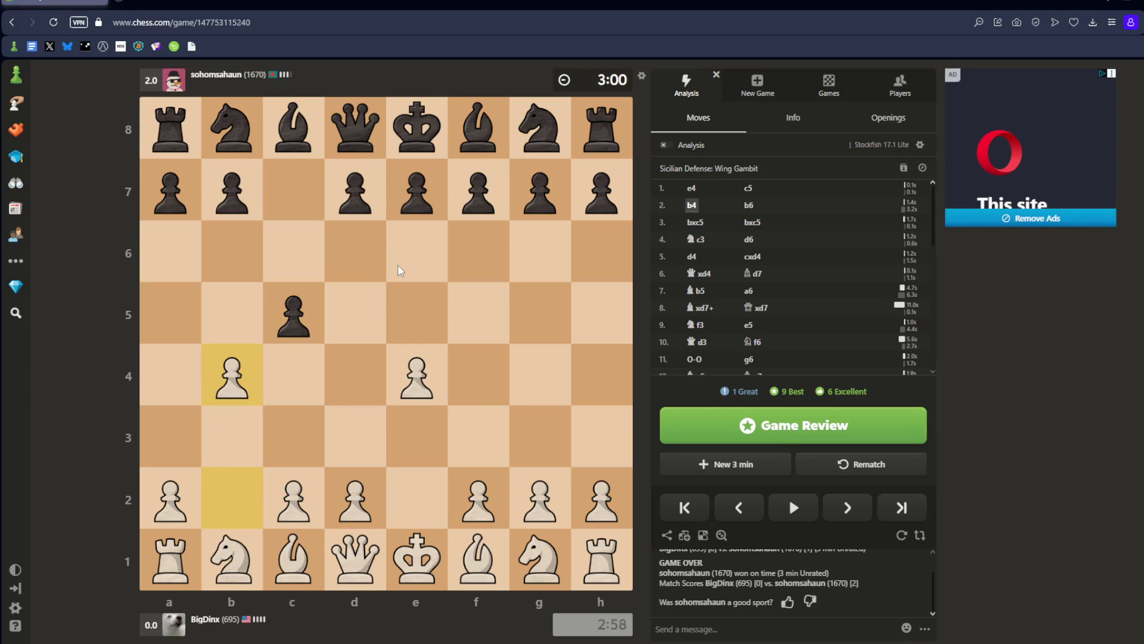
pyautogui.press('Right')
pyautogui.press('Right')
pyautogui.press('Right')
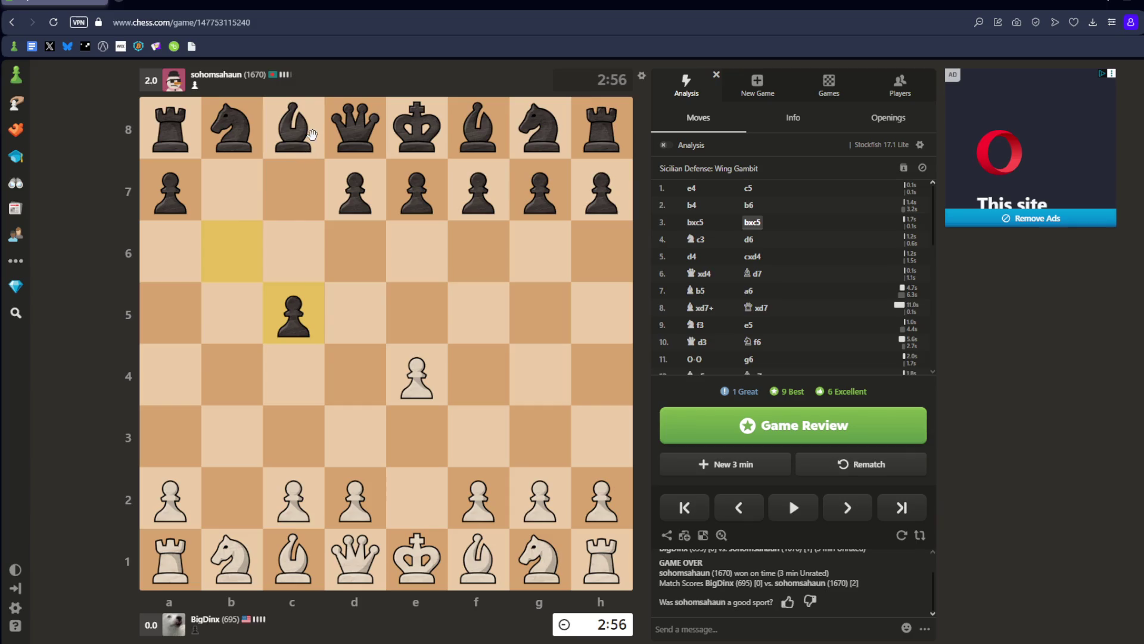
pyautogui.press('Left')
pyautogui.press('Left')
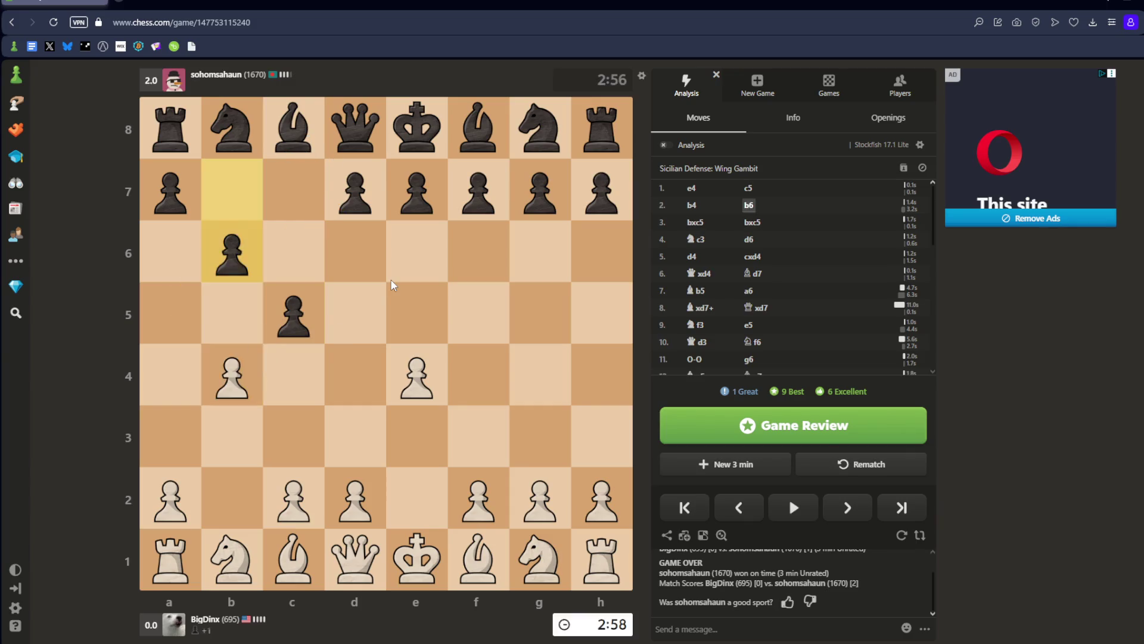
pyautogui.press('Left')
pyautogui.press('Left')
pyautogui.press('Left')
pyautogui.press('Right')
pyautogui.press('Right')
pyautogui.press('Right')
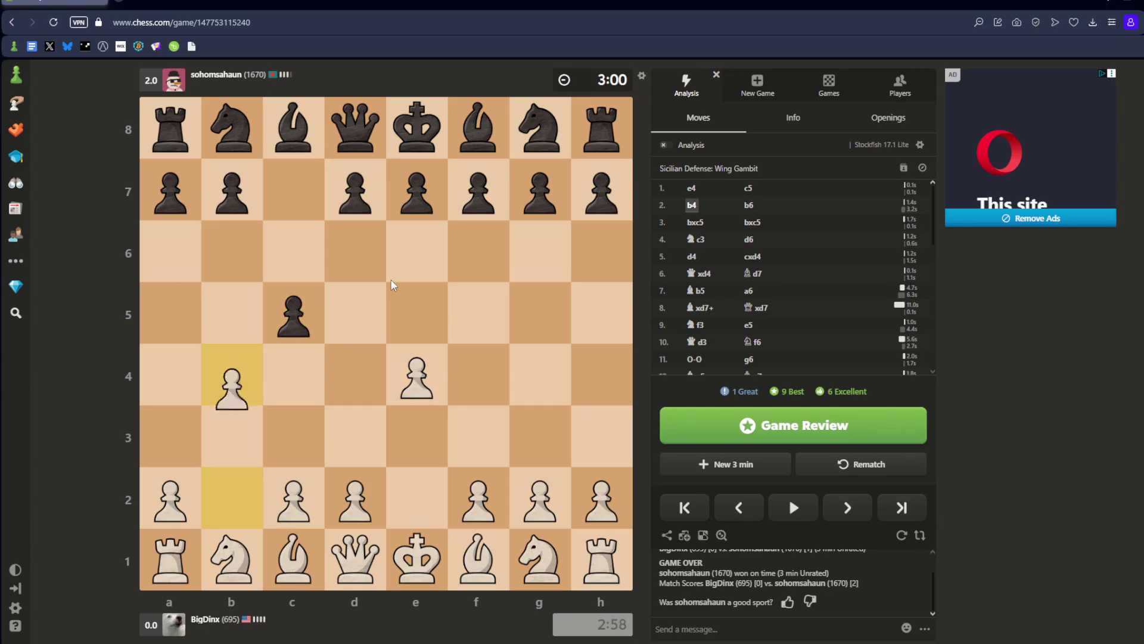
# Add the side line 2...cxb4 3.d4, then step back to 2.b4.
pyautogui.moveTo(289, 324); pyautogui.dragTo(232, 375)
pyautogui.moveTo(356, 498); pyautogui.dragTo(354, 374)
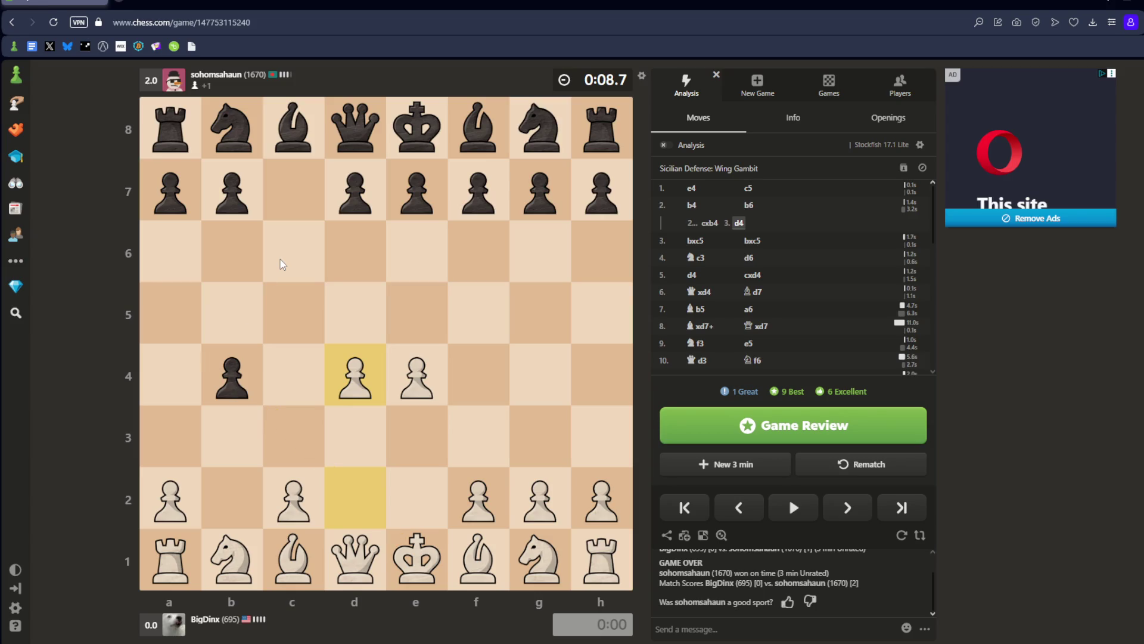
pyautogui.press('Left')
pyautogui.press('Left')
pyautogui.press('Left')
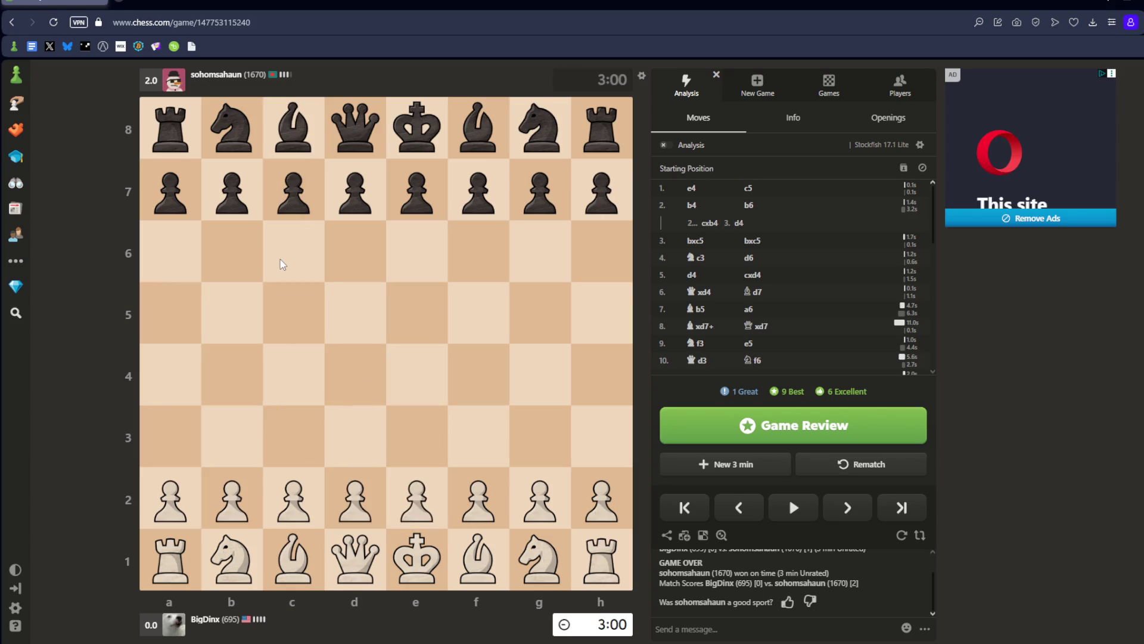
pyautogui.press('Right')
pyautogui.press('Right')
pyautogui.press('Right')
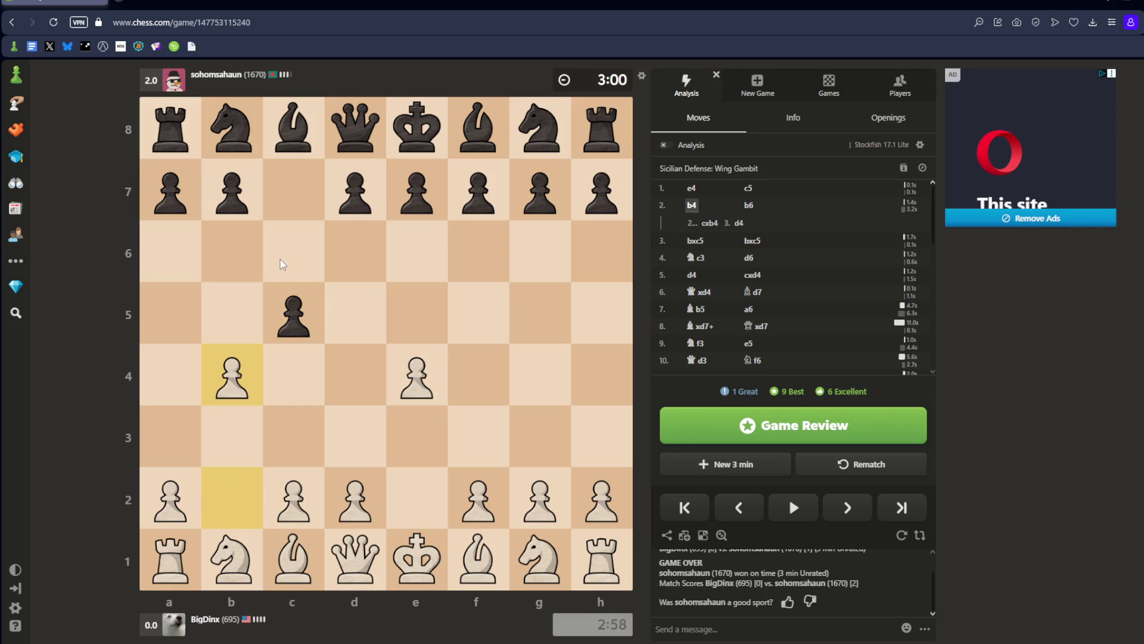
# Add the side line 2...e5 3.Nf3 cxb4 4.d4 exd4 5.Nxd4.
pyautogui.moveTo(411, 190); pyautogui.dragTo(420, 313)
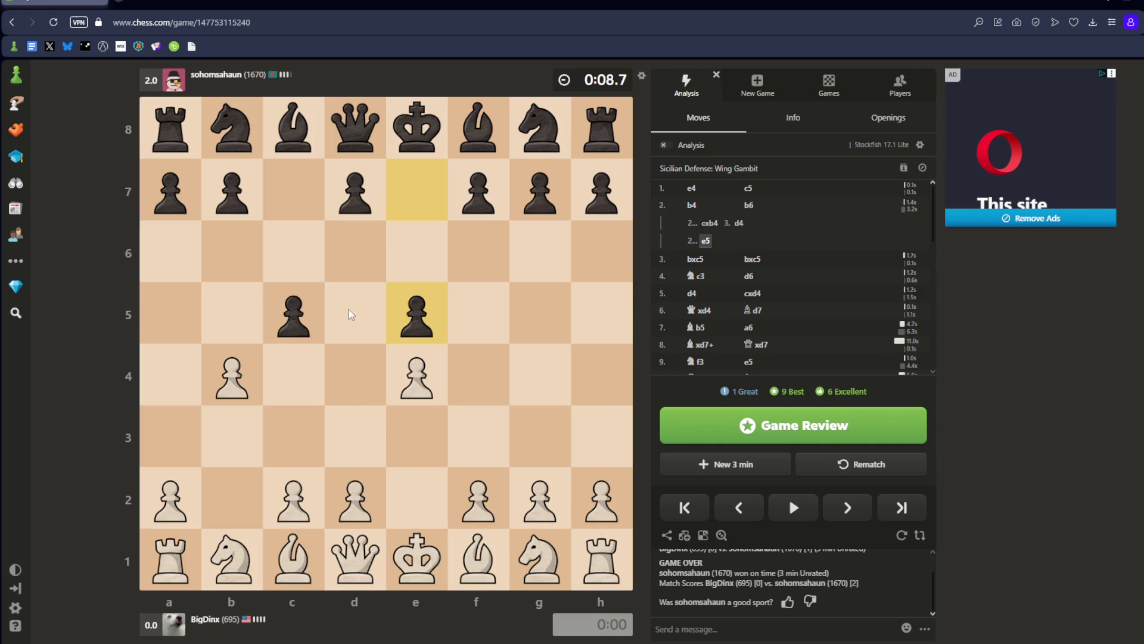
pyautogui.click(540, 557)
pyautogui.click(479, 436)
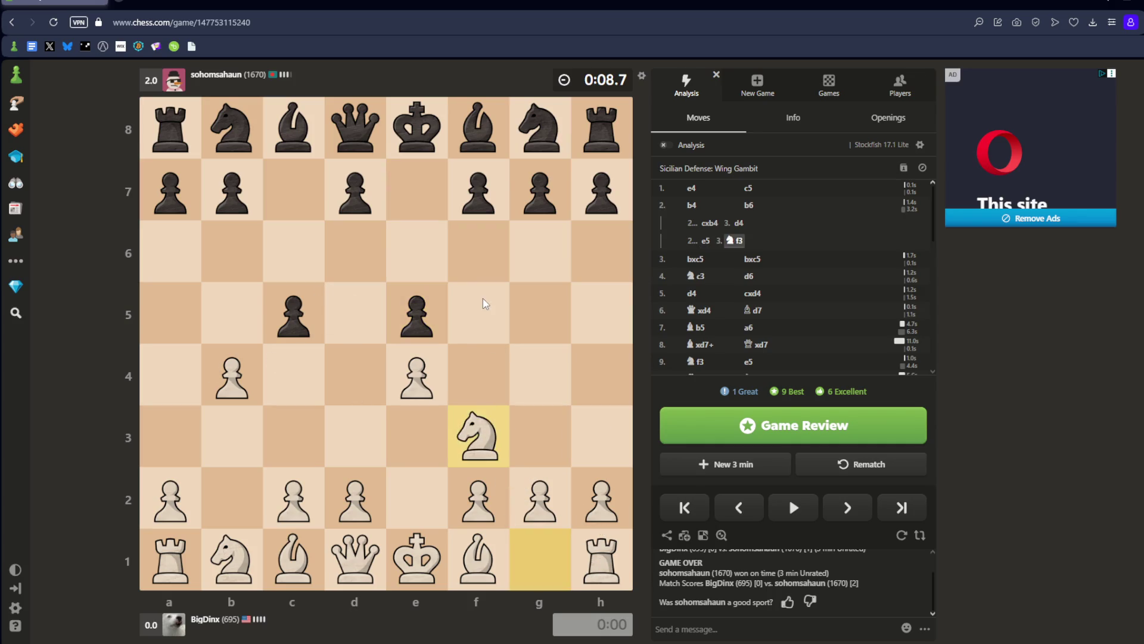
pyautogui.moveTo(293, 316); pyautogui.dragTo(232, 375)
pyautogui.moveTo(356, 499); pyautogui.dragTo(356, 376)
pyautogui.moveTo(417, 313); pyautogui.dragTo(365, 365)
pyautogui.moveTo(479, 437); pyautogui.dragTo(357, 374)
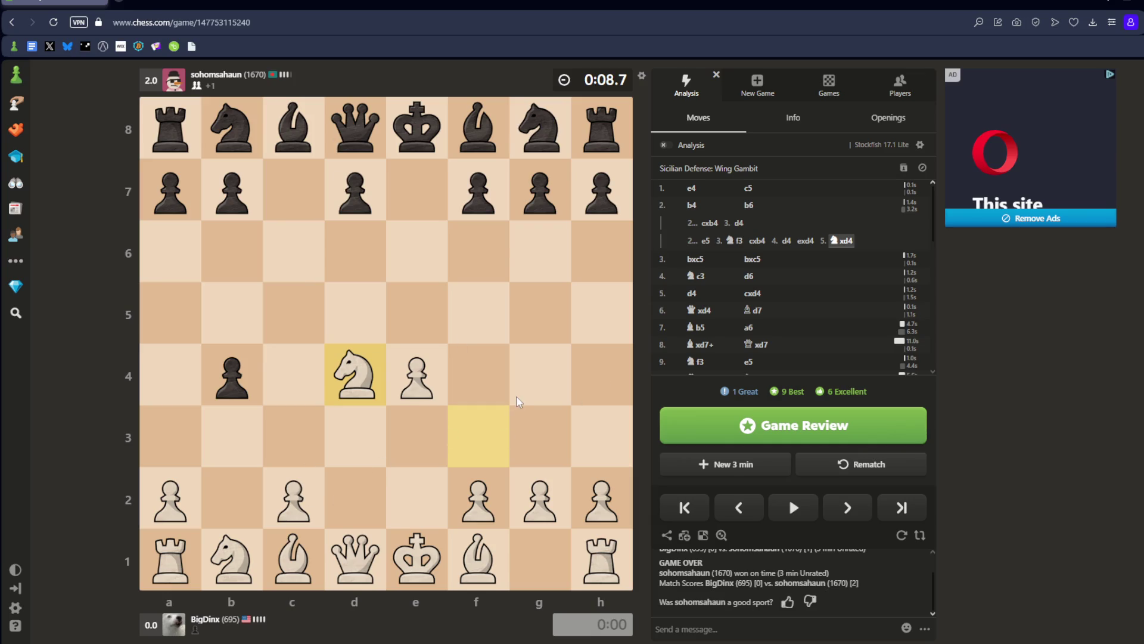
# From 2.b4, add the nested line 2...e5 3.bxc5 Bxc5, annotate f8–c5, then rewind the board.
pyautogui.press('Left')
pyautogui.press('Left')
pyautogui.press('Left')
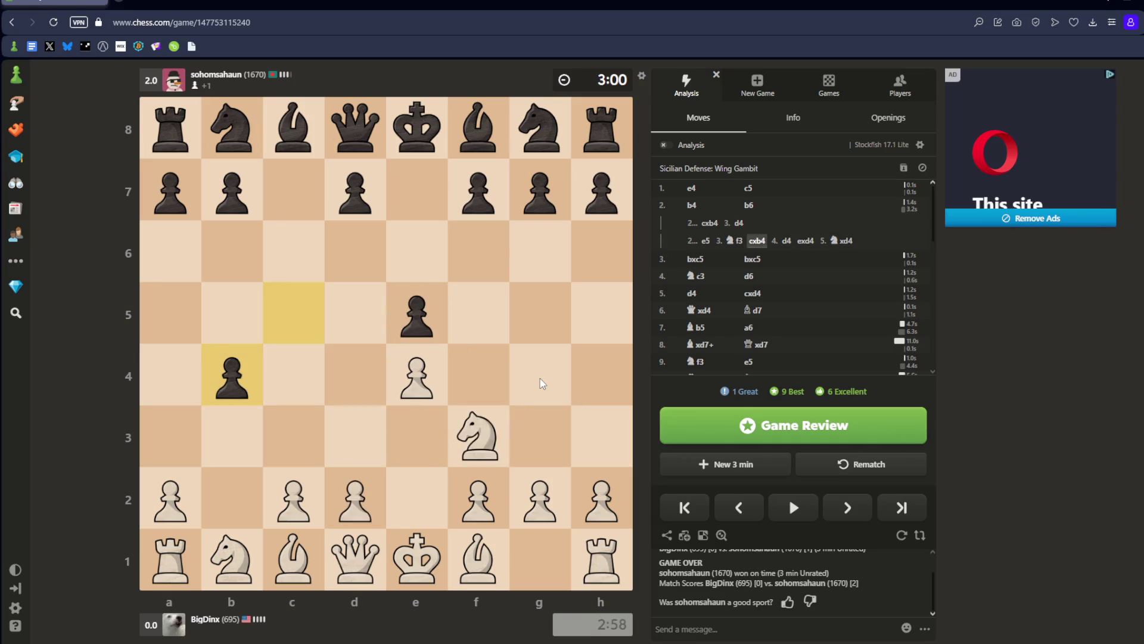
pyautogui.press('Right')
pyautogui.press('Left')
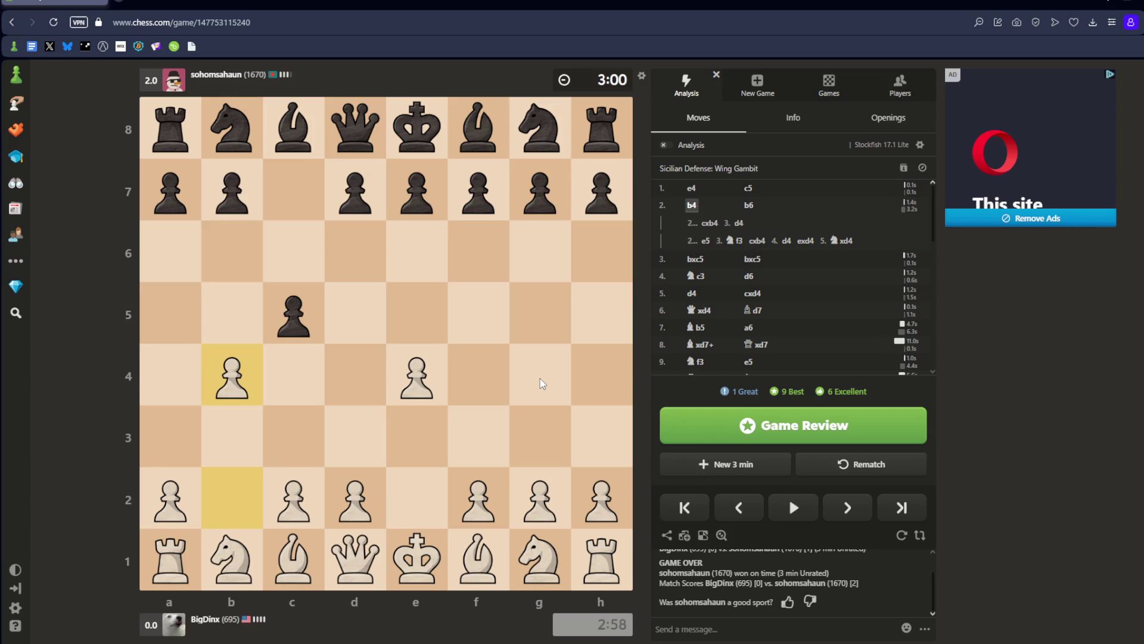
pyautogui.moveTo(416, 191); pyautogui.dragTo(417, 311)
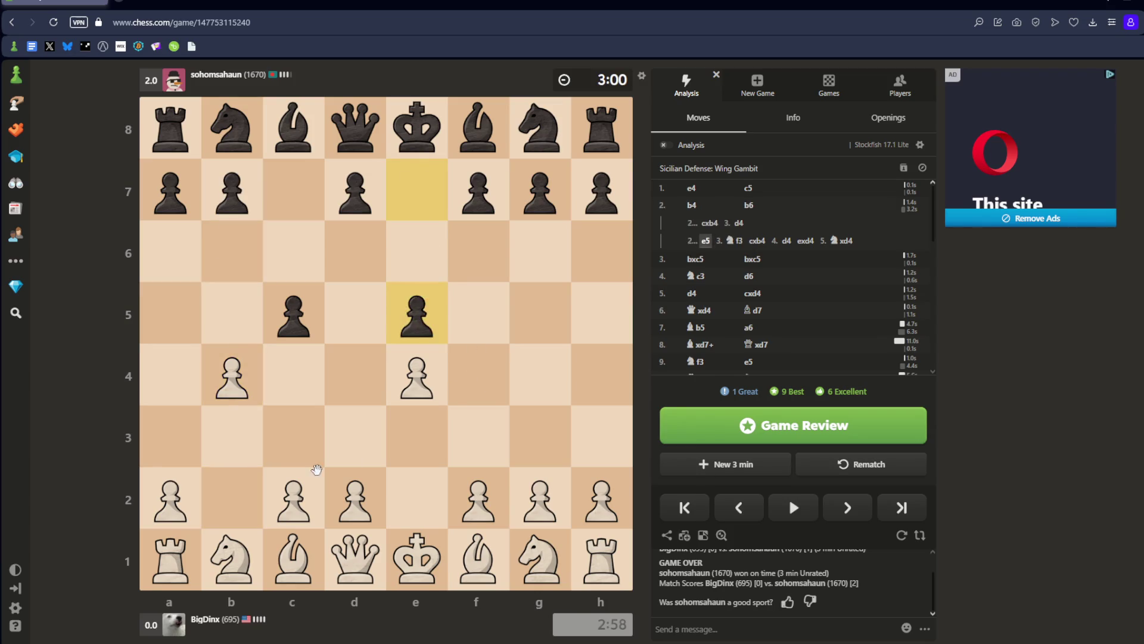
pyautogui.moveTo(234, 379); pyautogui.dragTo(294, 313)
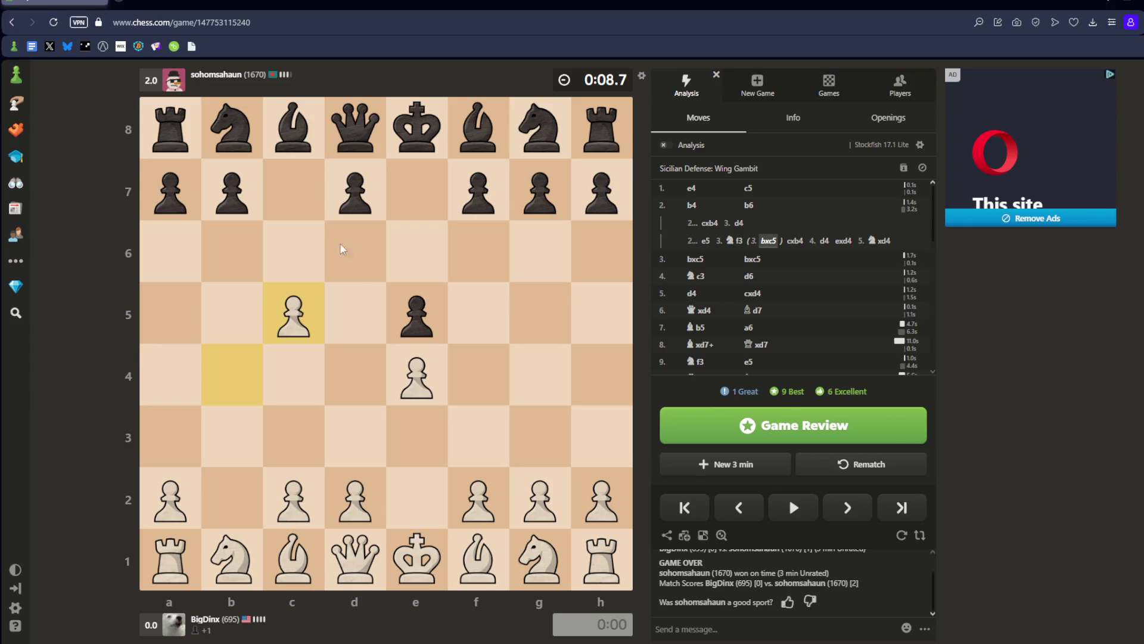
pyautogui.moveTo(454, 151); pyautogui.dragTo(293, 311)
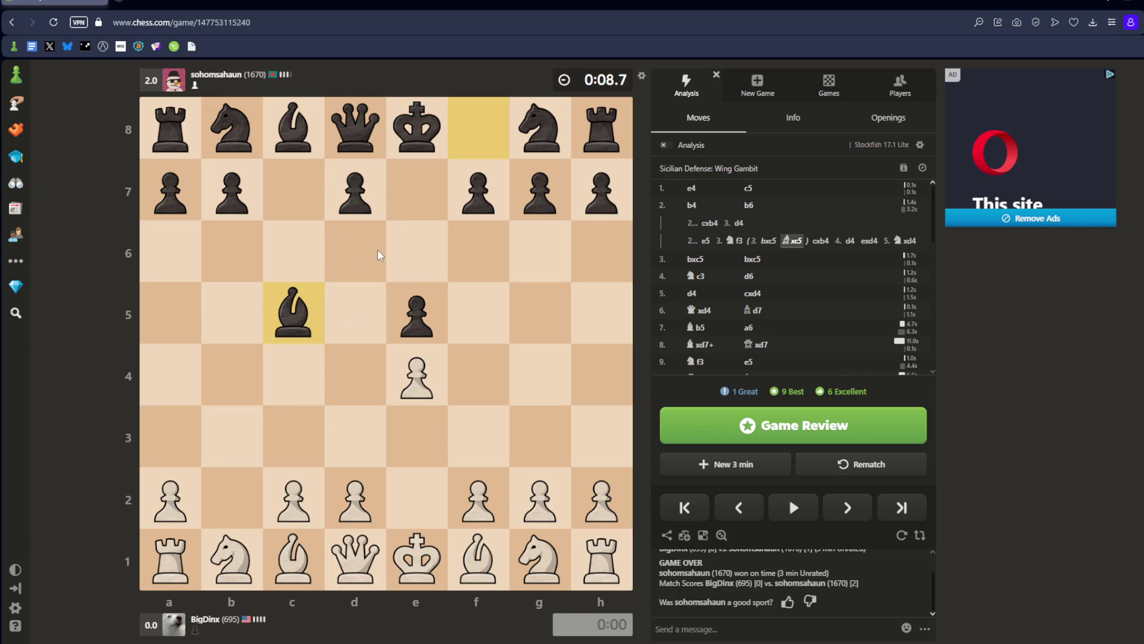
pyautogui.moveTo(457, 161)
pyautogui.mouseDown()
pyautogui.moveTo(272, 313)
pyautogui.moveTo(354, 373)
pyautogui.mouseUp()
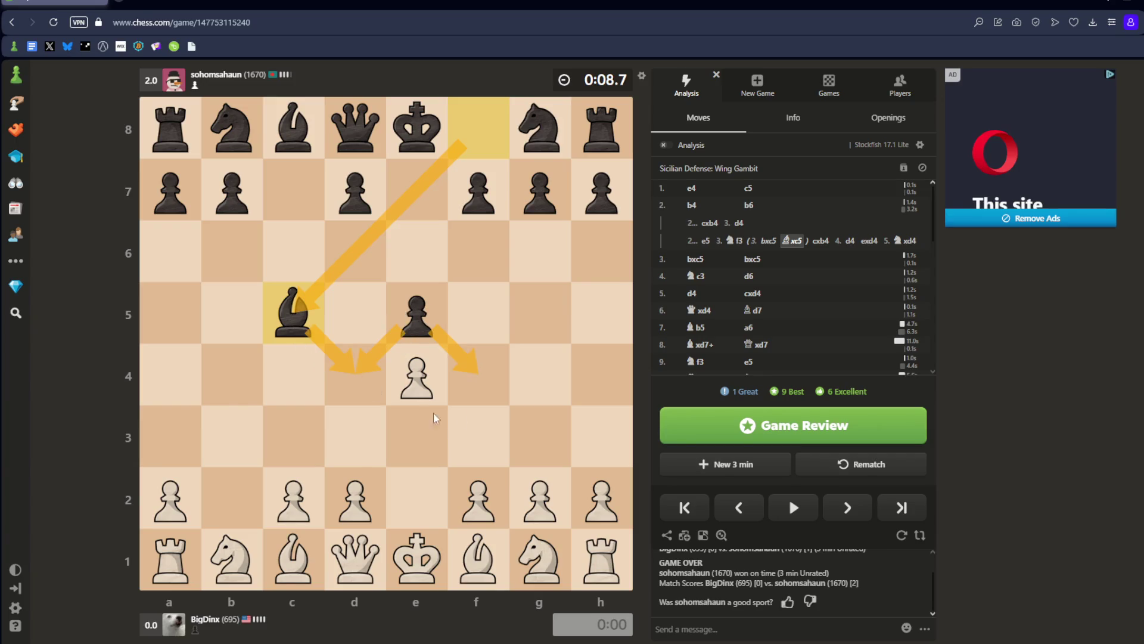
pyautogui.click(499, 338)
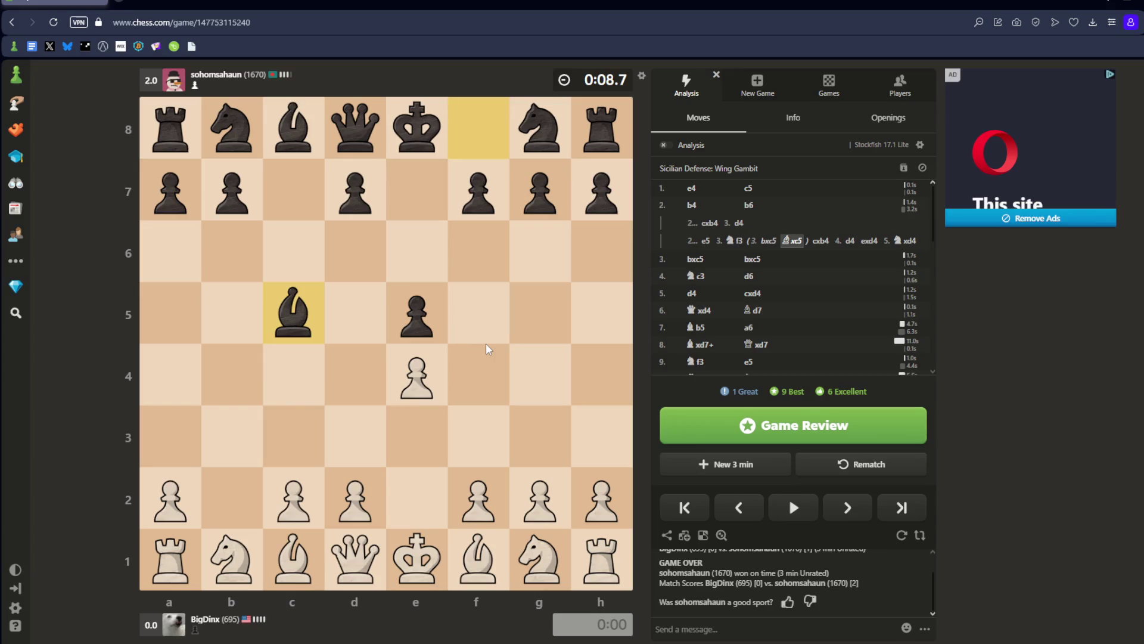
pyautogui.press('Left')
pyautogui.press('Left')
pyautogui.press('Left')
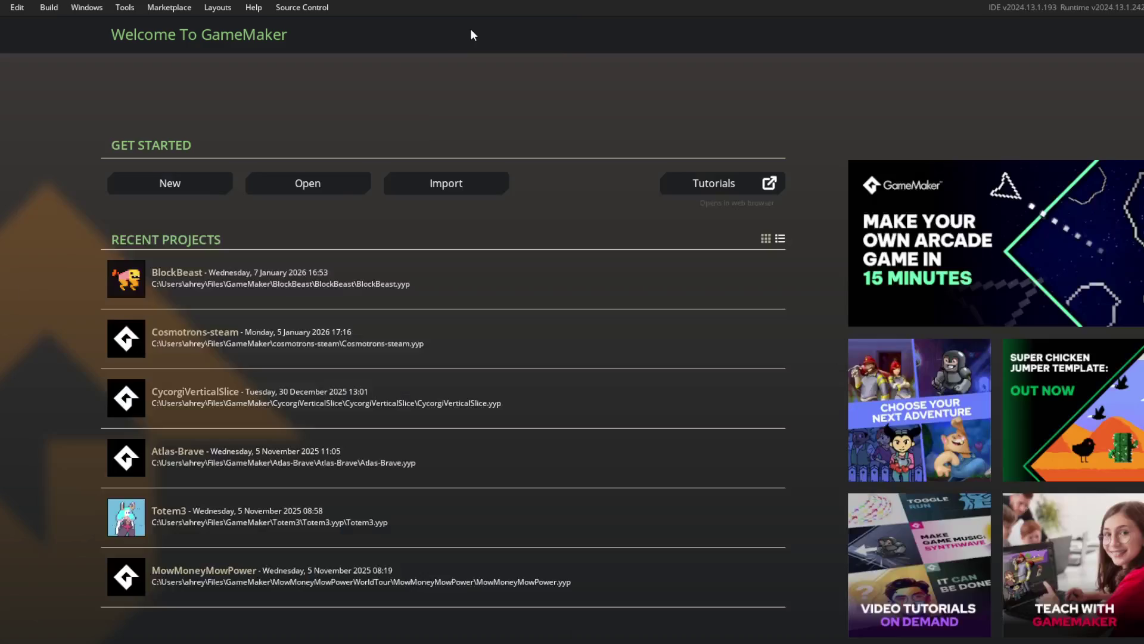
# Open the BlockBeast project and look through the battle Create code.
pyautogui.click(286, 278)
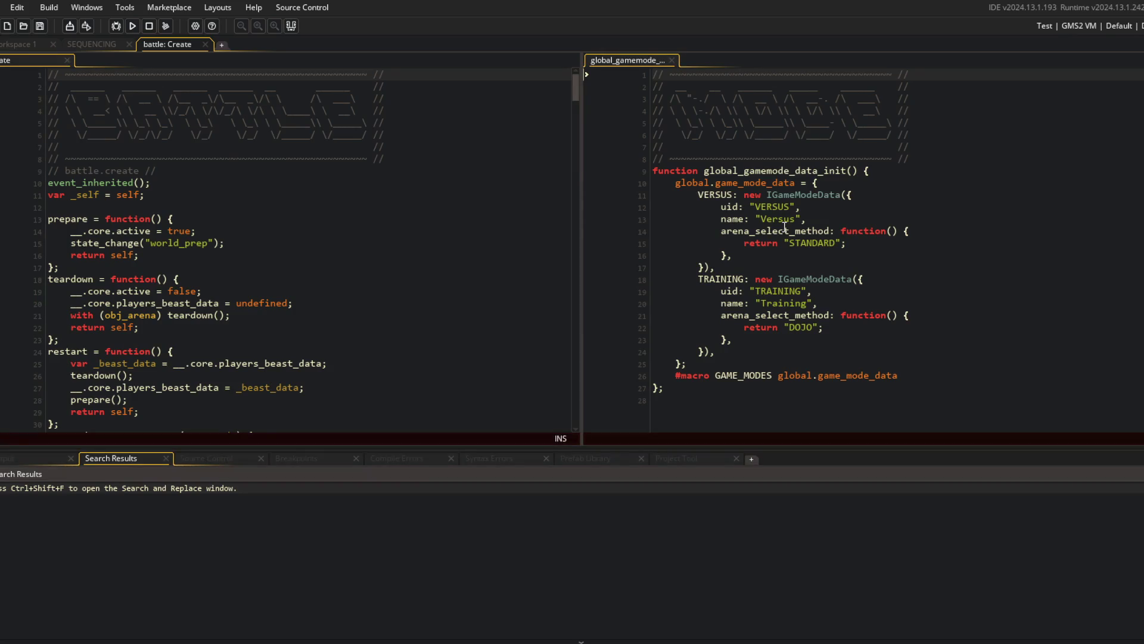
pyautogui.click(372, 234)
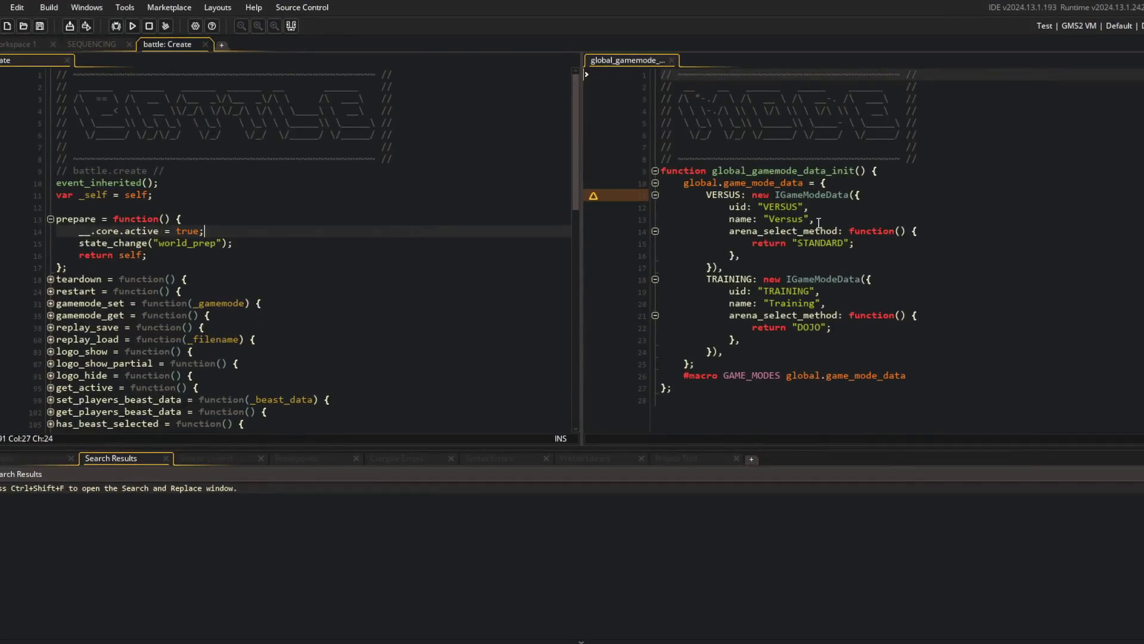
pyautogui.click(235, 157)
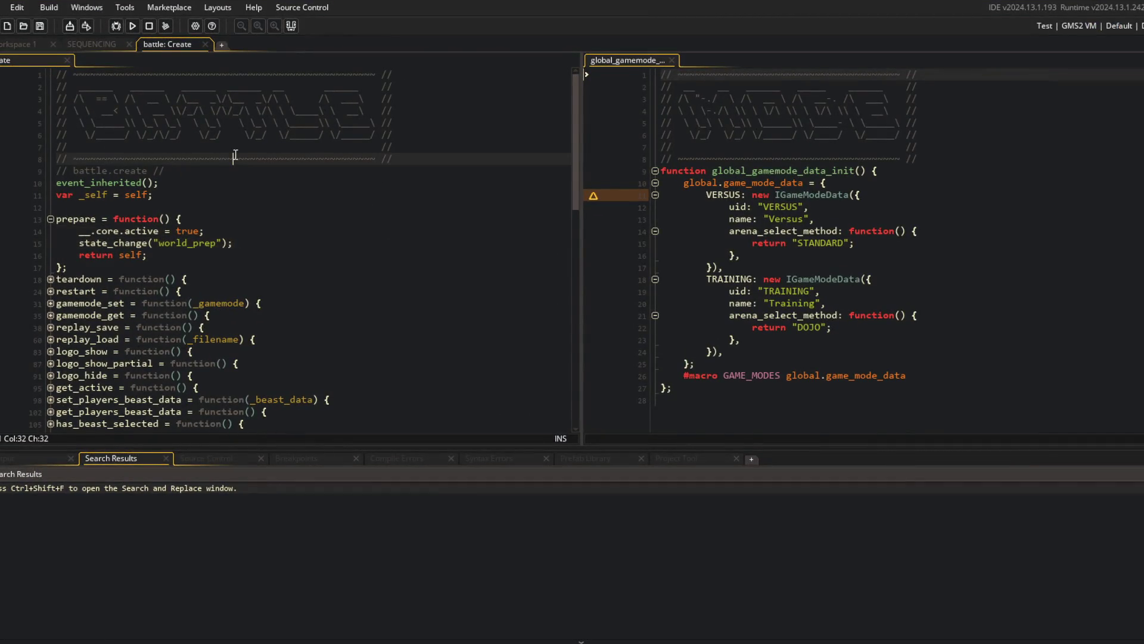
pyautogui.keyDown('ctrl'); pyautogui.scroll(-3, 236, 155); pyautogui.keyUp('ctrl')
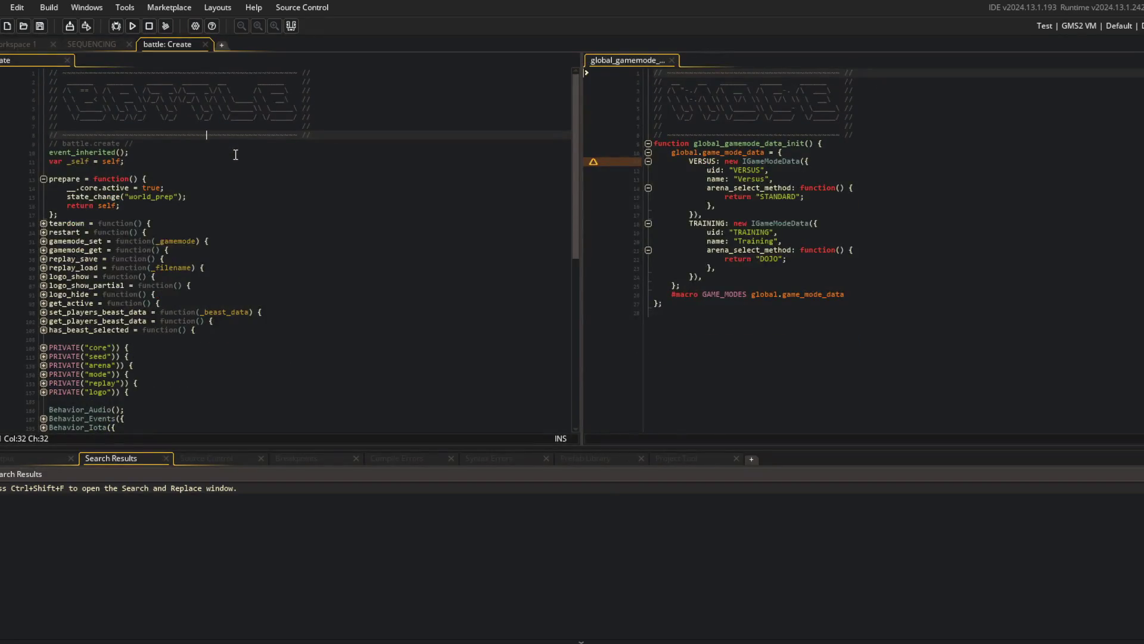
# Hide the output dock with F12, collapse all folds with Ctrl+M, and run the game.
pyautogui.press('F12')
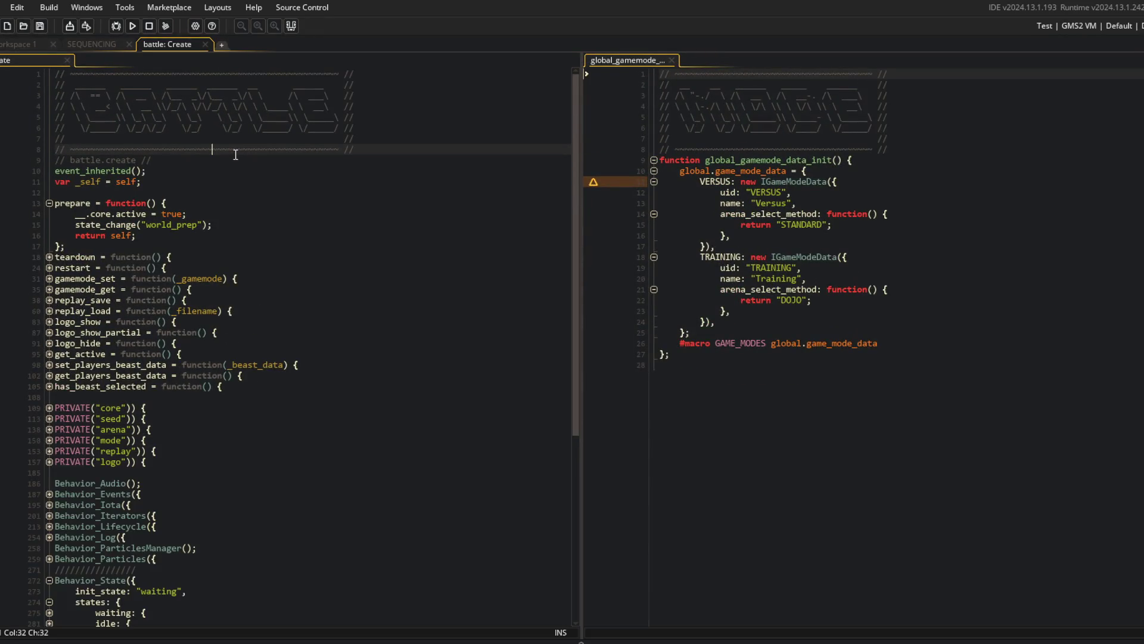
pyautogui.hotkey('ctrl', 'm')
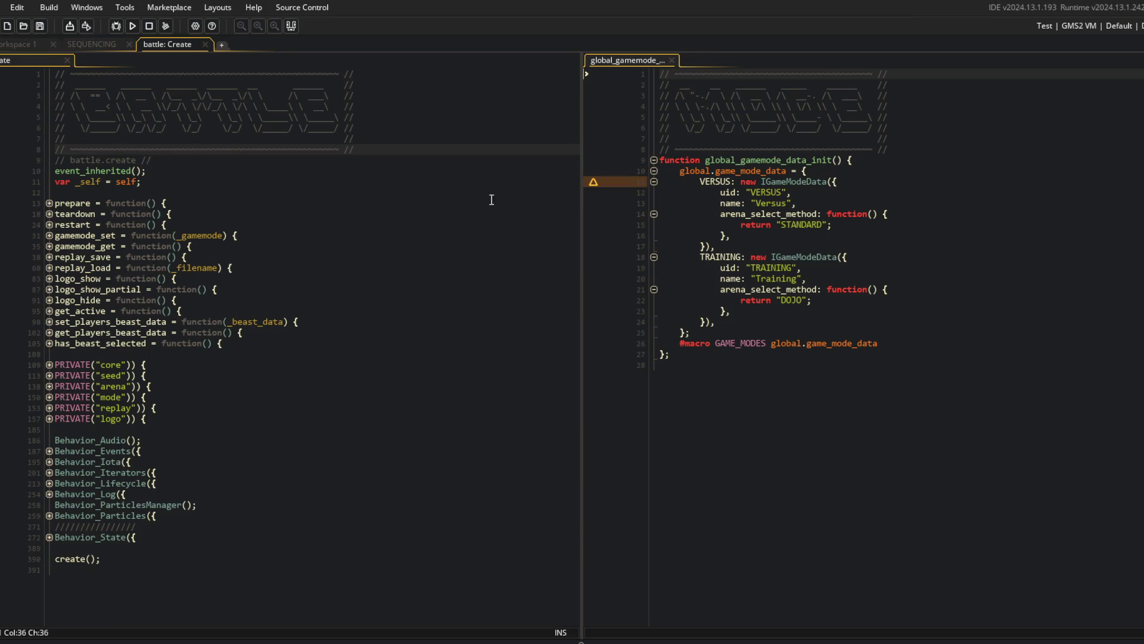
pyautogui.click(417, 181)
pyautogui.click(133, 27)
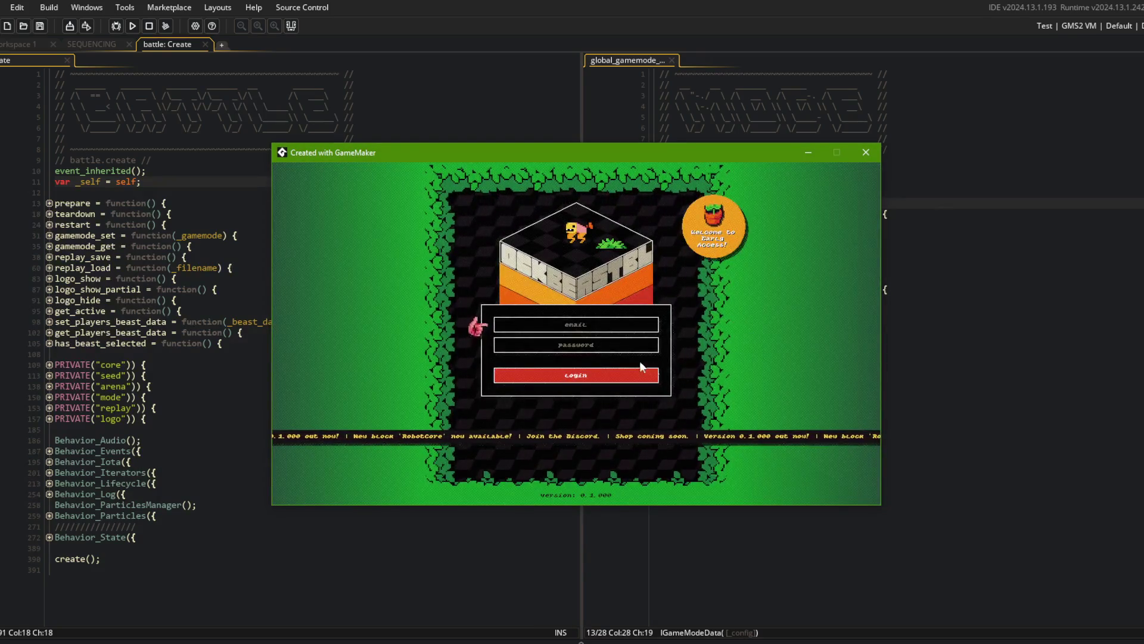
# Log in, cycle the menu cards, and open the Battle submenu, then go back.
pyautogui.click(590, 376)
pyautogui.click(638, 339)
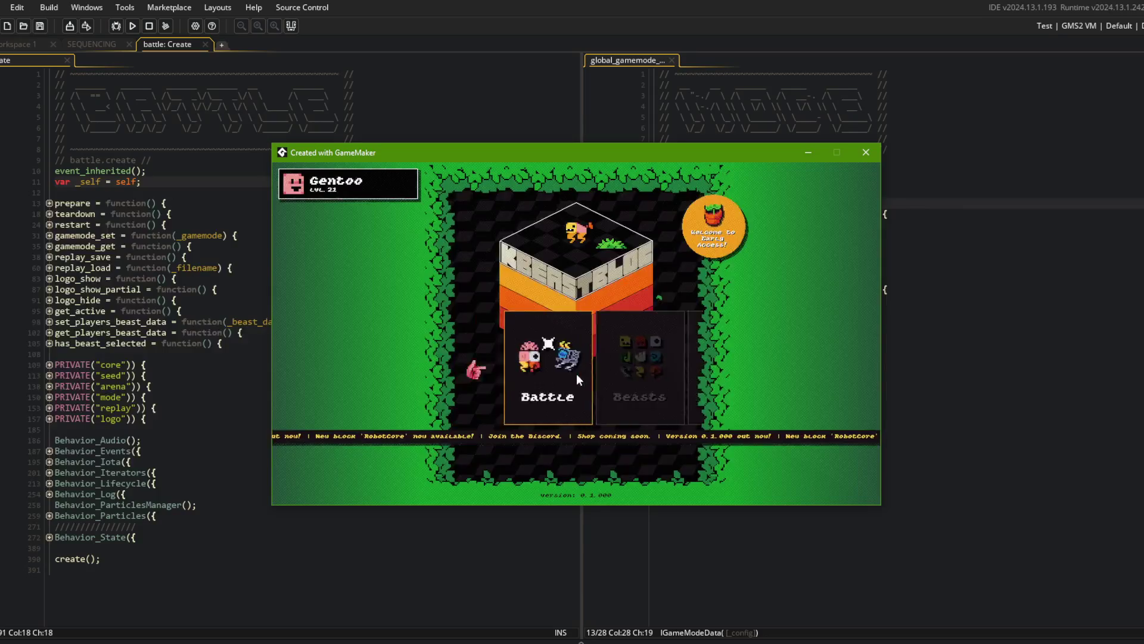
pyautogui.press('Left')
pyautogui.press('Right')
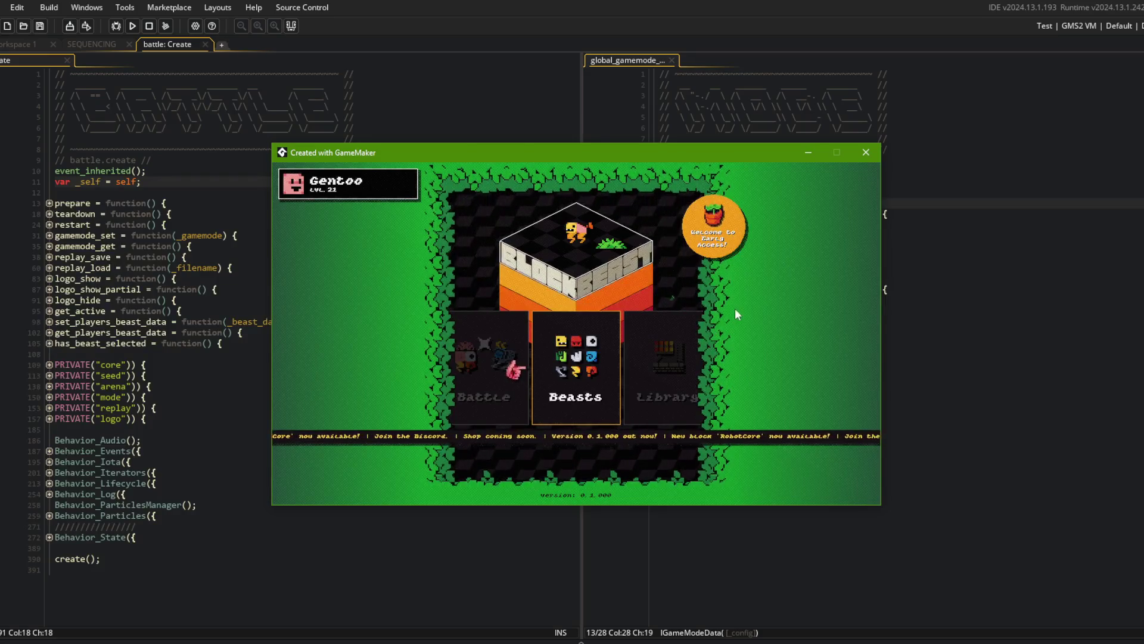
pyautogui.press('Right')
pyautogui.press('Right')
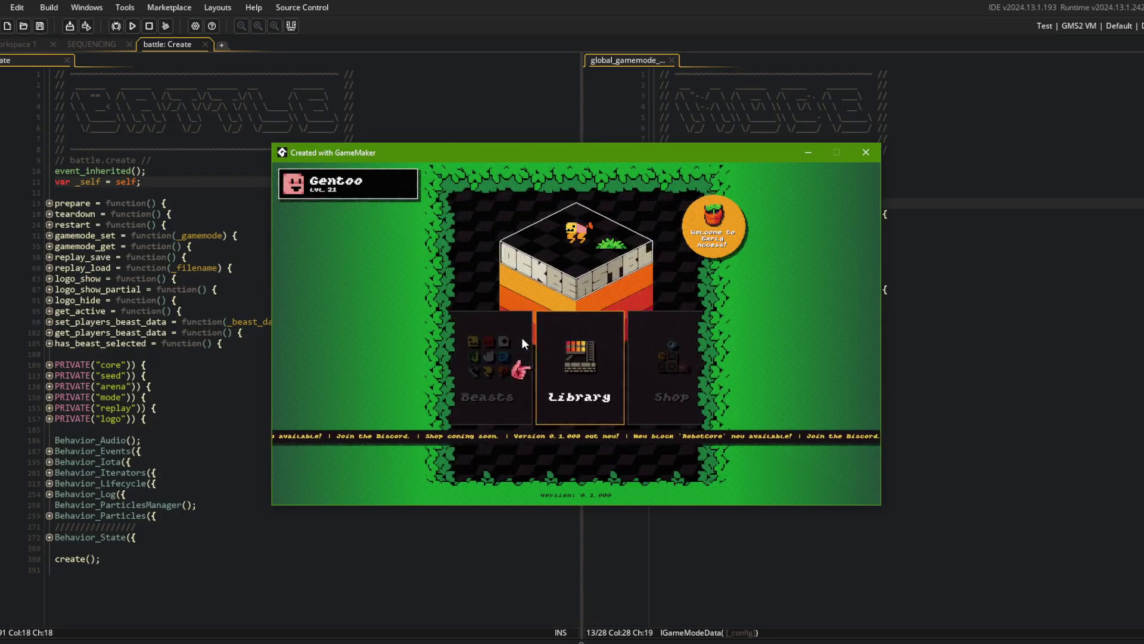
pyautogui.press('Left')
pyautogui.press('Left')
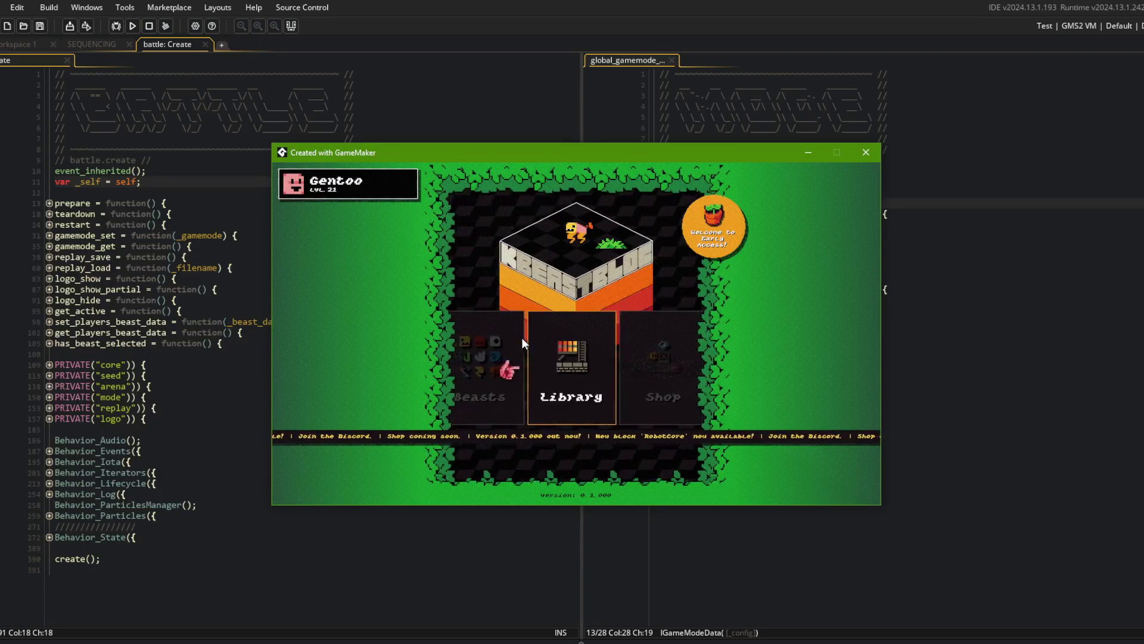
pyautogui.press('Left')
pyautogui.press('Right')
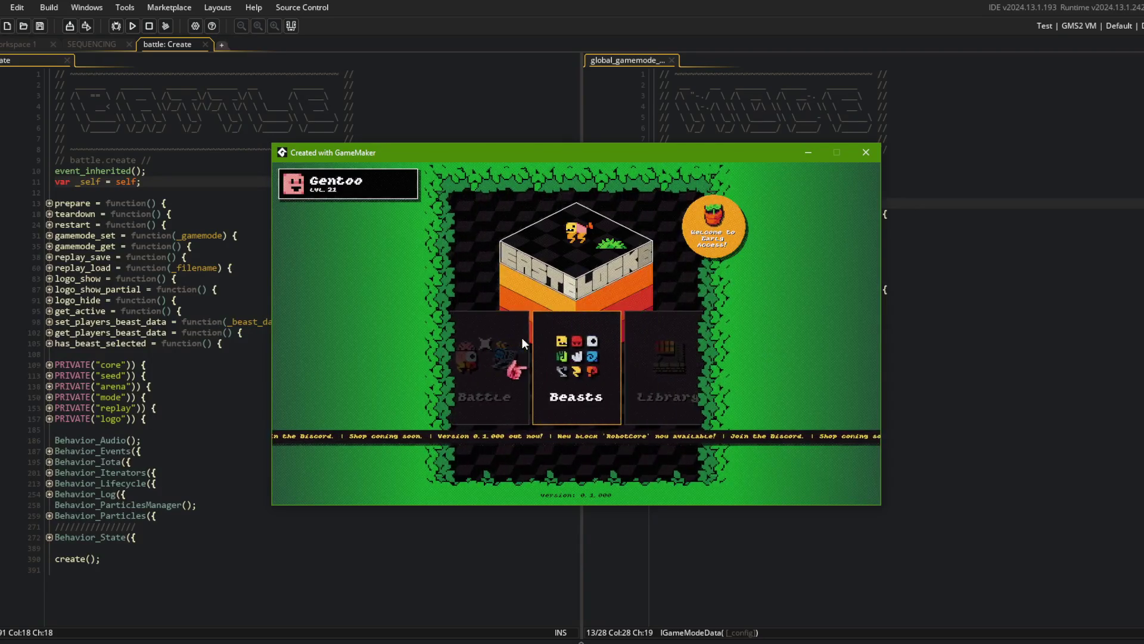
pyautogui.press('Left')
pyautogui.press('Return')
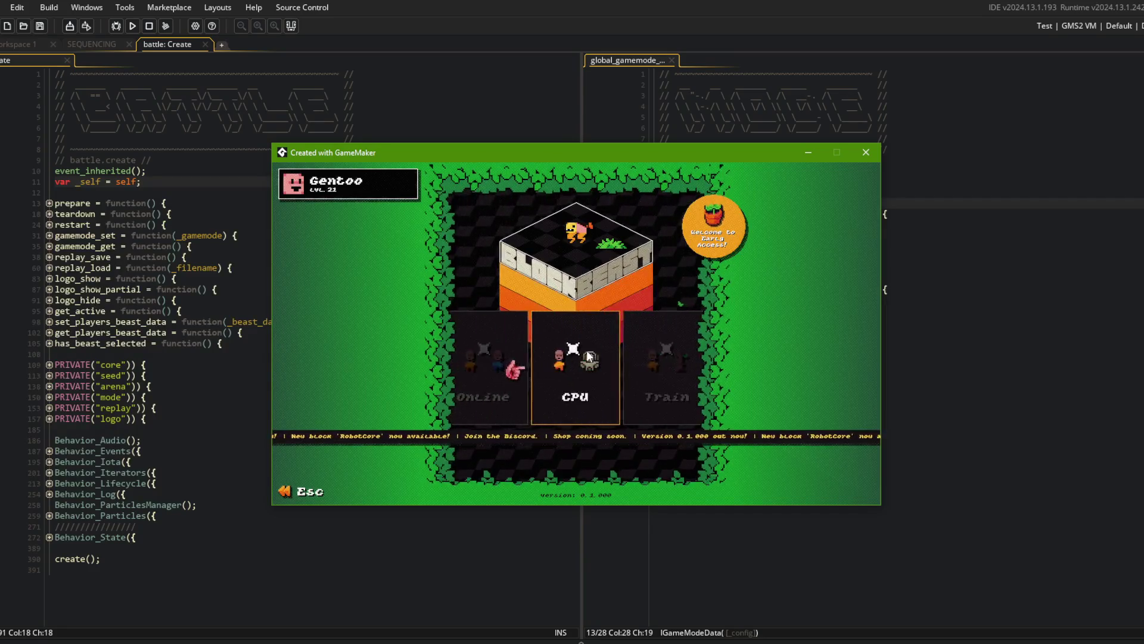
pyautogui.click(585, 360)
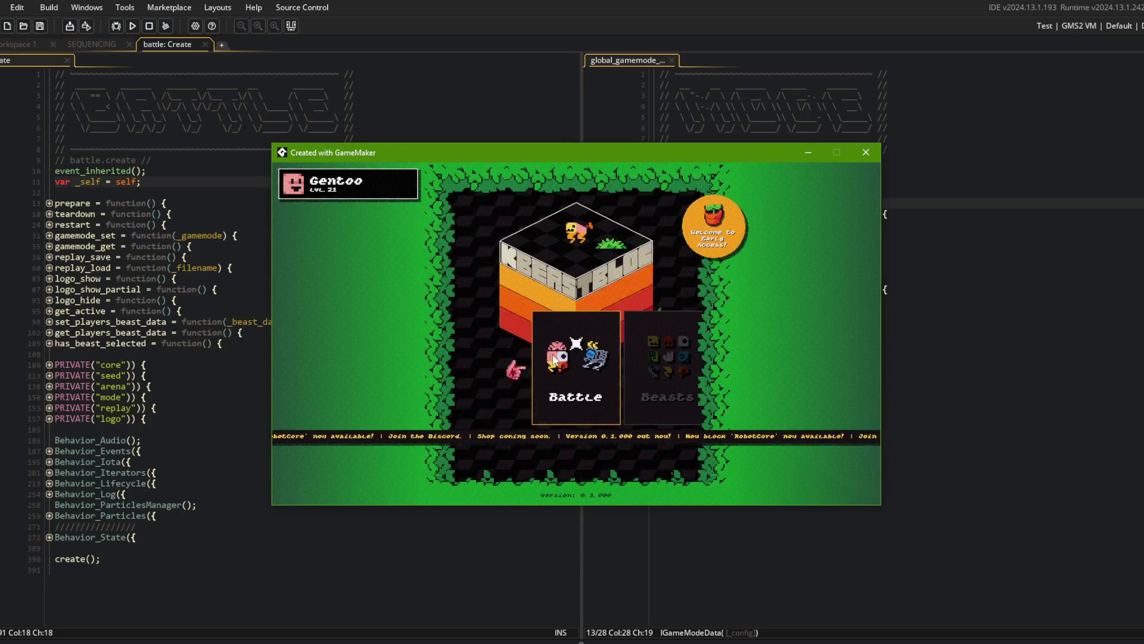
# Select the Beasts card and open the beast editor from the beast selection screen.
pyautogui.press('Right')
pyautogui.press('Left')
pyautogui.press('Right')
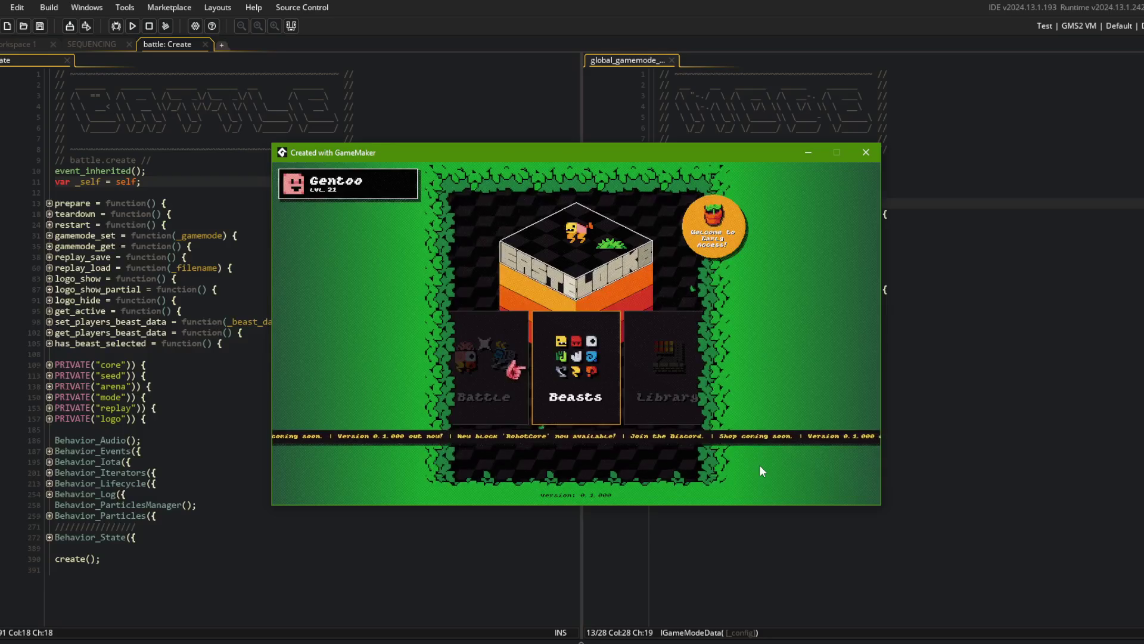
pyautogui.click(512, 411)
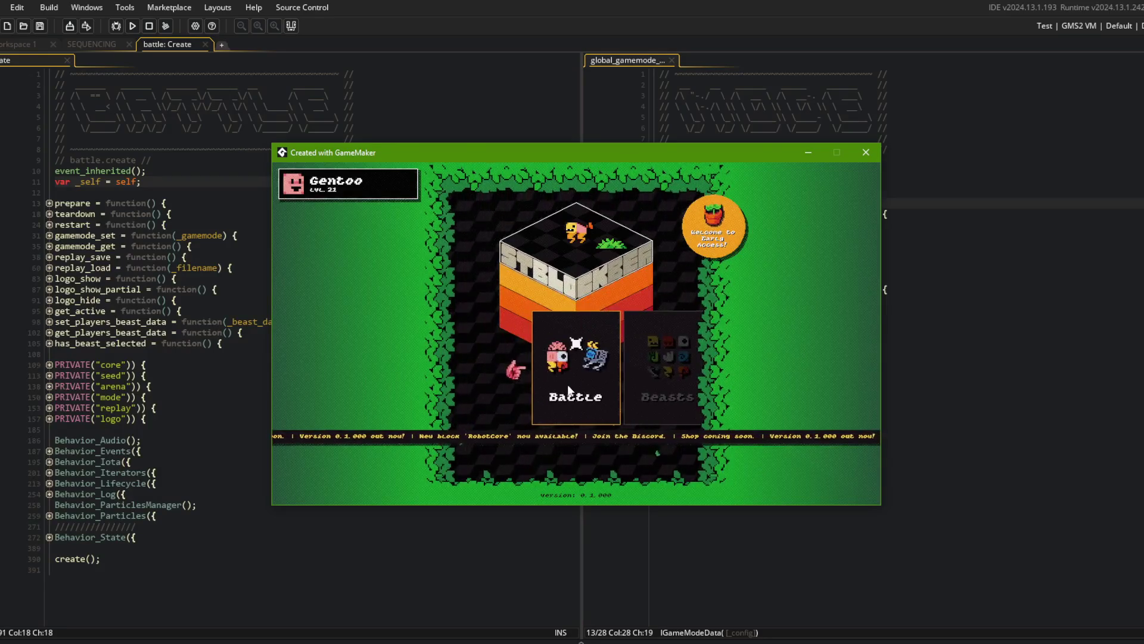
pyautogui.moveTo(600, 157); pyautogui.dragTo(596, 153)
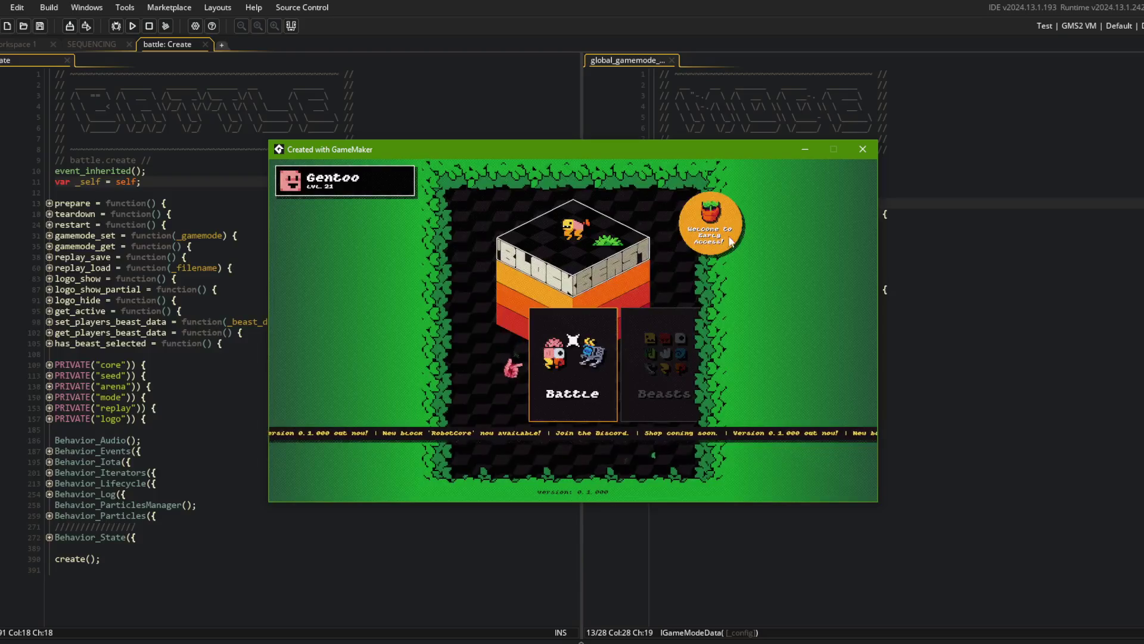
pyautogui.click(627, 385)
pyautogui.click(512, 369)
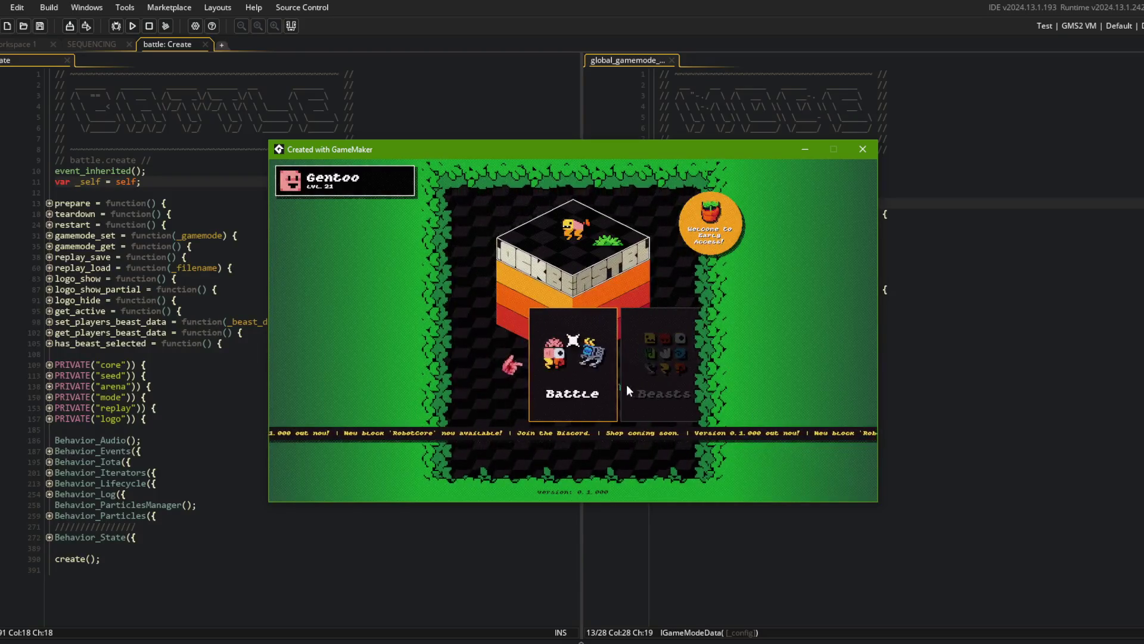
pyautogui.click(663, 344)
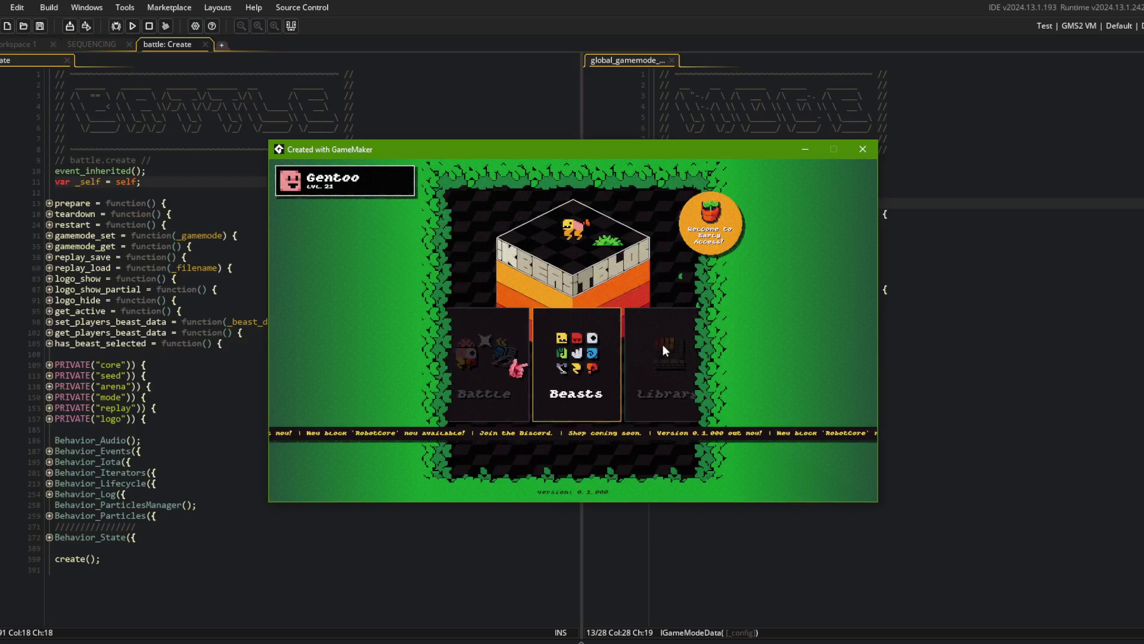
pyautogui.click(531, 349)
pyautogui.click(664, 388)
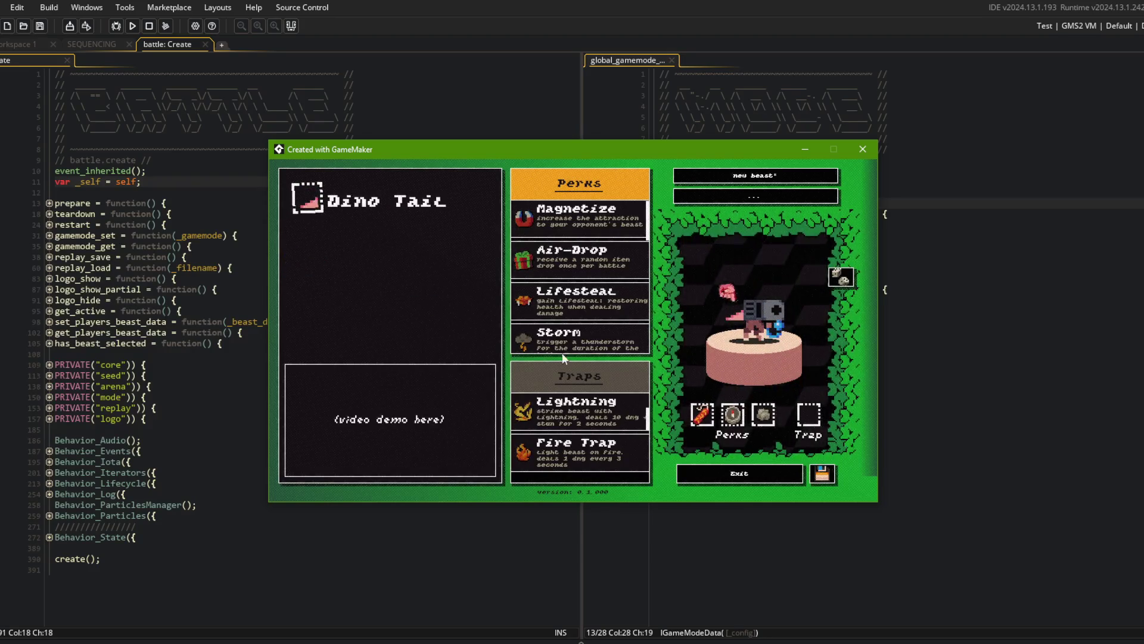
# Randomize the beast's perks and trap twice, check Big Fist's details, and save the beast.
pyautogui.click(839, 279)
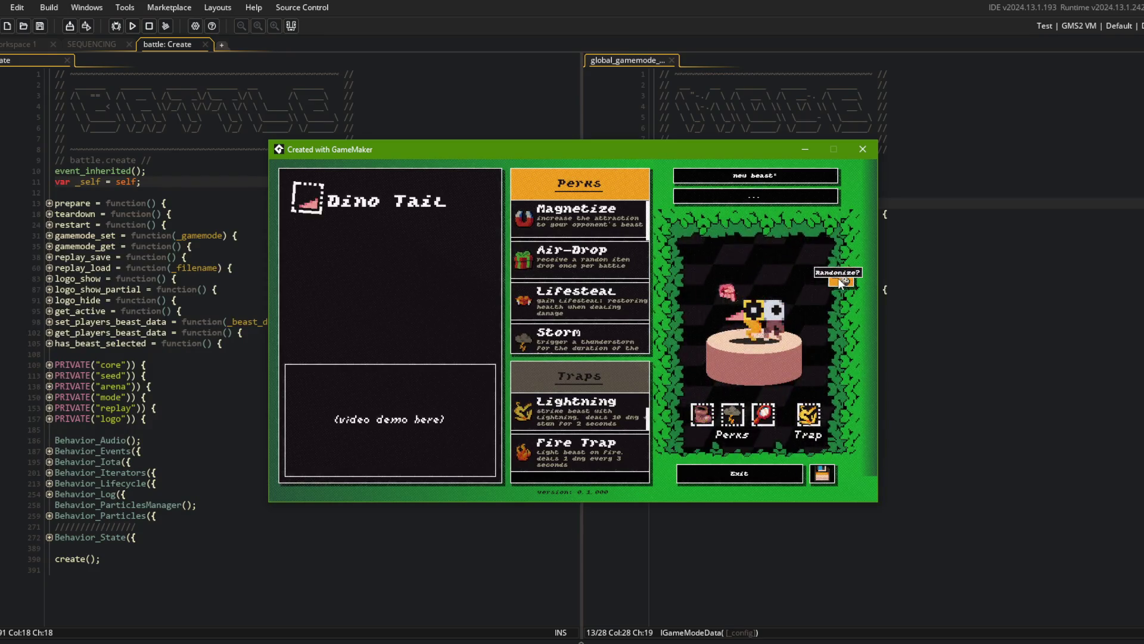
pyautogui.click(839, 277)
pyautogui.click(773, 331)
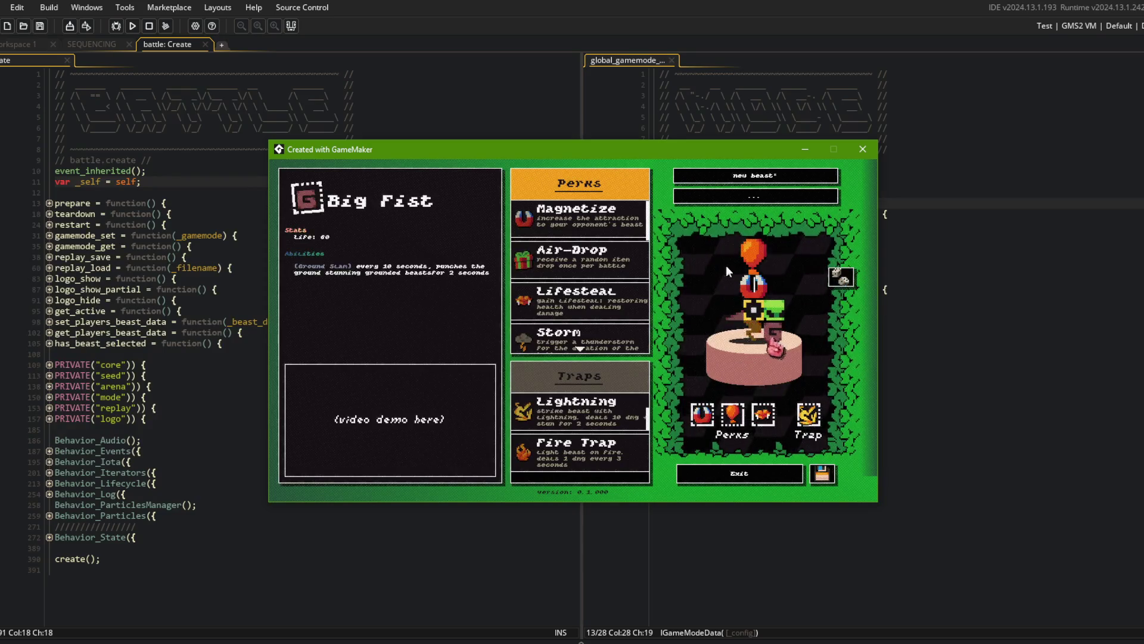
pyautogui.click(822, 476)
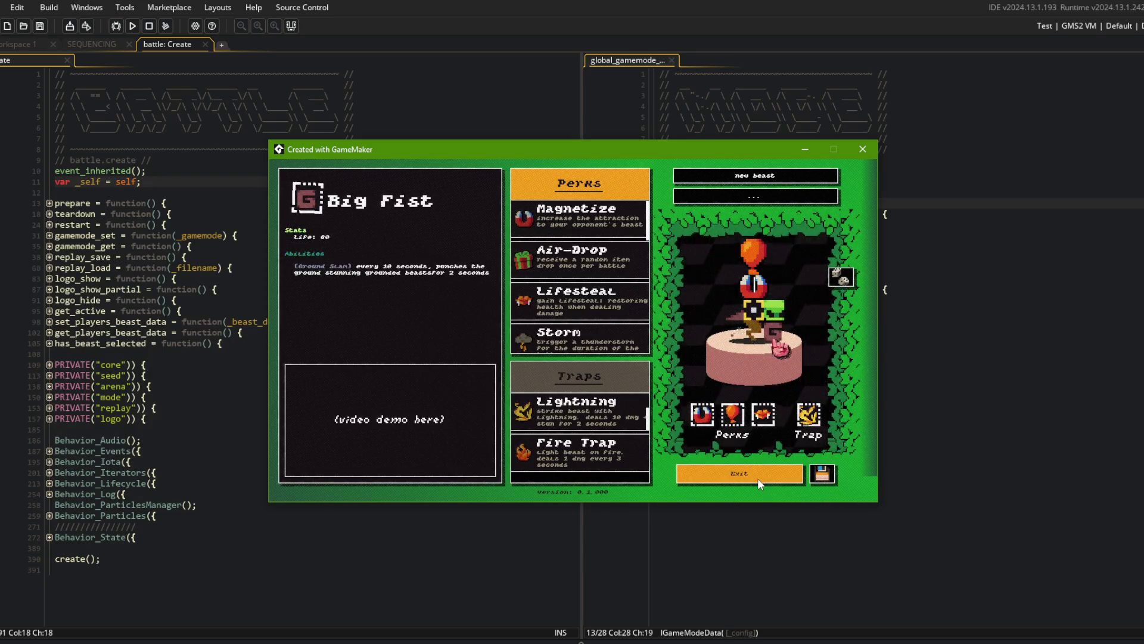
# Pick the new beast for an Online battle, then pause and leave to the main menu.
pyautogui.click(757, 478)
pyautogui.click(565, 424)
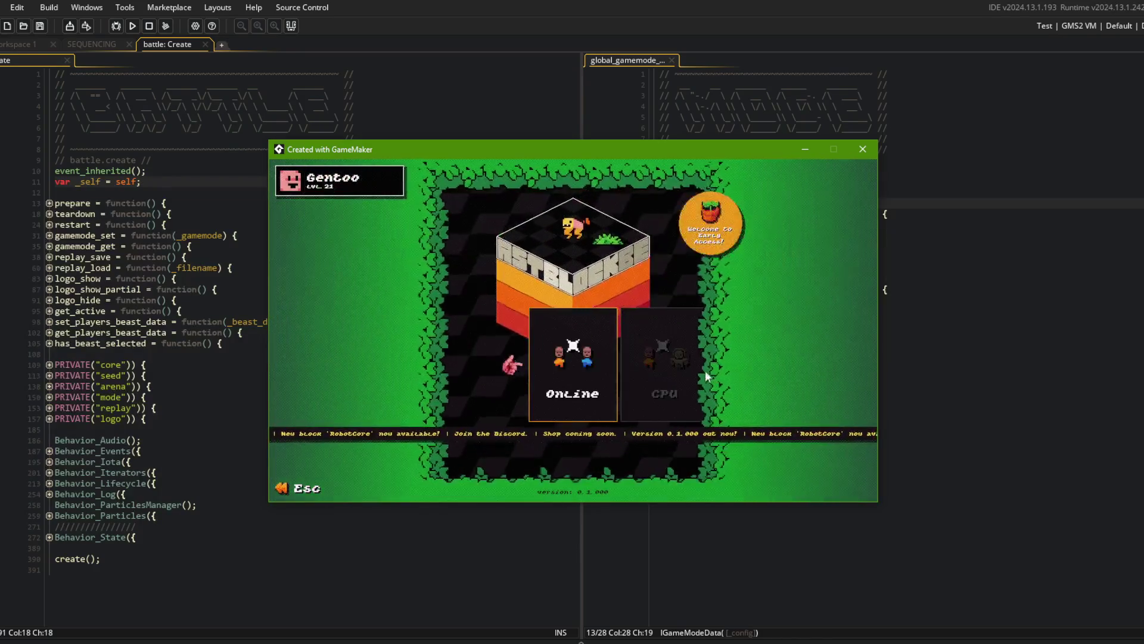
pyautogui.click(579, 365)
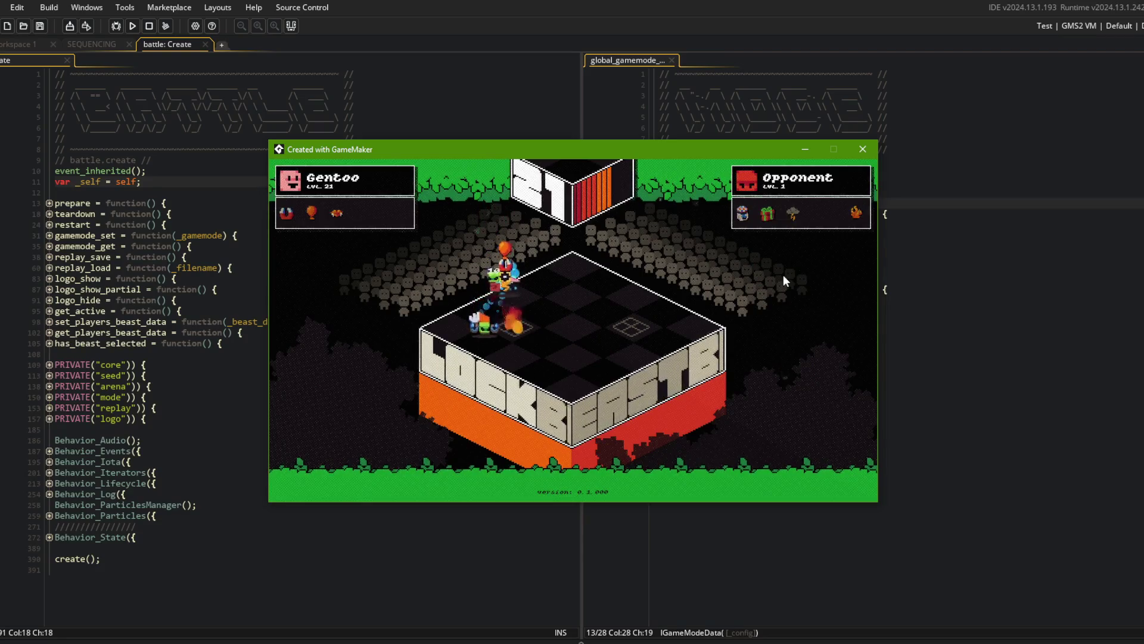
pyautogui.press('Escape')
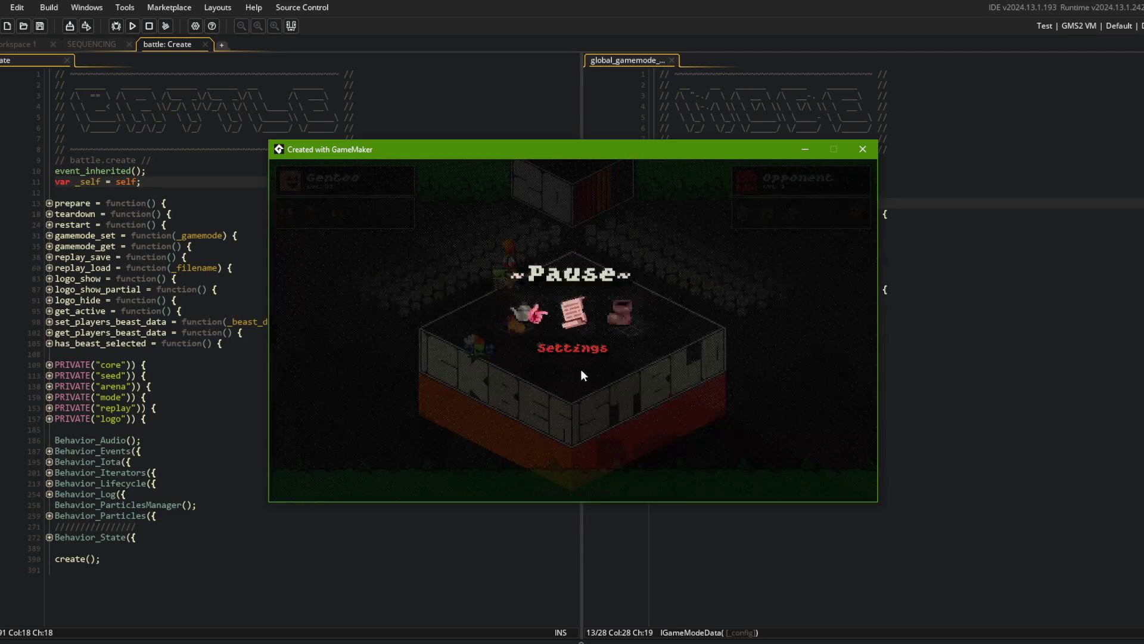
pyautogui.click(618, 315)
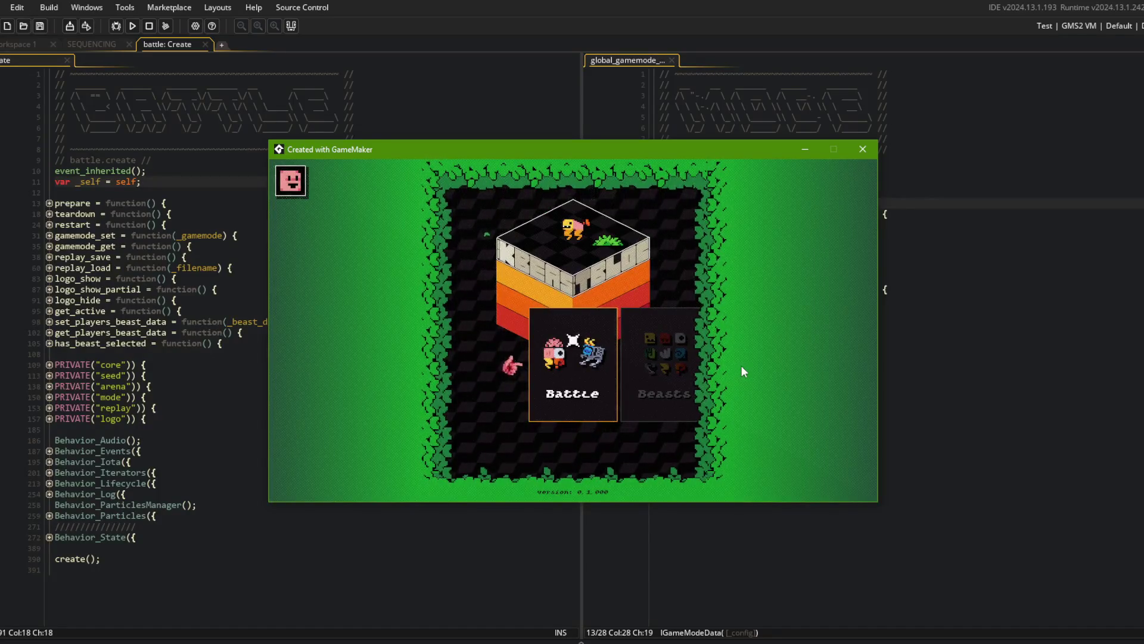
# Cycle the main menu choices, open the Beasts screen, and back out.
pyautogui.press('Right')
pyautogui.press('Left')
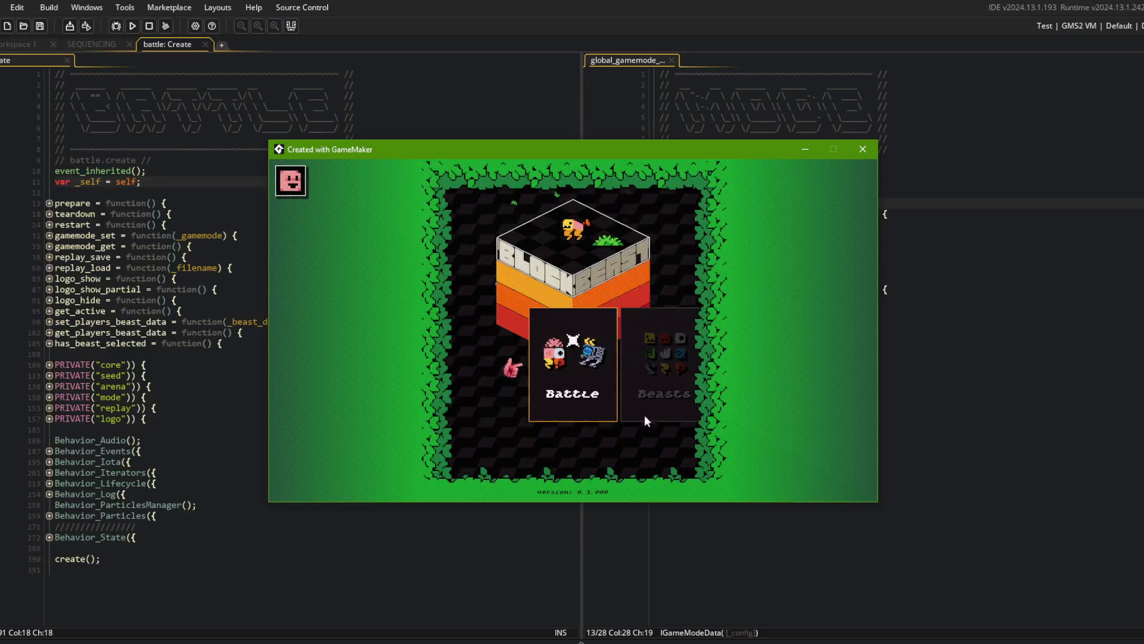
pyautogui.press('Right')
pyautogui.press('Right')
pyautogui.press('Left')
pyautogui.press('Left')
pyautogui.press('Right')
pyautogui.press('Return')
pyautogui.press('Escape')
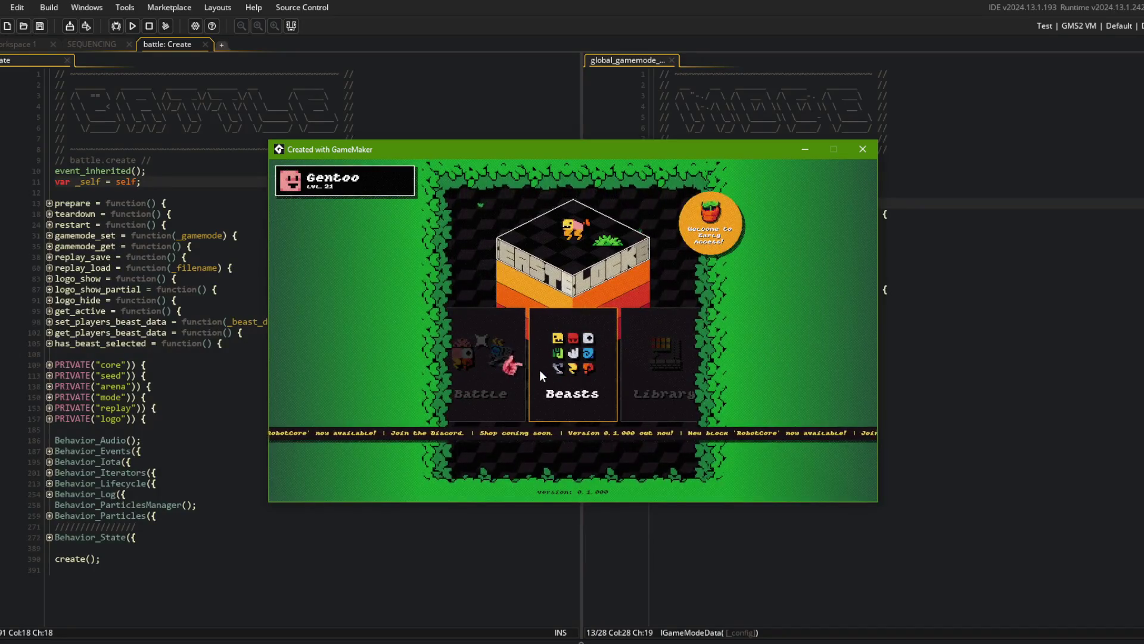
# Browse the Library's Blocks, Perks and Traps lists, then return to the main menu.
pyautogui.click(567, 369)
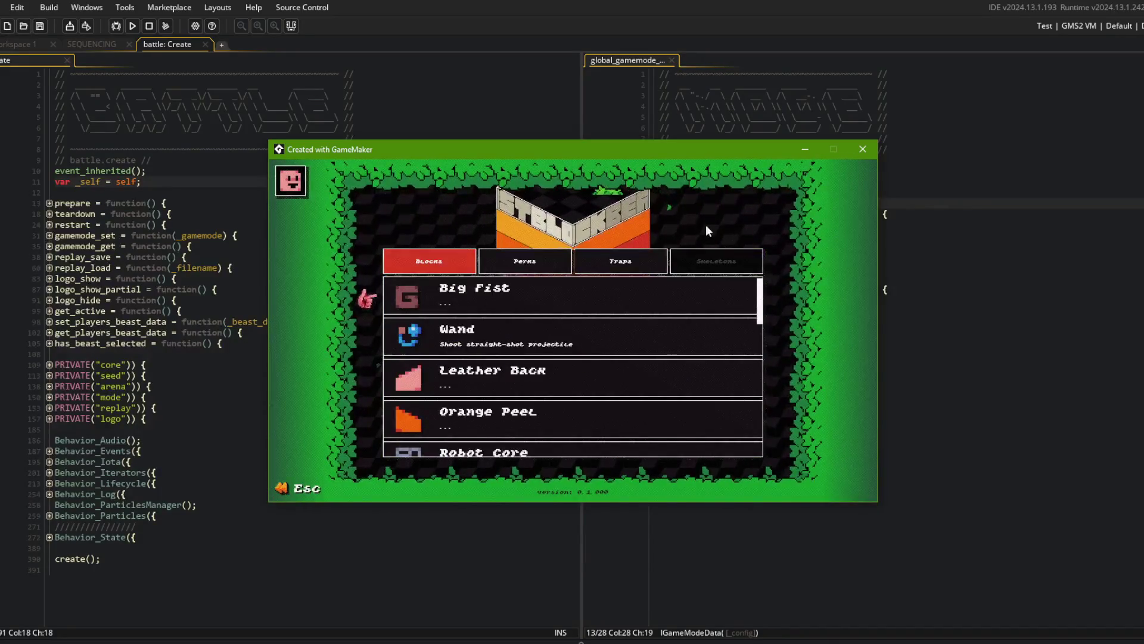
pyautogui.scroll(-5, 544, 352)
pyautogui.scroll(1, 544, 352)
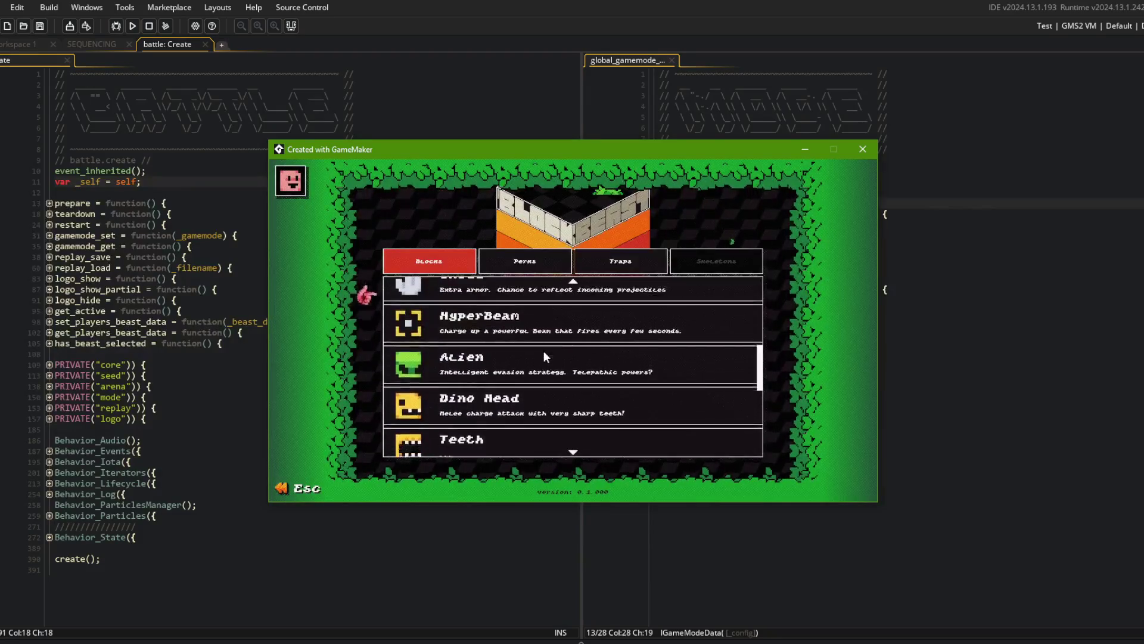
pyautogui.scroll(-4, 544, 352)
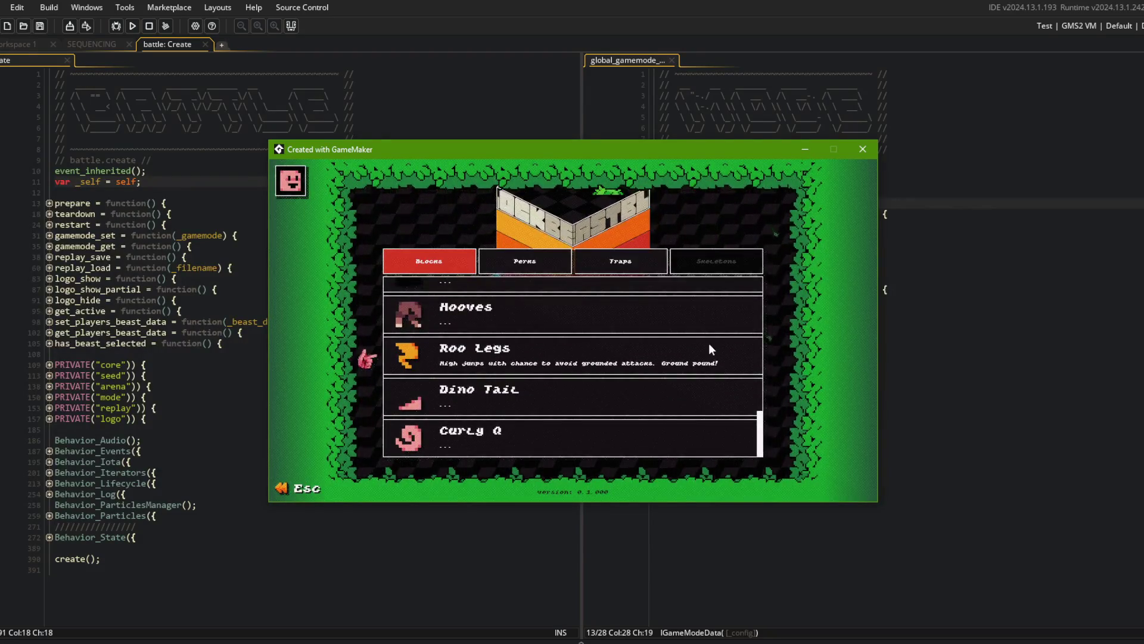
pyautogui.click(513, 253)
pyautogui.scroll(-2, 566, 317)
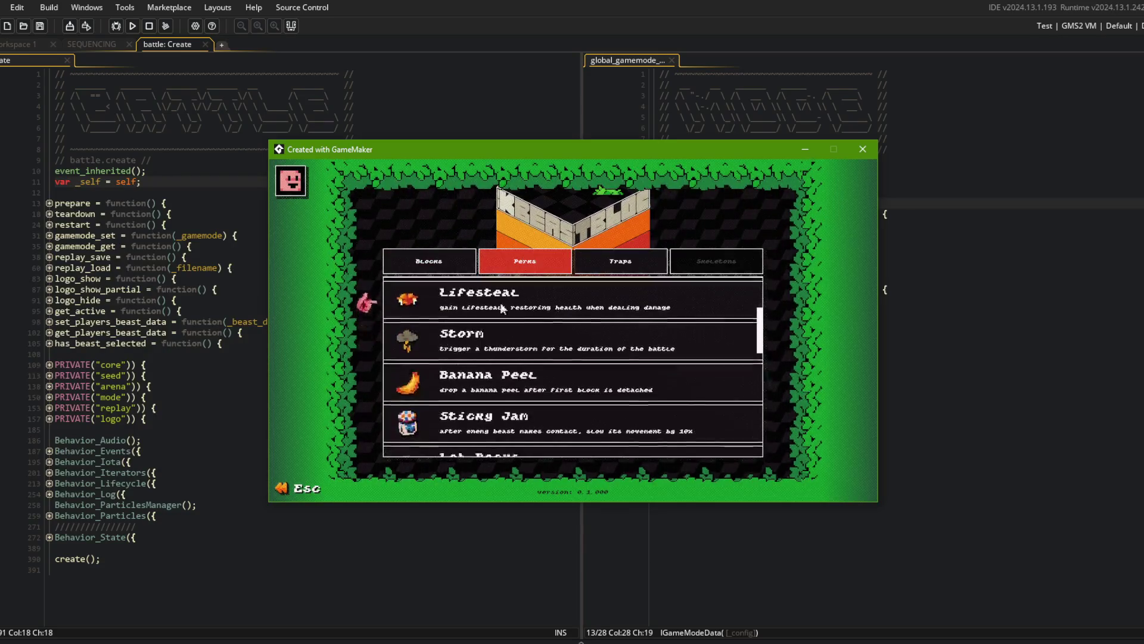
pyautogui.click(614, 265)
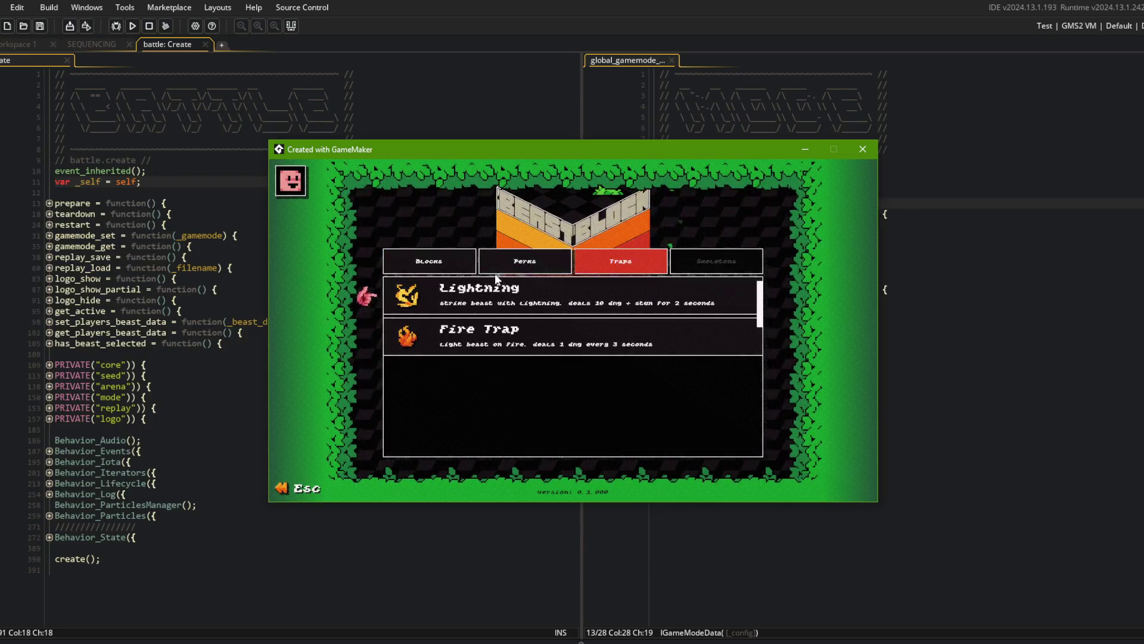
pyautogui.click(558, 271)
pyautogui.click(447, 269)
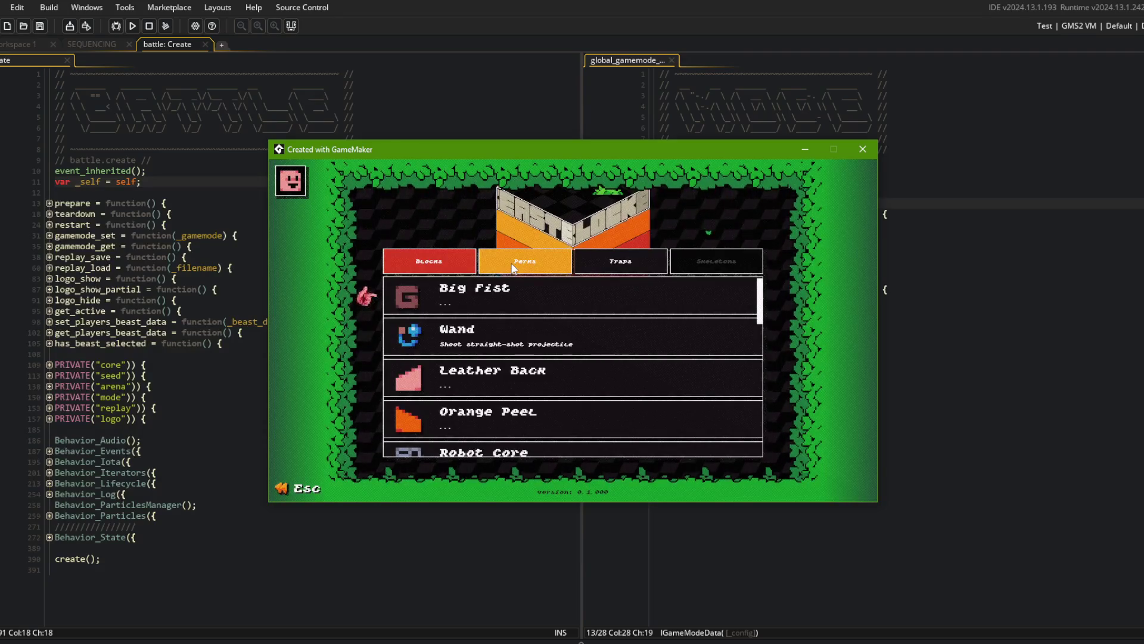
pyautogui.click(517, 266)
pyautogui.click(597, 268)
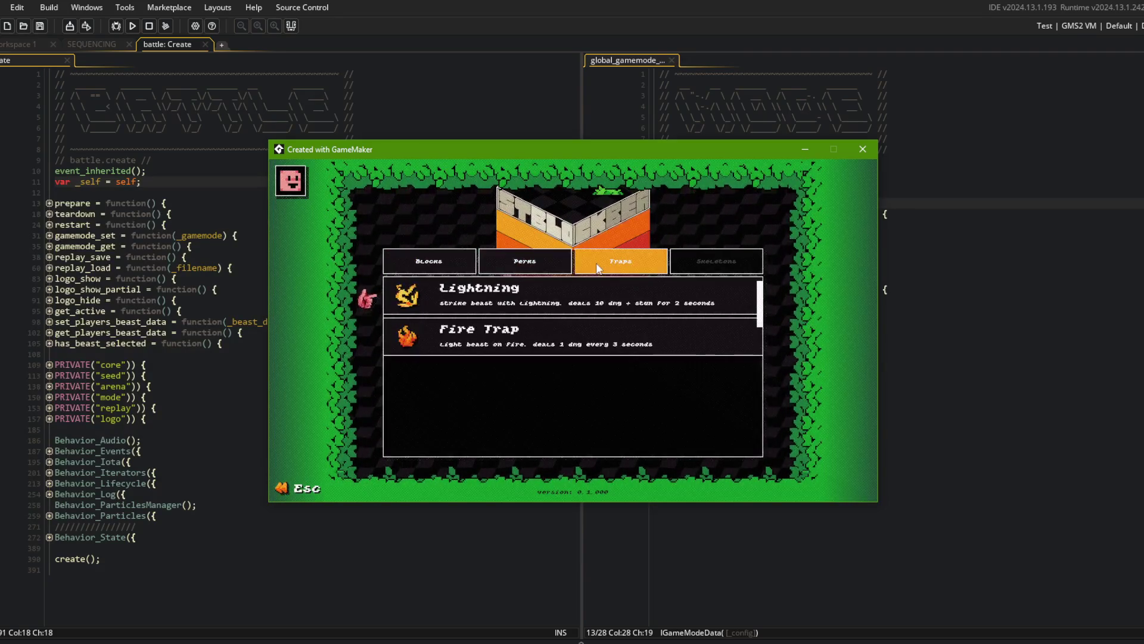
pyautogui.click(465, 268)
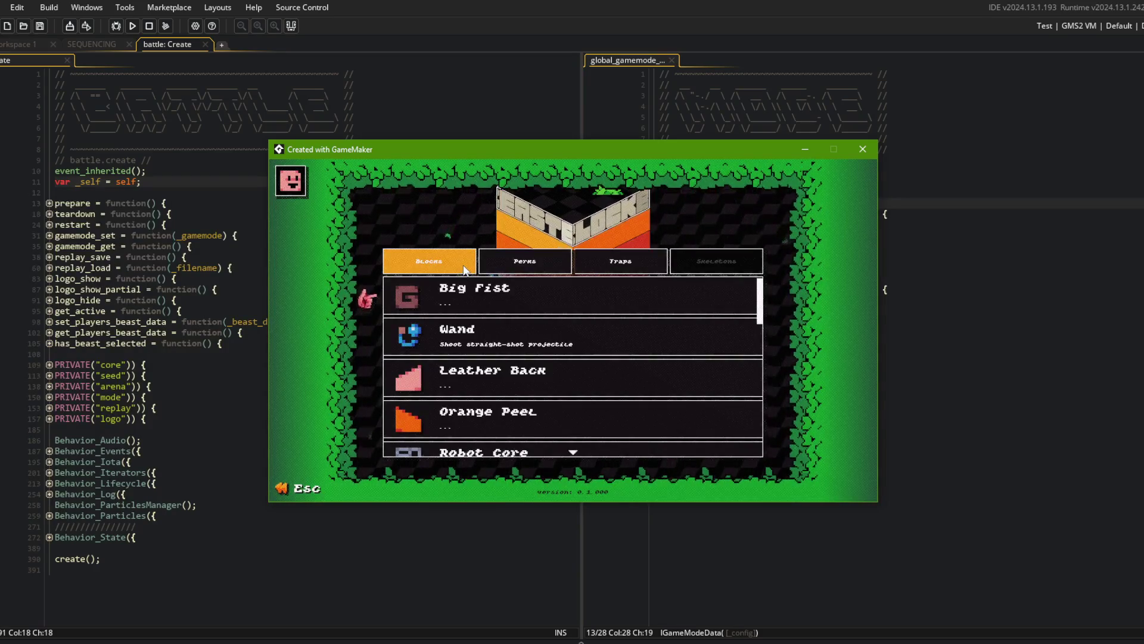
pyautogui.press('Return')
pyautogui.press('Escape')
# Choose Battle and pick the new beast card on the beast-selection screen.
pyautogui.click(489, 329)
pyautogui.click(524, 356)
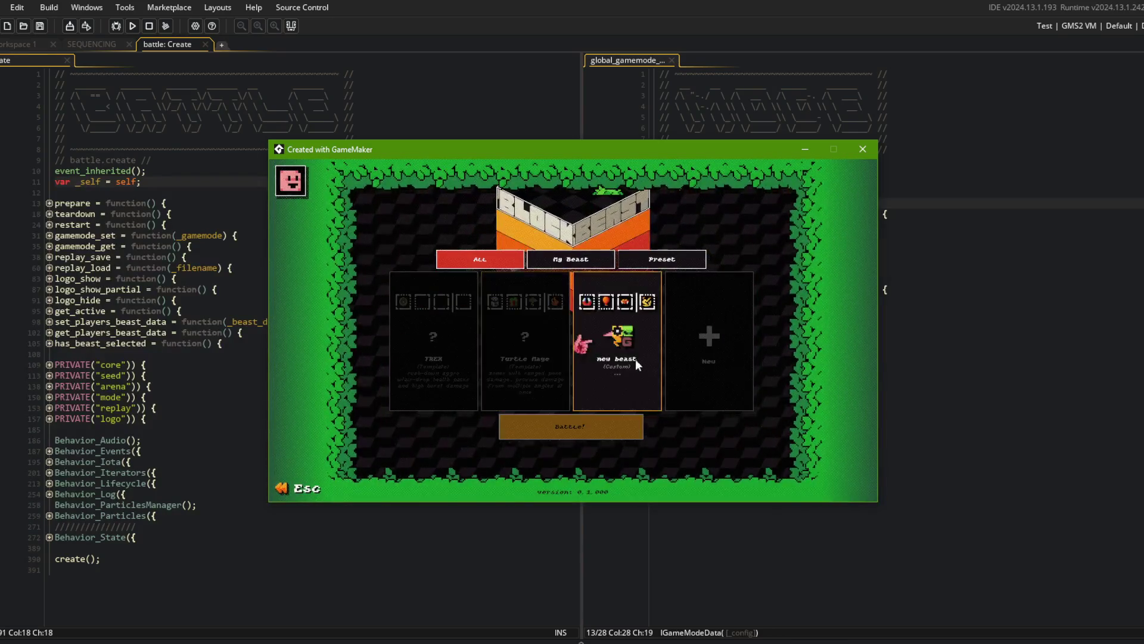
pyautogui.click(621, 357)
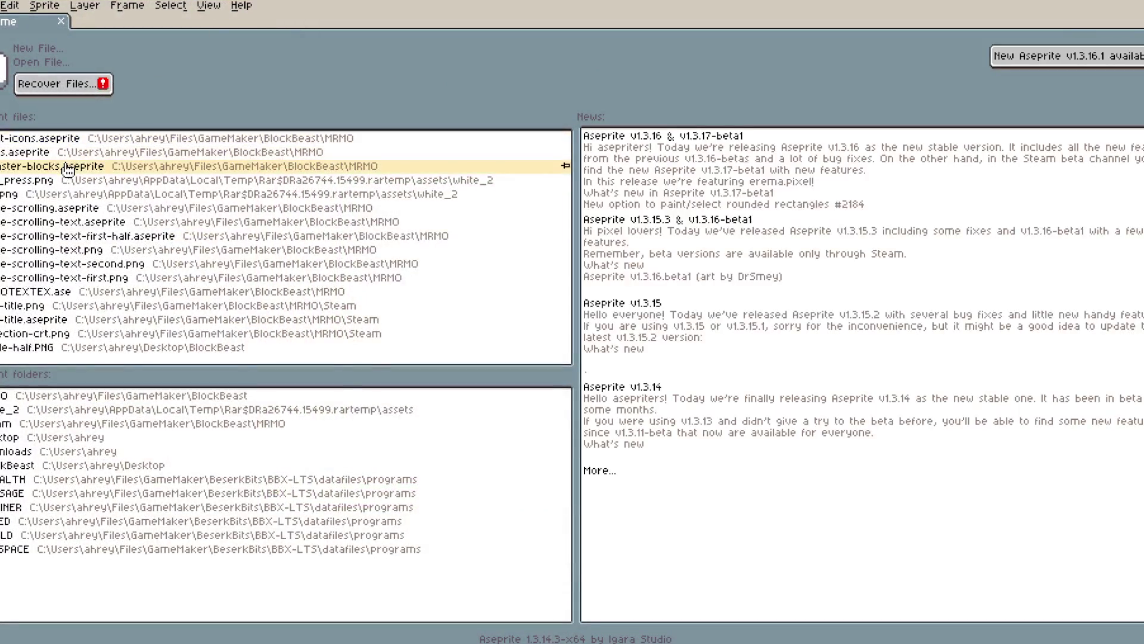
# Open the monster-blocks.aseprite sprite sheet in Aseprite.
pyautogui.click(69, 167)
pyautogui.scroll(5, 474, 313)
pyautogui.hscroll(-4, 474, 314)
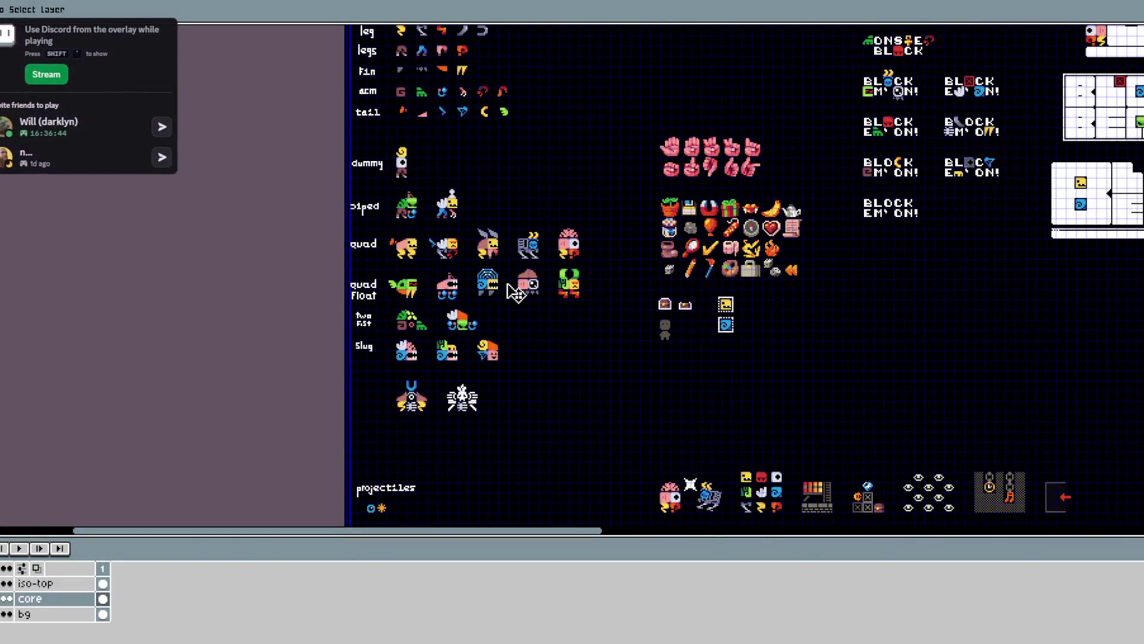
# Hide the canvas grid, zoom in and pan the sprite sheet toward the beast body rows.
pyautogui.press('b')
pyautogui.hotkey('ctrl', "'")
pyautogui.scroll(3, 399, 284)
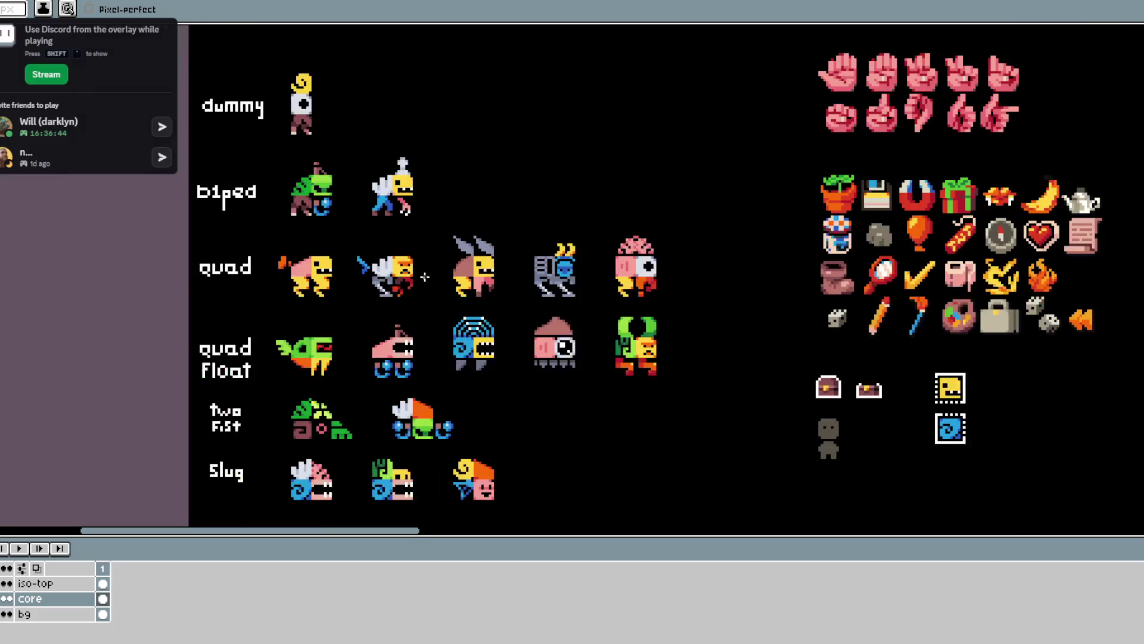
pyautogui.press('m')
pyautogui.moveTo(479, 165); pyautogui.dragTo(472, 224)
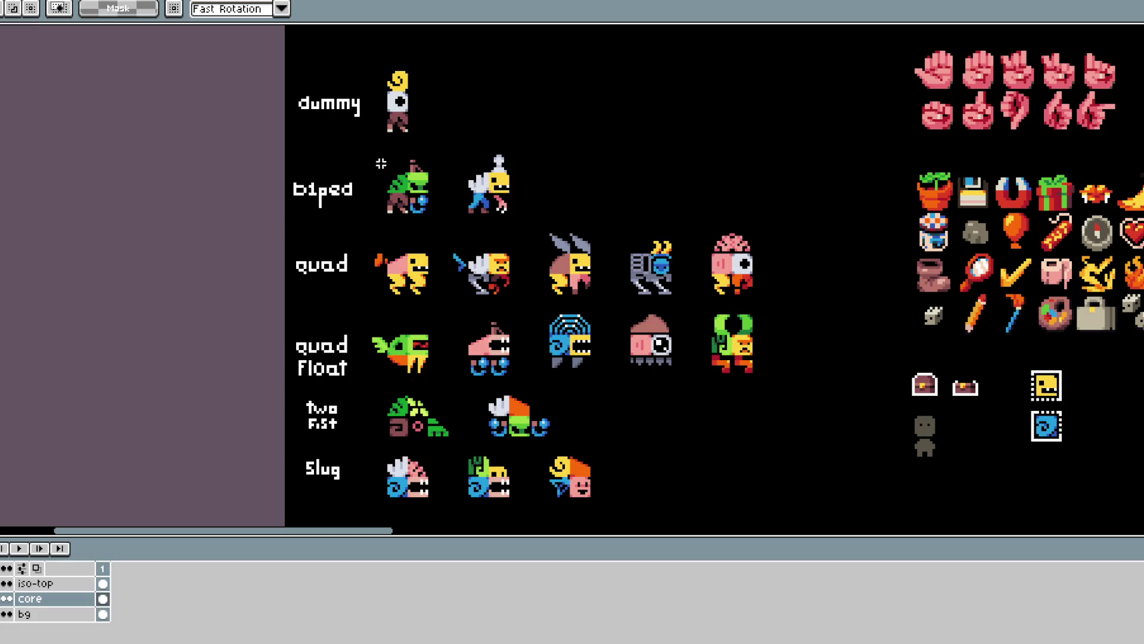
pyautogui.moveTo(519, 272); pyautogui.dragTo(466, 288)
# Outline the quad row, then the quad float row, with rectangular marquee selections.
pyautogui.moveTo(650, 247); pyautogui.dragTo(796, 323)
pyautogui.scroll(-2, 506, 148)
pyautogui.hscroll(3, 505, 148)
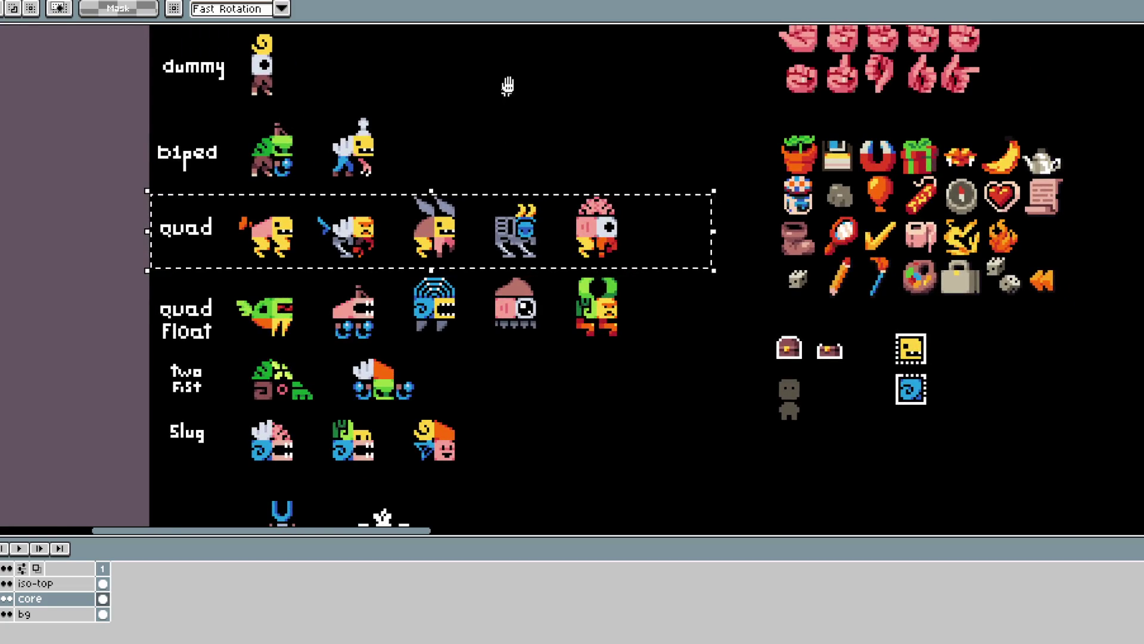
pyautogui.hscroll(-1, 542, 155)
pyautogui.hotkey('ctrl', 'd')
pyautogui.moveTo(170, 263); pyautogui.dragTo(680, 351)
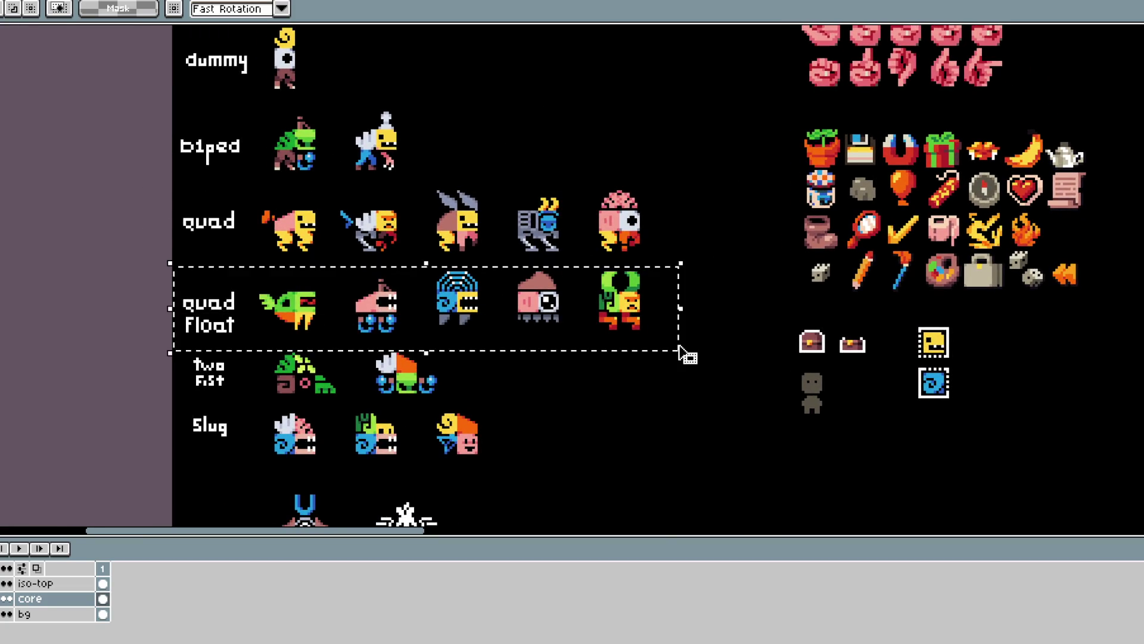
pyautogui.hotkey('ctrl', 'd')
# Outline the two fist and slug rows, then clear the selection.
pyautogui.scroll(-2, 357, 298)
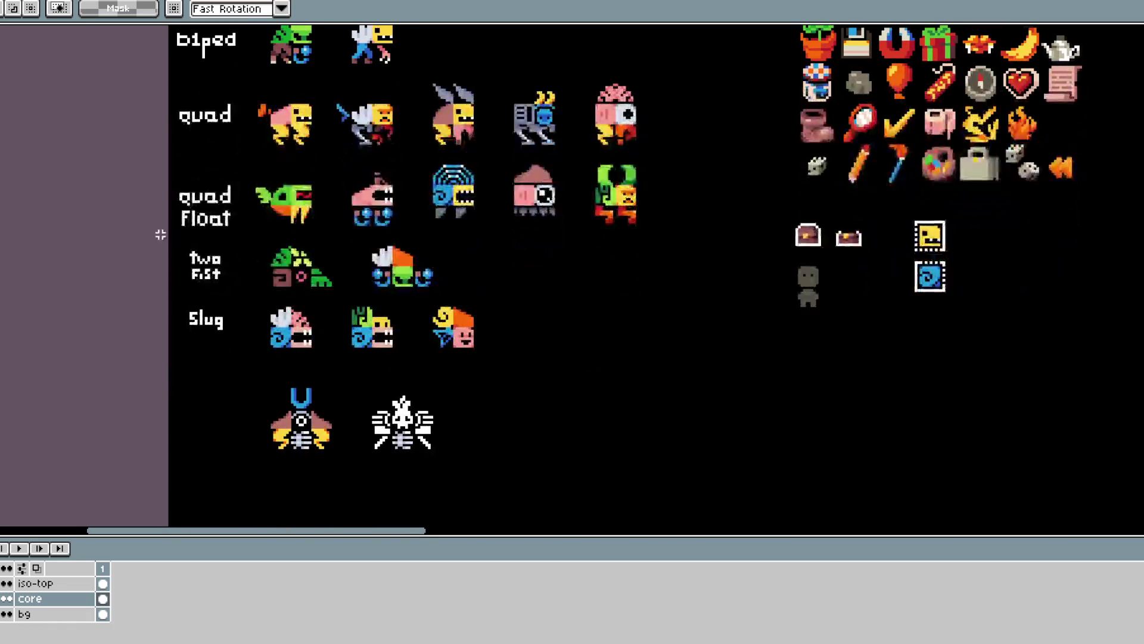
pyautogui.moveTo(455, 282)
pyautogui.mouseDown()
pyautogui.moveTo(560, 296)
pyautogui.moveTo(590, 384)
pyautogui.moveTo(602, 370)
pyautogui.mouseUp()
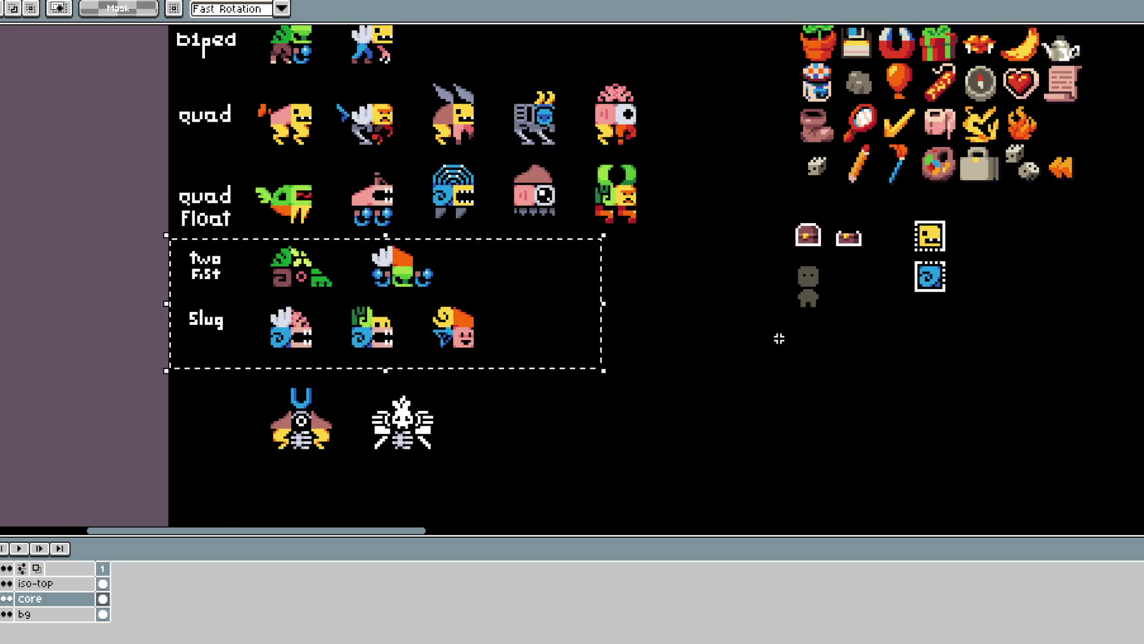
pyautogui.scroll(2, 779, 338)
pyautogui.hotkey('ctrl', 'd')
pyautogui.scroll(-3, 391, 104)
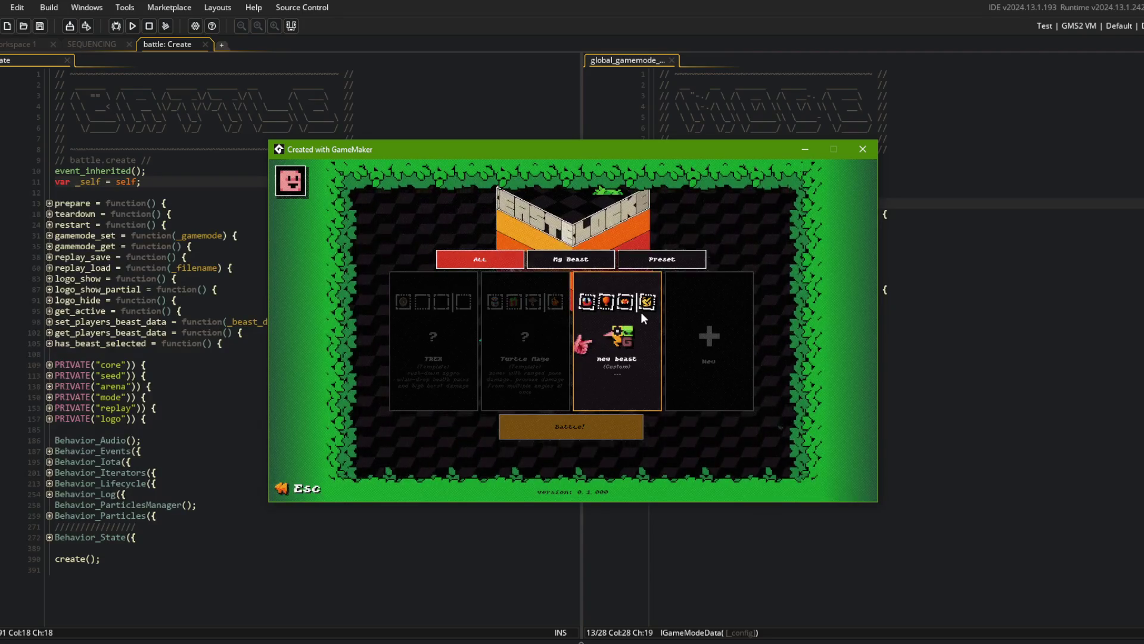
# Open the new beast in the editor and randomize its parts four times.
pyautogui.click(607, 341)
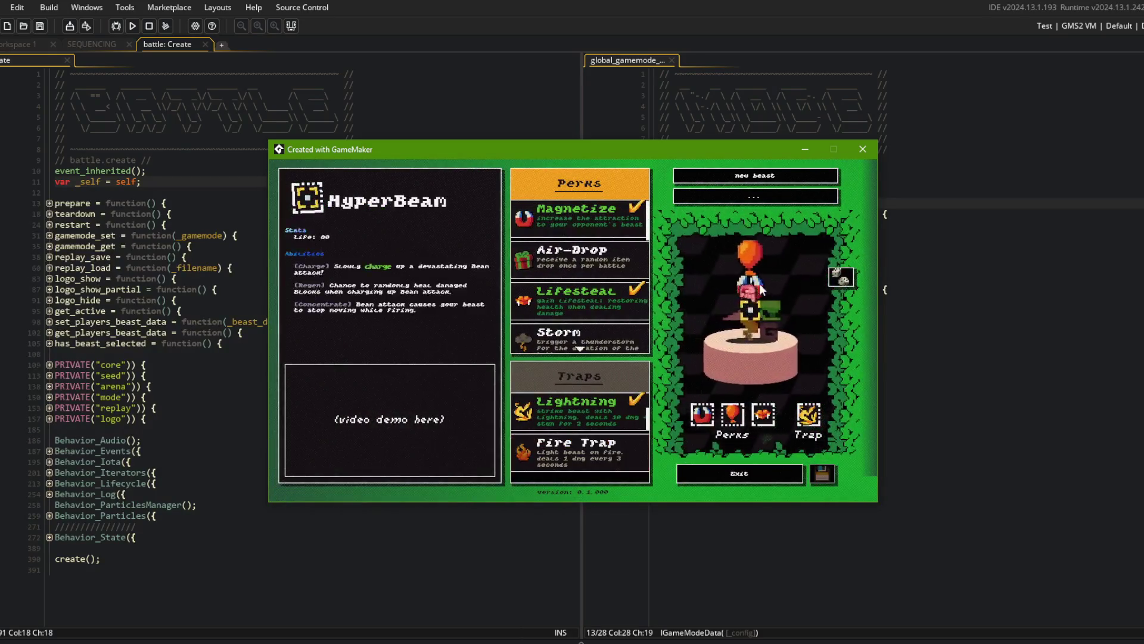
pyautogui.click(852, 281)
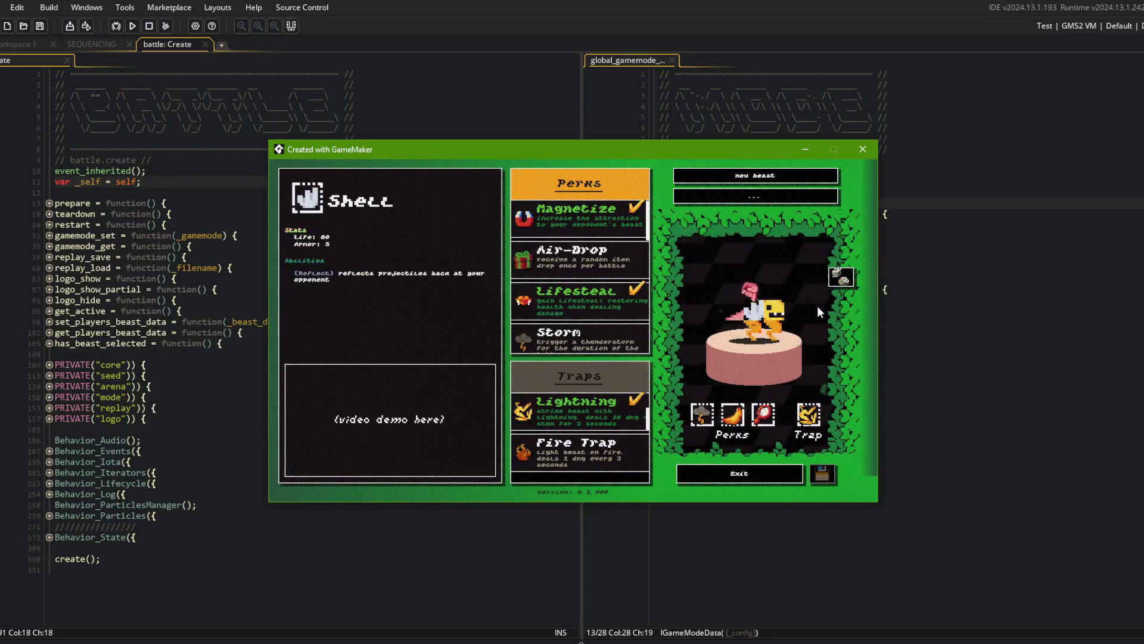
pyautogui.click(838, 280)
pyautogui.click(833, 282)
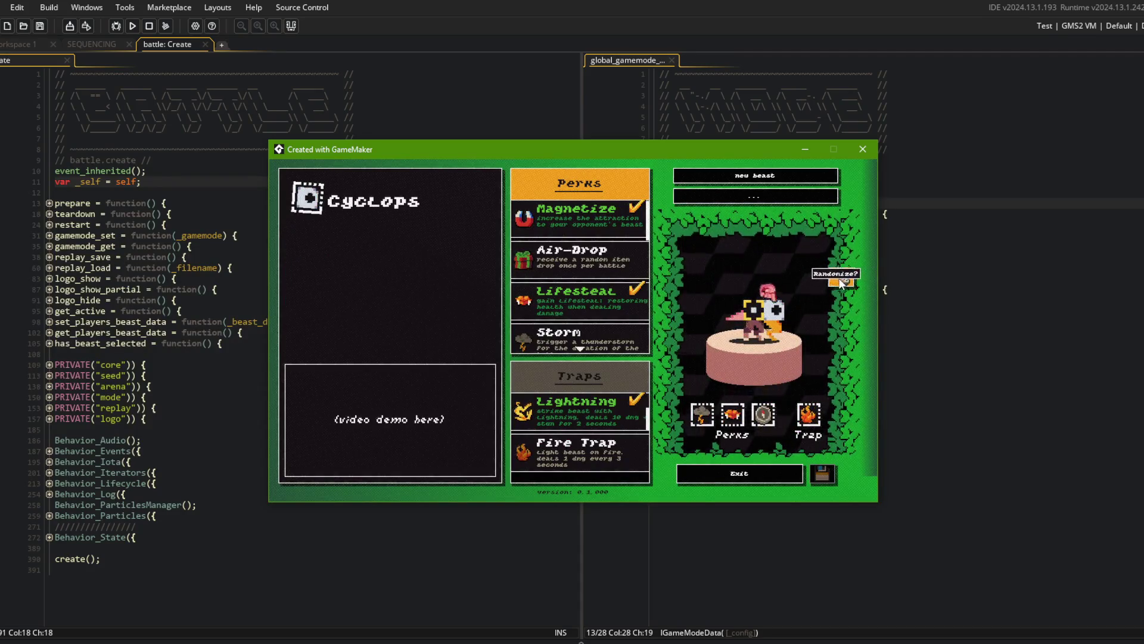
pyautogui.click(840, 282)
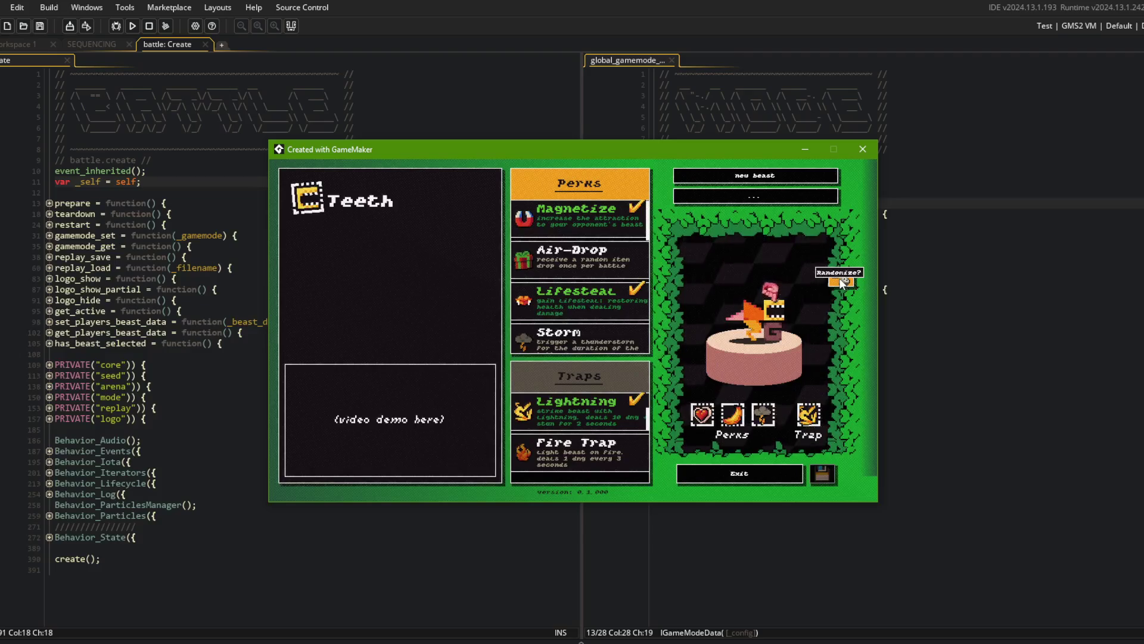
pyautogui.moveTo(752, 320)
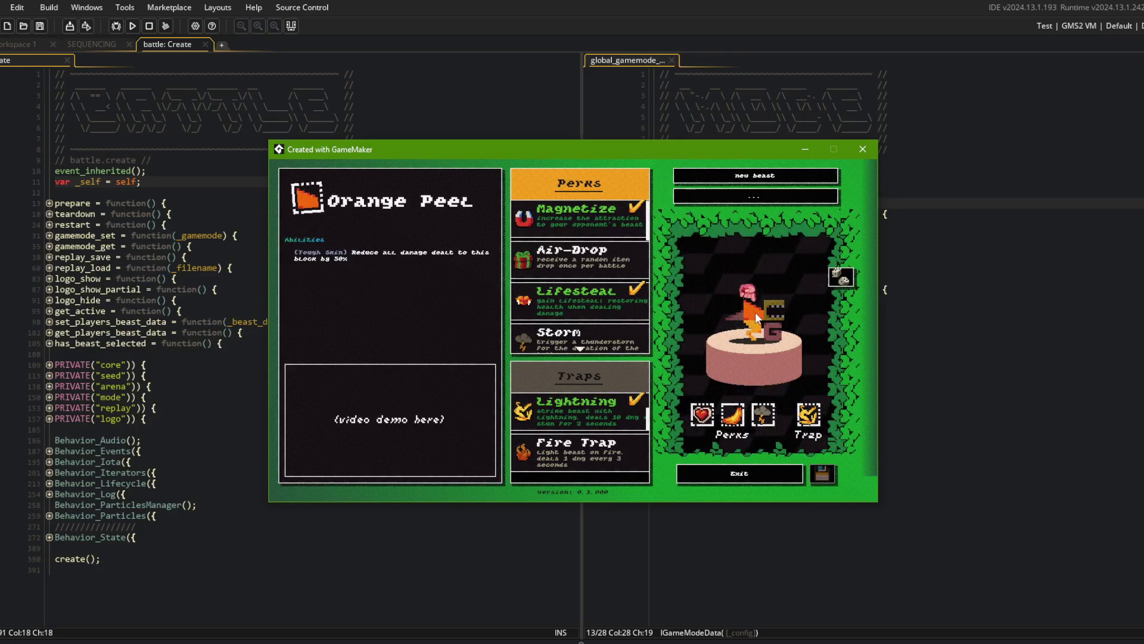
pyautogui.moveTo(785, 296)
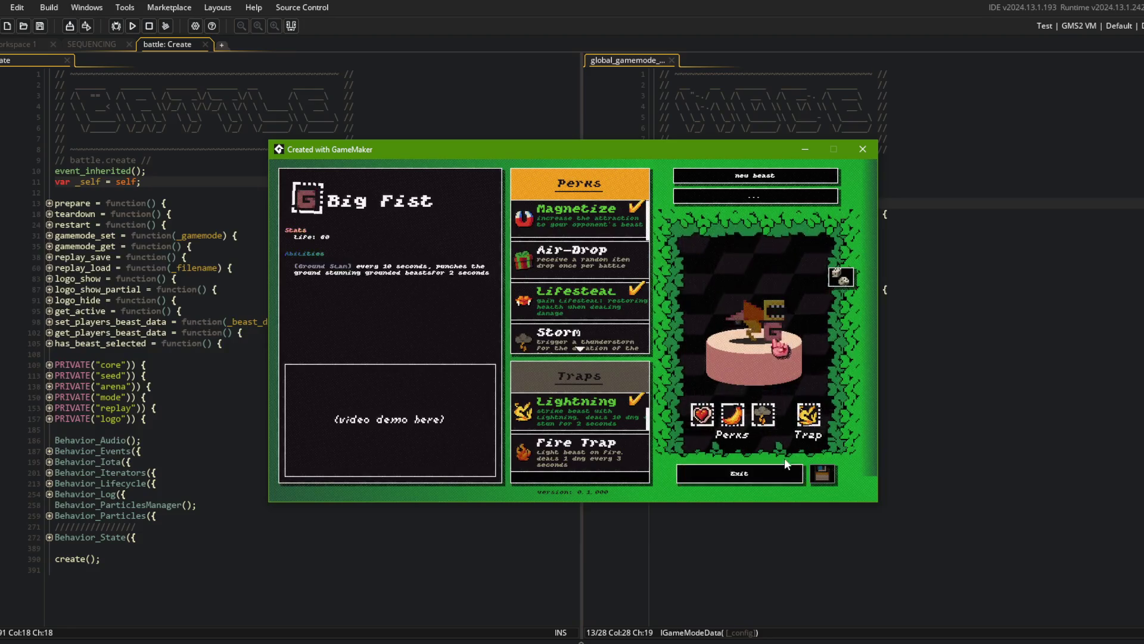
# Keep rerolling the beast's parts and perks, then exit to the beast-selection screen.
pyautogui.click(842, 277)
pyautogui.click(842, 278)
pyautogui.click(846, 280)
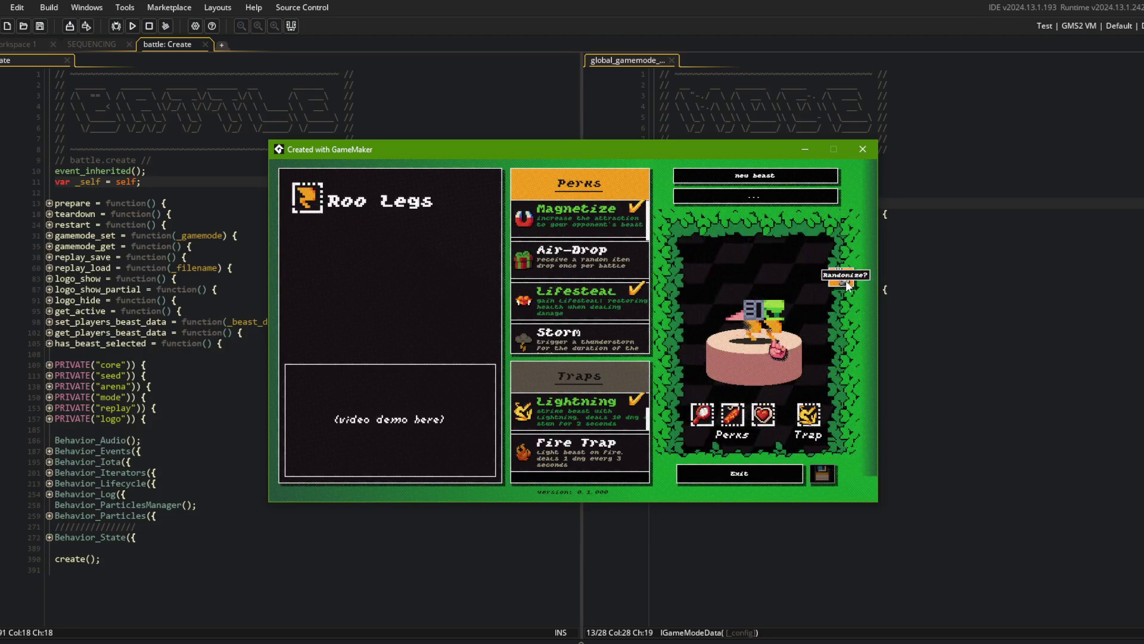
pyautogui.click(848, 283)
pyautogui.click(848, 284)
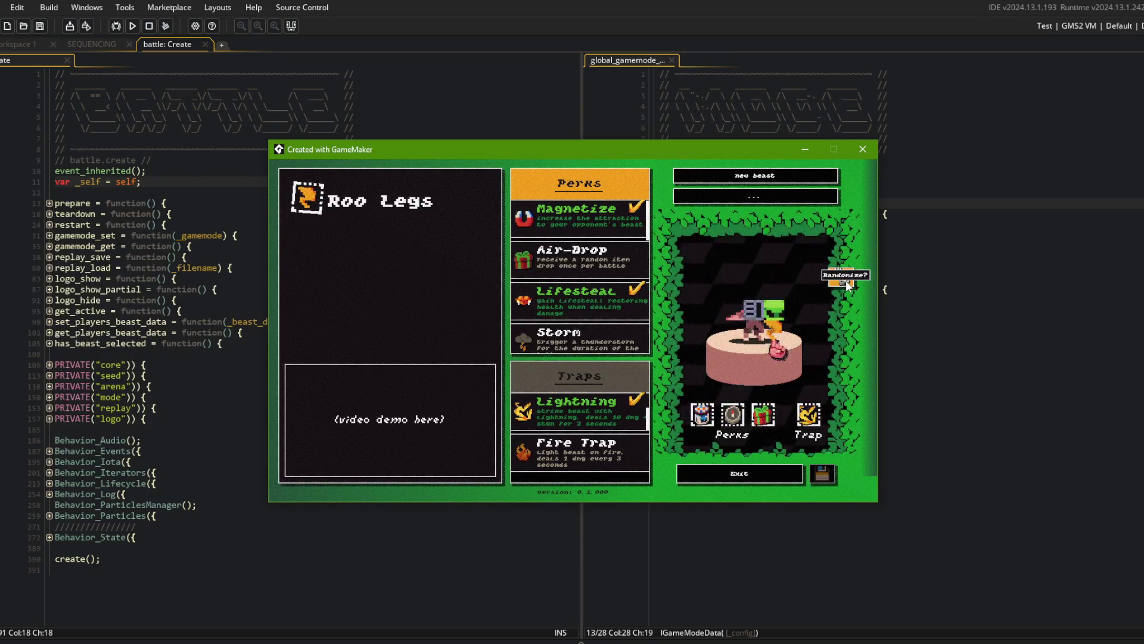
pyautogui.click(848, 284)
pyautogui.click(848, 284)
pyautogui.click(847, 284)
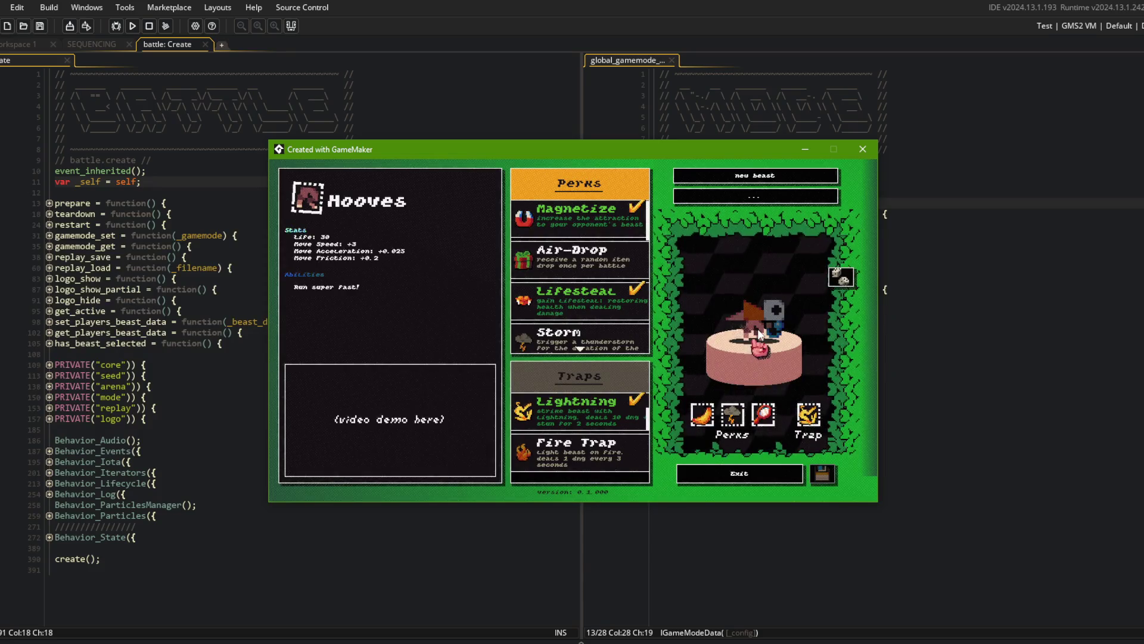
pyautogui.click(761, 475)
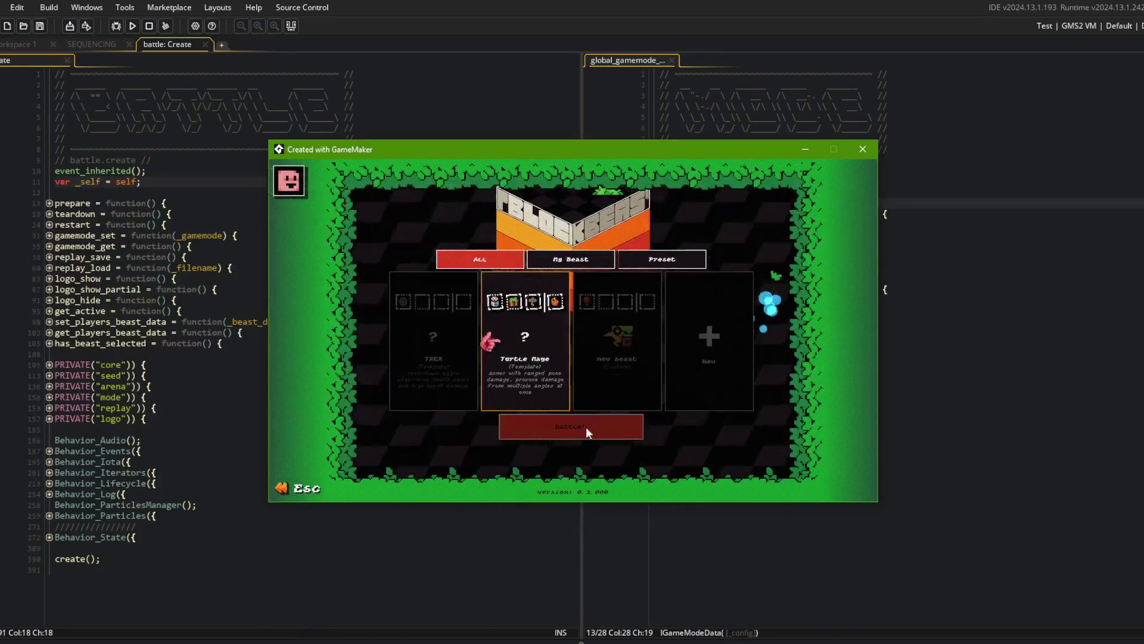
# Start a battle from the main menu, then pause and leave it.
pyautogui.press('Escape')
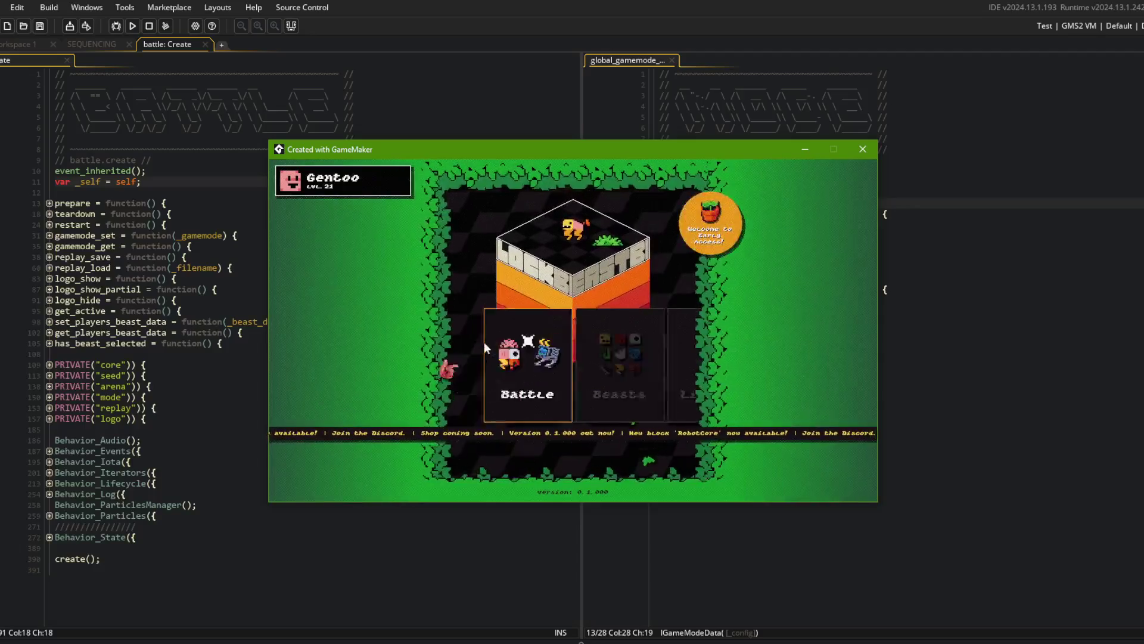
pyautogui.click(484, 345)
pyautogui.click(565, 358)
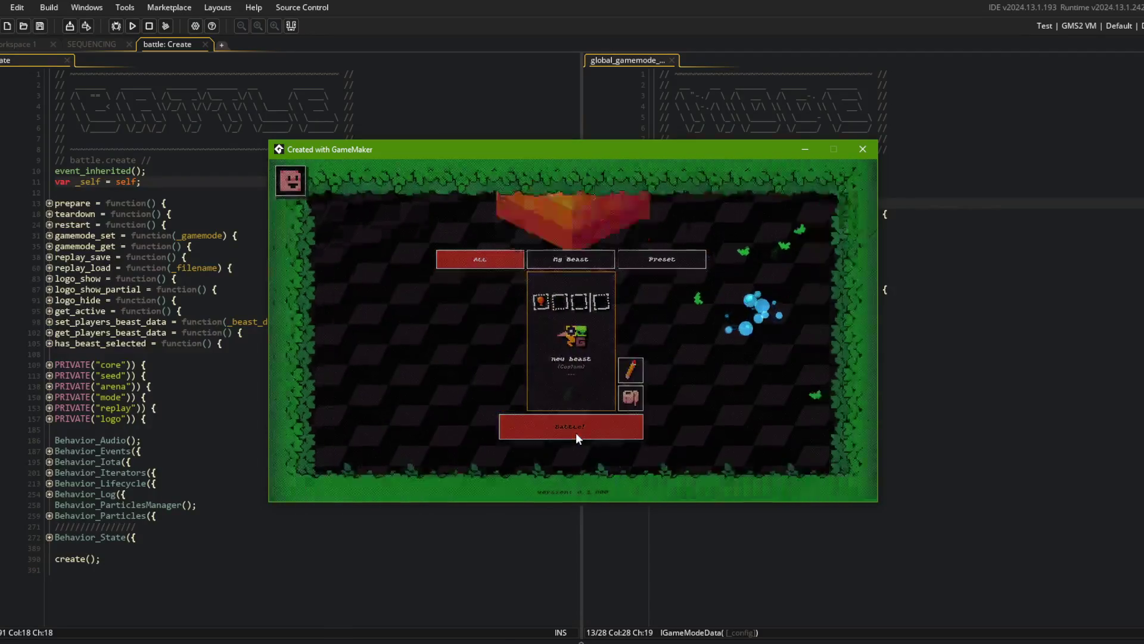
pyautogui.click(576, 434)
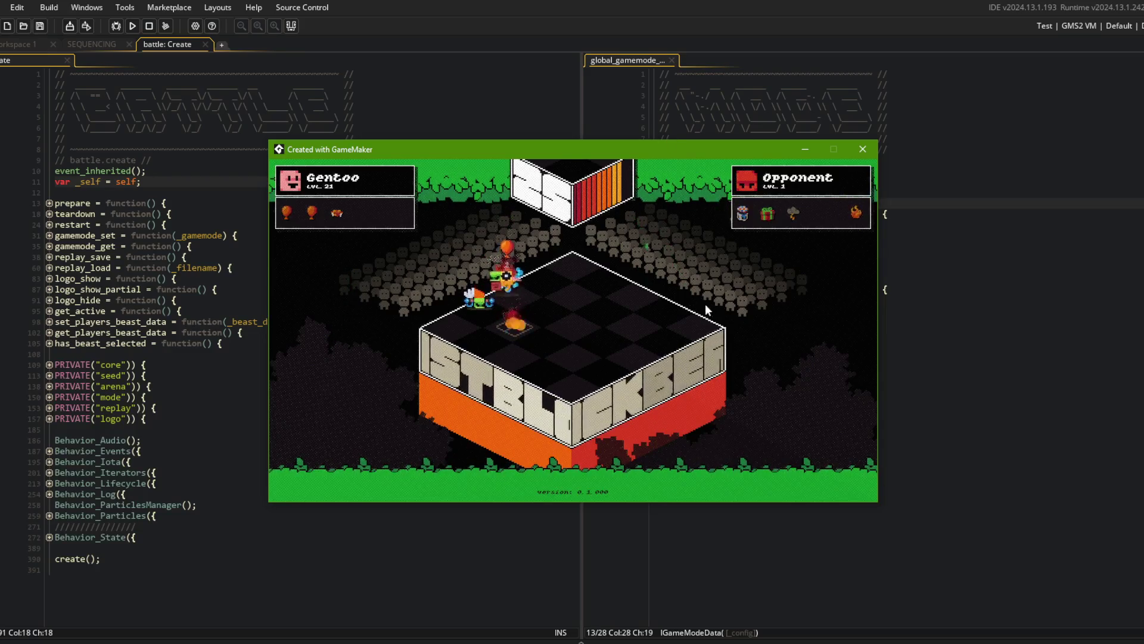
pyautogui.press('Escape')
pyautogui.press('Return')
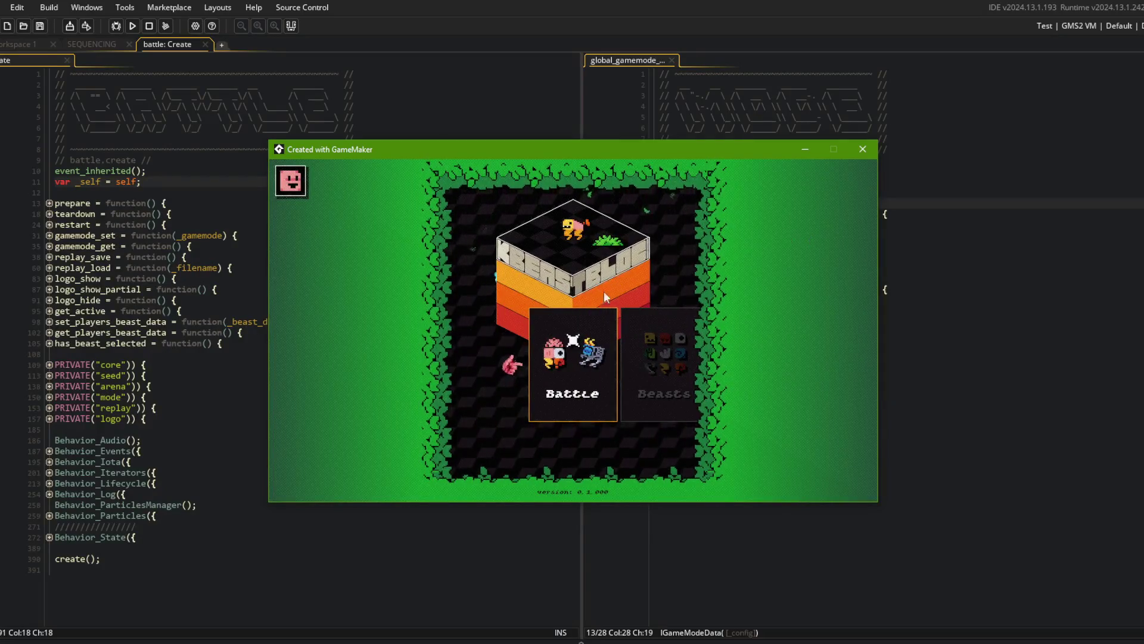
# On the Beasts screen, open the new beast for editing and back out.
pyautogui.press('Right')
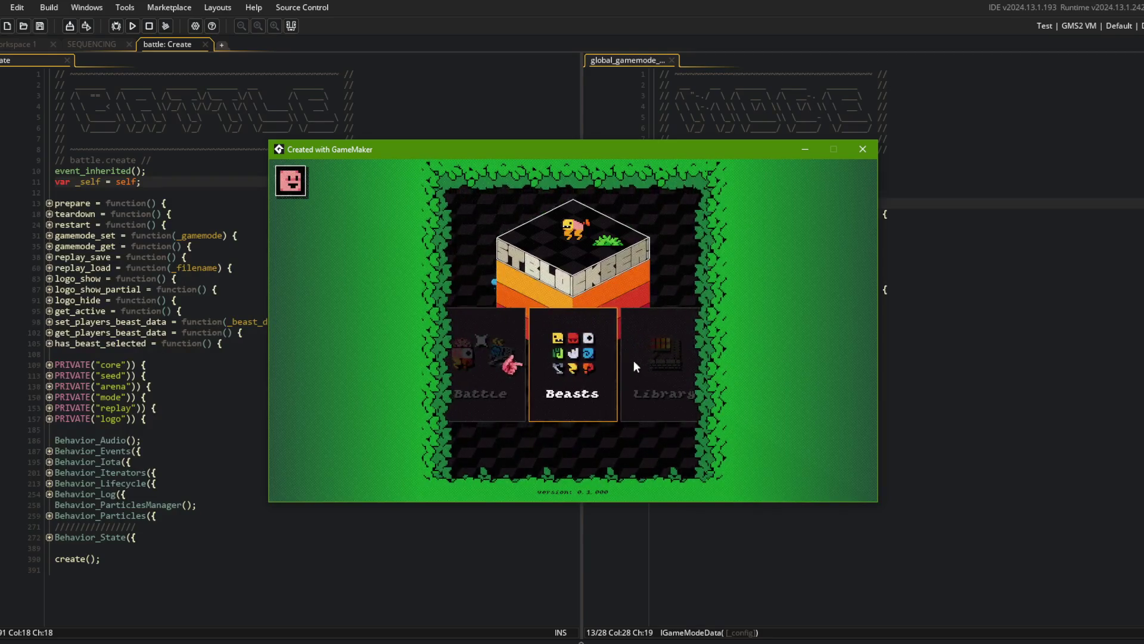
pyautogui.click(596, 353)
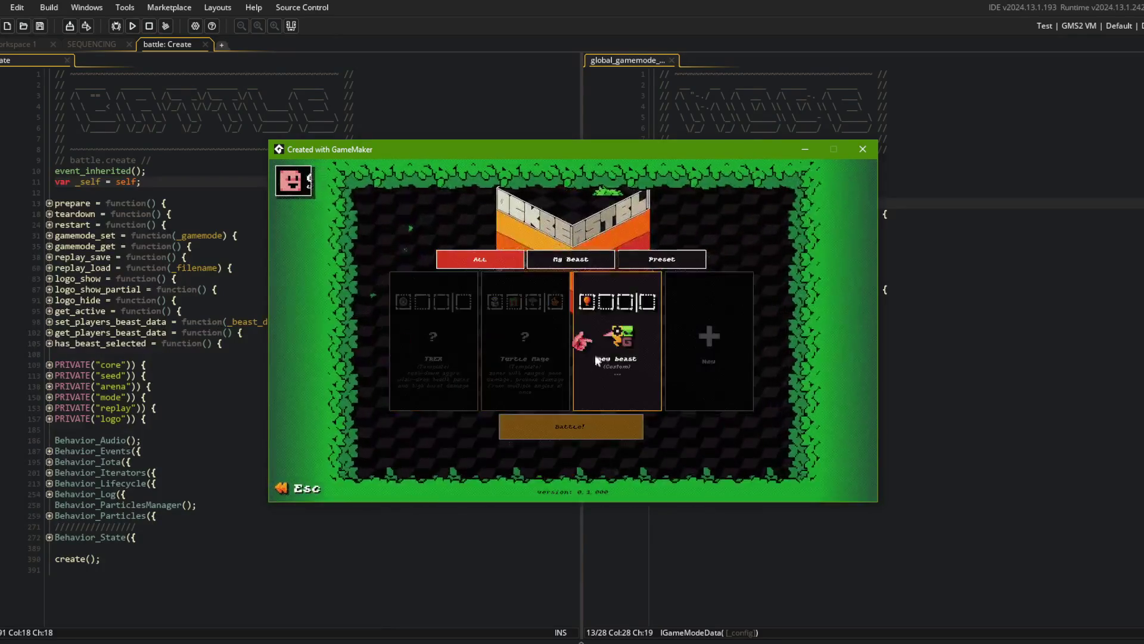
pyautogui.click(593, 357)
pyautogui.click(640, 372)
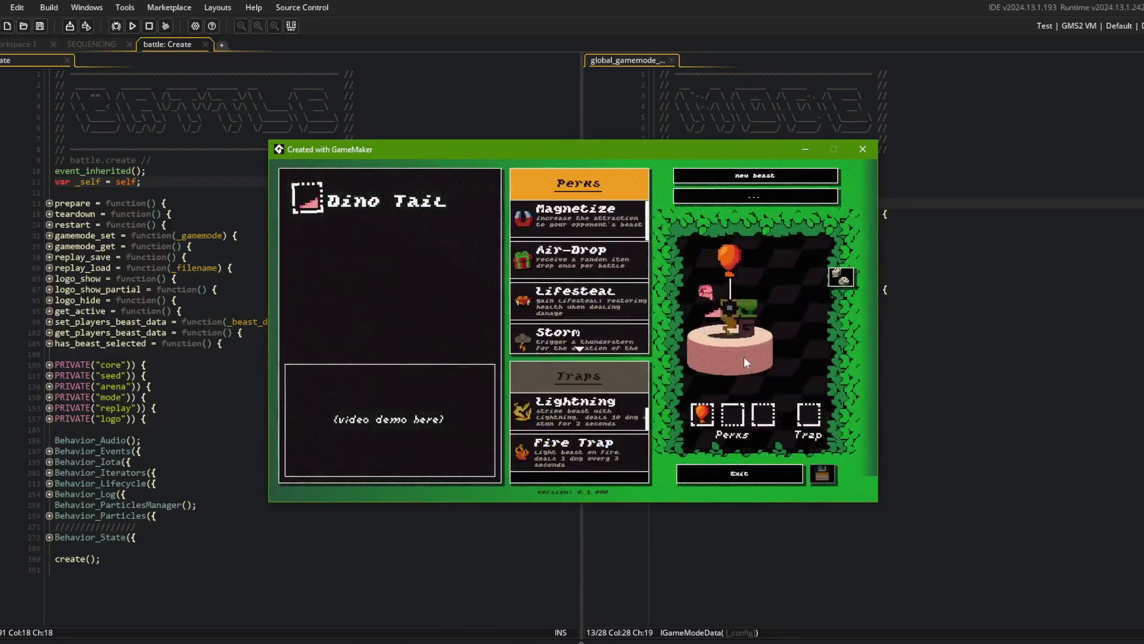
pyautogui.click(738, 471)
# Start a battle with the TREX preset, then close the game window.
pyautogui.click(491, 359)
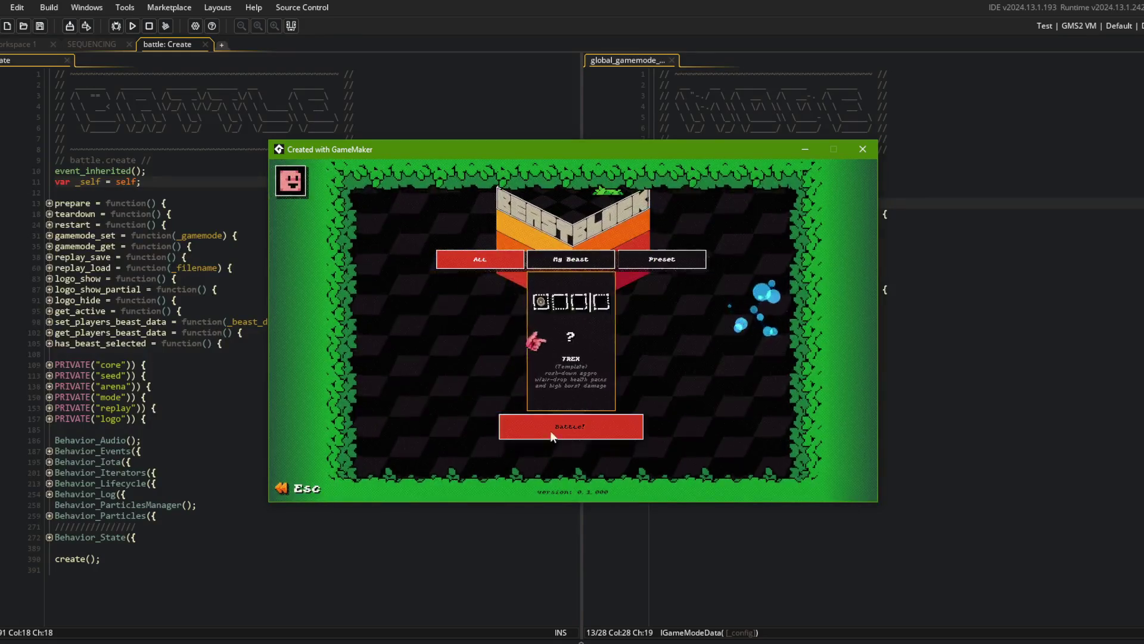
pyautogui.click(567, 367)
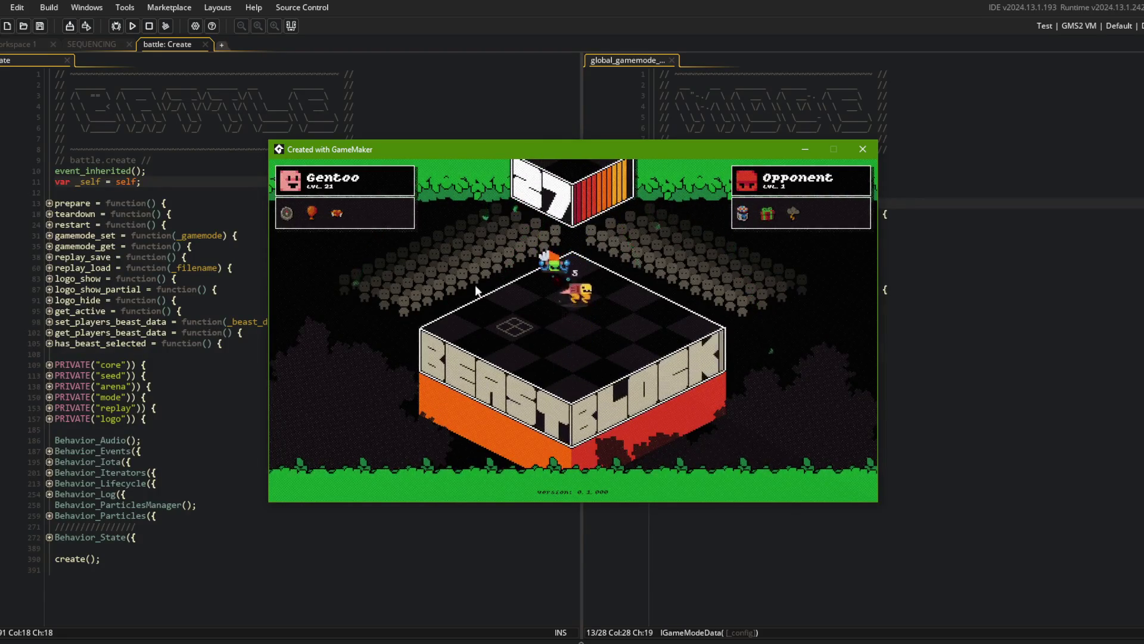
pyautogui.click(864, 149)
pyautogui.click(337, 218)
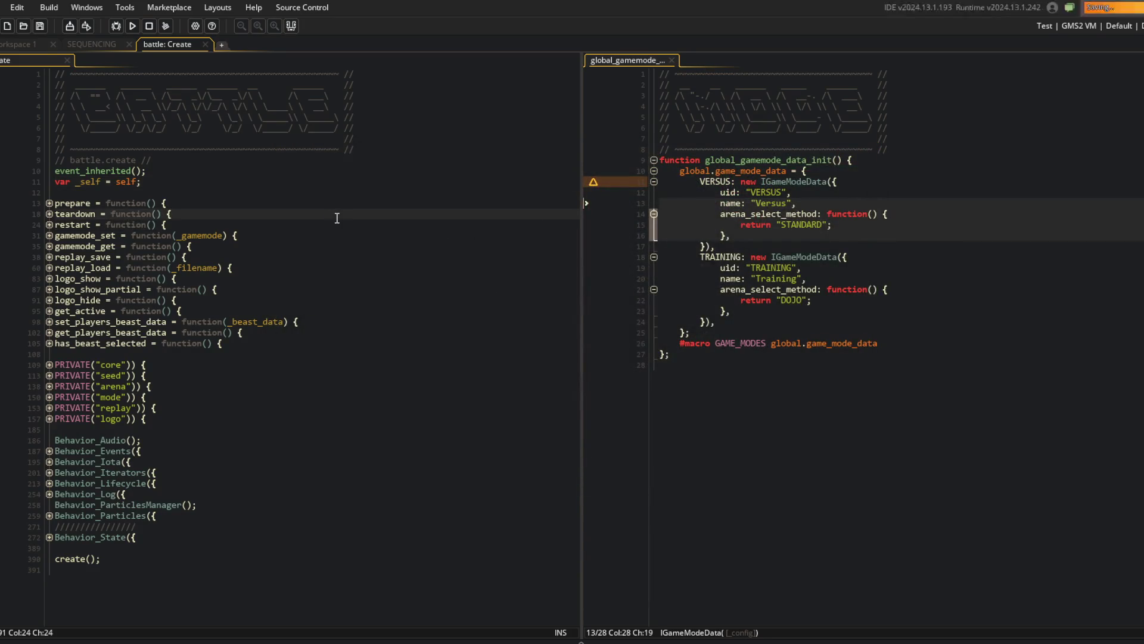
# In the SEQUENCING script, fold all functions and expand Sequence_BattleToTitle and Sequence_ReplaysToTitle.
pyautogui.click(301, 257)
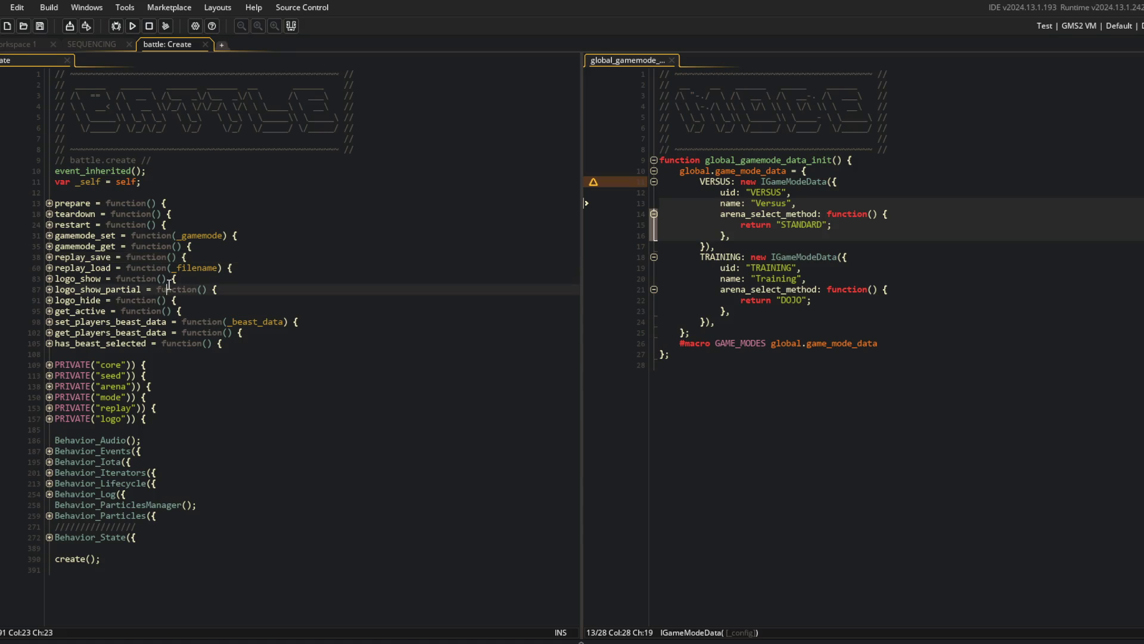
pyautogui.click(109, 46)
pyautogui.click(261, 206)
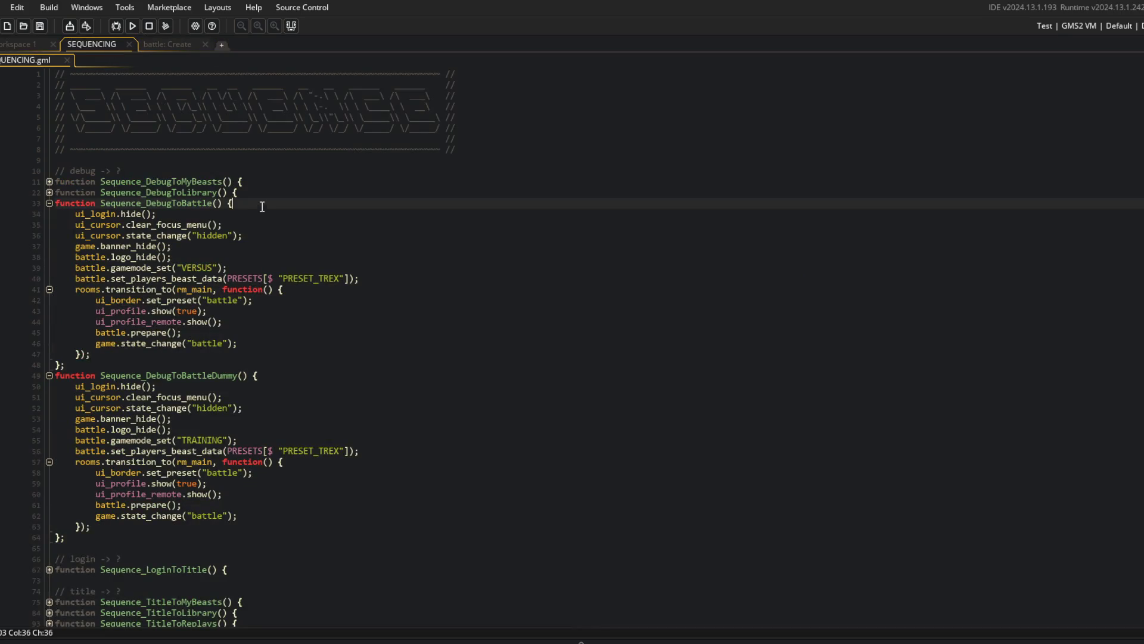
pyautogui.hotkey('ctrl', 'm')
pyautogui.scroll(-1, 264, 212)
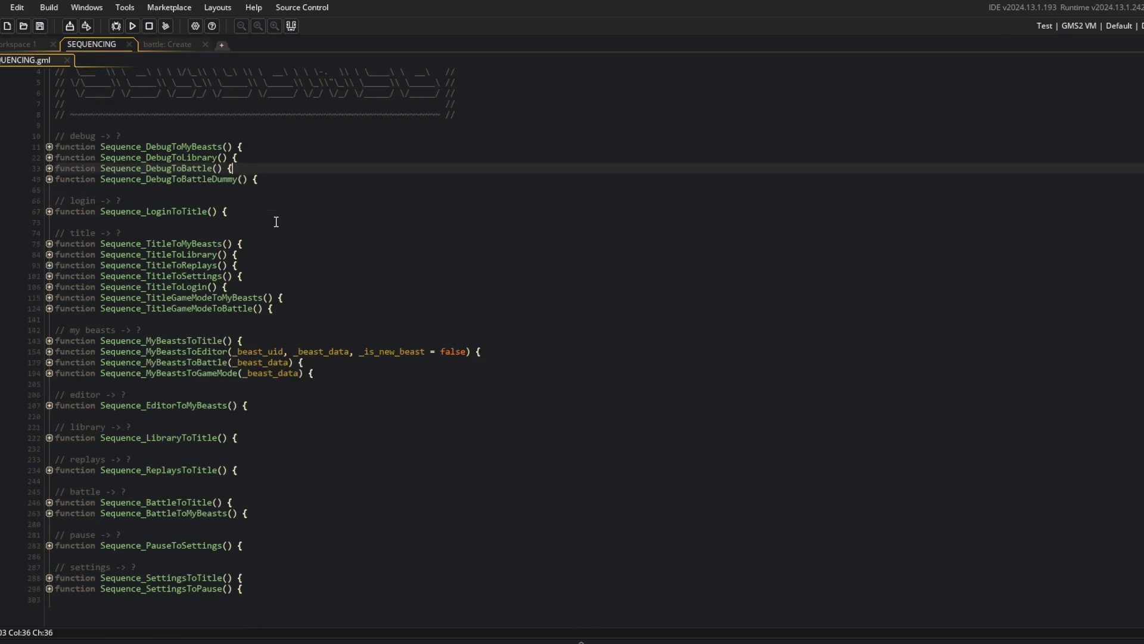
pyautogui.click(49, 503)
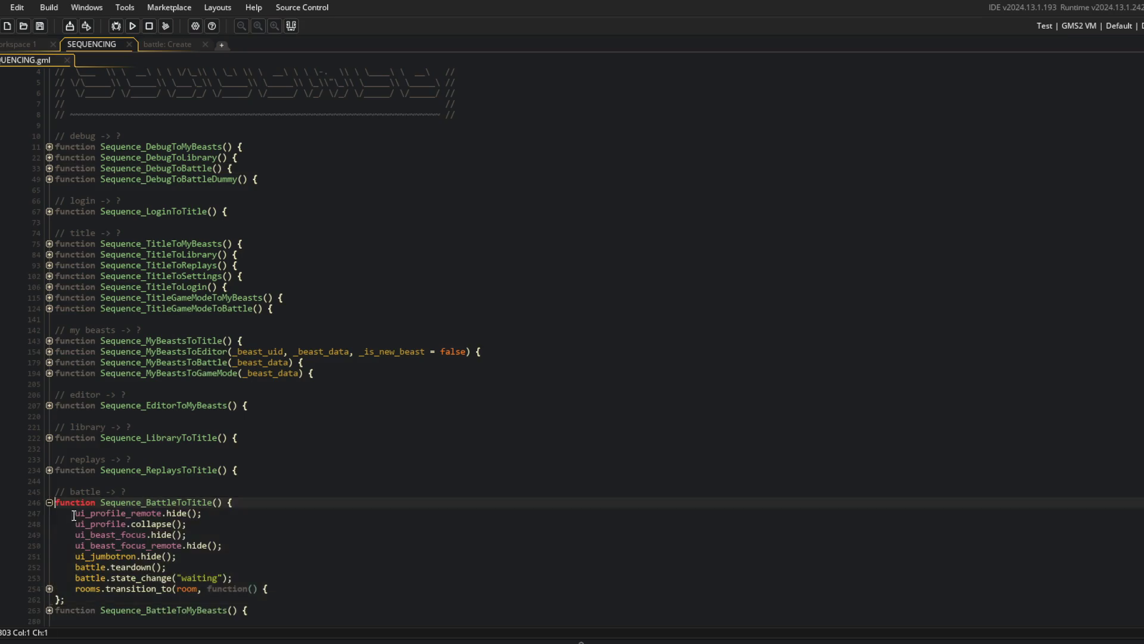
pyautogui.scroll(-3, 274, 530)
pyautogui.click(280, 480)
pyautogui.click(50, 373)
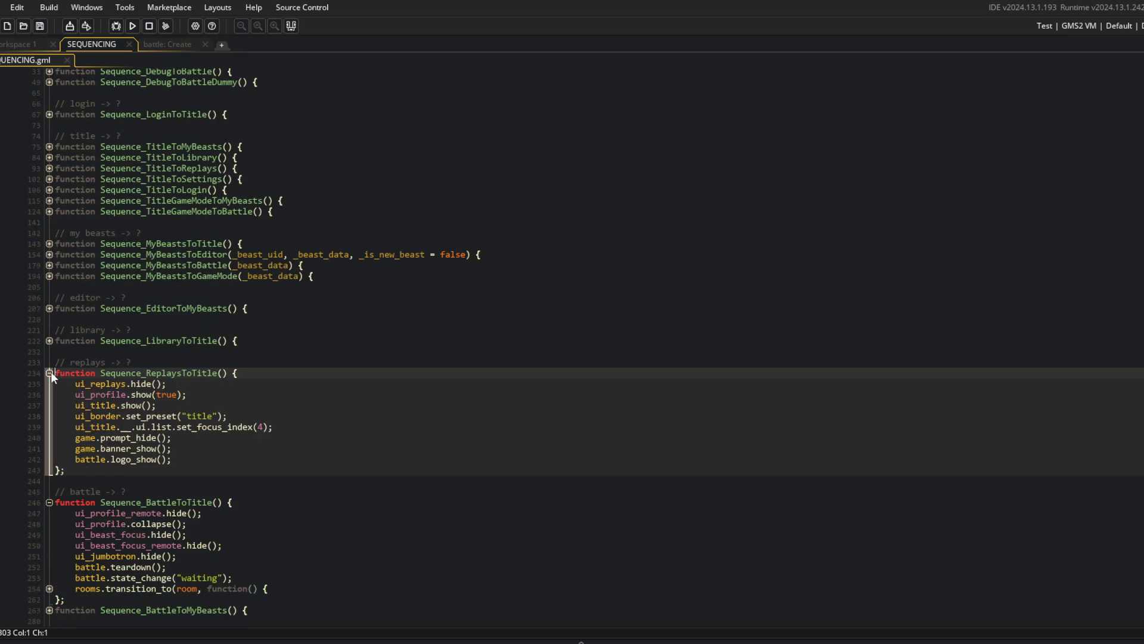
# Insert game.banner_show(); on a new line after battle.state_change("waiting").
pyautogui.click(206, 446)
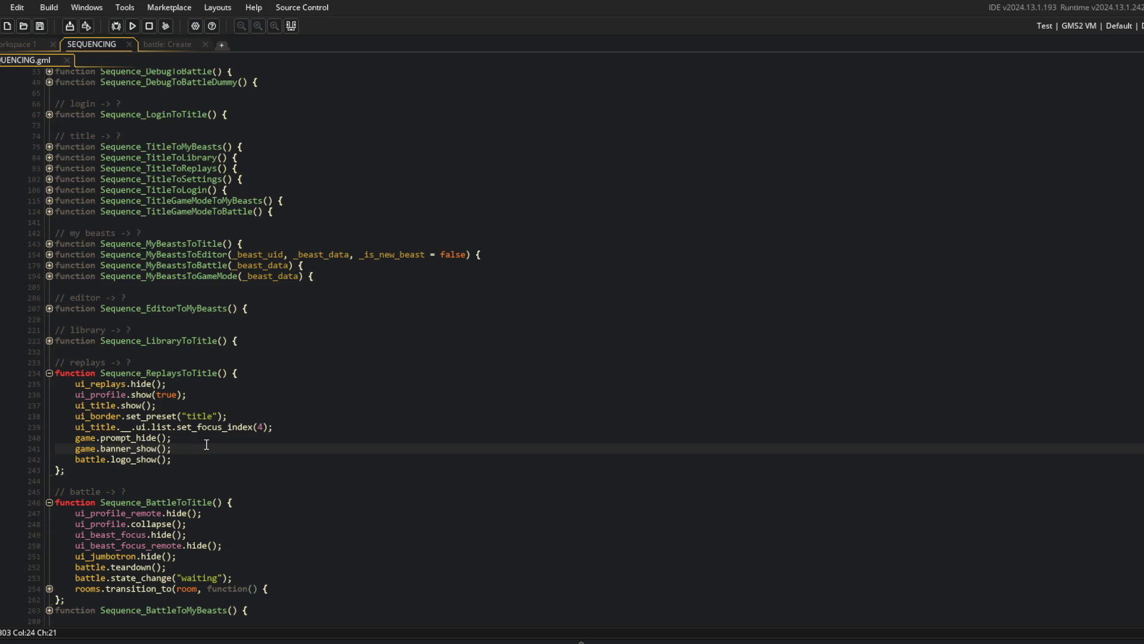
pyautogui.press('Down')
pyautogui.press('Down')
pyautogui.press('Down')
pyautogui.press('Up')
pyautogui.press('Home')
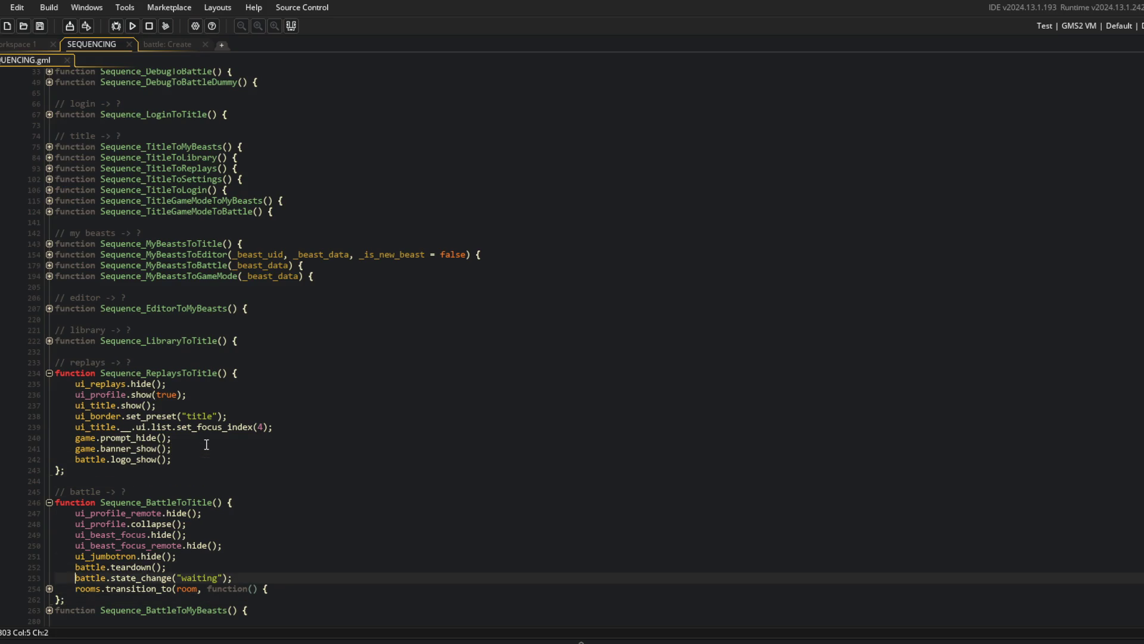
pyautogui.press('End')
pyautogui.press('Return')
pyautogui.write('game.banner_show();')
# Compare the edit with ReplaysToTitle's banner_show line, then run the game to test.
pyautogui.scroll(-3, 220, 442)
pyautogui.click(289, 456)
pyautogui.click(268, 471)
pyautogui.click(95, 448)
pyautogui.click(263, 351)
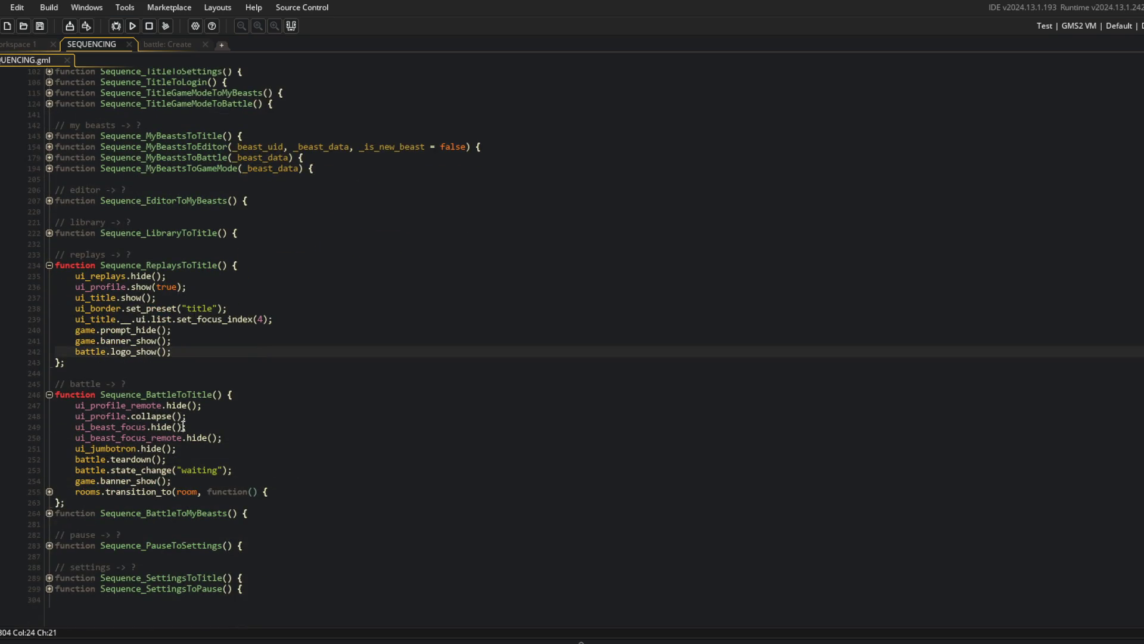
pyautogui.hotkey('ctrl', 'f')
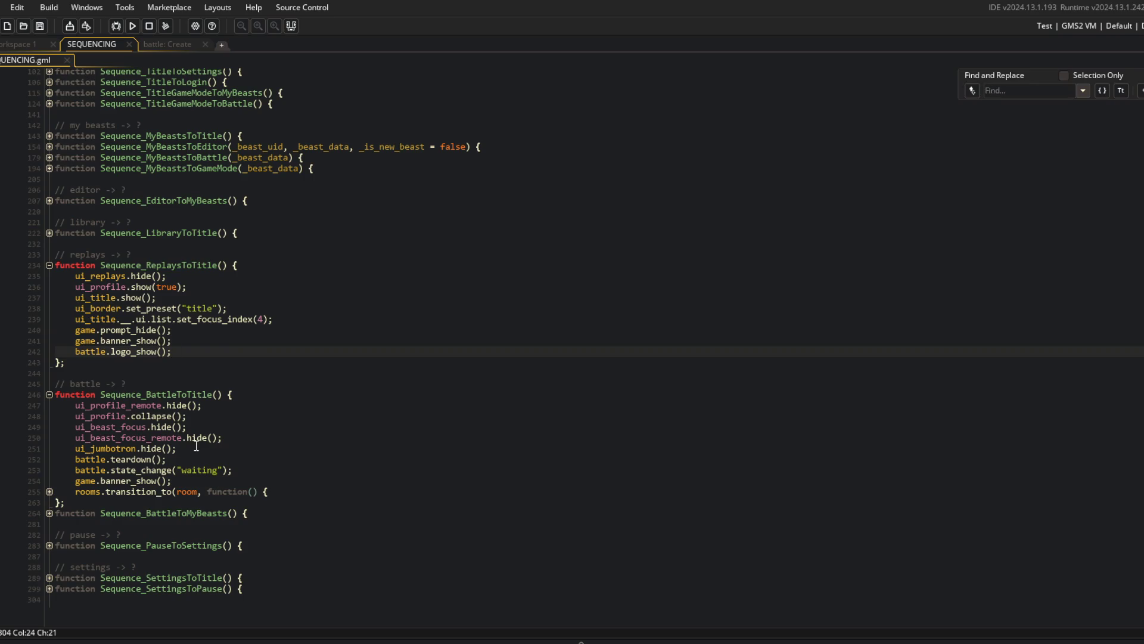
pyautogui.click(257, 136)
# Run the game, start a battle, pause and leave it, then close the game.
pyautogui.click(132, 25)
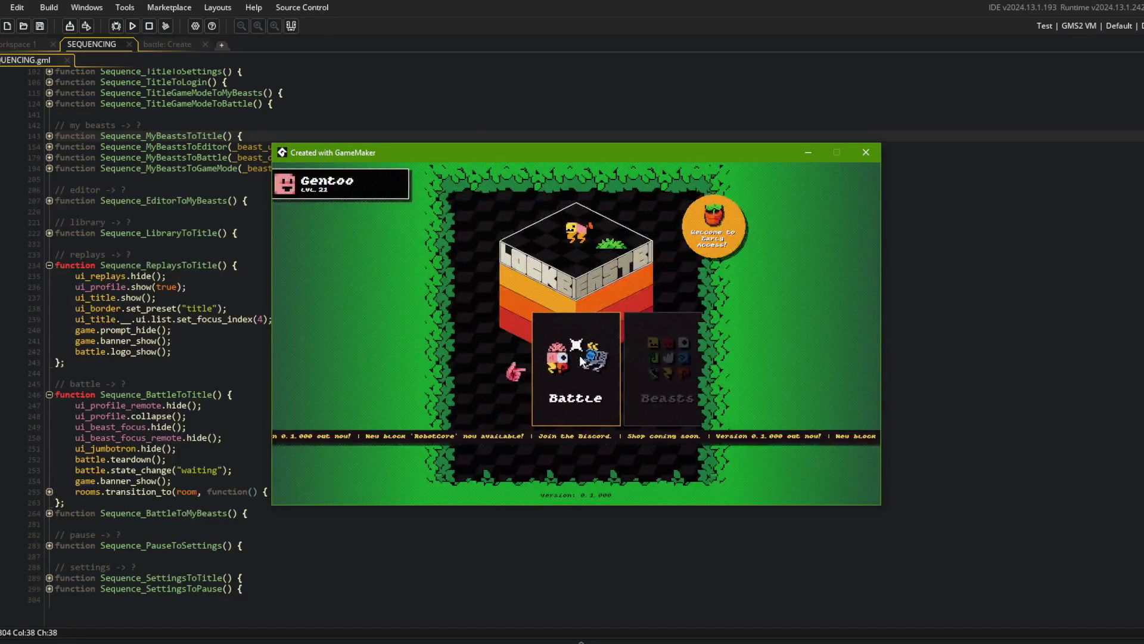
pyautogui.click(565, 355)
pyautogui.click(567, 355)
pyautogui.click(592, 398)
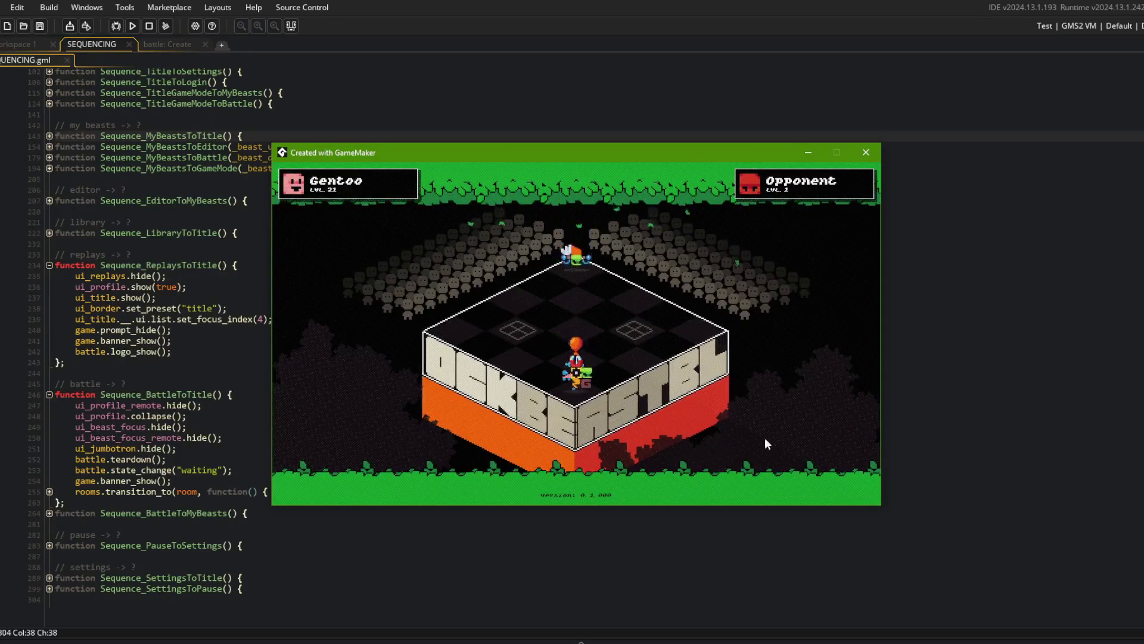
pyautogui.press('Escape')
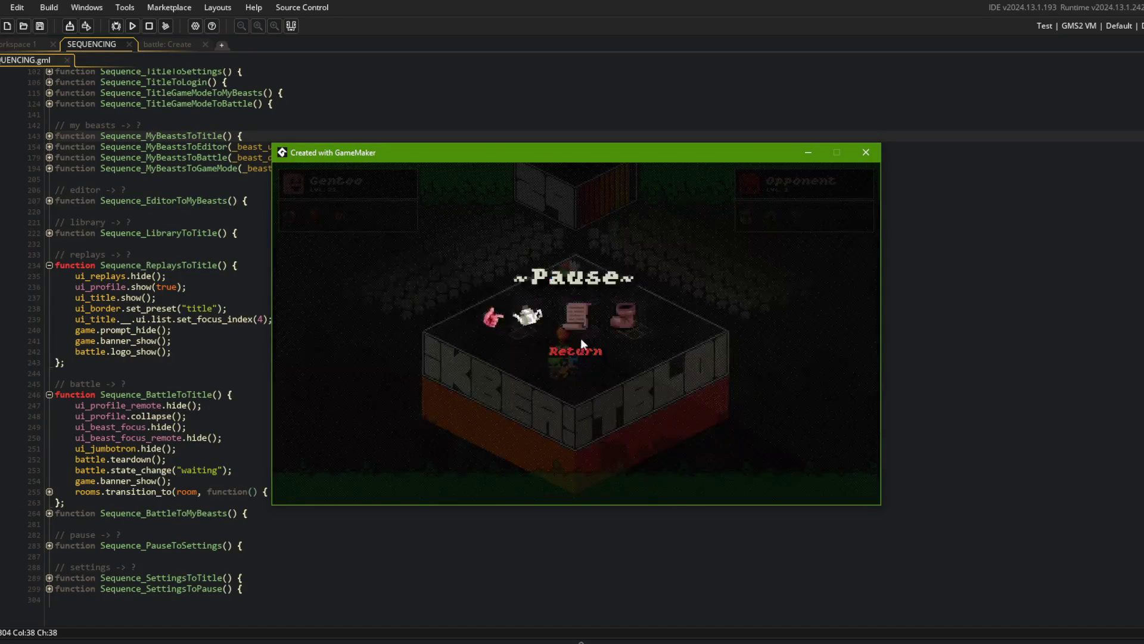
pyautogui.click(621, 323)
pyautogui.click(858, 154)
pyautogui.click(223, 319)
# Cut the game.banner_show() line and paste it after battle.logo_show() in the transition callback.
pyautogui.click(147, 491)
pyautogui.press('End')
pyautogui.press('Up')
pyautogui.press('Up')
pyautogui.press('Down')
pyautogui.hotkey('shift', 'Home')
pyautogui.press('BackSpace')
pyautogui.press('BackSpace')
pyautogui.press('BackSpace')
pyautogui.press('Down')
pyautogui.press('Down')
pyautogui.press('Down')
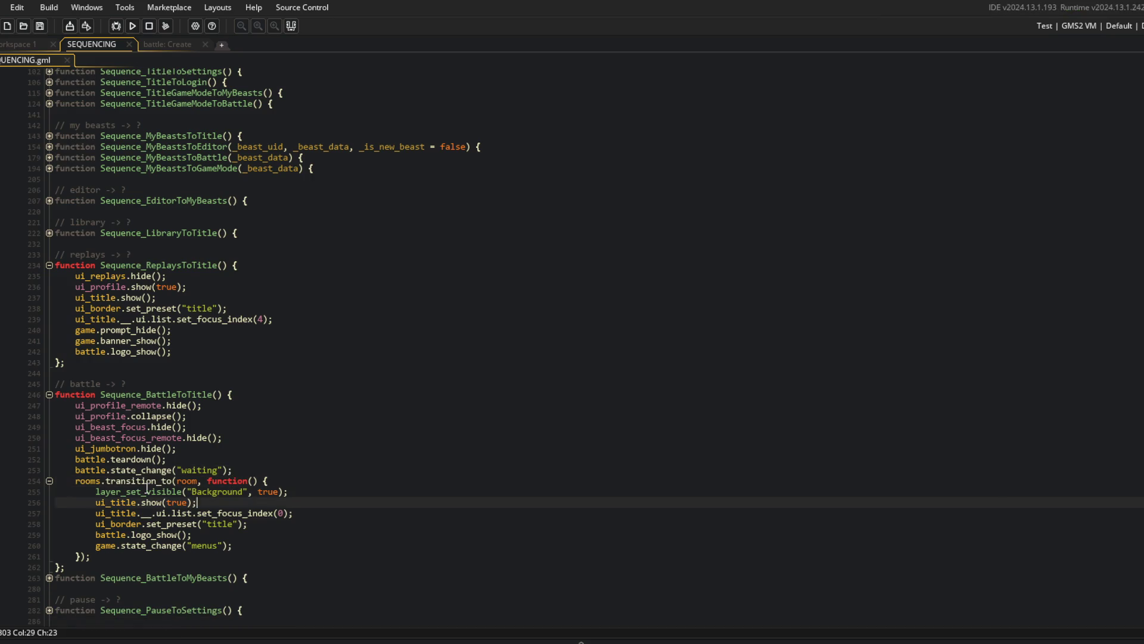
pyautogui.press('Return')
pyautogui.write('game.banner_show();')
pyautogui.scroll(-2, 268, 413)
# Run git add ., commit with the 'fixed bug where banner was not showing up on title menu after battle' message, and git push.
pyautogui.click(386, 351)
pyautogui.hotkey('alt', 'Tab')
pyautogui.click(836, 303)
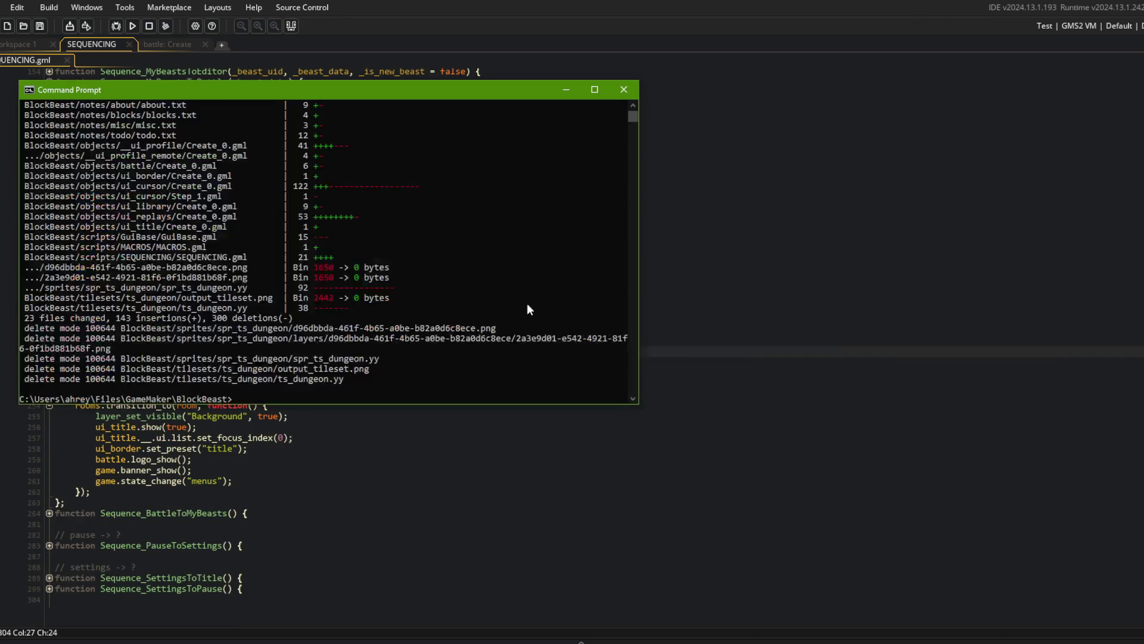
pyautogui.write('git add .')
pyautogui.press('Return')
pyautogui.write('git c')
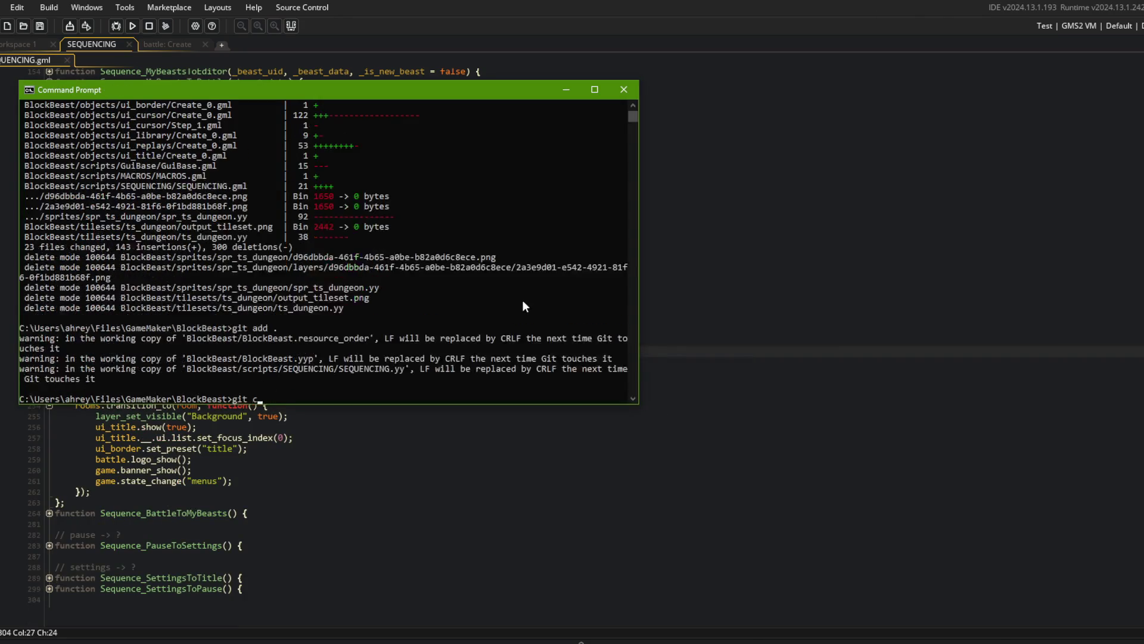
pyautogui.write('ommit -m "fixed bug where b')
pyautogui.write('anner was ')
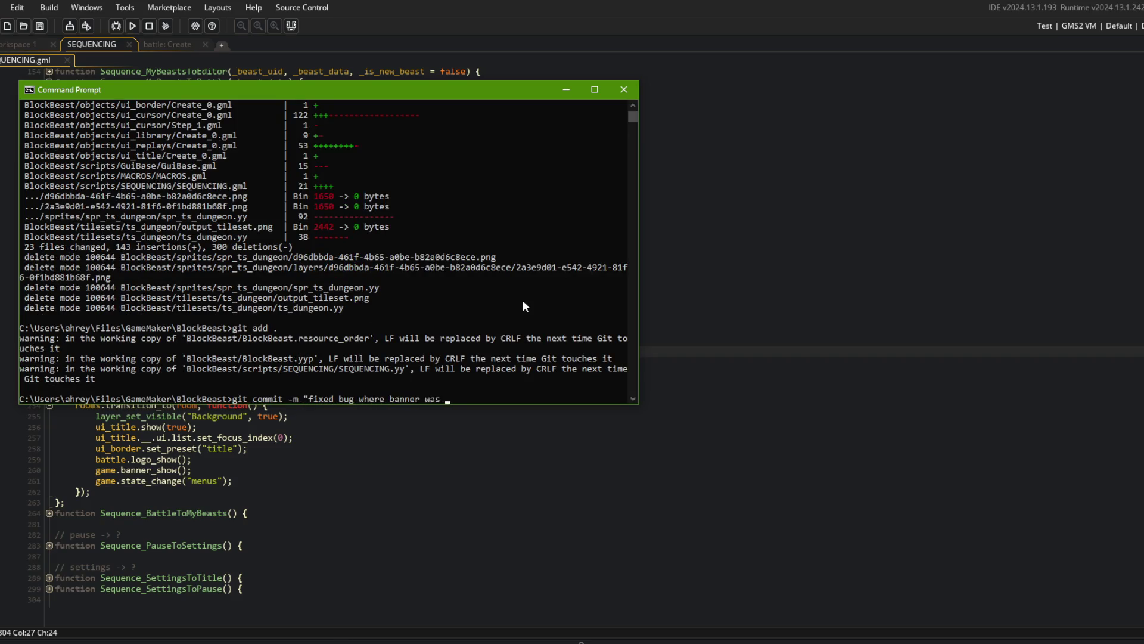
pyautogui.write('not showing up ')
pyautogui.write('on title menu after')
pyautogui.write(' battle"')
pyautogui.press('Return')
pyautogui.write('git push')
pyautogui.press('Return')
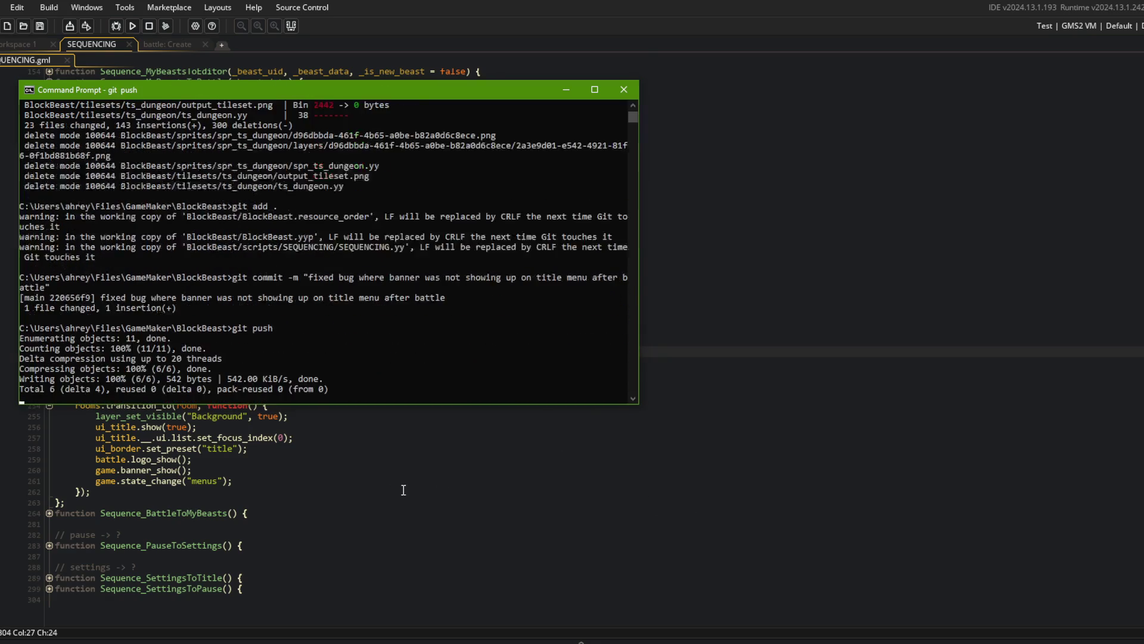
pyautogui.click(697, 493)
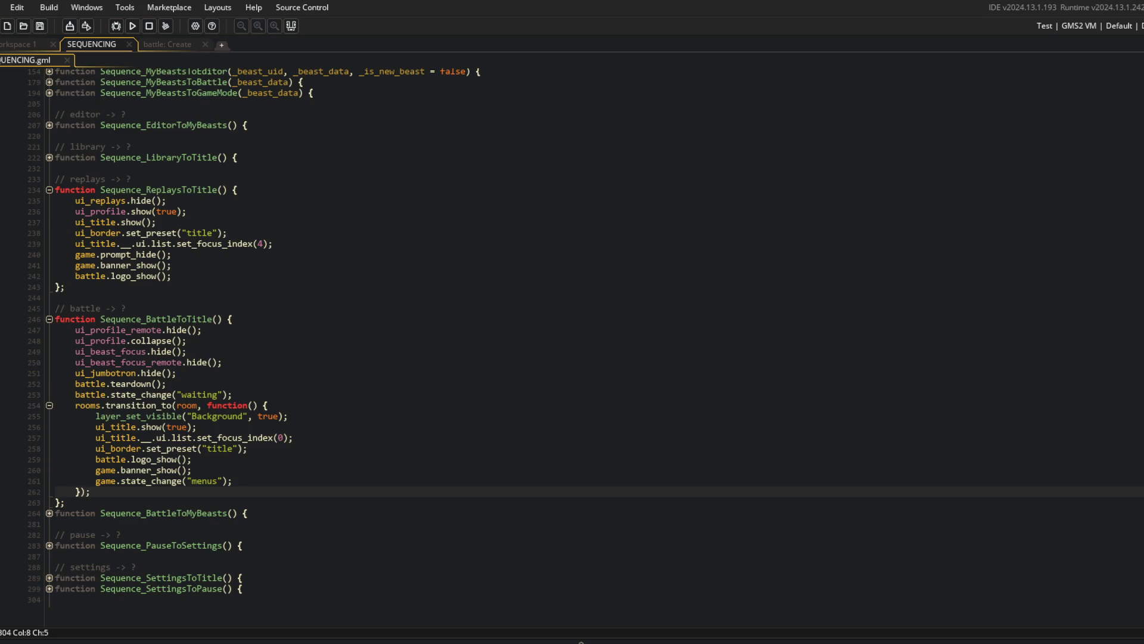
# Find todo.txt through the Ctrl+T asset search and open it full-size.
pyautogui.click(188, 47)
pyautogui.click(106, 39)
pyautogui.click(7, 45)
pyautogui.hotkey('ctrl', 't')
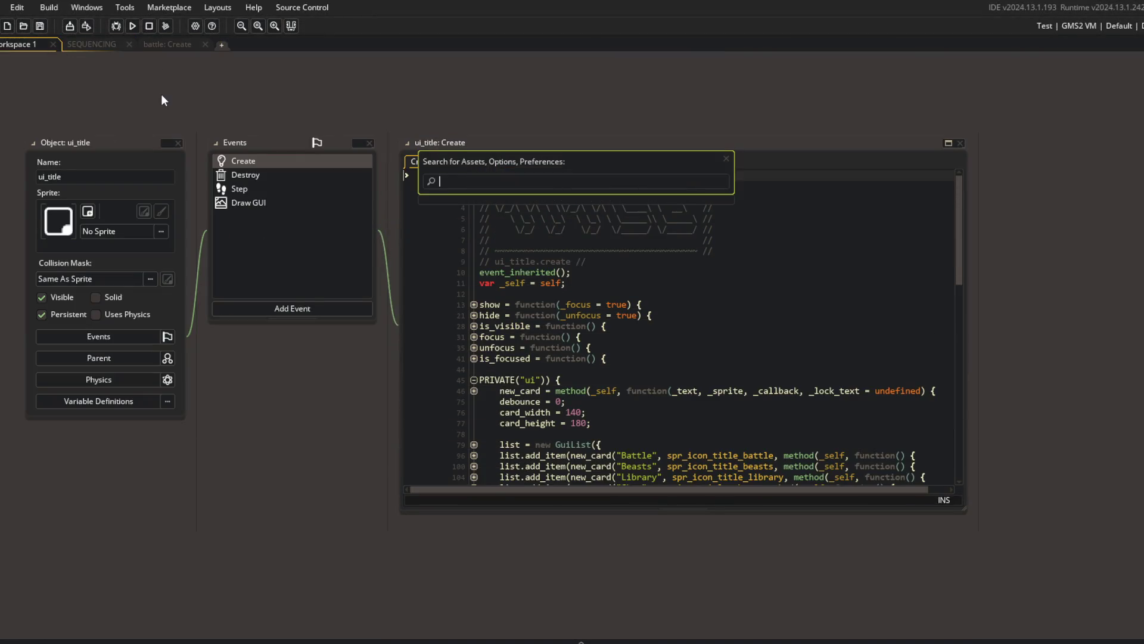
pyautogui.write('odo')
pyautogui.press('Return')
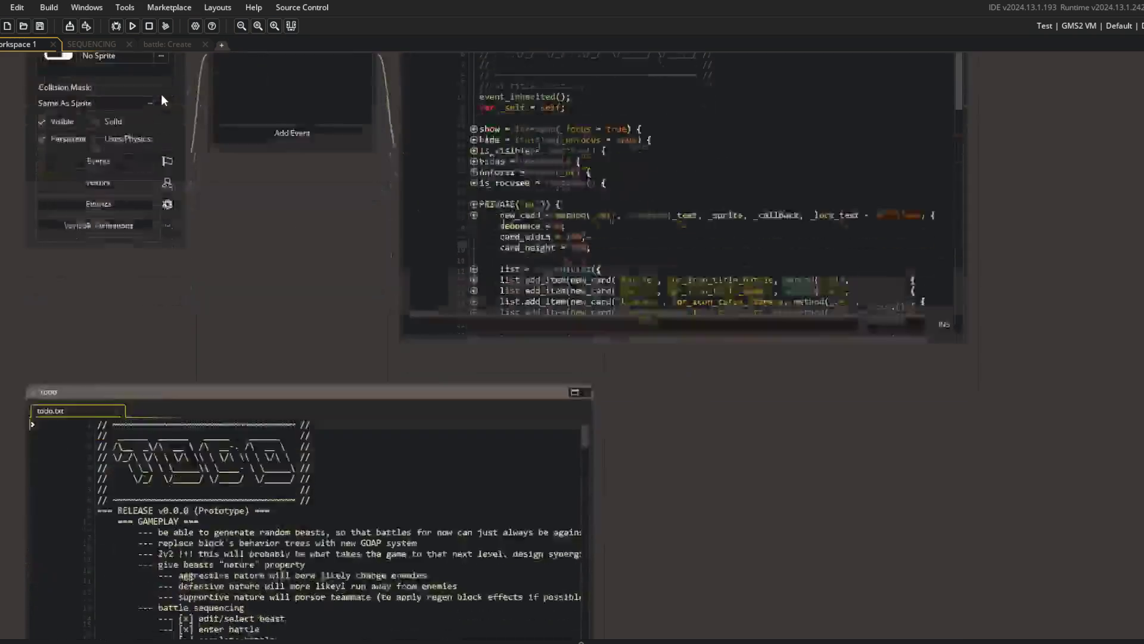
pyautogui.click(574, 158)
# Review the GAMEPLAY section of the todo notes, selecting it twice.
pyautogui.click(477, 203)
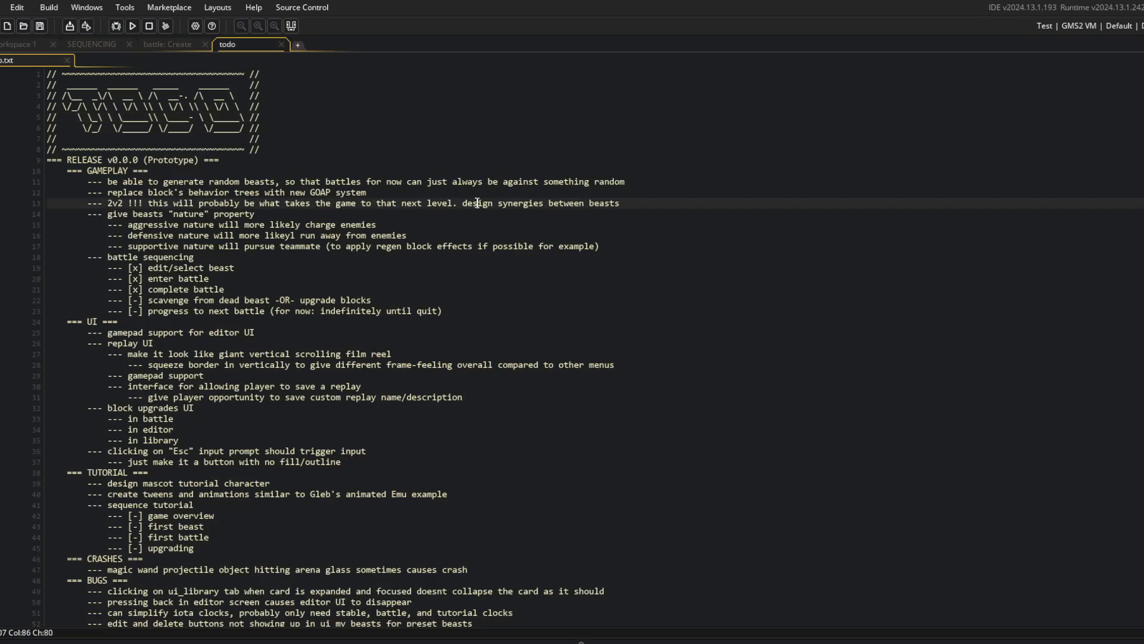
pyautogui.moveTo(47, 170); pyautogui.dragTo(487, 305)
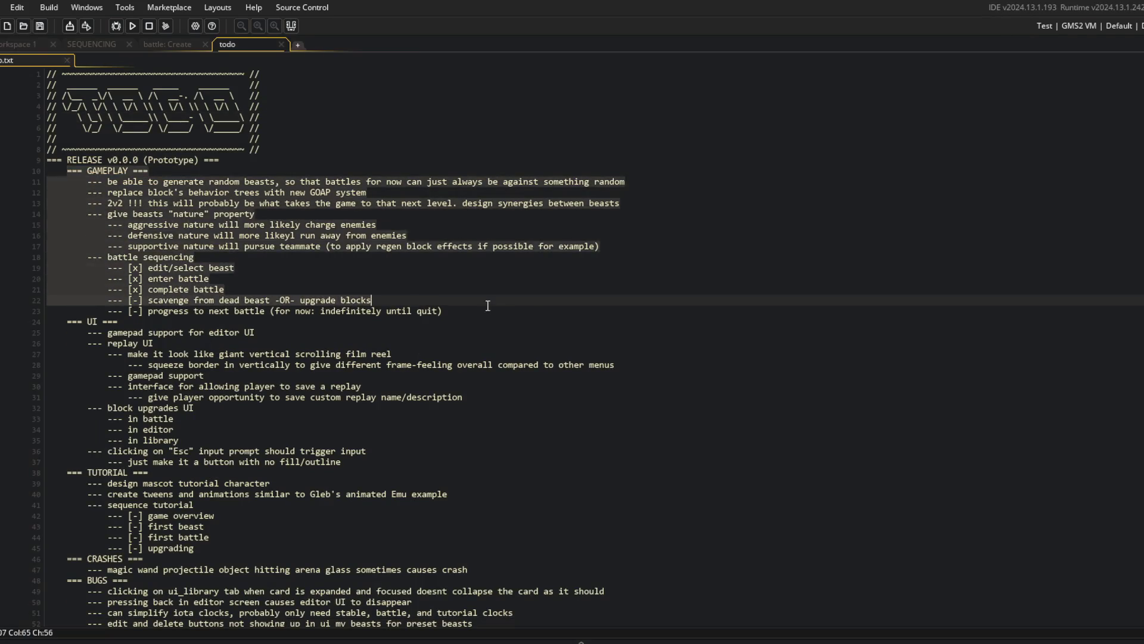
pyautogui.click(550, 305)
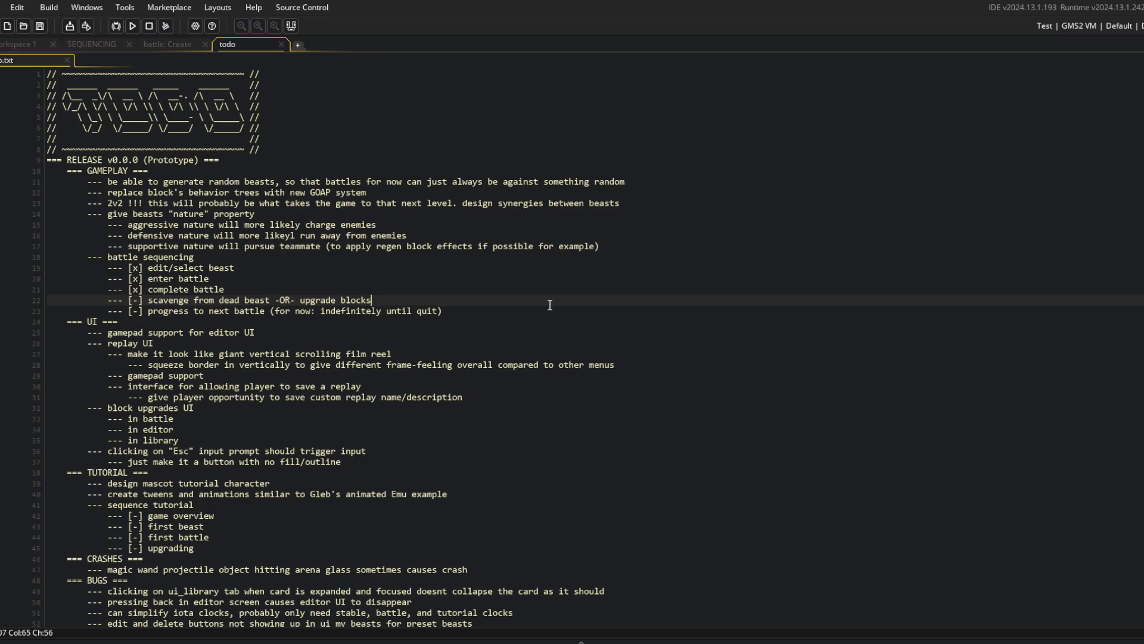
pyautogui.click(454, 312)
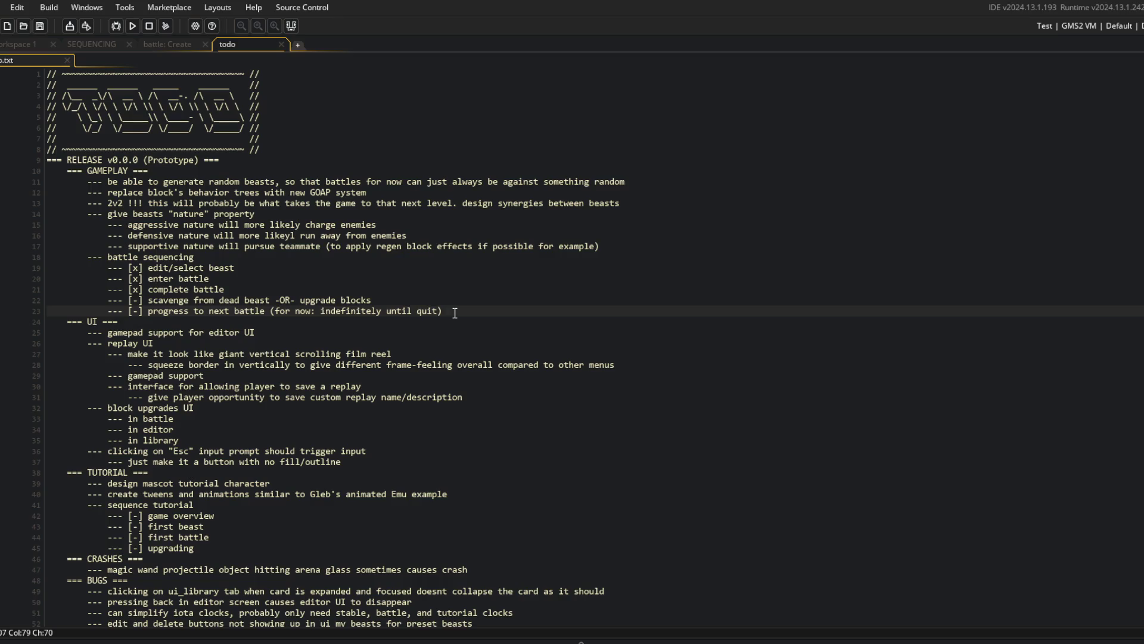
pyautogui.click(216, 194)
pyautogui.moveTo(47, 170); pyautogui.dragTo(488, 306)
pyautogui.click(575, 312)
pyautogui.click(505, 237)
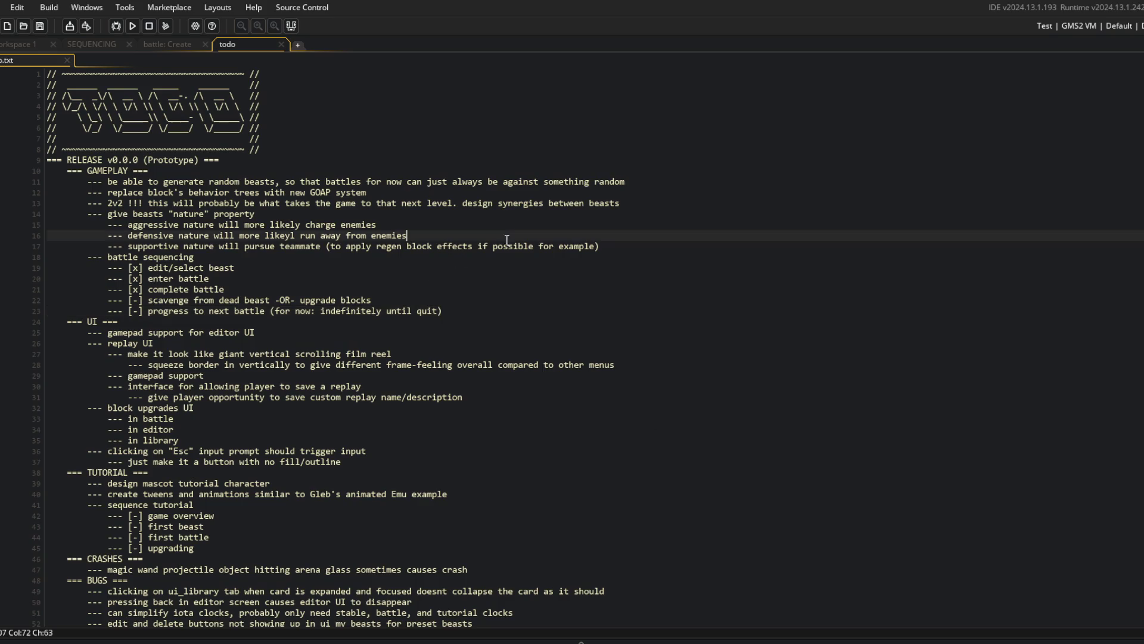
# Read through the beast and sequence tutorial notes, then return to Workspace 1 with ui_title.
pyautogui.scroll(-5, 298, 392)
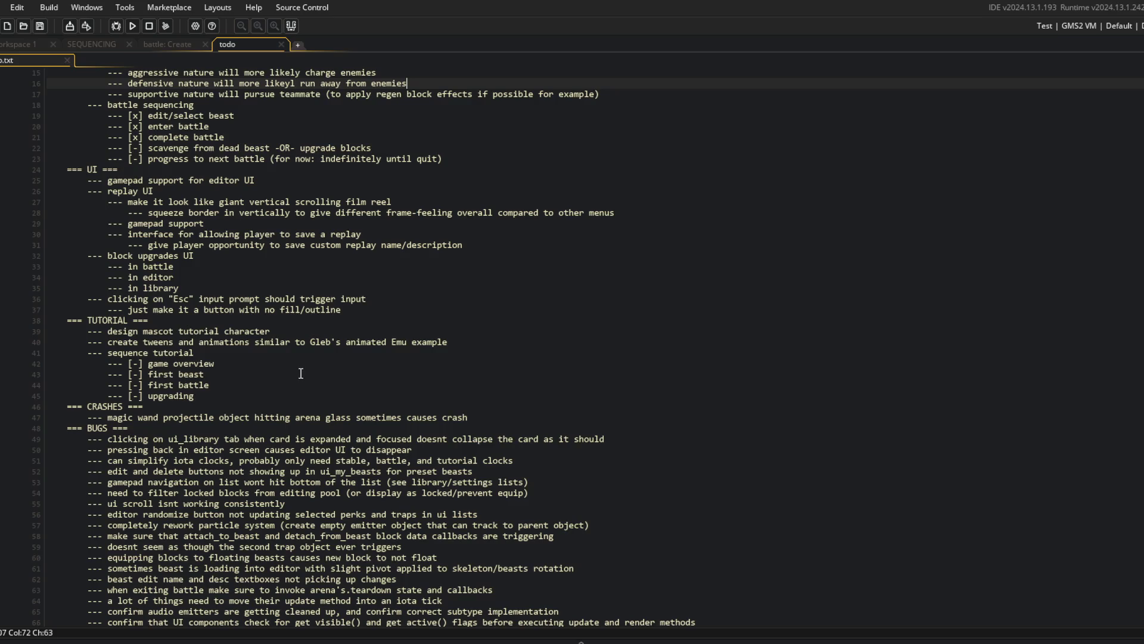
pyautogui.click(305, 371)
pyautogui.click(239, 352)
pyautogui.scroll(5, 235, 350)
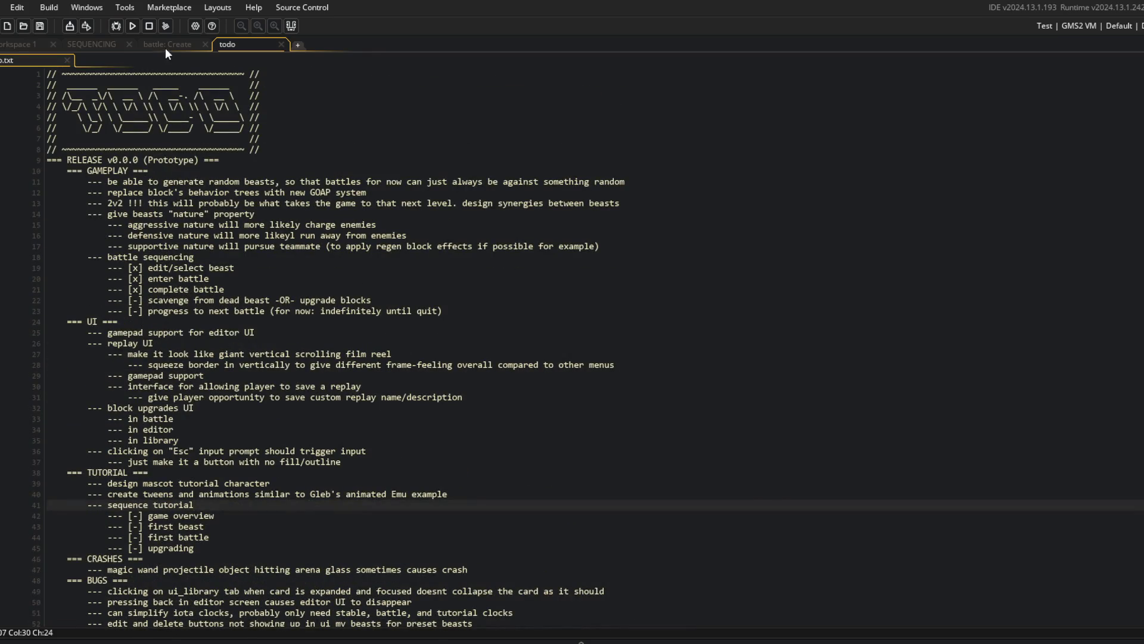
pyautogui.click(2, 48)
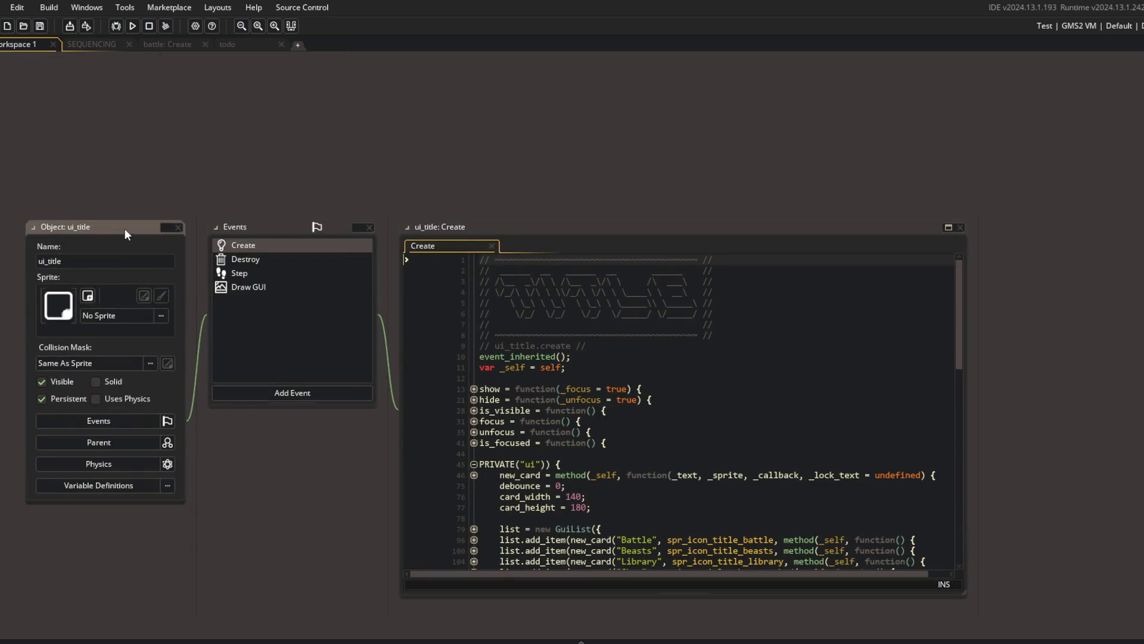
# Clear the workspace by collapsing ui_title and closing the todo notes and battle Create code.
pyautogui.doubleClick(139, 225)
pyautogui.click(237, 43)
pyautogui.middleClick(237, 42)
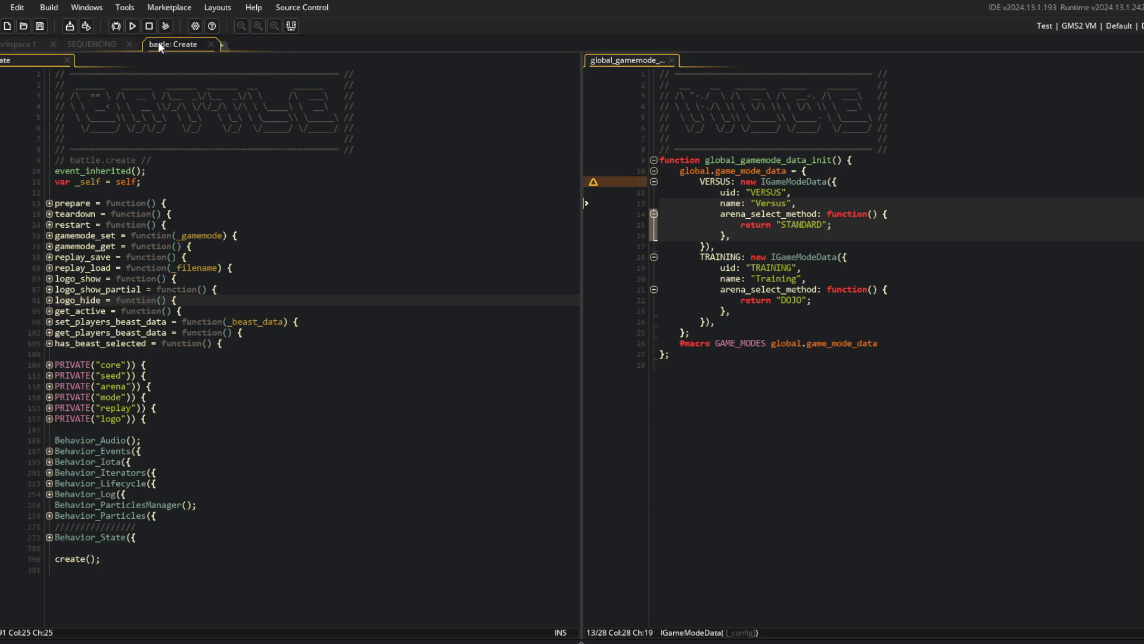
pyautogui.middleClick(158, 42)
# Search the SEQUENCING script for battle.state_change calls.
pyautogui.click(84, 44)
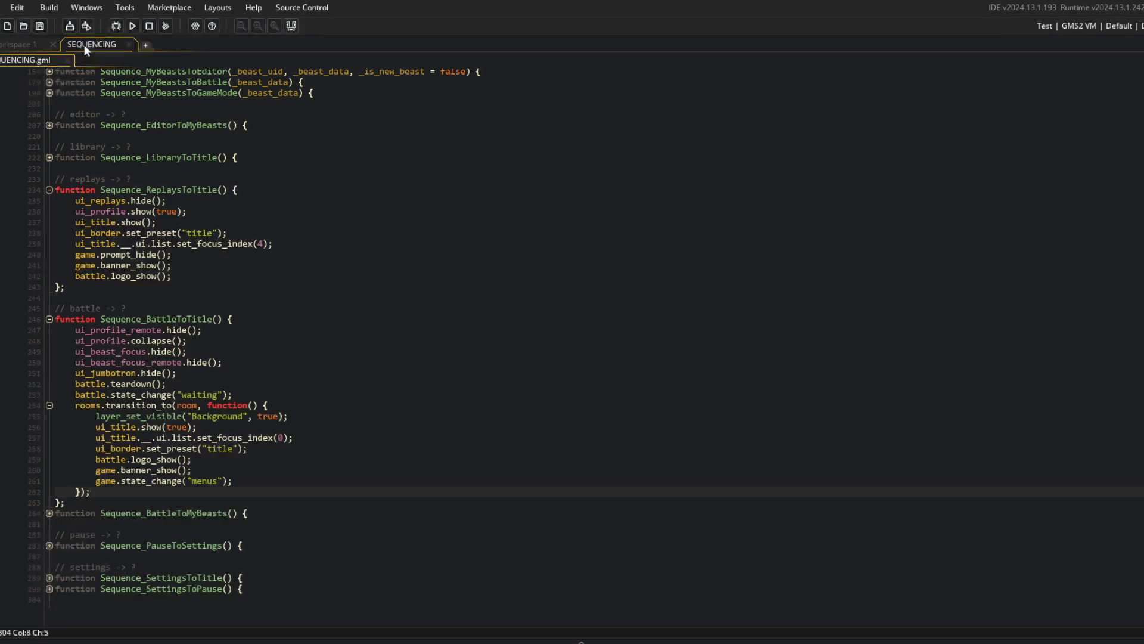
pyautogui.click(316, 308)
pyautogui.hotkey('ctrl', 'f')
pyautogui.write('battle.state_change')
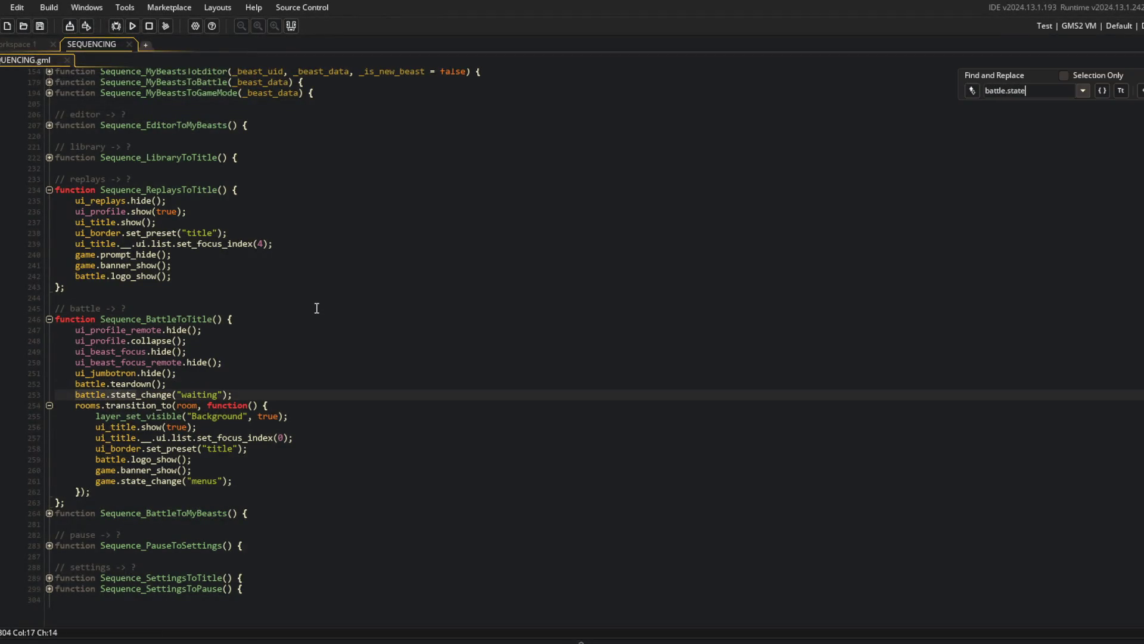
pyautogui.press('Return')
pyautogui.press('Return')
pyautogui.press('Return')
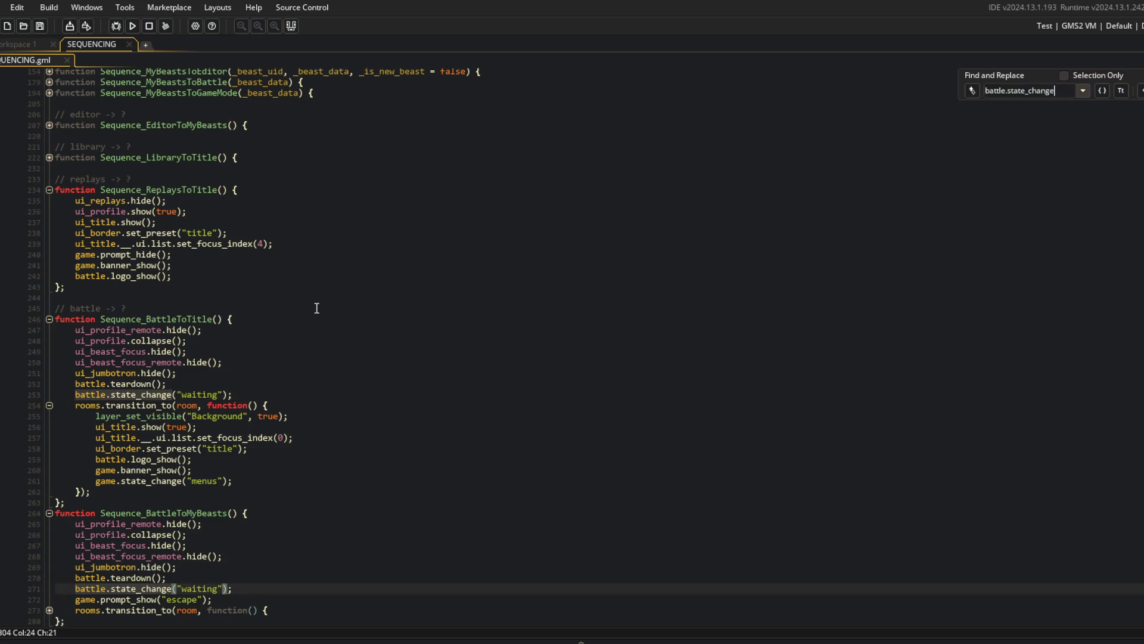
pyautogui.scroll(-3, 382, 370)
pyautogui.scroll(4, 394, 364)
# Open the battle object's Create code and unfold its prepare and teardown functions.
pyautogui.click(413, 348)
pyautogui.hotkey('ctrl', 't')
pyautogui.write('b')
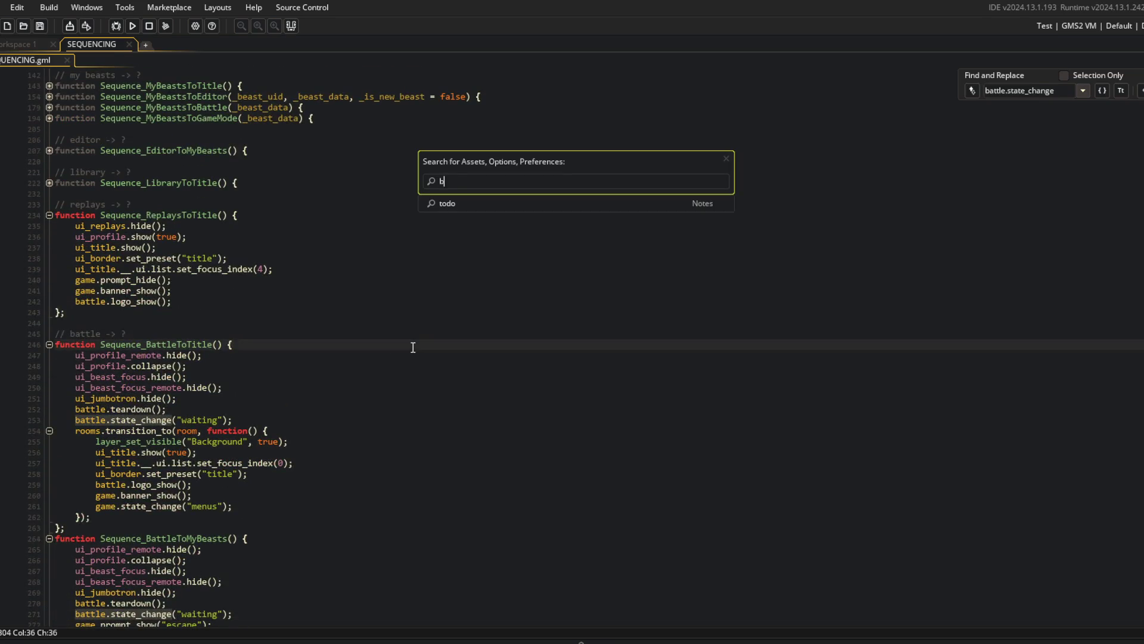
pyautogui.press('Return')
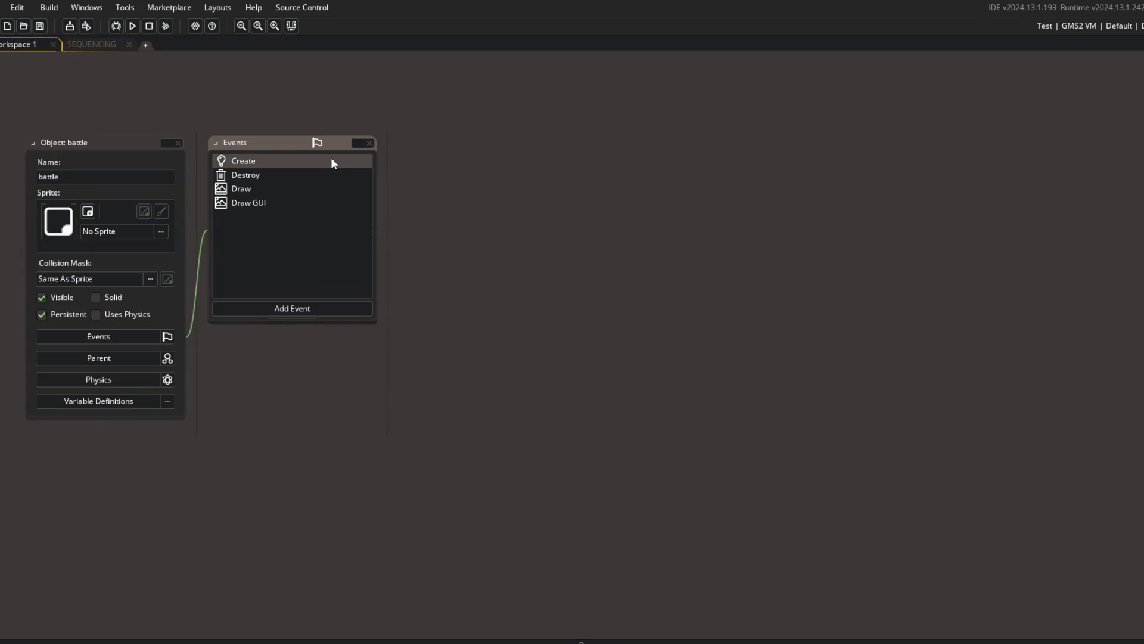
pyautogui.doubleClick(332, 159)
pyautogui.click(948, 143)
pyautogui.click(605, 245)
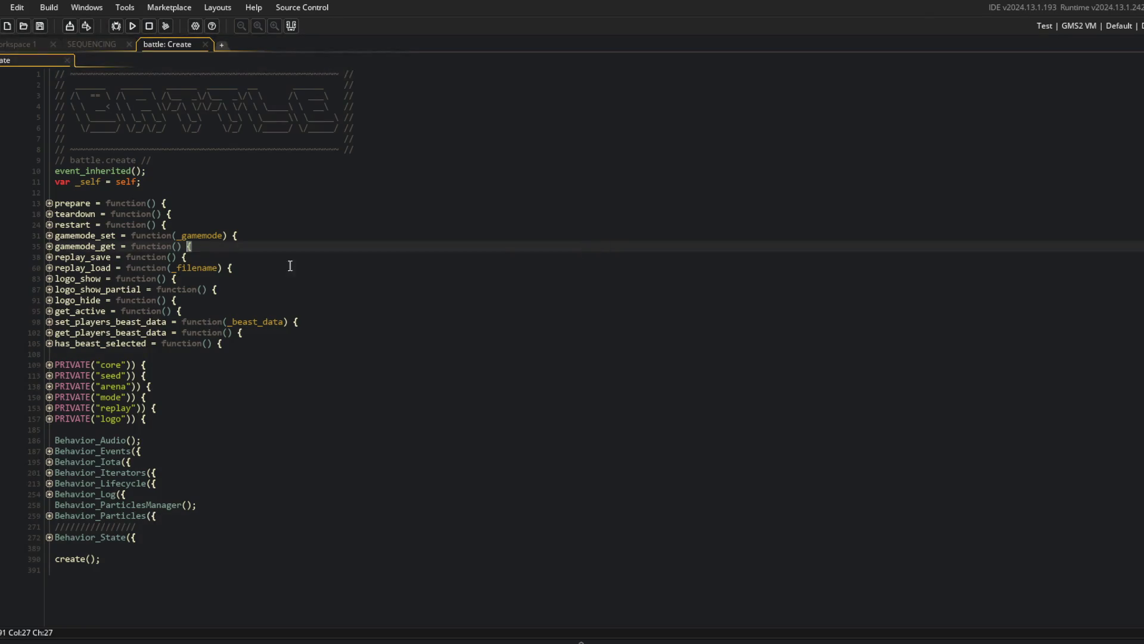
pyautogui.click(50, 212)
pyautogui.click(49, 204)
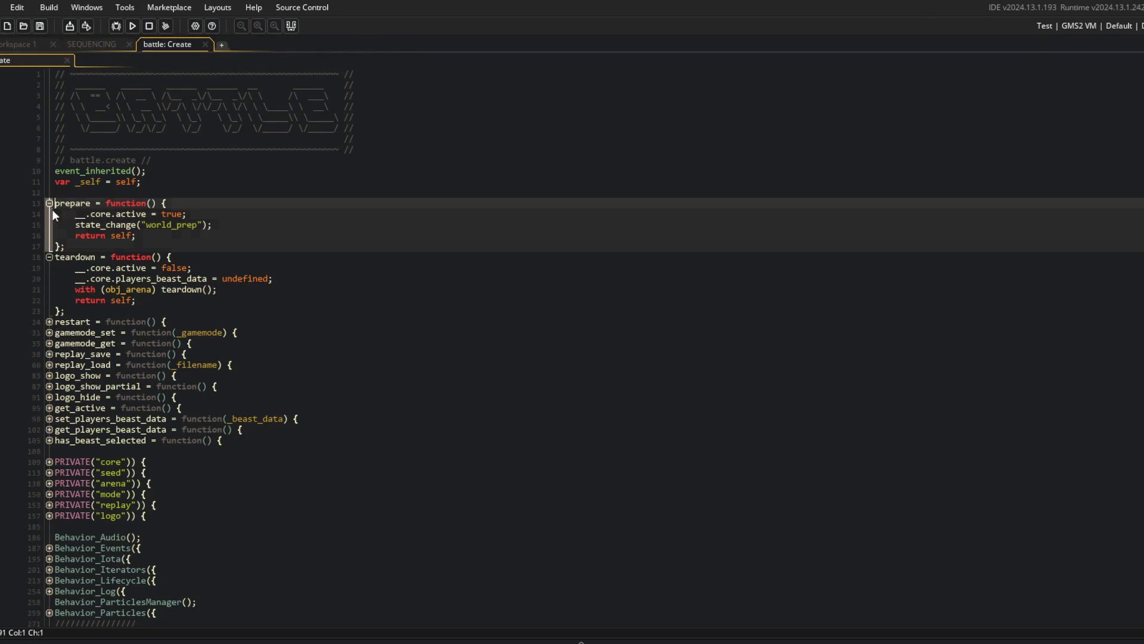
pyautogui.click(227, 232)
pyautogui.click(256, 229)
# Copy the world_prep state_change line into teardown and change its value to "waiting".
pyautogui.hotkey('shift', 'Home')
pyautogui.hotkey('ctrl', 'c')
pyautogui.press('Down')
pyautogui.press('Down')
pyautogui.press('Down')
pyautogui.press('End')
pyautogui.press('Return')
pyautogui.hotkey('ctrl', 'v')
pyautogui.press('Left')
pyautogui.press('Left')
pyautogui.press('Left')
pyautogui.hotkey('ctrl', 'BackSpace')
pyautogui.write('waiting')
pyautogui.click(255, 230)
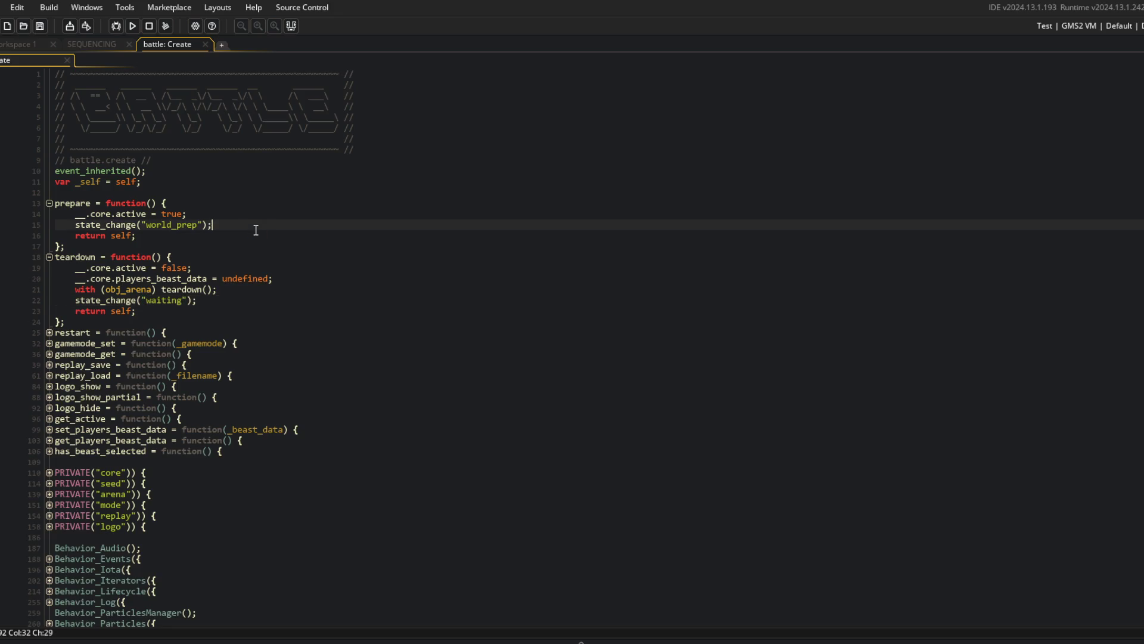
# Delete the battle.state_change line from Sequence_BattleToMyBeasts in SEQUENCING.
pyautogui.click(96, 44)
pyautogui.click(245, 259)
pyautogui.scroll(-4, 245, 266)
pyautogui.click(290, 482)
pyautogui.hotkey('ctrl', 'x')
pyautogui.click(241, 352)
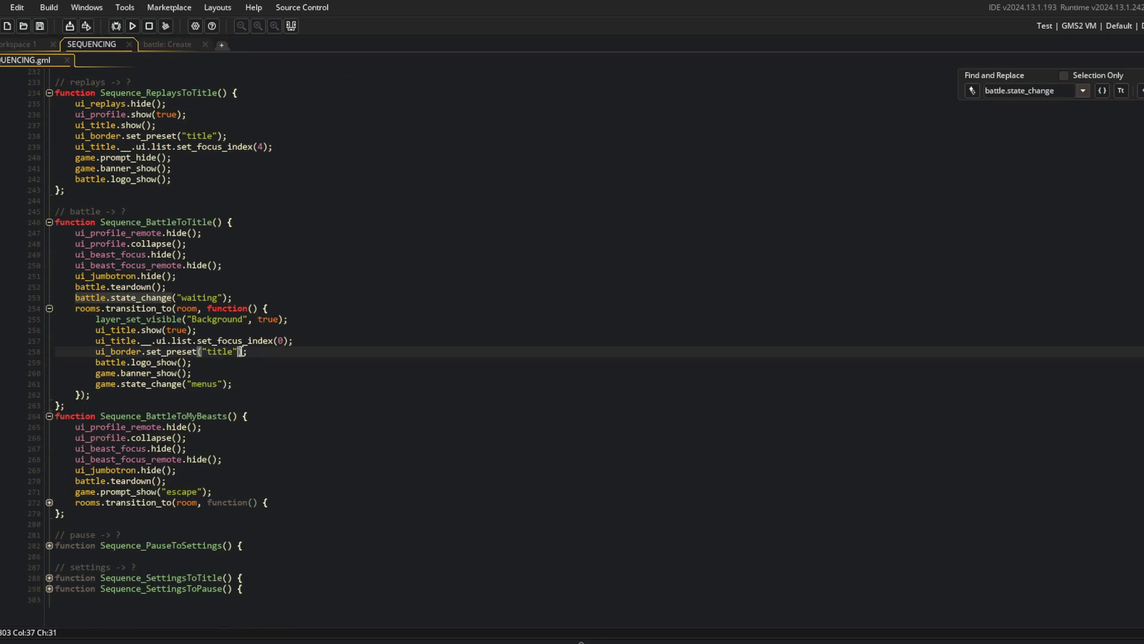
# Delete BattleToTitle's state_change line and search the project for battle.teardown calls.
pyautogui.click(183, 294)
pyautogui.hotkey('ctrl', 'x')
pyautogui.hotkey('ctrl', 'shift', 'f')
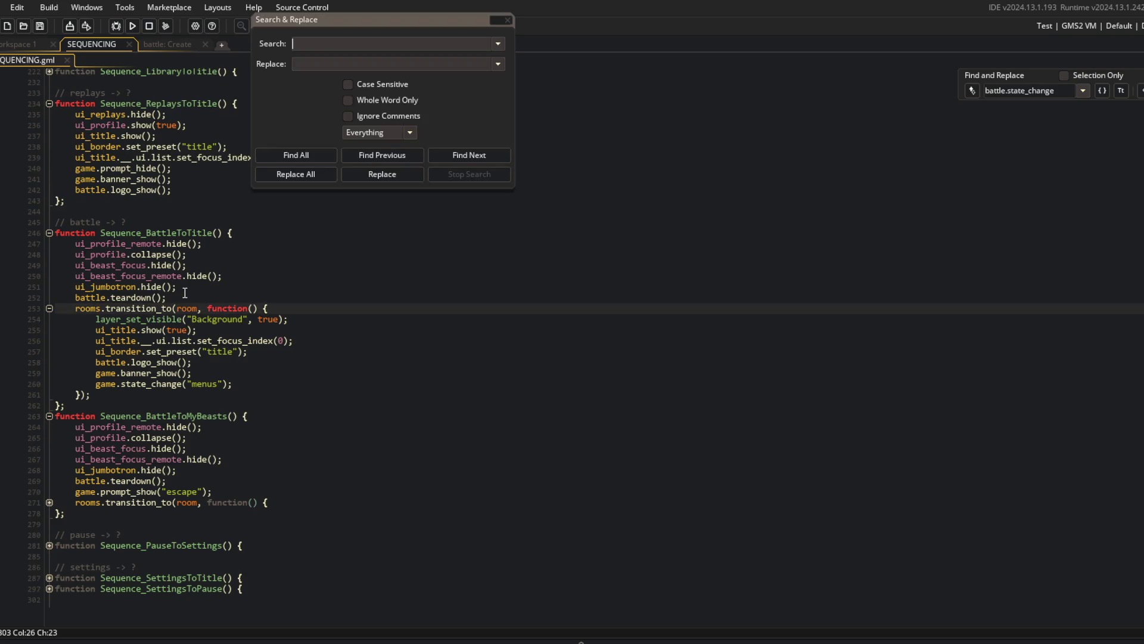
pyautogui.write('battle.teardown')
pyautogui.press('Return')
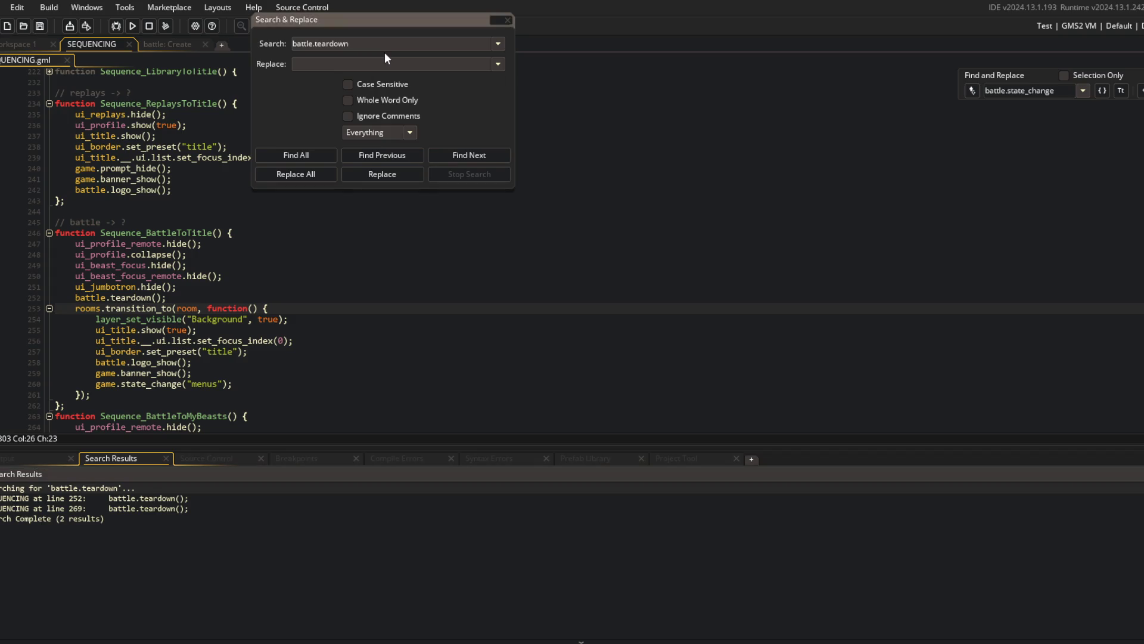
# Widen the search to all teardown() calls, inspect both in battle Create, then run the game.
pyautogui.press('BackSpace')
pyautogui.press('BackSpace')
pyautogui.press('BackSpace')
pyautogui.press('Return')
pyautogui.doubleClick(174, 502)
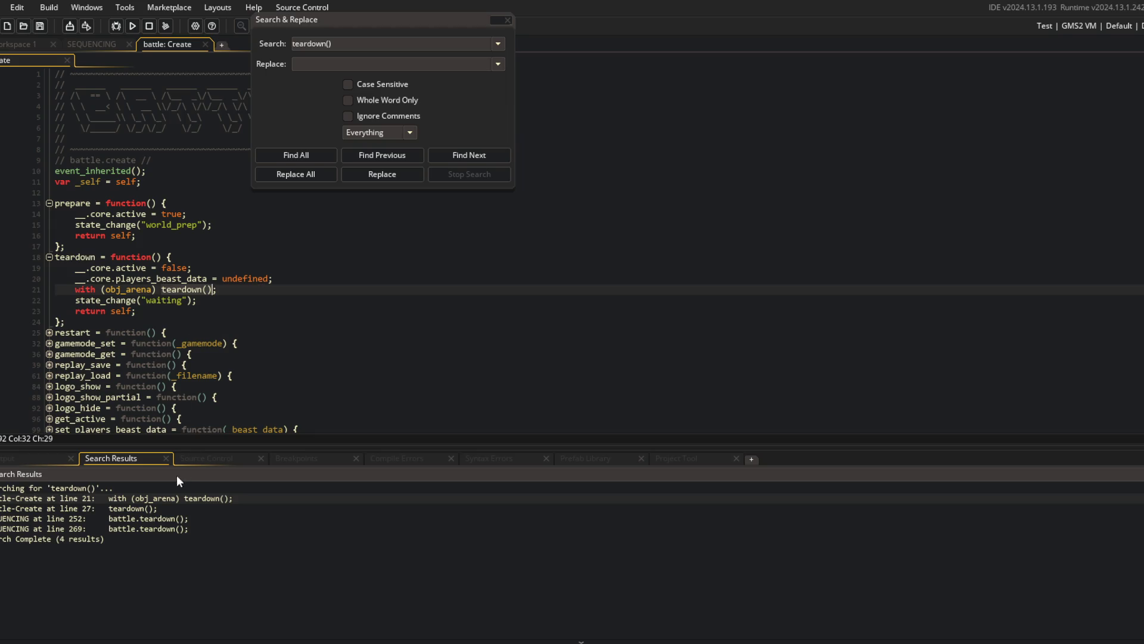
pyautogui.doubleClick(134, 507)
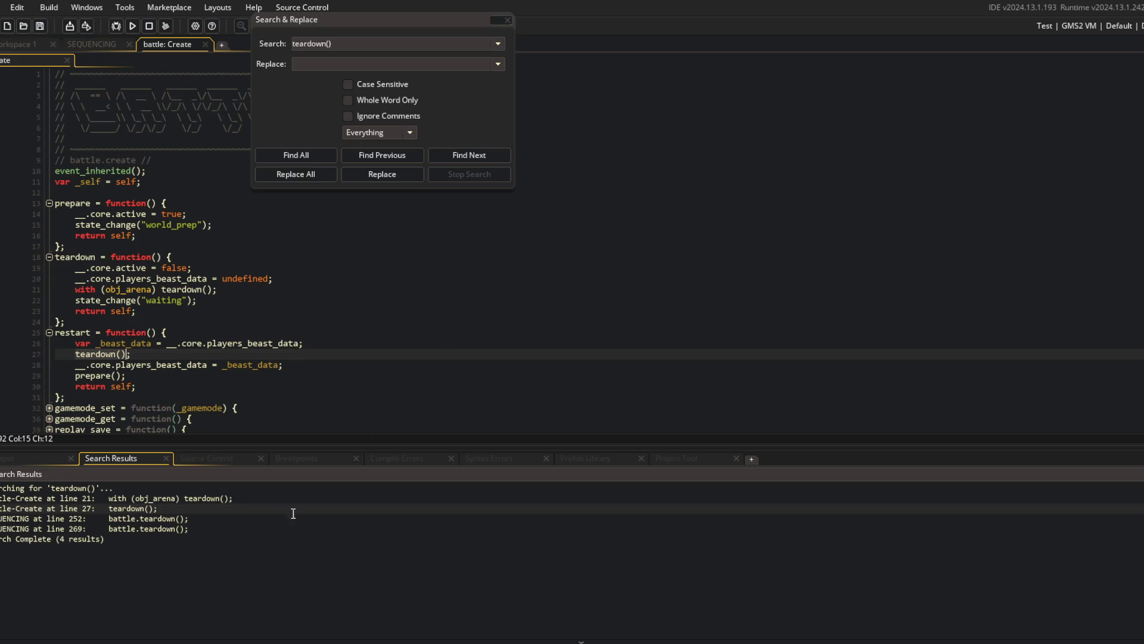
pyautogui.press('Escape')
pyautogui.click(133, 25)
pyautogui.middleClick(189, 45)
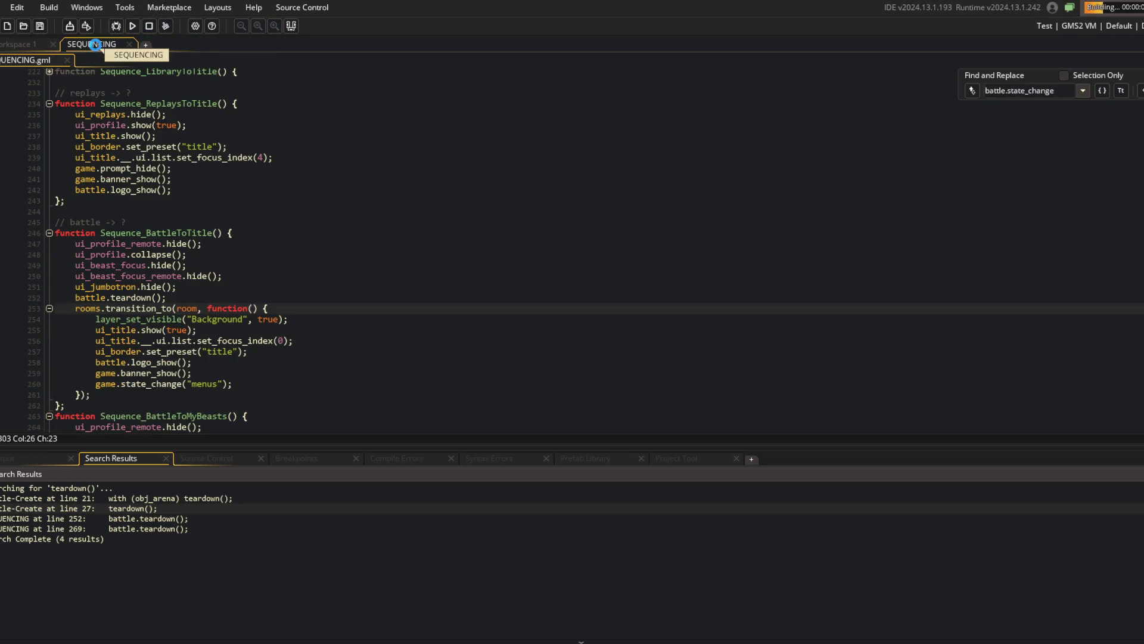
# Close SEQUENCING, log in, play a TREX battle, quit to the title and close the game.
pyautogui.middleClick(94, 44)
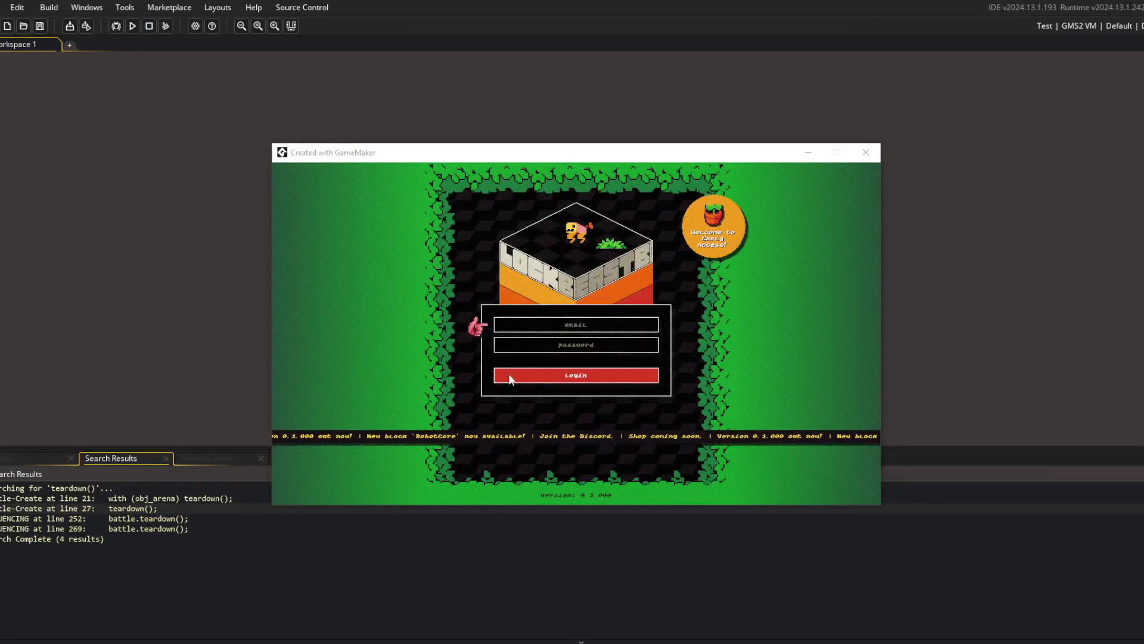
pyautogui.click(509, 374)
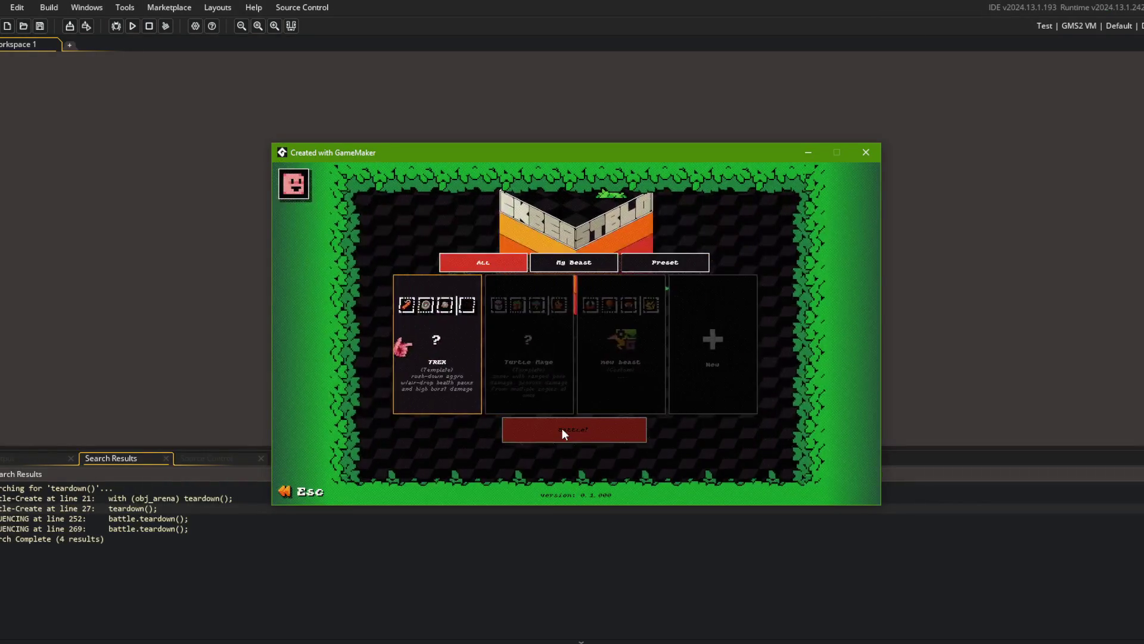
pyautogui.click(457, 355)
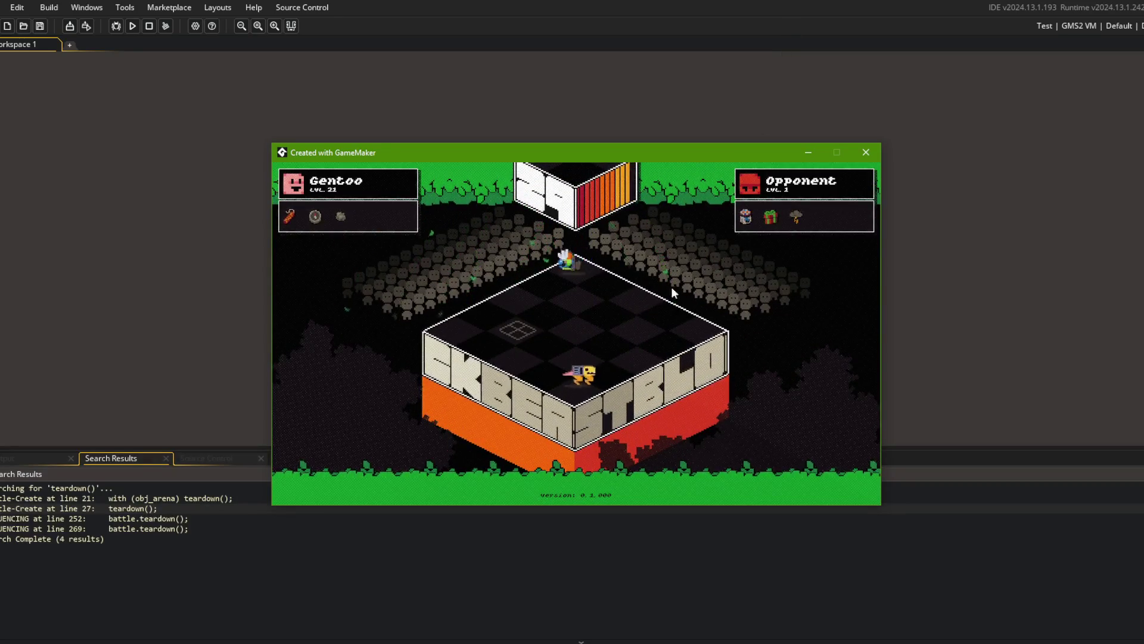
pyautogui.press('Escape')
pyautogui.click(625, 313)
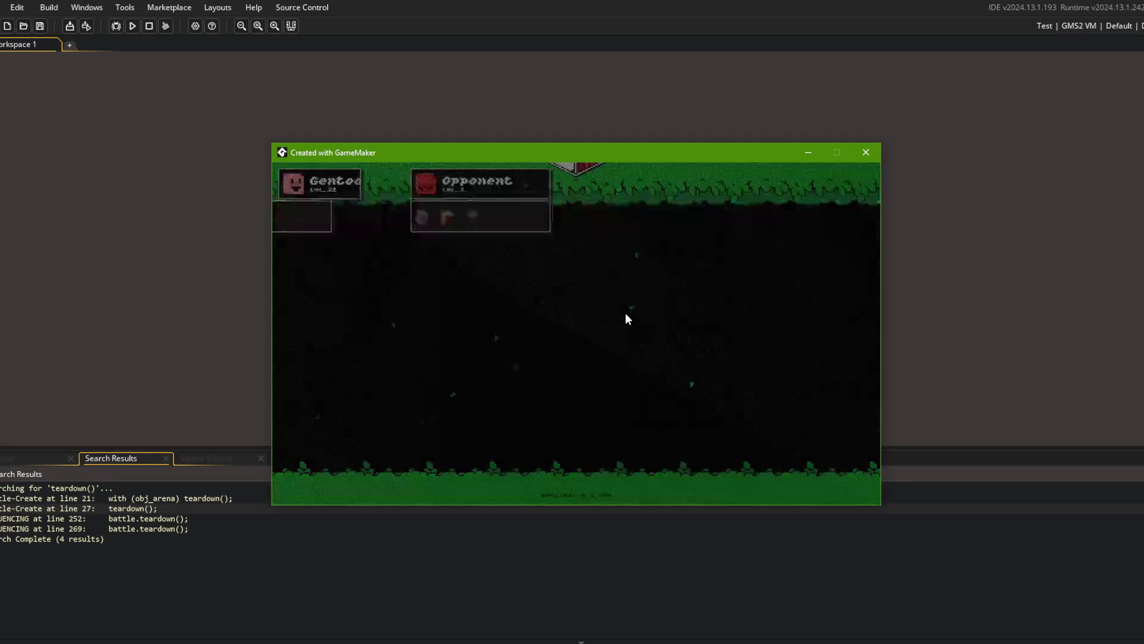
pyautogui.click(859, 153)
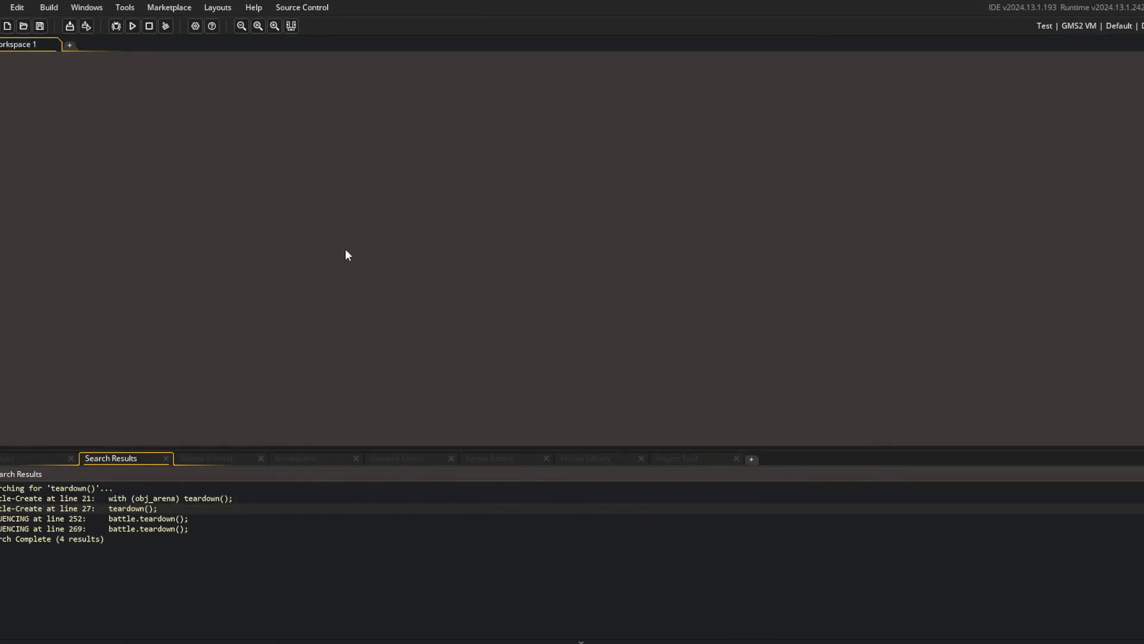
# Stage all changes, commit with the automatic battle.teardown message, and push to GitHub.
pyautogui.hotkey('alt', 'Tab')
pyautogui.click(448, 319)
pyautogui.write('git add .')
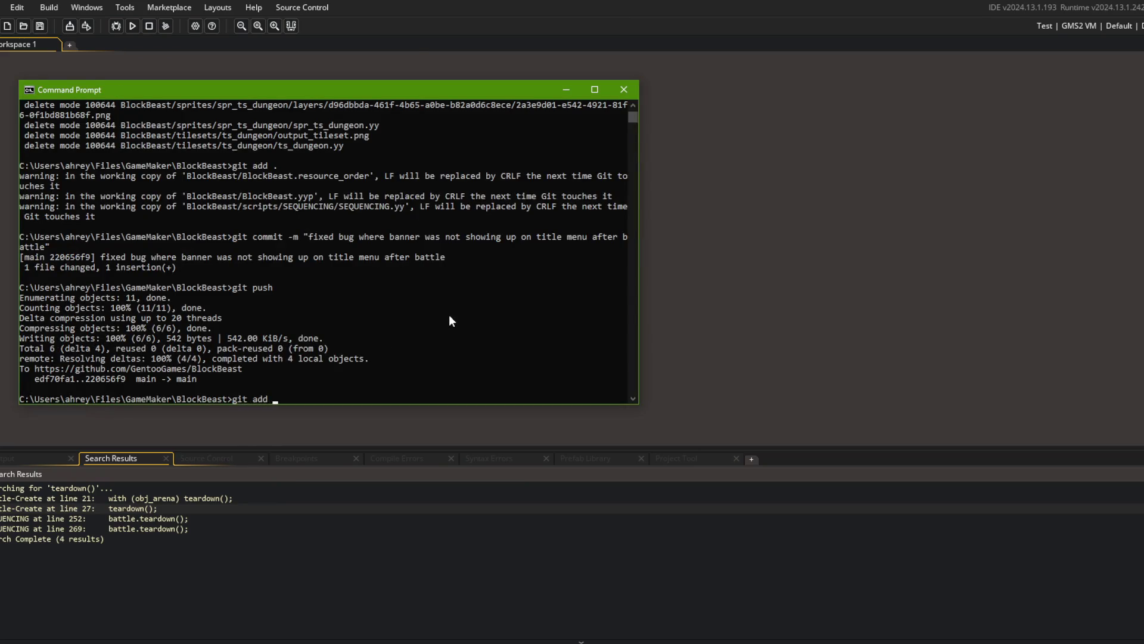
pyautogui.press('Return')
pyautogui.write('git commit -m "calling b')
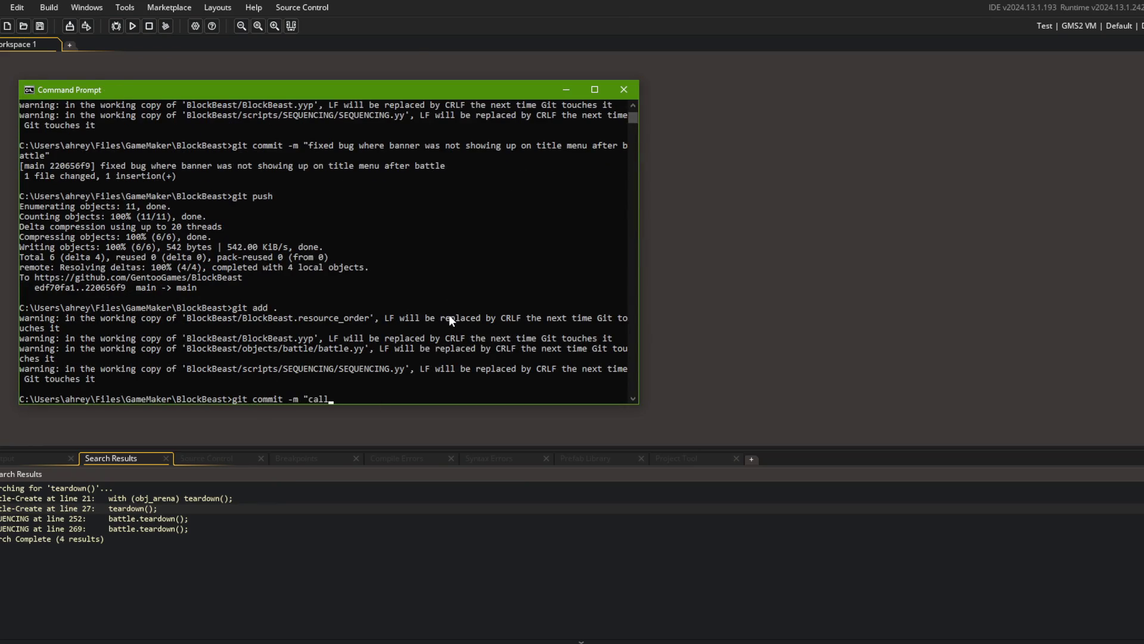
pyautogui.write('attle.teardown() wil')
pyautogui.write('l automatically p')
pyautogui.write('ut battle controller into waiting state, so this no longer nee')
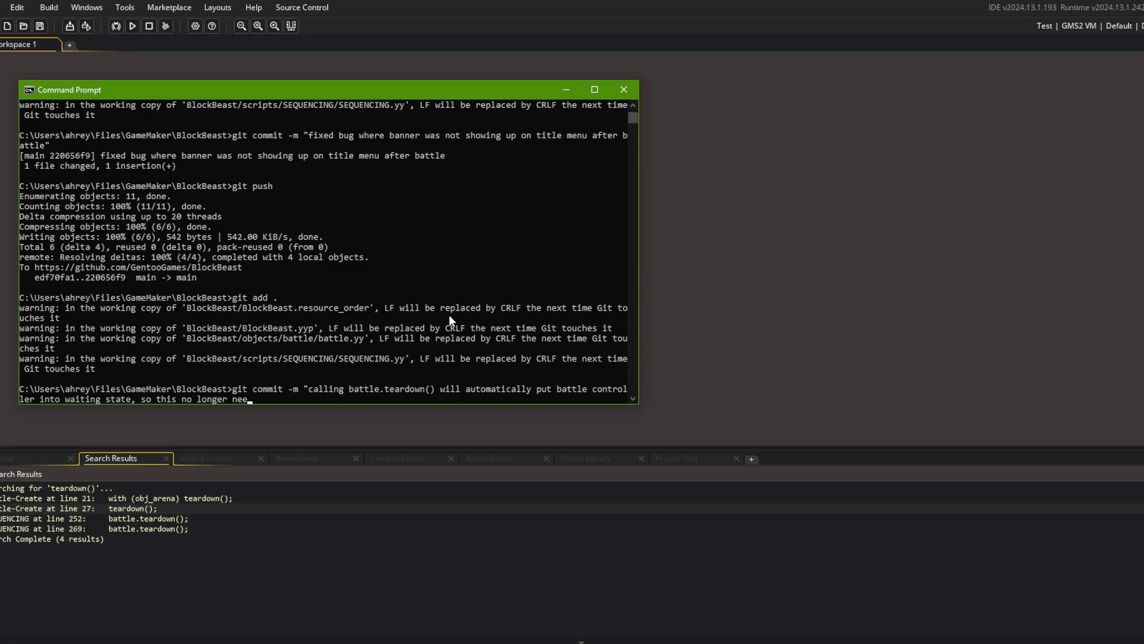
pyautogui.write('be called manually"')
pyautogui.press('Return')
pyautogui.write('git push')
pyautogui.press('Return')
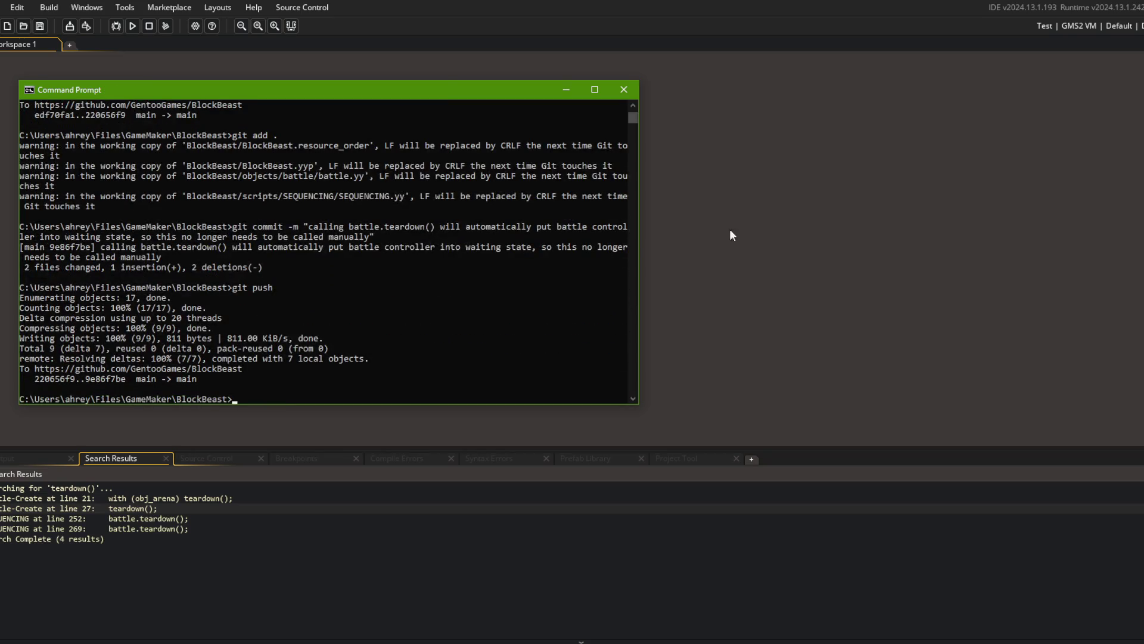
pyautogui.click(727, 234)
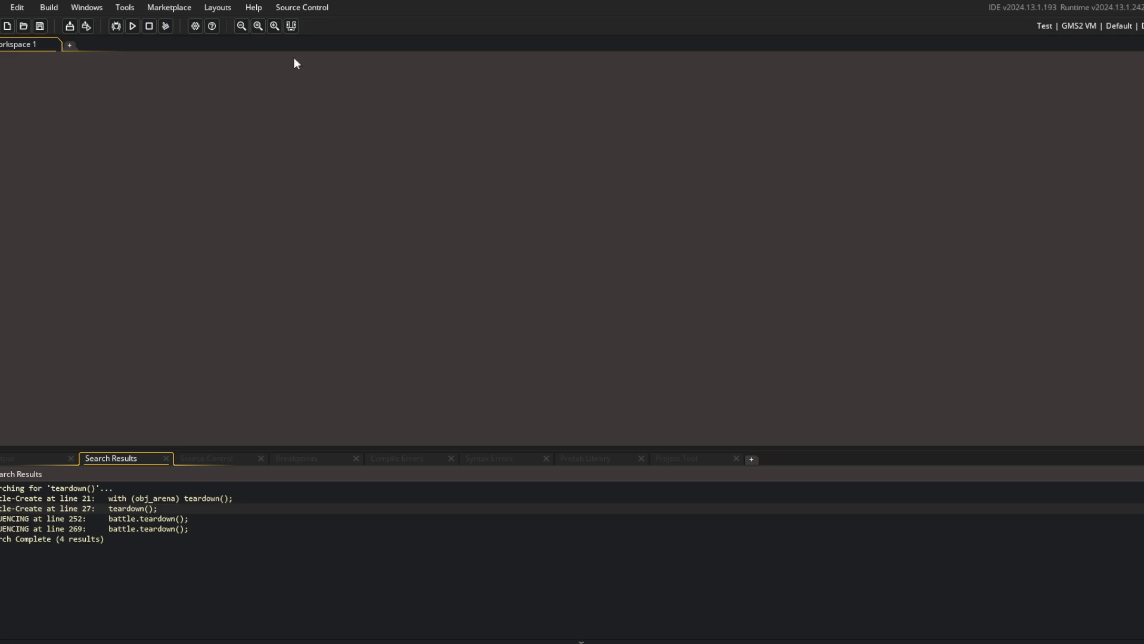
# Collapse the search results dock and build and run the game.
pyautogui.click(291, 27)
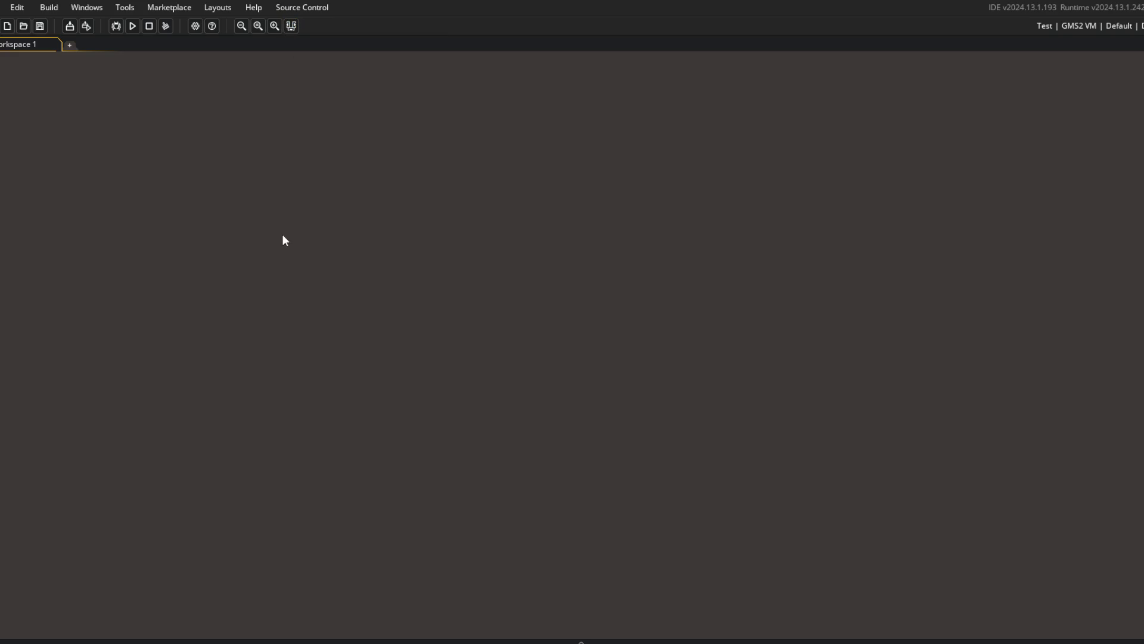
pyautogui.hotkey('ctrl', 't')
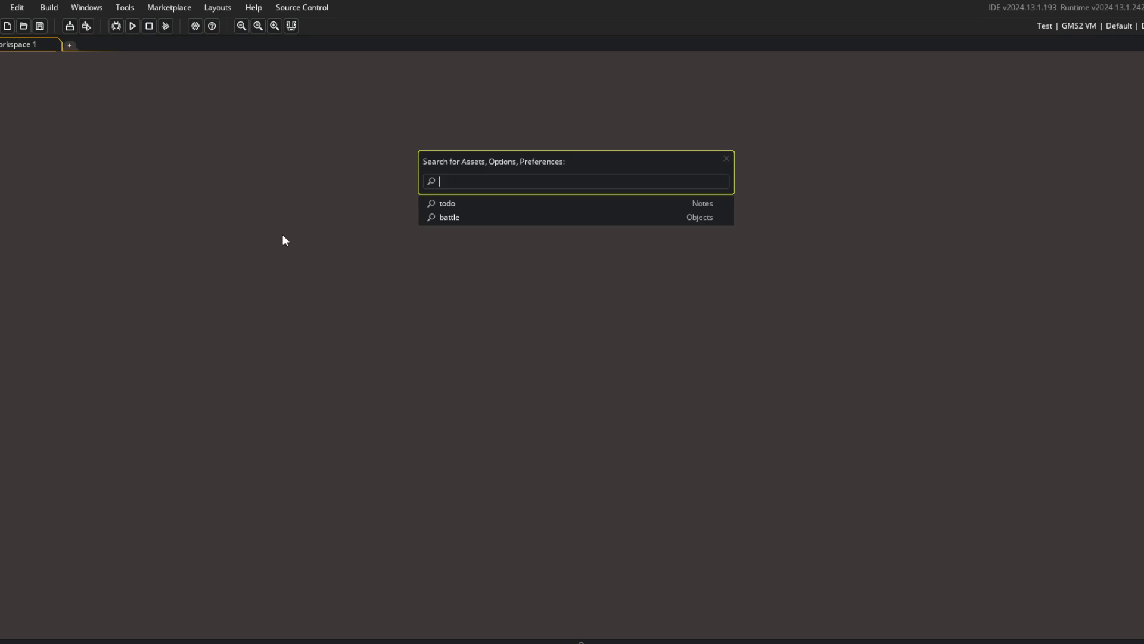
pyautogui.click(133, 25)
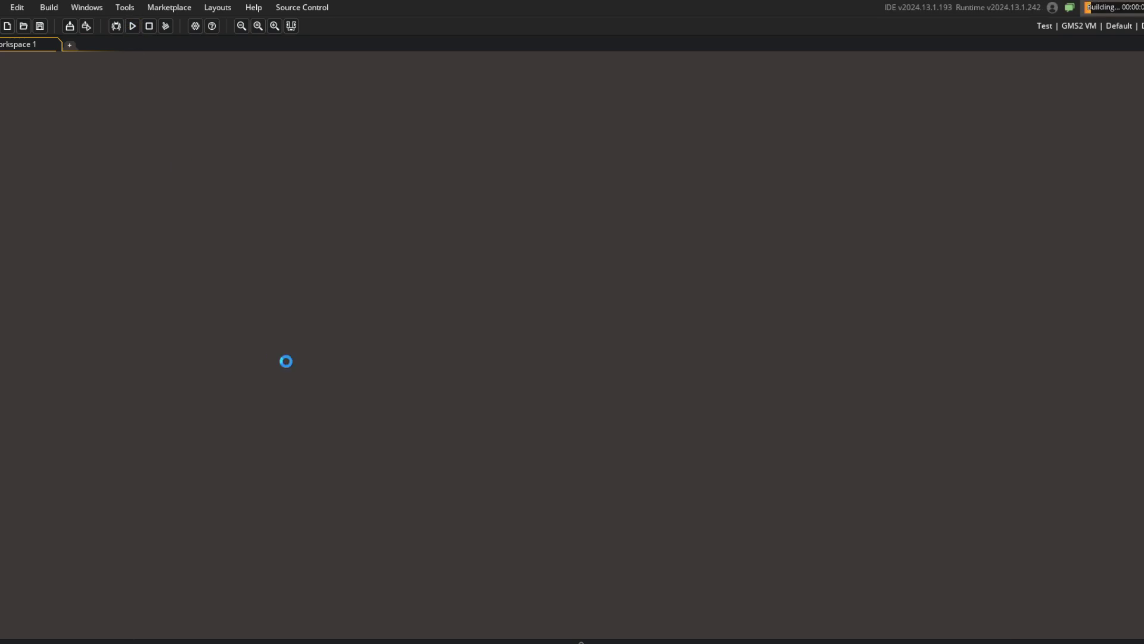
# Open File Explorer and arrange it beside the game window.
pyautogui.press('super+e')
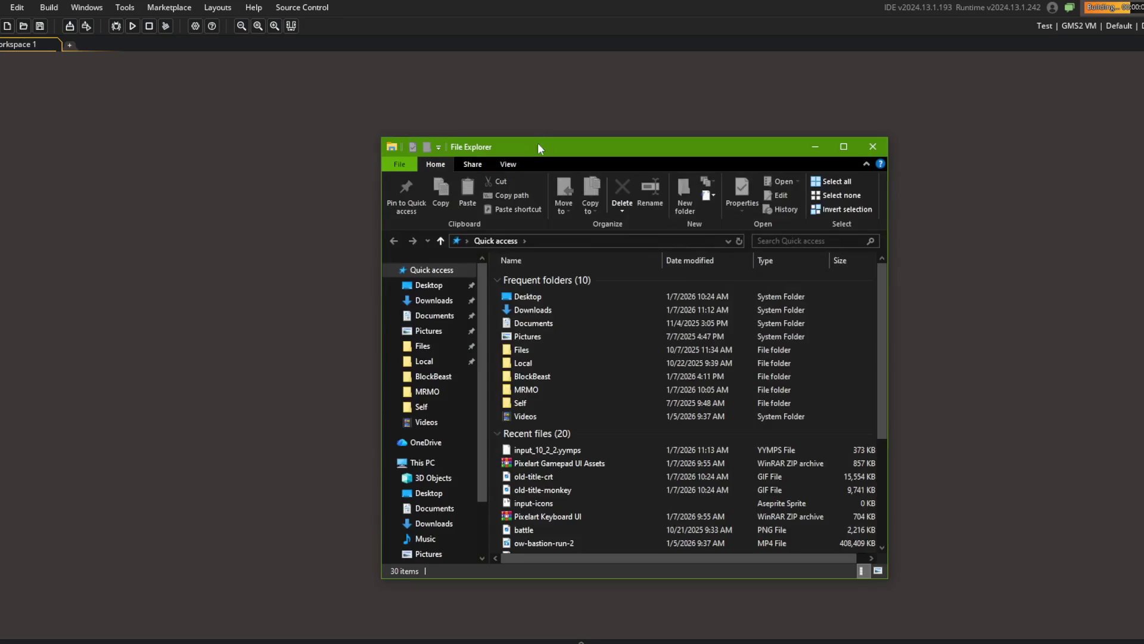
pyautogui.moveTo(538, 142); pyautogui.dragTo(698, 114)
pyautogui.scroll(-2, 618, 310)
pyautogui.scroll(2, 617, 310)
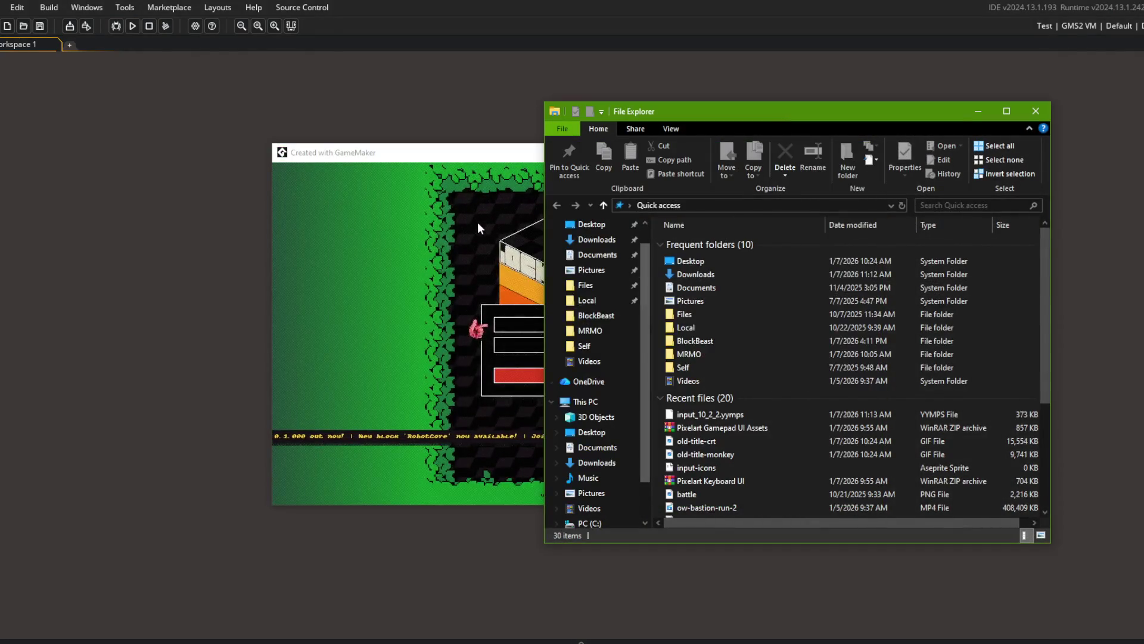
pyautogui.click(477, 222)
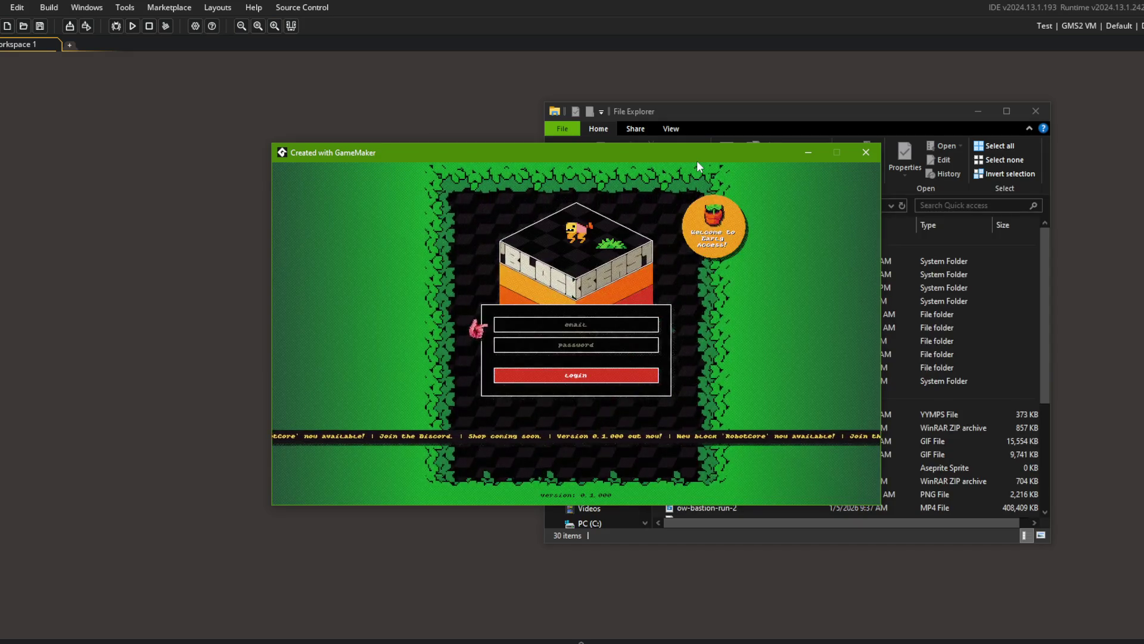
pyautogui.moveTo(708, 155)
pyautogui.mouseDown()
pyautogui.moveTo(396, 145)
pyautogui.moveTo(452, 147)
pyautogui.moveTo(441, 148)
pyautogui.mouseUp()
pyautogui.click(727, 117)
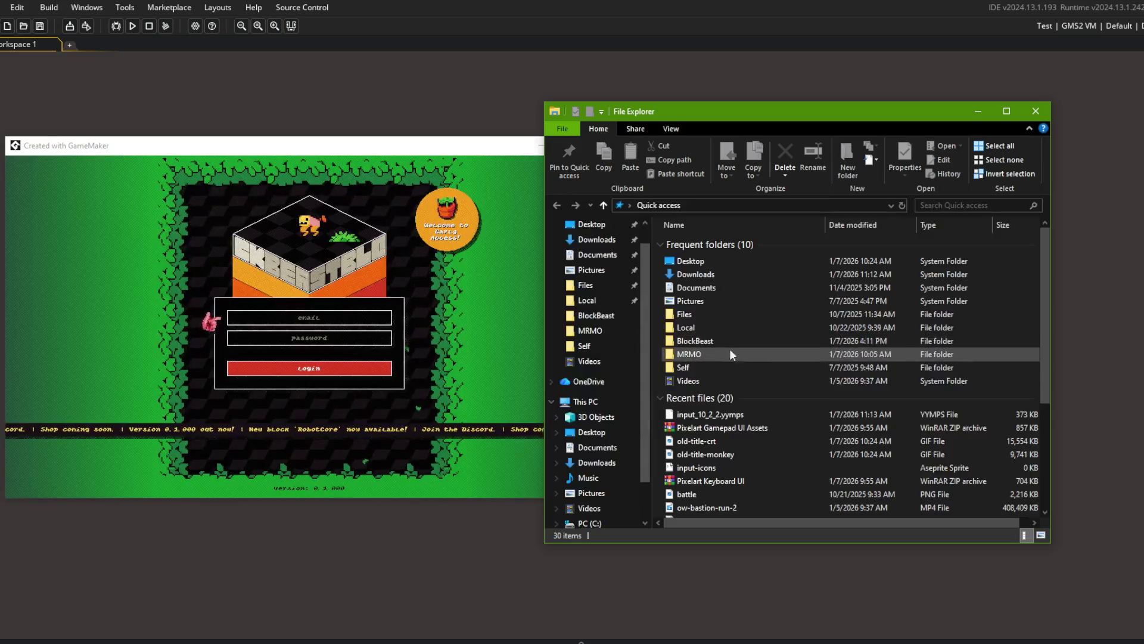
# Browse Local > BlockBeast down through the save folders into the beasts folder.
pyautogui.click(598, 305)
pyautogui.scroll(-5, 799, 349)
pyautogui.scroll(5, 800, 349)
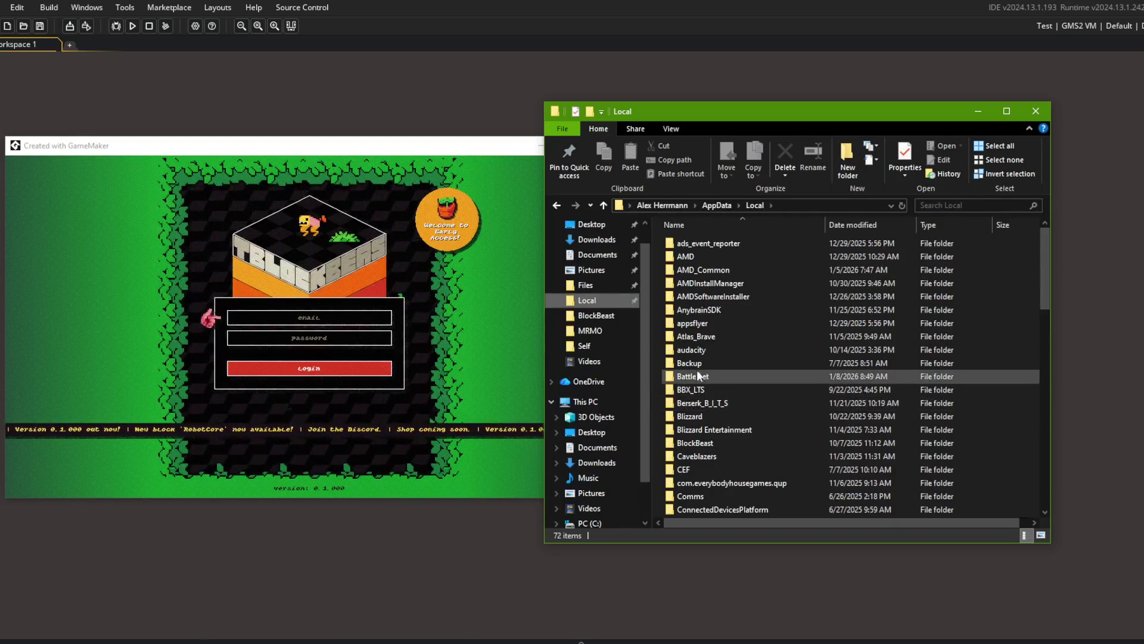
pyautogui.doubleClick(693, 443)
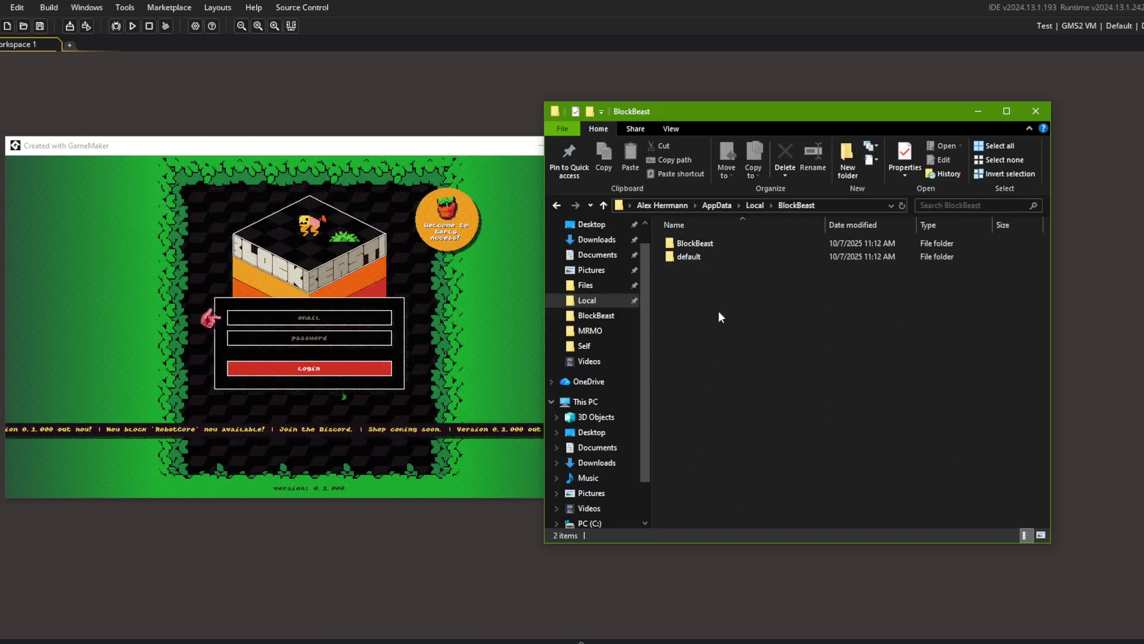
pyautogui.doubleClick(699, 249)
pyautogui.doubleClick(698, 247)
pyautogui.doubleClick(699, 245)
pyautogui.doubleClick(699, 245)
# Go back up and open Local\BlockBeast\default\BlockBeast\save\0.0.00.
pyautogui.click(713, 205)
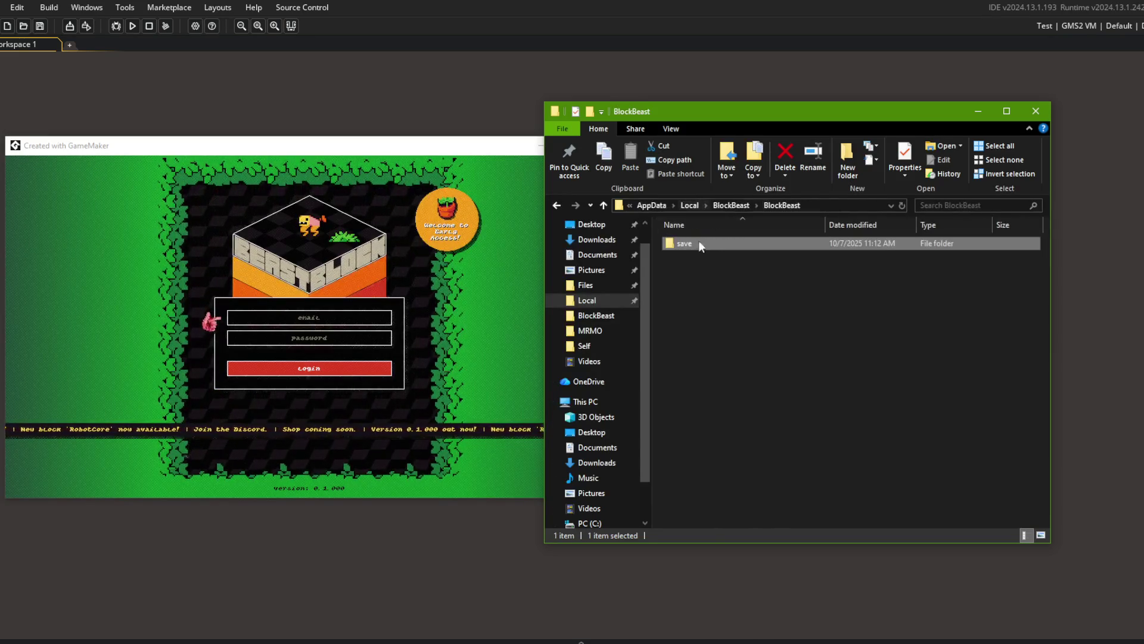
pyautogui.click(733, 204)
pyautogui.doubleClick(685, 258)
pyautogui.doubleClick(696, 244)
pyautogui.doubleClick(696, 245)
pyautogui.doubleClick(696, 244)
# Log in to the game and choose Battle from the main menu.
pyautogui.click(399, 259)
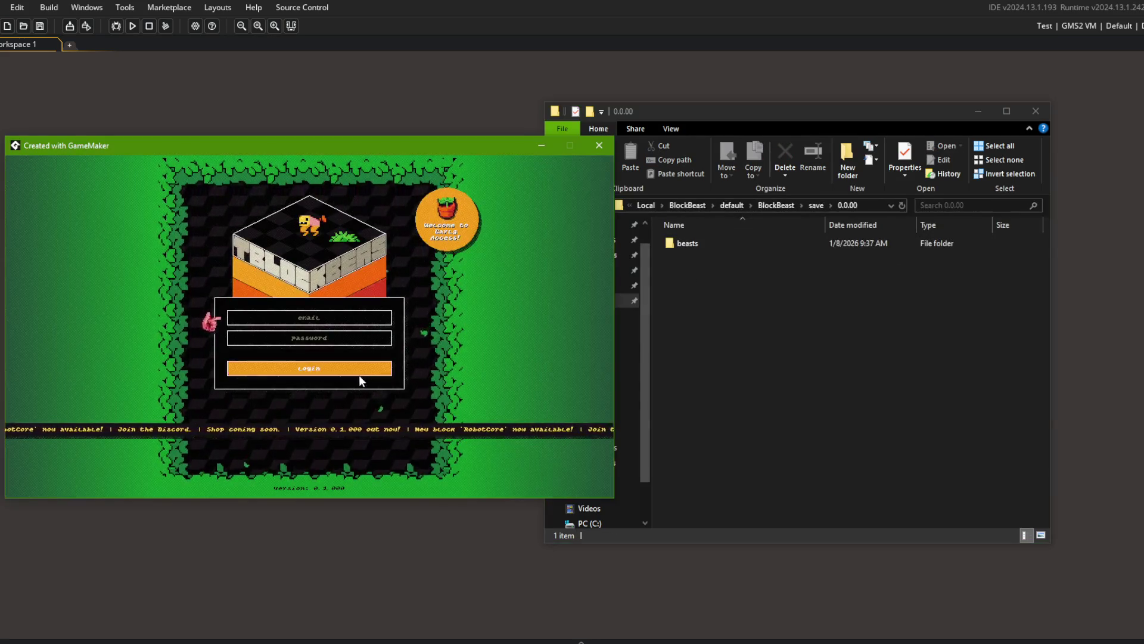
pyautogui.click(359, 369)
pyautogui.click(309, 388)
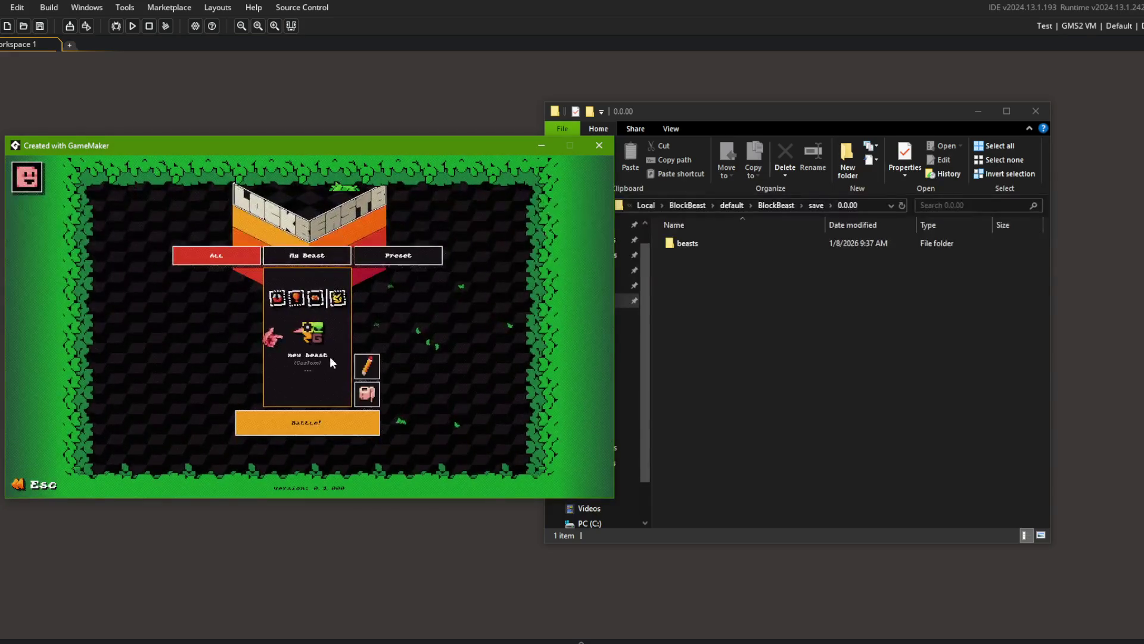
# Return to beast selection, pick Turtle Mage and start a battle.
pyautogui.press('Escape')
pyautogui.press('Return')
pyautogui.press('Return')
pyautogui.click(225, 335)
pyautogui.click(292, 424)
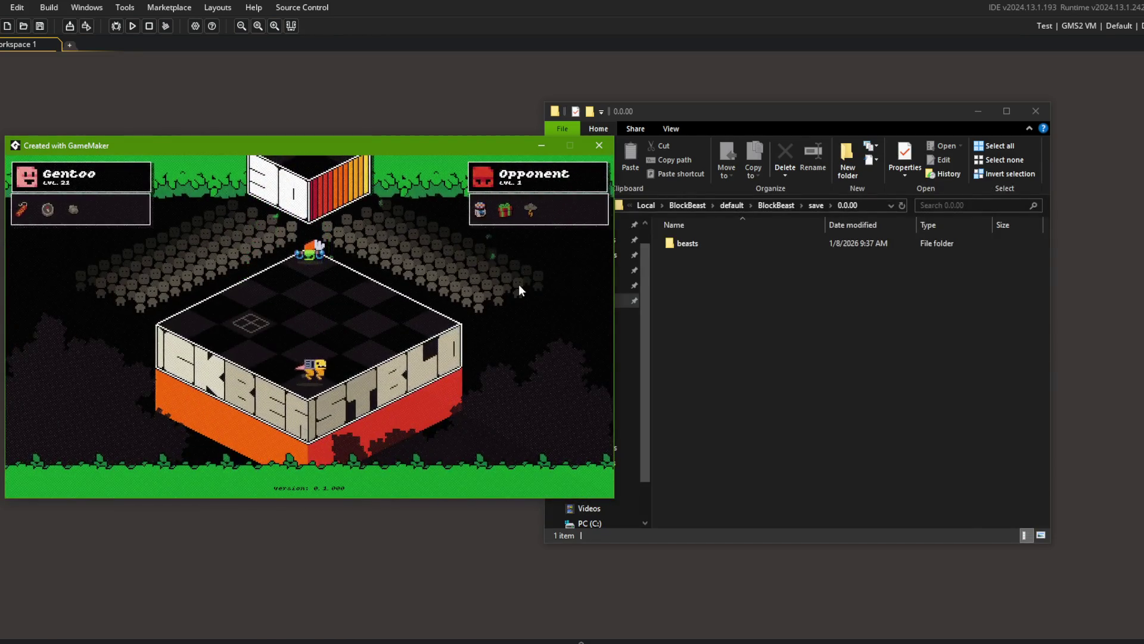
# In Explorer, go back up to Local\BlockBeast and open its BlockBeast subfolder.
pyautogui.click(764, 284)
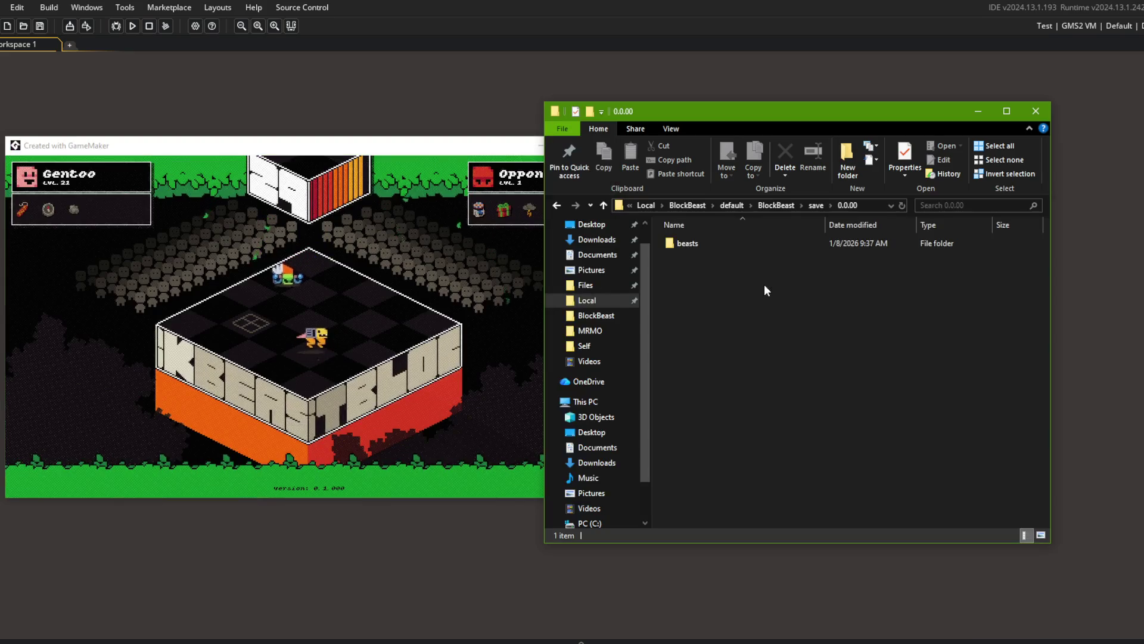
pyautogui.click(764, 208)
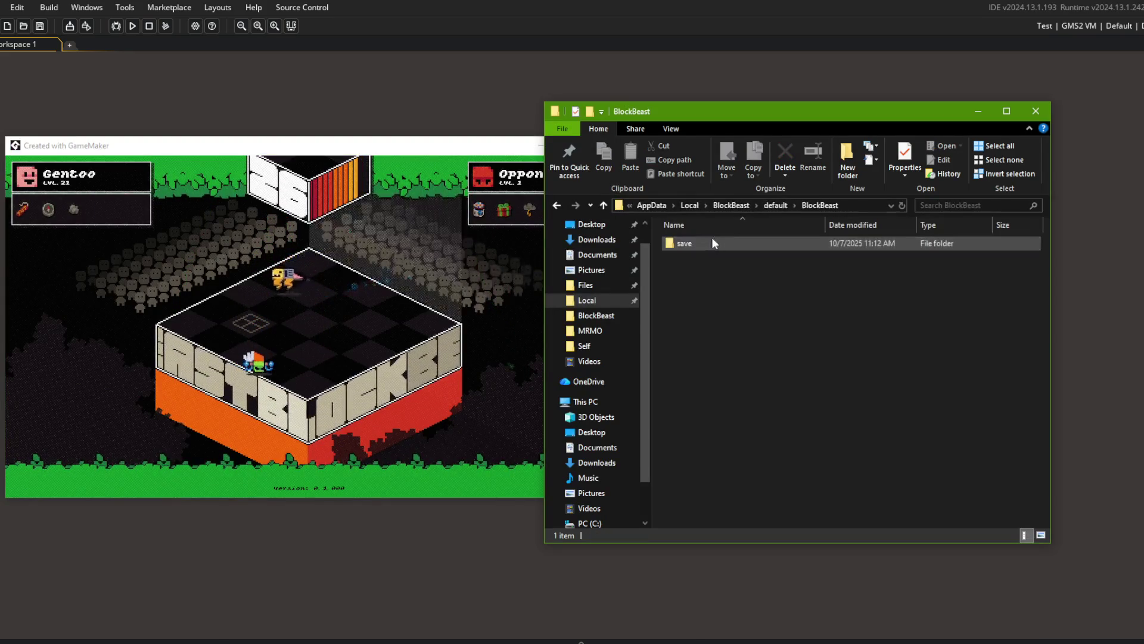
pyautogui.click(732, 205)
pyautogui.doubleClick(698, 241)
# Pause the Turtle Mage battle and quit it.
pyautogui.click(398, 270)
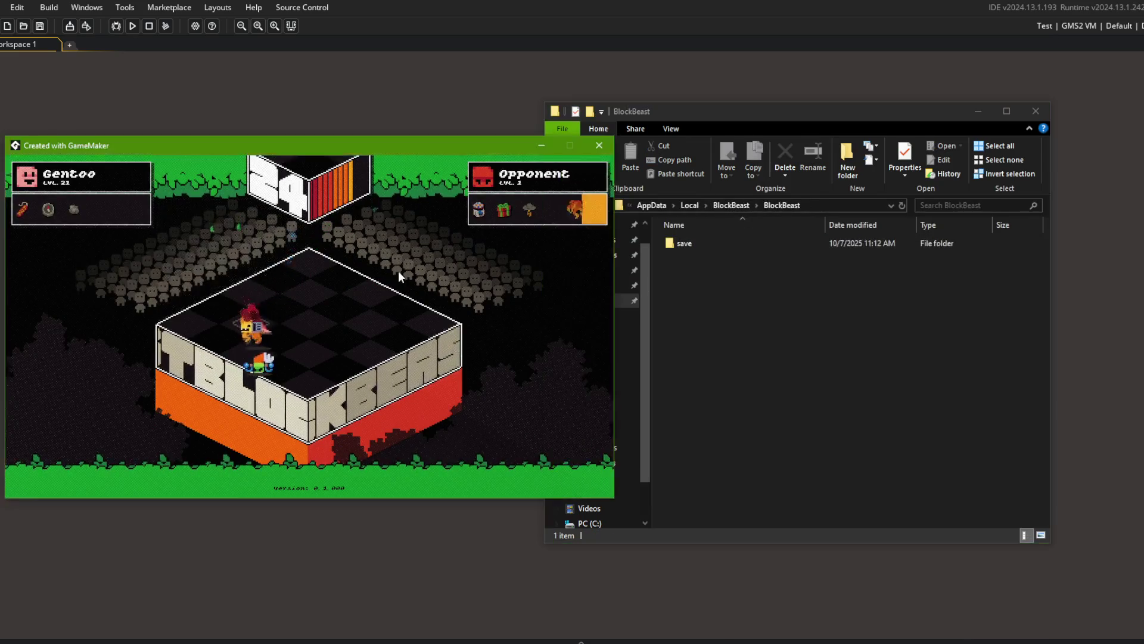
pyautogui.press('Escape')
pyautogui.click(315, 308)
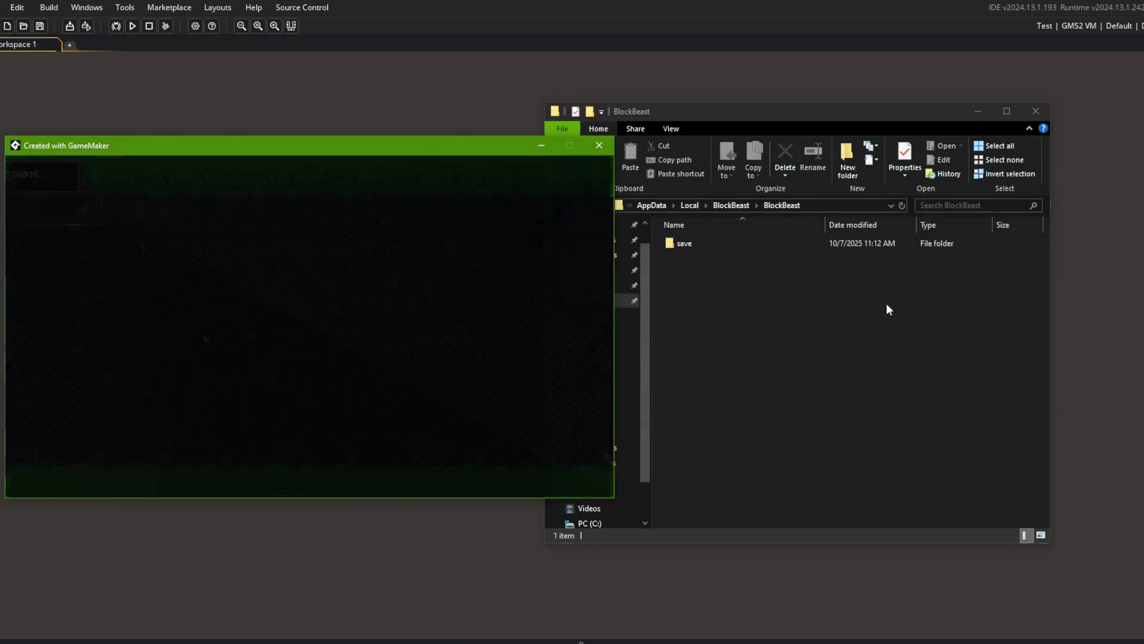
# Open save > 0.0.00 > replays and check the new replay folder's data.buf file.
pyautogui.click(684, 244)
pyautogui.doubleClick(684, 244)
pyautogui.doubleClick(693, 245)
pyautogui.doubleClick(696, 257)
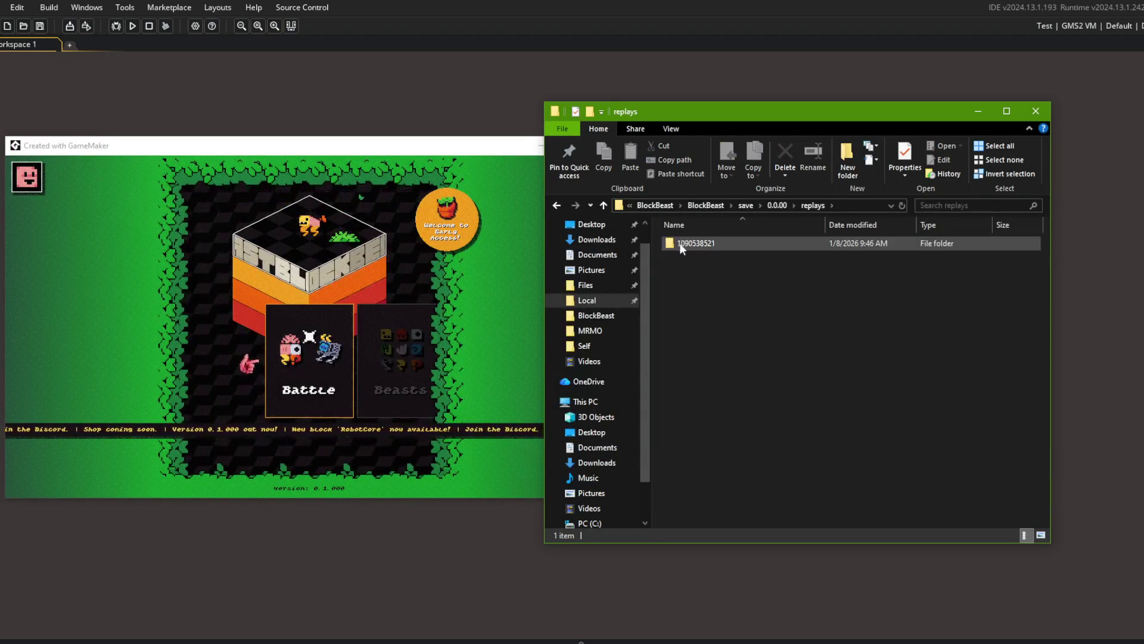
pyautogui.click(680, 242)
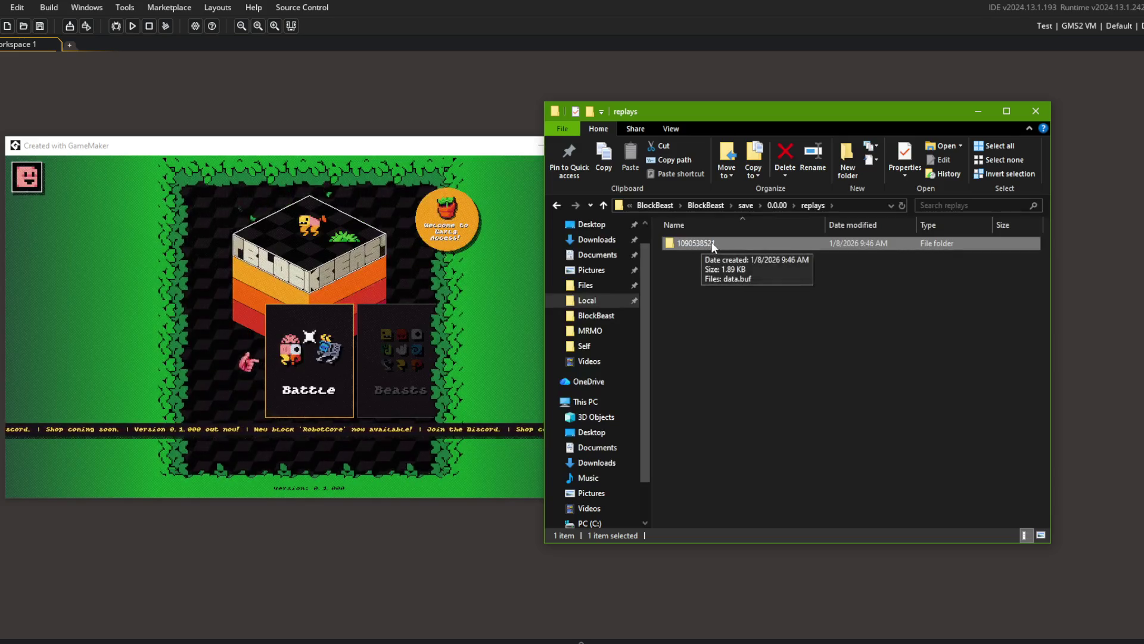
pyautogui.doubleClick(715, 243)
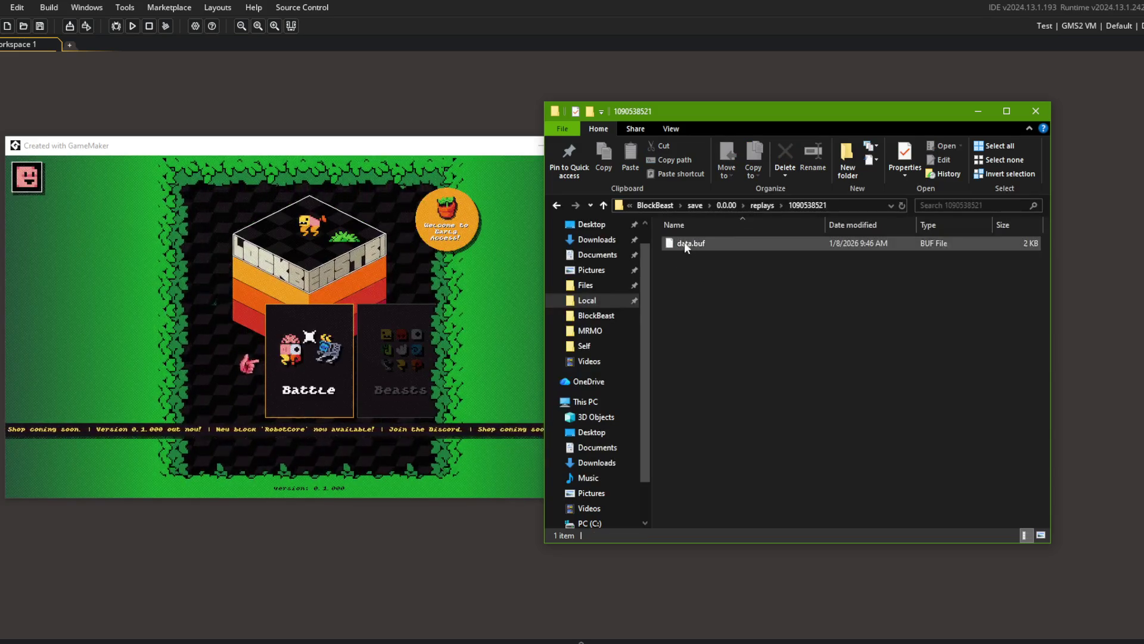
pyautogui.click(763, 205)
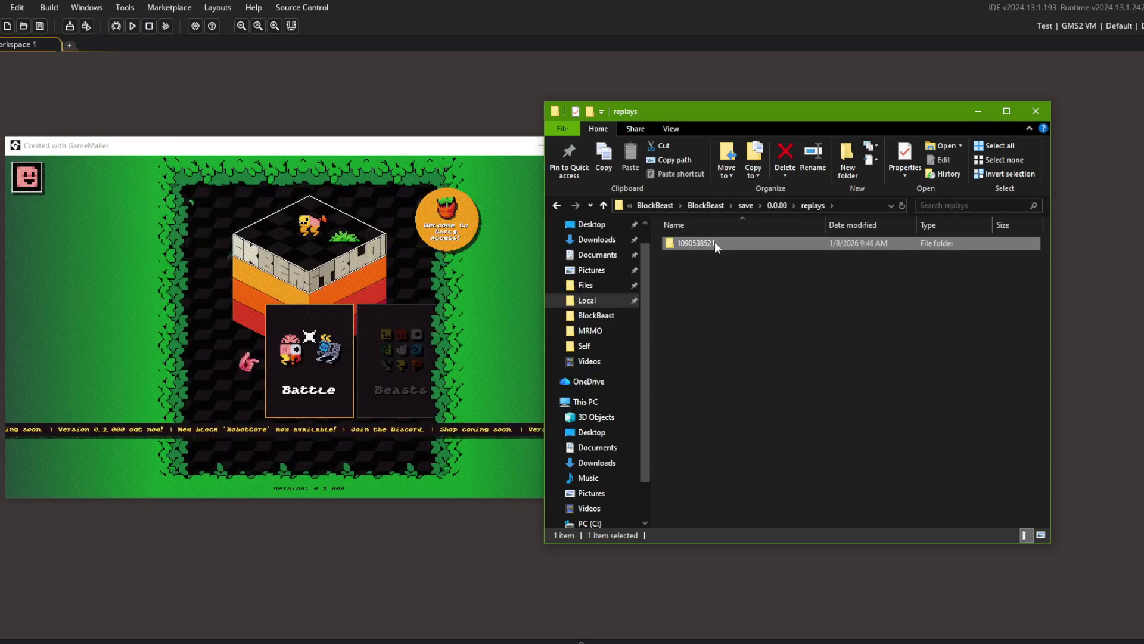
pyautogui.doubleClick(714, 242)
pyautogui.click(454, 113)
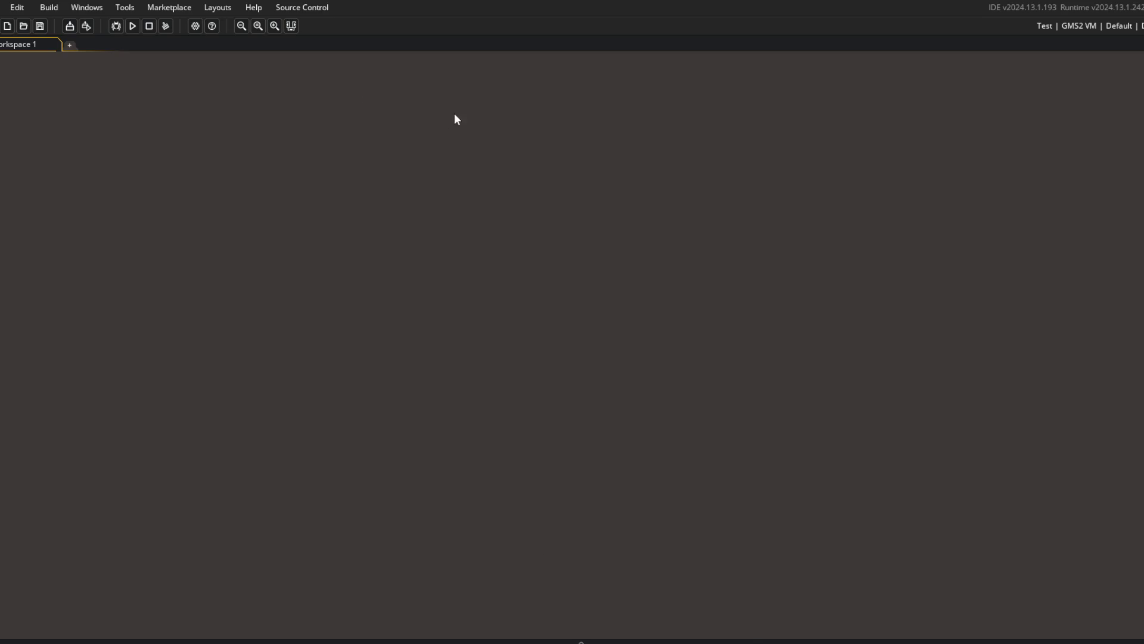
# Search the project for data.buf and open battle's Create code at the match.
pyautogui.hotkey('ctrl', 'shift', 'f')
pyautogui.write('bat')
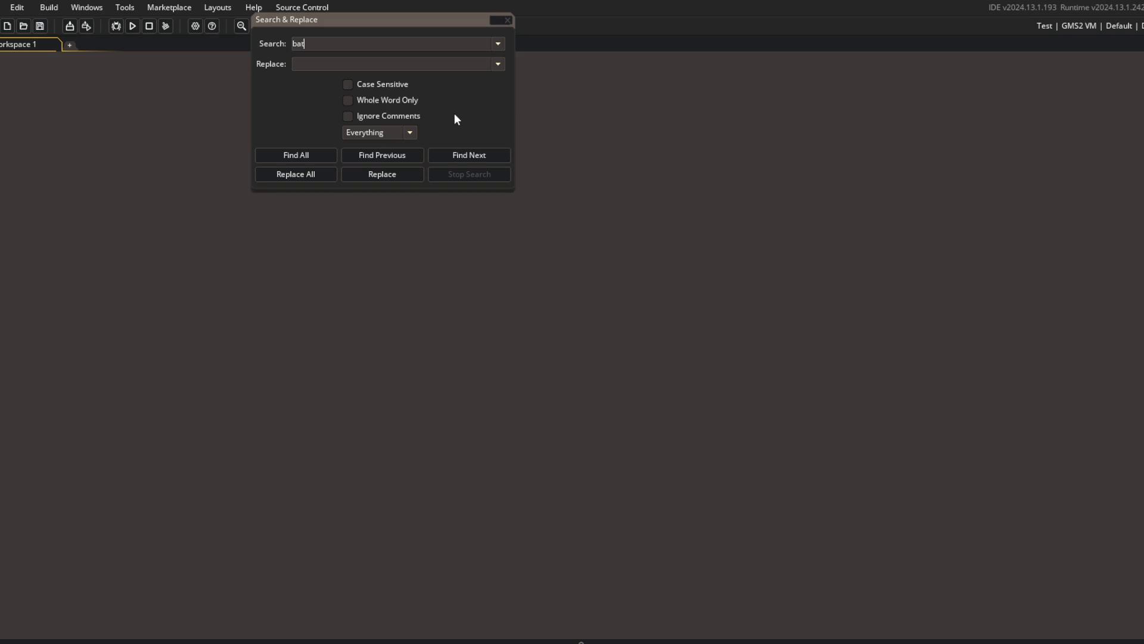
pyautogui.hotkey('ctrl', 'a')
pyautogui.write('data.buf')
pyautogui.press('Return')
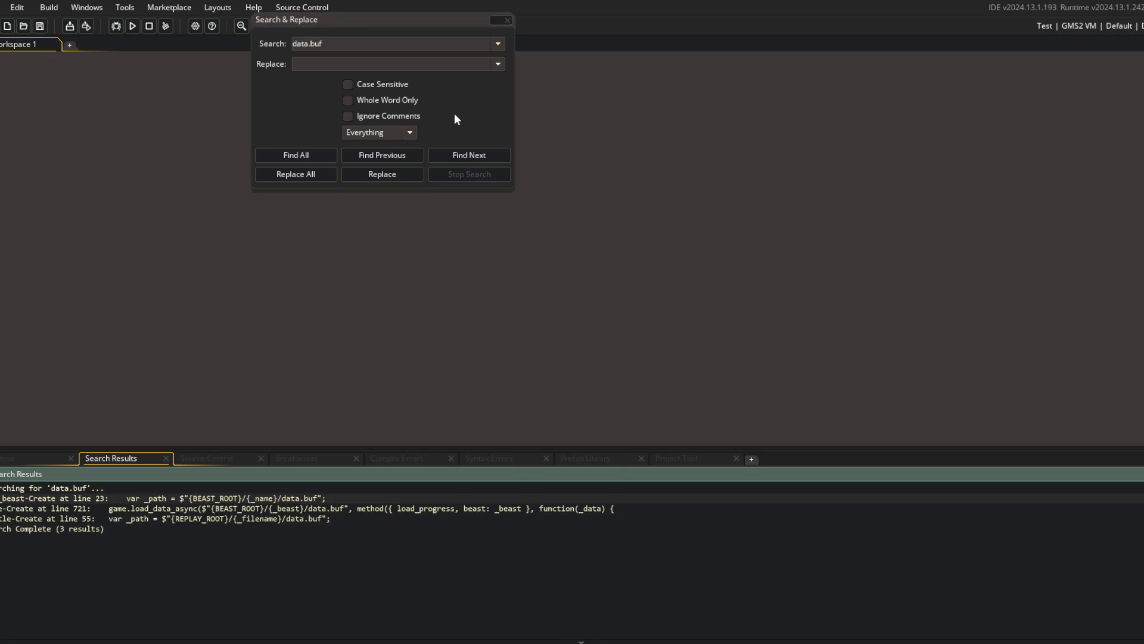
pyautogui.doubleClick(116, 522)
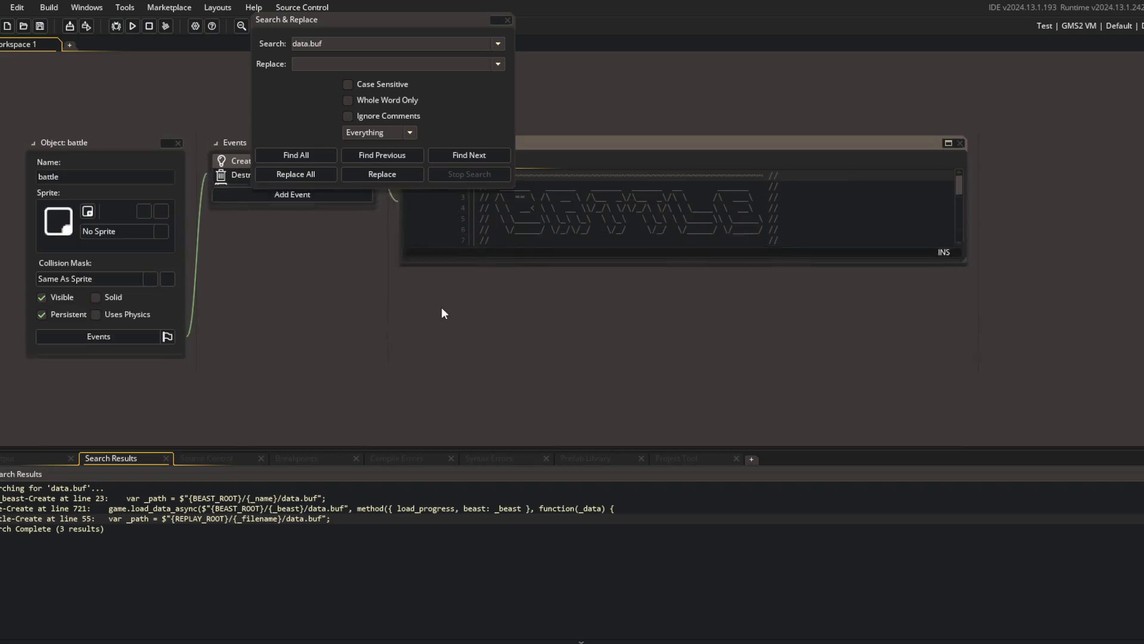
pyautogui.click(506, 20)
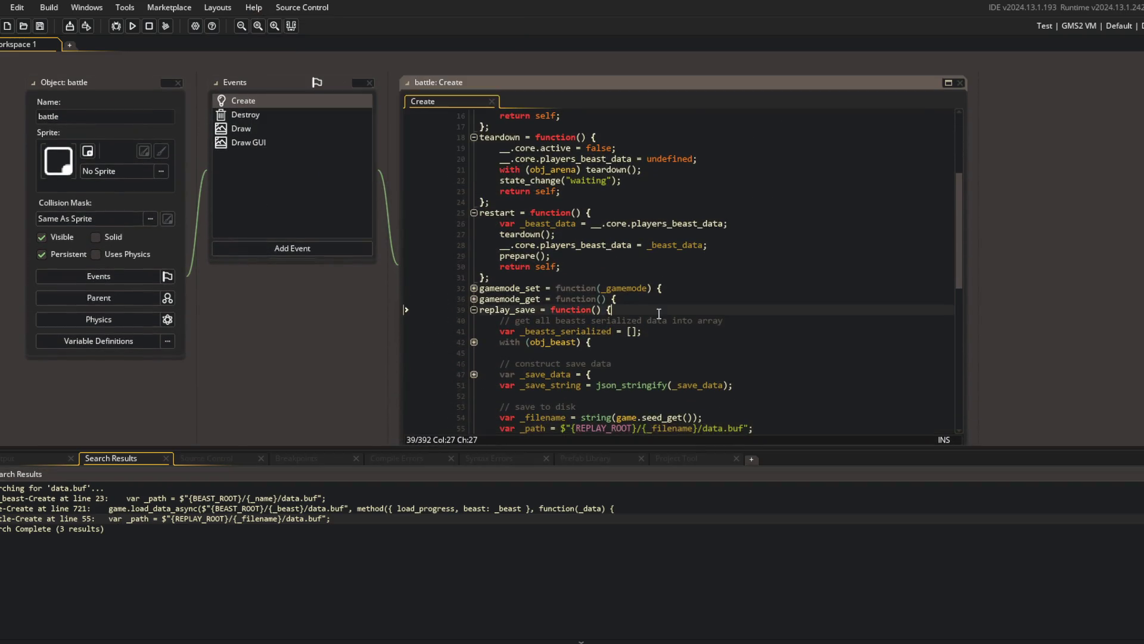
# Change the replay_save file name from data.buf to replay.buf.
pyautogui.click(614, 309)
pyautogui.scroll(-4, 714, 321)
pyautogui.doubleClick(709, 299)
pyautogui.write('replay')
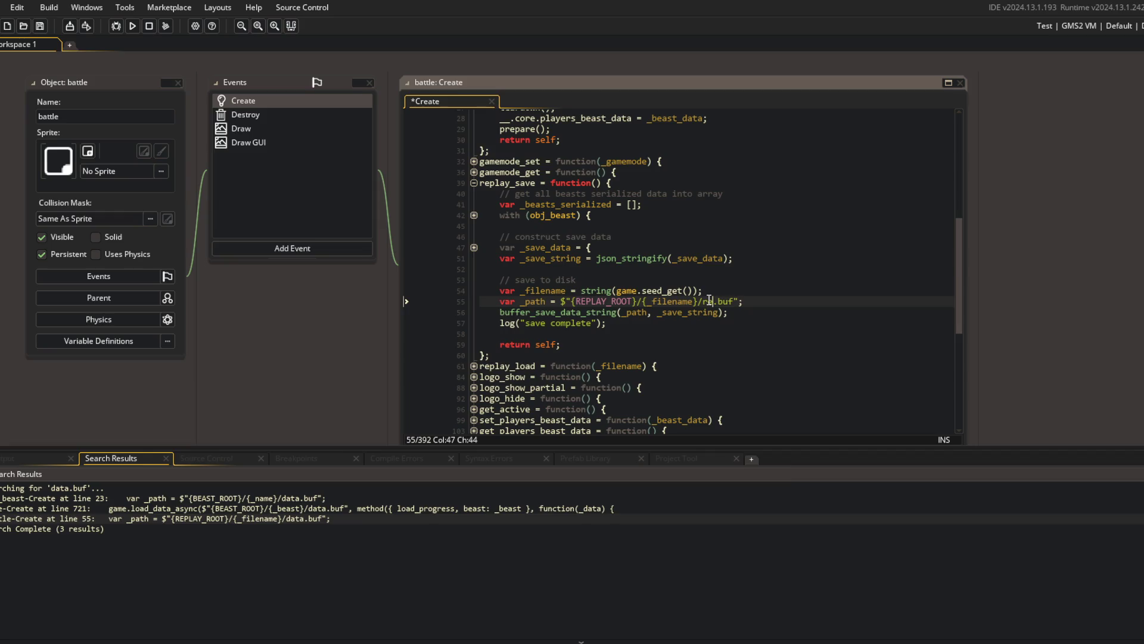
pyautogui.click(741, 248)
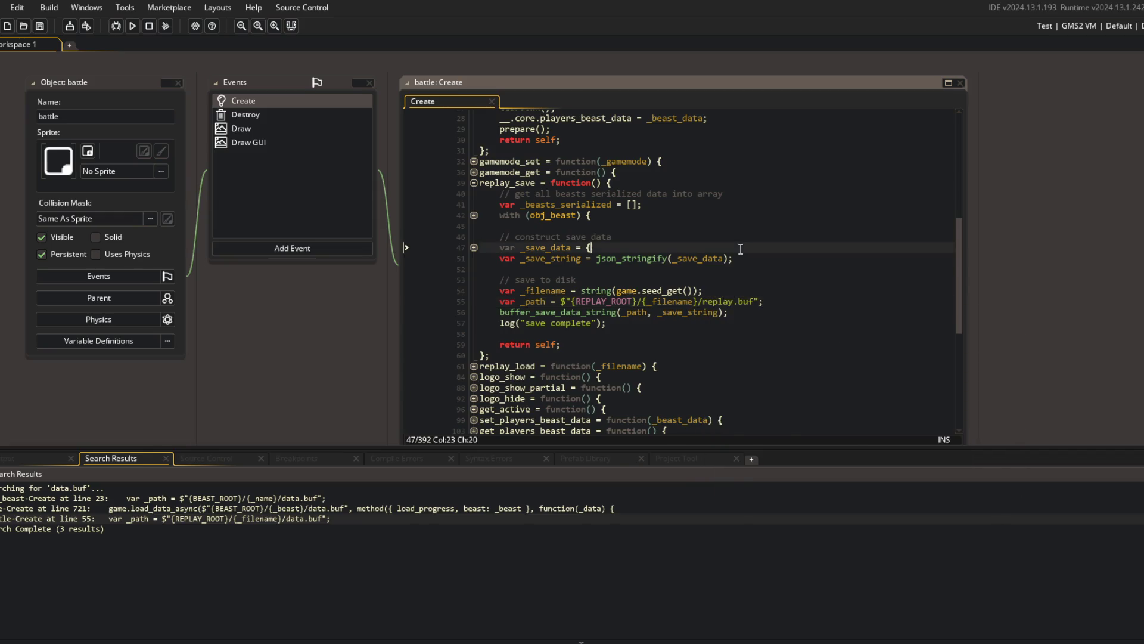
# Rename the saved data.buf file to replay.buf in Explorer and close the window.
pyautogui.hotkey('alt', 'Tab')
pyautogui.click(691, 246)
pyautogui.click(689, 244)
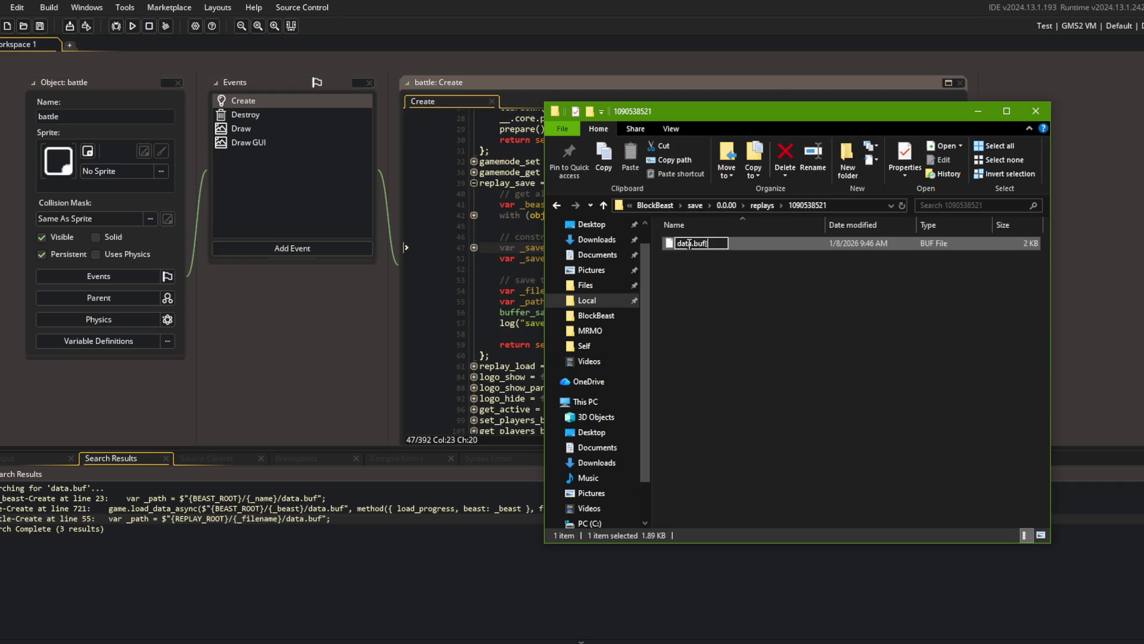
pyautogui.write('play')
pyautogui.press('Return')
pyautogui.click(861, 351)
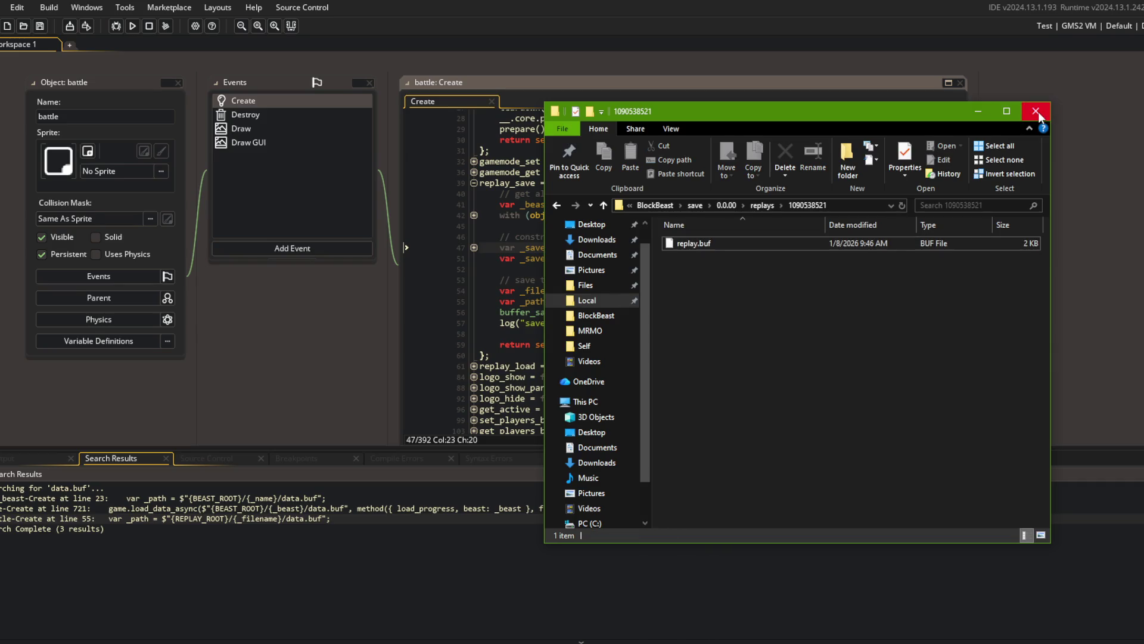
pyautogui.click(1038, 113)
pyautogui.click(880, 229)
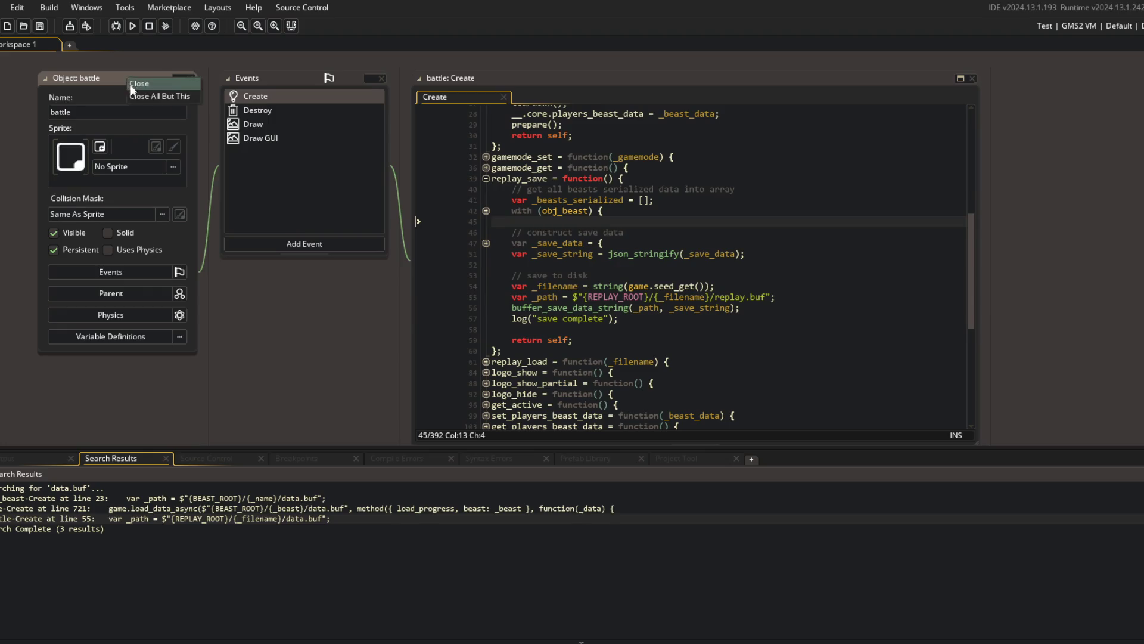
# Find the ui_replays object and open its Create code in a full tab.
pyautogui.hotkey('ctrl', 't')
pyautogui.write('replay')
pyautogui.press('Return')
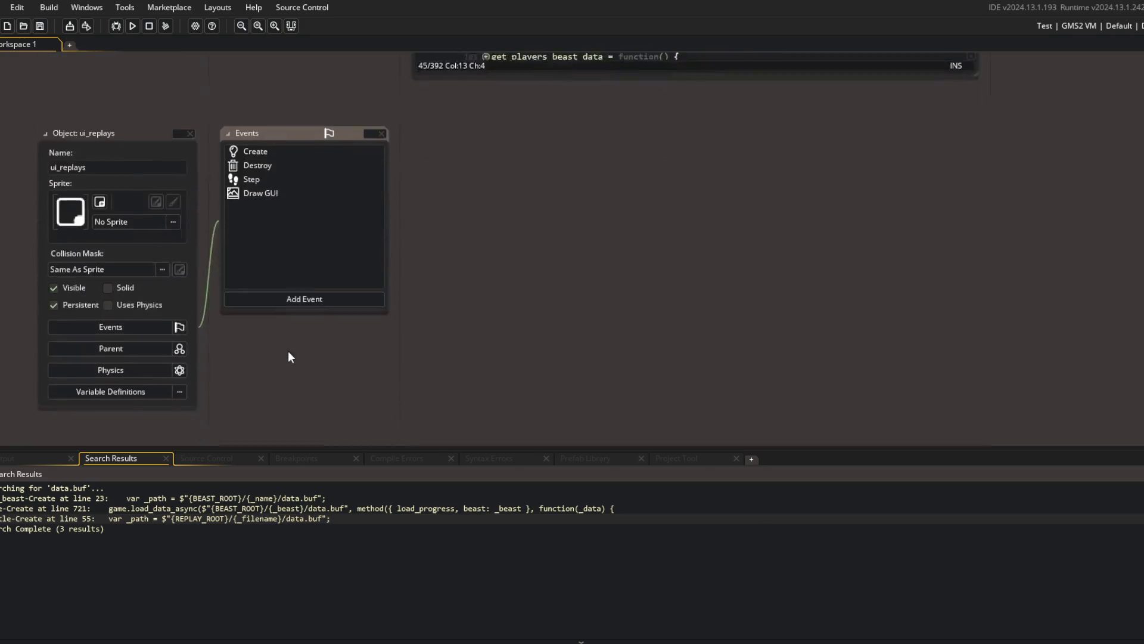
pyautogui.doubleClick(341, 126)
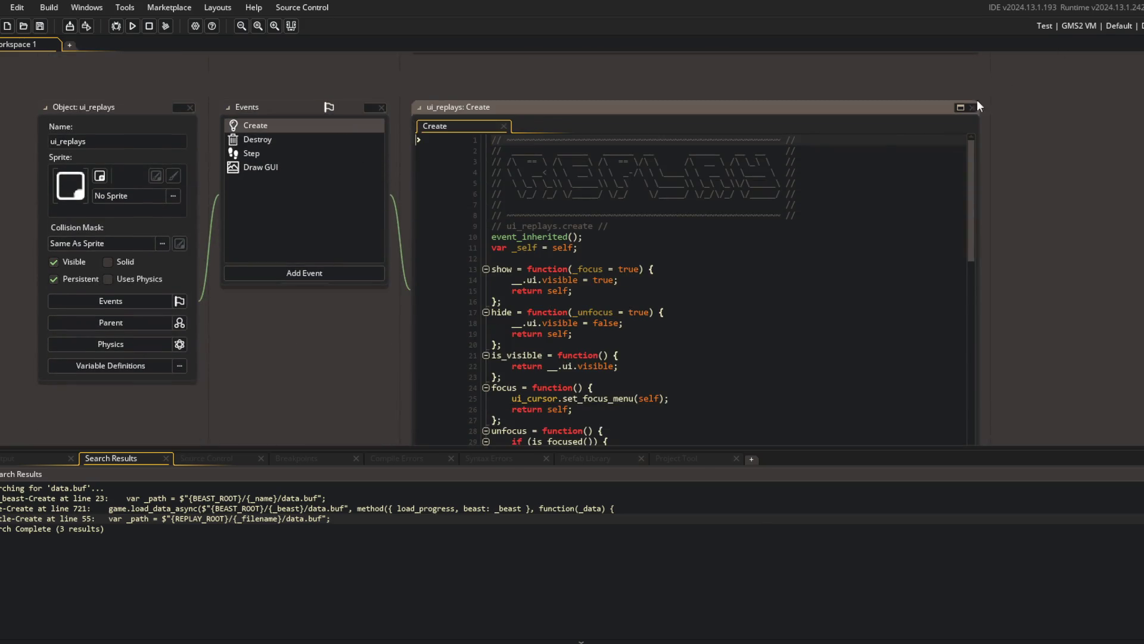
pyautogui.click(961, 109)
pyautogui.click(751, 245)
# Fold all function blocks, briefly peeking into Behavior_Audio, Behavior_Log and Behavior_Lifecycle.
pyautogui.hotkey('ctrl', 'm')
pyautogui.click(323, 161)
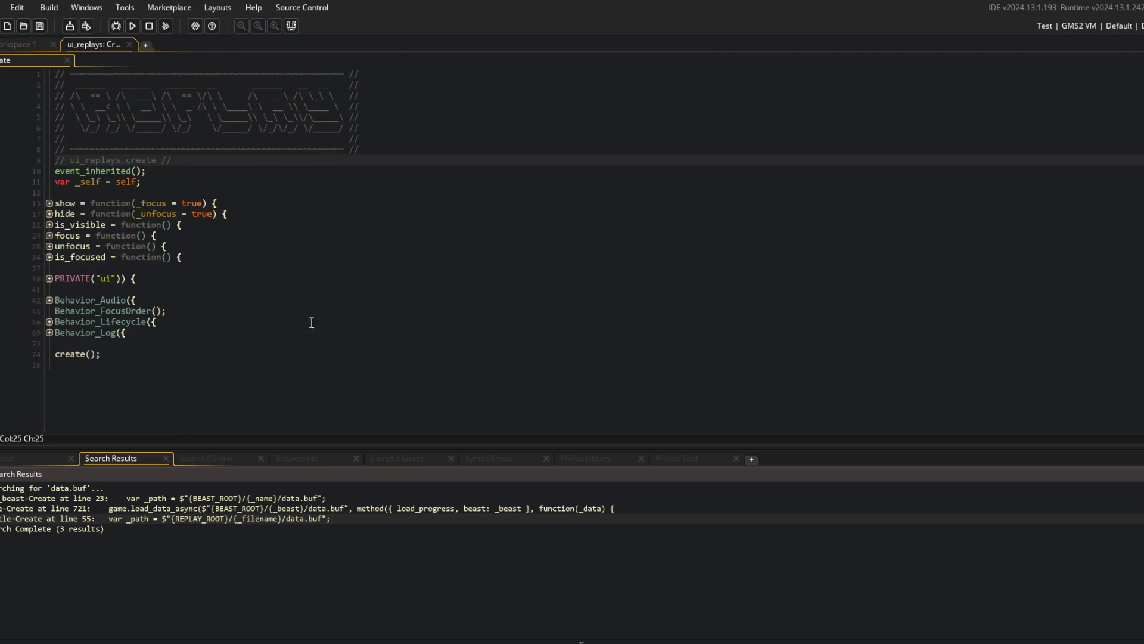
pyautogui.click(353, 352)
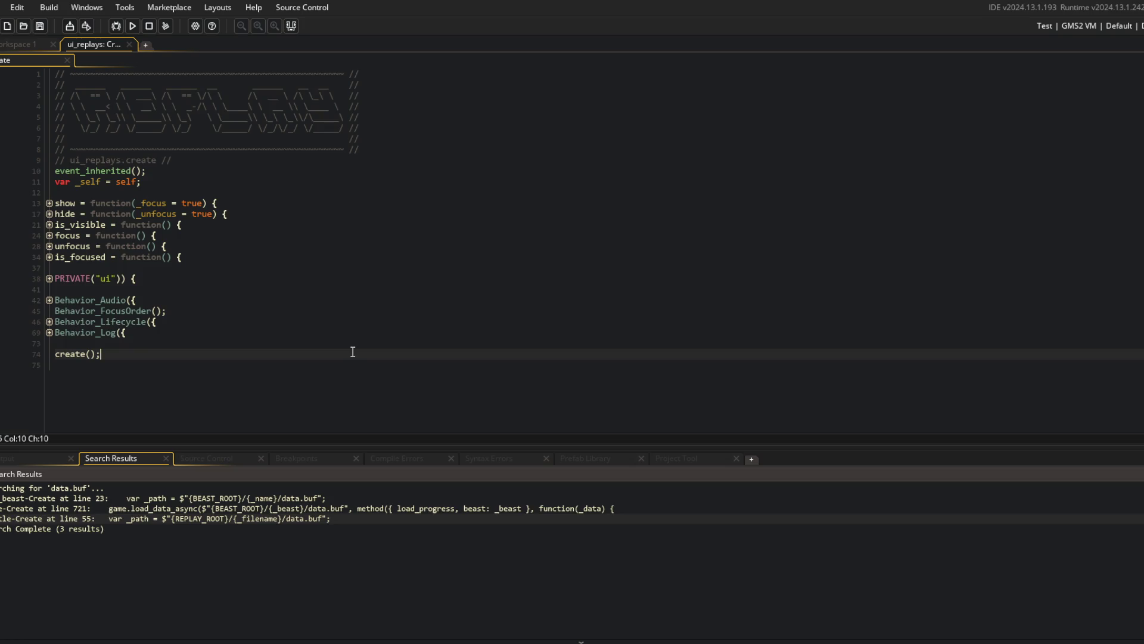
pyautogui.click(327, 325)
pyautogui.click(108, 214)
pyautogui.click(89, 268)
pyautogui.click(50, 302)
pyautogui.click(50, 301)
pyautogui.click(49, 331)
pyautogui.click(48, 332)
pyautogui.click(49, 322)
pyautogui.click(50, 322)
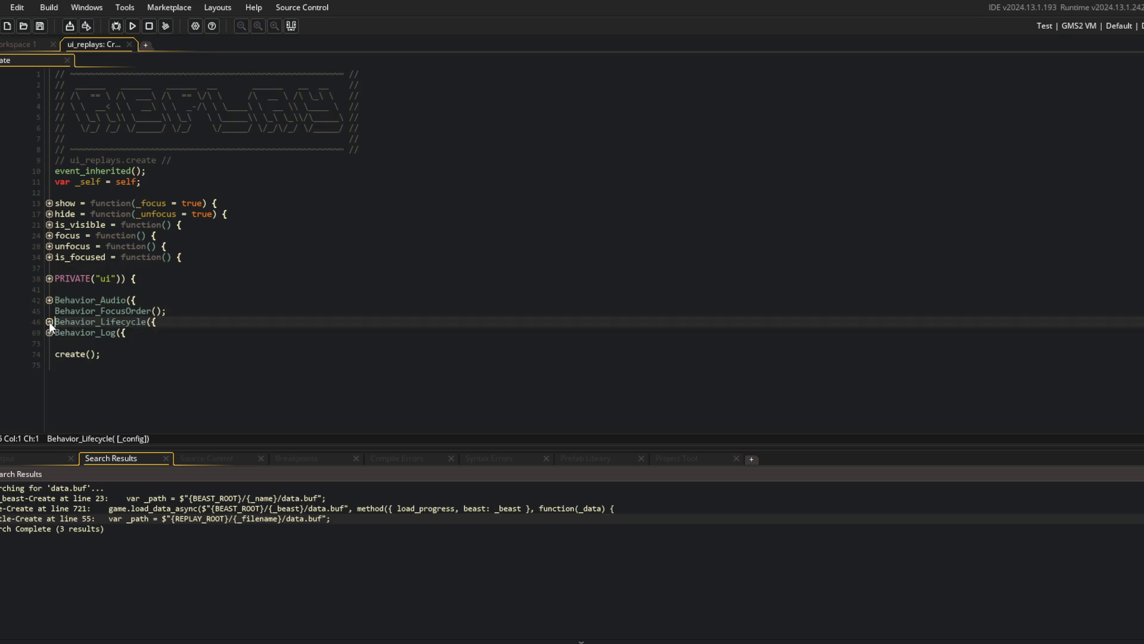
pyautogui.click(333, 314)
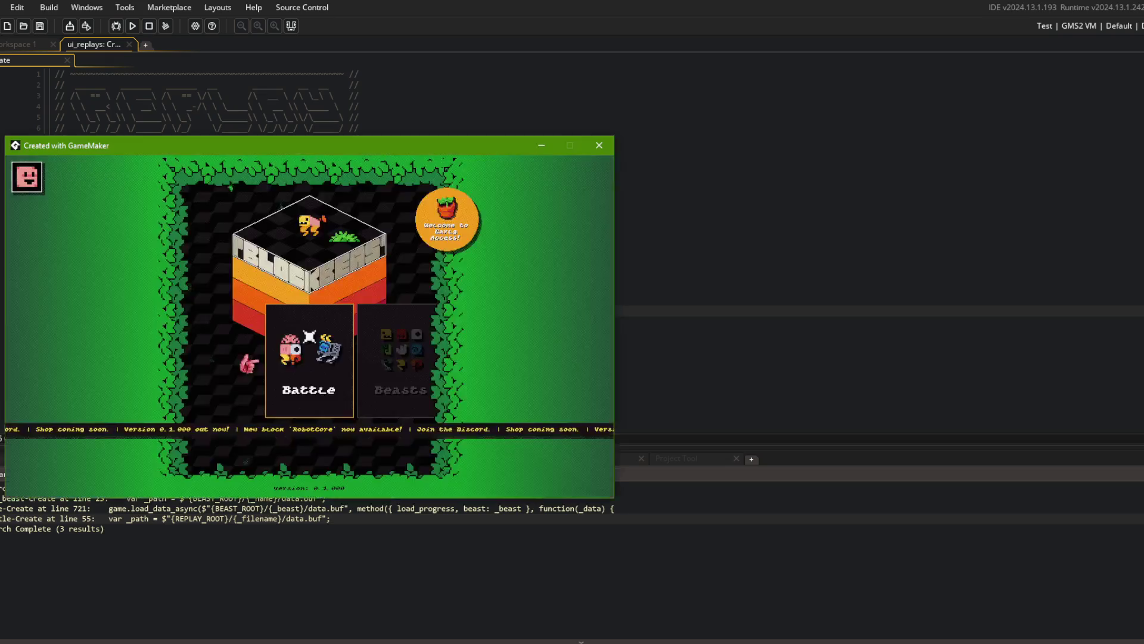
# Open Replays in the game, back out with Esc twice, then close the game window.
pyautogui.click(337, 358)
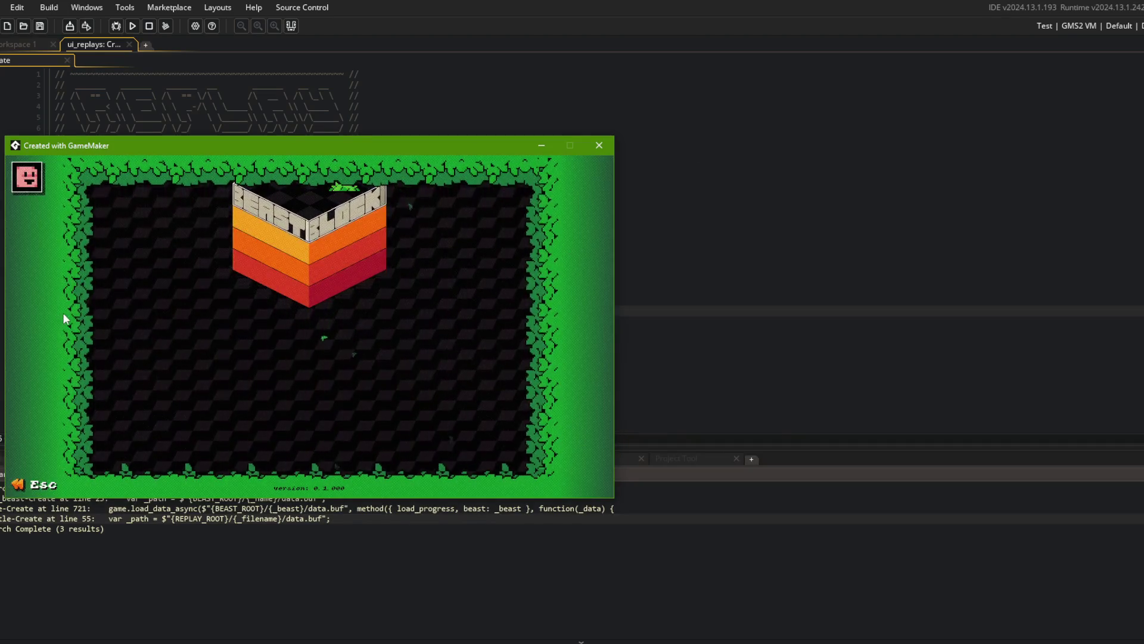
pyautogui.press('Escape')
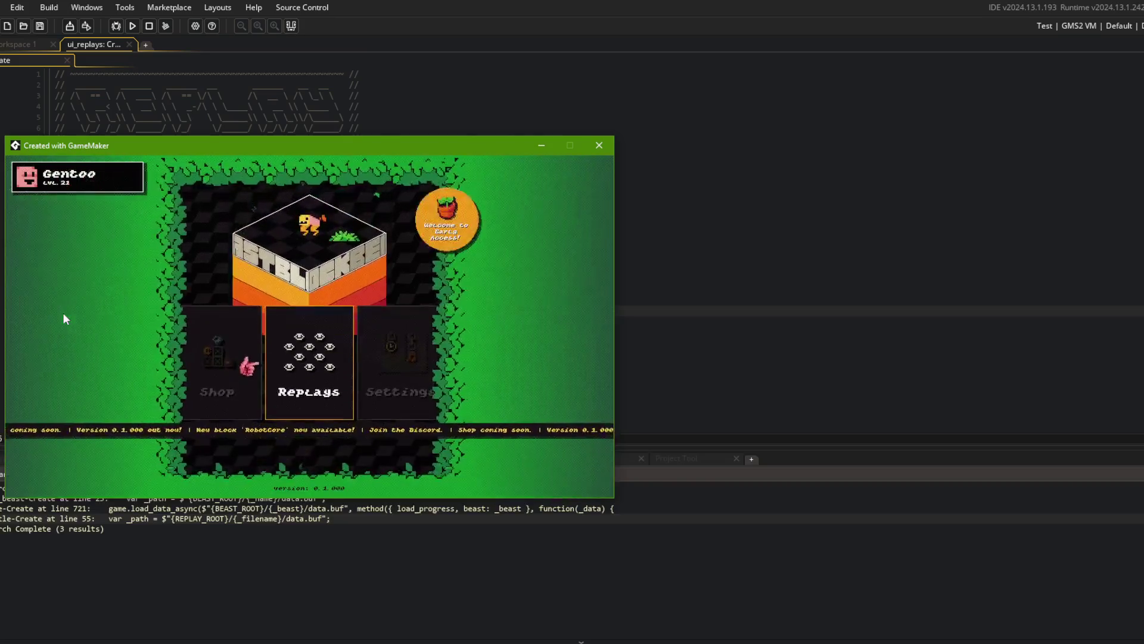
pyautogui.click(307, 356)
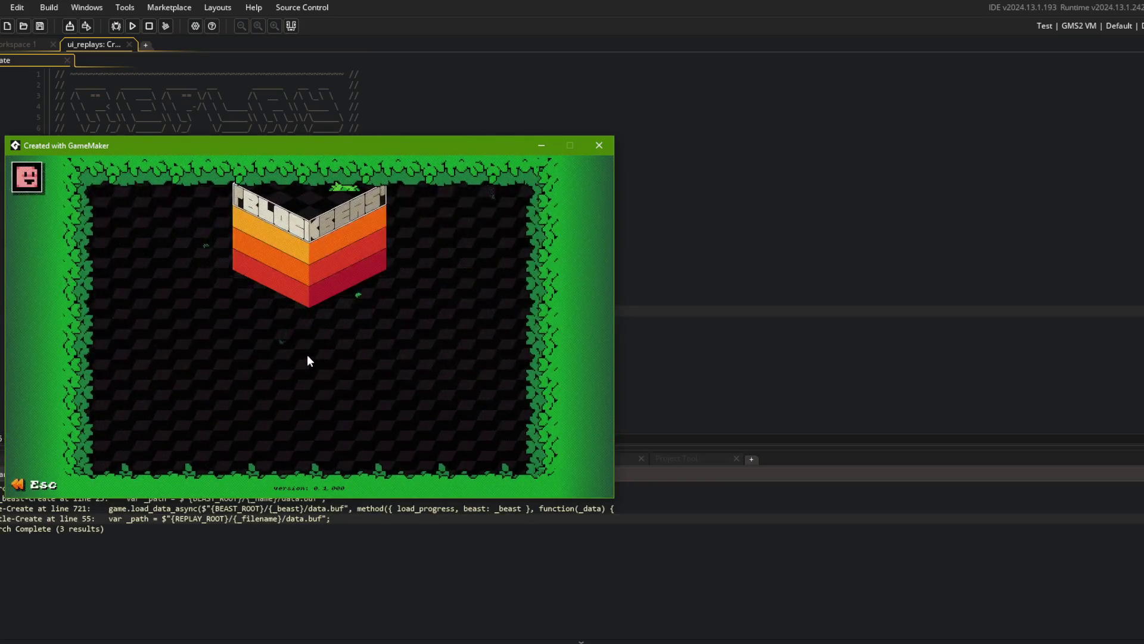
pyautogui.press('Escape')
pyautogui.click(306, 356)
pyautogui.moveTo(481, 148)
pyautogui.mouseDown()
pyautogui.moveTo(744, 156)
pyautogui.moveTo(730, 150)
pyautogui.mouseUp()
pyautogui.click(841, 154)
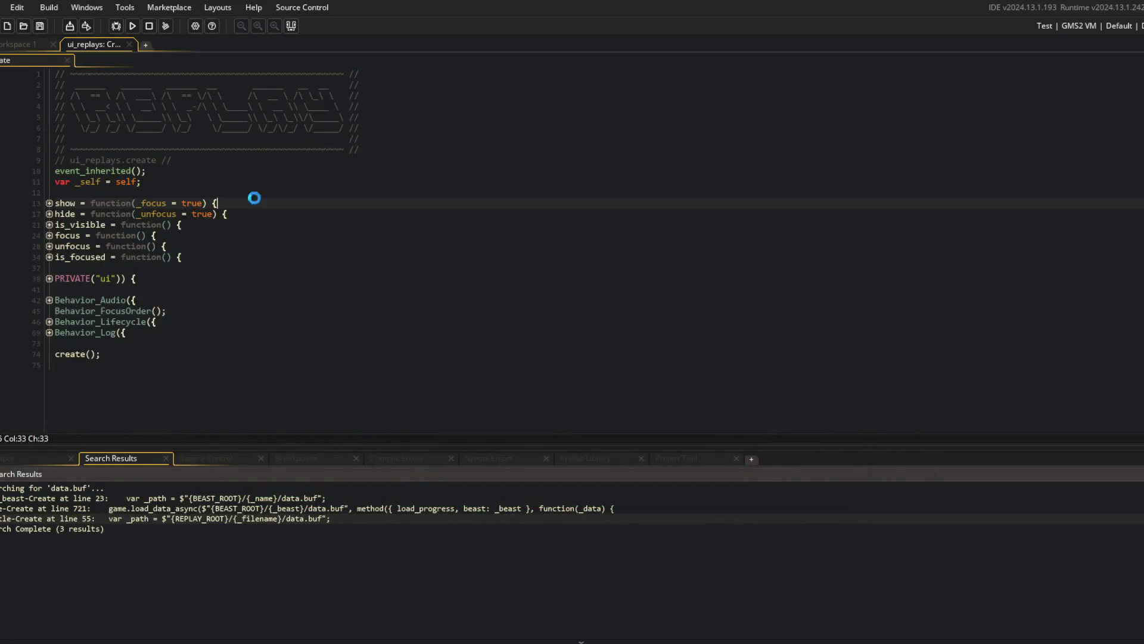
# Unfold Behavior_Lifecycle, its update function and the back-input check on line 58.
pyautogui.click(50, 321)
pyautogui.click(49, 365)
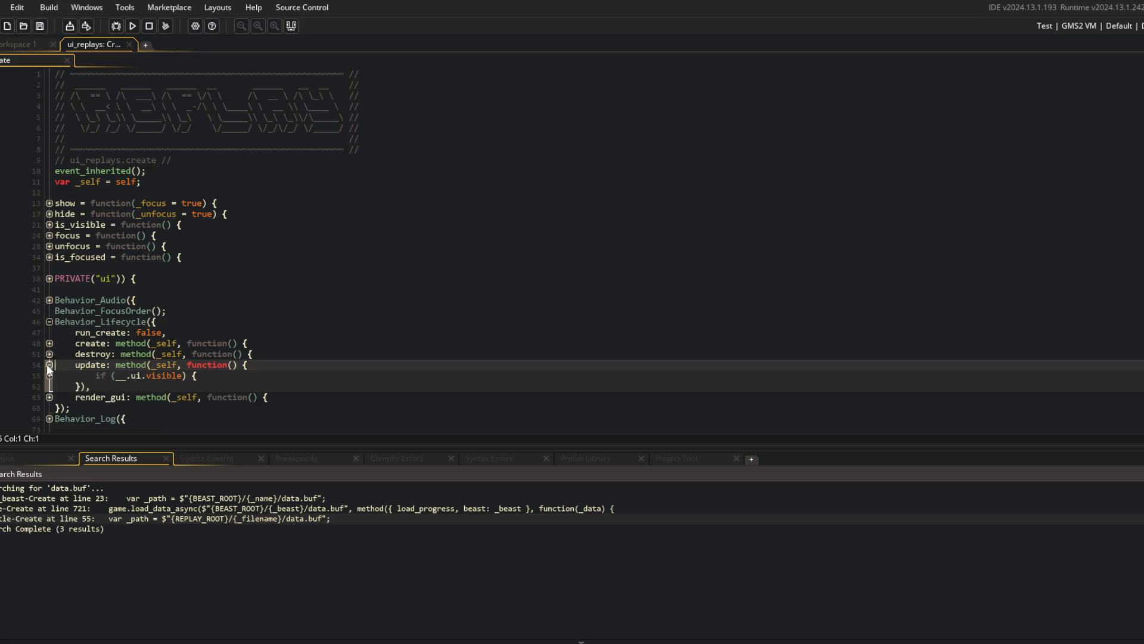
pyautogui.click(49, 376)
pyautogui.click(53, 410)
pyautogui.scroll(-3, 63, 397)
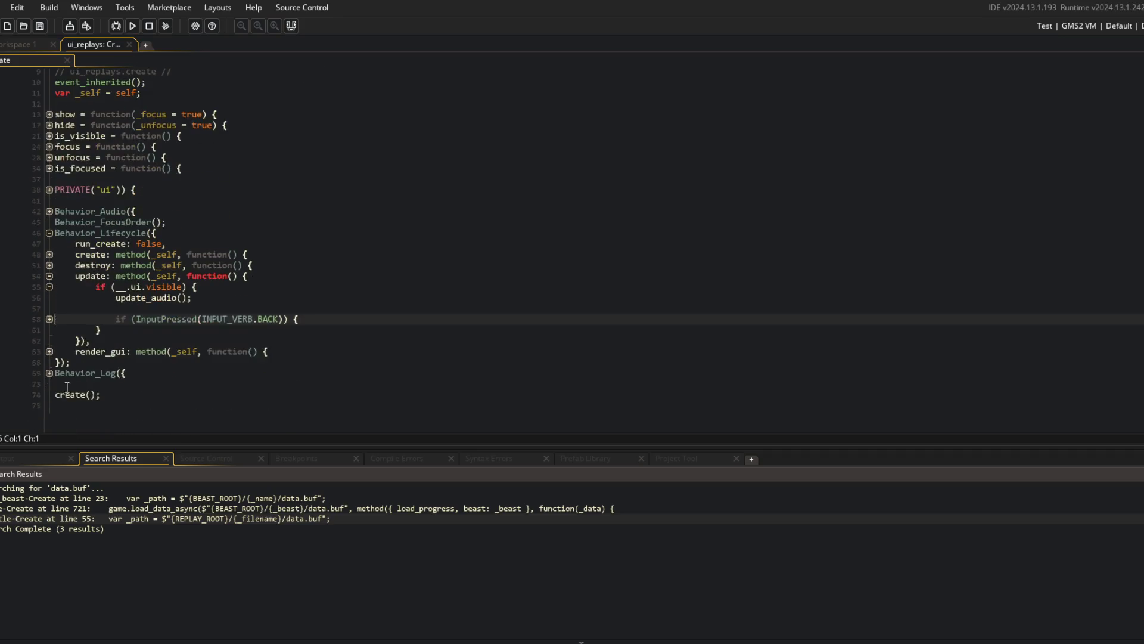
pyautogui.click(50, 319)
# Change the condition to InputPressed(INPUT_VERB.ESCAPE) || InputPressed(INPUT_VERB.BACK).
pyautogui.click(369, 318)
pyautogui.press('BackSpace')
pyautogui.press('BackSpace')
pyautogui.press('BackSpace')
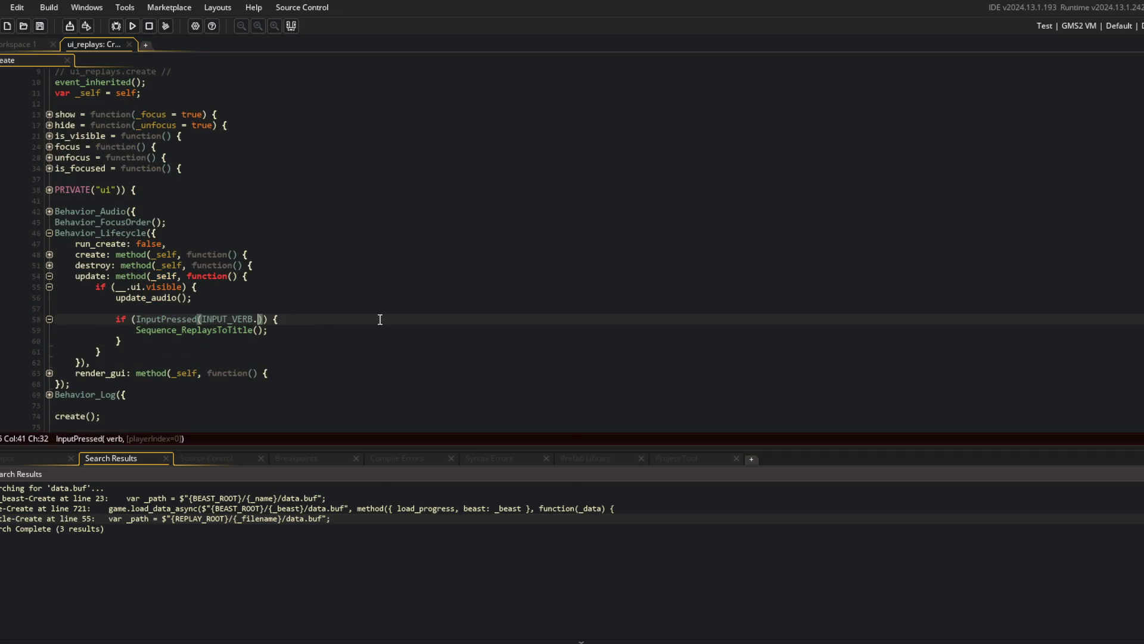
pyautogui.write('ESCAPE)')
pyautogui.press('Return')
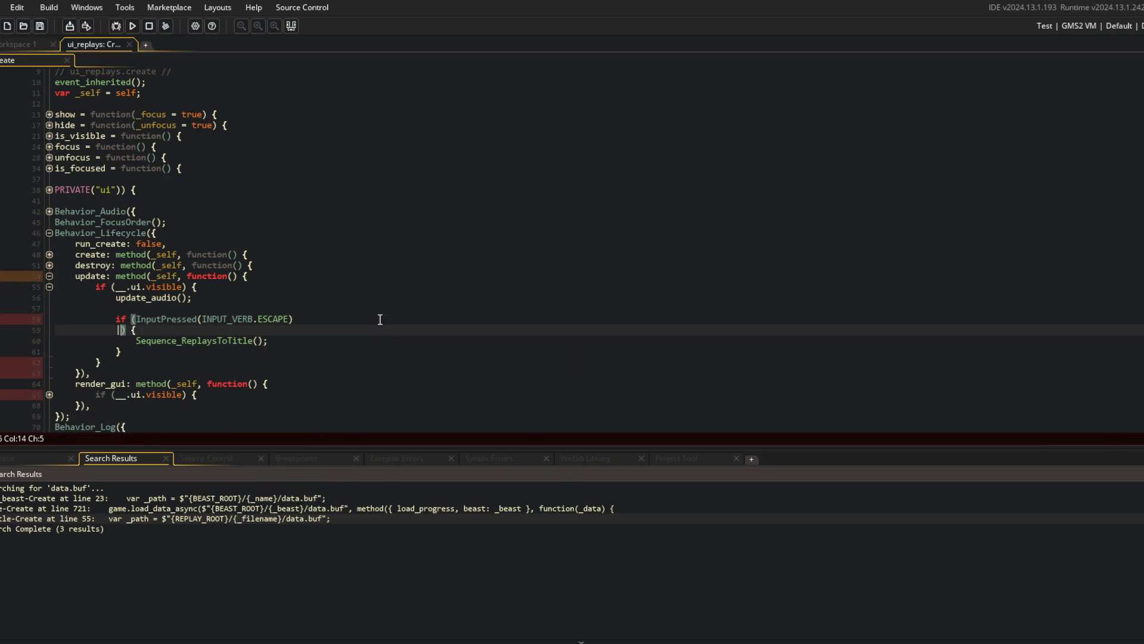
pyautogui.write('|| nputPresse')
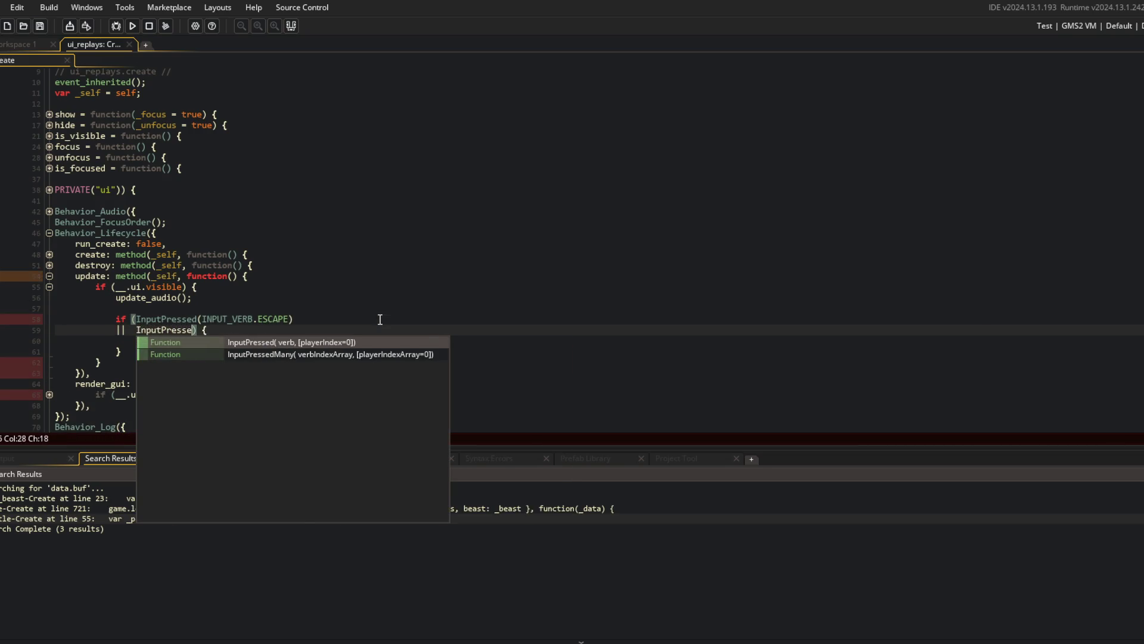
pyautogui.write('d(INPUT_VERB.B')
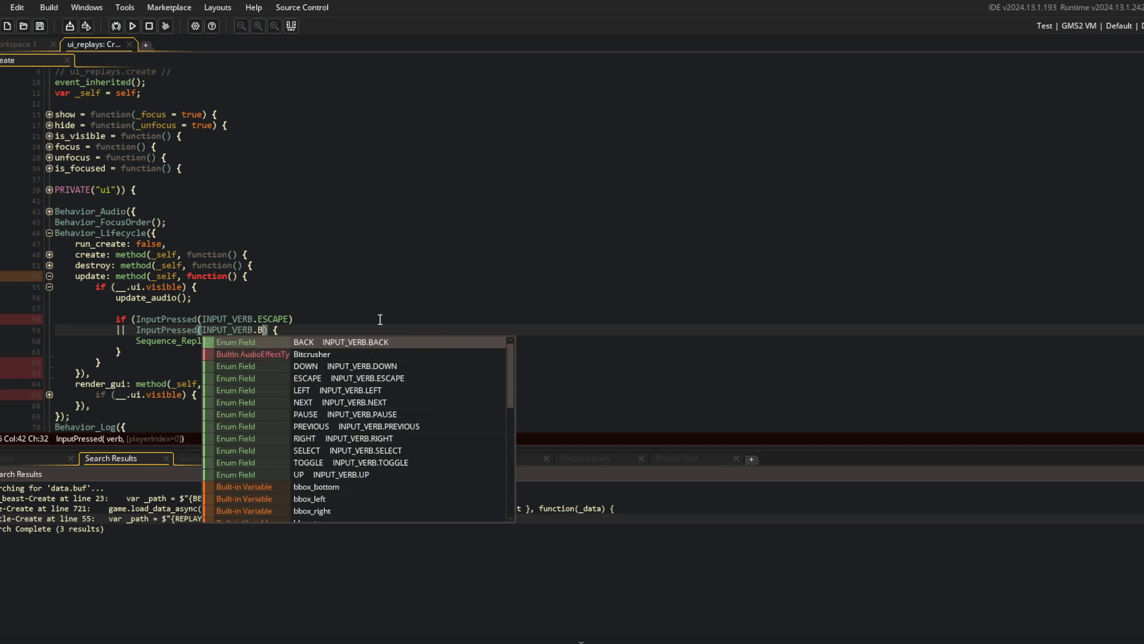
pyautogui.press('Return')
pyautogui.press('Return')
pyautogui.click(379, 320)
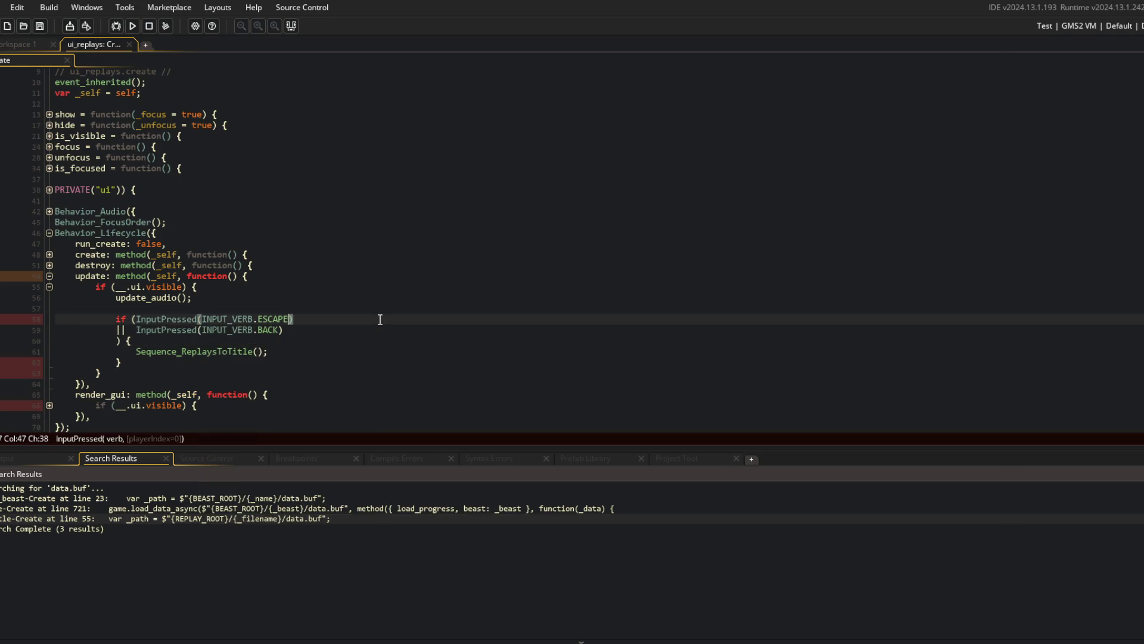
pyautogui.scroll(-3, 380, 319)
pyautogui.click(386, 309)
pyautogui.click(324, 245)
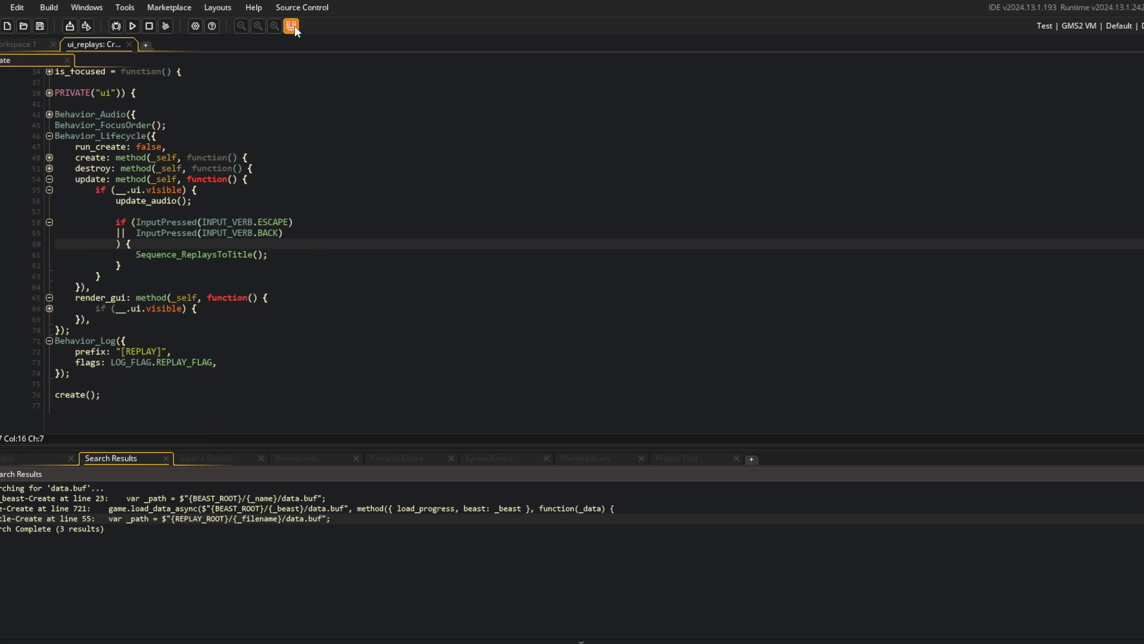
# Close the Search Results panel and fold the Behavior_Log and PRIVATE("ui") blocks.
pyautogui.click(294, 27)
pyautogui.click(302, 246)
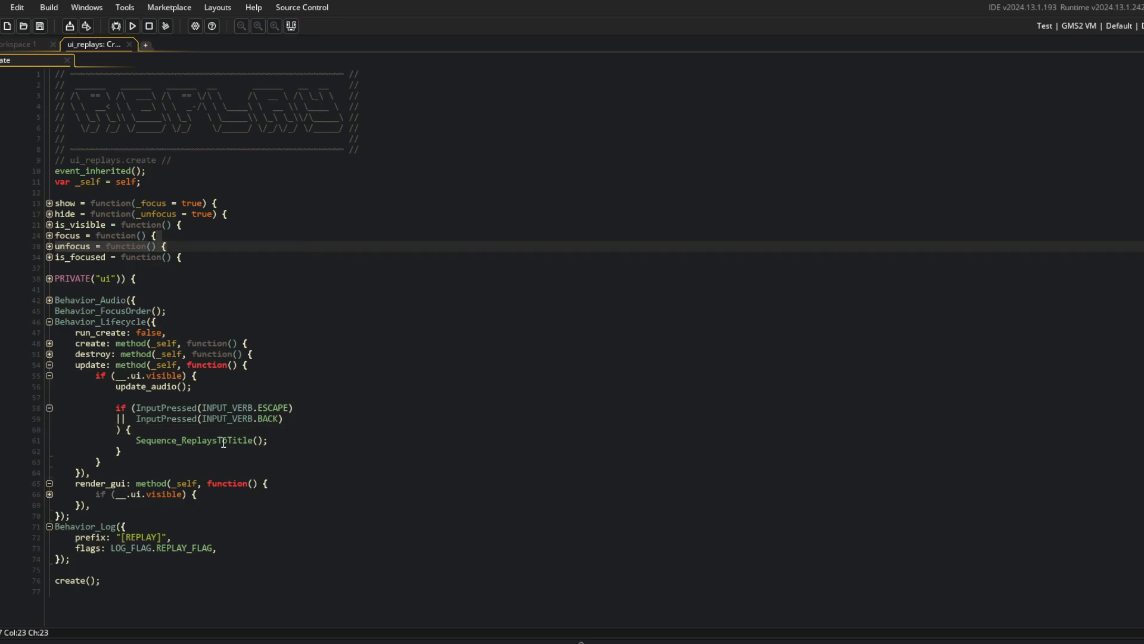
pyautogui.click(49, 527)
pyautogui.click(155, 482)
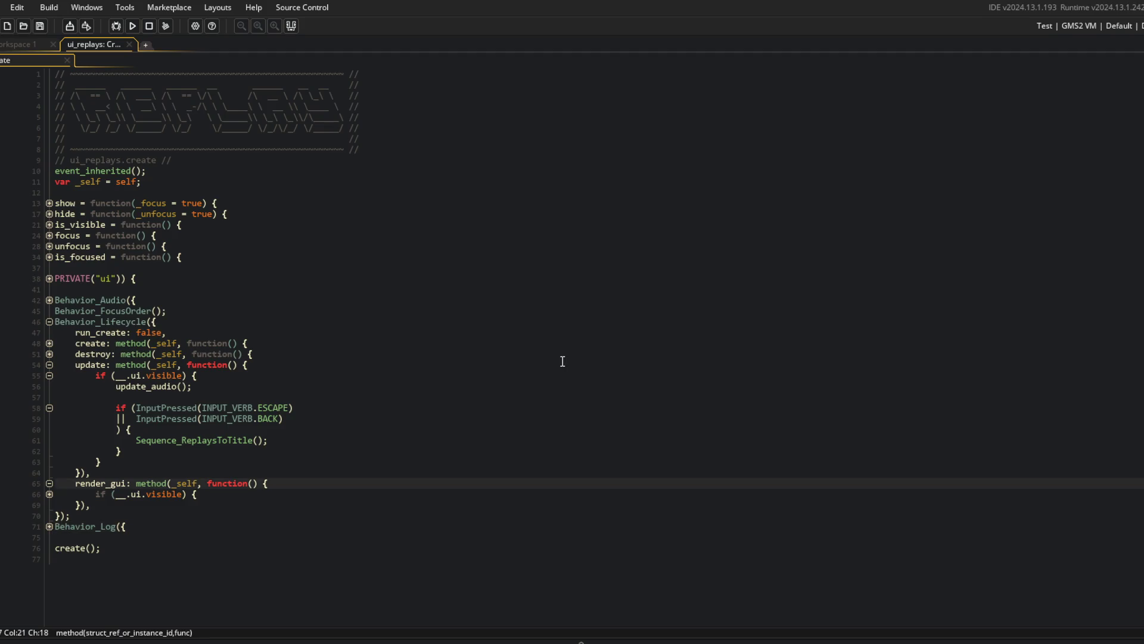
pyautogui.click(394, 342)
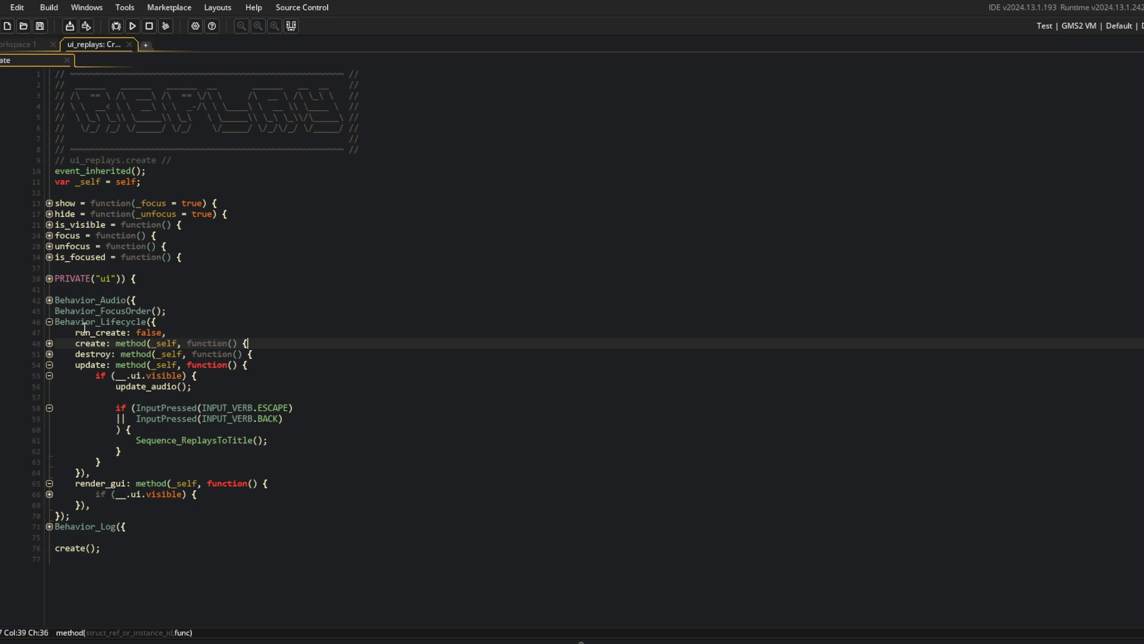
pyautogui.click(49, 279)
pyautogui.click(50, 278)
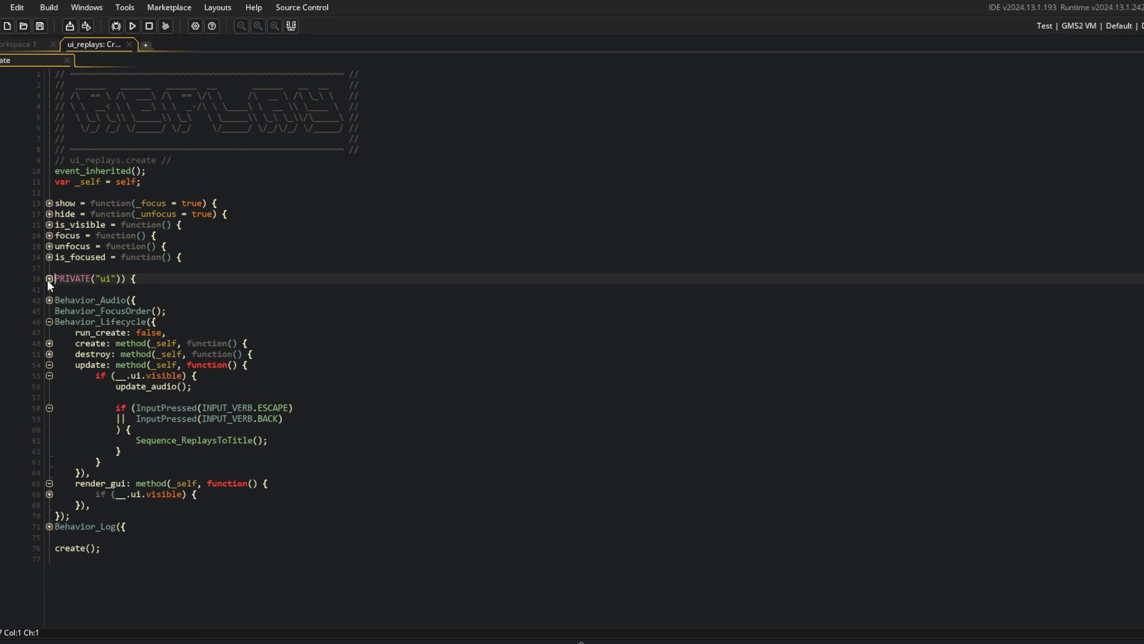
pyautogui.press('End')
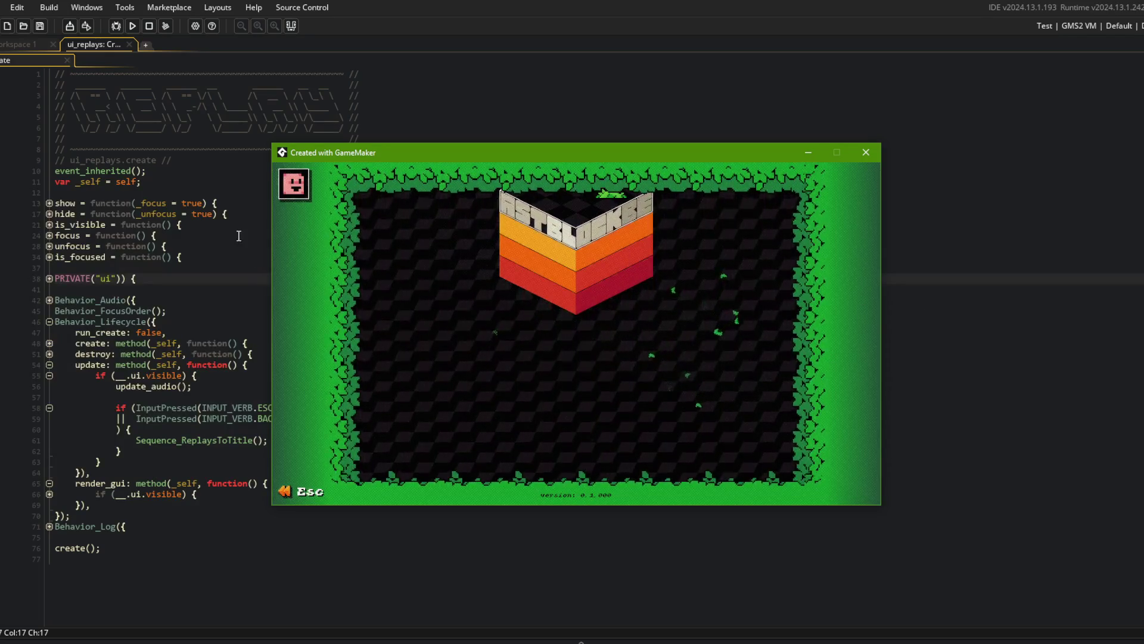
# Bring the GameMaker code editor back to the front after the test run.
pyautogui.click(219, 242)
# Open the game object's Create code and fold its input prompt region.
pyautogui.click(36, 44)
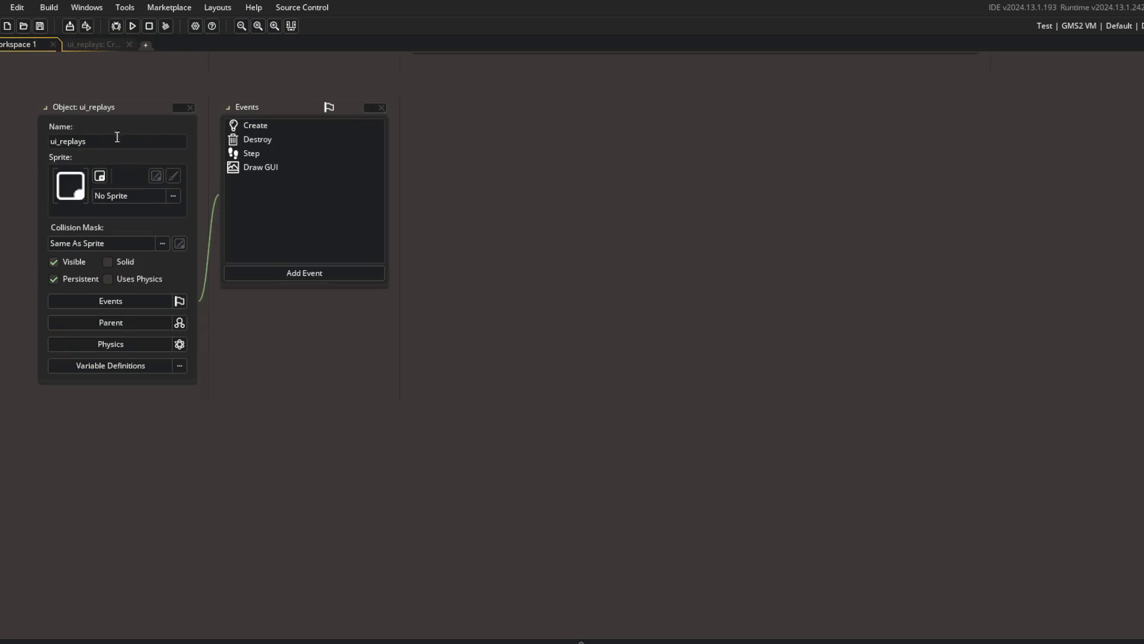
pyautogui.doubleClick(272, 125)
pyautogui.click(47, 48)
pyautogui.hotkey('ctrl', 't')
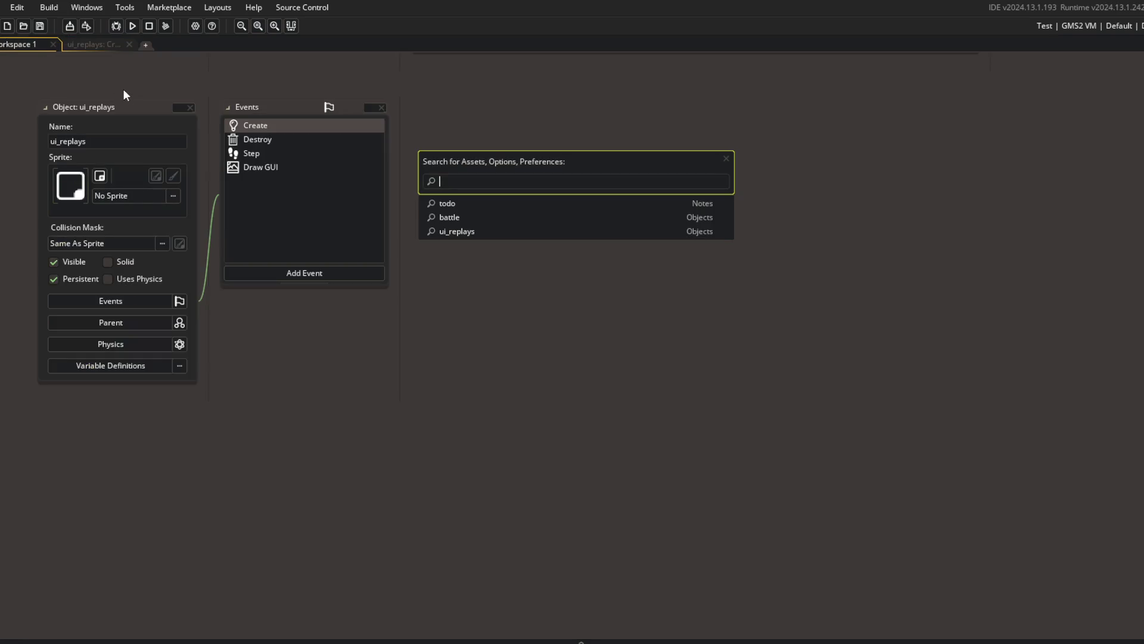
pyautogui.write('game')
pyautogui.press('Return')
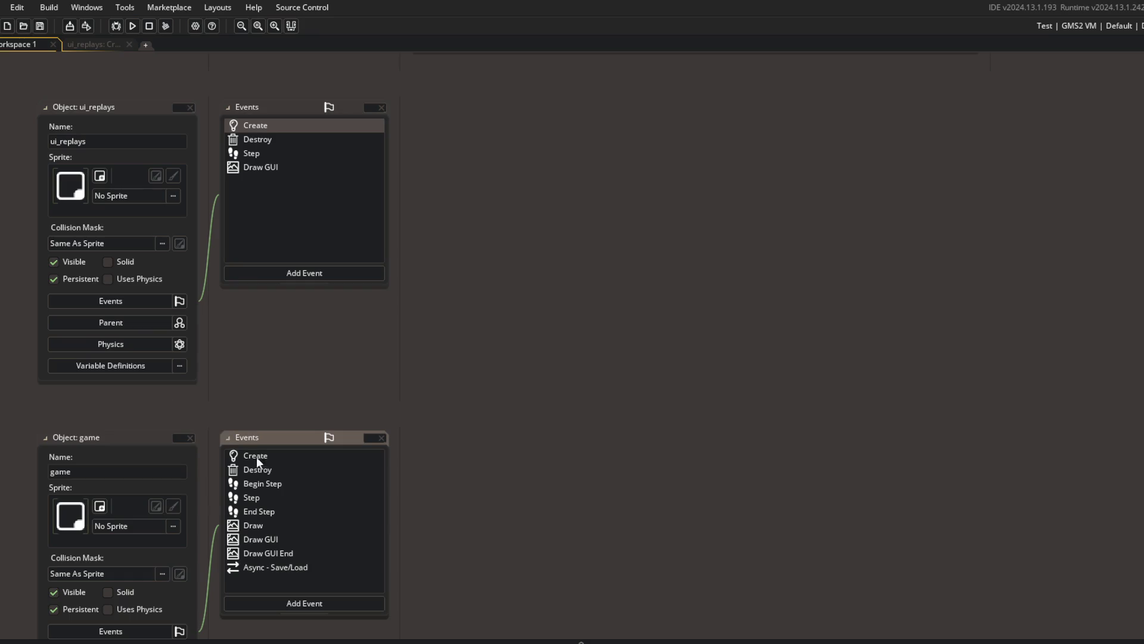
pyautogui.doubleClick(257, 456)
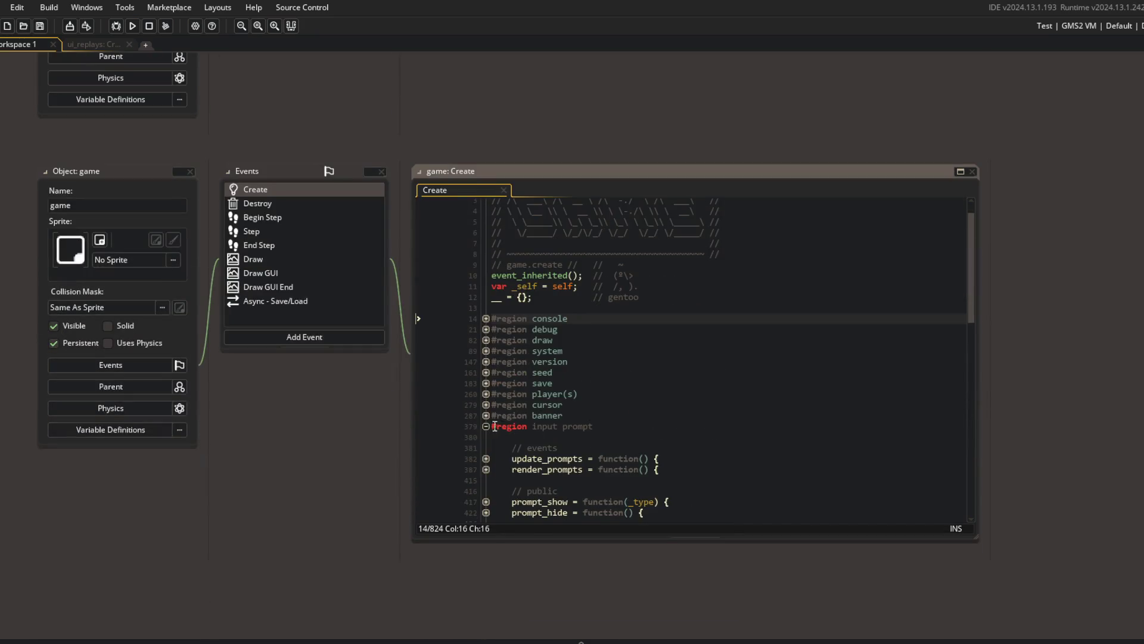
pyautogui.click(486, 426)
# Open the battle object, unfold logo_show_partial and logo_hide, and give its Create code a full tab.
pyautogui.hotkey('ctrl', 't')
pyautogui.write('batt')
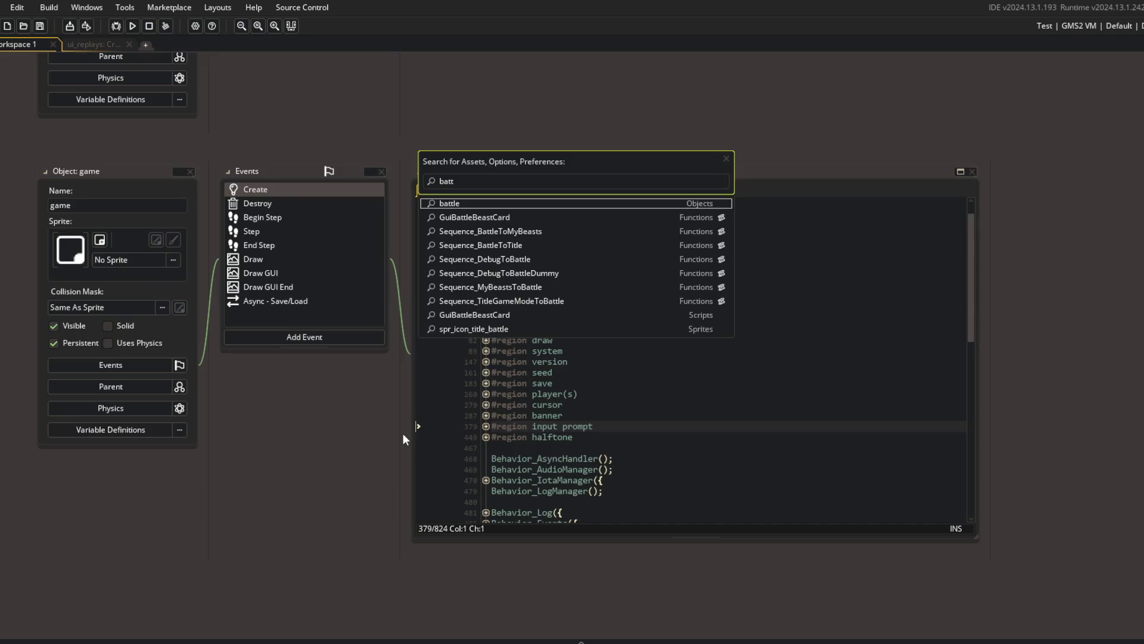
pyautogui.press('Return')
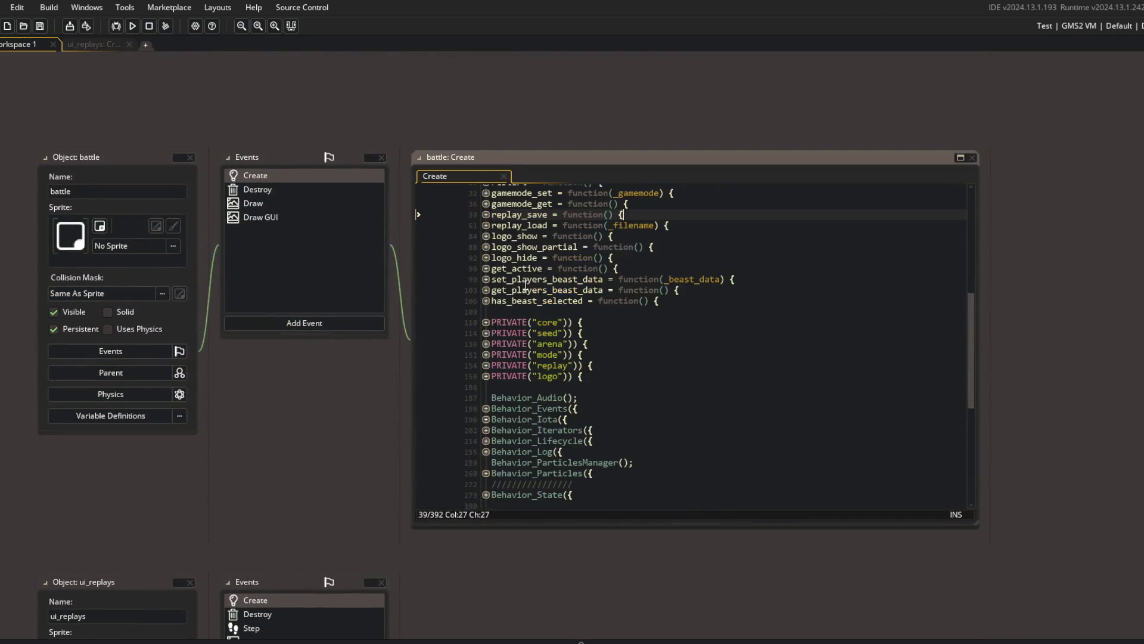
pyautogui.click(486, 258)
pyautogui.click(486, 246)
pyautogui.click(486, 246)
pyautogui.click(486, 257)
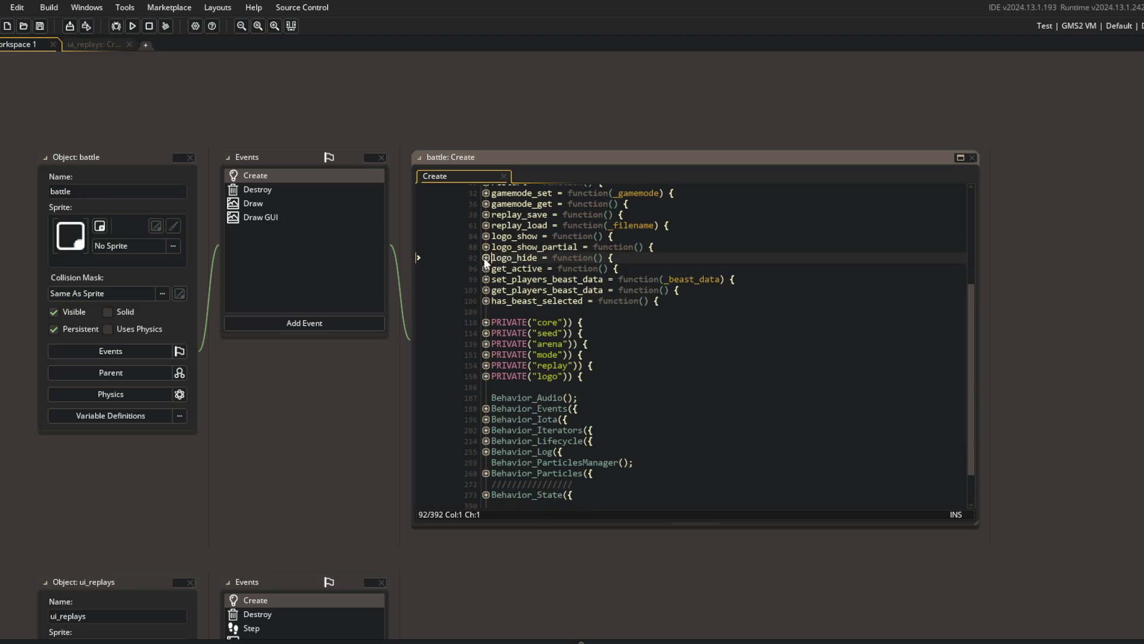
pyautogui.click(486, 258)
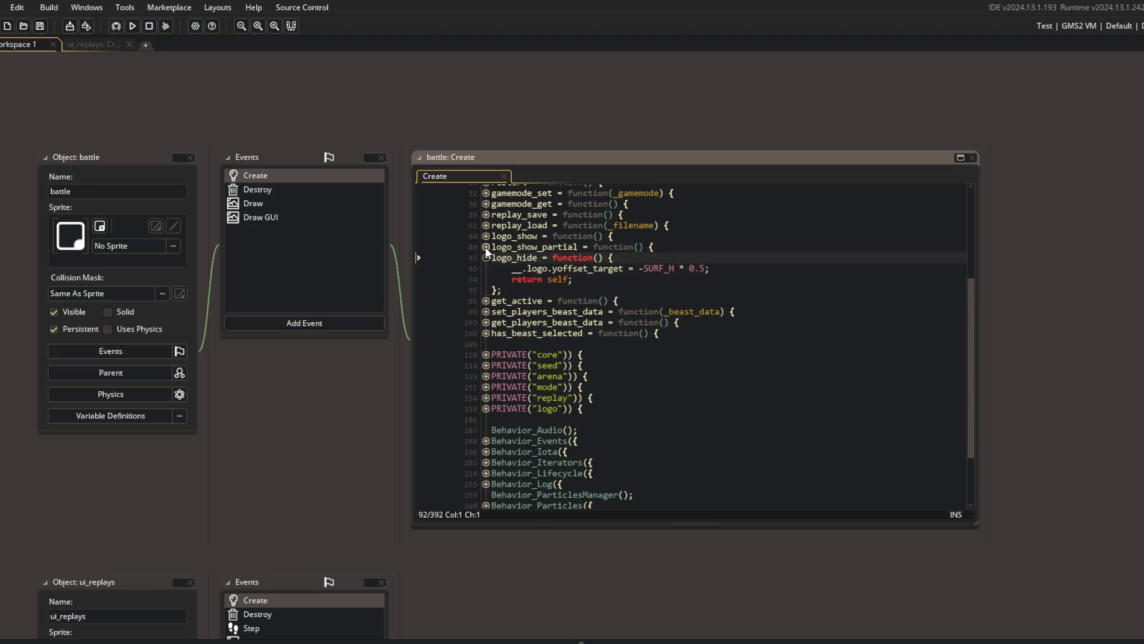
pyautogui.click(486, 246)
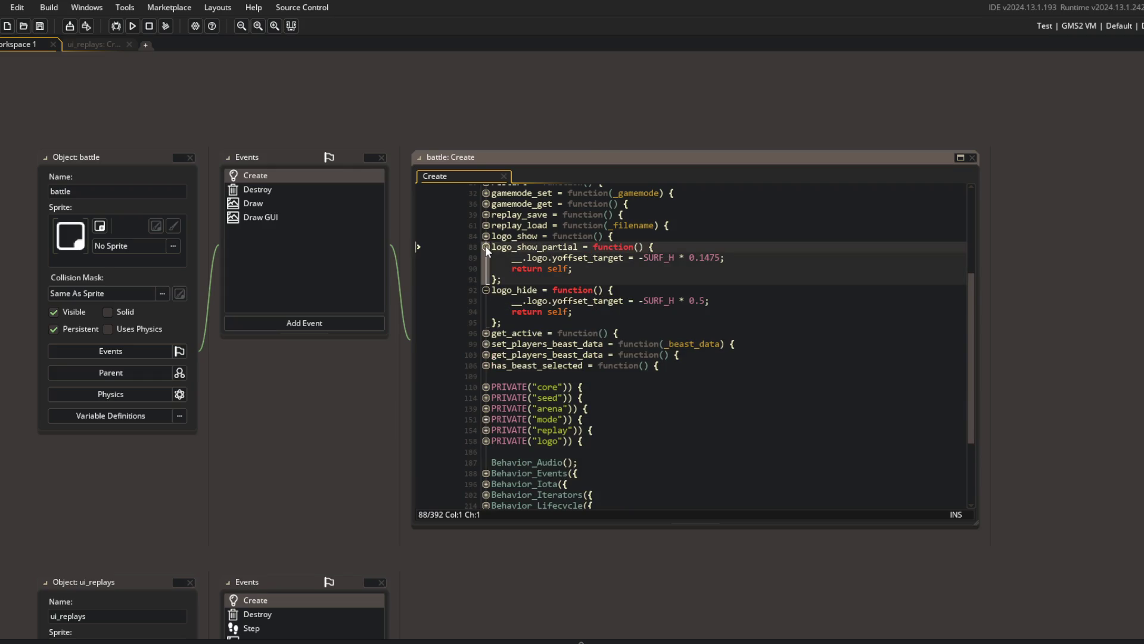
pyautogui.click(910, 142)
pyautogui.click(631, 286)
pyautogui.click(172, 265)
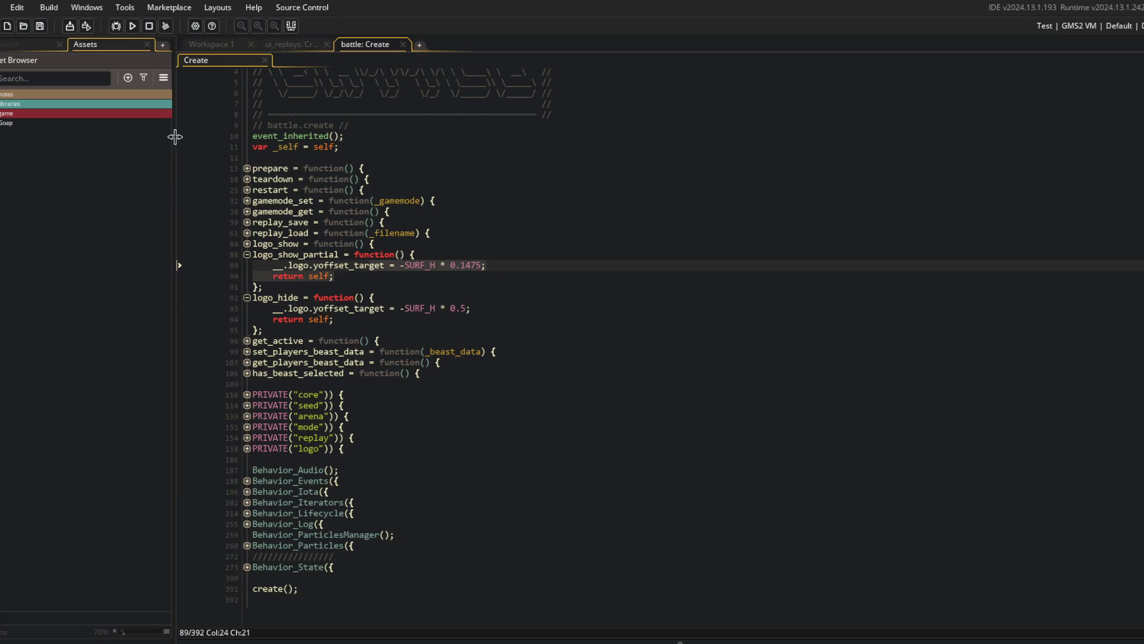
# Cut the get_active function and paste it above gamemode_set, right after restart.
pyautogui.click(226, 246)
pyautogui.moveTo(225, 247)
pyautogui.mouseDown()
pyautogui.moveTo(384, 287)
pyautogui.moveTo(387, 375)
pyautogui.moveTo(400, 357)
pyautogui.mouseUp()
pyautogui.click(223, 373)
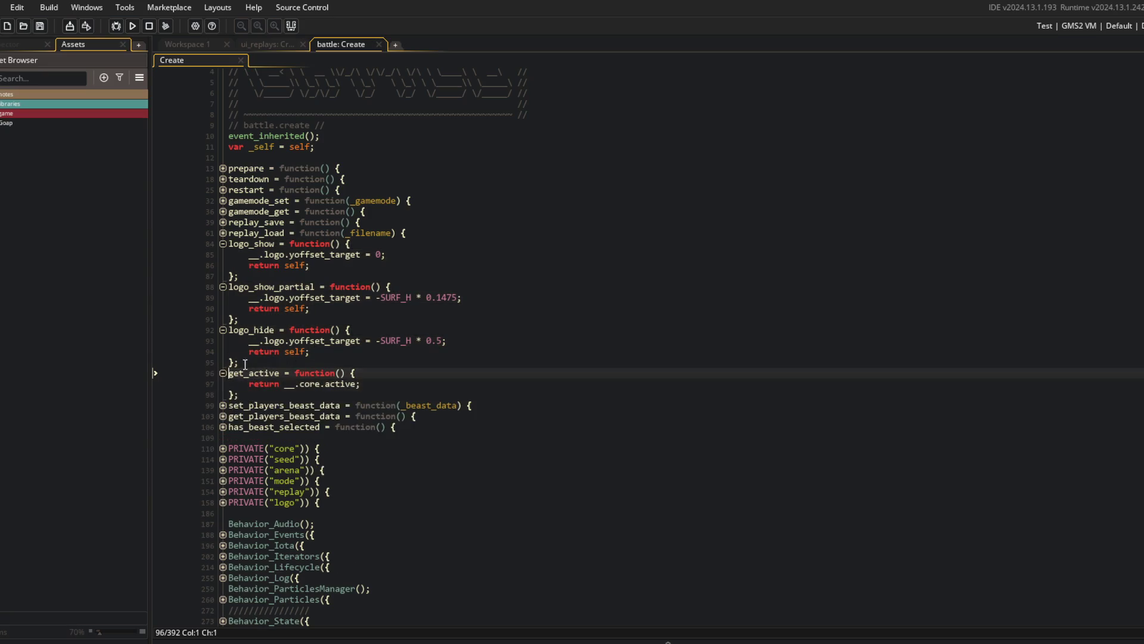
pyautogui.click(224, 383)
pyautogui.click(302, 372)
pyautogui.press('Home')
pyautogui.hotkey('shift', 'End')
pyautogui.hotkey('shift', 'Down')
pyautogui.hotkey('shift', 'Down')
pyautogui.hotkey('ctrl', 'c')
pyautogui.press('Delete')
pyautogui.press('Up')
pyautogui.press('Up')
pyautogui.press('Up')
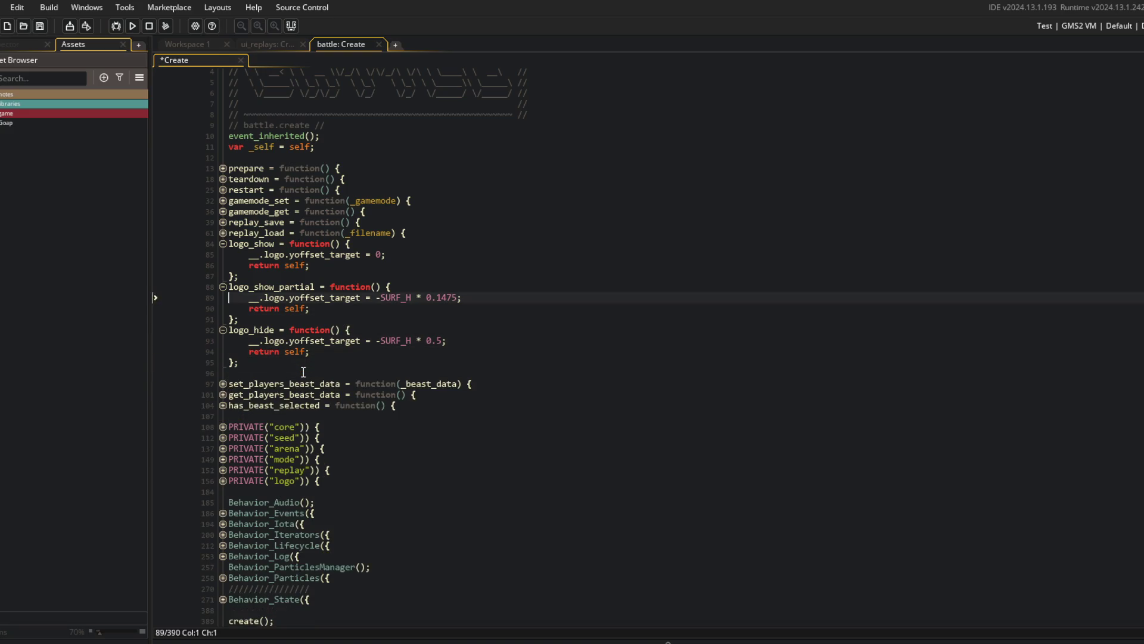
pyautogui.press('Up')
pyautogui.press('End')
pyautogui.press('Return')
pyautogui.hotkey('ctrl', 'v')
pyautogui.press('Up')
pyautogui.press('Up')
pyautogui.press('End')
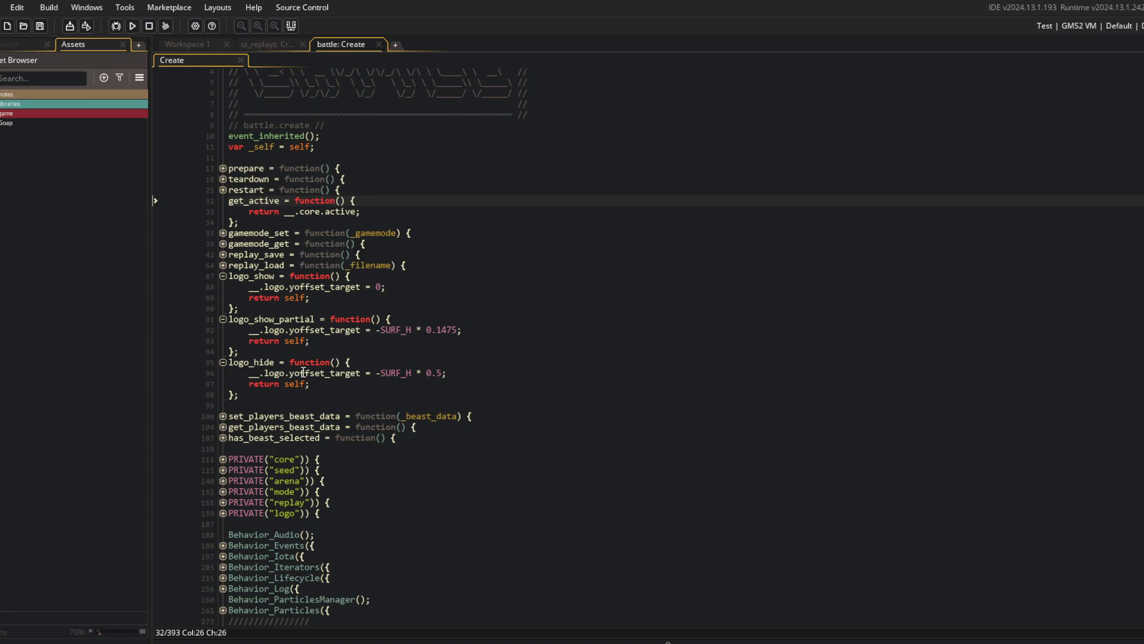
# Fold get_active, logo_show, logo_show_partial and logo_hide, then check the replay_load and gamemode_get lines.
pyautogui.hotkey('ctrl', 'm')
pyautogui.press('Down')
pyautogui.press('Down')
pyautogui.press('Down')
pyautogui.hotkey('ctrl', 'm')
pyautogui.press('Down')
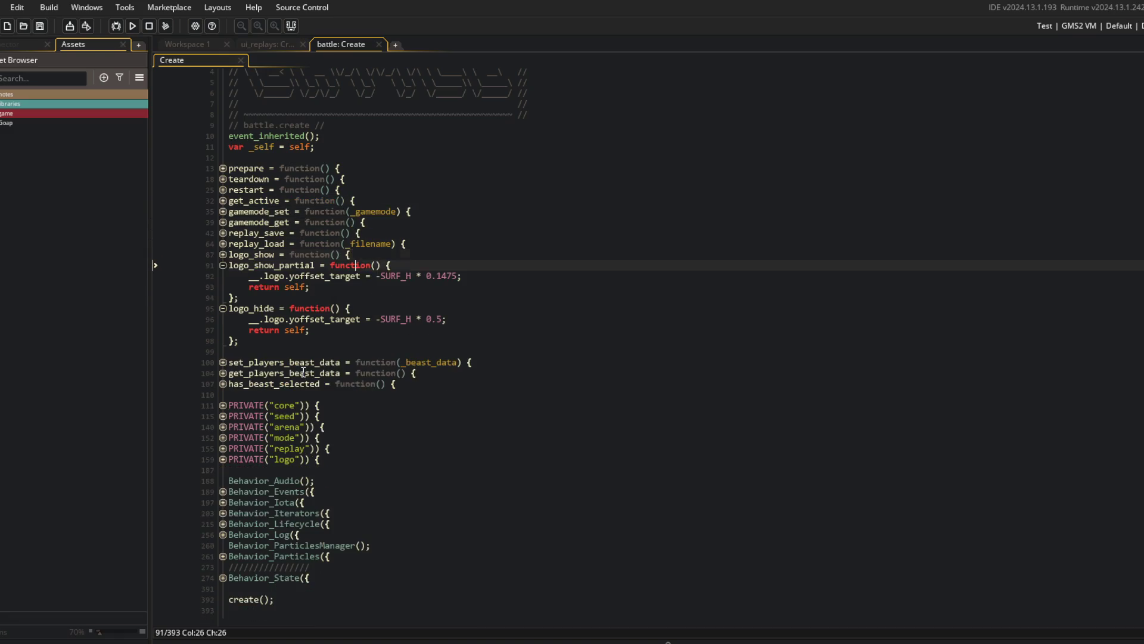
pyautogui.hotkey('ctrl', 'm')
pyautogui.press('Down')
pyautogui.hotkey('ctrl', 'm')
pyautogui.click(561, 279)
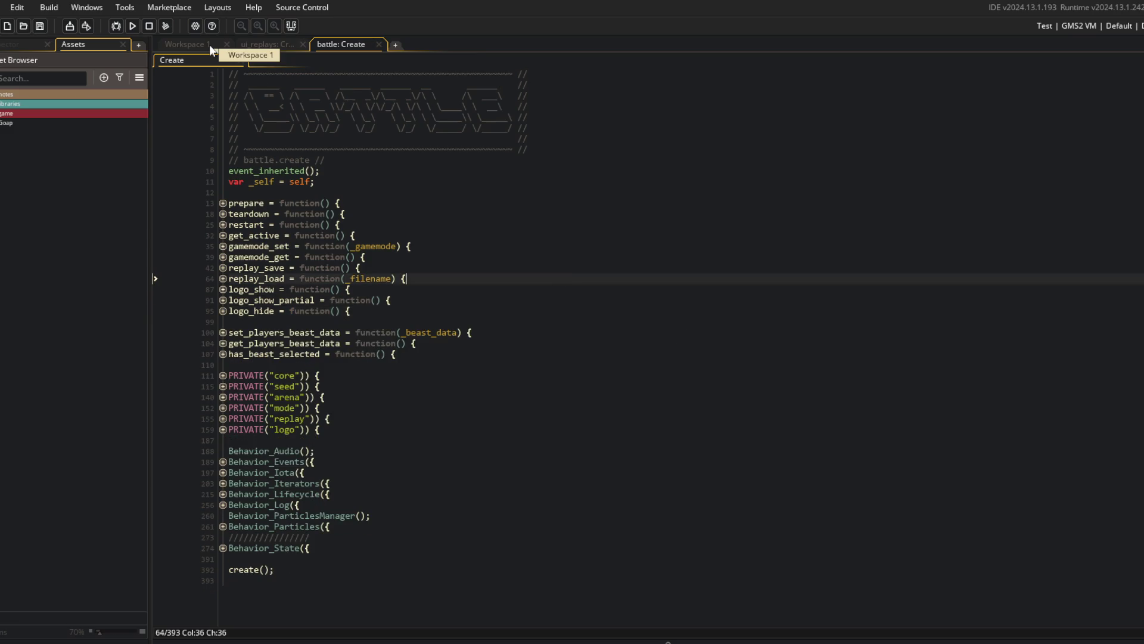
pyautogui.click(394, 256)
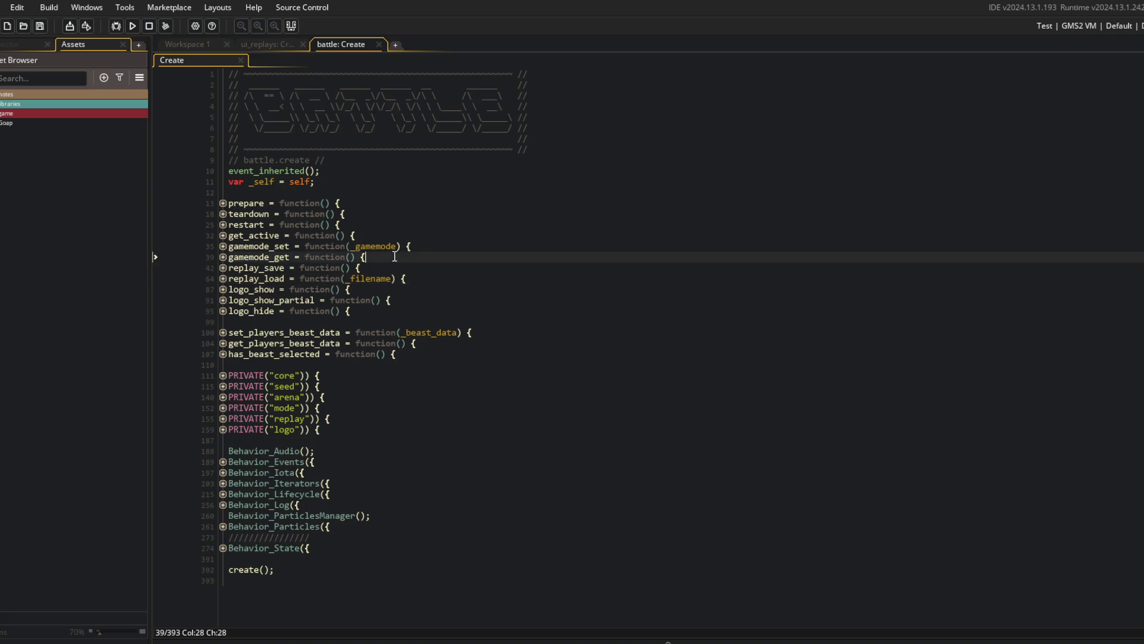
pyautogui.click(475, 279)
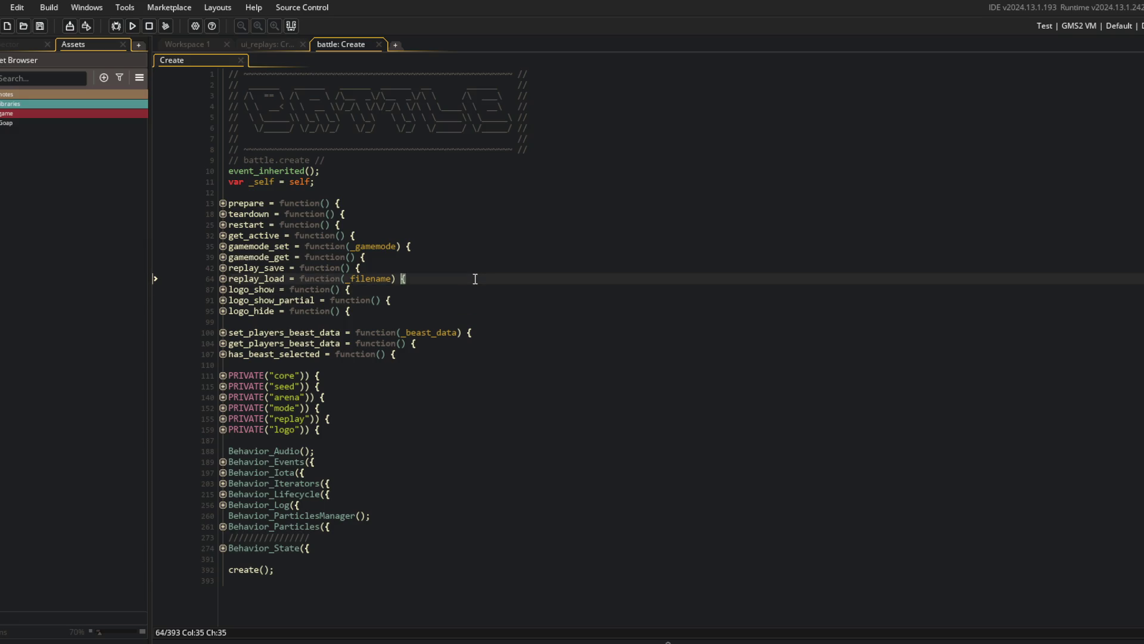
# Add blank lines separating get_active, gamemode_get and replay_load.
pyautogui.press('Up')
pyautogui.press('Up')
pyautogui.press('Up')
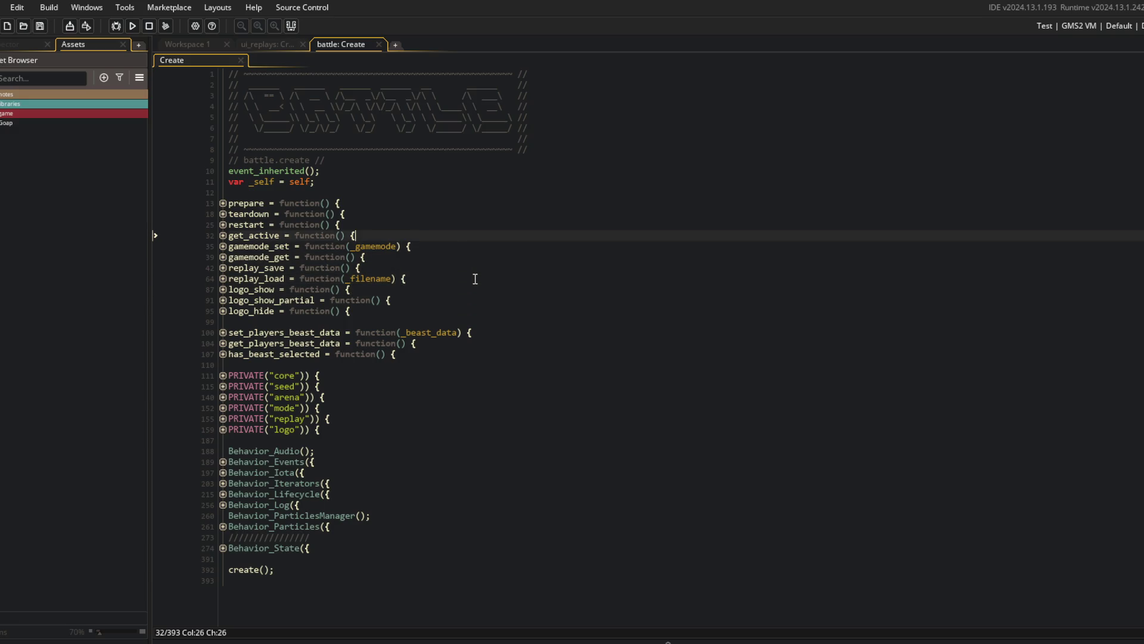
pyautogui.press('Return')
pyautogui.press('Down')
pyautogui.press('Down')
pyautogui.press('Return')
pyautogui.press('Down')
pyautogui.press('Down')
pyautogui.press('End')
pyautogui.press('Return')
pyautogui.press('Down')
pyautogui.press('Down')
pyautogui.press('Down')
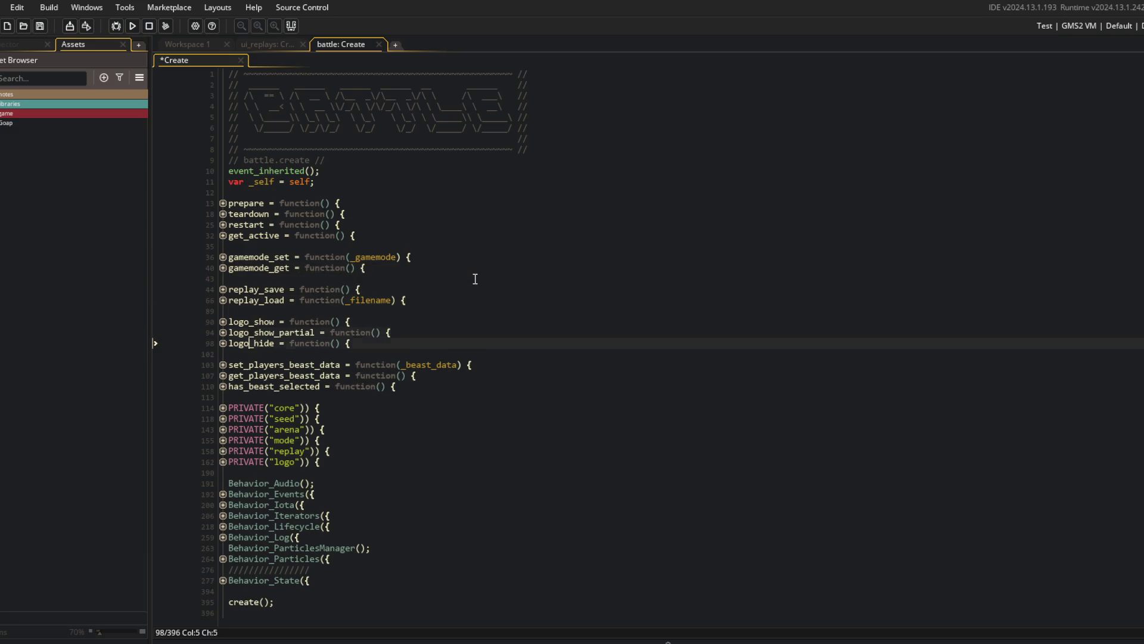
# Move the three beast-data functions to just after gamemode_get and save.
pyautogui.hotkey('shift', 'Up')
pyautogui.hotkey('shift', 'Up')
pyautogui.hotkey('shift', 'Up')
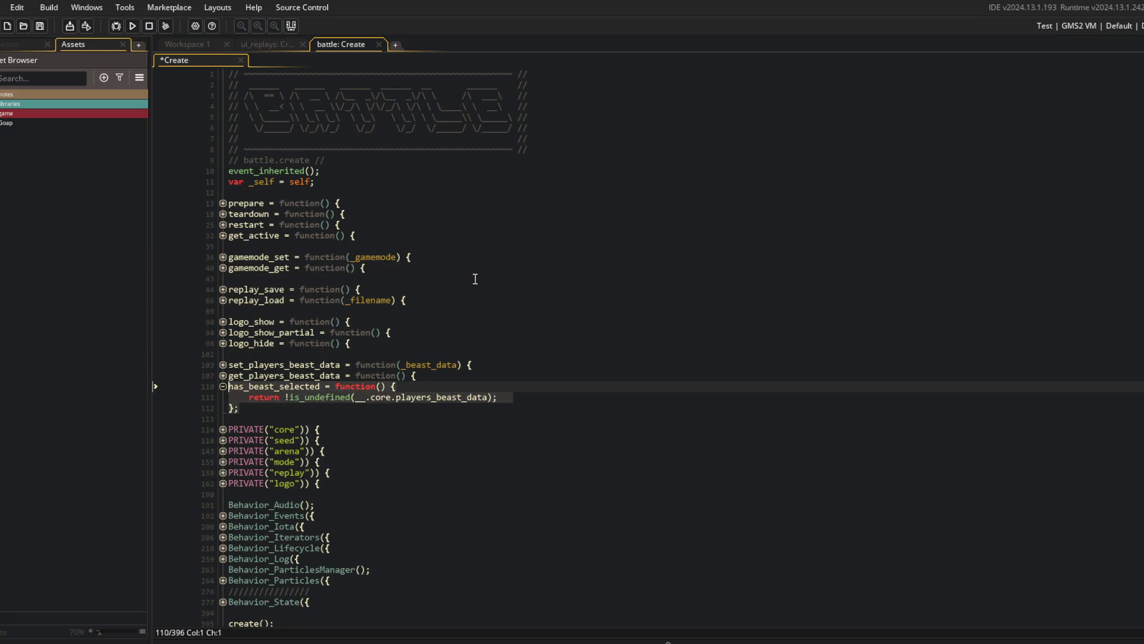
pyautogui.press('Delete')
pyautogui.press('Up')
pyautogui.press('Up')
pyautogui.press('Up')
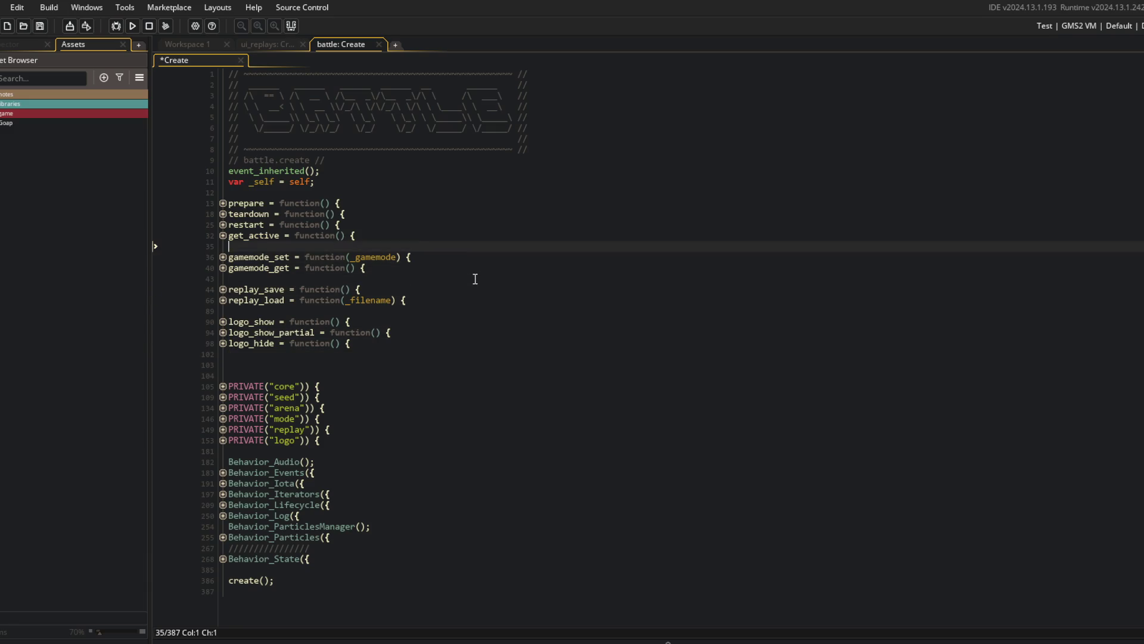
pyautogui.press('Delete')
pyautogui.press('Tab')
pyautogui.hotkey('shift', 'Tab')
pyautogui.press('Down')
pyautogui.press('Down')
pyautogui.press('Down')
pyautogui.write('set_players_beast_data = function(_beast_data) { \t__.core.players_beast_data = _beast_data; \treturn self; }; get_players_beast_data = function() { \treturn __.core.players_beast_data; }; has_beast_selected = function() { \treturn !is_undefined(__.core.players_beast_data); };')
pyautogui.hotkey('ctrl', 's')
# Fold gamemode_set and the three beast-data functions.
pyautogui.click(475, 278)
pyautogui.press('Up')
pyautogui.press('Up')
pyautogui.press('Up')
pyautogui.press('End')
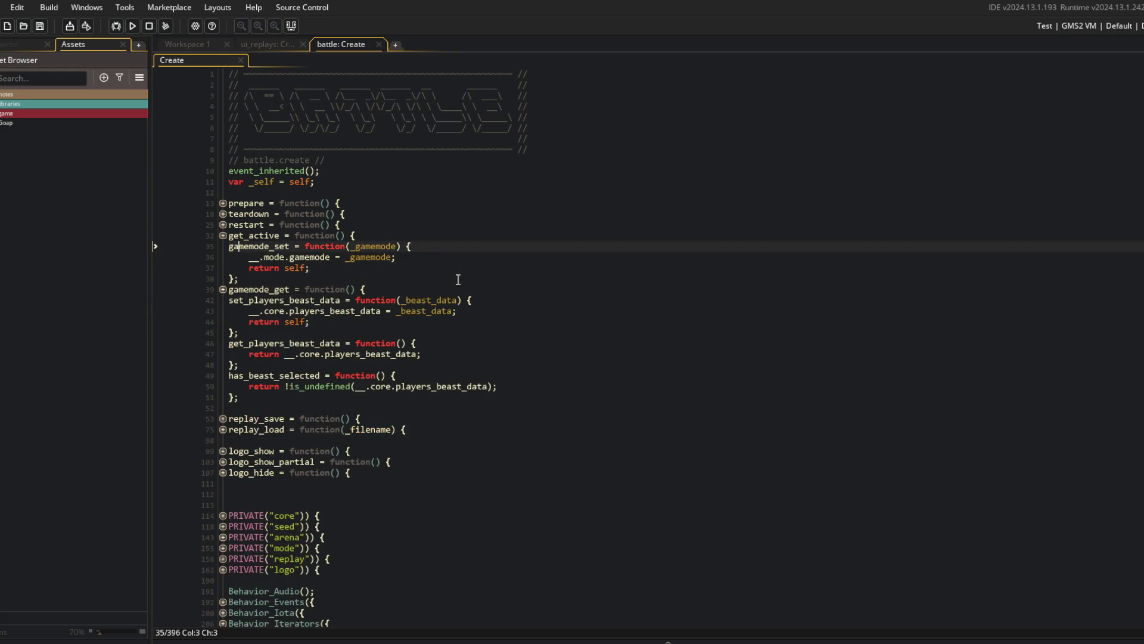
pyautogui.hotkey('ctrl', 's')
pyautogui.press('Down')
pyautogui.press('Down')
pyautogui.press('Down')
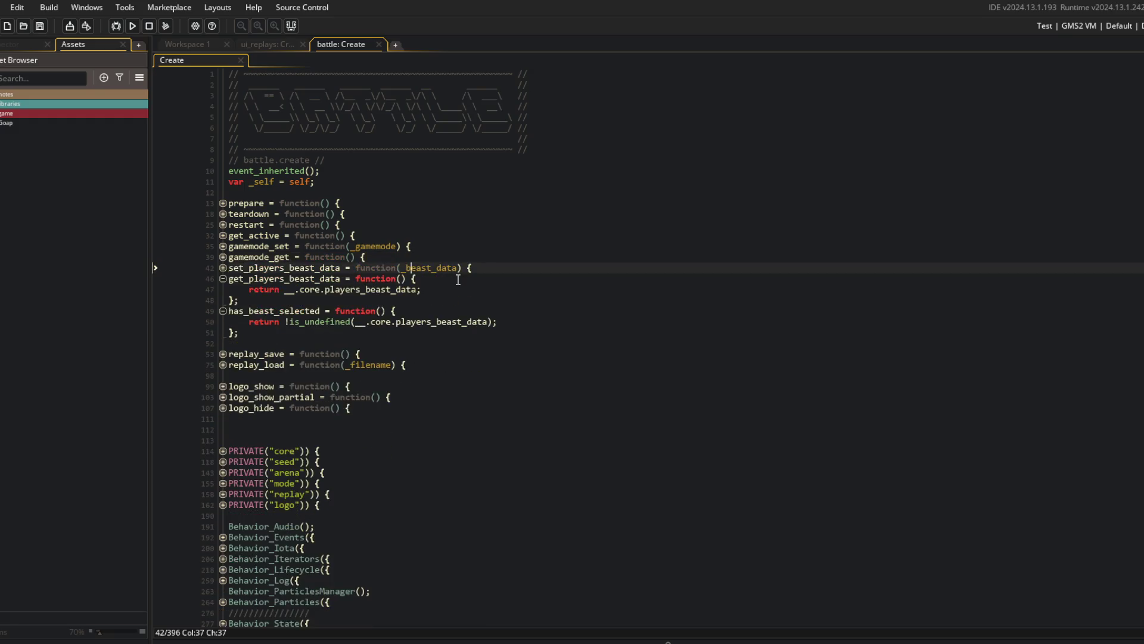
# Add the // core and // replays comments above their function groups.
pyautogui.press('Up')
pyautogui.press('Up')
pyautogui.press('Up')
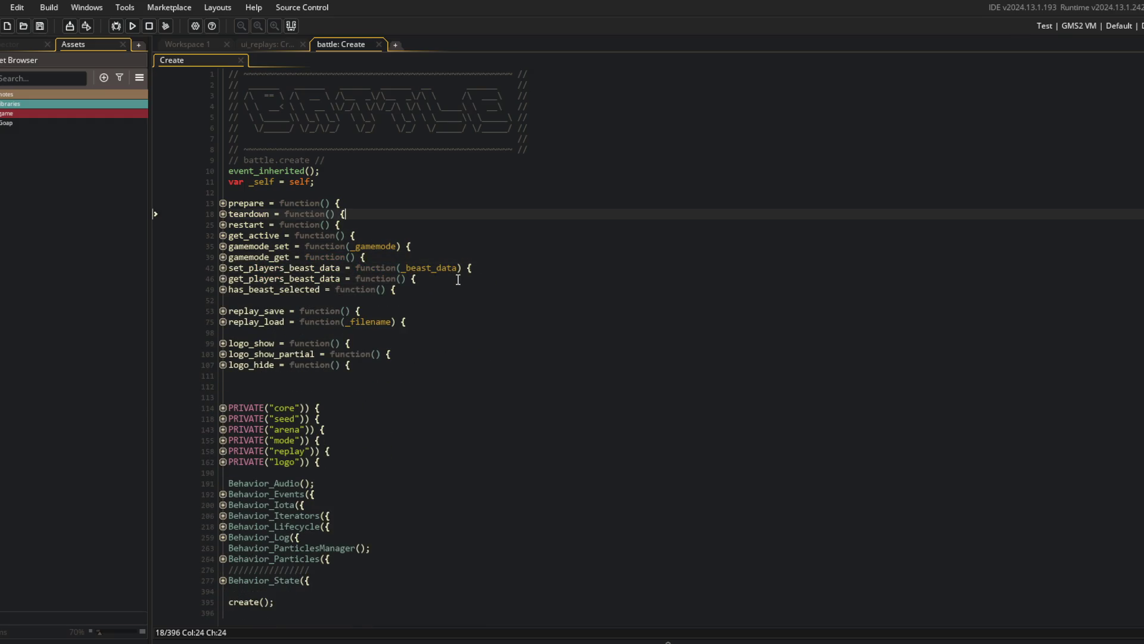
pyautogui.press('Return')
pyautogui.write('ore')
pyautogui.press('Down')
pyautogui.press('Down')
pyautogui.press('Down')
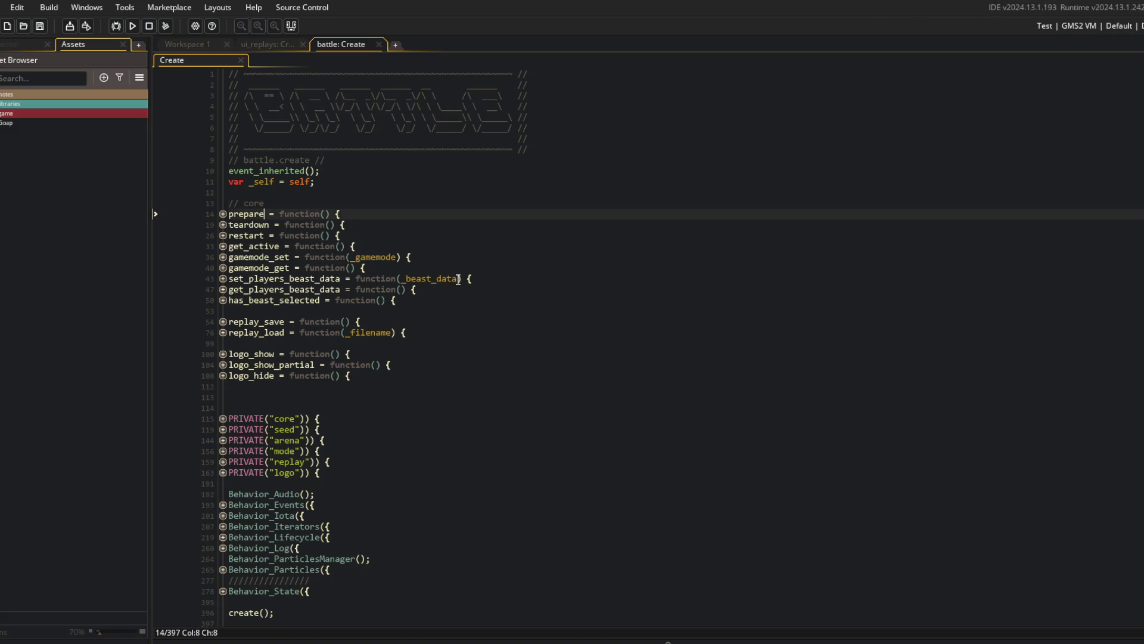
pyautogui.press('Return')
pyautogui.write('// re')
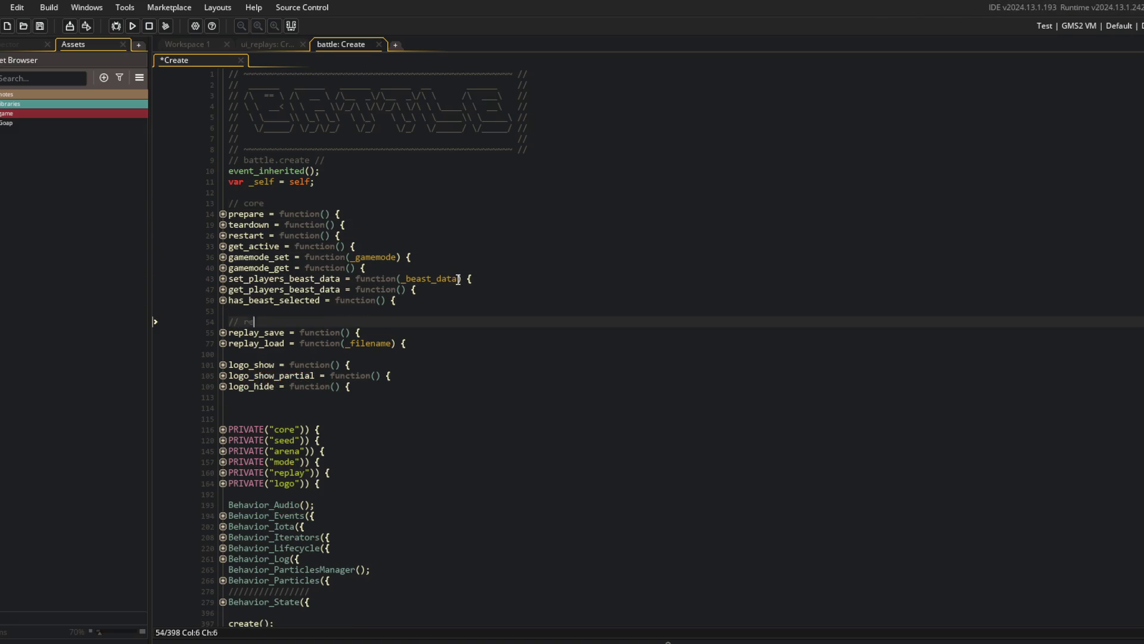
pyautogui.write('plays')
pyautogui.press('Down')
pyautogui.press('Down')
pyautogui.press('Down')
# Add the comment '// logo (here for depth reasons temporarily)', remove extra blank lines, and save.
pyautogui.press('Return')
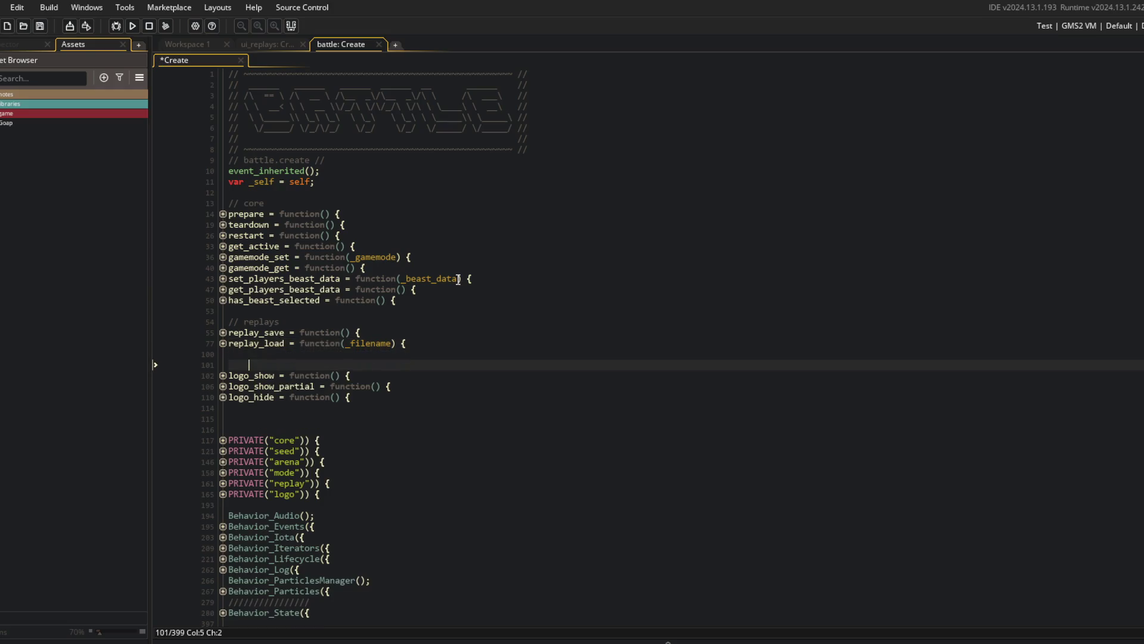
pyautogui.write('(here for depth r')
pyautogui.write('easons')
pyautogui.hotkey('ctrl', 's')
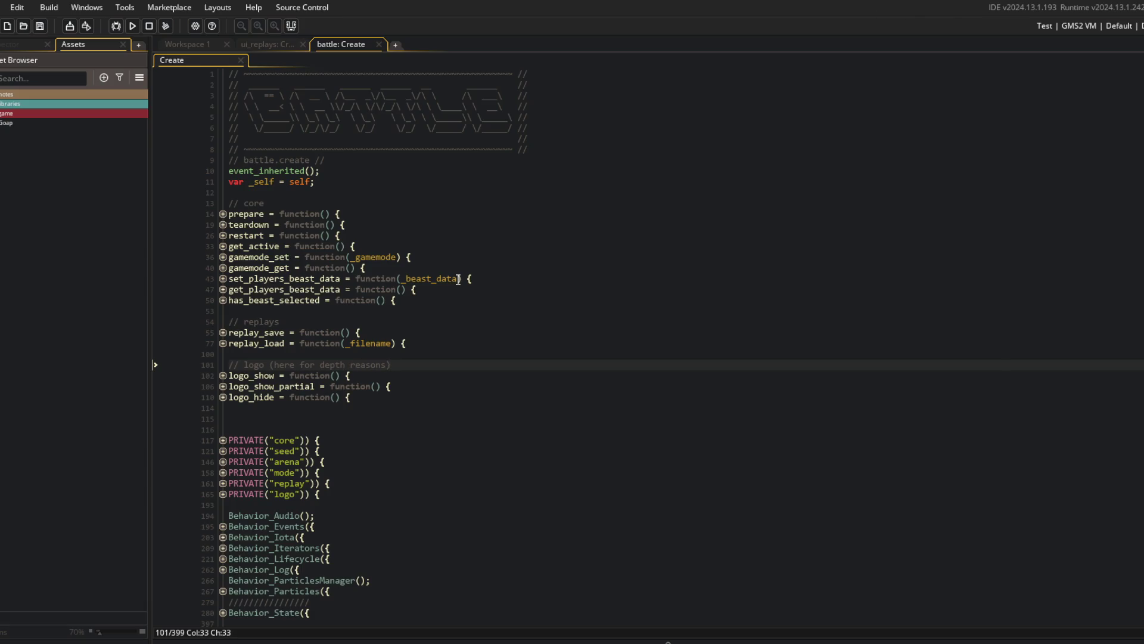
pyautogui.write('tempora')
pyautogui.hotkey('ctrl', 's')
pyautogui.press('Down')
pyautogui.press('Down')
pyautogui.press('Down')
pyautogui.press('Delete')
pyautogui.press('Delete')
pyautogui.hotkey('ctrl', 's')
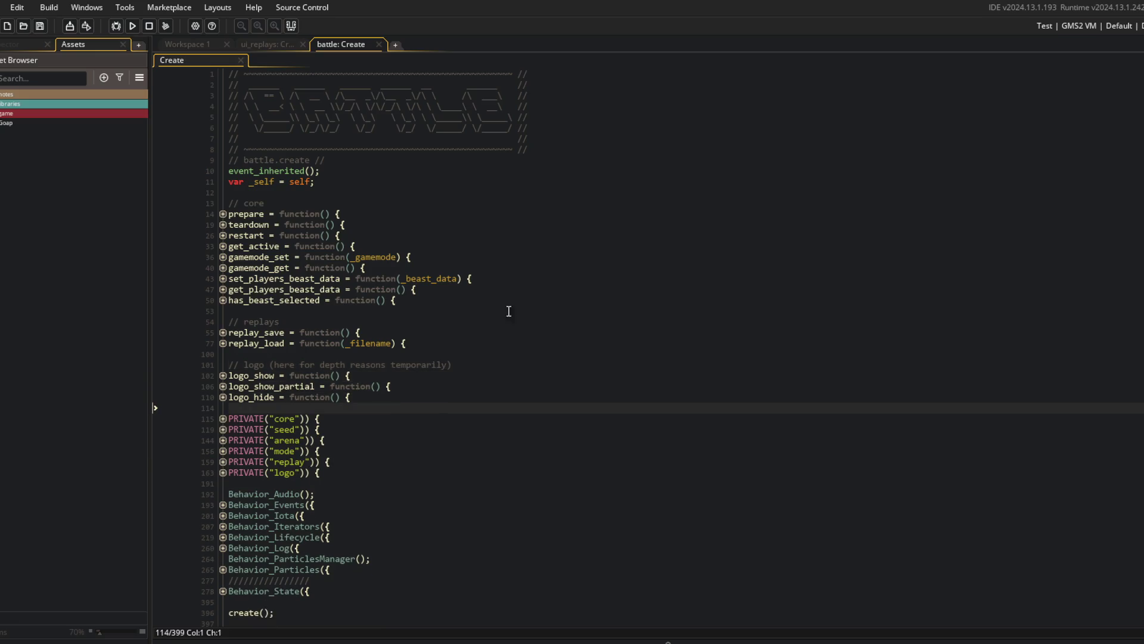
# Scroll down to inspect the replay and core private sections.
pyautogui.scroll(-1, 701, 384)
pyautogui.click(506, 439)
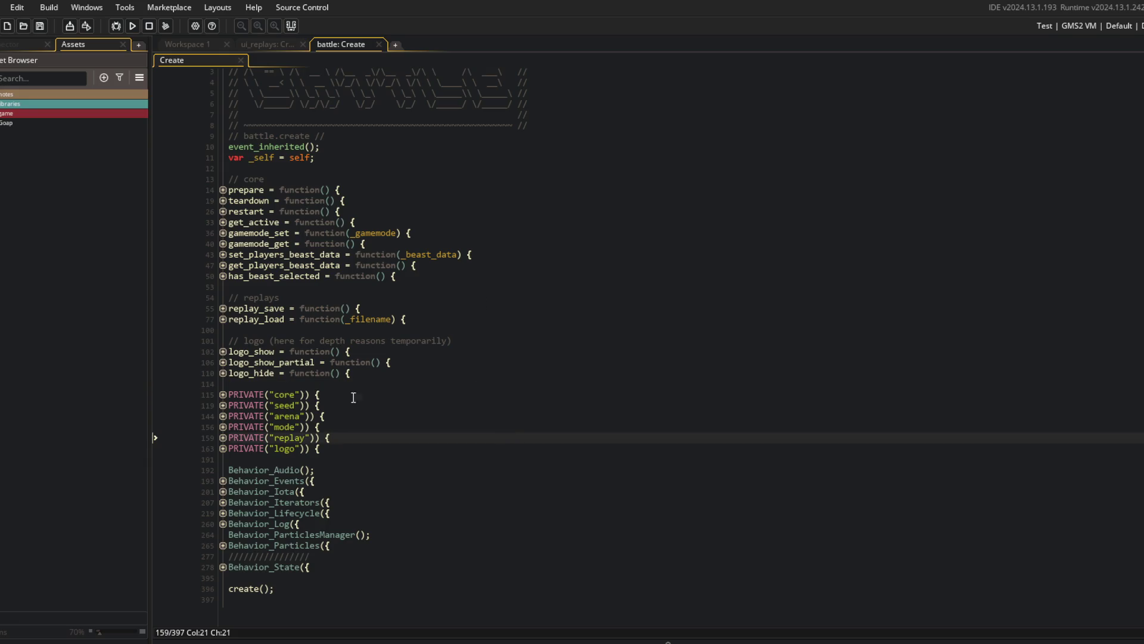
pyautogui.click(223, 394)
pyautogui.click(223, 394)
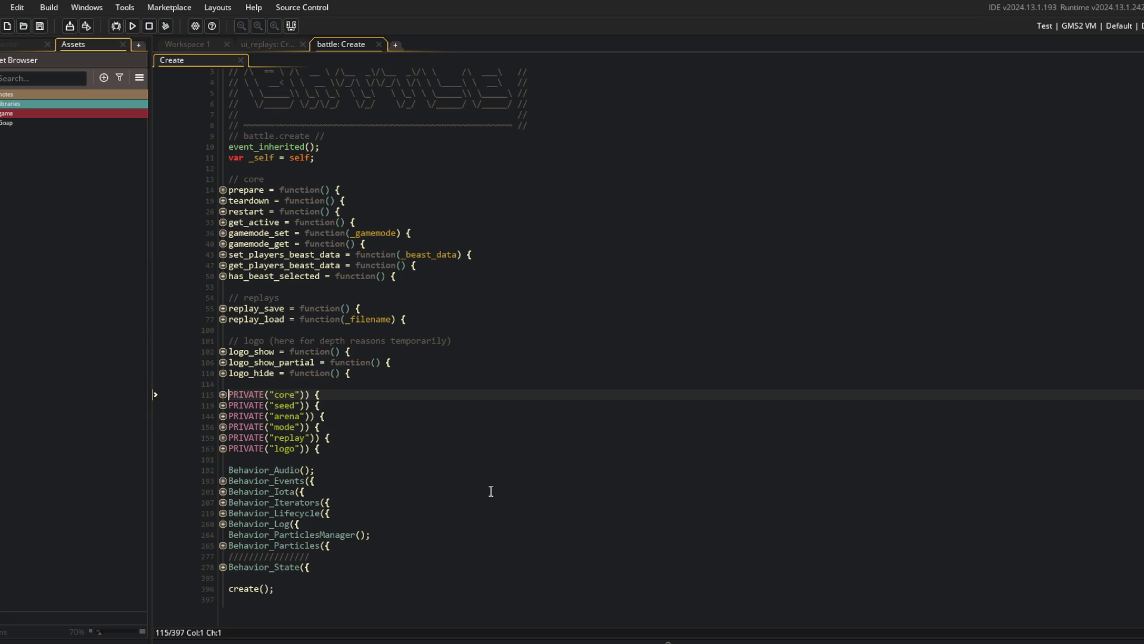
# Review the battle Create event's function lines, from replay_load and restart to gamemode_get and replay_save.
pyautogui.click(437, 320)
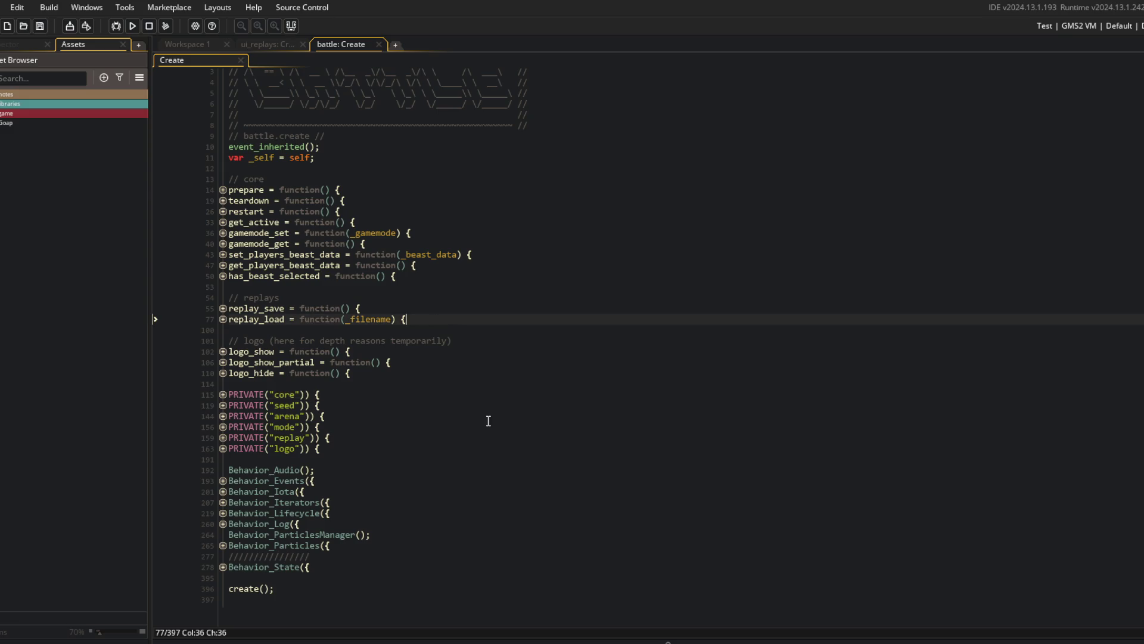
pyautogui.click(434, 179)
pyautogui.click(434, 212)
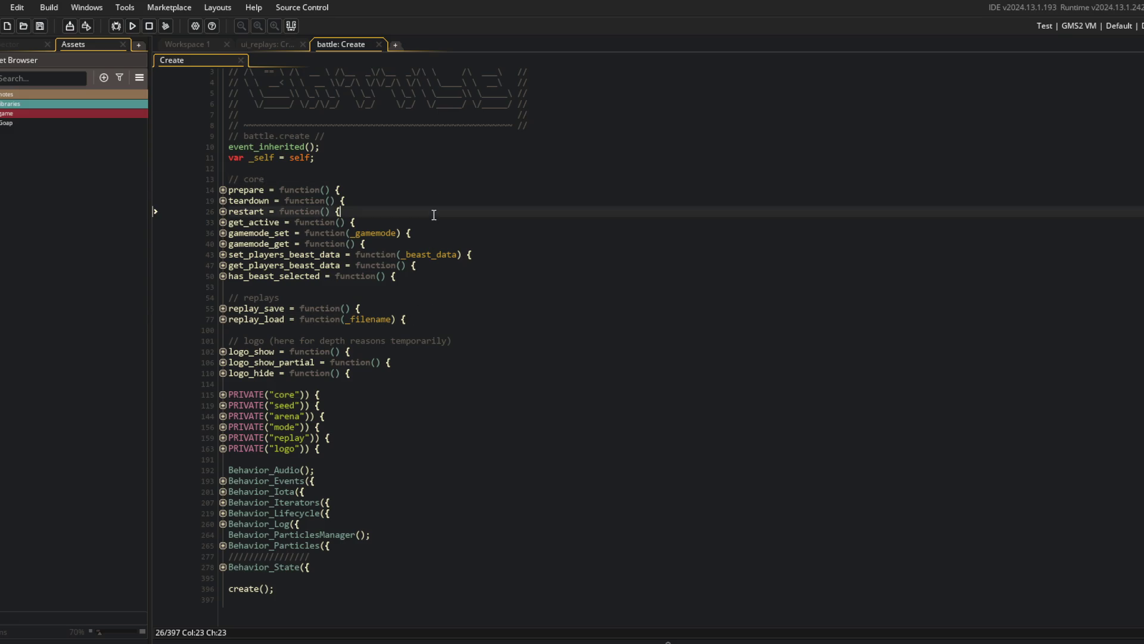
pyautogui.click(347, 181)
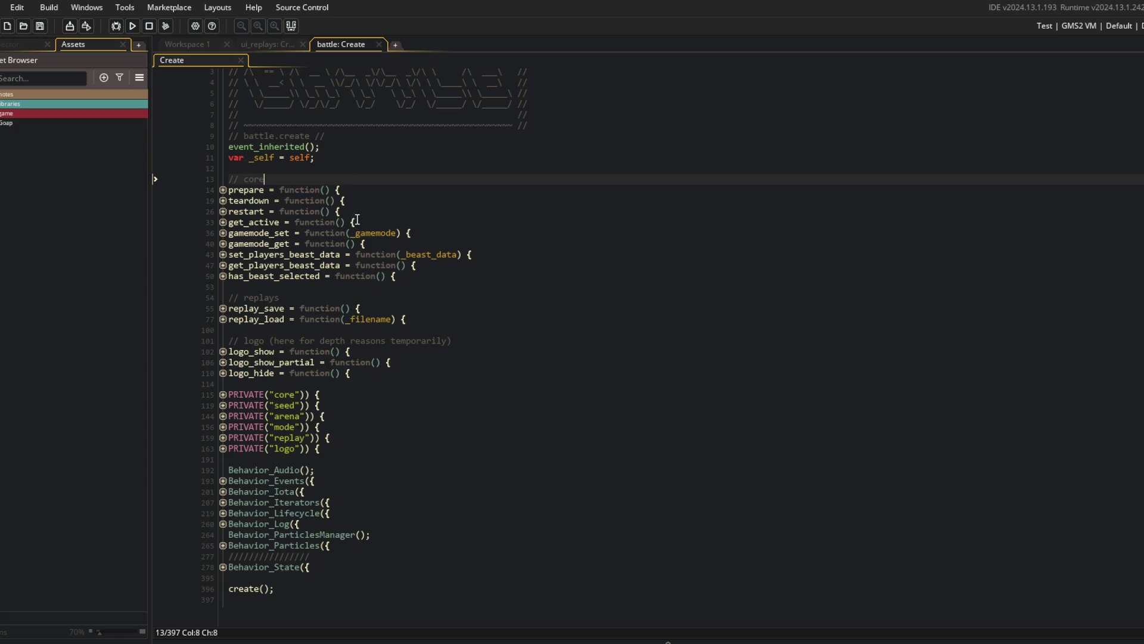
pyautogui.click(416, 242)
pyautogui.keyDown('ctrl'); pyautogui.scroll(2, 416, 242); pyautogui.keyUp('ctrl')
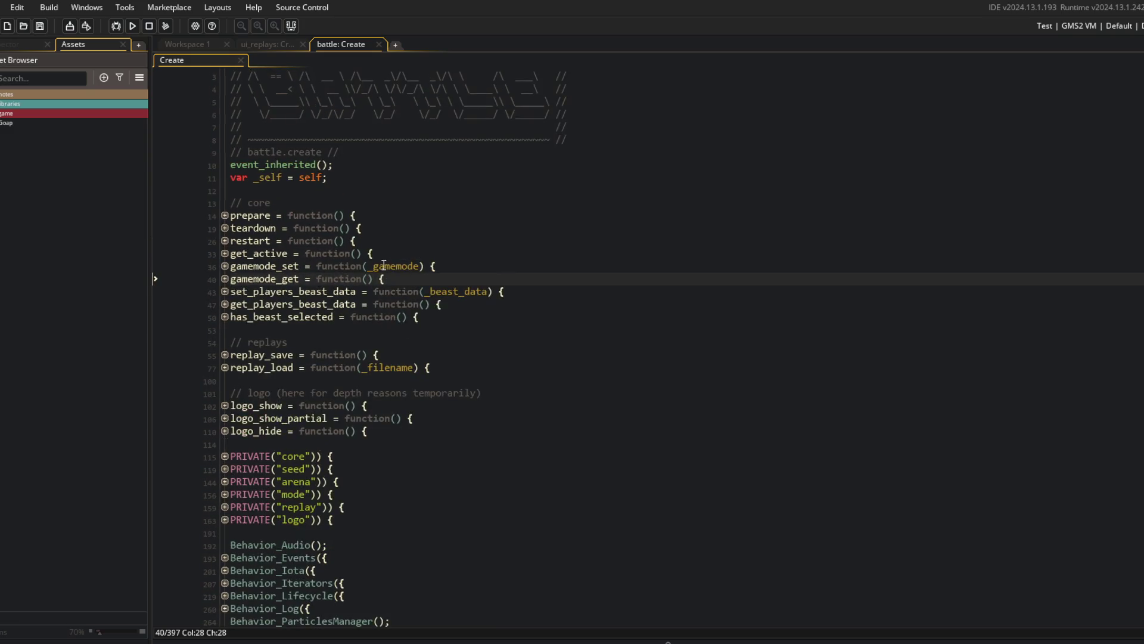
pyautogui.click(457, 255)
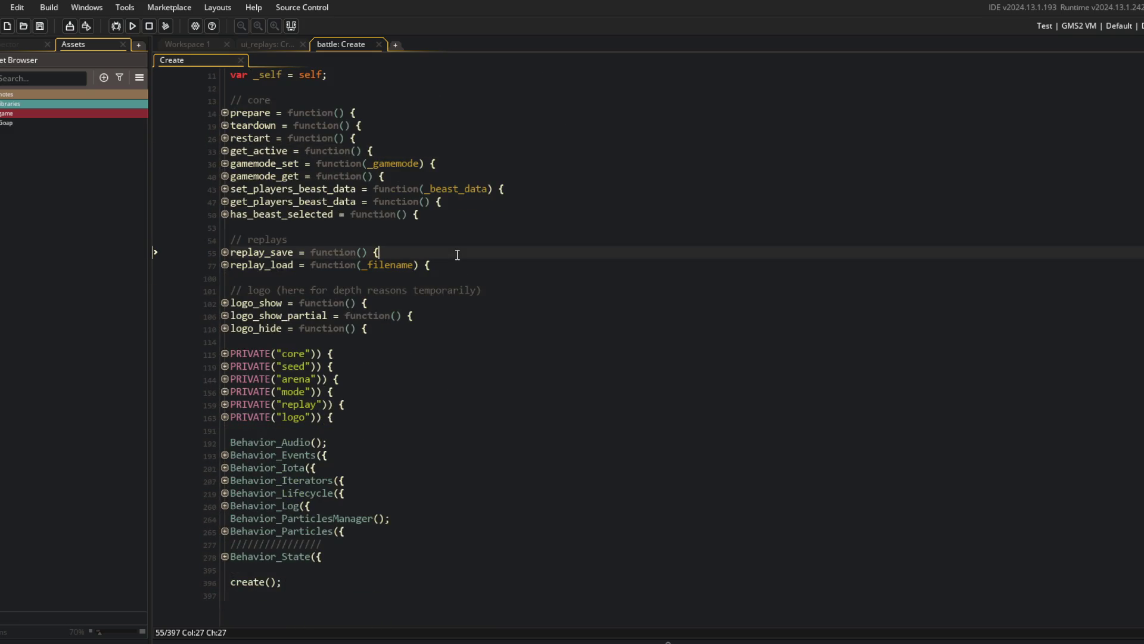
pyautogui.click(531, 510)
pyautogui.scroll(2, 442, 447)
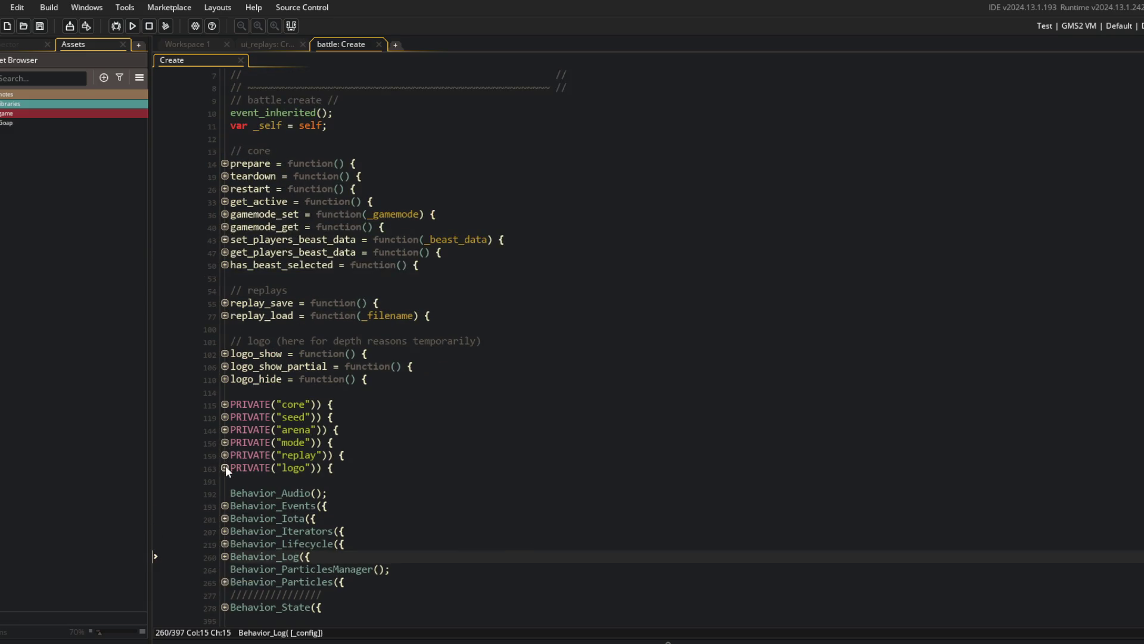
# Peek at the PRIVATE("seed") region, then expand PRIVATE("mode") to reveal its gamemode line.
pyautogui.click(224, 417)
pyautogui.click(224, 417)
pyautogui.click(224, 442)
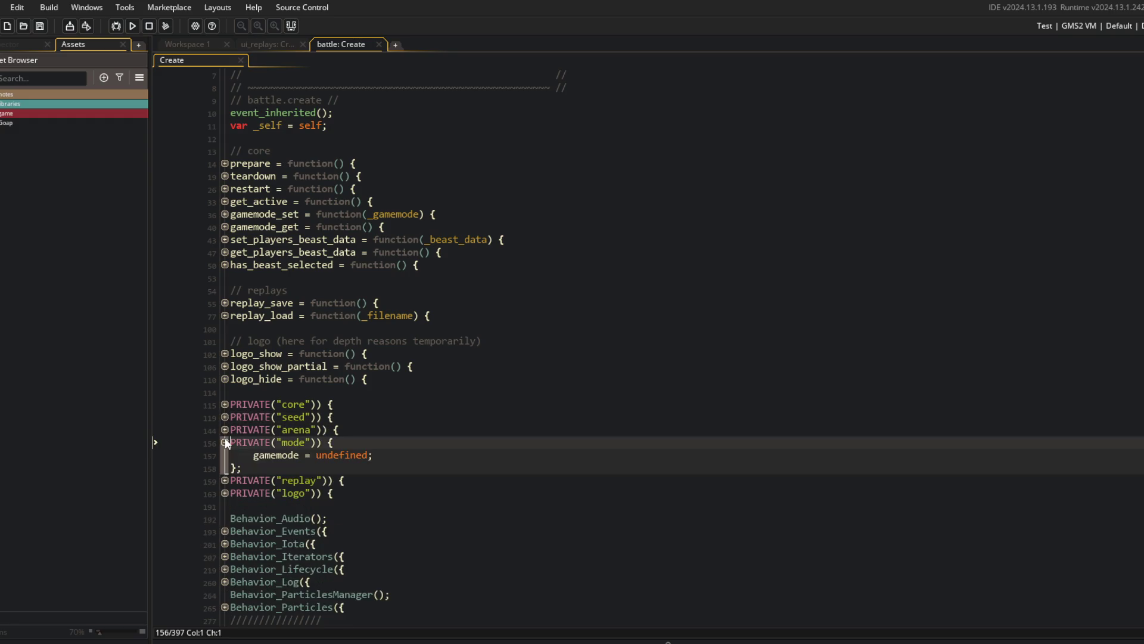
pyautogui.click(254, 455)
# Cut the PRIVATE("mode") block, paste it above the arena section, and save.
pyautogui.hotkey('shift', 'Up')
pyautogui.hotkey('shift', 'Up')
pyautogui.hotkey('ctrl', 'x')
pyautogui.press('Up')
pyautogui.press('Return')
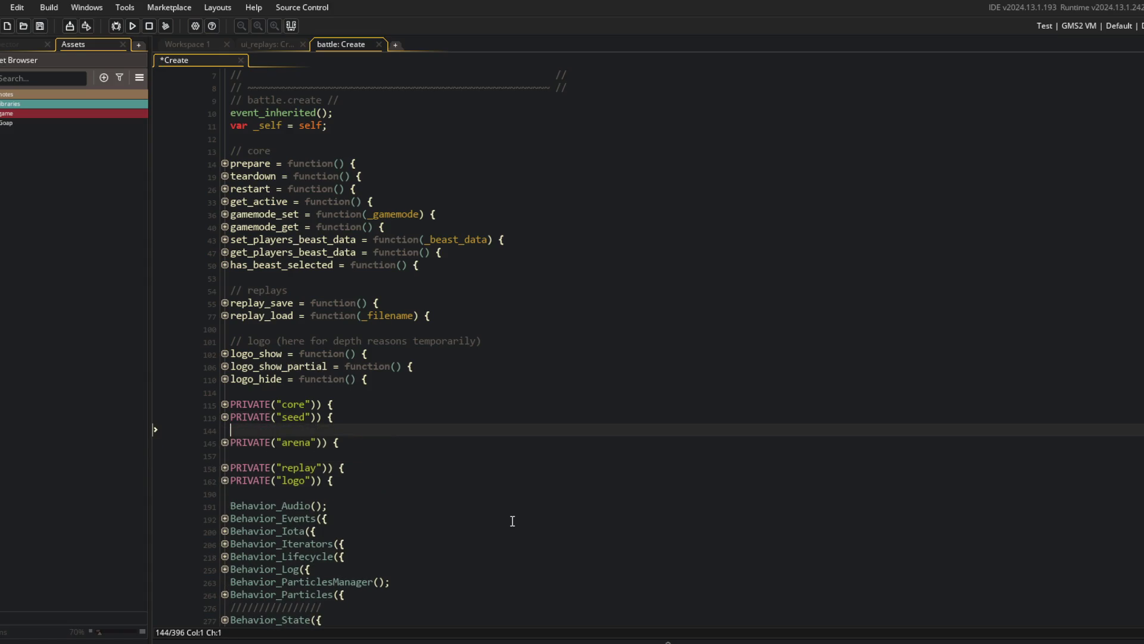
pyautogui.hotkey('ctrl', 'v')
pyautogui.hotkey('ctrl', 's')
pyautogui.press('Up')
pyautogui.press('Up')
pyautogui.press('Up')
pyautogui.press('Down')
pyautogui.press('End')
# Move the mode block up directly below the core section and save.
pyautogui.press('Down')
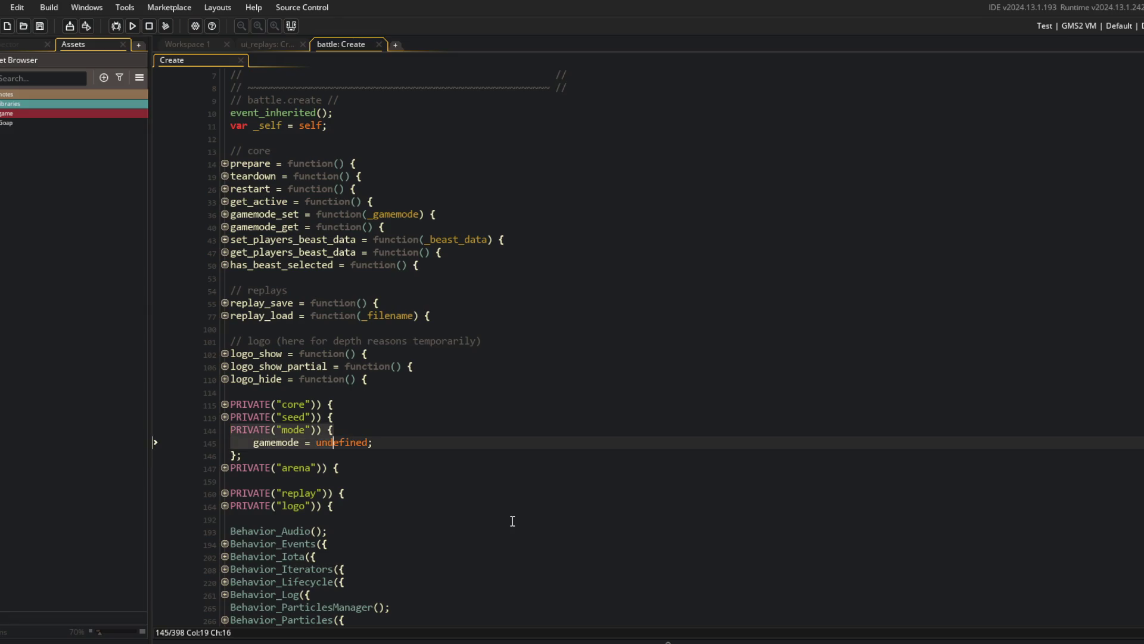
pyautogui.hotkey('shift', 'Up')
pyautogui.hotkey('shift', 'Up')
pyautogui.hotkey('ctrl', 'x')
pyautogui.press('Up')
pyautogui.hotkey('ctrl', 'v')
pyautogui.press('Down')
pyautogui.press('Up')
pyautogui.press('Up')
pyautogui.press('Up')
pyautogui.hotkey('ctrl', 's')
# Change gamemode_set and gamemode_get to reference __.core.gamemode instead of the mode section.
pyautogui.press('Down')
pyautogui.press('Down')
pyautogui.press('Down')
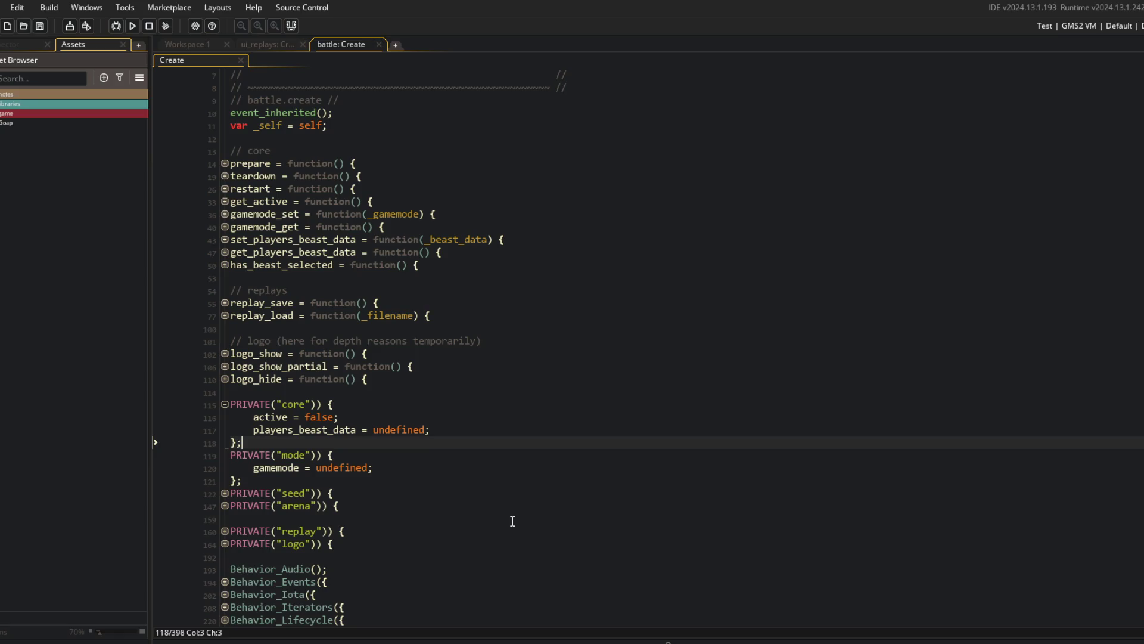
pyautogui.click(225, 227)
pyautogui.click(225, 214)
pyautogui.doubleClick(280, 227)
pyautogui.write('co')
pyautogui.press('Return')
pyautogui.hotkey('ctrl', 's')
pyautogui.press('Down')
pyautogui.press('Down')
pyautogui.press('Down')
pyautogui.press('Up')
pyautogui.hotkey('ctrl', 'Right')
pyautogui.hotkey('ctrl', 'Right')
pyautogui.hotkey('ctrl', 'shift', 'Right')
pyautogui.write('co')
pyautogui.press('Return')
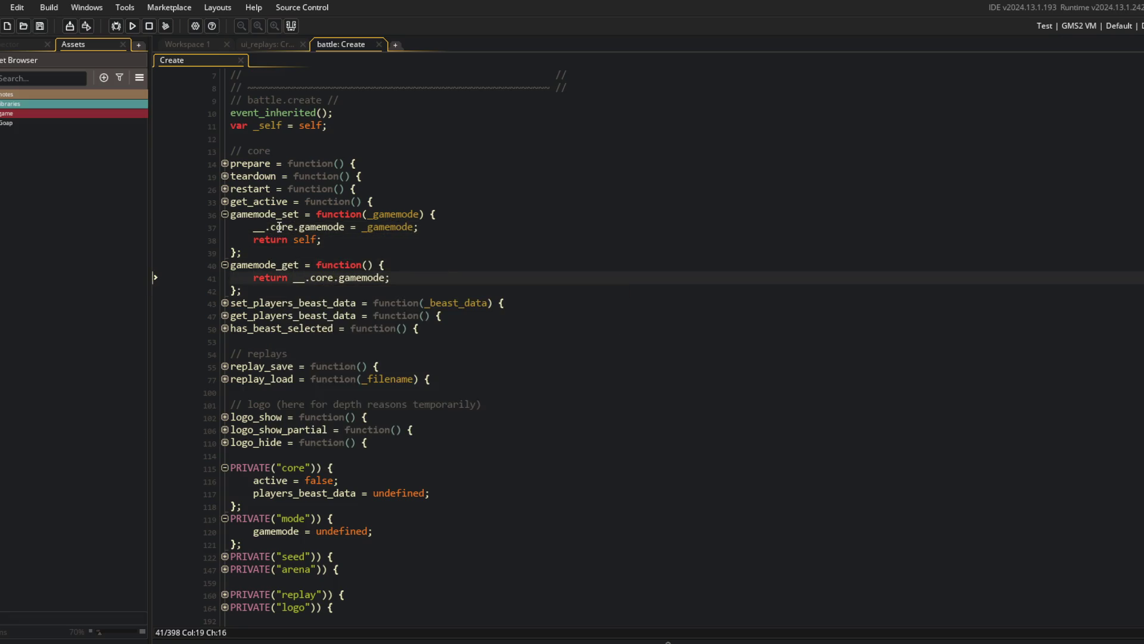
# Fold the getter and setter, then move the gamemode = undefined declaration into core.
pyautogui.click(308, 203)
pyautogui.press('Down')
pyautogui.hotkey('ctrl', 'shift', '[')
pyautogui.press('Down')
pyautogui.hotkey('ctrl', 'shift', '[')
pyautogui.press('Down')
pyautogui.press('Down')
pyautogui.press('Down')
pyautogui.press('Home')
pyautogui.hotkey('shift', 'End')
pyautogui.press('Delete')
pyautogui.press('Up')
pyautogui.press('Up')
pyautogui.press('Up')
pyautogui.press('End')
pyautogui.press('Return')
pyautogui.hotkey('ctrl', 'v')
# Delete the now-empty mode section and save the Create event.
pyautogui.press('Down')
pyautogui.press('Down')
pyautogui.press('Down')
pyautogui.hotkey('shift', 'Down')
pyautogui.hotkey('shift', 'Down')
pyautogui.hotkey('shift', 'Down')
pyautogui.press('Delete')
pyautogui.press('End')
pyautogui.hotkey('ctrl', 's')
# Unfold the seed section and its sync_from_server function.
pyautogui.hotkey('ctrl', 'shift', ']')
pyautogui.press('Down')
pyautogui.hotkey('ctrl', 'shift', ']')
pyautogui.scroll(-3, 534, 377)
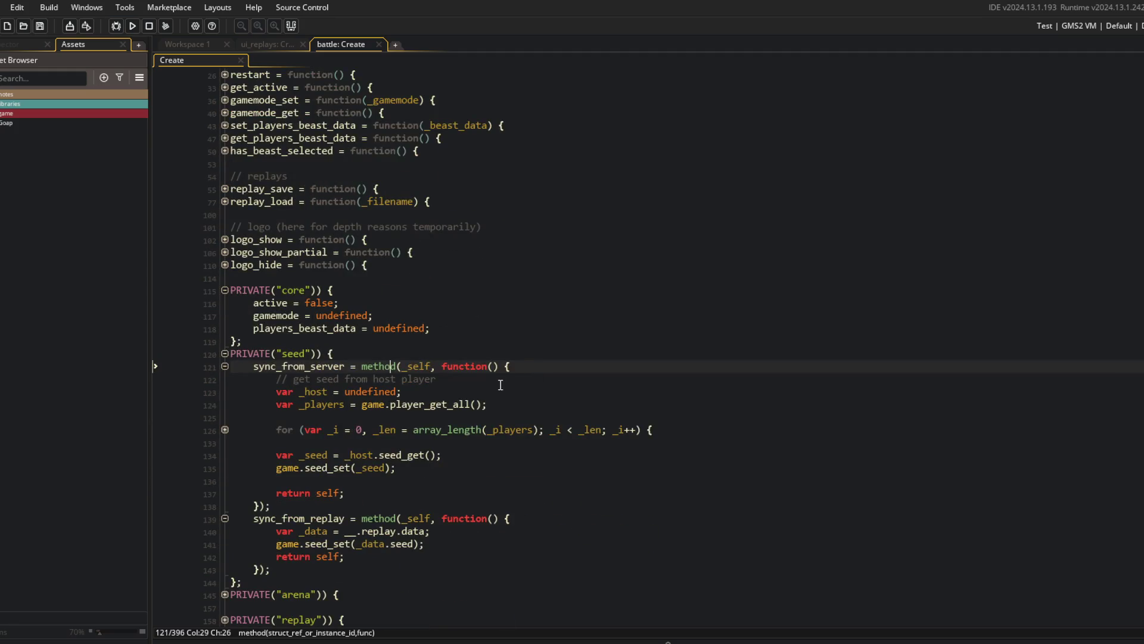
# Search the project for every use of sync_from_server.
pyautogui.click(251, 366)
pyautogui.doubleClick(310, 371)
pyautogui.hotkey('ctrl', 'shift', 'f')
pyautogui.click(314, 154)
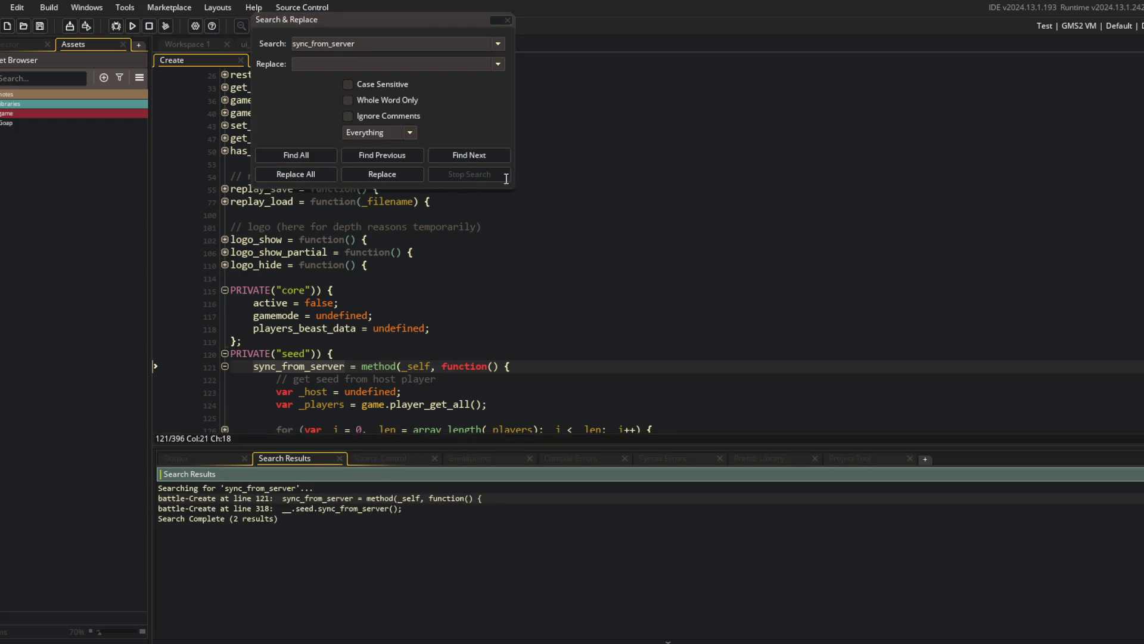
pyautogui.click(359, 66)
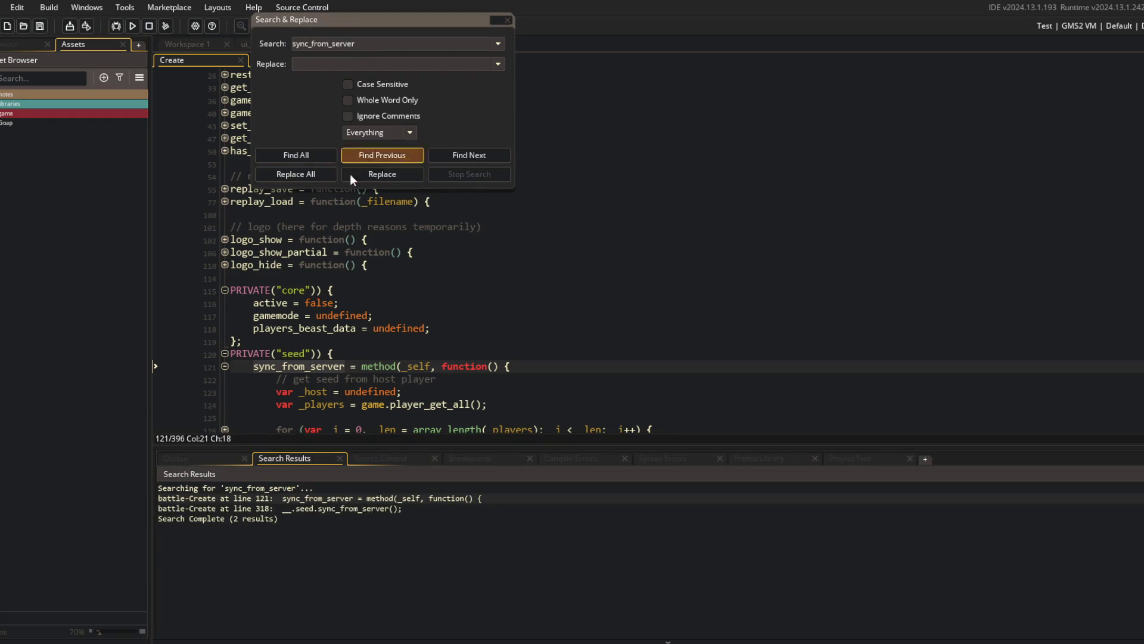
# Change the line 318 call to __.core.sync_seed_from_server() and save.
pyautogui.doubleClick(325, 508)
pyautogui.doubleClick(373, 426)
pyautogui.write('core.sync_seed_from_server();')
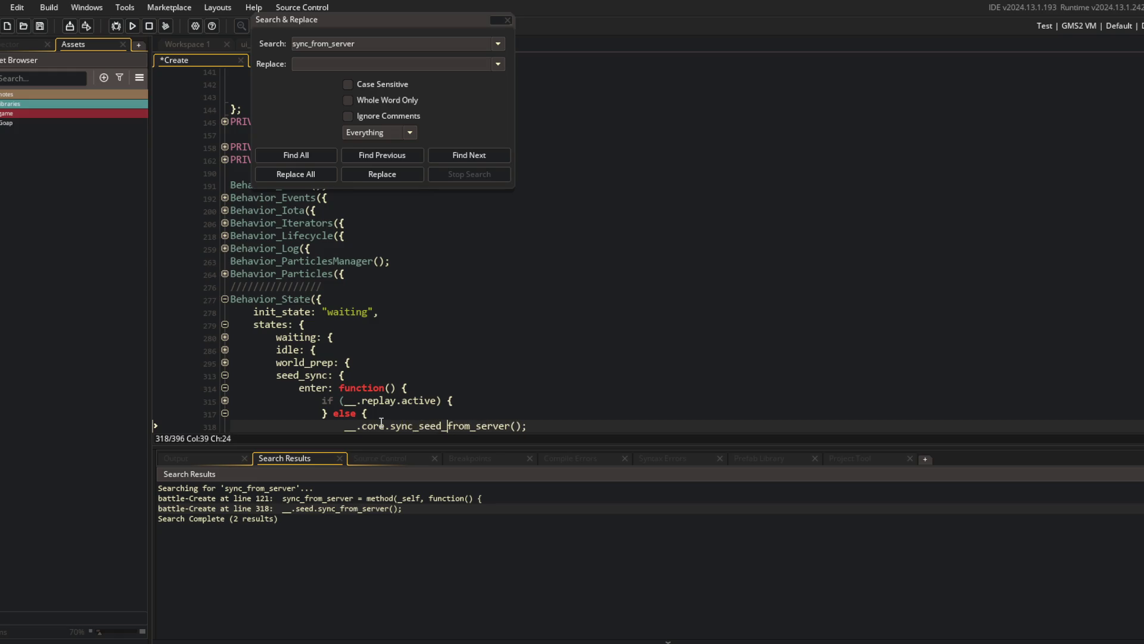
pyautogui.hotkey('ctrl', 's')
# Rename the sync_from_server definition to sync_seed_from_server.
pyautogui.click(362, 500)
pyautogui.doubleClick(363, 500)
pyautogui.click(351, 352)
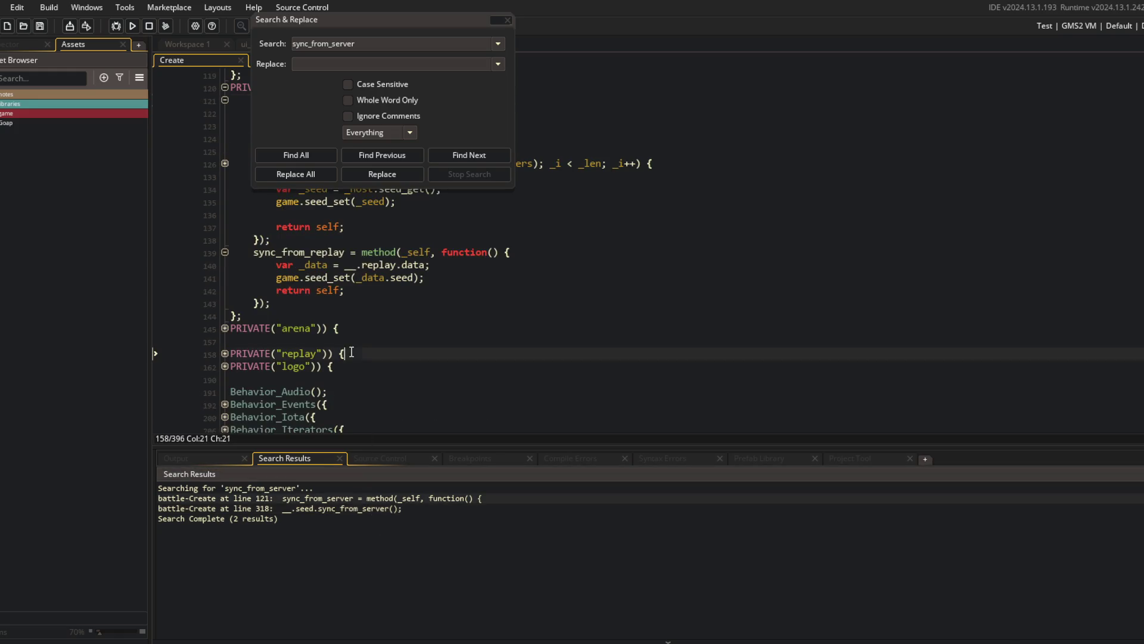
pyautogui.click(508, 20)
pyautogui.scroll(2, 358, 238)
pyautogui.click(279, 176)
pyautogui.write('seed_from_server = method(_self, function() {')
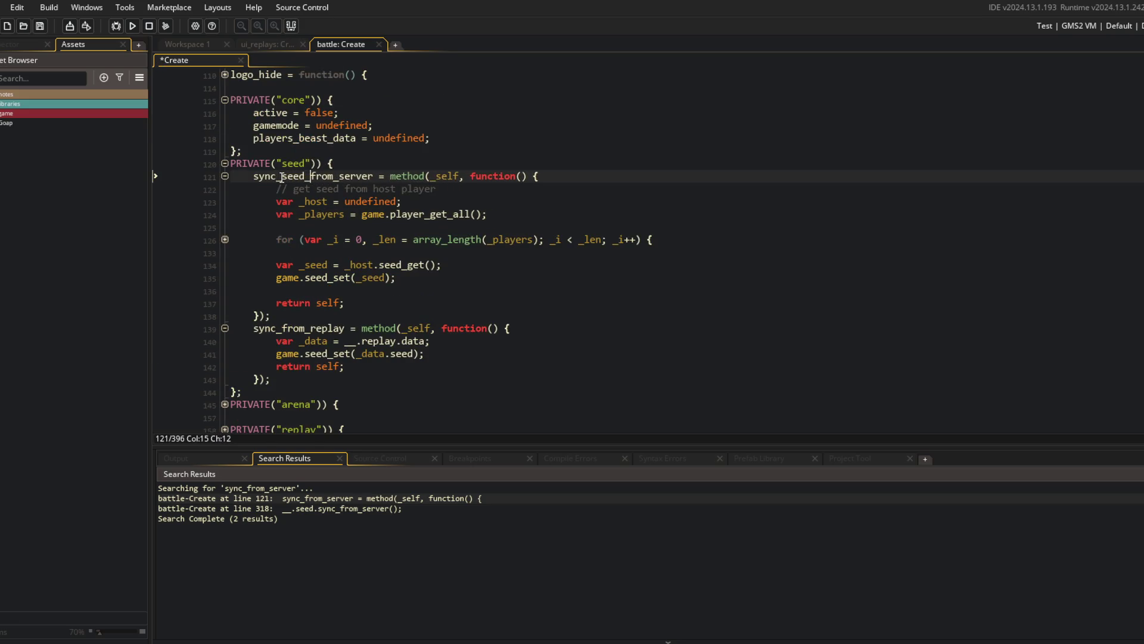
pyautogui.click(252, 177)
# Move the sync_seed_from_server function into the PRIVATE("core") section.
pyautogui.keyDown('shift'); pyautogui.click(272, 322); pyautogui.keyUp('shift')
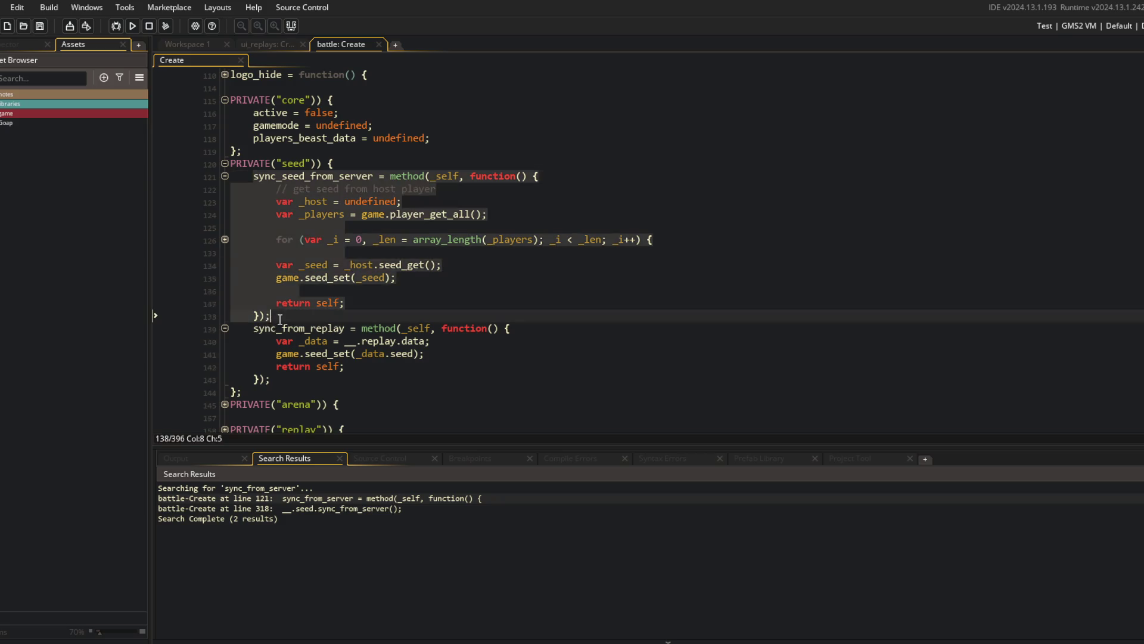
pyautogui.press('Delete')
pyautogui.scroll(3, 358, 269)
pyautogui.click(407, 201)
pyautogui.press('Return')
pyautogui.hotkey('ctrl', 'v')
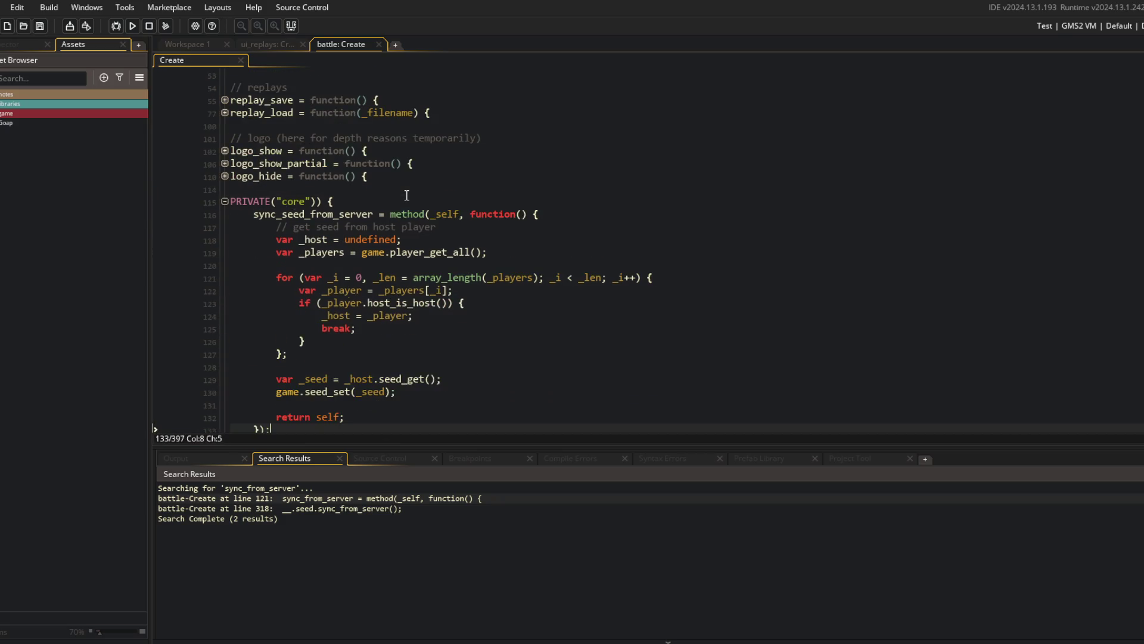
pyautogui.scroll(-5, 321, 297)
pyautogui.doubleClick(300, 287)
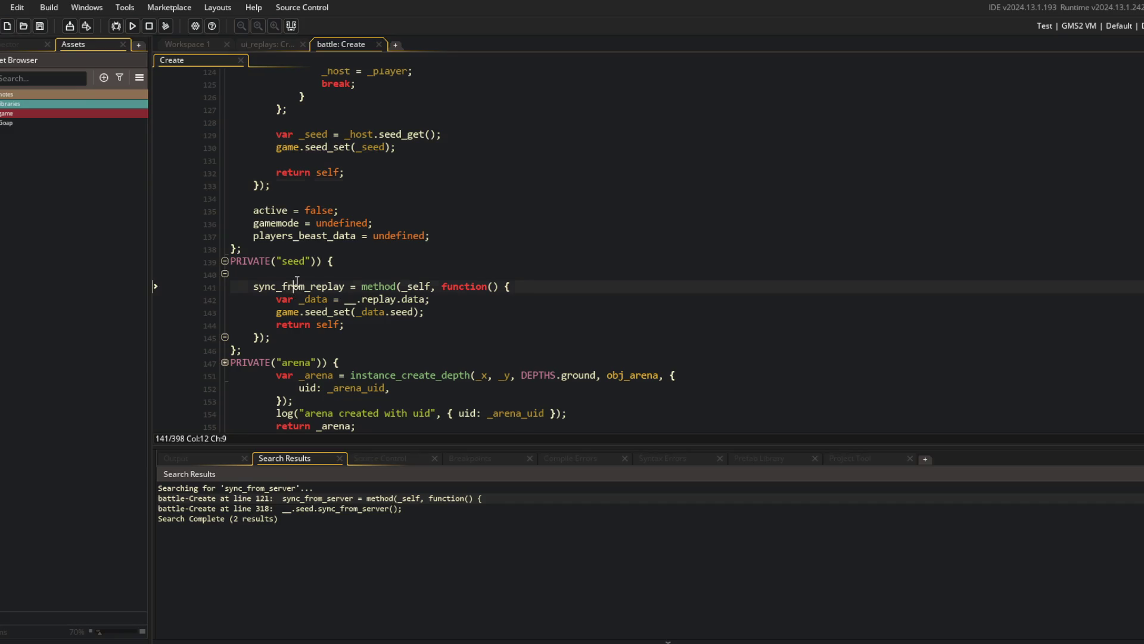
# Find all uses of sync_from_replay and change the line 318 call to __.core.sync_seed_from_replay().
pyautogui.hotkey('ctrl', 'shift', 'f')
pyautogui.click(302, 160)
pyautogui.click(315, 64)
pyautogui.hotkey('ctrl', 'v')
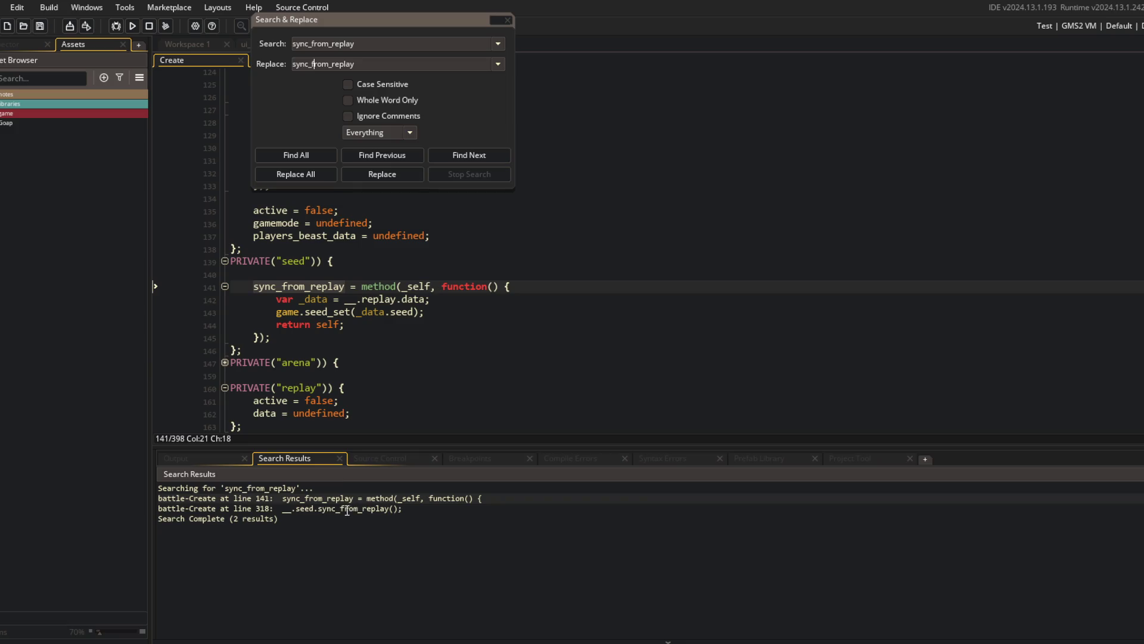
pyautogui.doubleClick(347, 510)
pyautogui.click(505, 22)
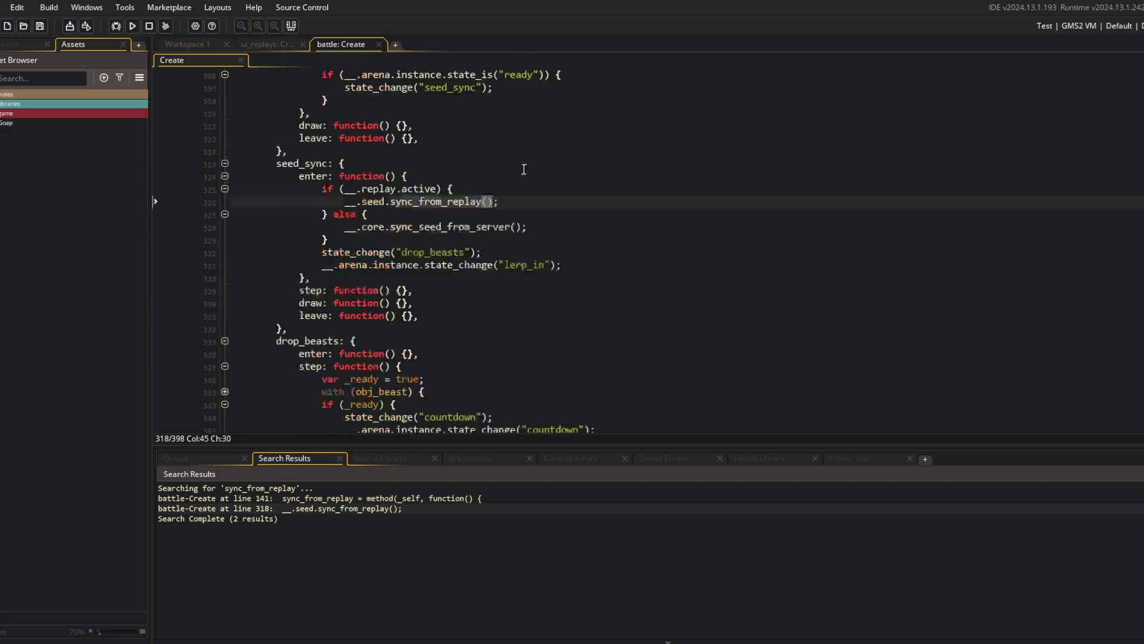
pyautogui.doubleClick(377, 227)
pyautogui.write('core.sync')
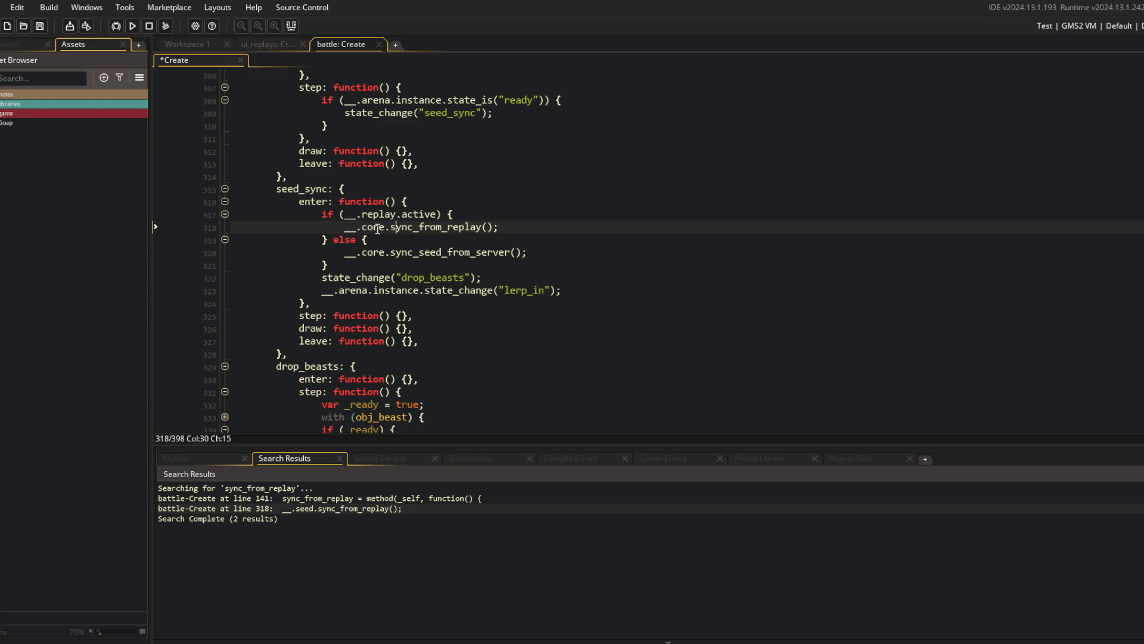
pyautogui.write('_seed')
pyautogui.press('Right')
pyautogui.hotkey('ctrl', 's')
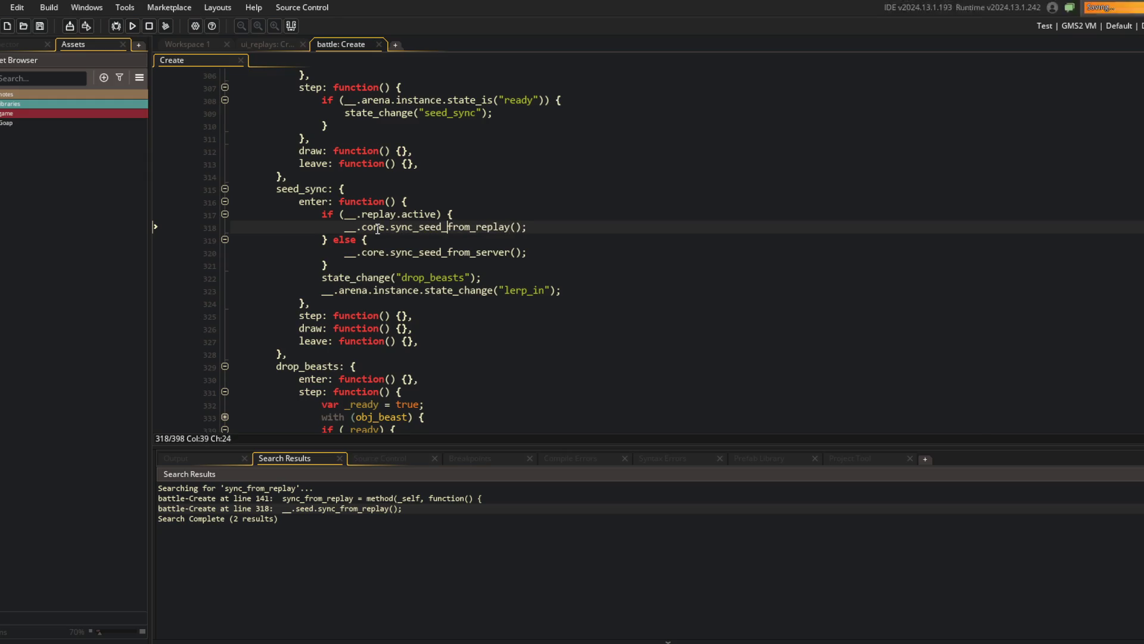
# Rename the sync_from_replay definition to sync_seed_from_replay.
pyautogui.doubleClick(378, 499)
pyautogui.scroll(2, 375, 274)
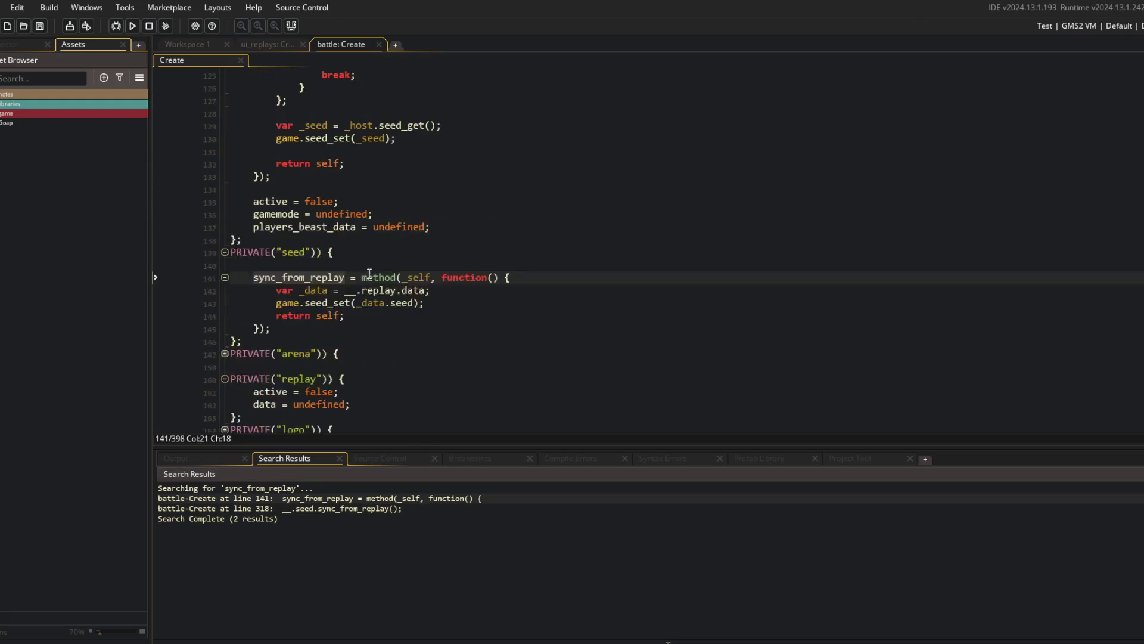
pyautogui.press('Up')
pyautogui.click(283, 279)
pyautogui.write('seed_')
# Move sync_seed_from_replay into core, right after sync_seed_from_server.
pyautogui.press('End')
pyautogui.press('Home')
pyautogui.hotkey('shift', 'Down')
pyautogui.hotkey('shift', 'Down')
pyautogui.hotkey('shift', 'Down')
pyautogui.press('Delete')
pyautogui.scroll(5, 299, 329)
pyautogui.click(299, 329)
pyautogui.write('sync_seed_from_replay = method(_self, function() {         var _data = __.replay.data;         game.seed_set(_data.seed);         return self;     });')
# Delete the empty PRIVATE("seed") header and brace, and resize the editor panels.
pyautogui.scroll(-3, 299, 298)
pyautogui.click(295, 239)
pyautogui.hotkey('ctrl', 'd')
pyautogui.hotkey('ctrl', 'd')
pyautogui.hotkey('ctrl', 'd')
pyautogui.press('End')
pyautogui.scroll(3, 426, 240)
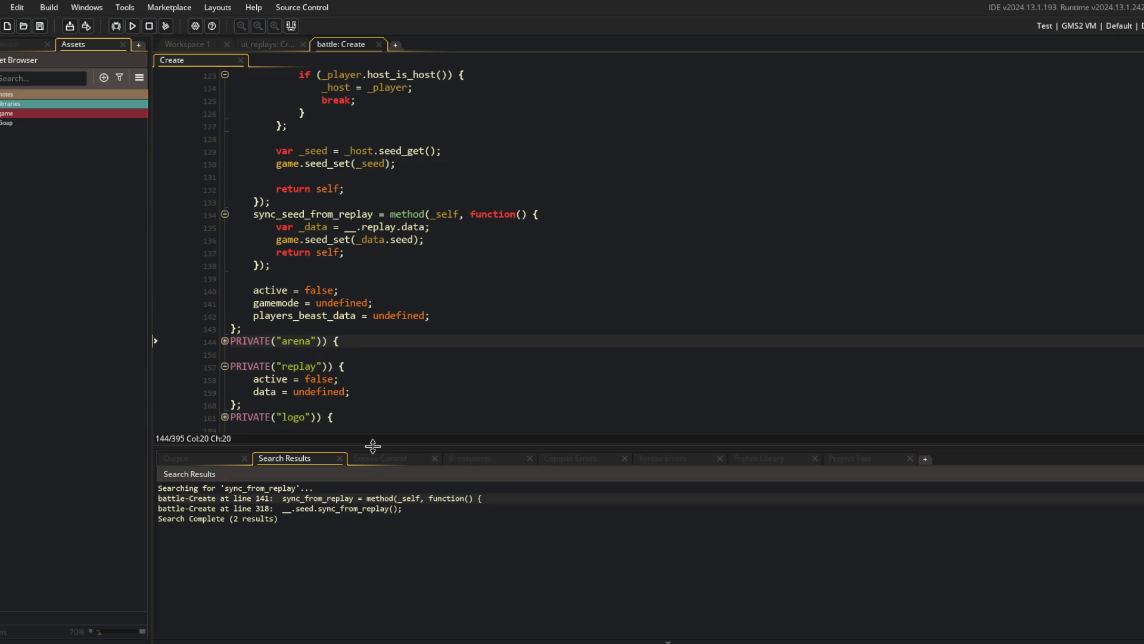
pyautogui.moveTo(369, 446); pyautogui.dragTo(369, 544)
pyautogui.press('Down')
pyautogui.moveTo(151, 175); pyautogui.dragTo(118, 175)
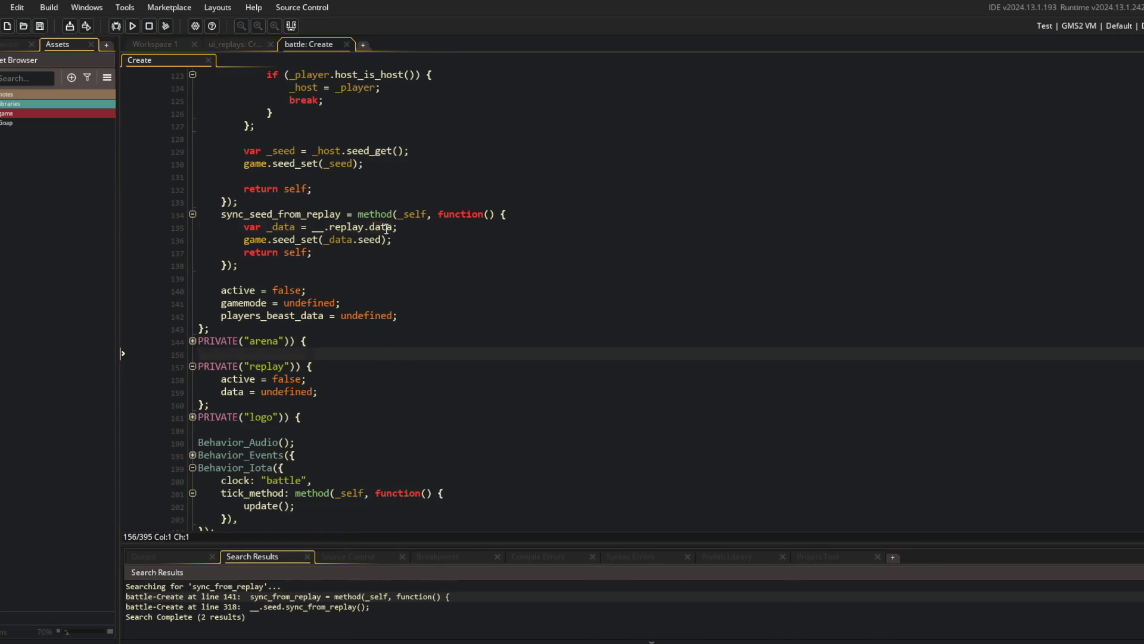
# Fold and unfold the code regions to review the updated core section.
pyautogui.click(477, 226)
pyautogui.scroll(2, 476, 306)
pyautogui.hotkey('ctrl', 'm')
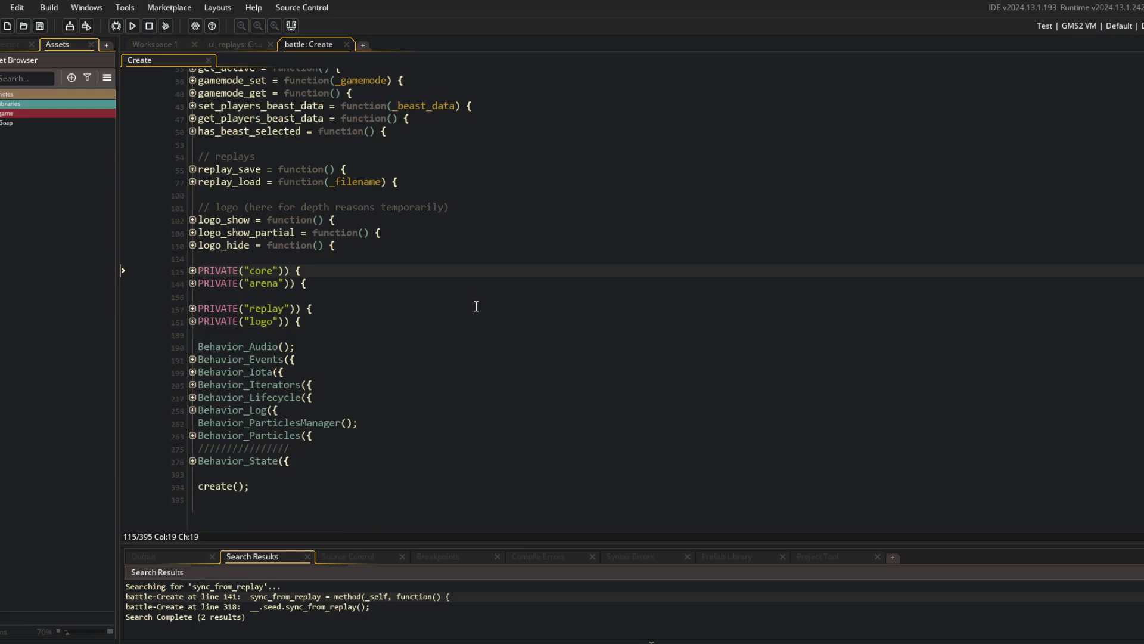
pyautogui.hotkey('ctrl', 'm')
pyautogui.hotkey('ctrl', 'm')
pyautogui.click(459, 283)
pyautogui.scroll(2, 251, 364)
pyautogui.scroll(-2, 250, 364)
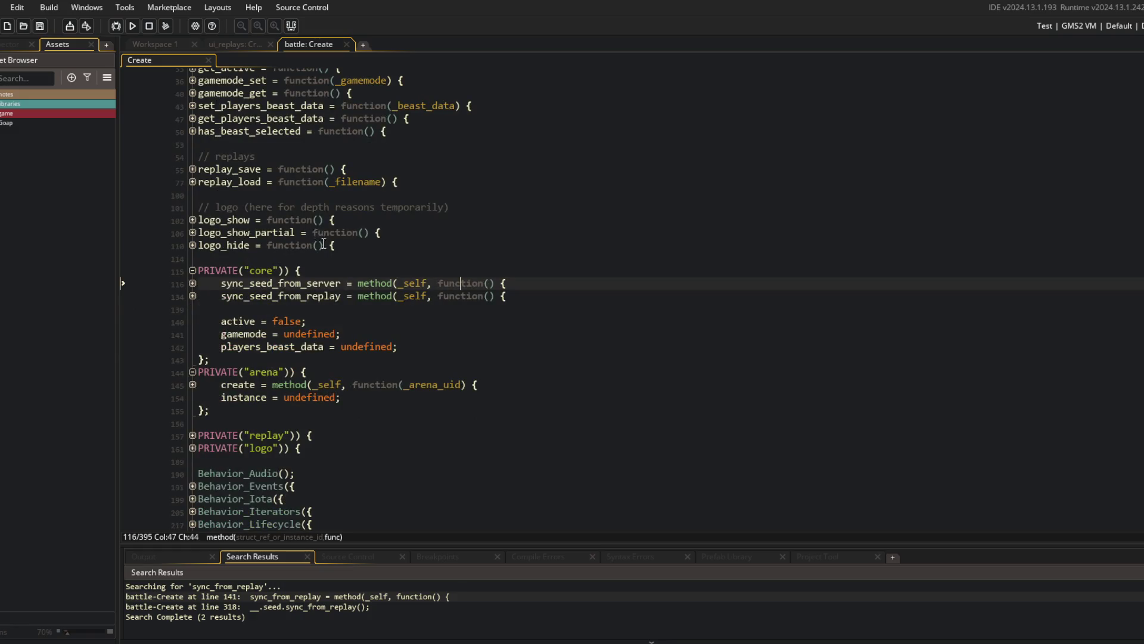
pyautogui.scroll(2, 323, 244)
pyautogui.scroll(-3, 340, 274)
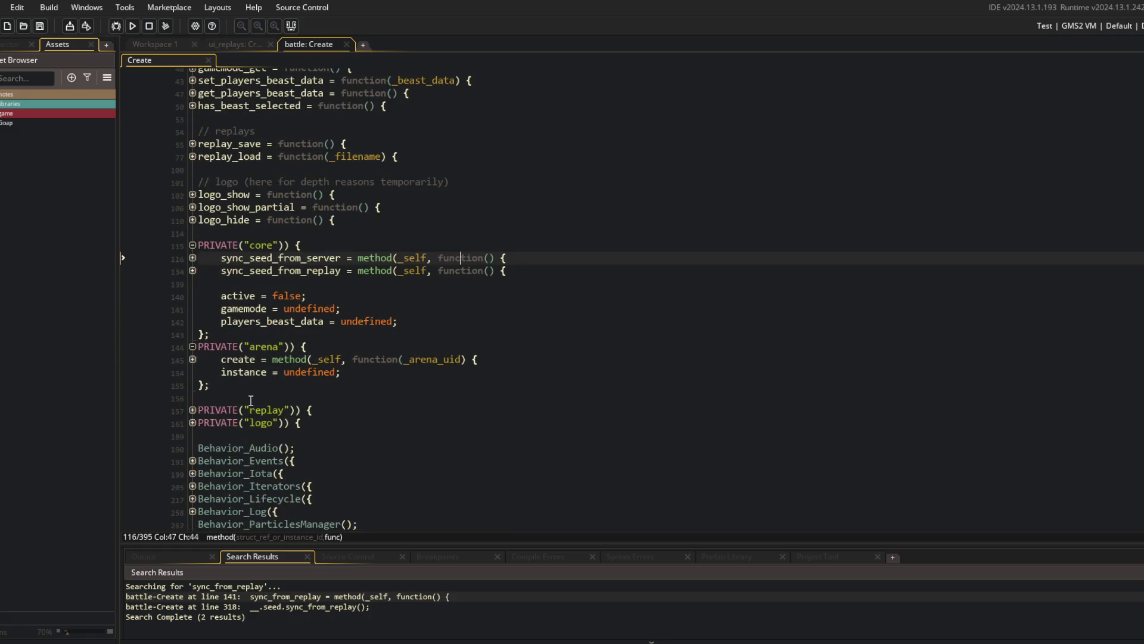
# Peek into the replay and logo sections, then expand the arena create method body.
pyautogui.click(193, 410)
pyautogui.click(193, 410)
pyautogui.doubleClick(193, 422)
pyautogui.click(193, 359)
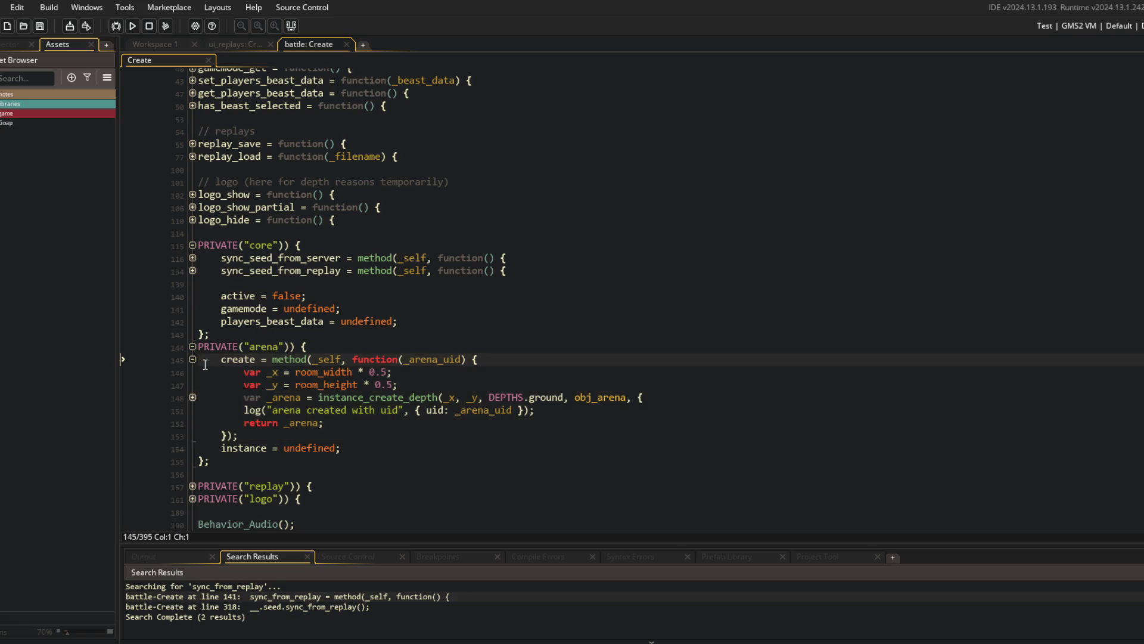
pyautogui.click(302, 346)
pyautogui.hotkey('ctrl', 'f')
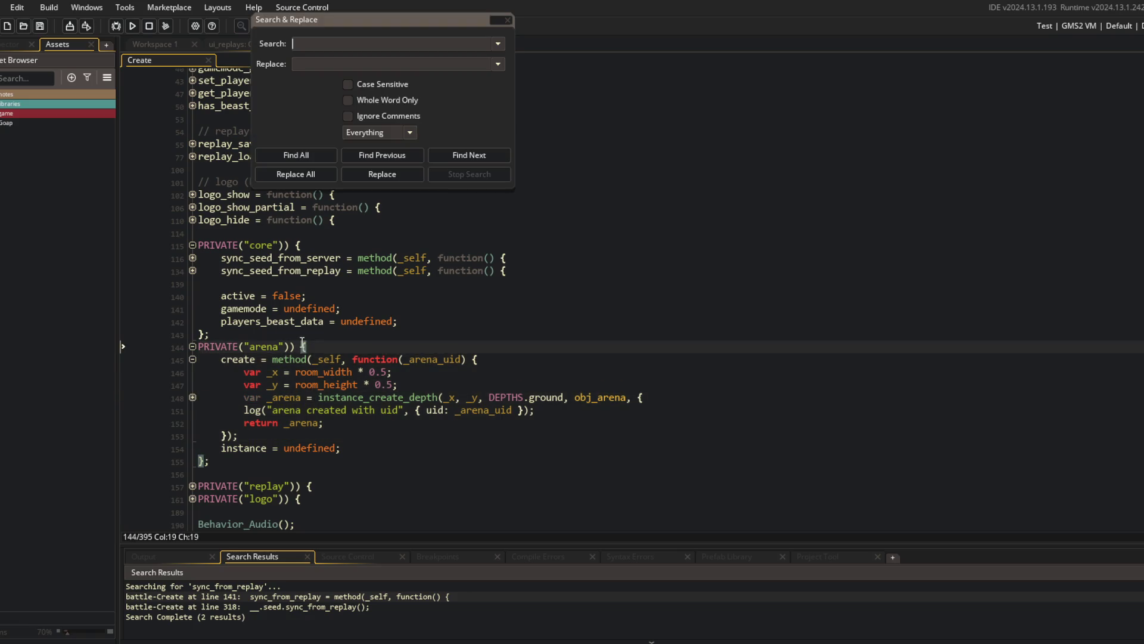
# Search for '__arena.', jump to the first match and maximise the code editor.
pyautogui.write('__.arena')
pyautogui.press('Return')
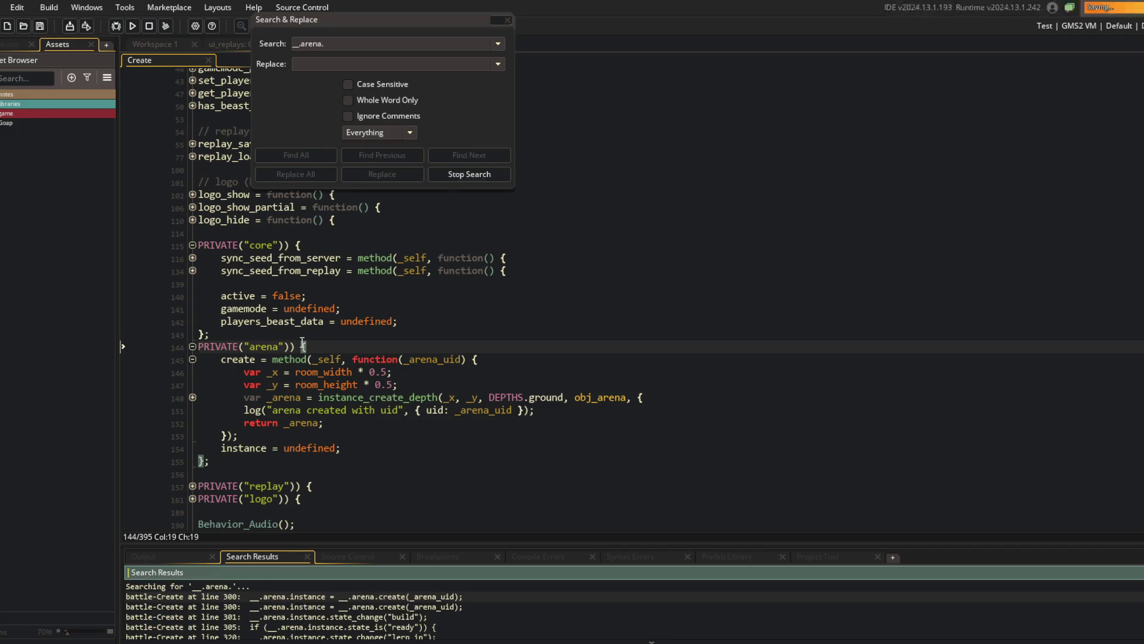
pyautogui.scroll(-2, 310, 605)
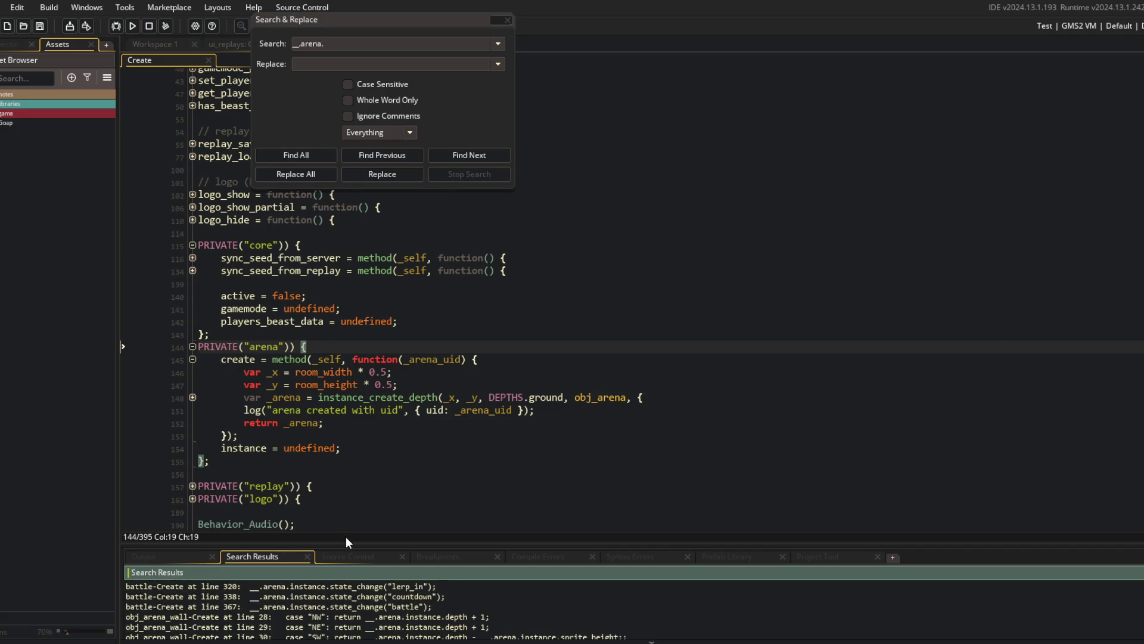
pyautogui.moveTo(337, 542); pyautogui.dragTo(331, 475)
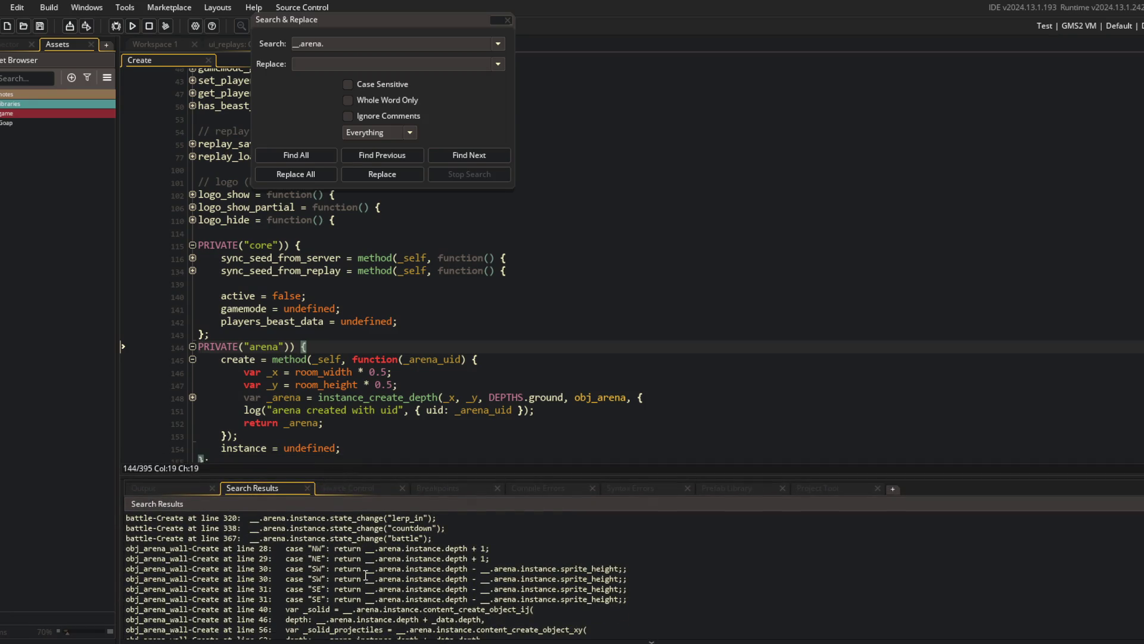
pyautogui.scroll(-2, 375, 566)
pyautogui.scroll(4, 357, 561)
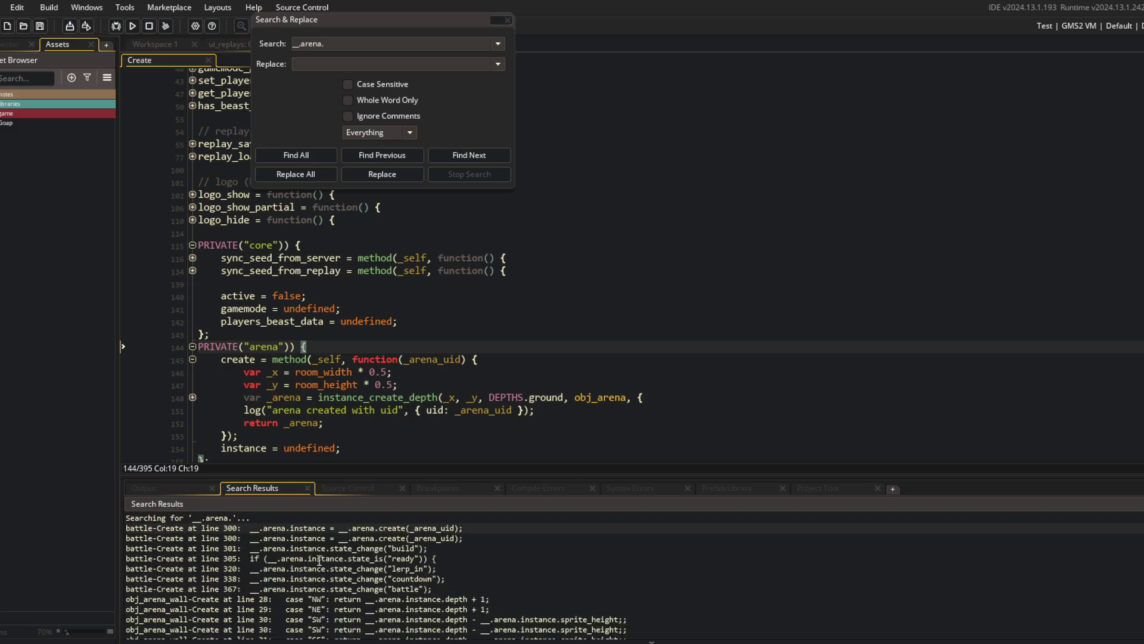
pyautogui.click(425, 45)
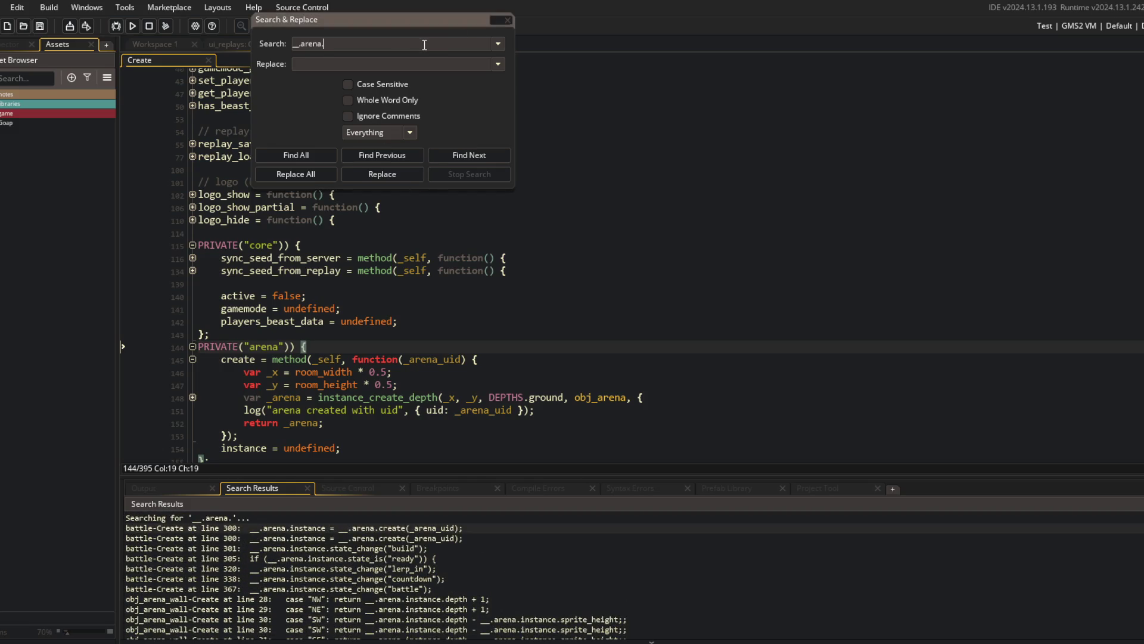
pyautogui.press('Return')
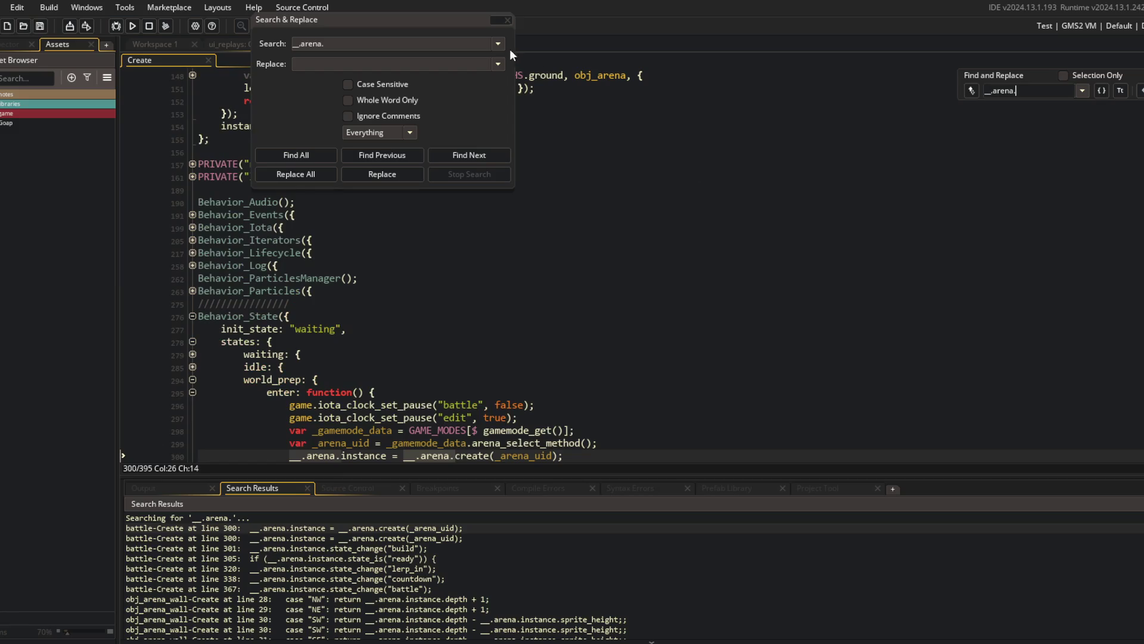
pyautogui.press('Escape')
pyautogui.doubleClick(280, 45)
# On line 300, change arena.instance to core.arena and the create call to core.create_arena.
pyautogui.scroll(-2, 180, 382)
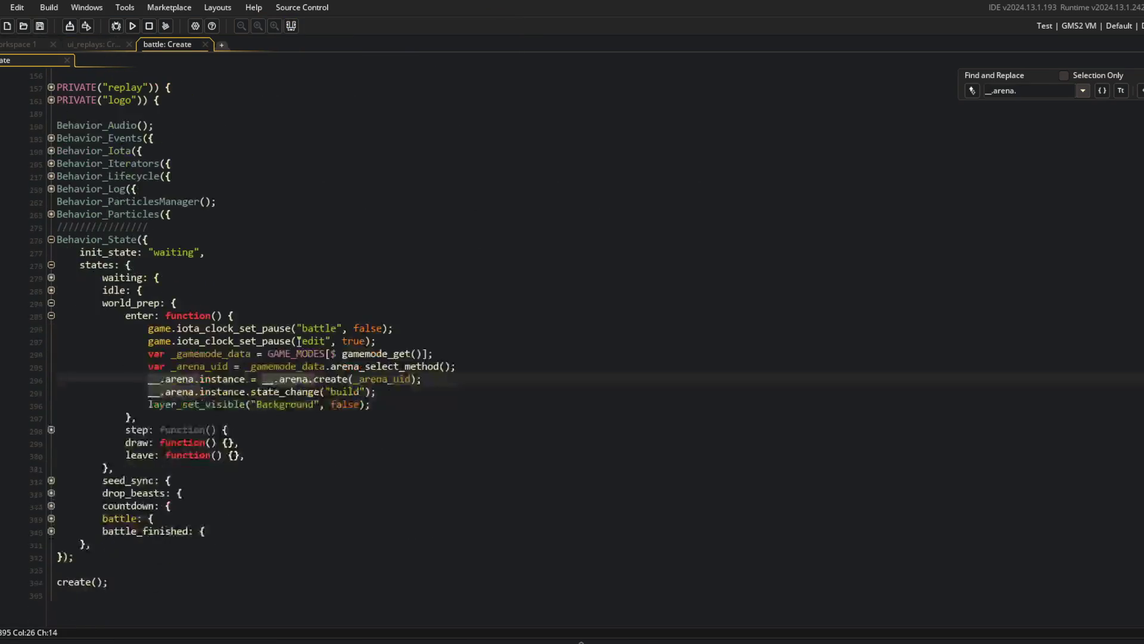
pyautogui.write('core')
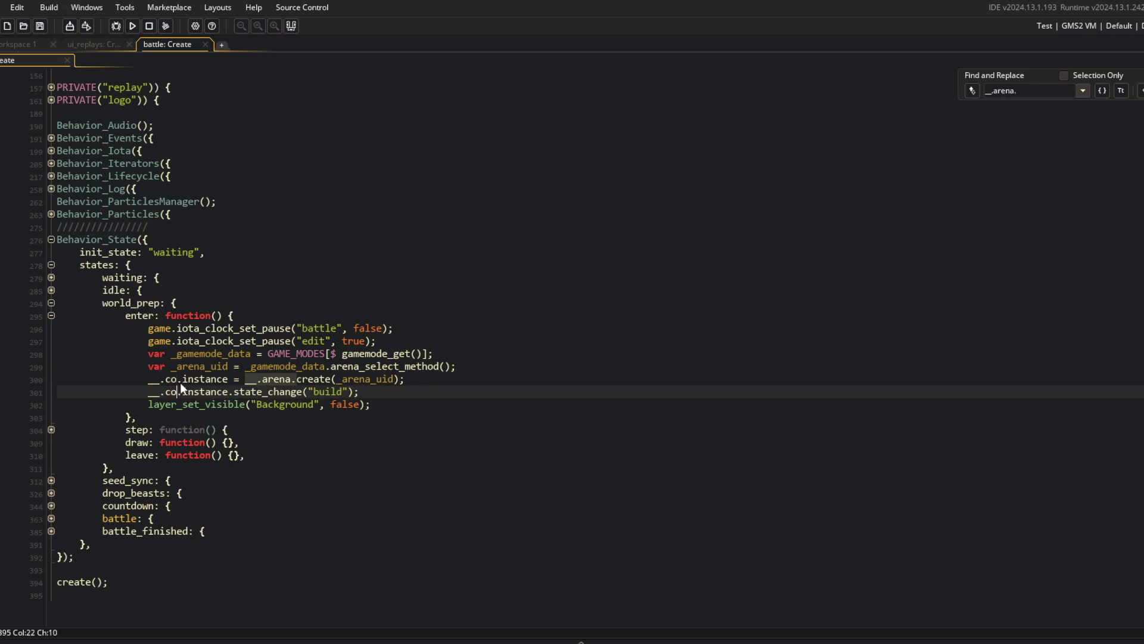
pyautogui.hotkey('ctrl', 'Delete')
pyautogui.write('arena')
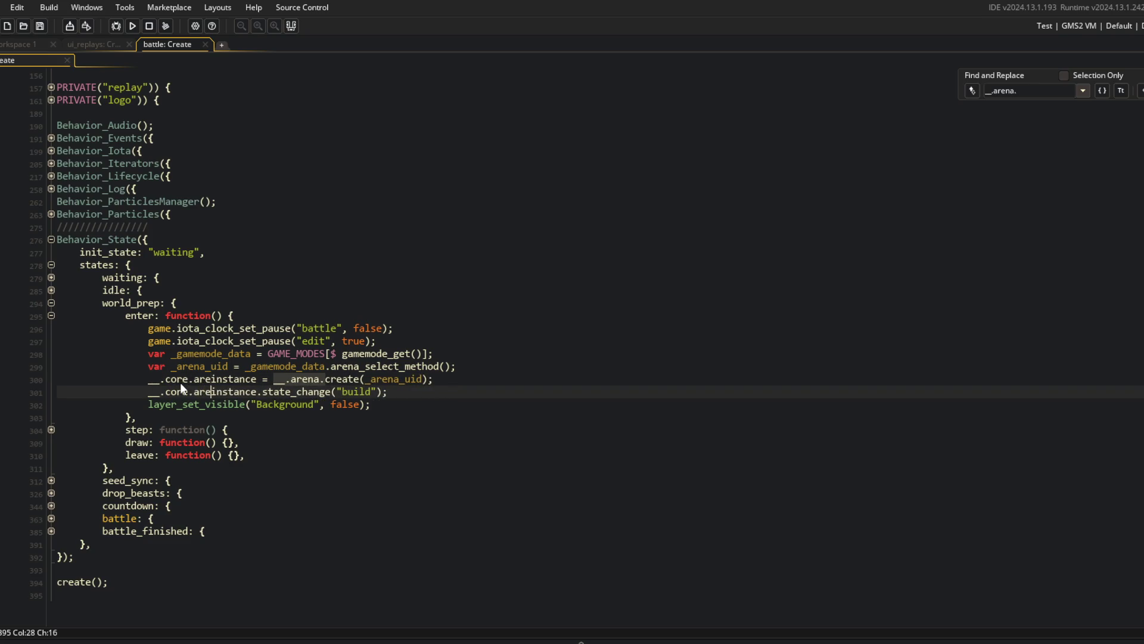
pyautogui.doubleClick(270, 379)
pyautogui.write('core')
pyautogui.press('Escape')
pyautogui.hotkey('ctrl', 'Right')
pyautogui.hotkey('ctrl', 'Right')
pyautogui.write('_arena')
pyautogui.click(484, 290)
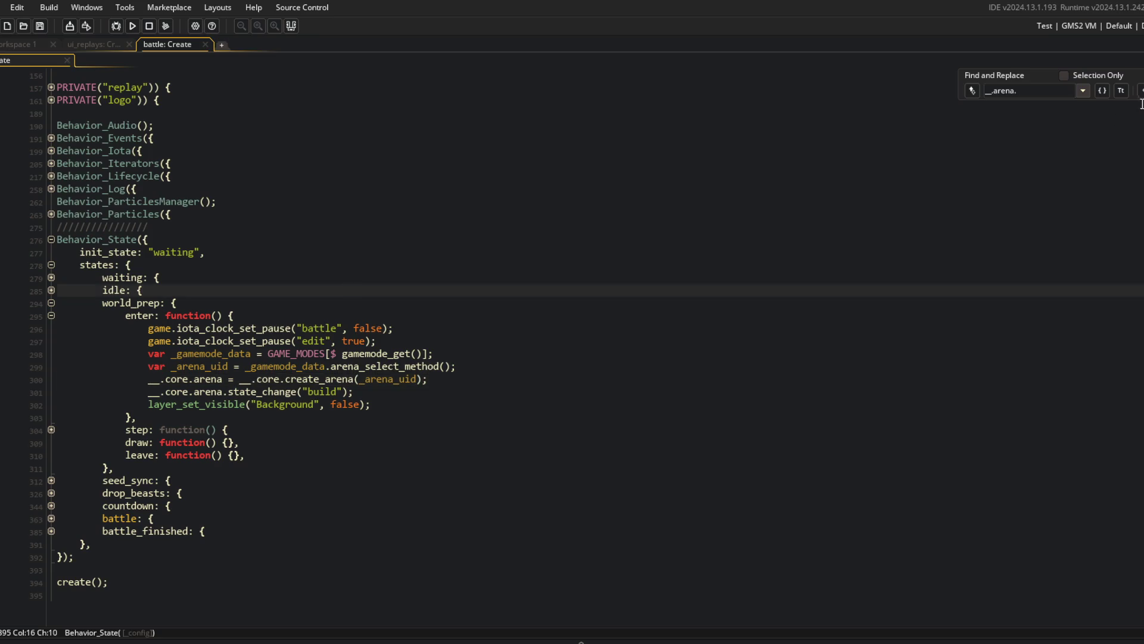
# Repoint the arena.instance reference on line 305 to core.arena.
pyautogui.press('F3')
pyautogui.press('F3')
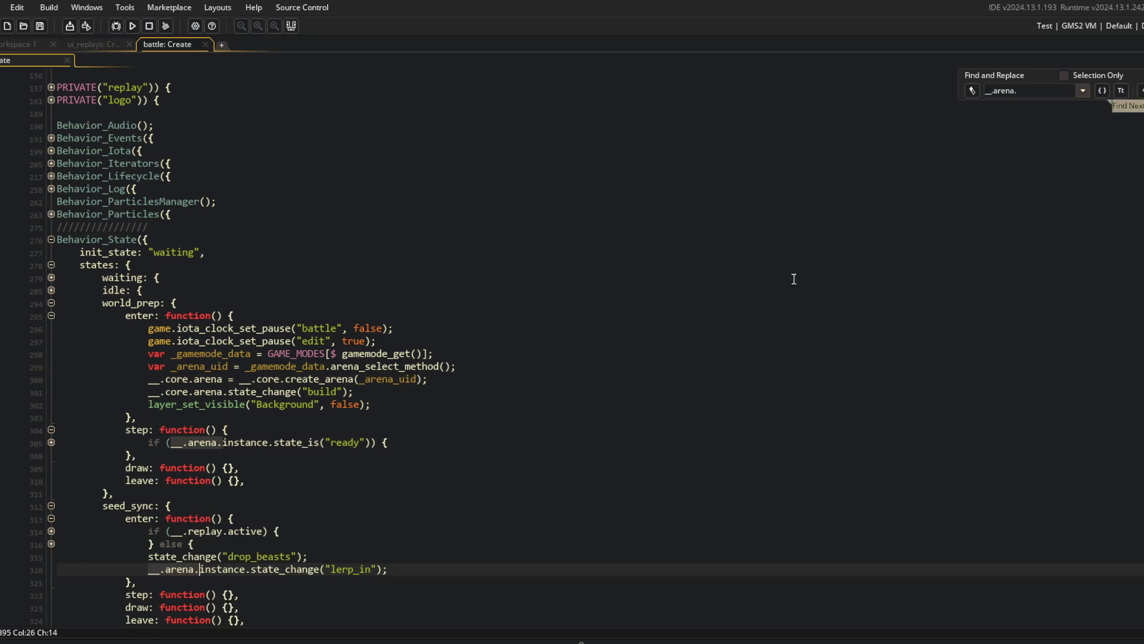
pyautogui.doubleClick(202, 449)
pyautogui.write('core')
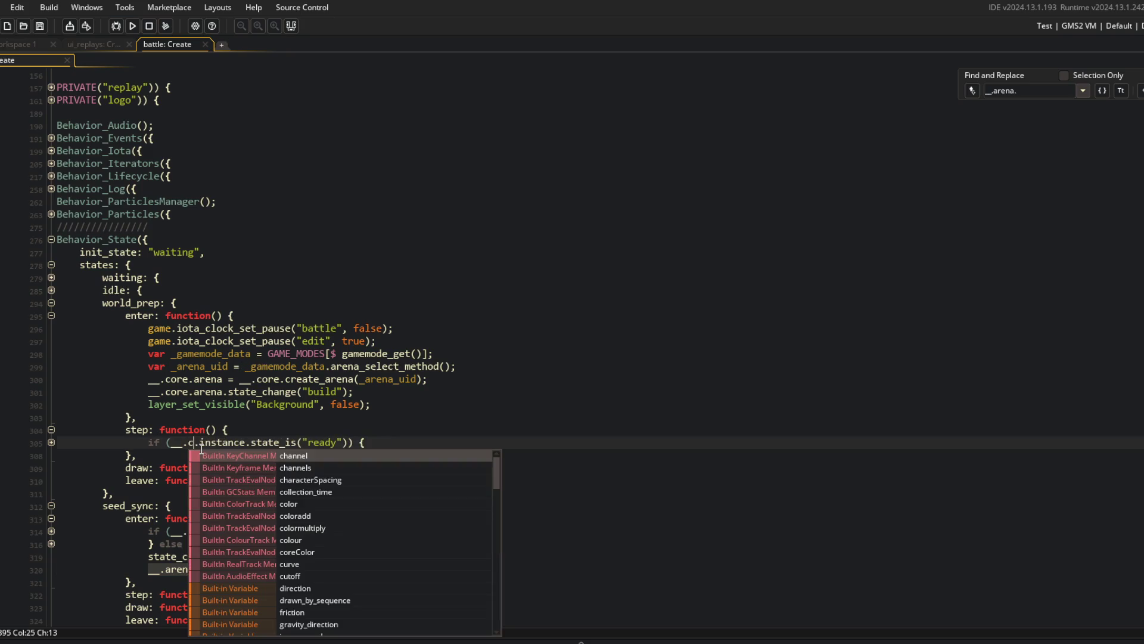
pyautogui.press('Right')
pyautogui.hotkey('ctrl', 'Delete')
pyautogui.write('arena')
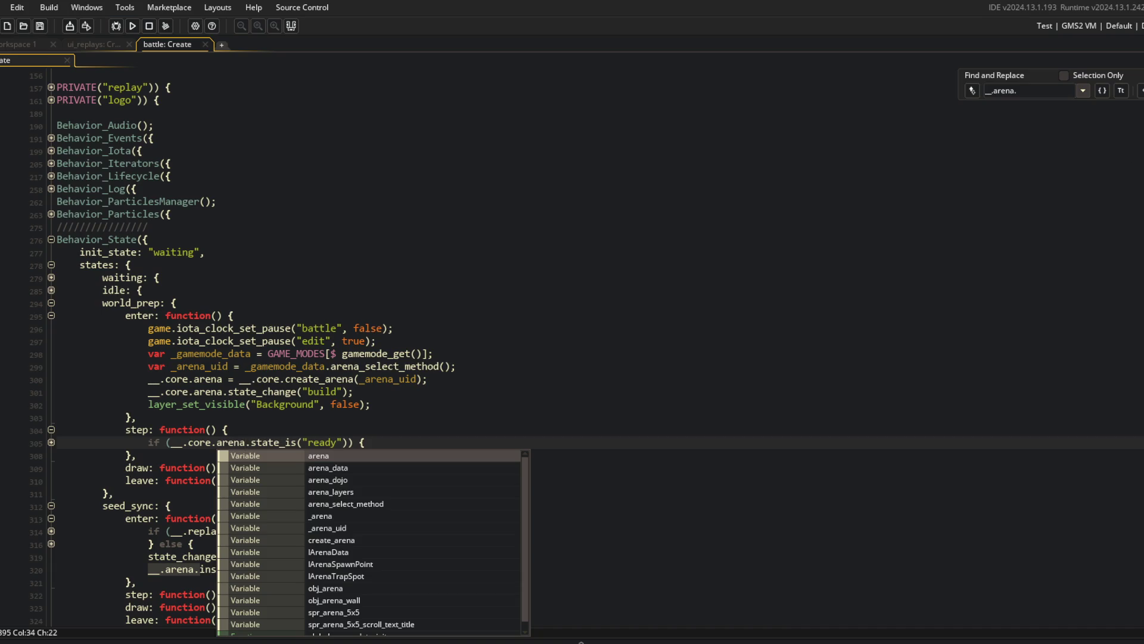
# Repoint the arena.instance reference on line 320 to core.arena.
pyautogui.press('F3')
pyautogui.doubleClick(179, 413)
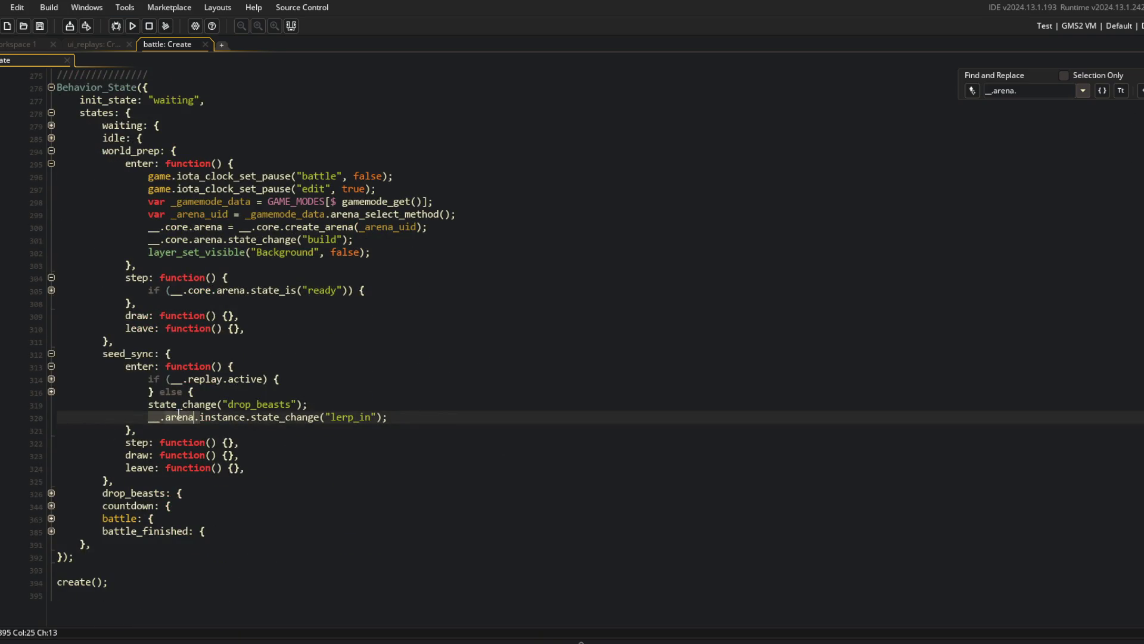
pyautogui.write('core')
pyautogui.press('Right')
pyautogui.hotkey('ctrl', 'Delete')
pyautogui.write('arena')
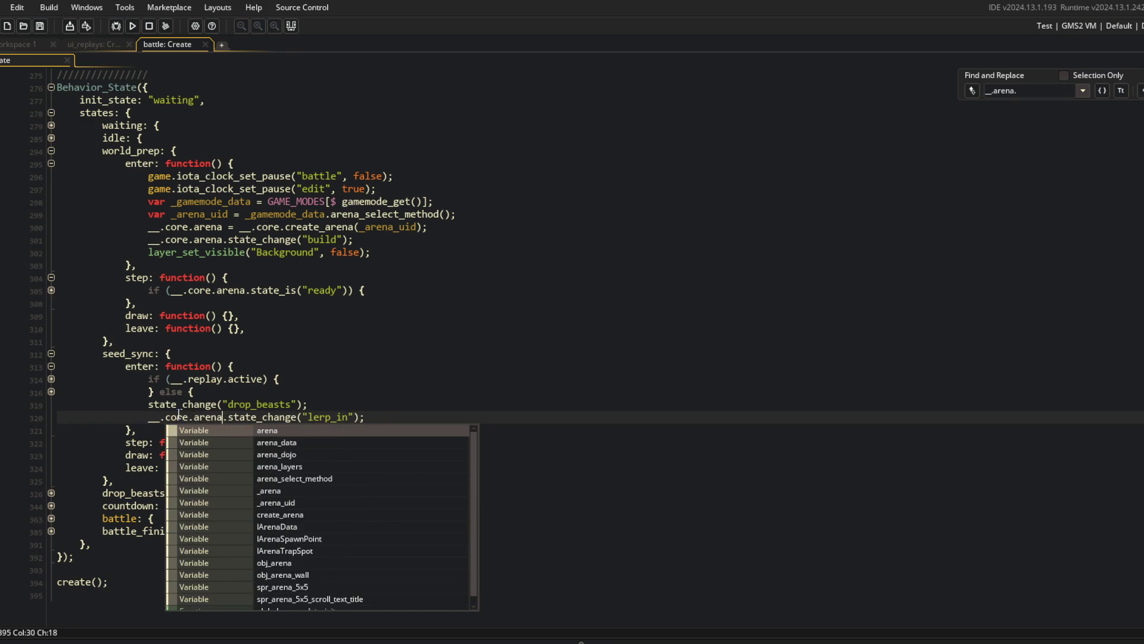
pyautogui.click(408, 302)
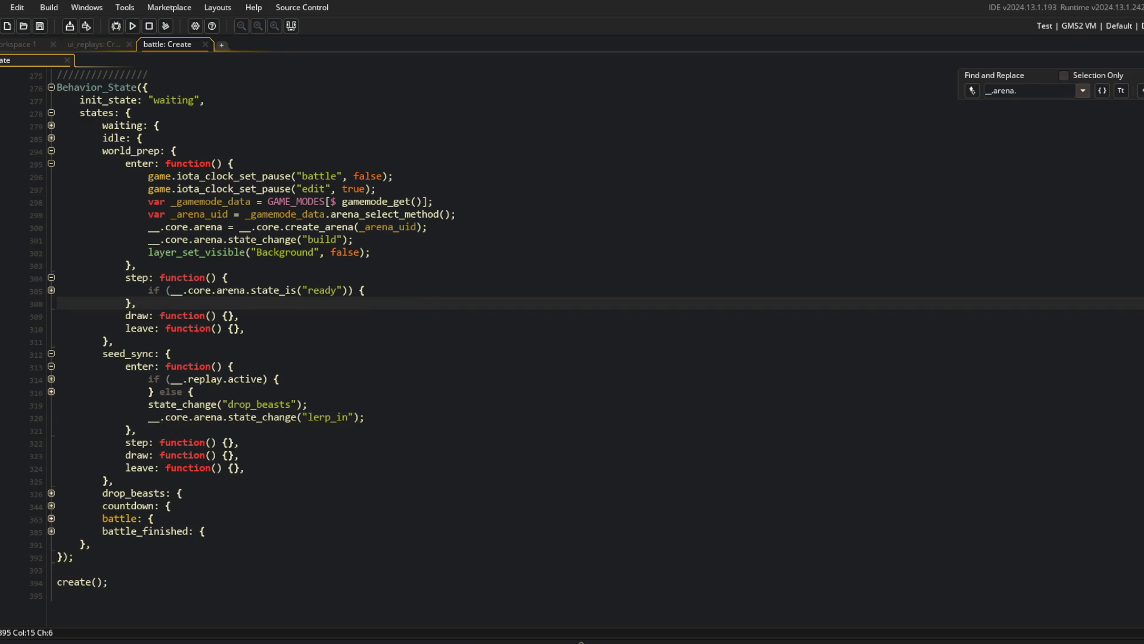
# Change the arena reference in drop_beasts on line 338 to core.arena.
pyautogui.press('F3')
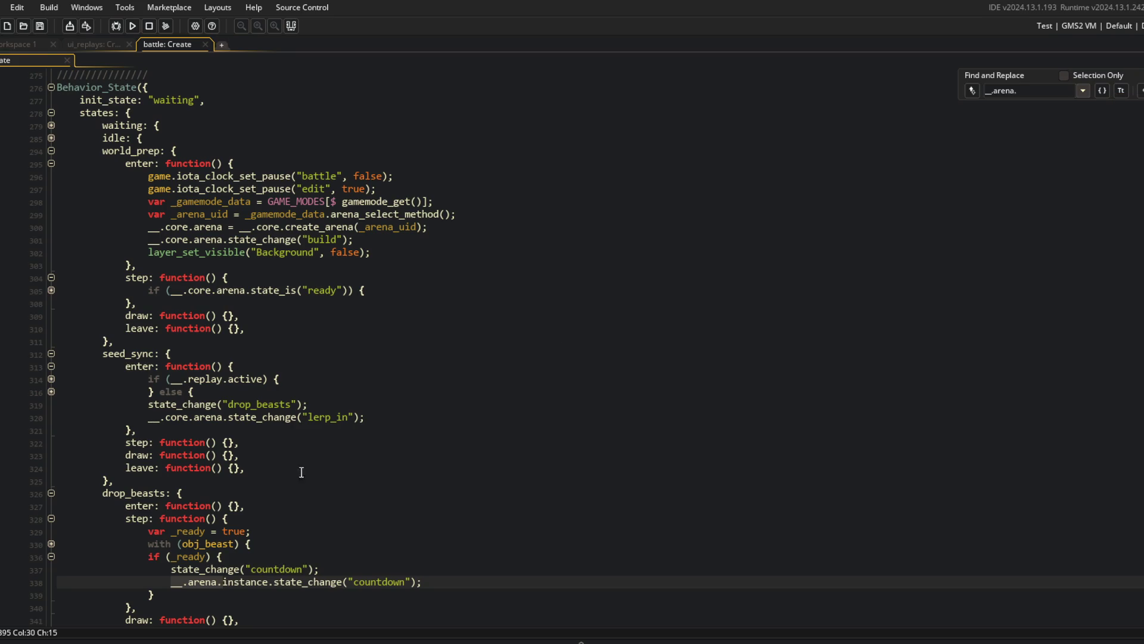
pyautogui.click(295, 505)
pyautogui.scroll(-4, 295, 565)
pyautogui.doubleClick(214, 435)
pyautogui.write('core')
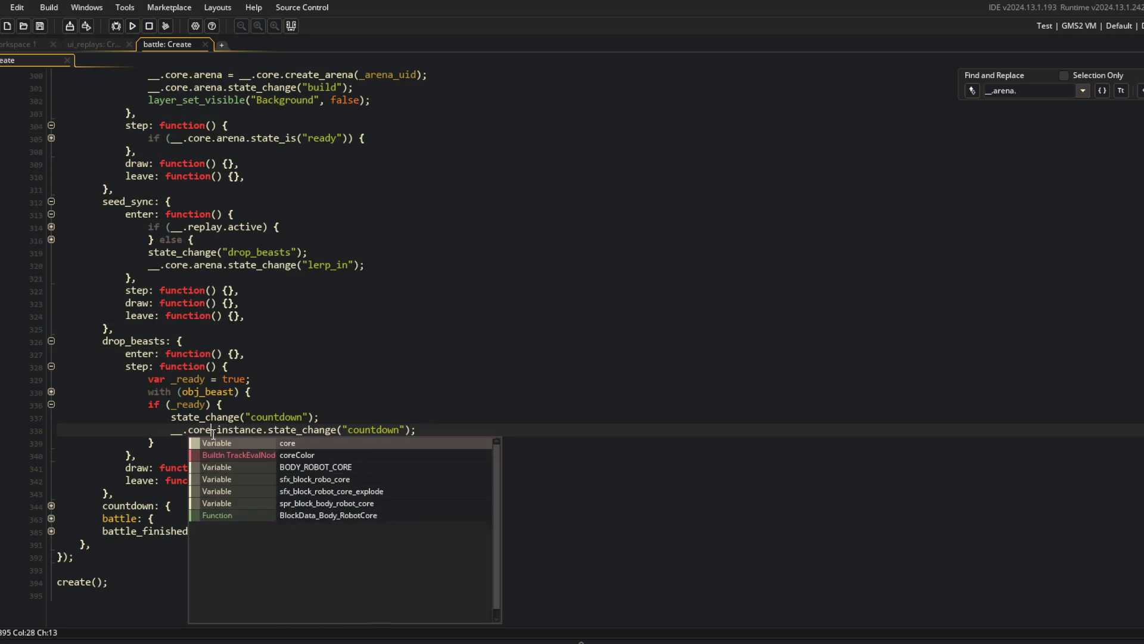
pyautogui.write('.arena')
pyautogui.press('Escape')
pyautogui.click(421, 329)
# Change the arena reference in battle on line 367 to core.arena, then return to the top.
pyautogui.press('F3')
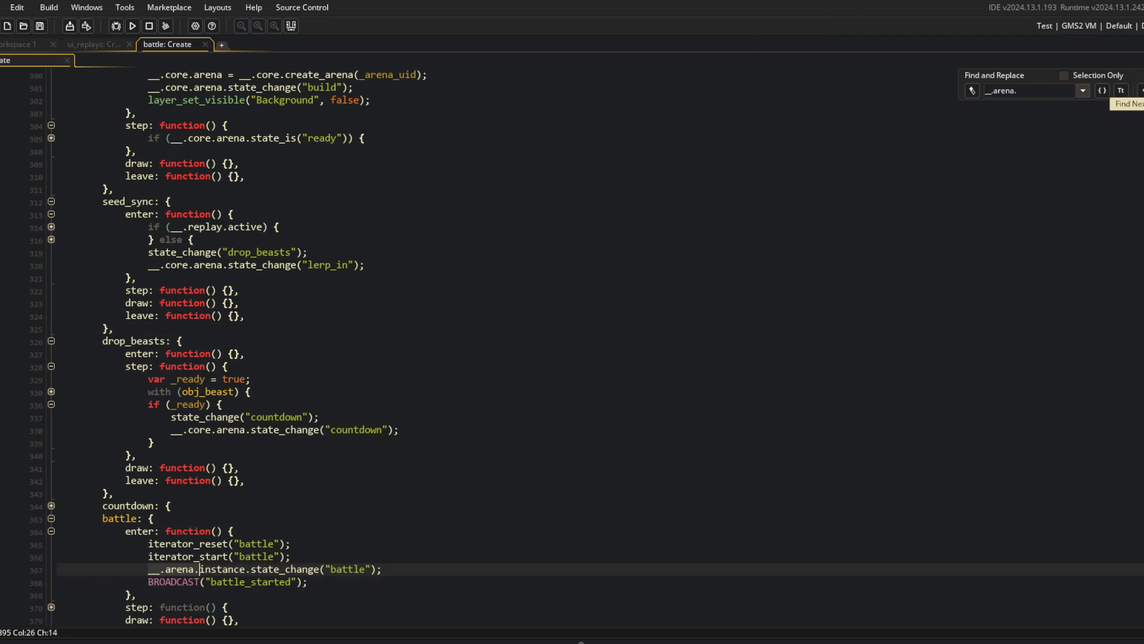
pyautogui.doubleClick(181, 565)
pyautogui.write('core.')
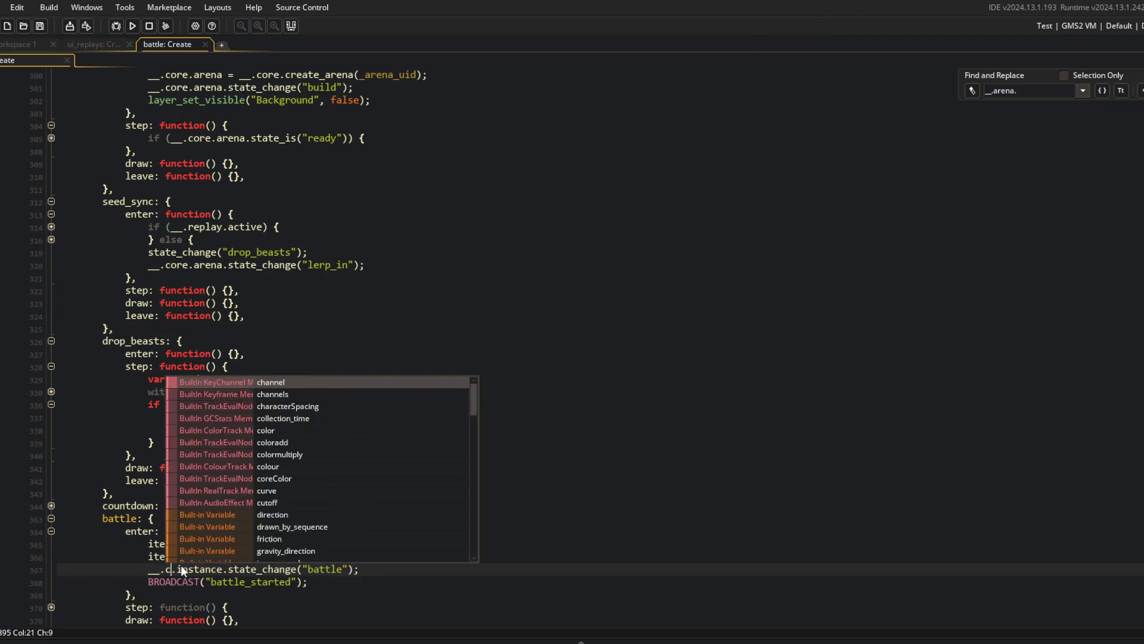
pyautogui.write('arena')
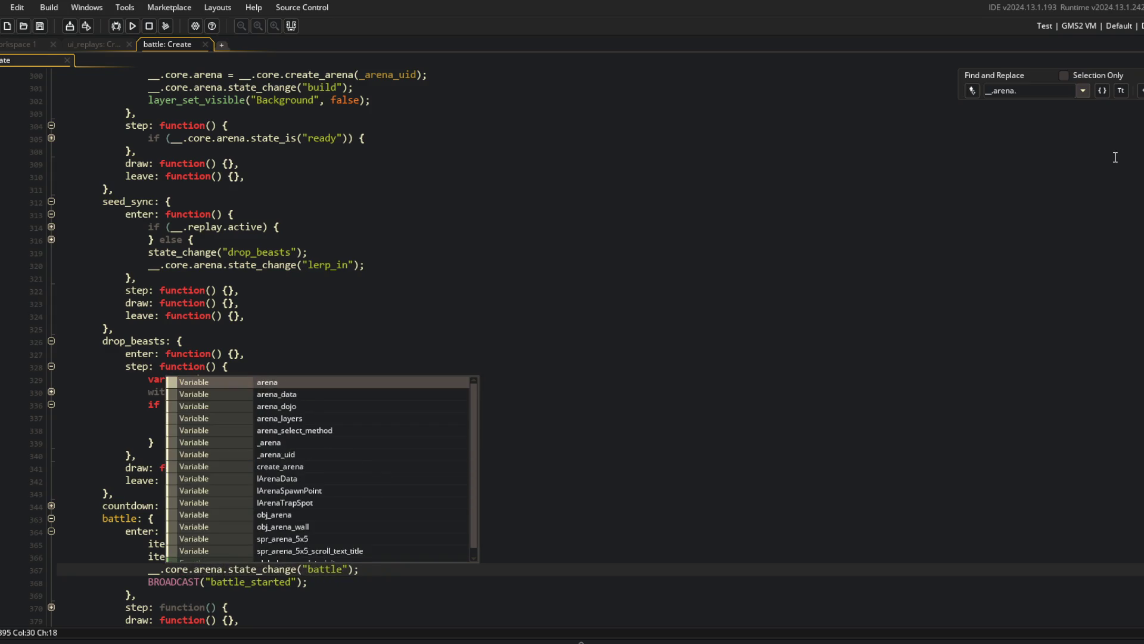
pyautogui.press('Escape')
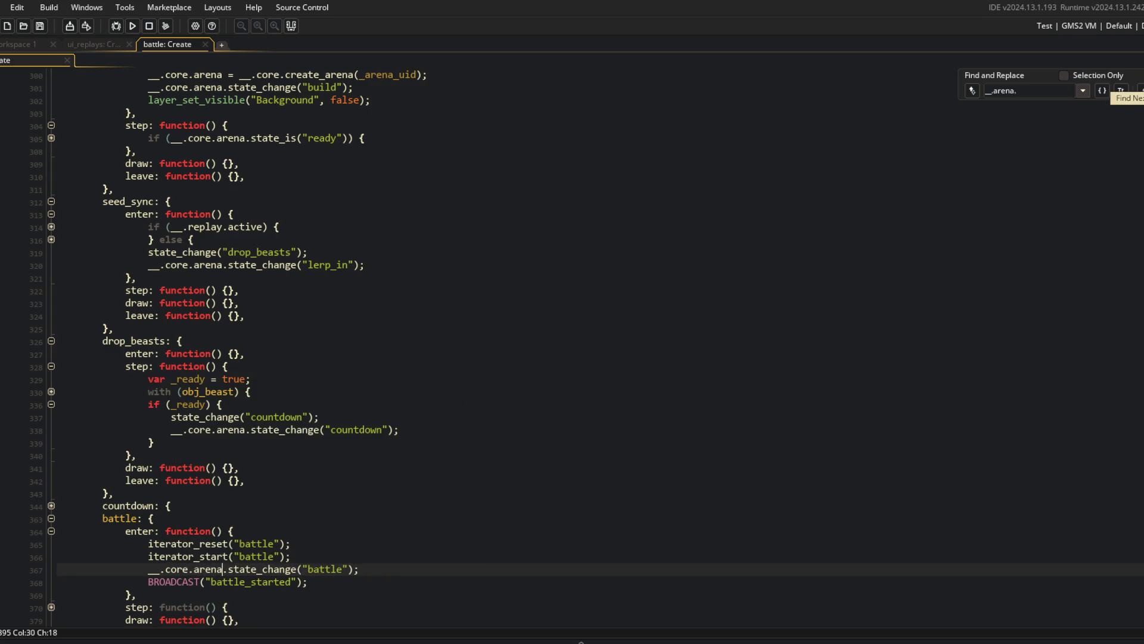
pyautogui.click(987, 341)
pyautogui.hotkey('ctrl', 'Home')
# Rename the arena section's method to create_arena and its instance variable to arena.
pyautogui.click(603, 248)
pyautogui.scroll(-7, 162, 376)
pyautogui.click(162, 377)
pyautogui.scroll(-2, 163, 376)
pyautogui.click(85, 328)
pyautogui.press('Down')
pyautogui.press('Delete')
pyautogui.press('Delete')
pyautogui.press('Delete')
pyautogui.write('reate_arena')
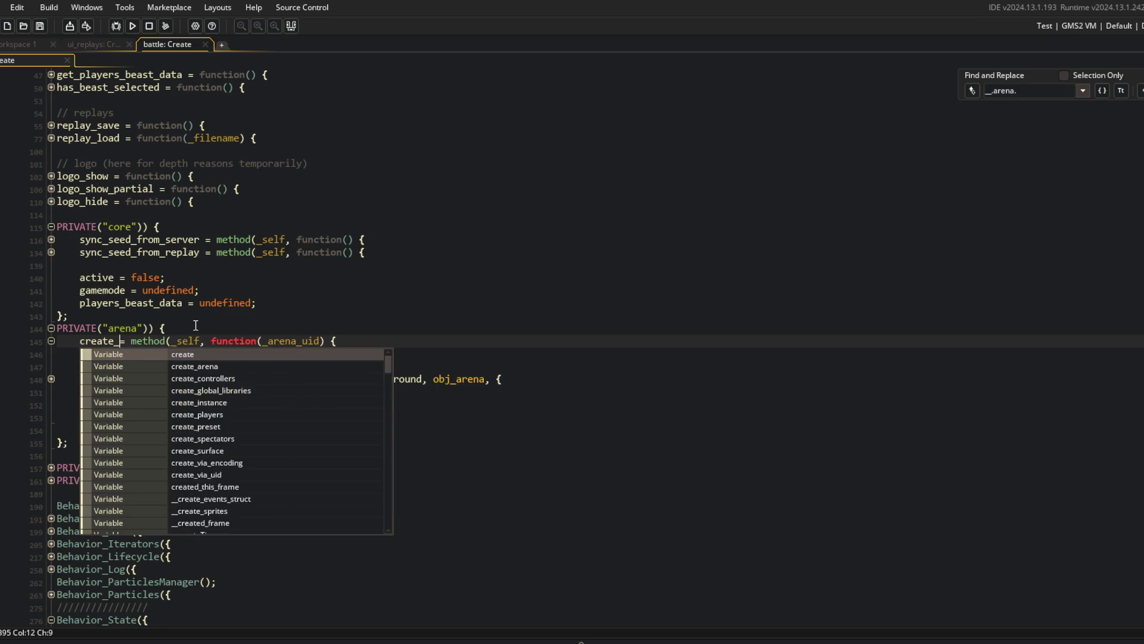
pyautogui.press('Down')
pyautogui.press('Down')
pyautogui.press('Down')
pyautogui.press('Down')
pyautogui.press('Down')
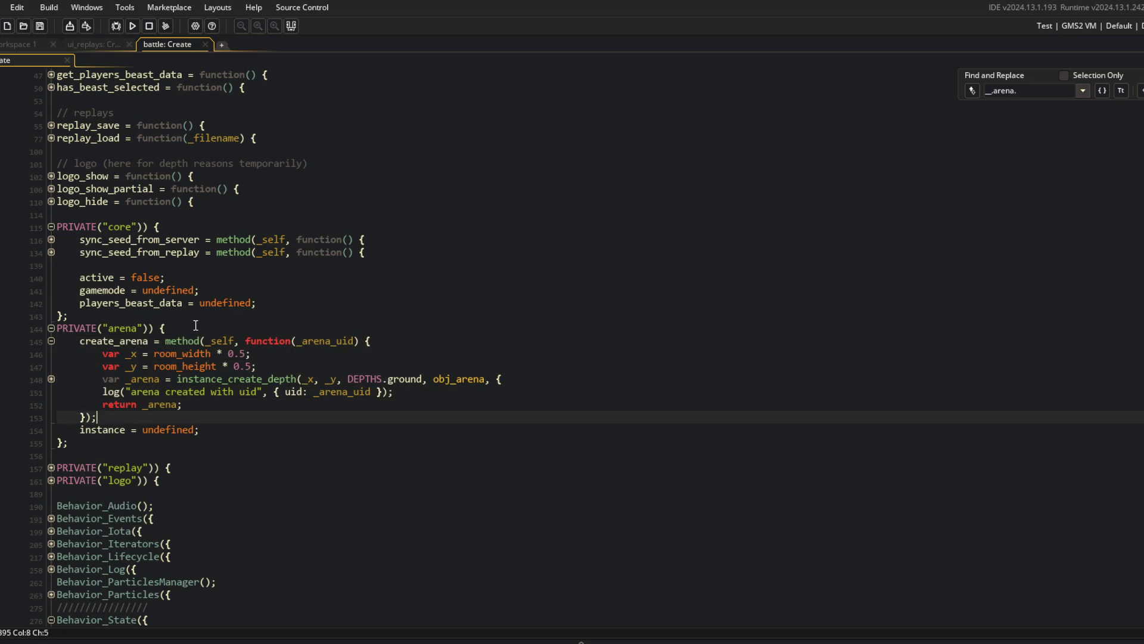
pyautogui.press('Down')
pyautogui.press('Home')
pyautogui.press('Delete')
pyautogui.press('Delete')
pyautogui.press('Delete')
pyautogui.write('arena')
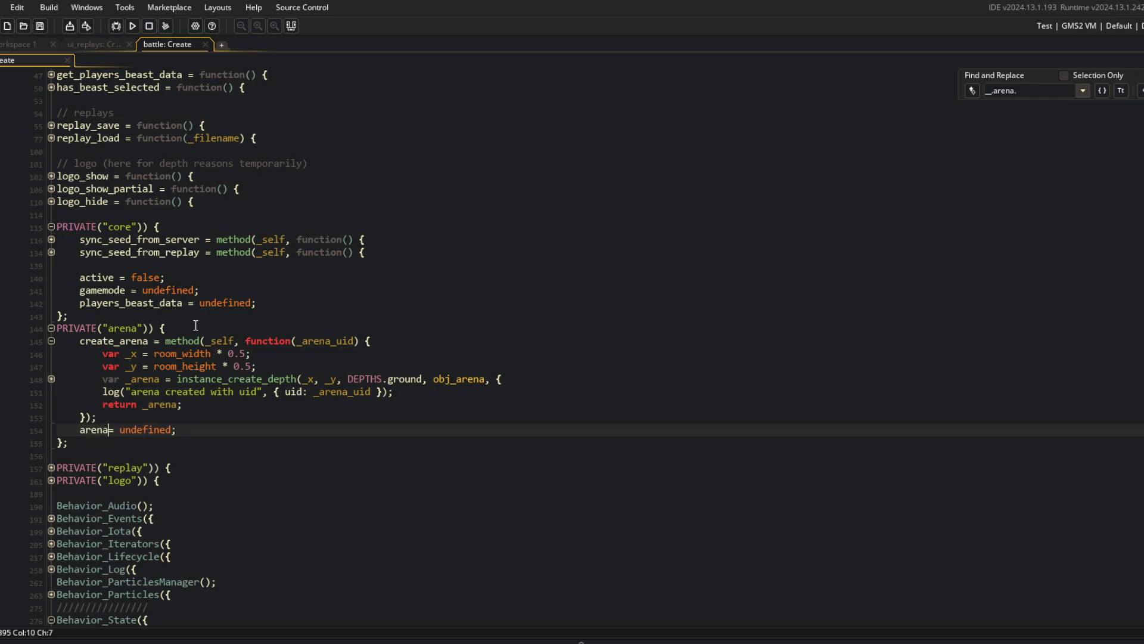
# Move the arena = undefined line below players_beast_data and close the battle Create tab.
pyautogui.hotkey('shift', 'Up')
pyautogui.hotkey('shift', 'Up')
pyautogui.hotkey('shift', 'Up')
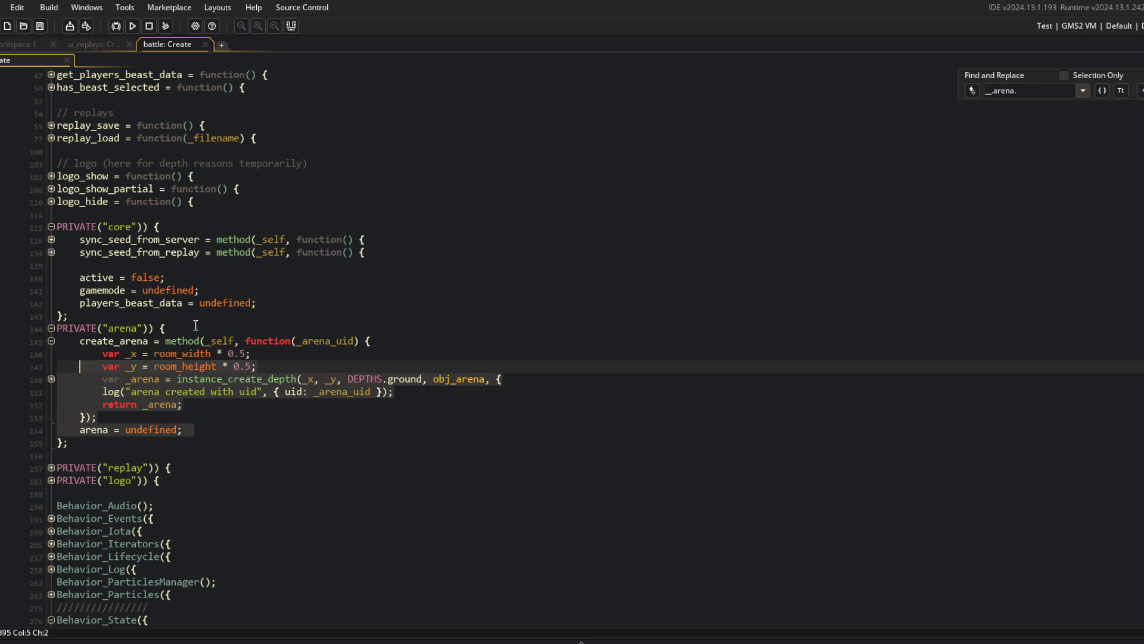
pyautogui.press('BackSpace')
pyautogui.press('Up')
pyautogui.press('Up')
pyautogui.press('Up')
pyautogui.hotkey('ctrl', 'z')
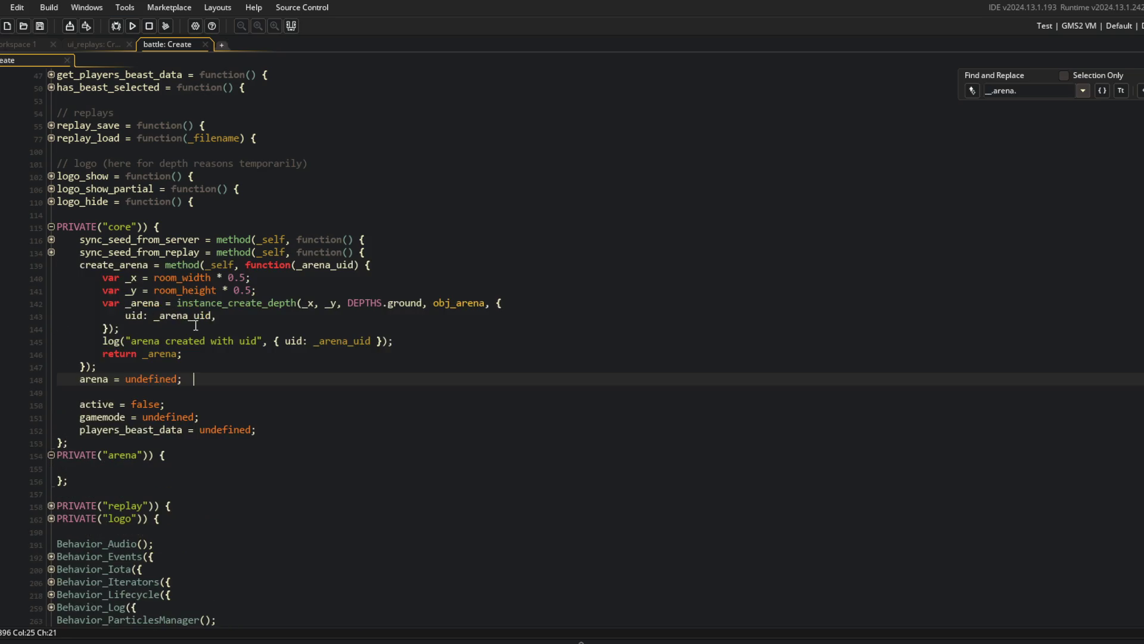
pyautogui.hotkey('alt', 'Down')
pyautogui.hotkey('alt', 'Down')
pyautogui.hotkey('alt', 'Down')
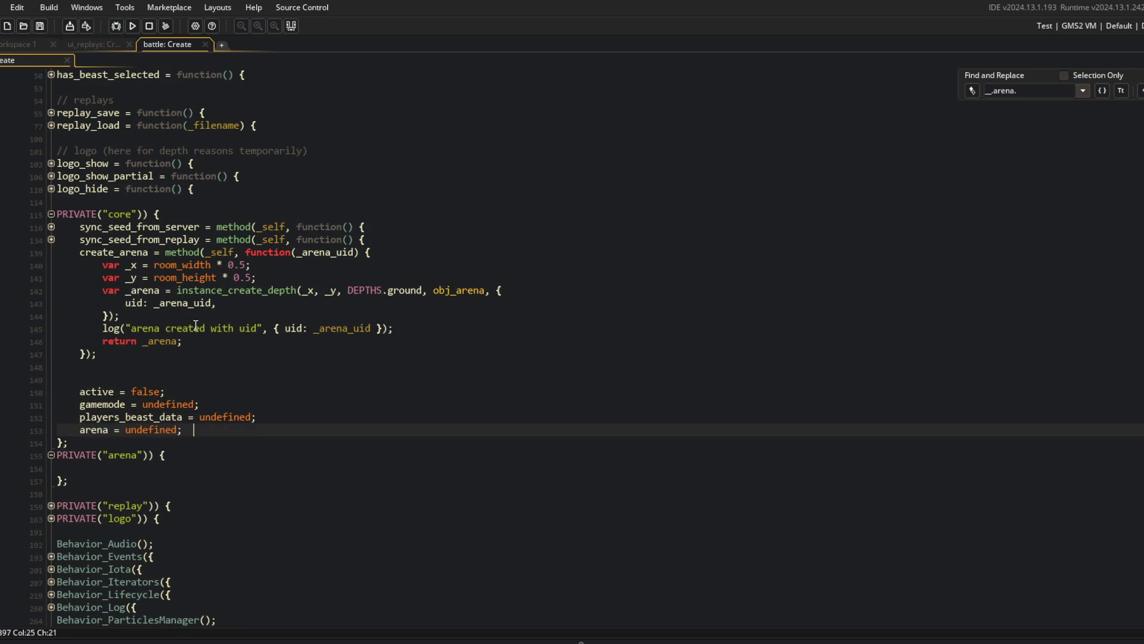
pyautogui.hotkey('ctrl', 'w')
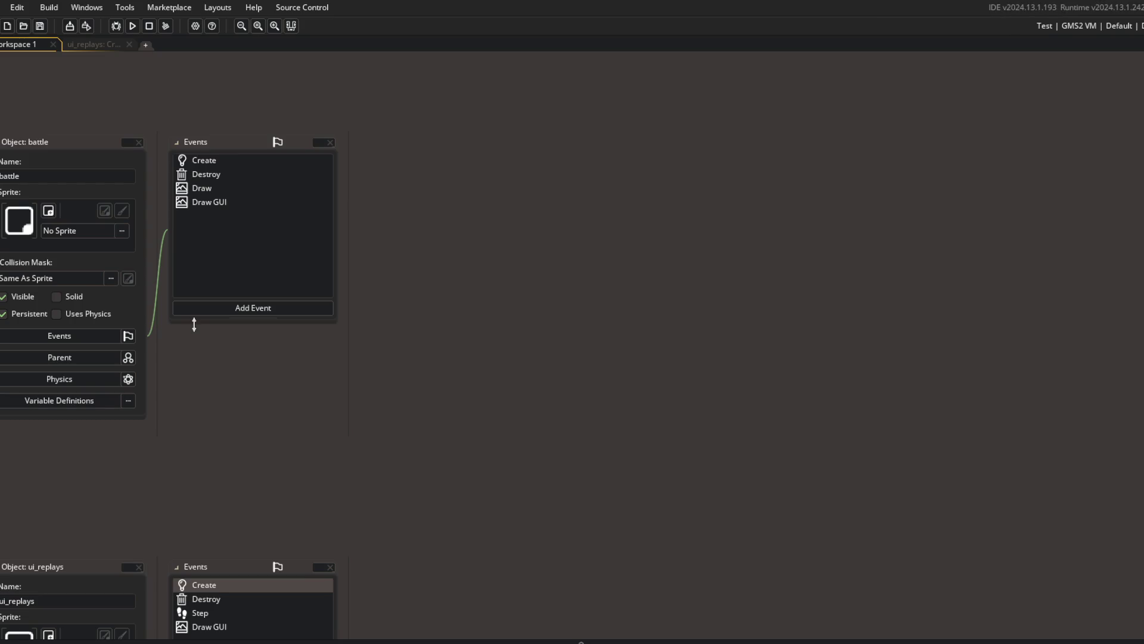
# Reopen the battle Create code in its own tab and fold the create_arena and PRIVATE("core") blocks.
pyautogui.hotkey('ctrl', 't')
pyautogui.write('ui_batt')
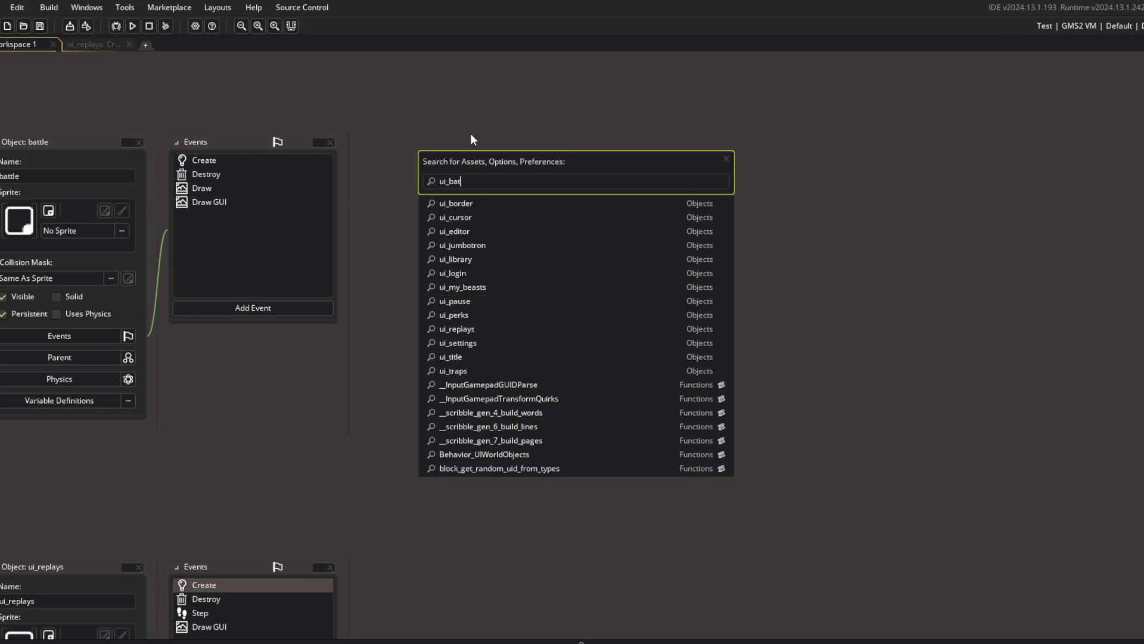
pyautogui.press('Return')
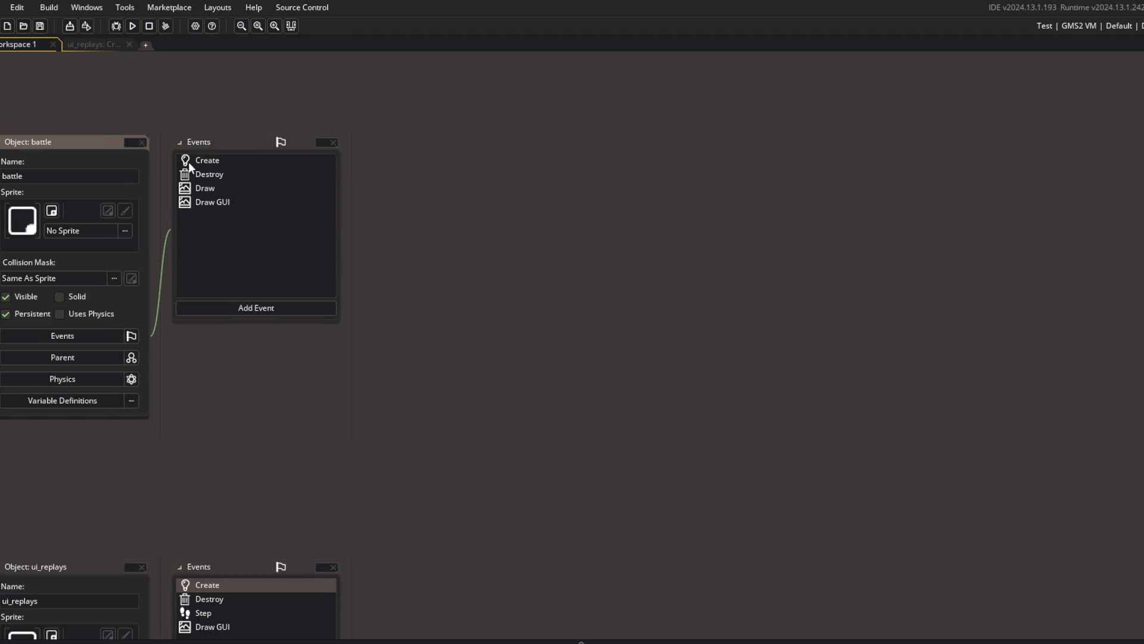
pyautogui.doubleClick(189, 162)
pyautogui.click(949, 142)
pyautogui.click(440, 315)
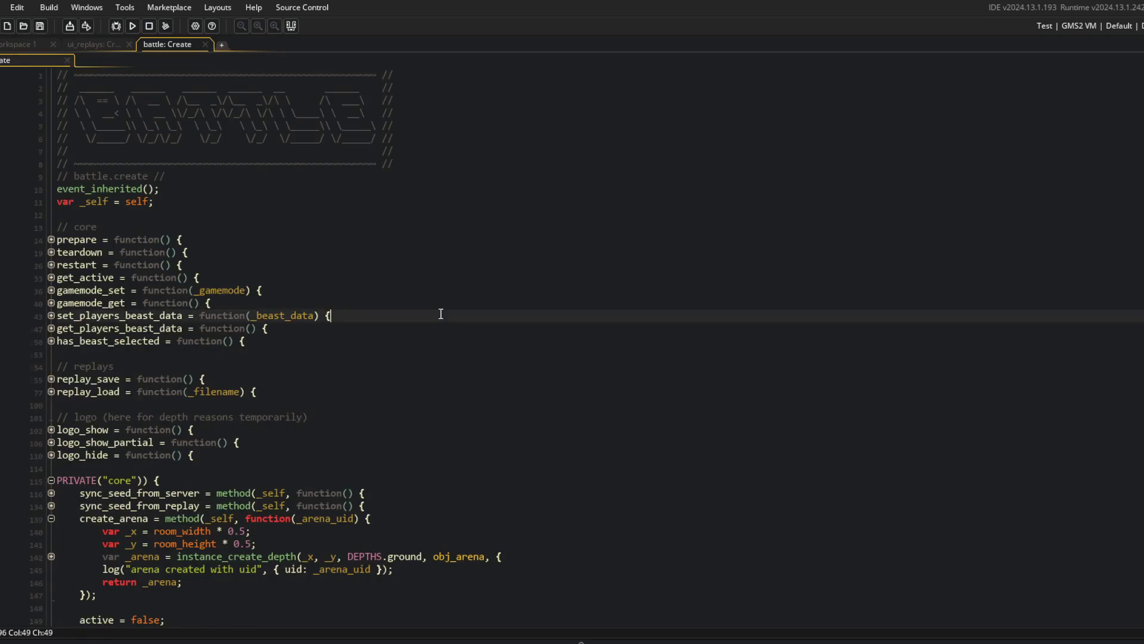
pyautogui.scroll(-5, 440, 315)
pyautogui.click(200, 354)
pyautogui.press('Down')
pyautogui.press('Down')
pyautogui.press('Down')
pyautogui.click(50, 340)
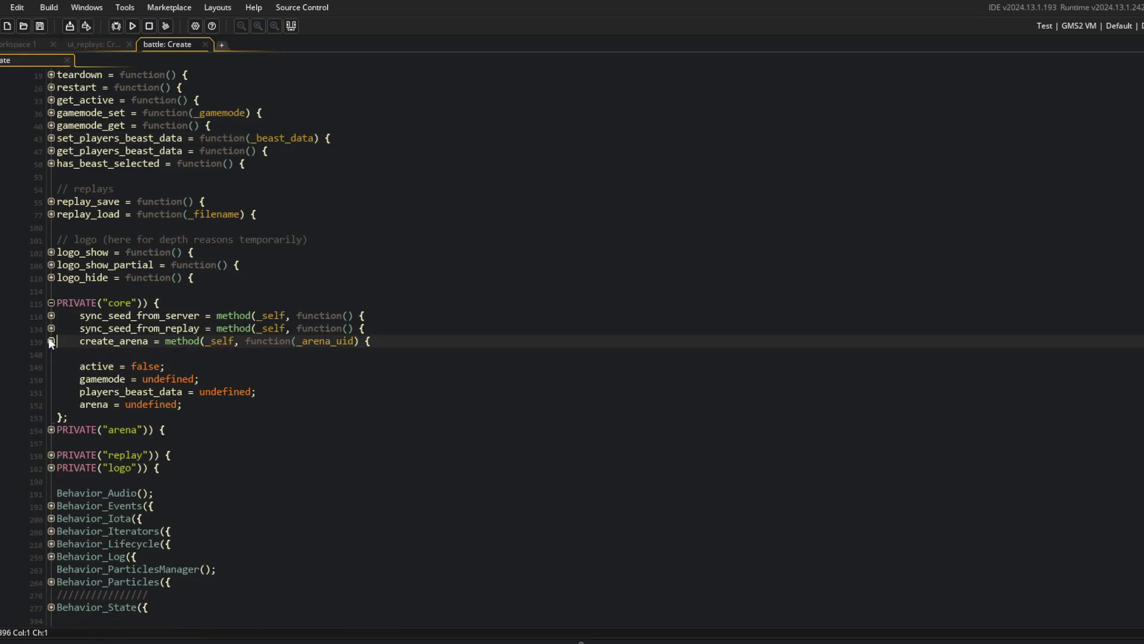
pyautogui.click(50, 304)
# Delete blank line 157 and the empty PRIVATE("arena") block, and rename // replays to // replay.
pyautogui.click(107, 390)
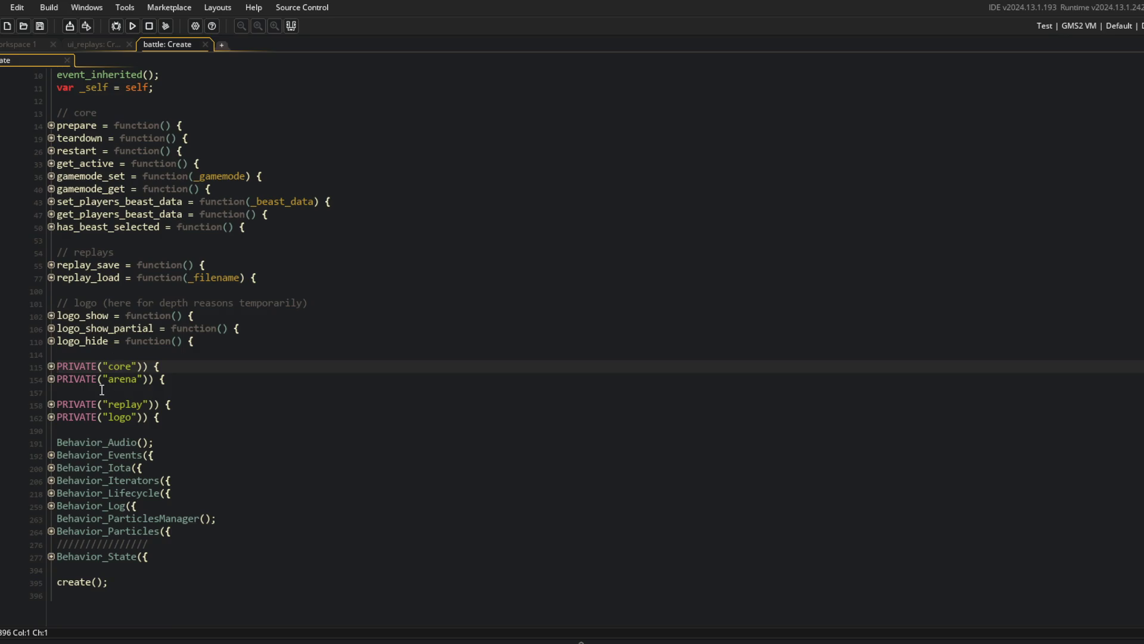
pyautogui.press('BackSpace')
pyautogui.click(243, 251)
pyautogui.click(50, 392)
pyautogui.press('Delete')
pyautogui.click(268, 239)
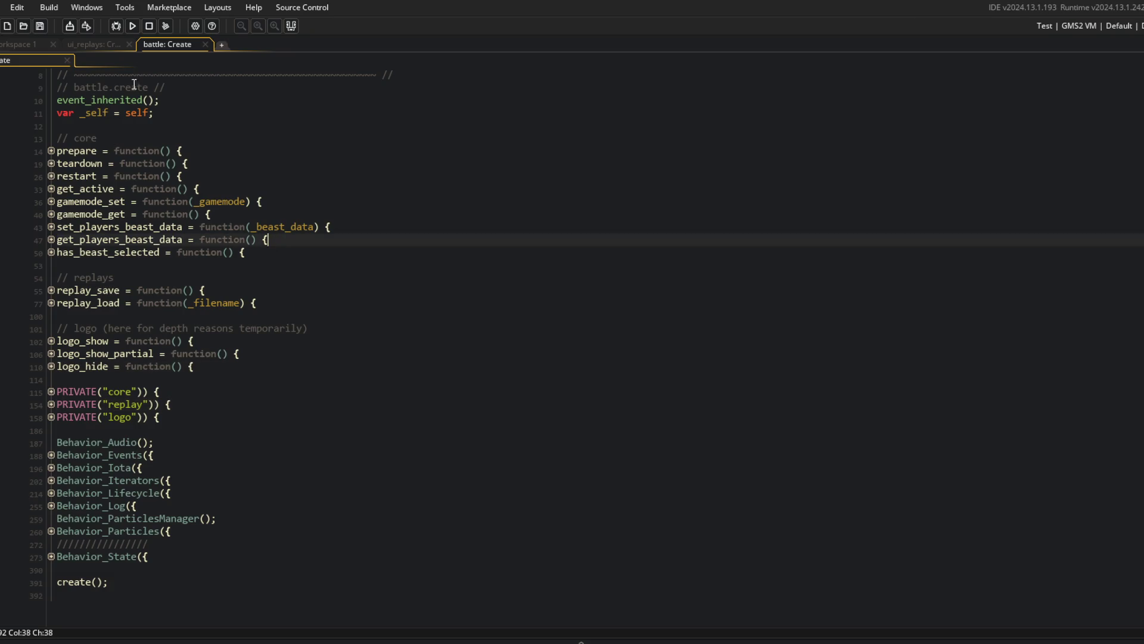
pyautogui.click(135, 279)
pyautogui.press('BackSpace')
pyautogui.press('Up')
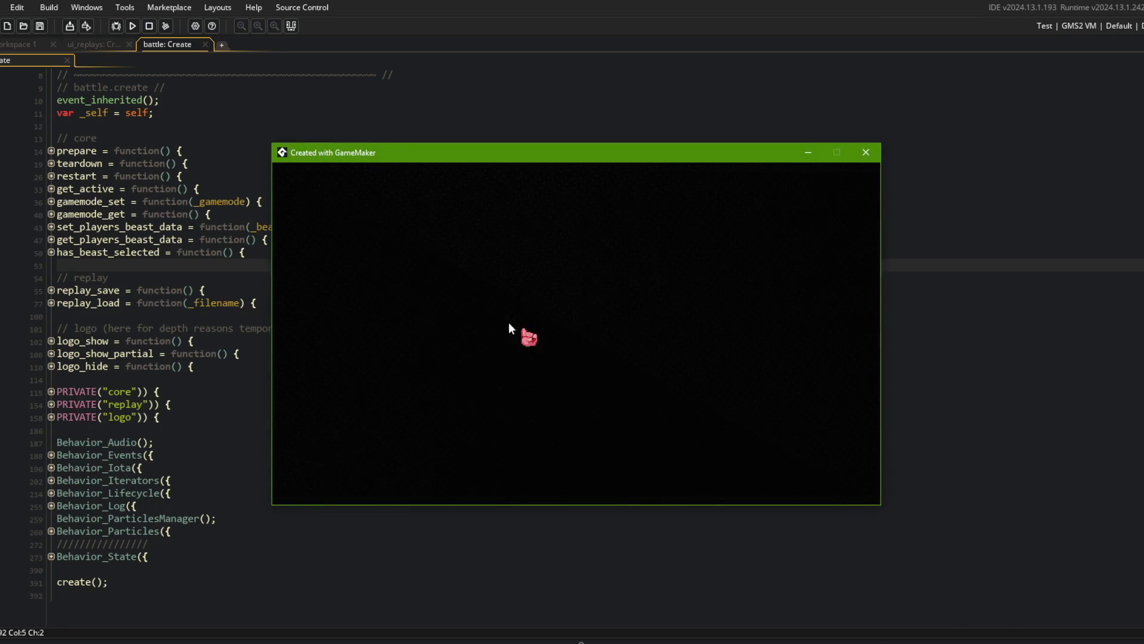
# Start a battle with the TREX beast, leave it from the pause menu, and close the game window.
pyautogui.click(570, 360)
pyautogui.click(472, 356)
pyautogui.click(553, 435)
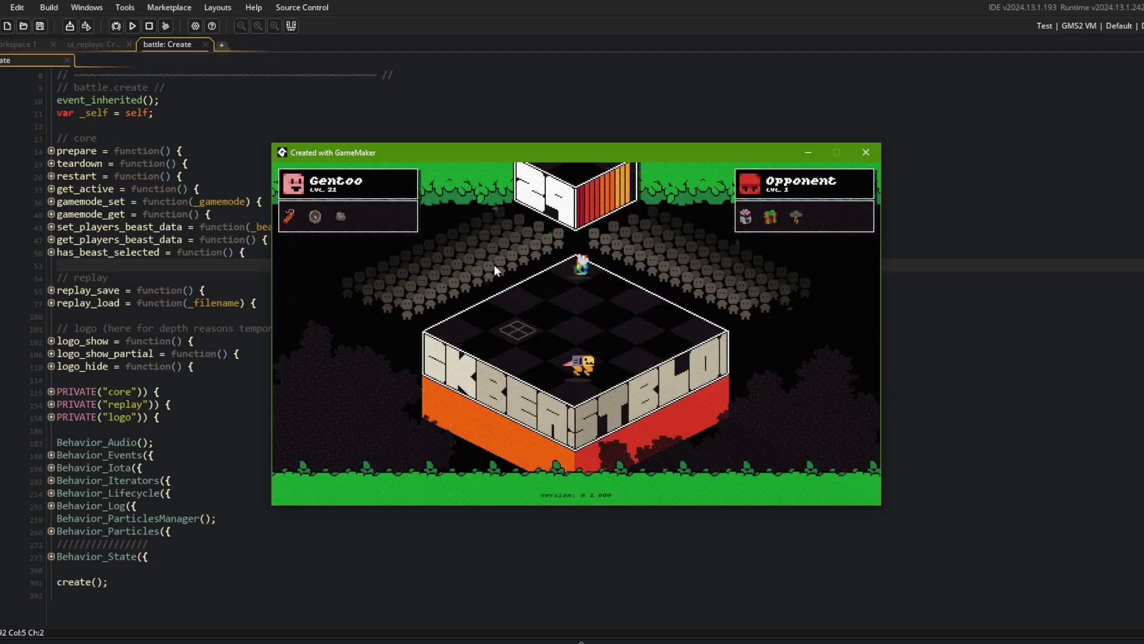
pyautogui.press('Escape')
pyautogui.press('Left')
pyautogui.press('Return')
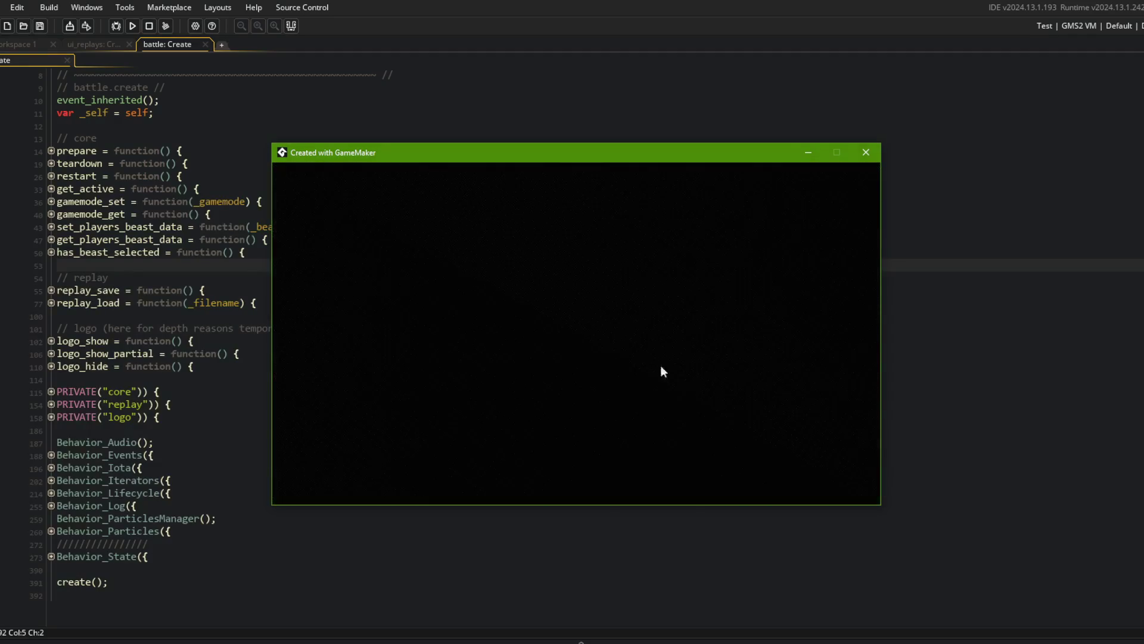
pyautogui.click(866, 152)
pyautogui.click(237, 228)
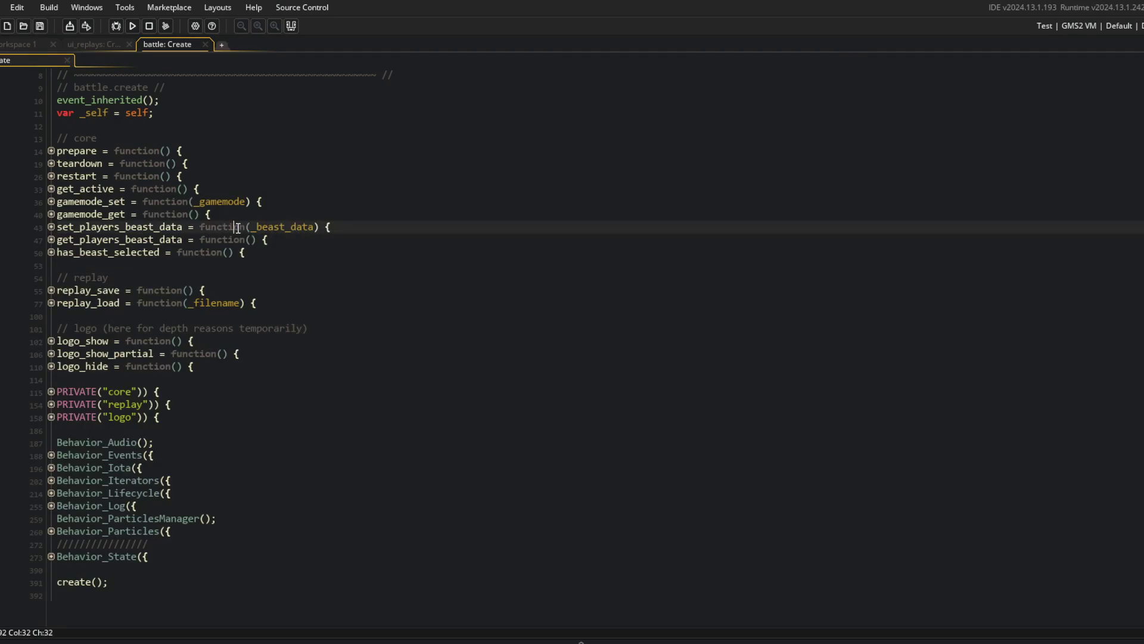
# Stage all changes with git add . and commit them as "general cleanup to battle controller".
pyautogui.hotkey('alt', 'Tab')
pyautogui.write('git ')
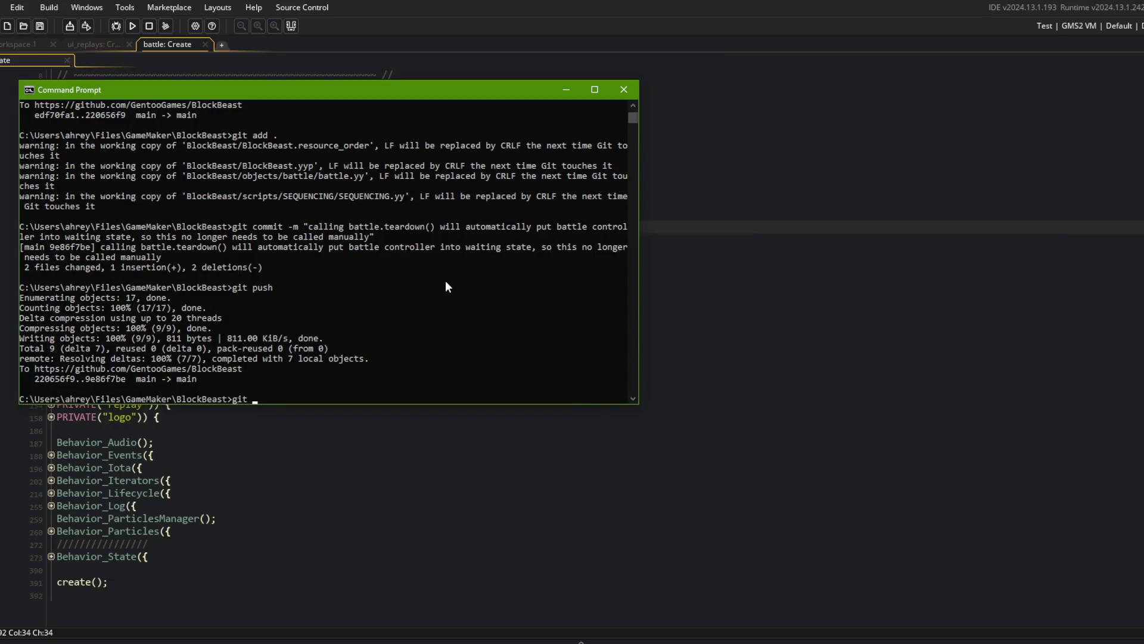
pyautogui.write('add .')
pyautogui.press('Return')
pyautogui.write('git co')
pyautogui.press('BackSpace')
pyautogui.press('BackSpace')
pyautogui.press('BackSpace')
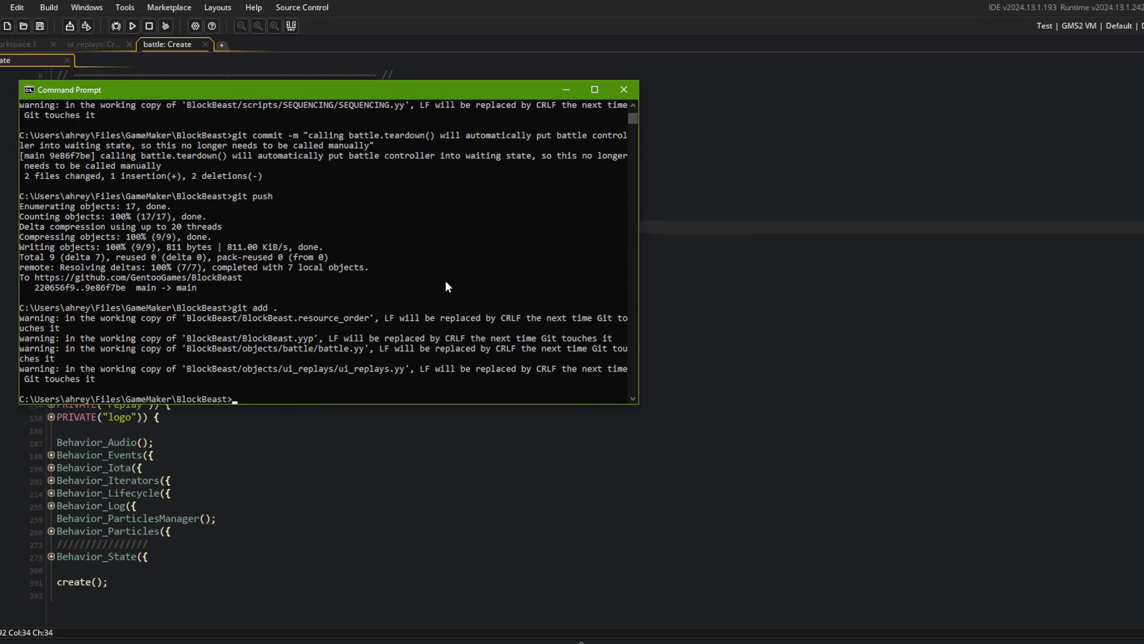
pyautogui.write('"general cleanup to ')
pyautogui.write('battle controller"')
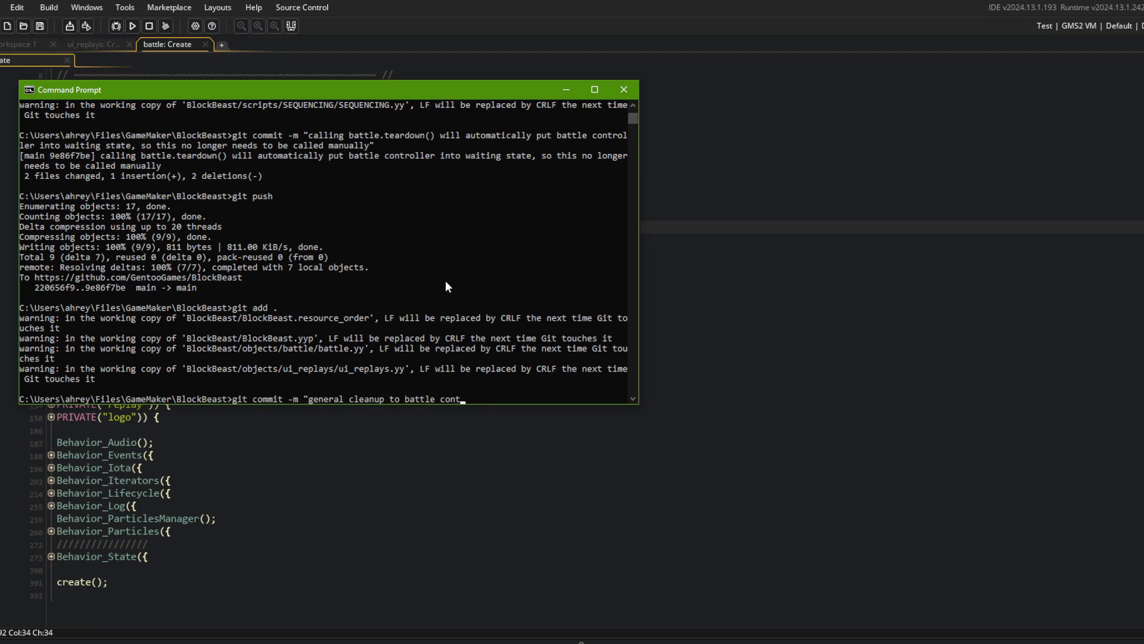
pyautogui.press('Return')
# Push the commit to the remote with git push and return to the battle Create code.
pyautogui.write('git push')
pyautogui.press('Return')
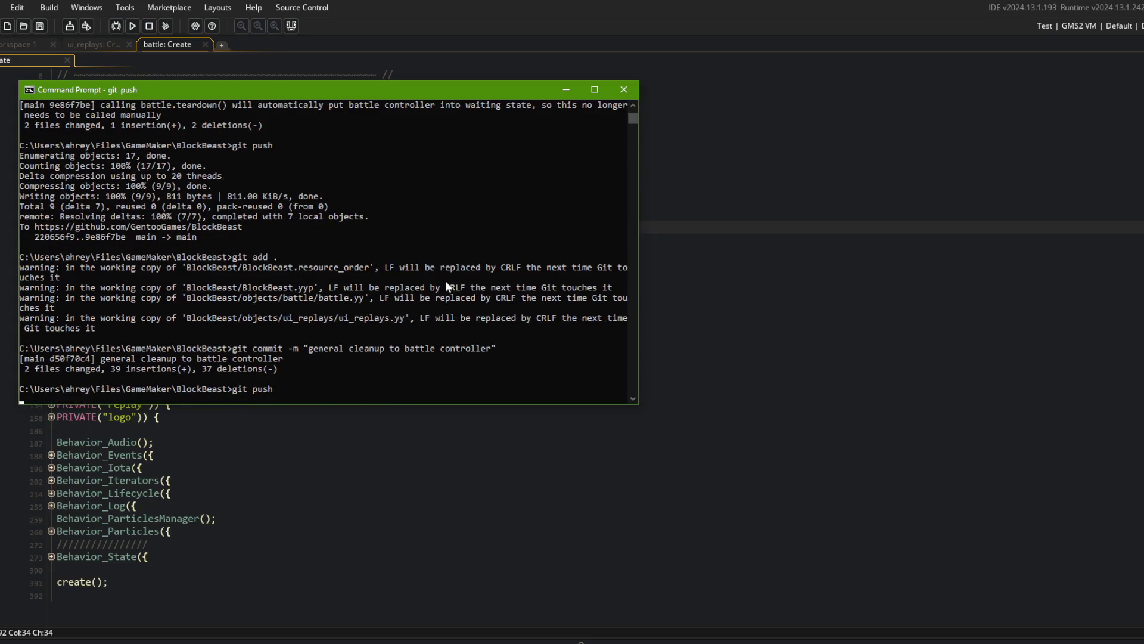
pyautogui.click(1003, 166)
pyautogui.click(397, 273)
pyautogui.click(238, 340)
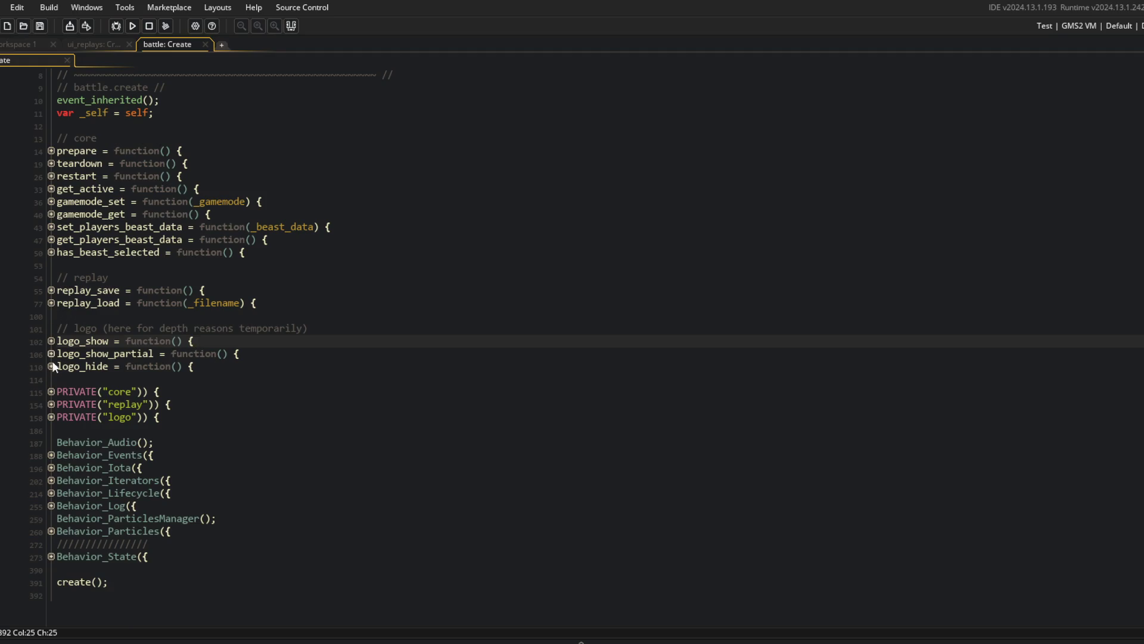
# Add an empty presets = { }; struct on a new line after text_speed in PRIVATE("logo").
pyautogui.click(51, 416)
pyautogui.scroll(-3, 87, 387)
pyautogui.click(227, 401)
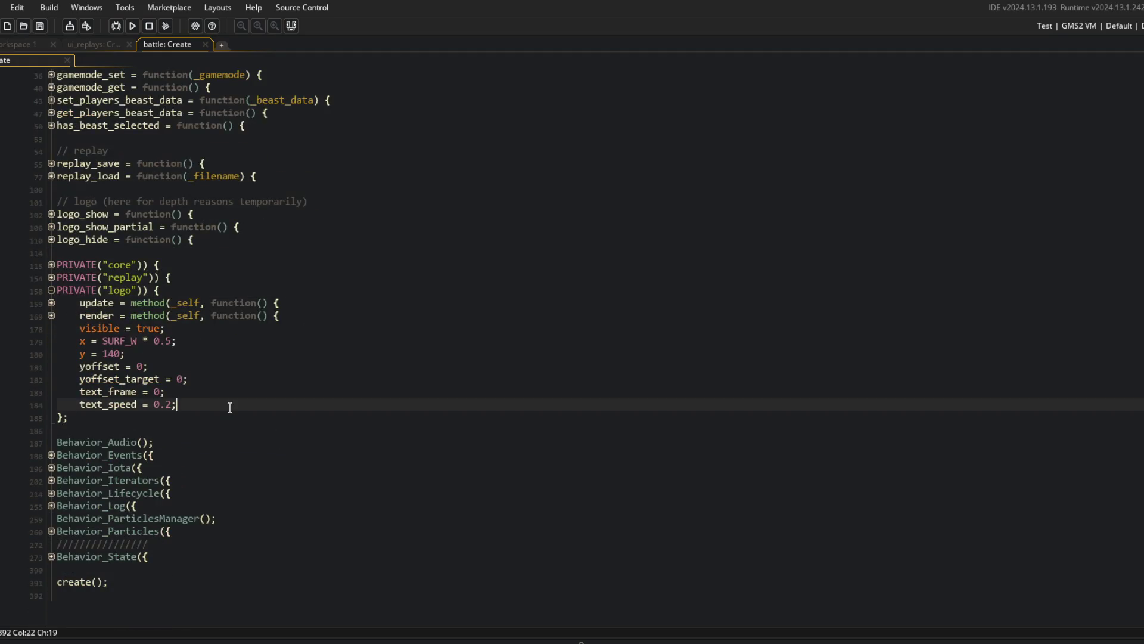
pyautogui.press('Return')
pyautogui.write('presets = {')
pyautogui.press('Return')
pyautogui.press('Return')
pyautogui.write('};')
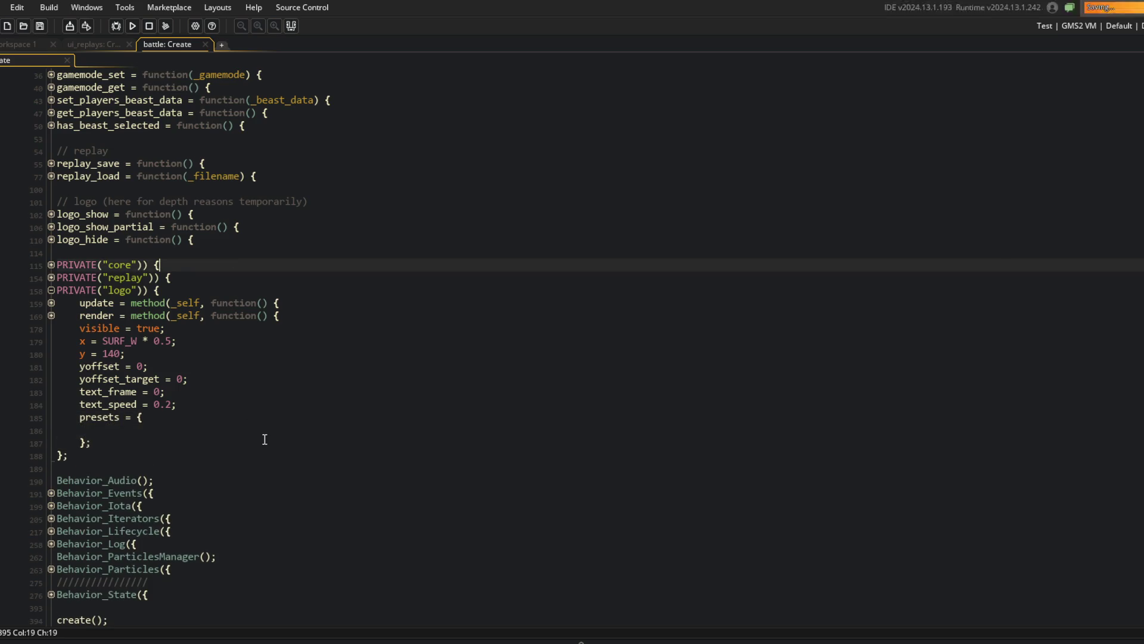
pyautogui.press('Up')
pyautogui.scroll(-1, 234, 309)
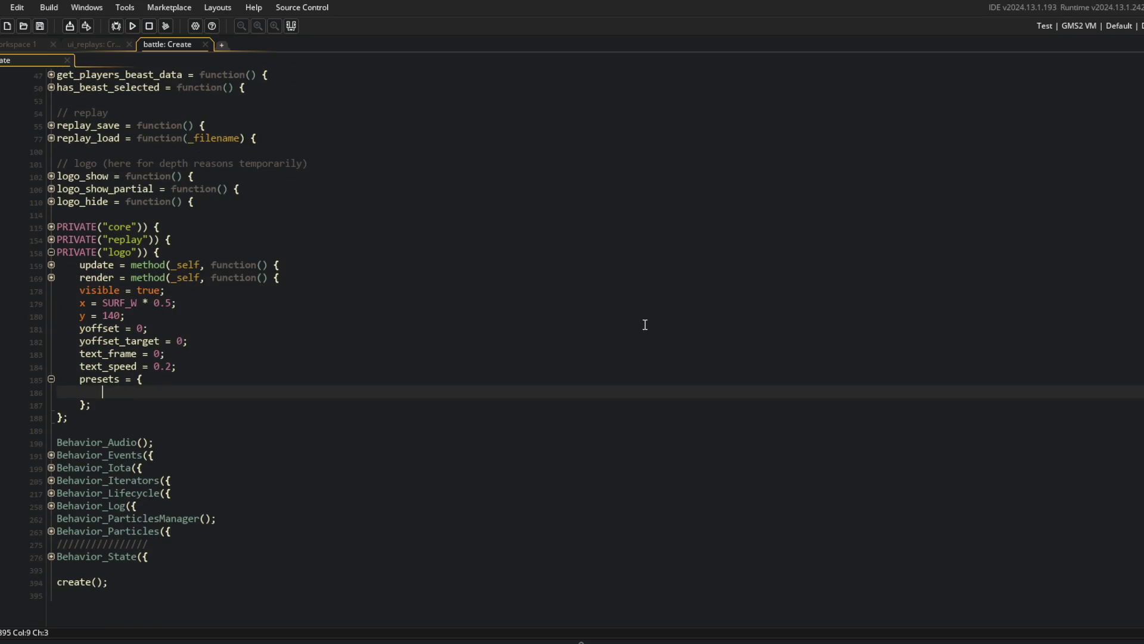
pyautogui.write('show_fl')
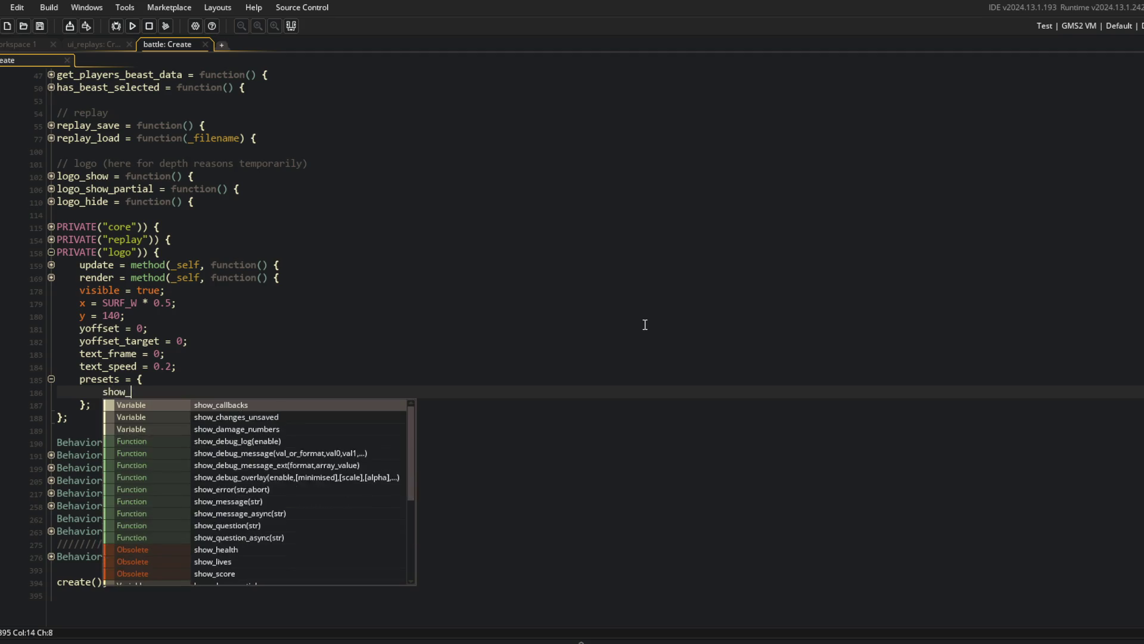
pyautogui.press('BackSpace')
pyautogui.press('BackSpace')
pyautogui.press('BackSpace')
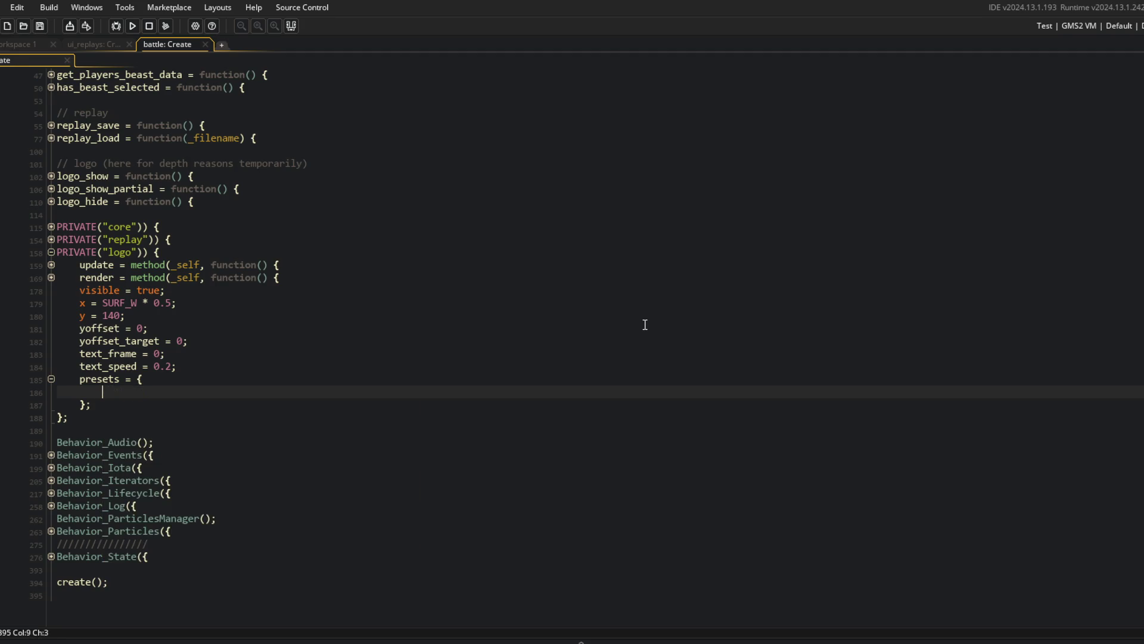
pyautogui.click(169, 377)
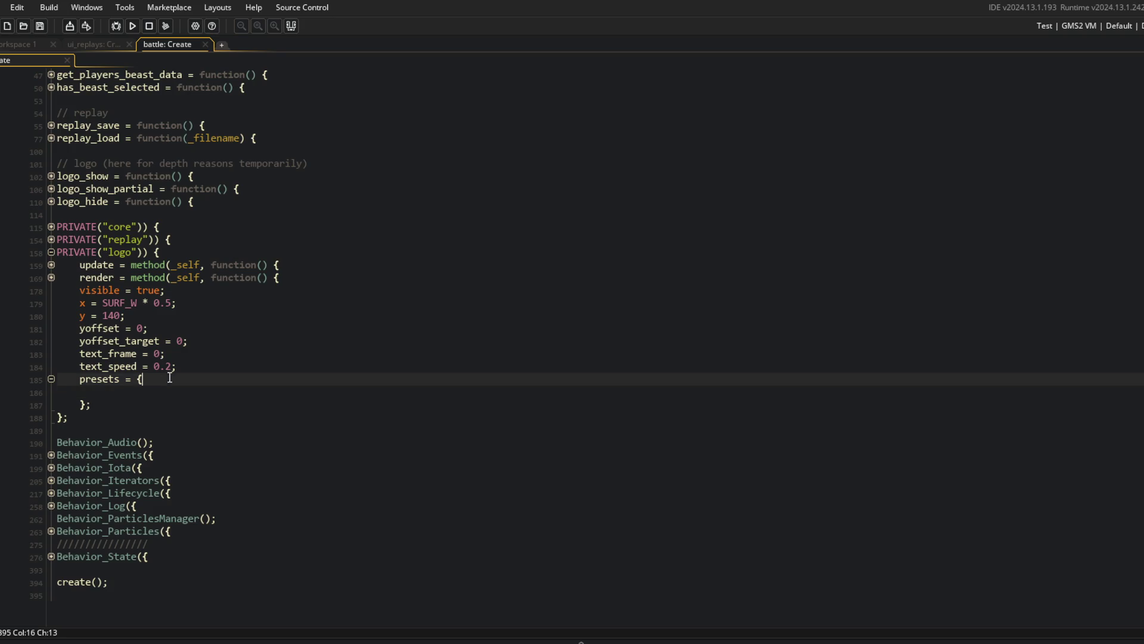
# Review yoffset_target in the logo_show functions, then add a title: { x: 0, y: 0 } preset.
pyautogui.click(52, 202)
pyautogui.click(51, 188)
pyautogui.click(51, 176)
pyautogui.scroll(-2, 51, 176)
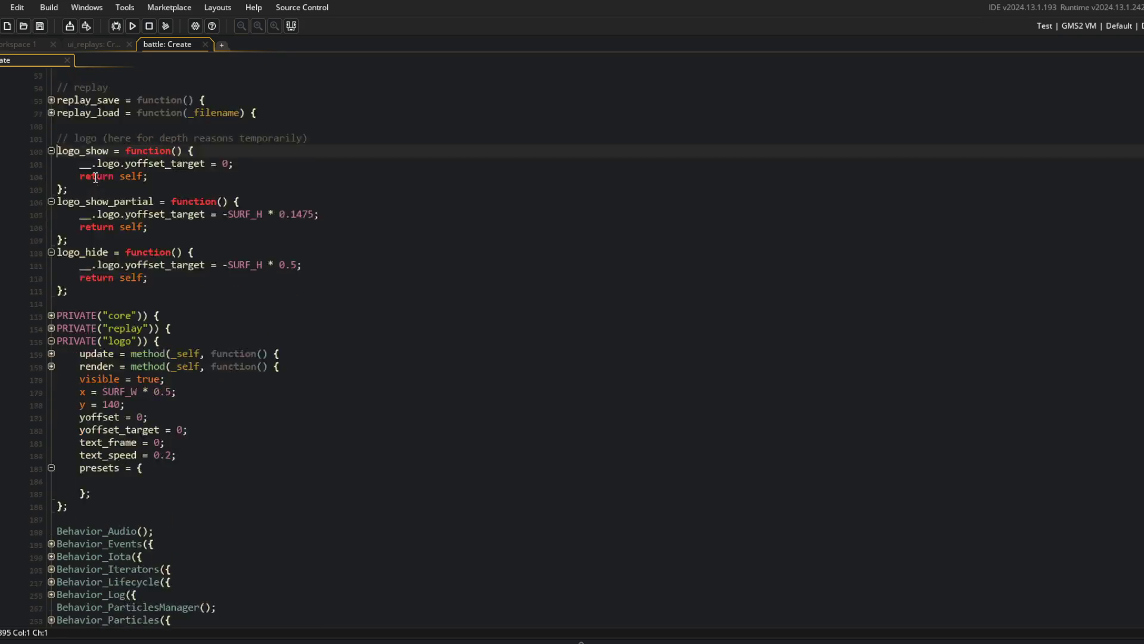
pyautogui.click(202, 113)
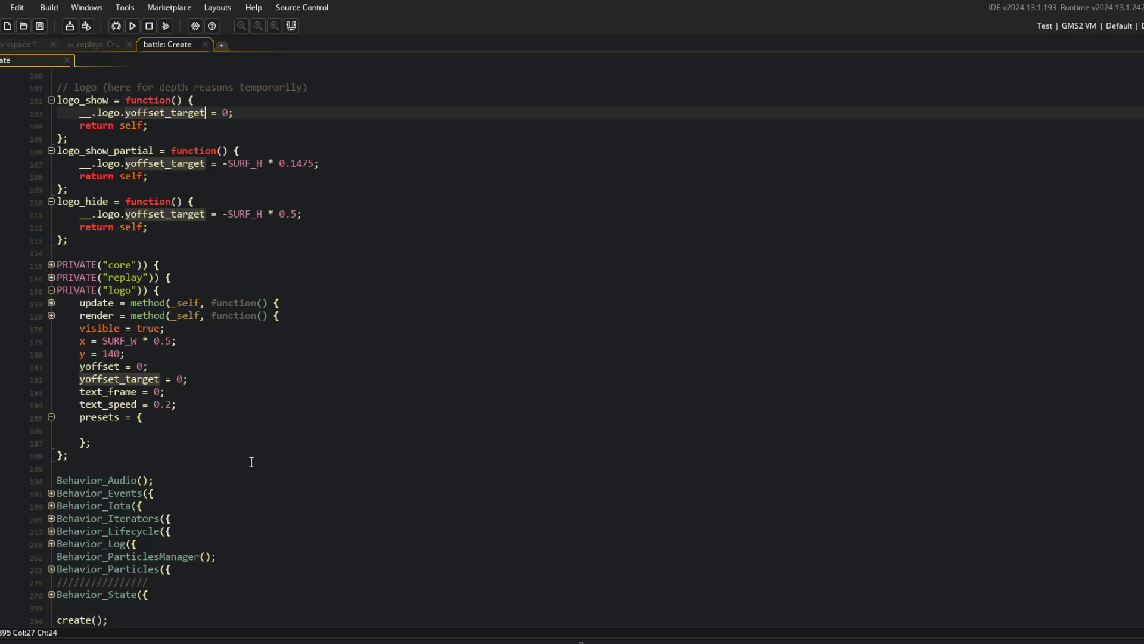
pyautogui.click(151, 428)
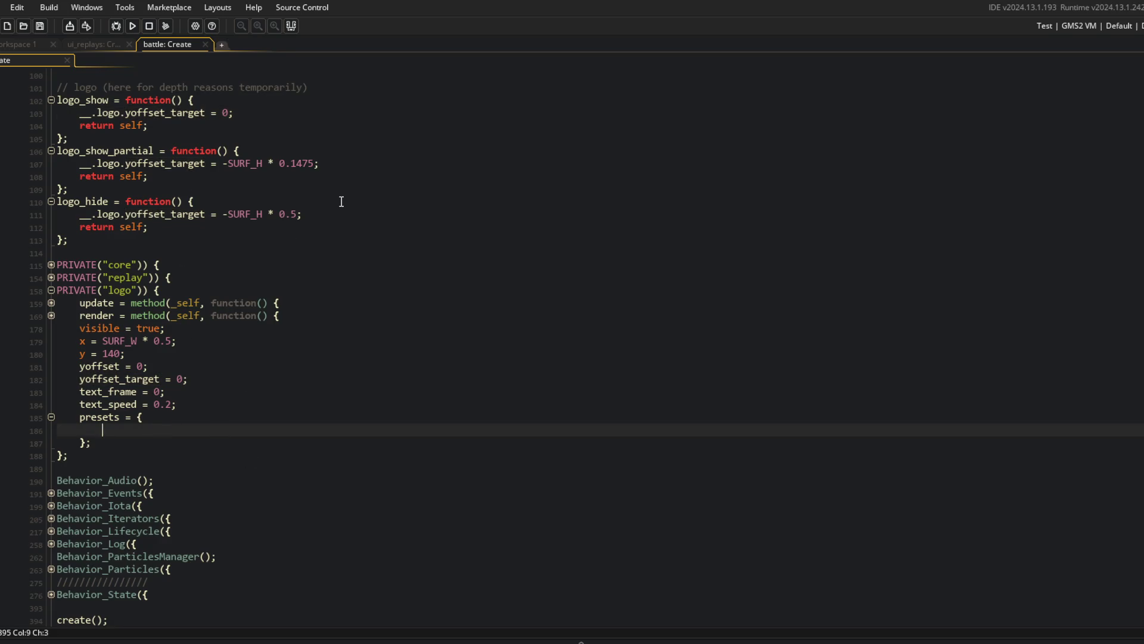
pyautogui.scroll(1, 342, 226)
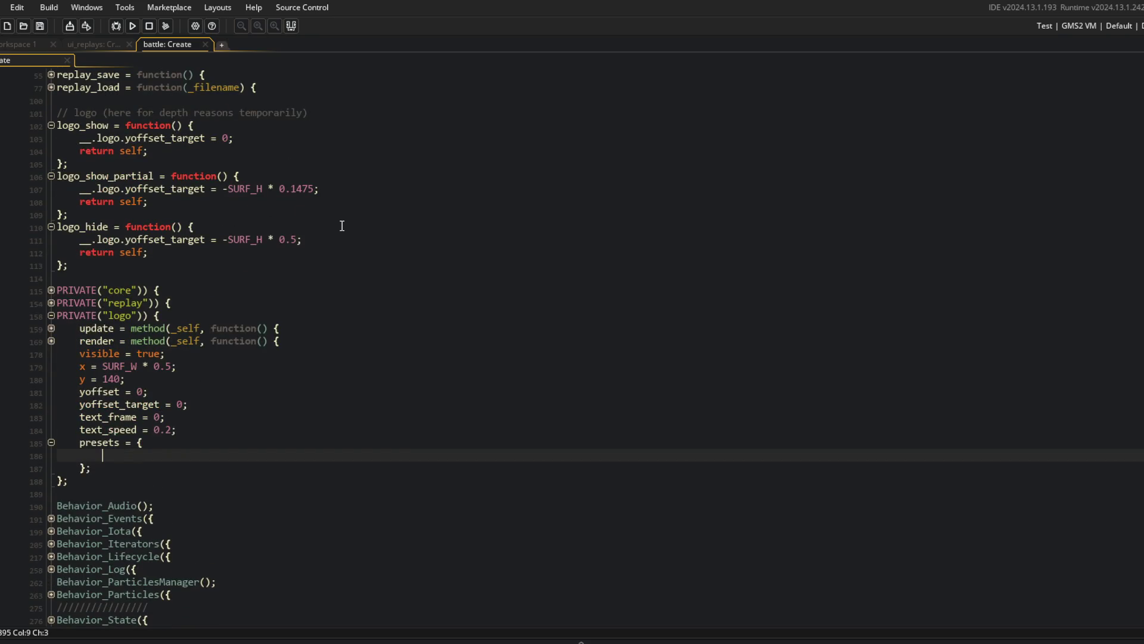
pyautogui.write('title: {}')
pyautogui.write(' x: ')
pyautogui.write('0, y: 0')
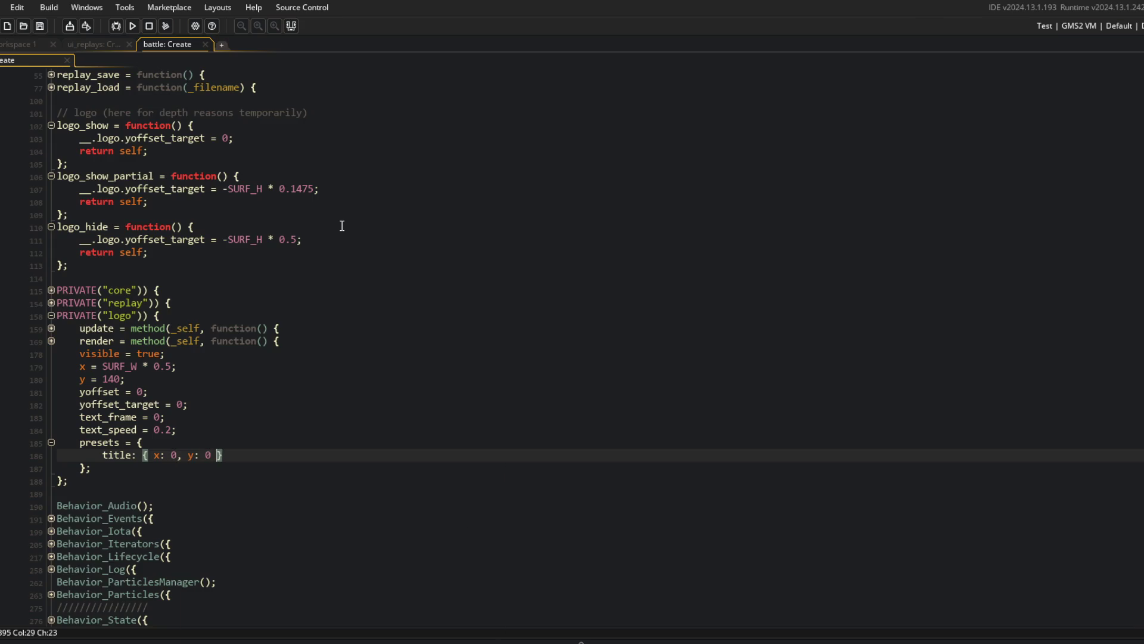
# Rename the title preset's x and y keys to xoffset and yoffset.
pyautogui.click(183, 455)
pyautogui.click(159, 454)
pyautogui.write('offset')
pyautogui.press('End')
pyautogui.press('Left')
pyautogui.press('Left')
pyautogui.press('Left')
pyautogui.write('offs')
pyautogui.press('Escape')
# Duplicate the title preset line below it and clear the copied name.
pyautogui.click(179, 380)
pyautogui.click(295, 431)
pyautogui.click(327, 460)
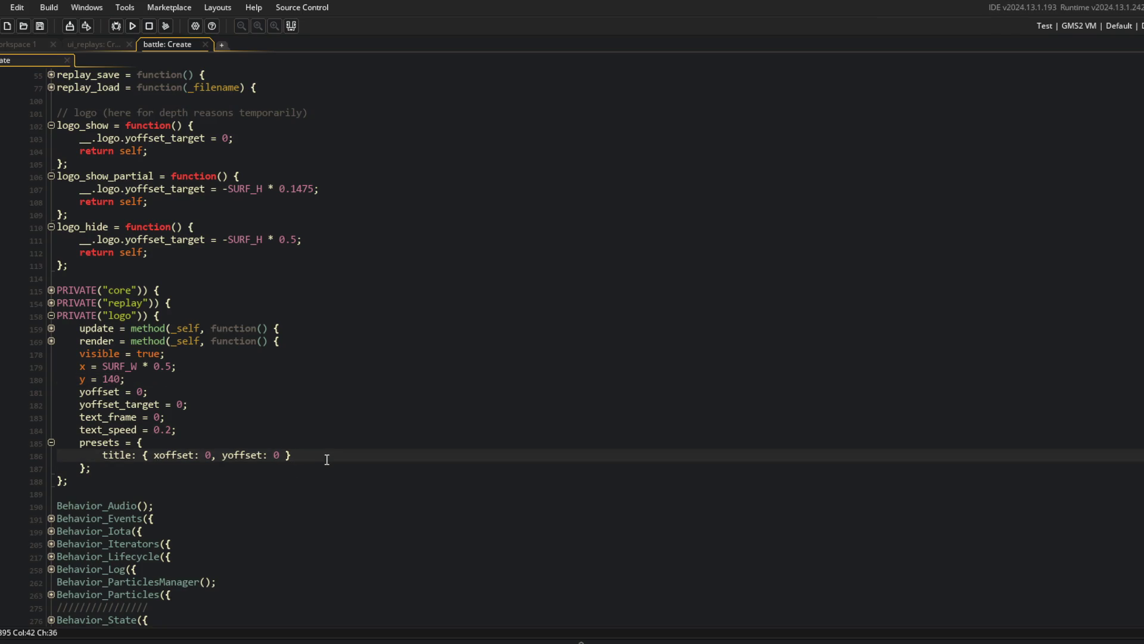
pyautogui.press('Return')
pyautogui.press('Up')
pyautogui.hotkey('ctrl', 'd')
pyautogui.press('Down')
pyautogui.press('Home')
pyautogui.hotkey('ctrl', 'Delete')
# Name the copy battle and set its yoffset to -SURF_H * 0.5.
pyautogui.write('battle')
pyautogui.hotkey('ctrl', 'Right')
pyautogui.hotkey('ctrl', 'Right')
pyautogui.hotkey('ctrl', 'Right')
pyautogui.press('Right')
pyautogui.press('Right')
pyautogui.press('End')
pyautogui.press('Left')
pyautogui.press('Left')
pyautogui.press('BackSpace')
pyautogui.write('-SURF_H *')
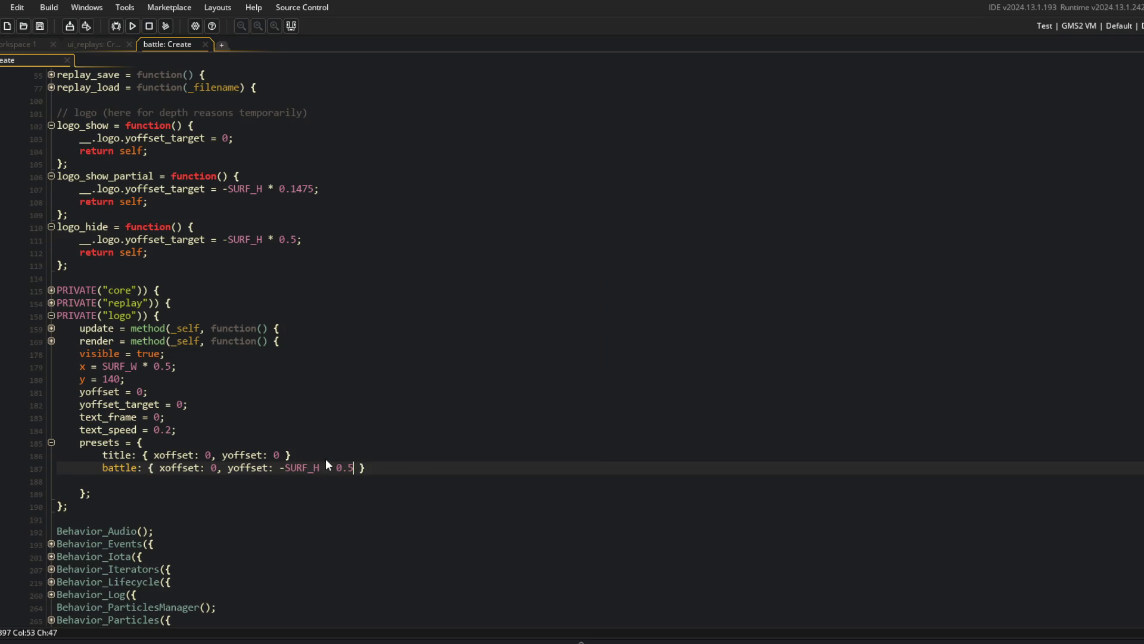
# Add a my_beasts preset with yoffset -SURF_H * 0.1475.
pyautogui.hotkey('ctrl', 'd')
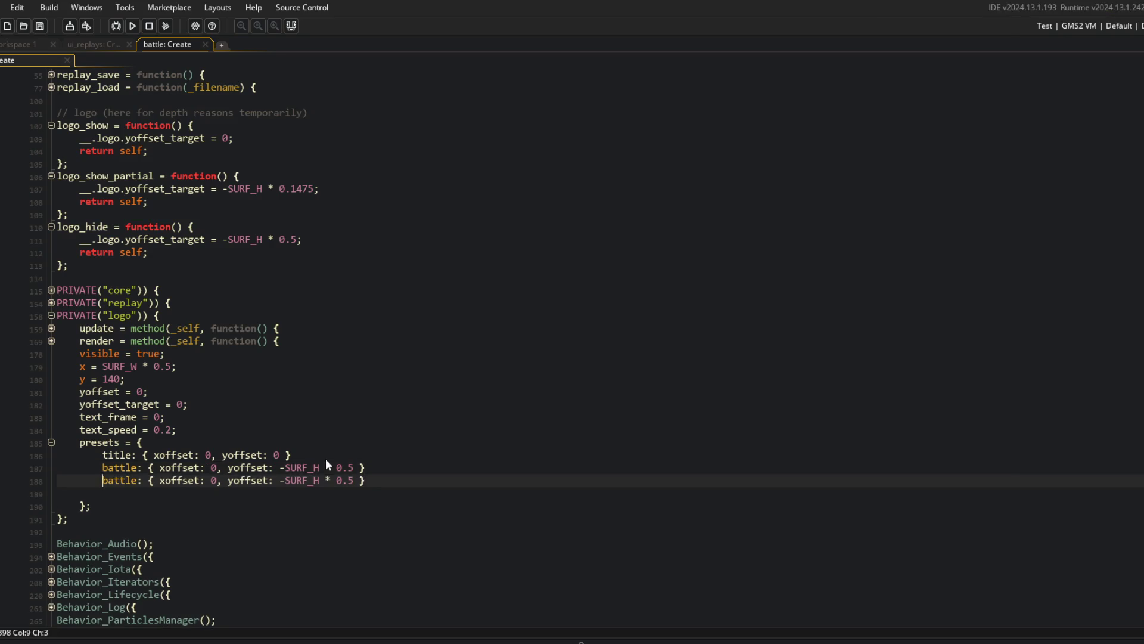
pyautogui.hotkey('ctrl', 'BackSpace')
pyautogui.write('my_beasts')
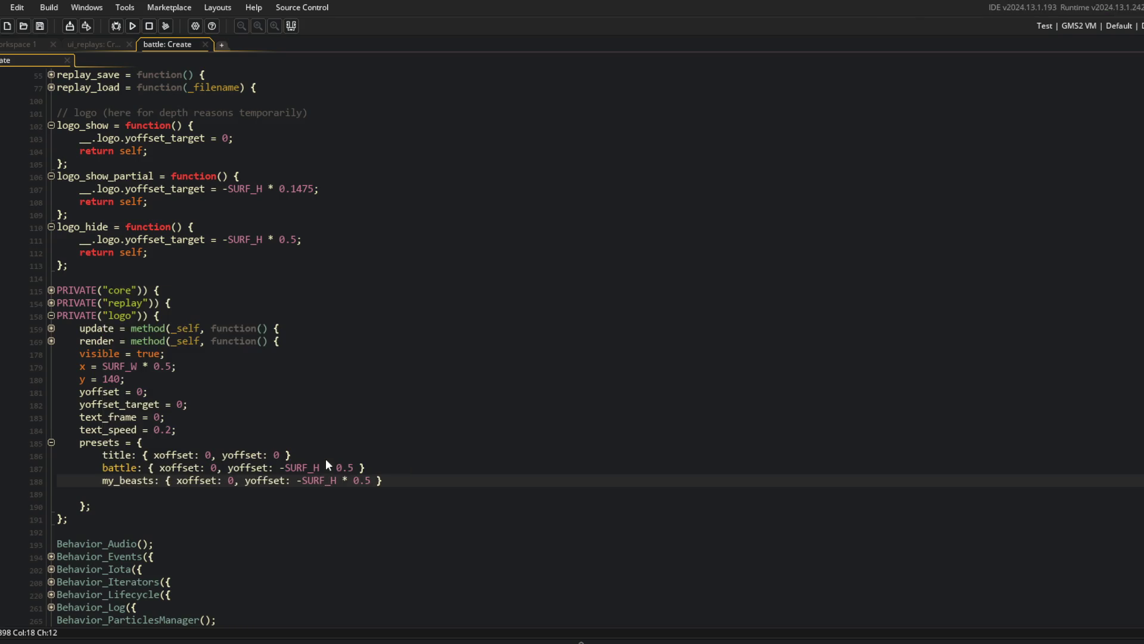
pyautogui.press('Left')
pyautogui.press('Left')
pyautogui.press('BackSpace')
pyautogui.write('1475')
# Add a library preset with the same -SURF_H * 0.1475 yoffset and remove the trailing blank line.
pyautogui.hotkey('ctrl', 'd')
pyautogui.hotkey('ctrl', 'BackSpace')
pyautogui.write('library')
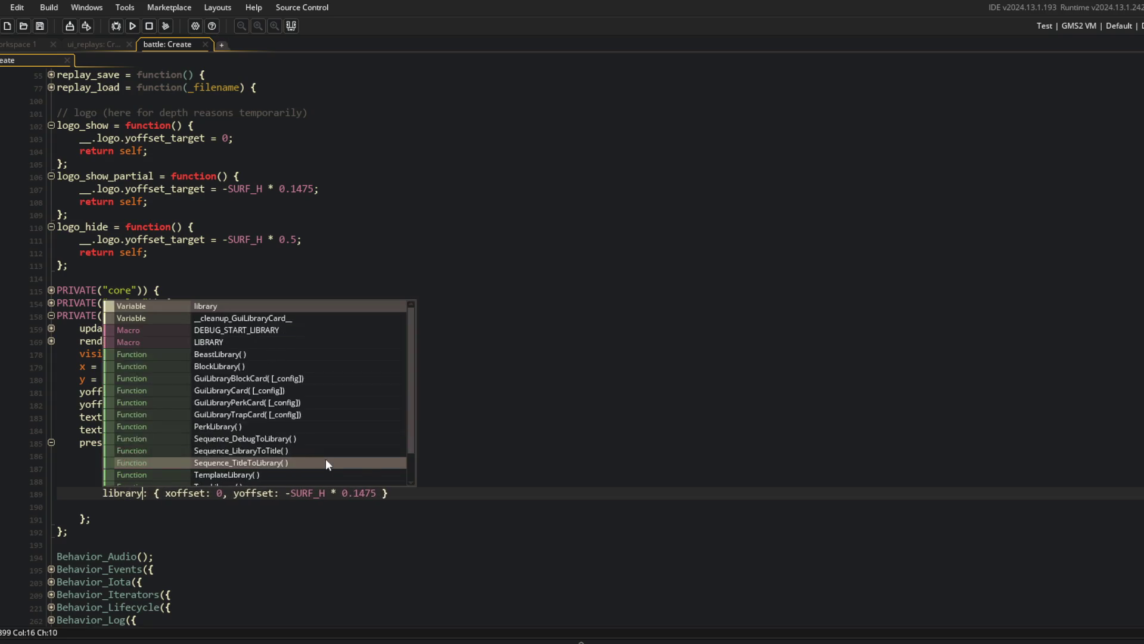
pyautogui.press('Escape')
pyautogui.press('Down')
pyautogui.hotkey('ctrl', 'BackSpace')
pyautogui.click(328, 450)
pyautogui.scroll(4, 328, 451)
pyautogui.scroll(-3, 293, 350)
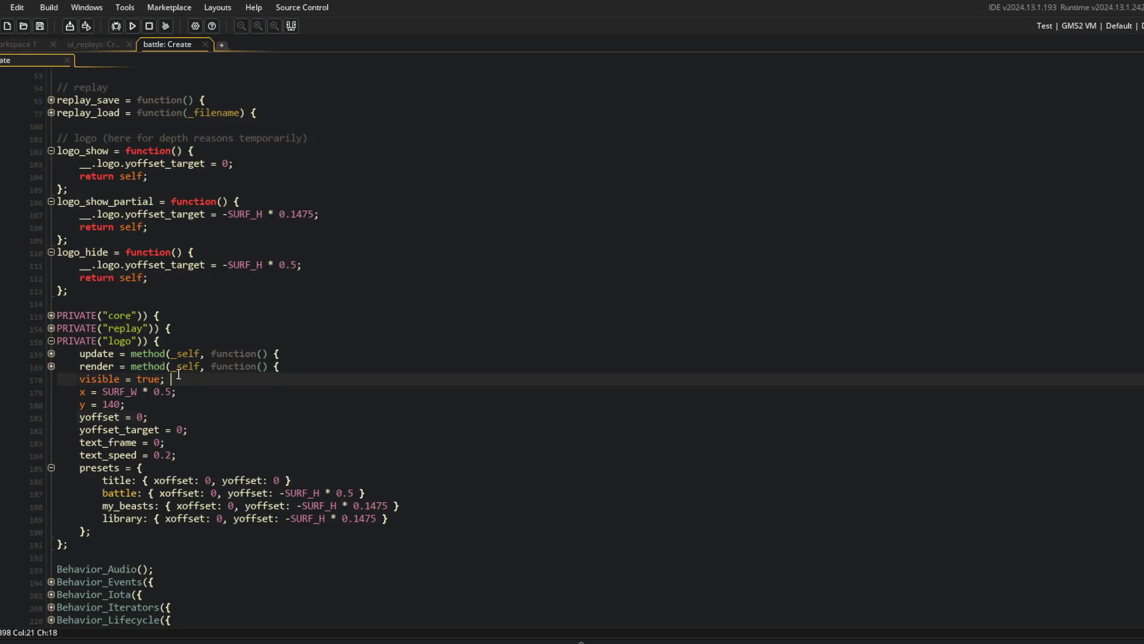
pyautogui.moveTo(171, 380); pyautogui.dragTo(176, 366)
# Unfold the logo's update method and its if/else block.
pyautogui.press('End')
pyautogui.press('Return')
pyautogui.press('Up')
pyautogui.press('Up')
pyautogui.press('Down')
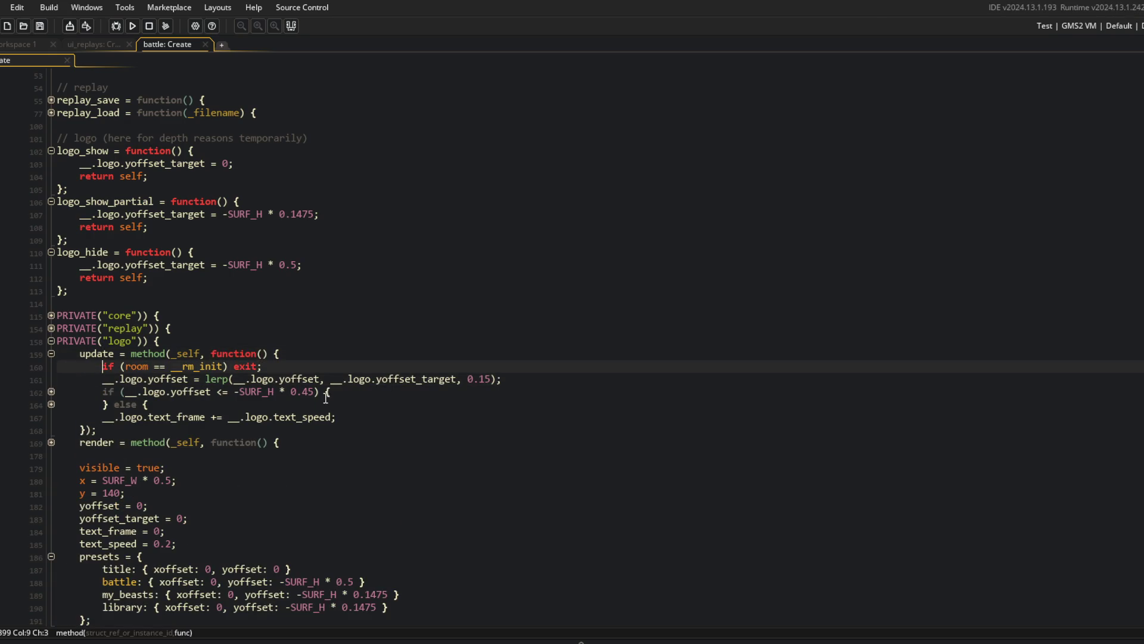
pyautogui.press('Down')
pyautogui.press('Down')
pyautogui.press('Down')
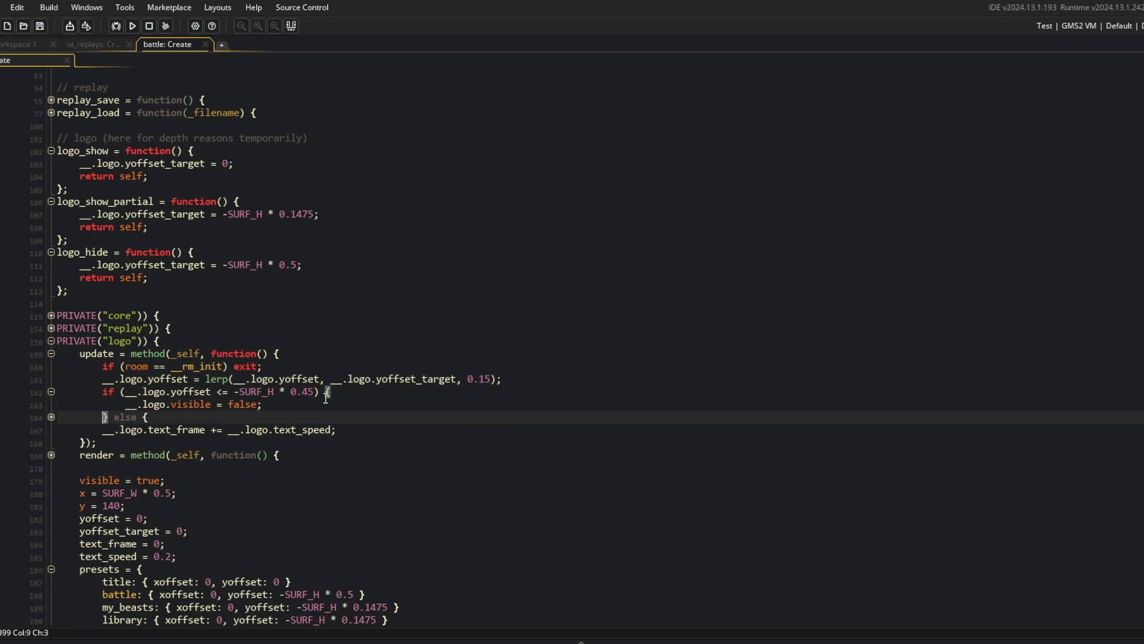
pyautogui.scroll(-5, 326, 397)
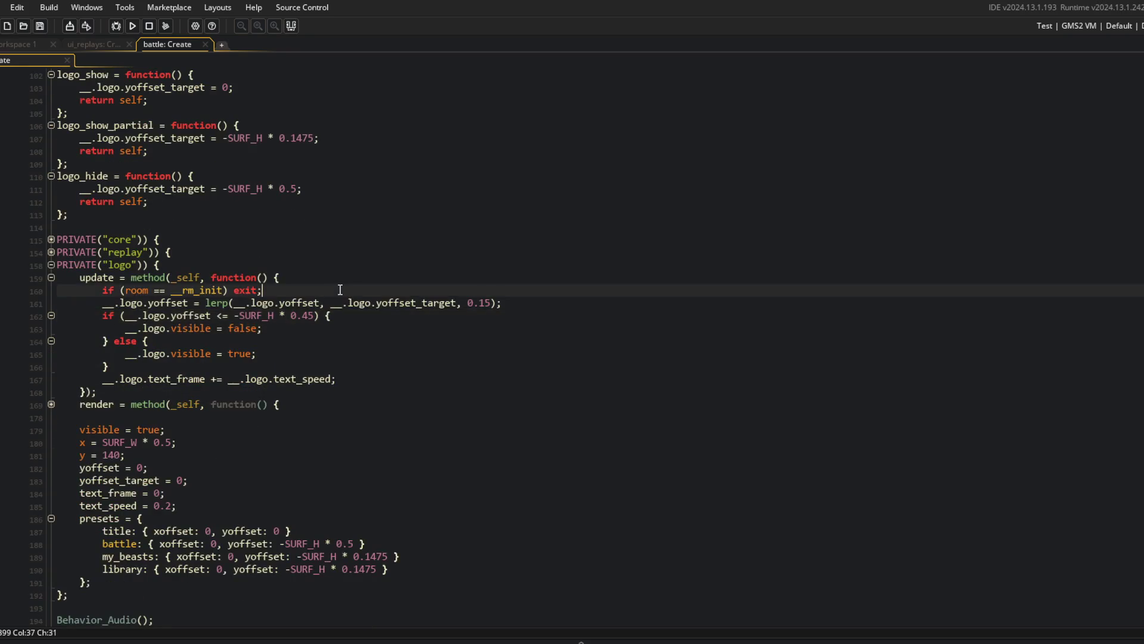
# Add a preset = "title" field after the text_speed line.
pyautogui.click(534, 388)
pyautogui.click(218, 405)
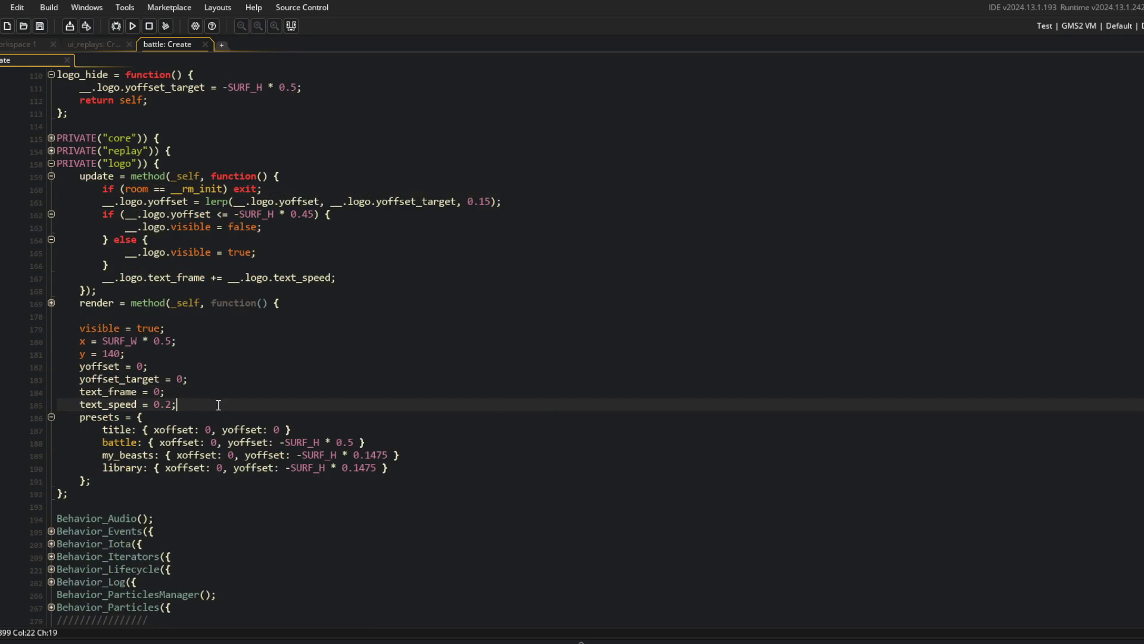
pyautogui.press('Return')
pyautogui.write('preset = undefined;')
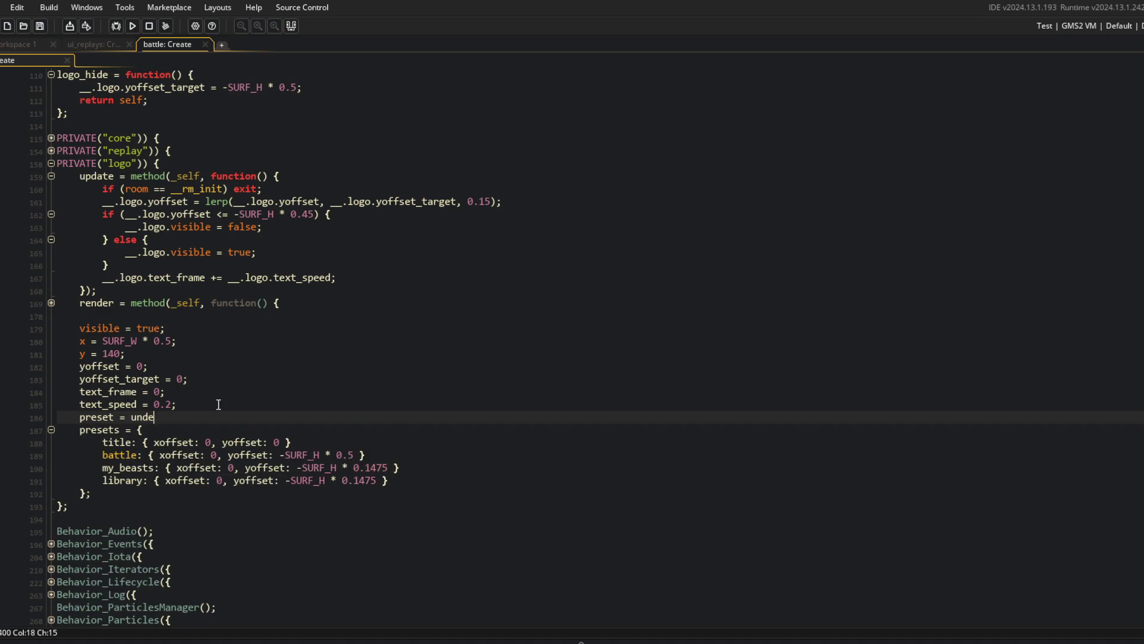
pyautogui.hotkey('ctrl', 'BackSpace')
pyautogui.write('"title"')
pyautogui.press('Return')
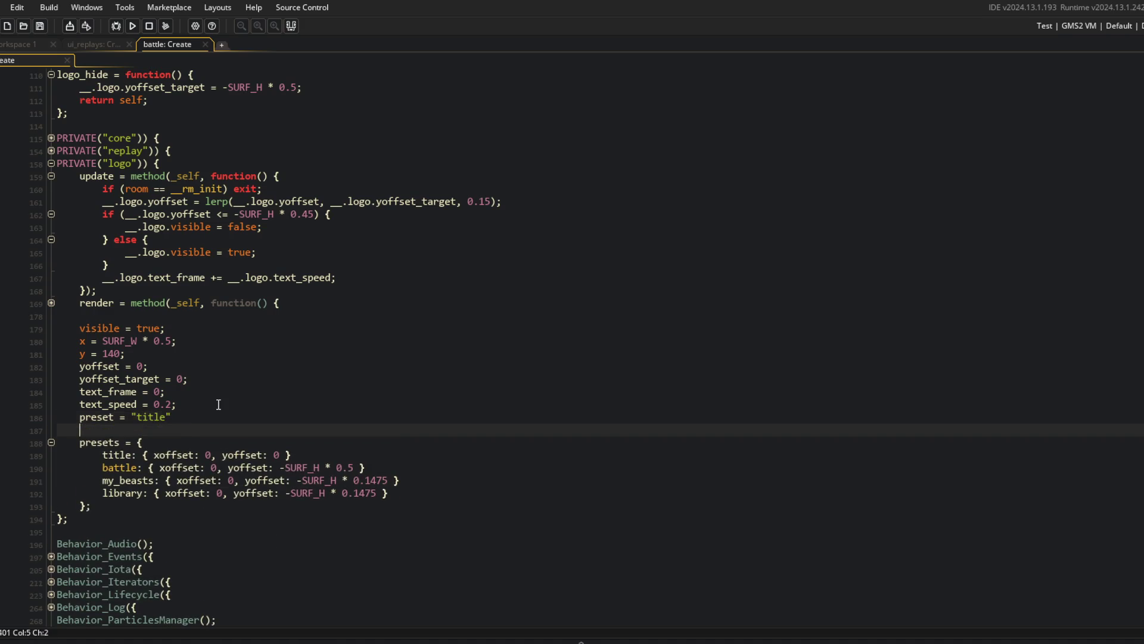
pyautogui.press('BackSpace')
pyautogui.write(';')
# In update, read _data from presets[$ preset] and store its xoffset and yoffset in locals.
pyautogui.click(328, 185)
pyautogui.press('Return')
pyautogui.press('Return')
pyautogui.write('var _')
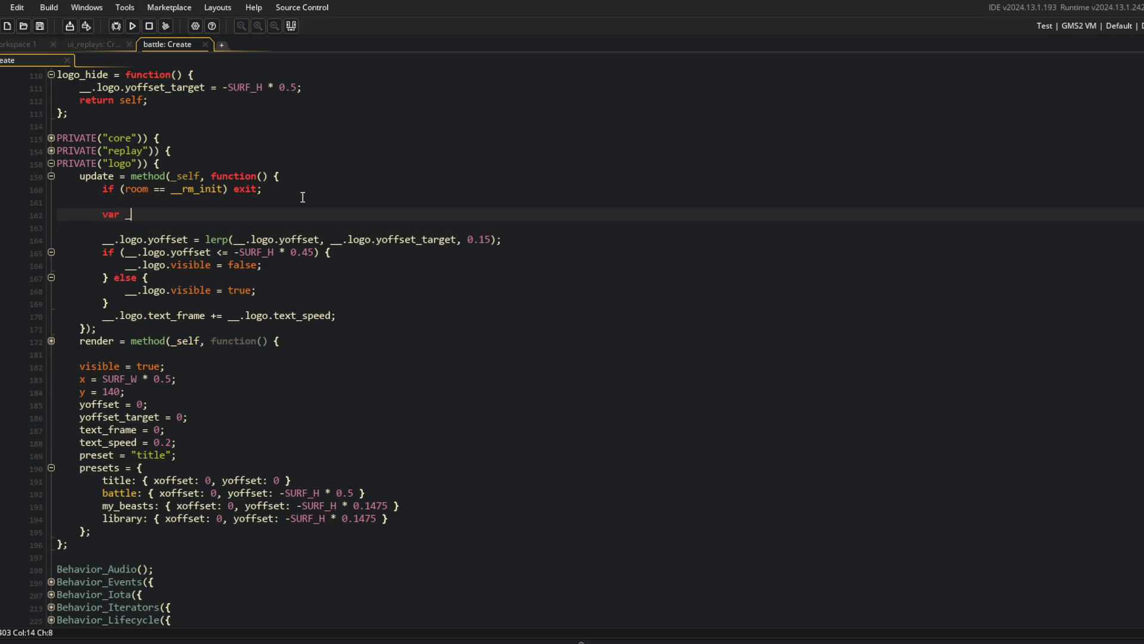
pyautogui.write('data = __.')
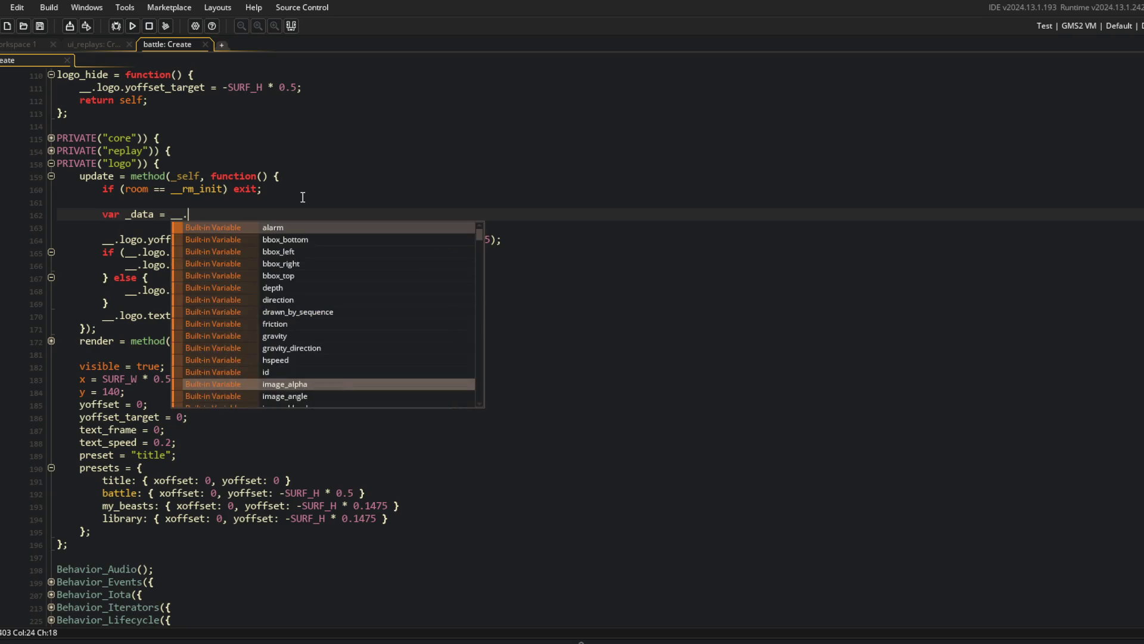
pyautogui.write('logo.pre')
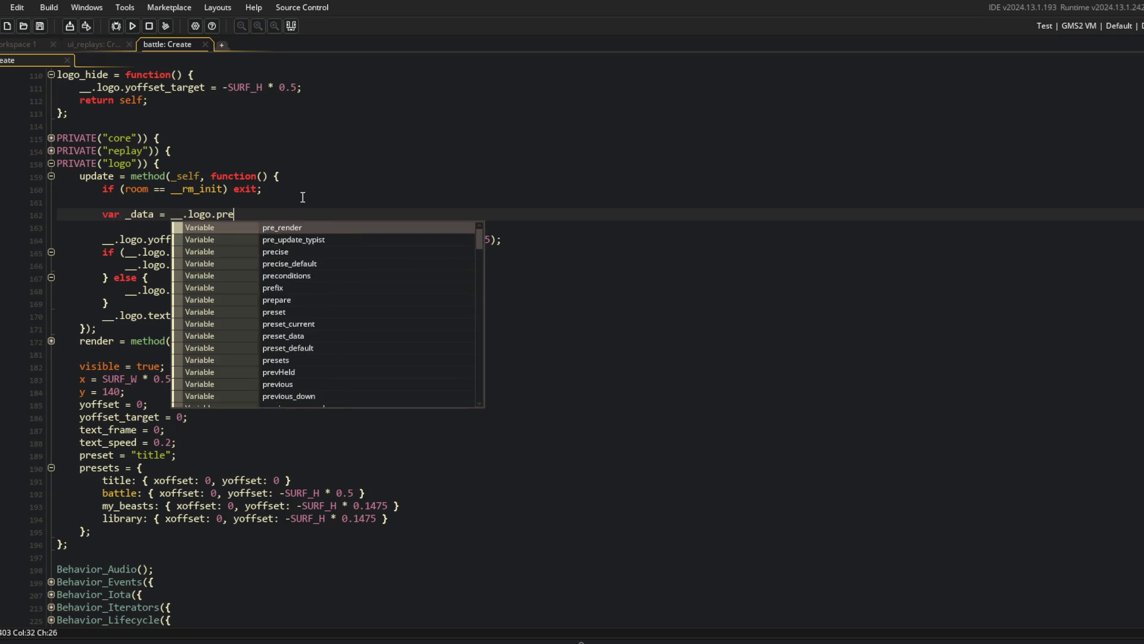
pyautogui.write('sets[$ __.lo')
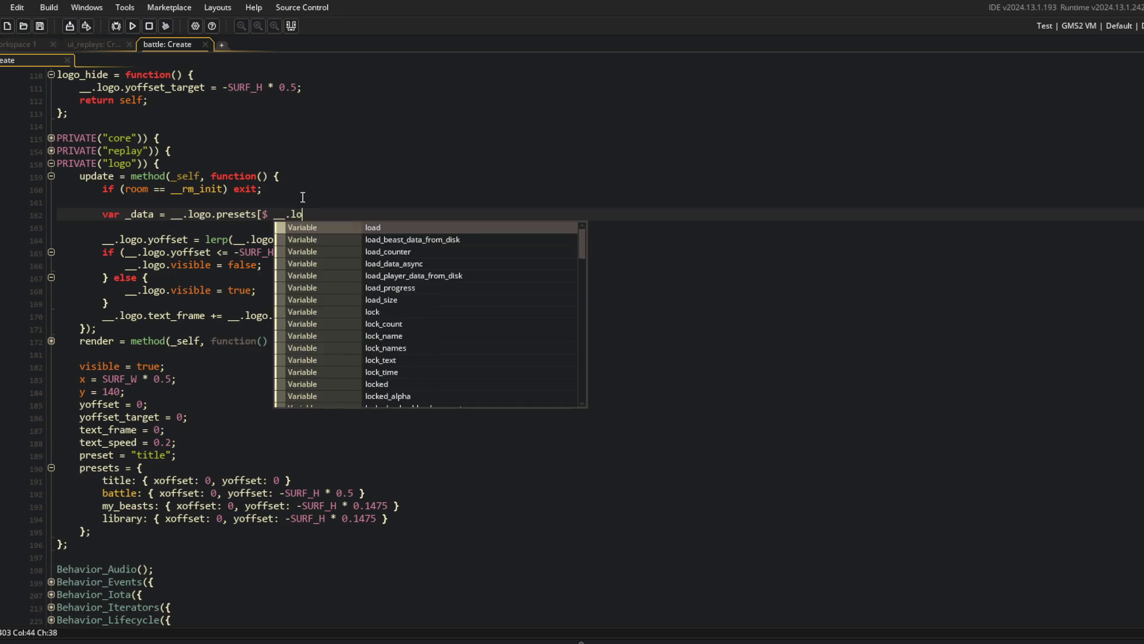
pyautogui.write('go.preset];')
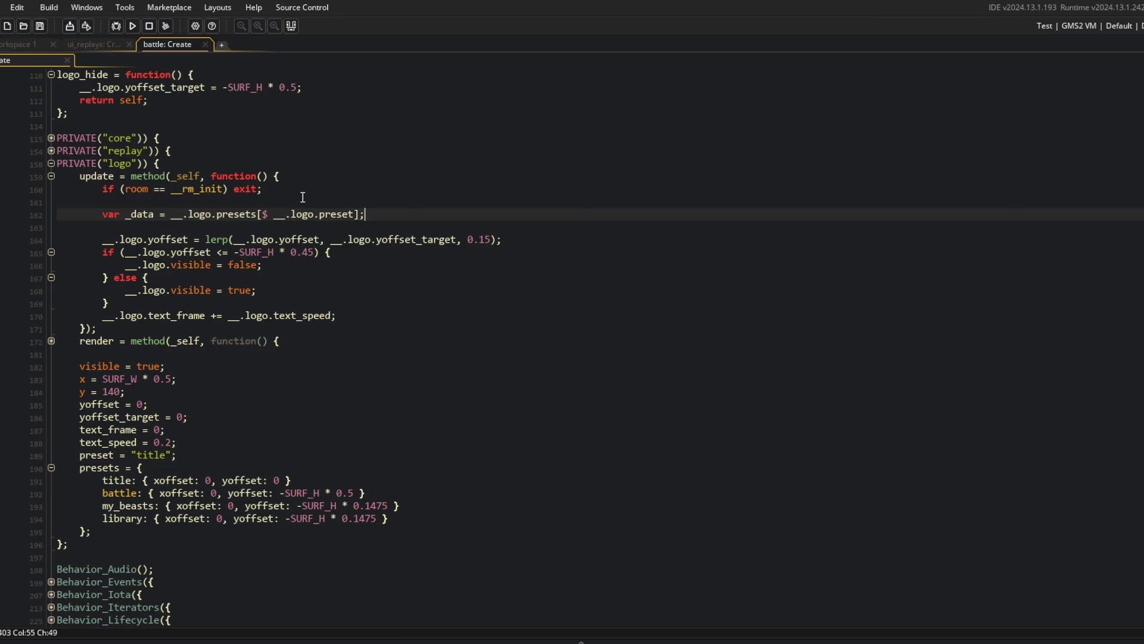
pyautogui.press('Return')
pyautogui.write('var _xoffset = _data.xoffs')
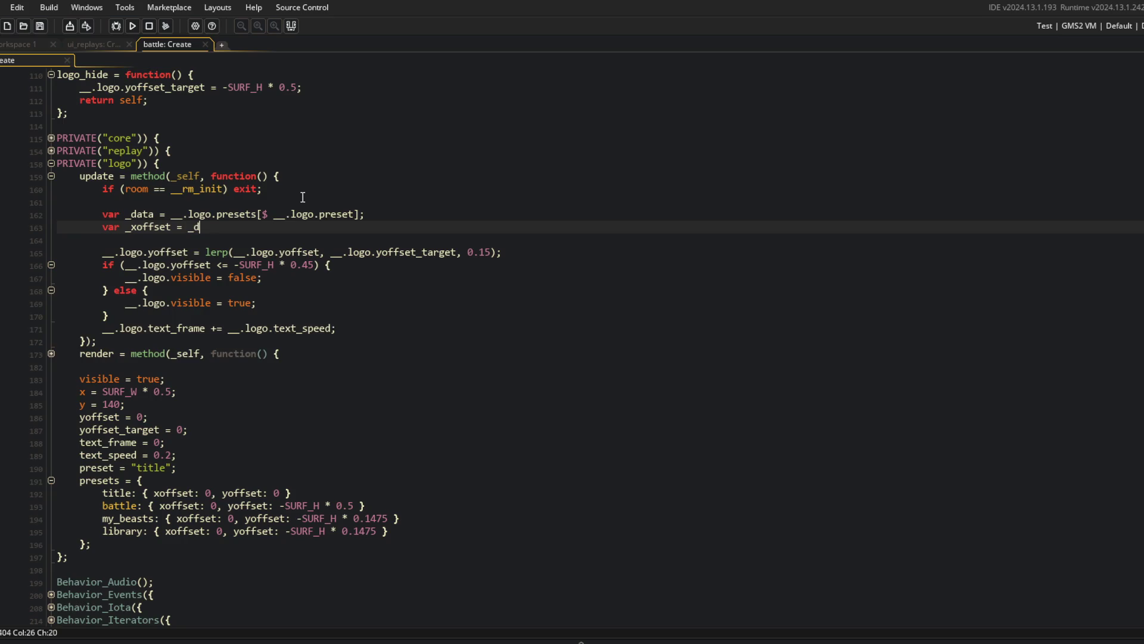
pyautogui.write('et;')
pyautogui.press('Home')
pyautogui.hotkey('ctrl', 'd')
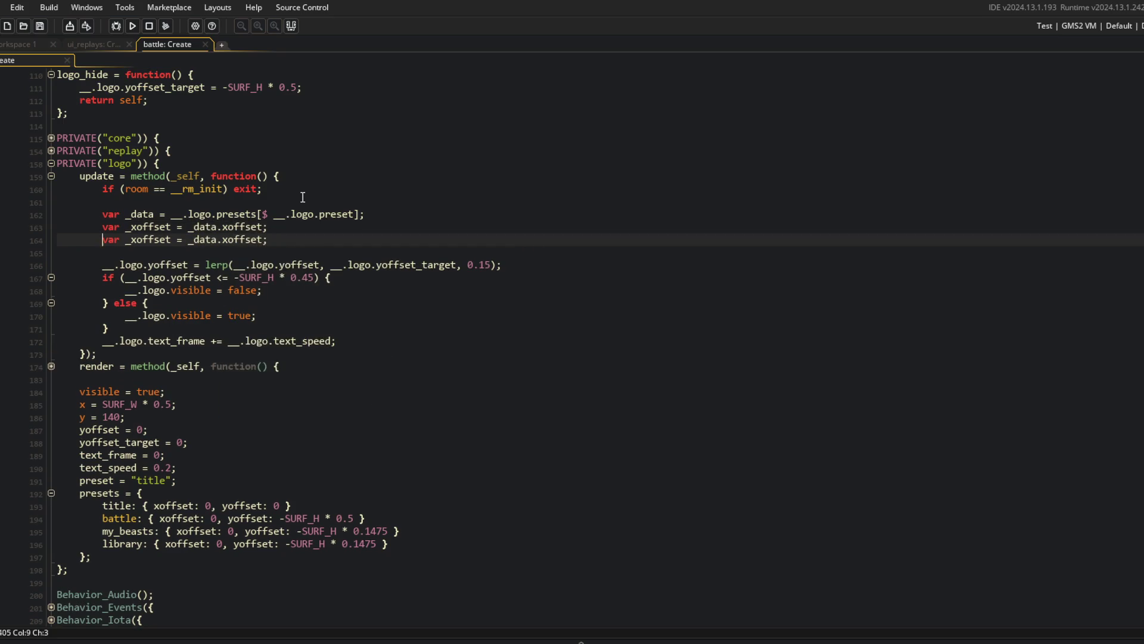
pyautogui.press('BackSpace')
pyautogui.press('BackSpace')
pyautogui.press('BackSpace')
pyautogui.write('yoffse')
pyautogui.press('Escape')
pyautogui.press('Down')
# Lerp the logo's xoffset and yoffset toward _xoffset and _yoffset at 0.15.
pyautogui.press('Return')
pyautogui.write('__')
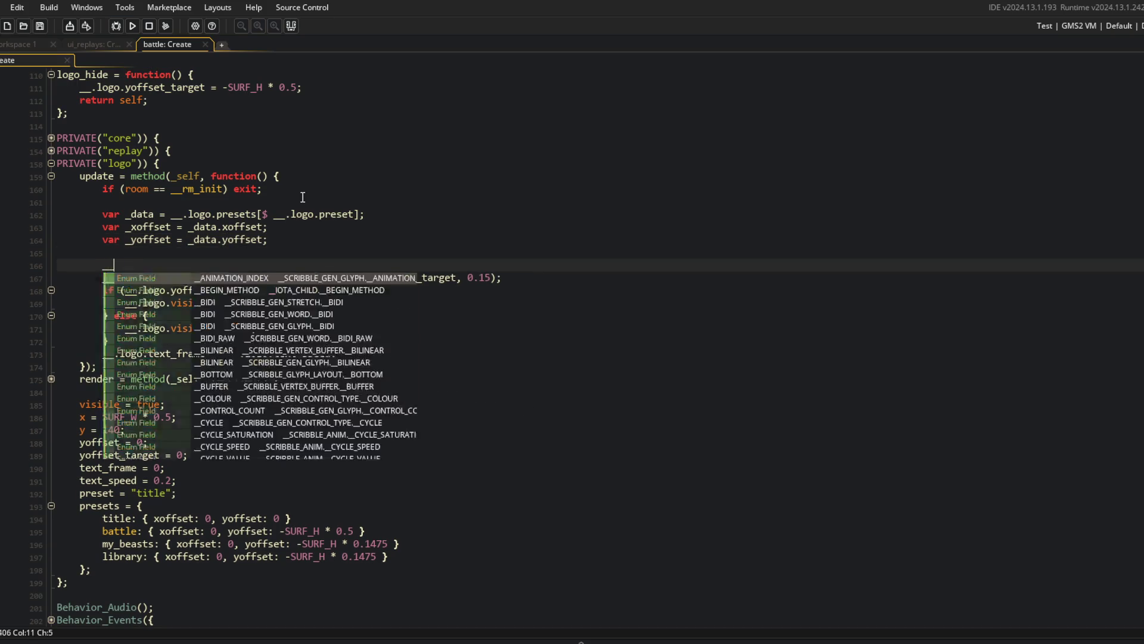
pyautogui.write('.logo.xoffset = lerp(__.o')
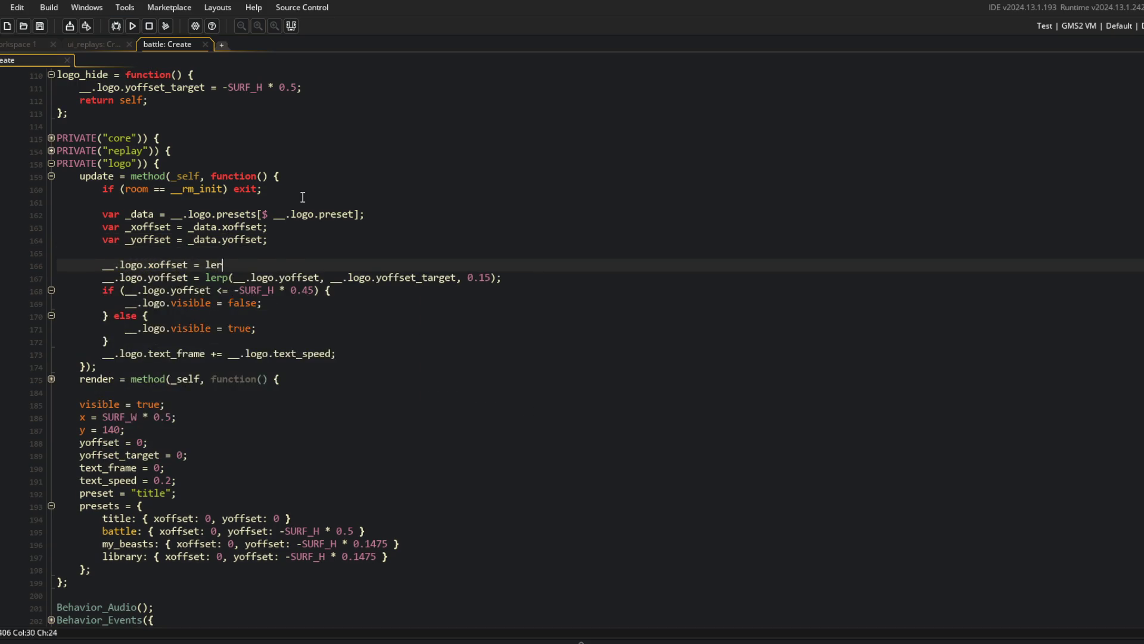
pyautogui.press('BackSpace')
pyautogui.write('logo.xoffset')
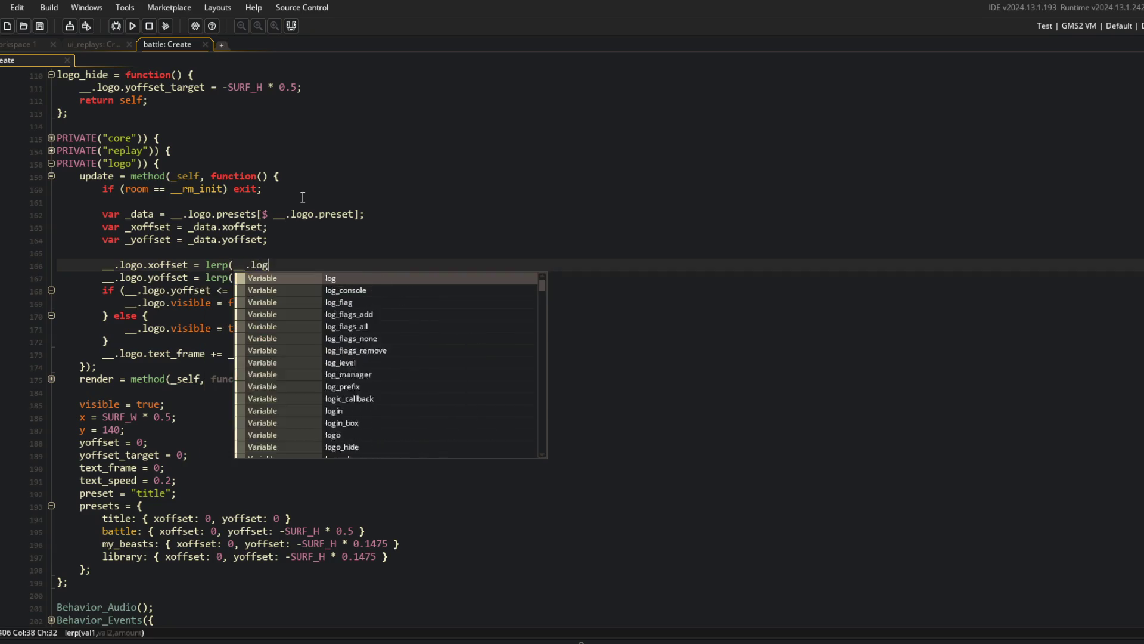
pyautogui.write(', __.logo.')
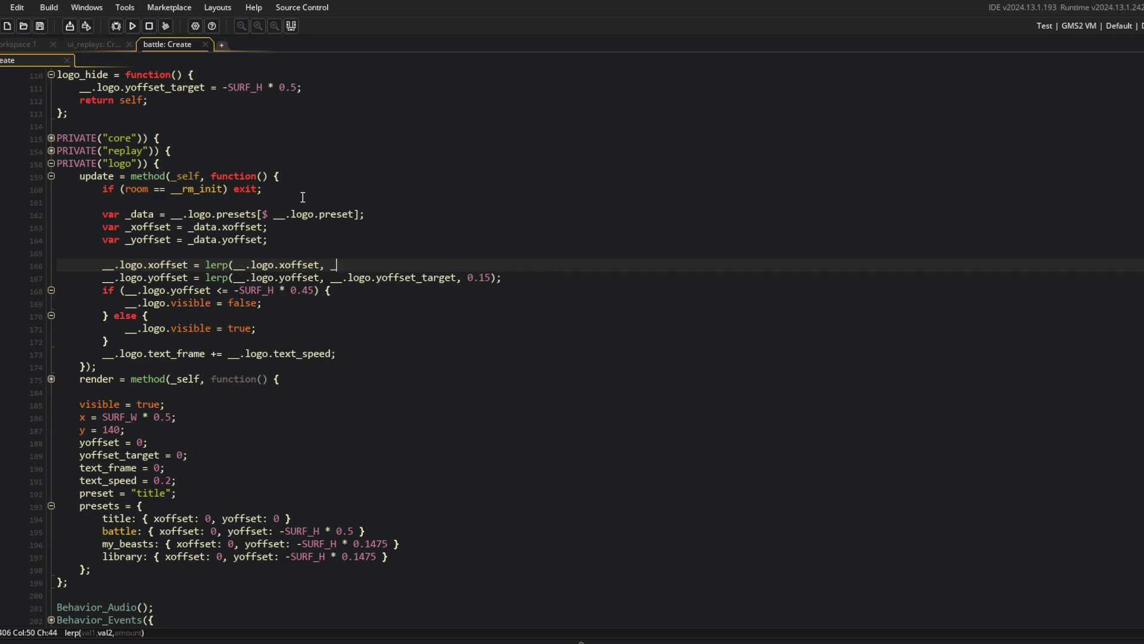
pyautogui.press('BackSpace')
pyautogui.press('BackSpace')
pyautogui.press('BackSpace')
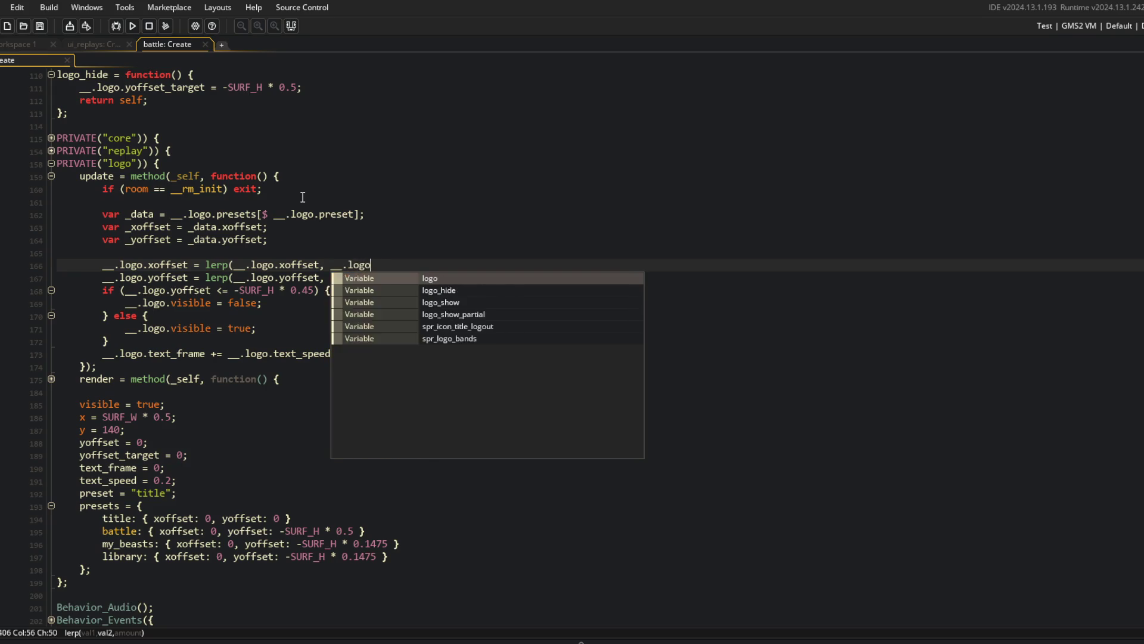
pyautogui.write('et, ')
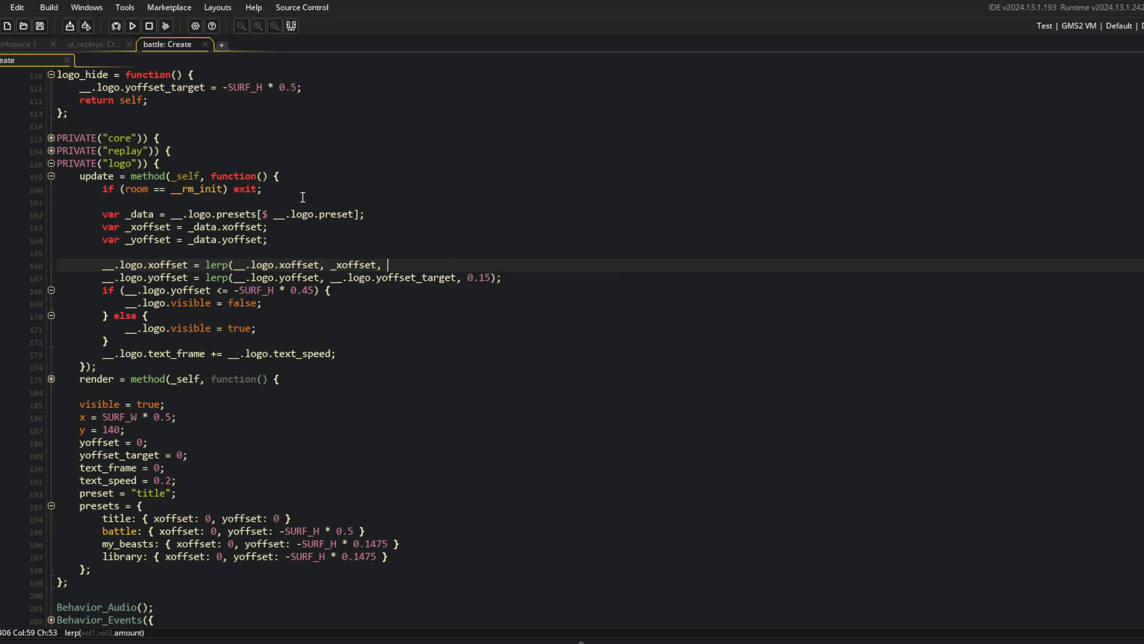
pyautogui.write(');')
pyautogui.press('Down')
pyautogui.hotkey('ctrl', 'Right')
pyautogui.hotkey('ctrl', 'BackSpace')
pyautogui.hotkey('ctrl', 'BackSpace')
pyautogui.hotkey('ctrl', 'BackSpace')
pyautogui.press('BackSpace')
pyautogui.write('yoffset')
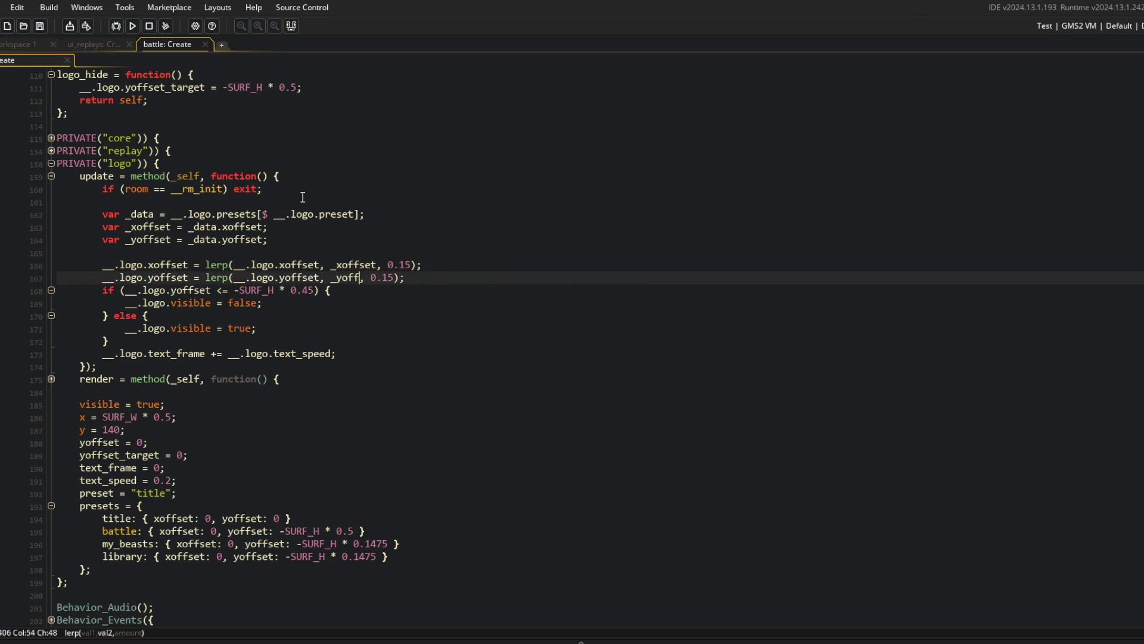
pyautogui.press('Return')
# Set visible directly from the condition yoffset > -SURF_H * 0.45.
pyautogui.press('Down')
pyautogui.press('Down')
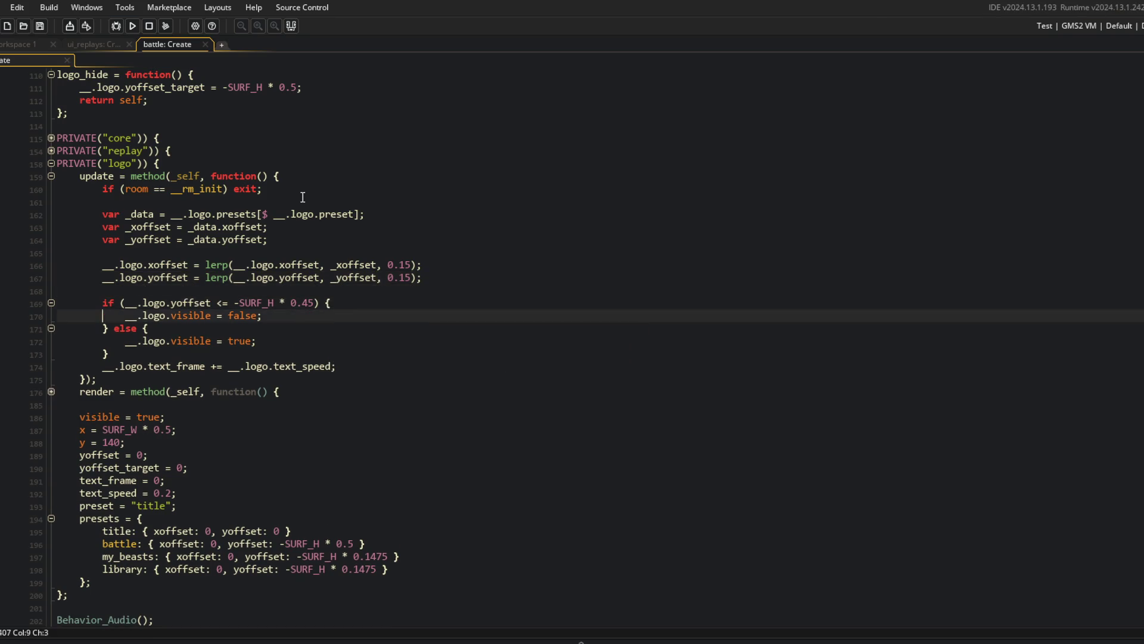
pyautogui.press('Up')
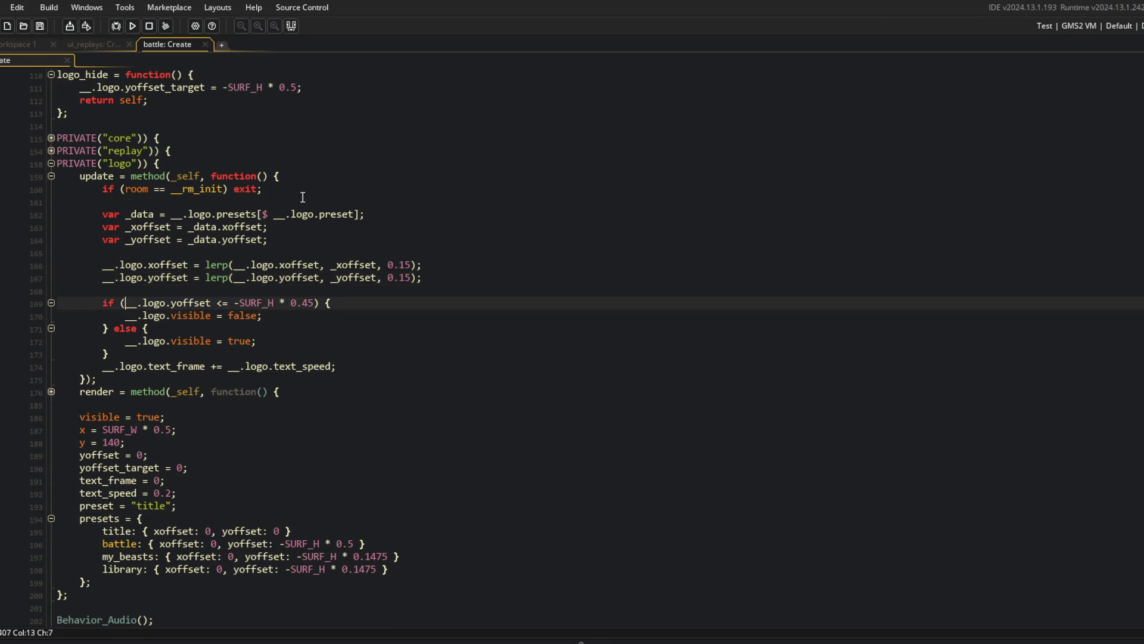
pyautogui.press('End')
pyautogui.press('Left')
pyautogui.press('Left')
pyautogui.press('Left')
pyautogui.hotkey('shift', 'Home')
pyautogui.hotkey('shift', 'Right')
pyautogui.hotkey('shift', 'Right')
pyautogui.hotkey('shift', 'Right')
pyautogui.hotkey('ctrl', 'c')
pyautogui.press('BackSpace')
pyautogui.press('Down')
pyautogui.press('End')
pyautogui.press('Left')
pyautogui.hotkey('ctrl', 'BackSpace')
pyautogui.hotkey('ctrl', 'v')
pyautogui.write(')')
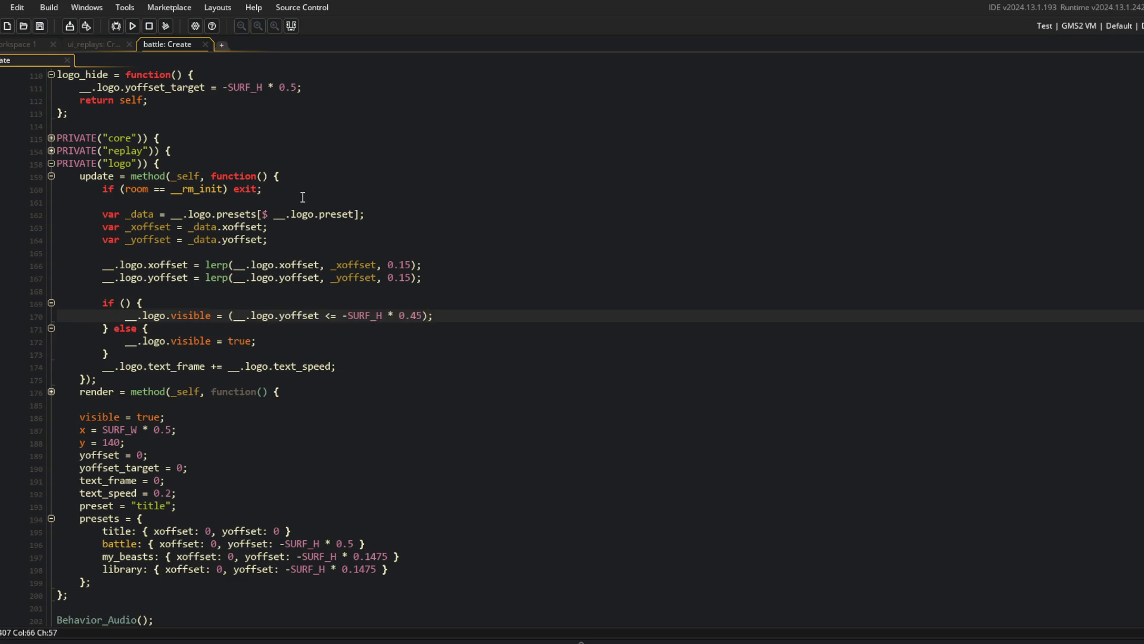
pyautogui.press('BackSpace')
pyautogui.press('BackSpace')
pyautogui.write('>')
# Delete the leftover if/else lines and fix the visibility line's indentation.
pyautogui.press('Up')
pyautogui.hotkey('ctrl', 'd')
pyautogui.press('Down')
pyautogui.hotkey('ctrl', 'd')
pyautogui.hotkey('ctrl', 'd')
pyautogui.hotkey('ctrl', 'd')
pyautogui.press('End')
pyautogui.press('Left')
pyautogui.press('Up')
pyautogui.press('Home')
pyautogui.press('BackSpace')
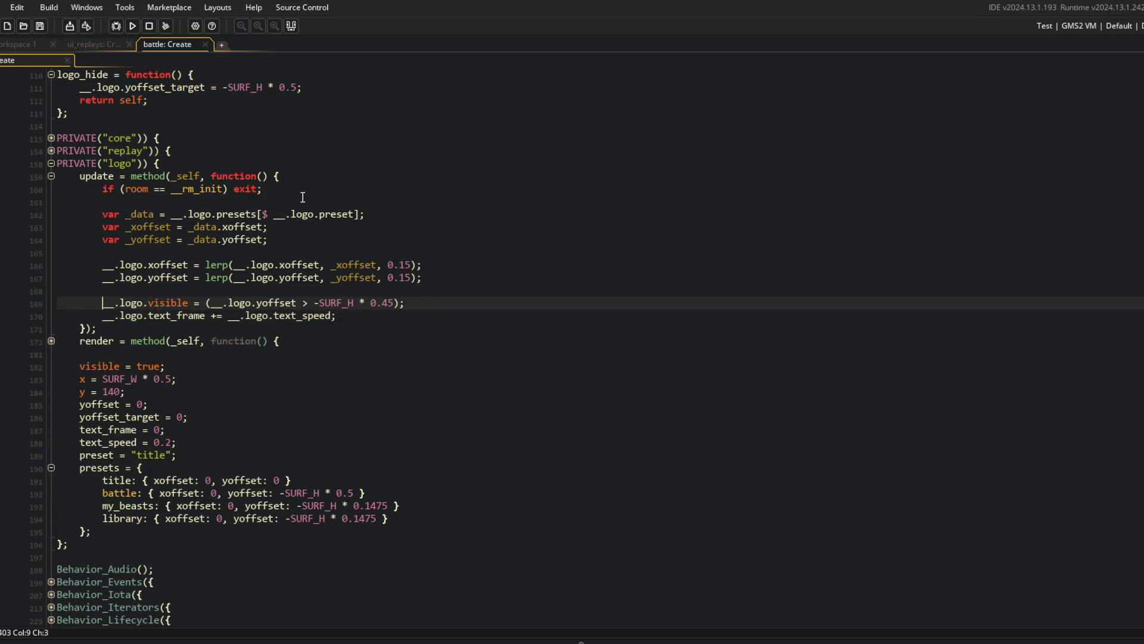
pyautogui.press('Down')
pyautogui.press('End')
pyautogui.press('Return')
pyautogui.press('Up')
pyautogui.press('Up')
pyautogui.press('Up')
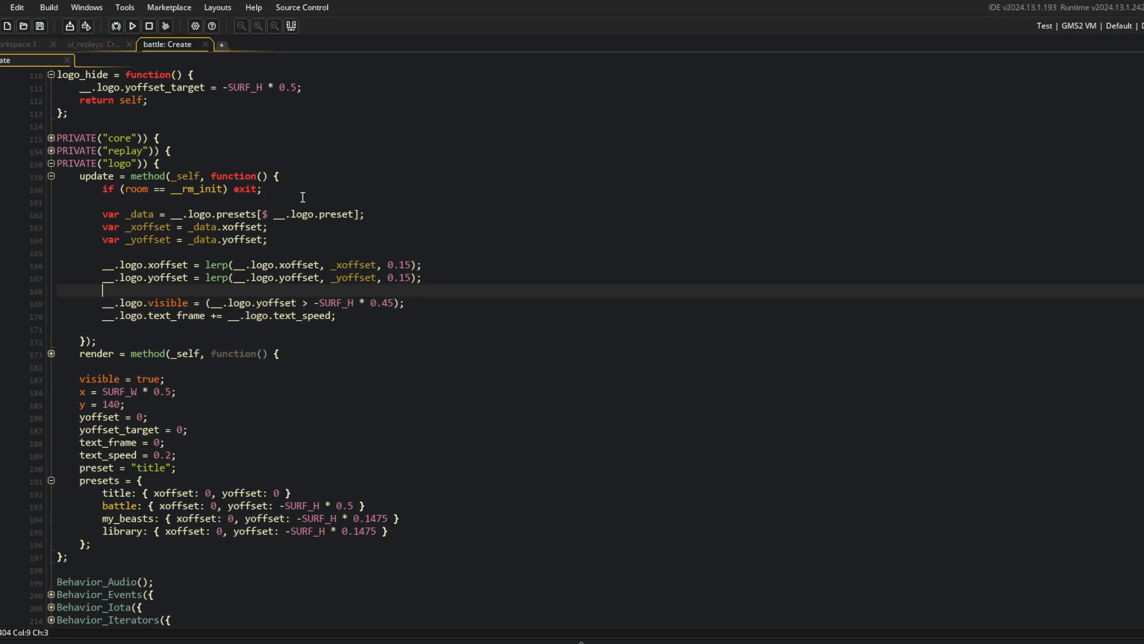
# Return to the logo's offset fields at the yoffset line.
pyautogui.click(303, 197)
pyautogui.click(428, 227)
pyautogui.click(468, 320)
pyautogui.click(97, 429)
pyautogui.press('Up')
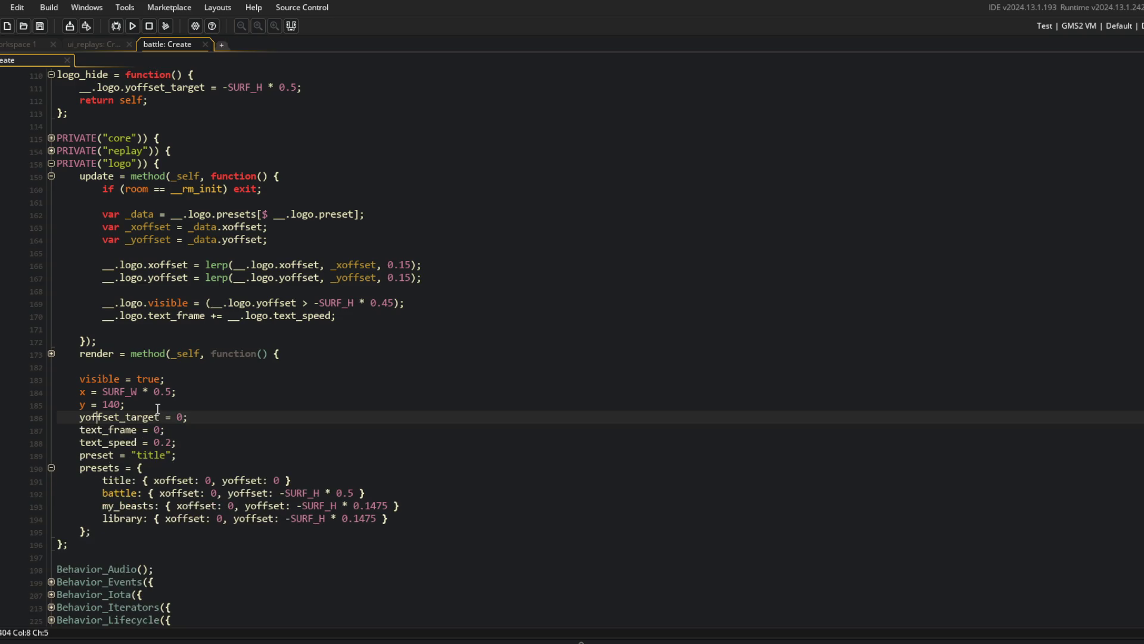
# Add an xoffset field beside yoffset and delete the obsolete yoffset_target field.
pyautogui.hotkey('ctrl', 'd')
pyautogui.press('Up')
pyautogui.press('Left')
pyautogui.press('Left')
pyautogui.press('BackSpace')
pyautogui.write('x')
pyautogui.press('Escape')
pyautogui.press('Down')
pyautogui.press('Down')
pyautogui.hotkey('ctrl', 'shift', 'k')
# In render, add + __.logo.xoffset to the logo bands' x position.
pyautogui.click(333, 329)
pyautogui.press('Down')
pyautogui.press('Down')
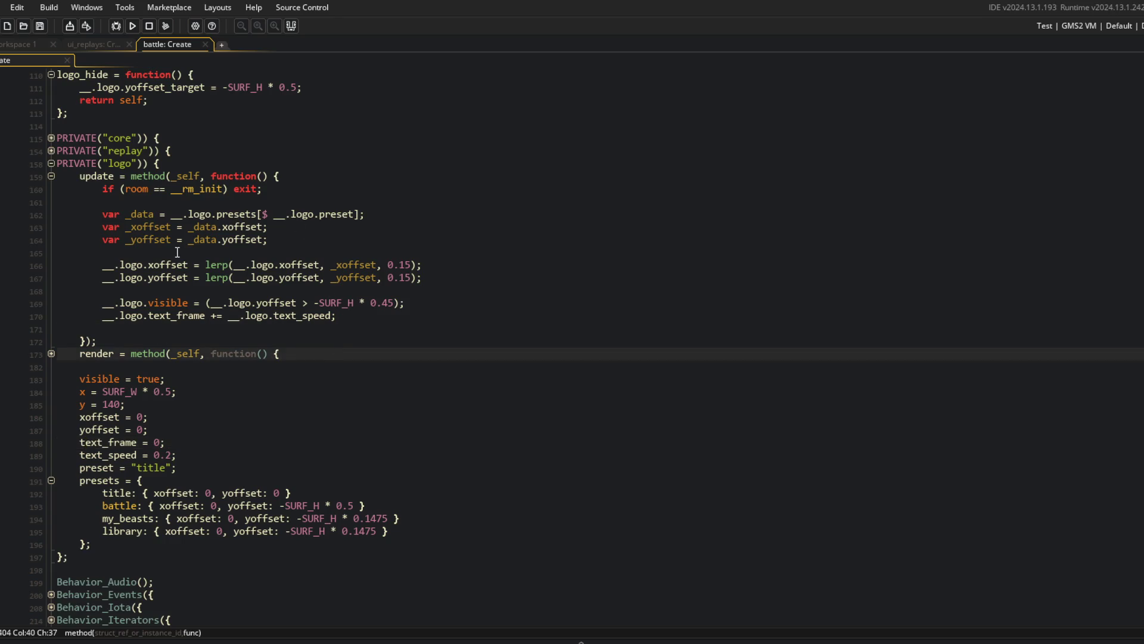
pyautogui.scroll(5, 177, 252)
pyautogui.click(50, 532)
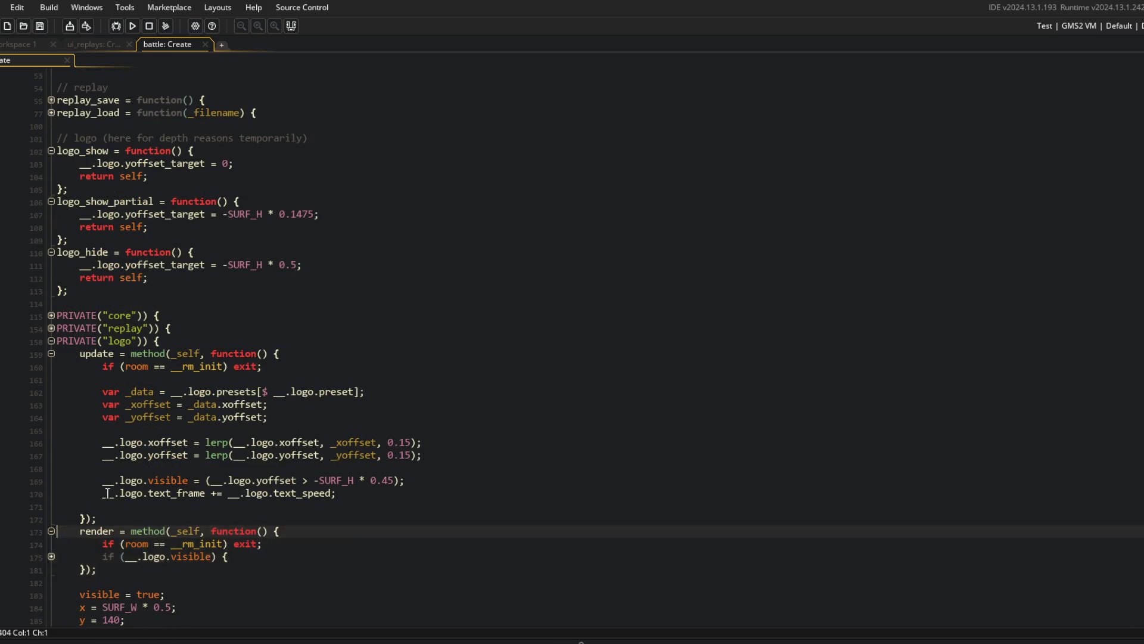
pyautogui.scroll(-3, 54, 442)
pyautogui.click(51, 444)
pyautogui.scroll(-2, 200, 339)
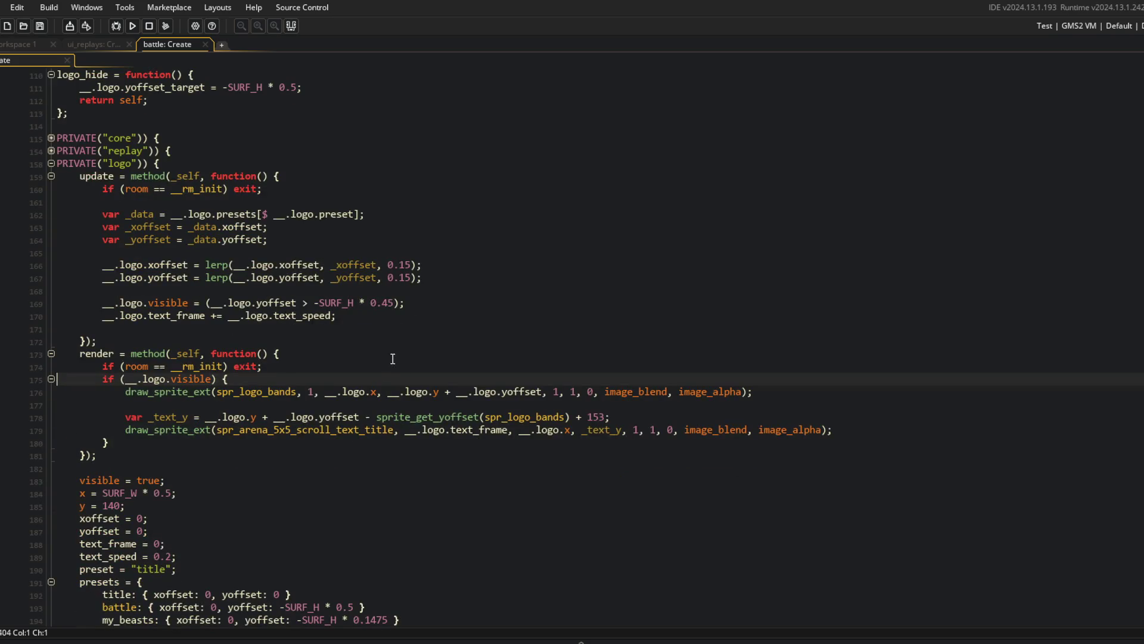
pyautogui.click(372, 392)
pyautogui.click(387, 392)
pyautogui.write('+ __.')
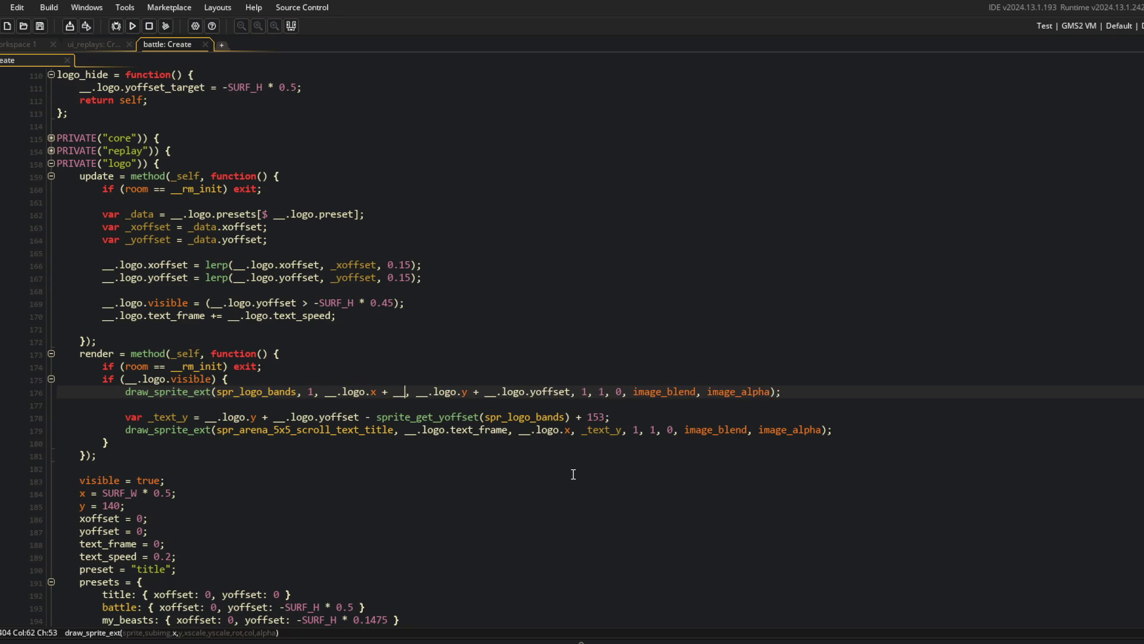
pyautogui.write('logo.xoffset')
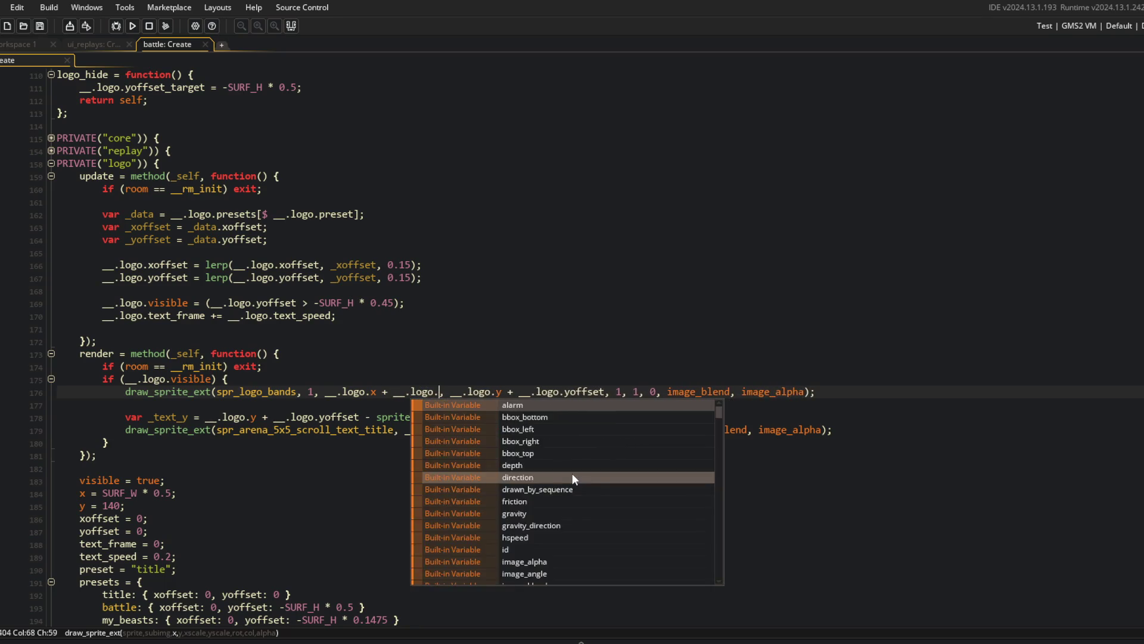
pyautogui.press('Escape')
pyautogui.click(596, 317)
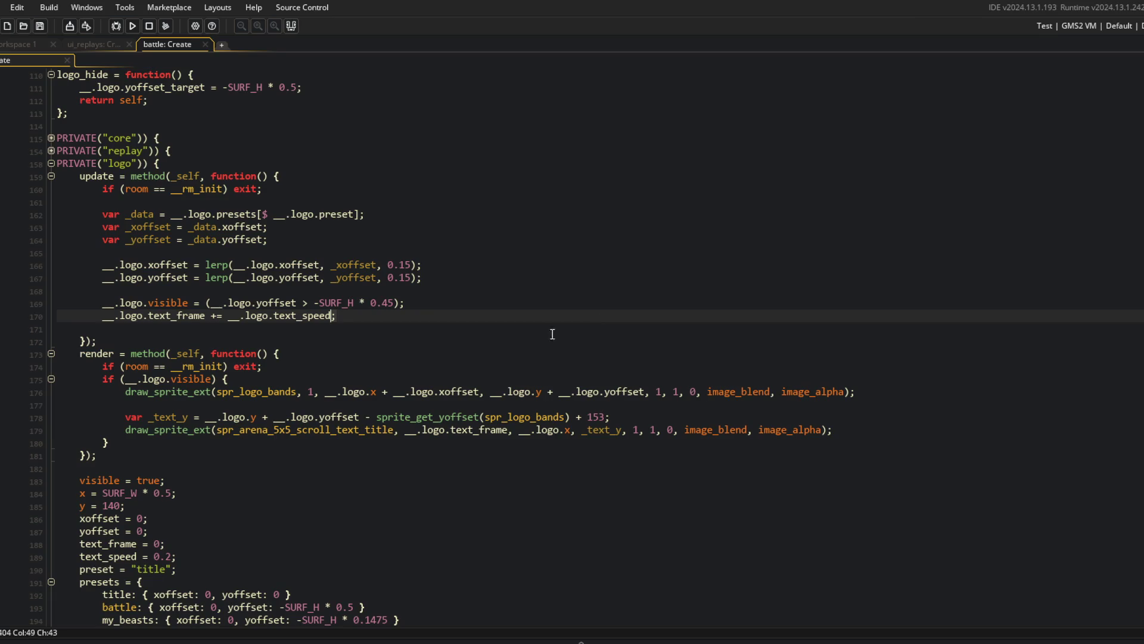
# Add var _text_x = __.logo.x + __.logo.xoffset and pass _text_x to the title draw_sprite_ext.
pyautogui.scroll(-3, 382, 298)
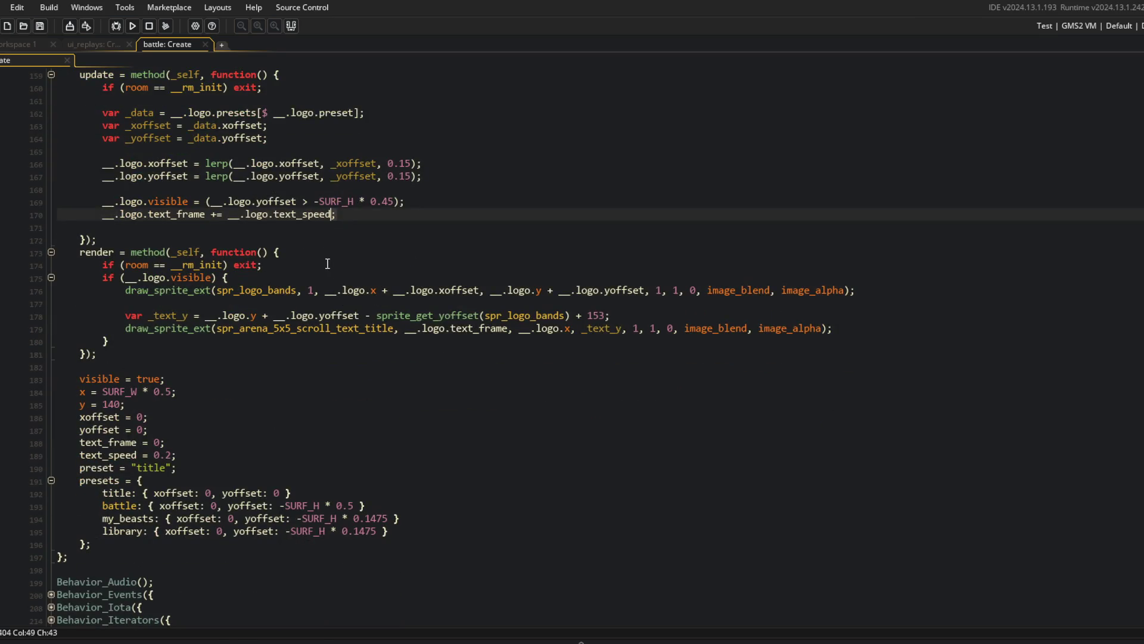
pyautogui.click(571, 329)
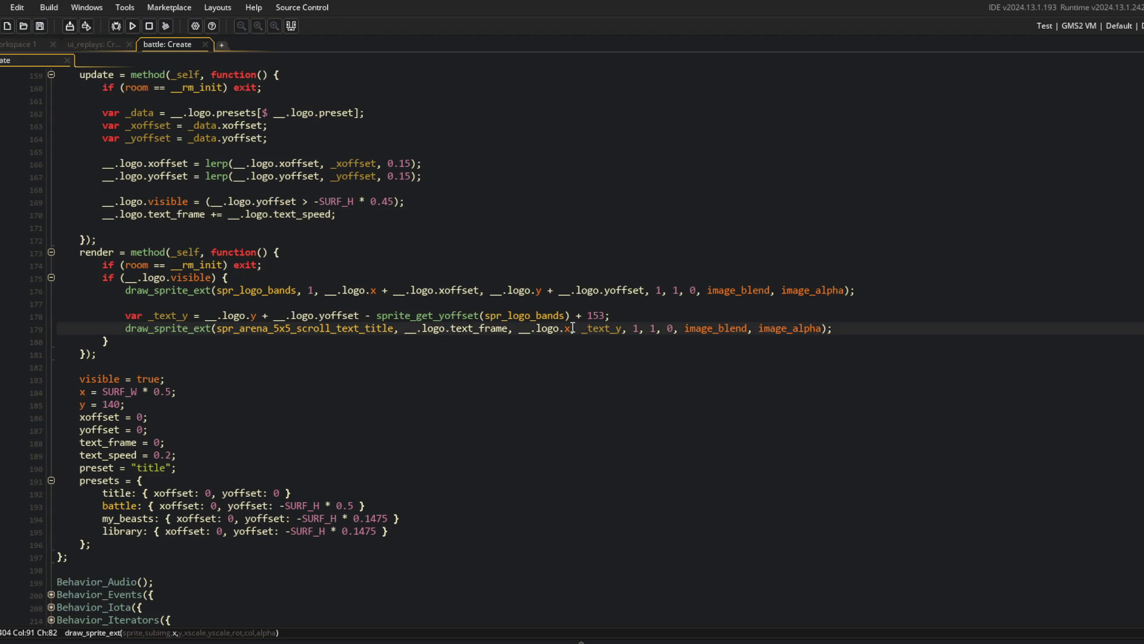
pyautogui.press('Up')
pyautogui.press('Up')
pyautogui.press('End')
pyautogui.press('Return')
pyautogui.write('v')
pyautogui.write('ext ')
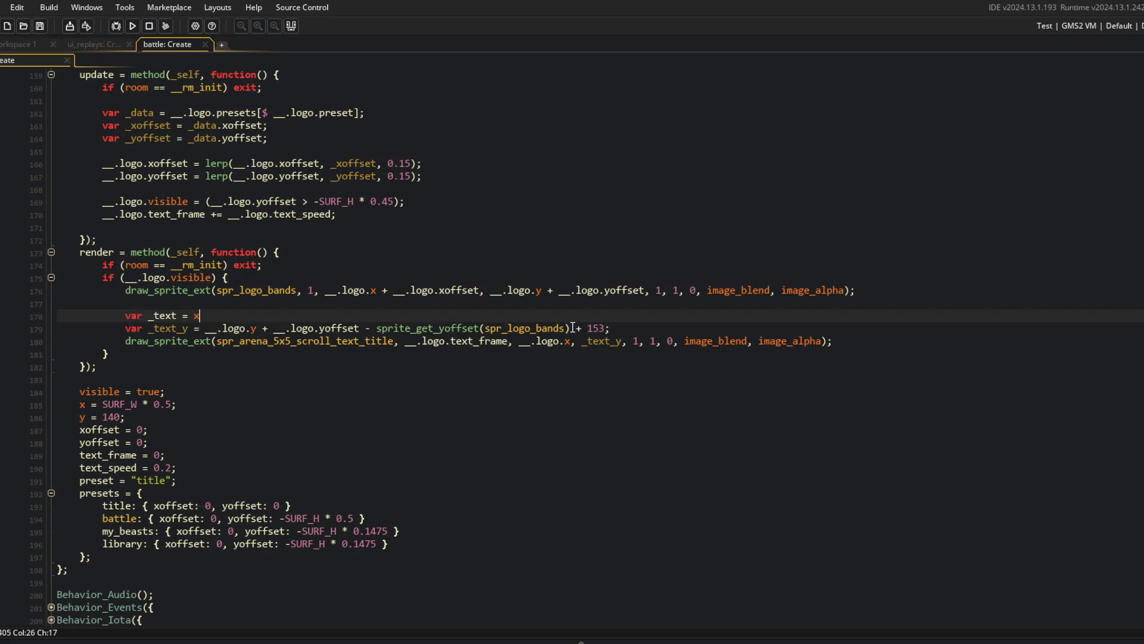
pyautogui.write('_x =')
pyautogui.write('.log')
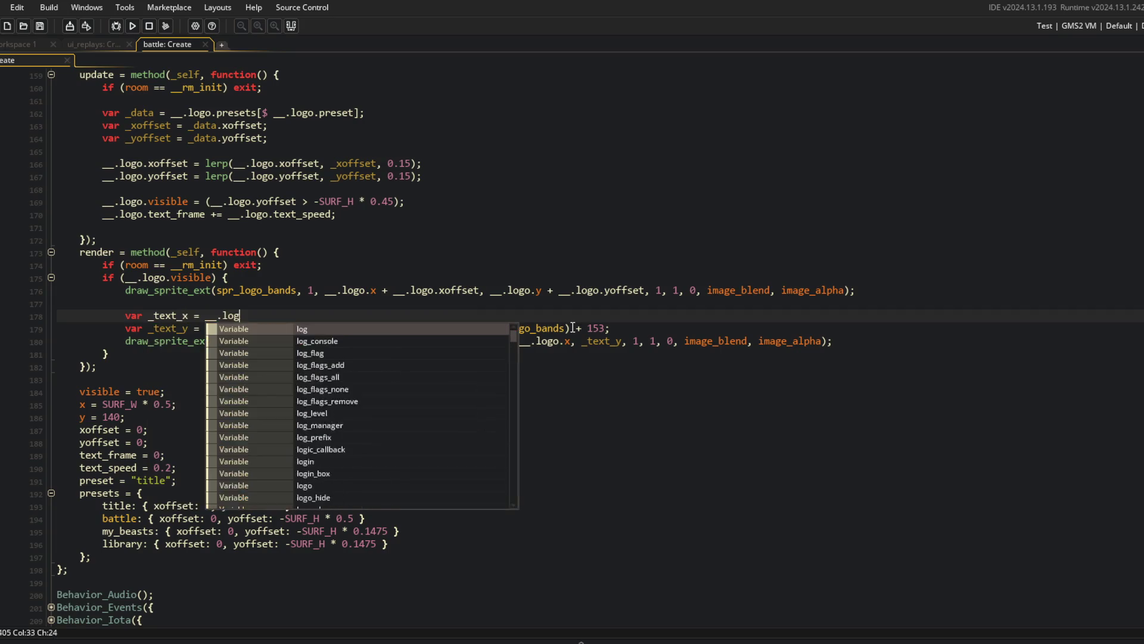
pyautogui.write('o.x __.logo')
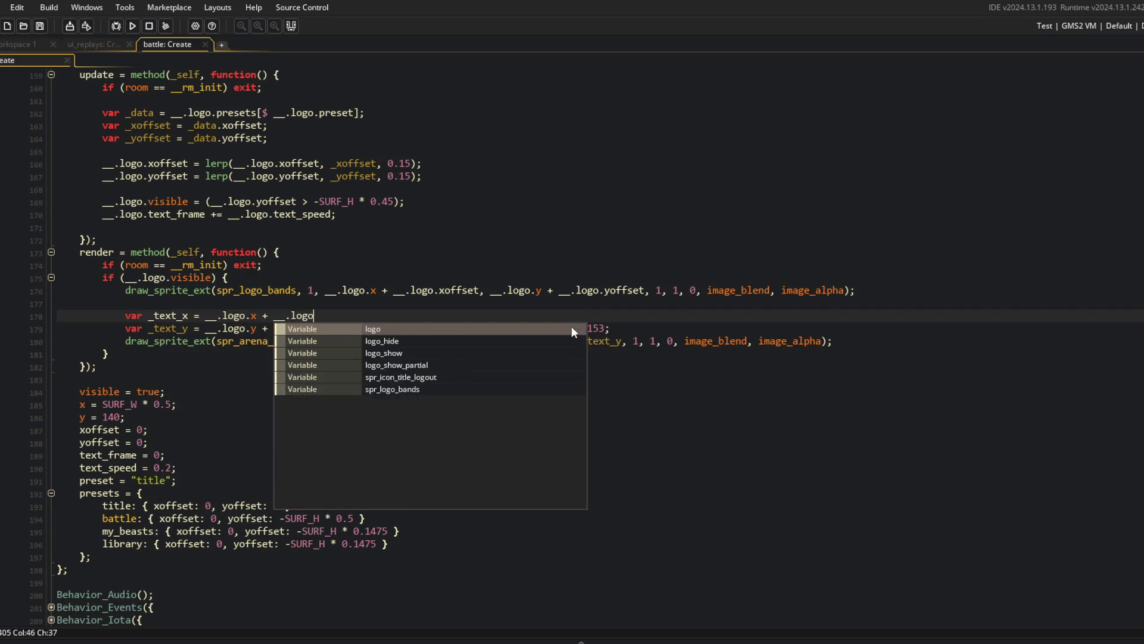
pyautogui.write('.xoffset;')
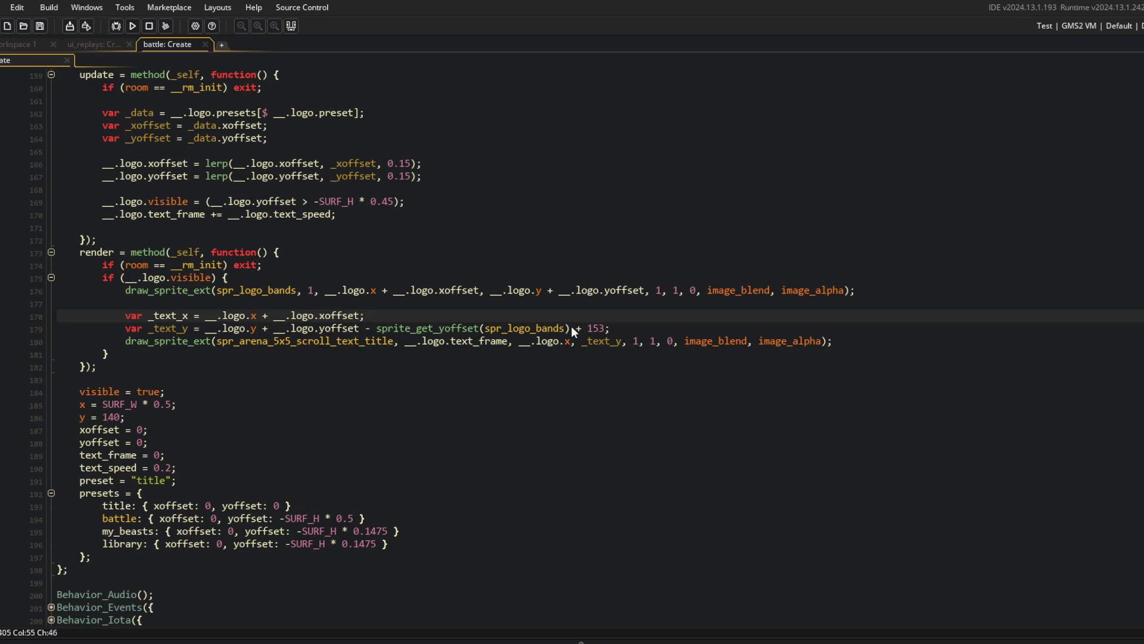
pyautogui.click(566, 341)
pyautogui.press('BackSpace')
pyautogui.press('BackSpace')
pyautogui.press('BackSpace')
pyautogui.write('_text_x')
pyautogui.press('Escape')
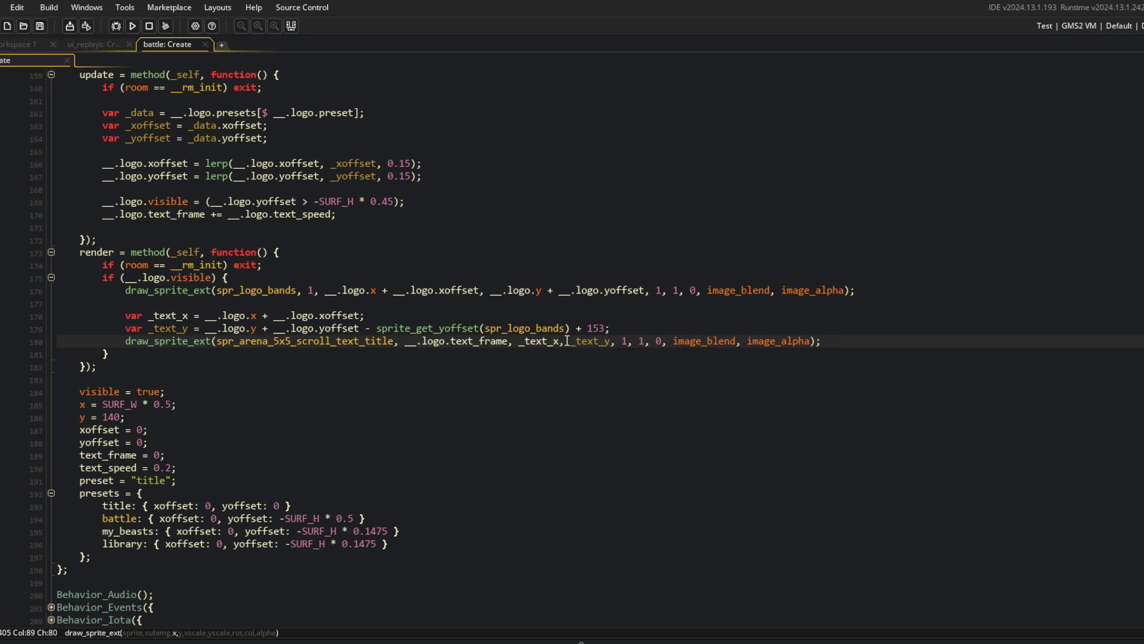
pyautogui.click(493, 263)
pyautogui.click(322, 279)
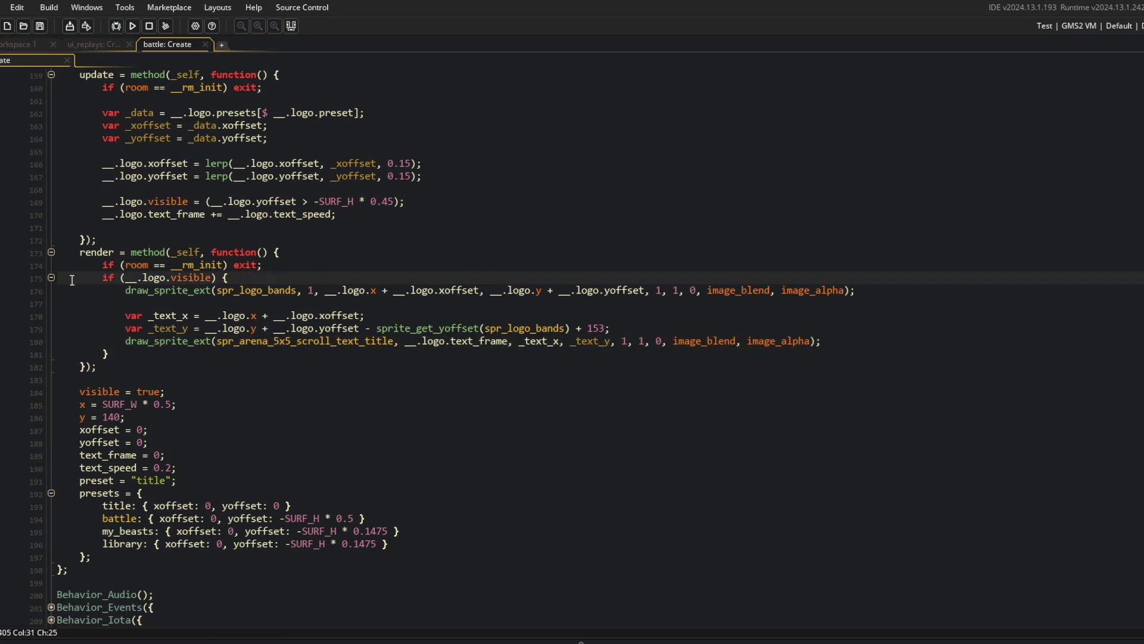
pyautogui.click(51, 252)
# Fold the finished render and update code blocks.
pyautogui.scroll(4, 224, 384)
pyautogui.click(224, 379)
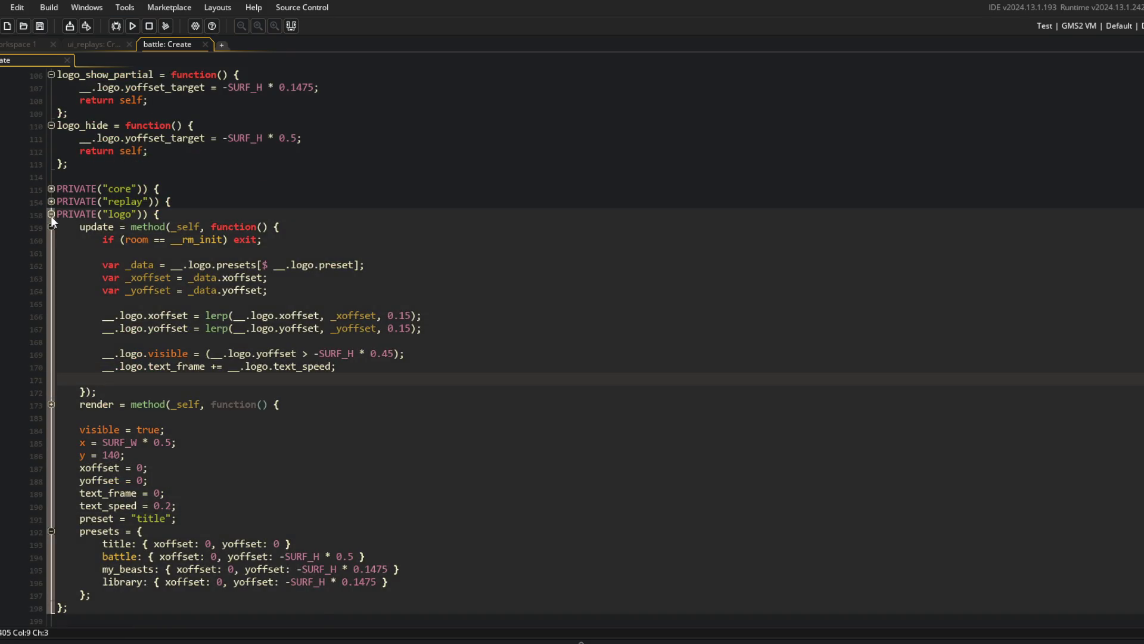
pyautogui.click(51, 226)
pyautogui.click(230, 391)
pyautogui.scroll(3, 179, 358)
pyautogui.click(110, 291)
pyautogui.click(210, 163)
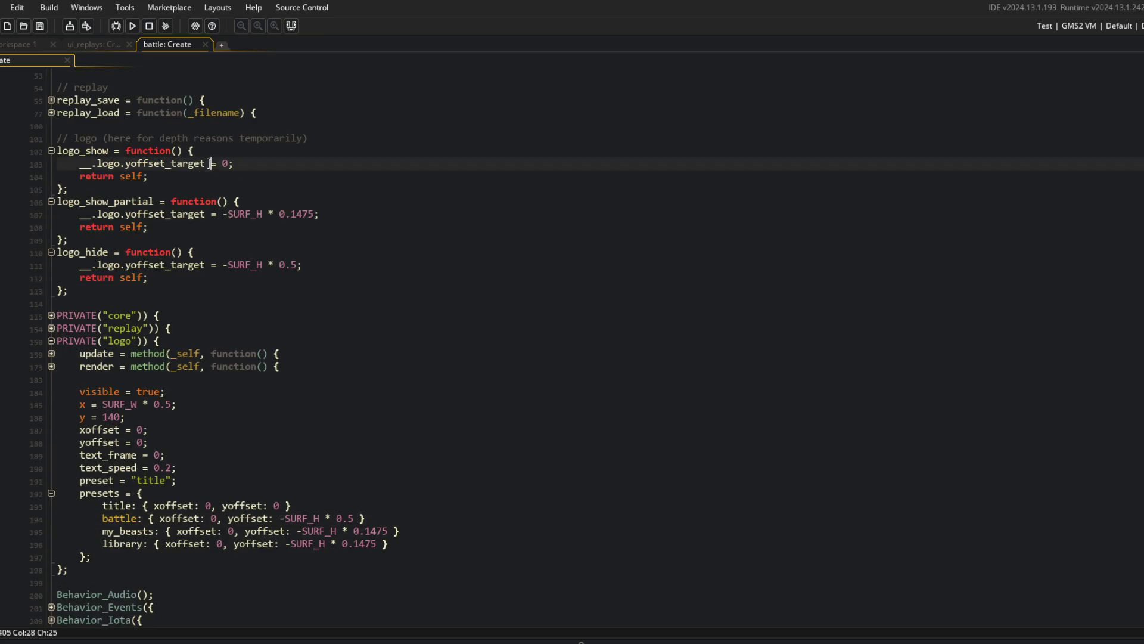
pyautogui.click(332, 141)
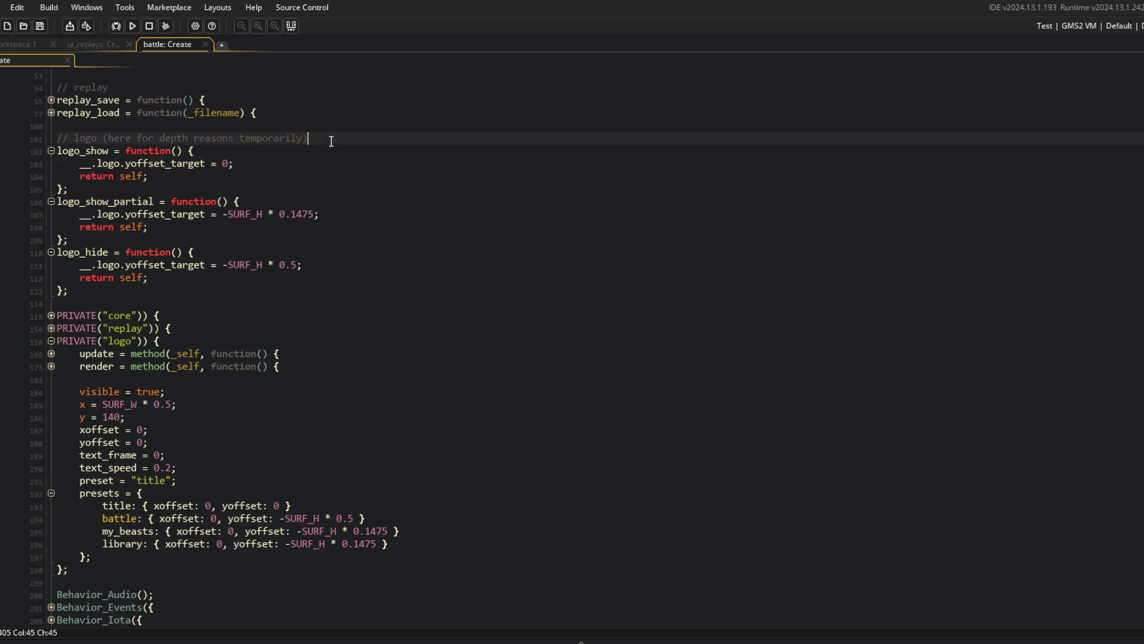
# Rename the 'battle' logo preset to 'hide'.
pyautogui.click(249, 496)
pyautogui.doubleClick(119, 519)
pyautogui.write('hide')
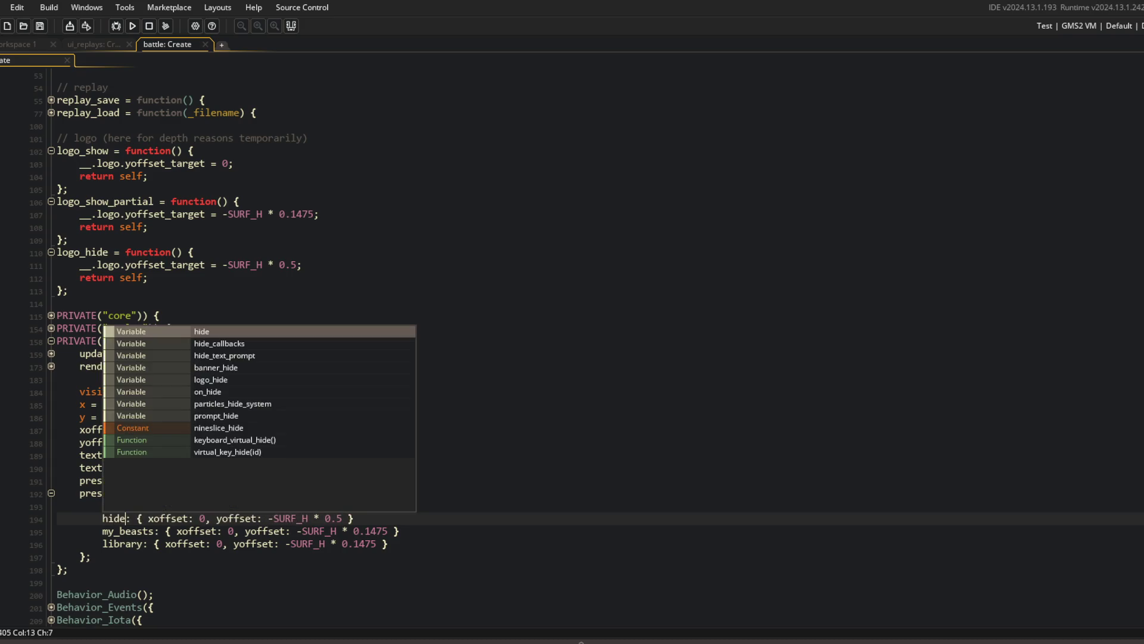
pyautogui.click(361, 595)
pyautogui.click(158, 291)
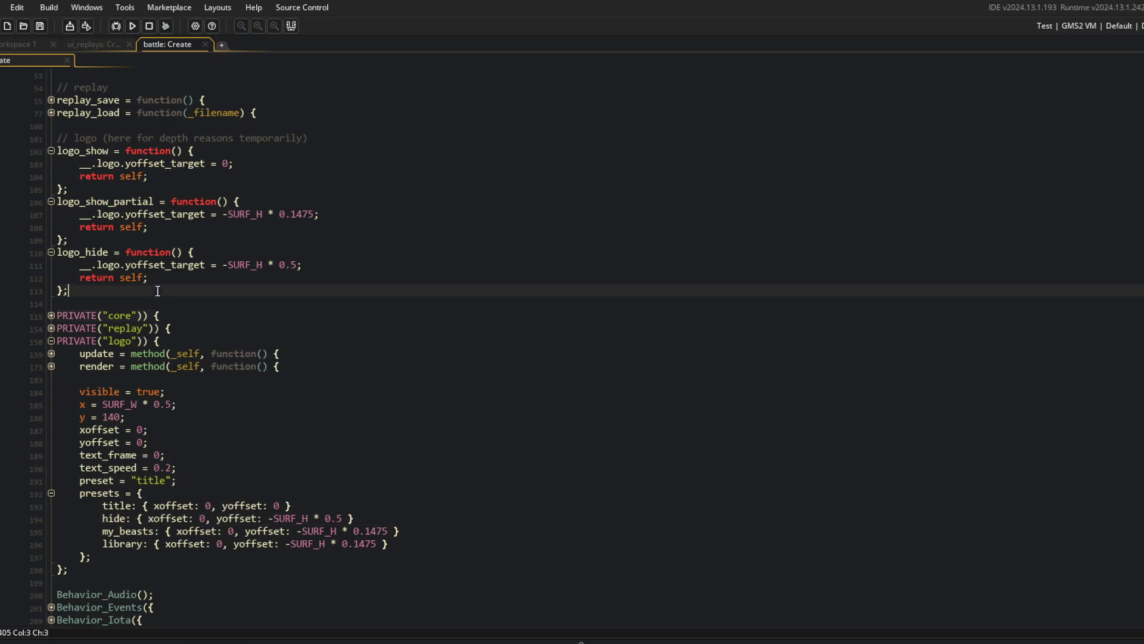
# Add logo_set_preset = function(_preset) setting logo.preset and returning self.
pyautogui.click(328, 138)
pyautogui.press('Return')
pyautogui.write('logo')
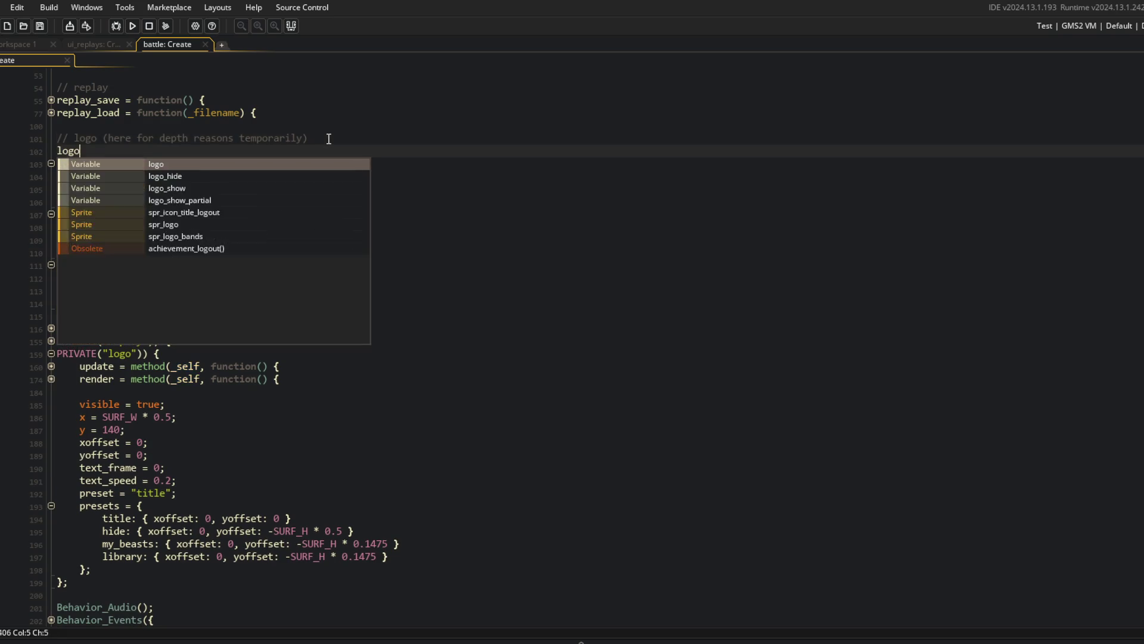
pyautogui.write('_set_preset = function(_pr')
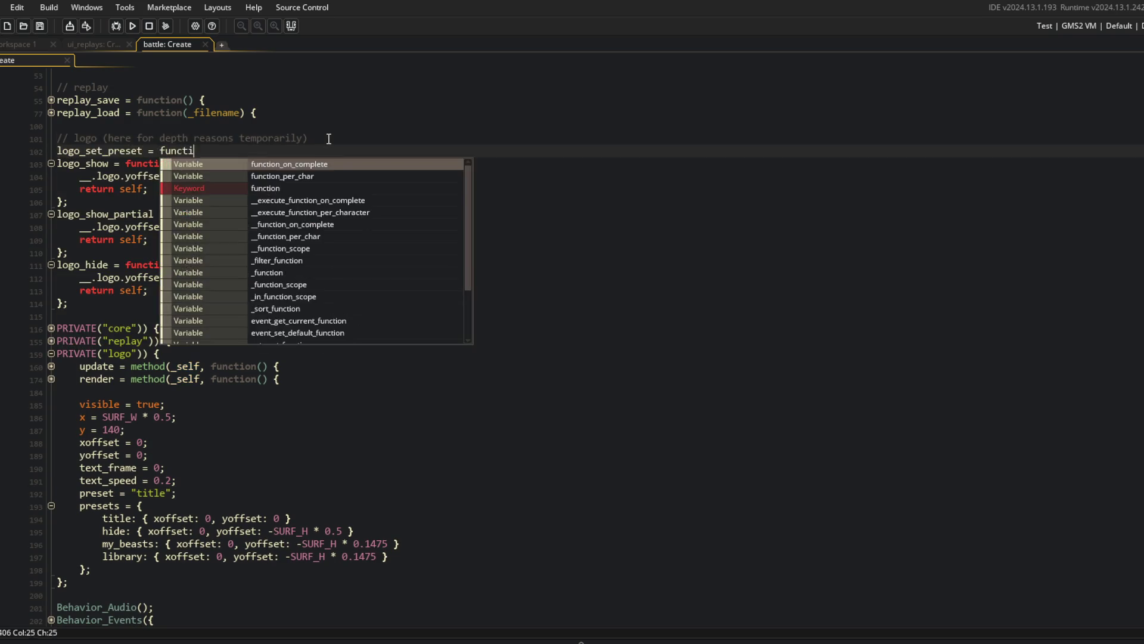
pyautogui.write('eset) {')
pyautogui.press('Return')
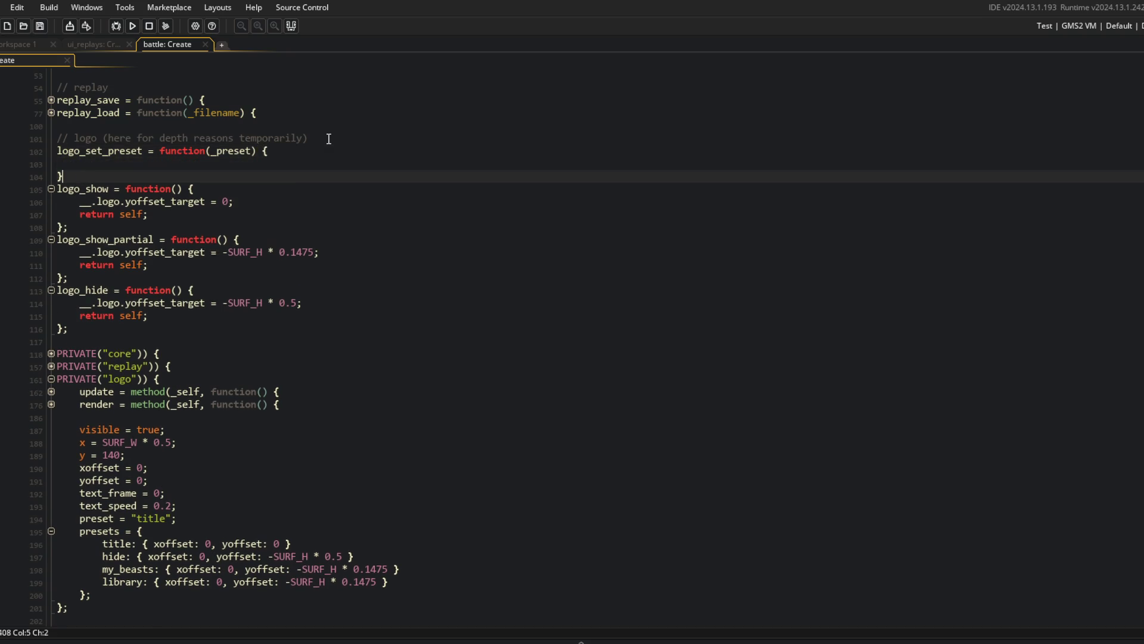
pyautogui.write('__.logo.preset = _pre')
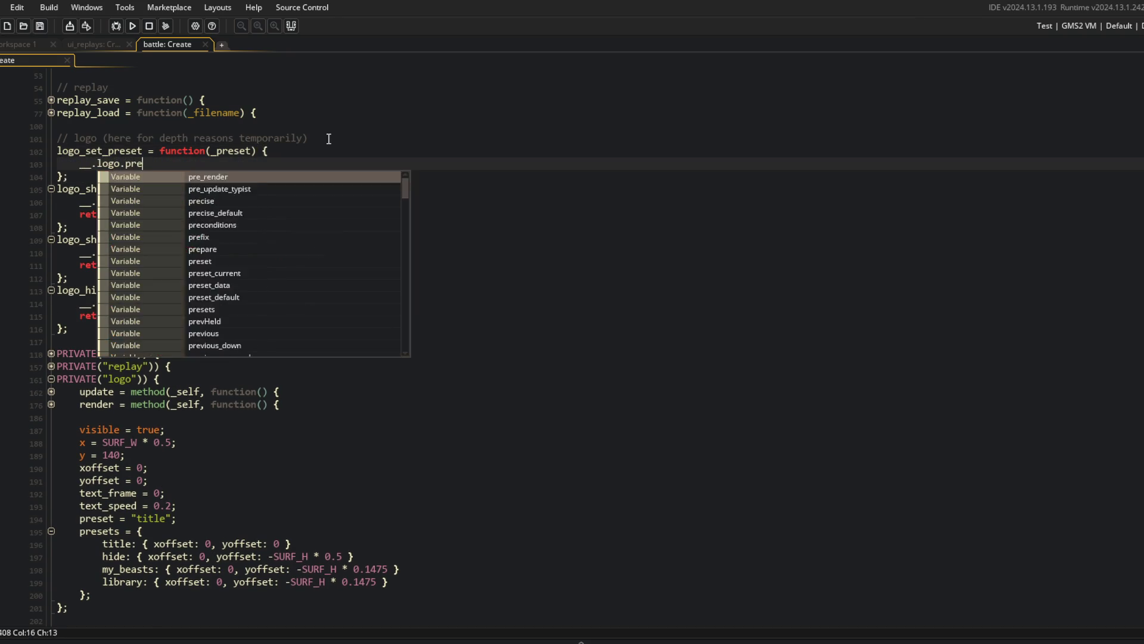
pyautogui.write('set;')
pyautogui.press('Return')
pyautogui.write('return self;')
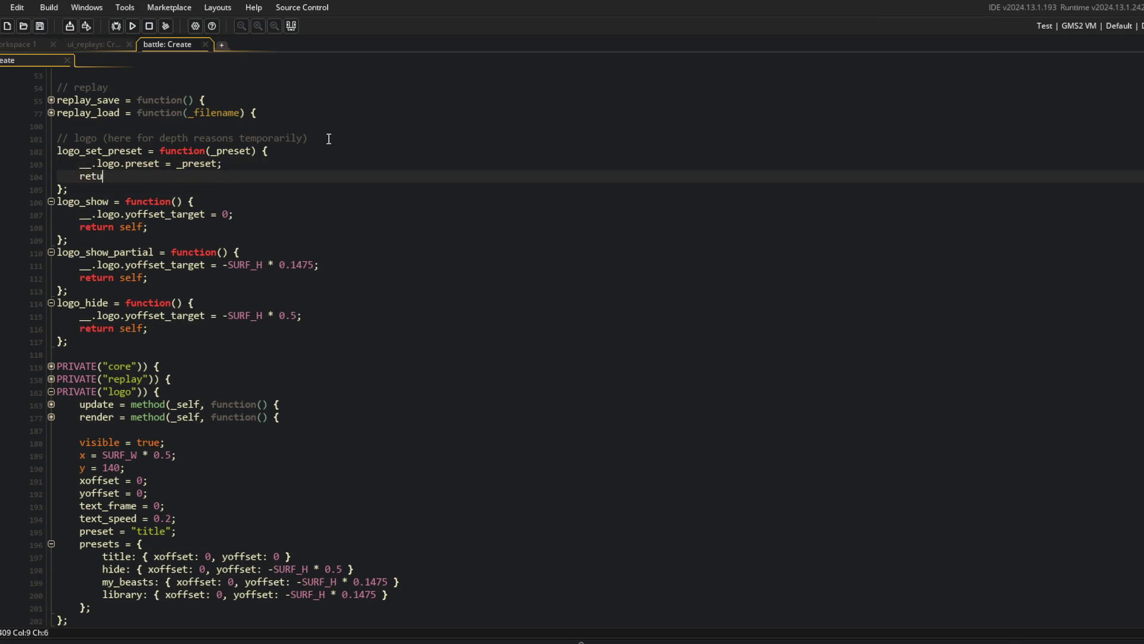
# Delete the old logo_show, logo_show_partial and logo_hide functions.
pyautogui.press('Down')
pyautogui.press('Down')
pyautogui.hotkey('ctrl', 'd')
pyautogui.hotkey('ctrl', 'd')
pyautogui.hotkey('ctrl', 'd')
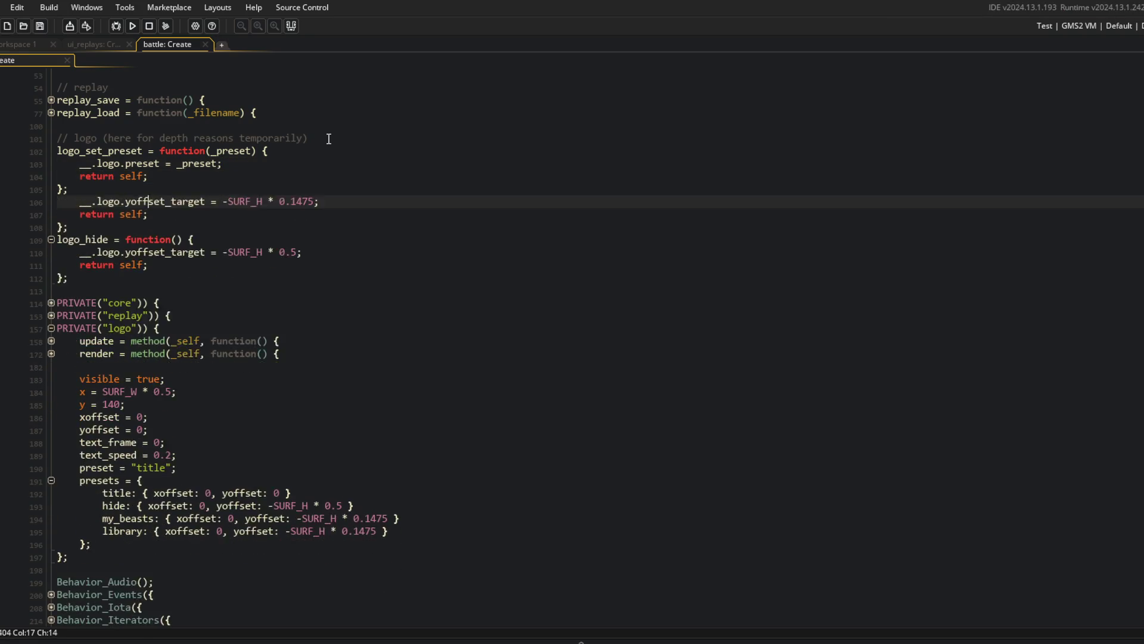
pyautogui.click(416, 150)
pyautogui.hotkey('ctrl', 'f')
pyautogui.write('logo_')
pyautogui.press('BackSpace')
pyautogui.press('BackSpace')
pyautogui.press('BackSpace')
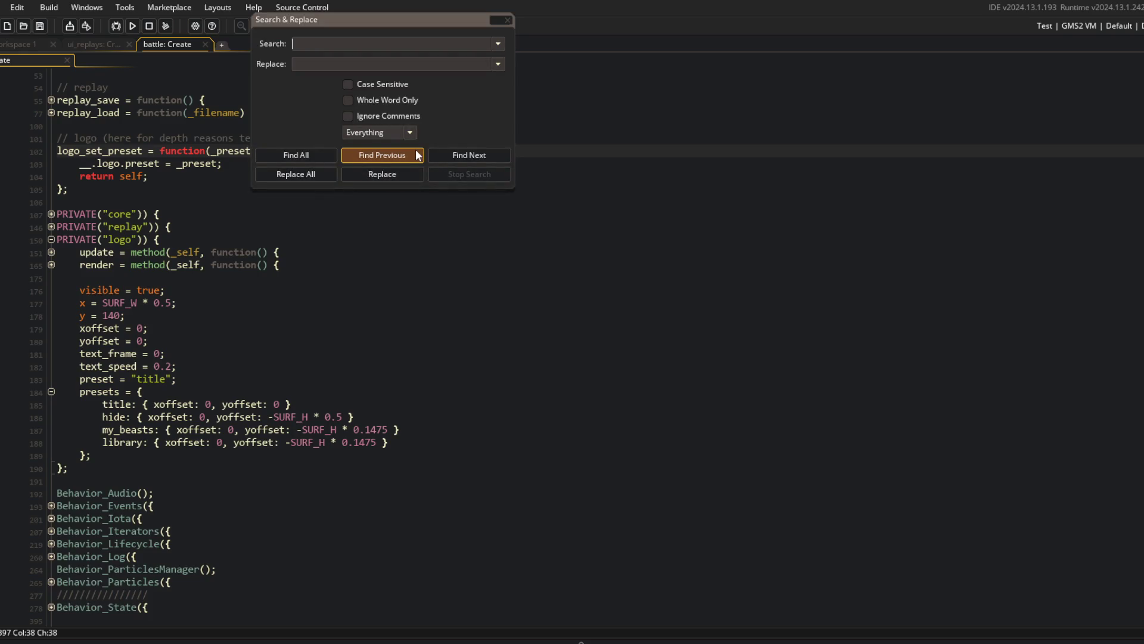
# Search the code for remaining logo_hide and logo_show calls.
pyautogui.click(509, 20)
pyautogui.click(495, 330)
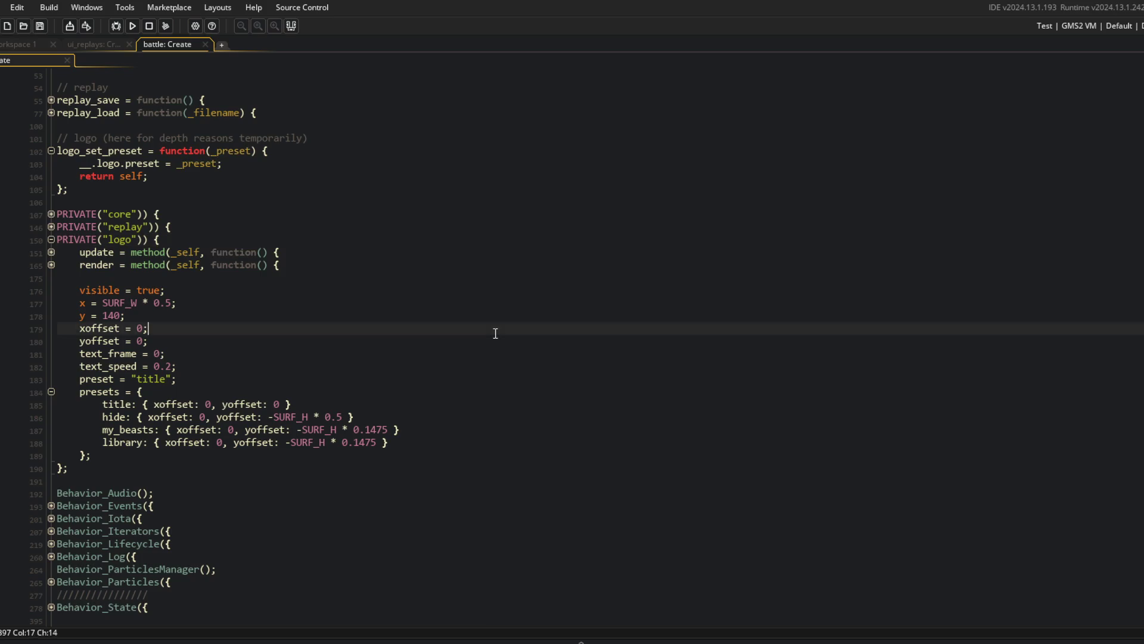
pyautogui.hotkey('ctrl', 'f')
pyautogui.write('logo_')
pyautogui.press('Return')
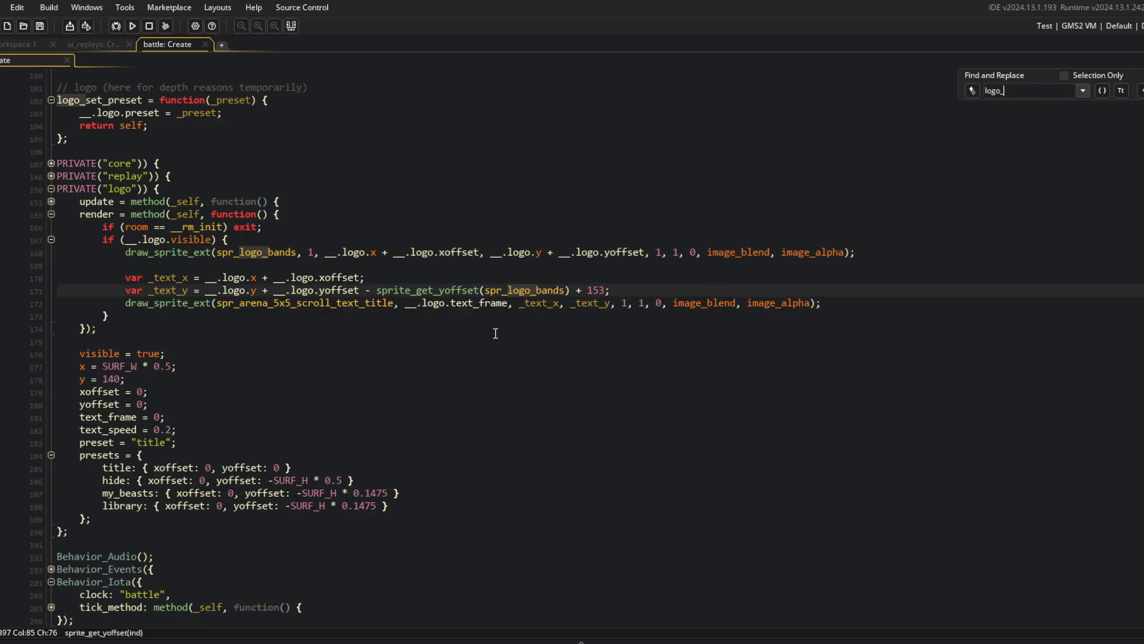
pyautogui.write('hide')
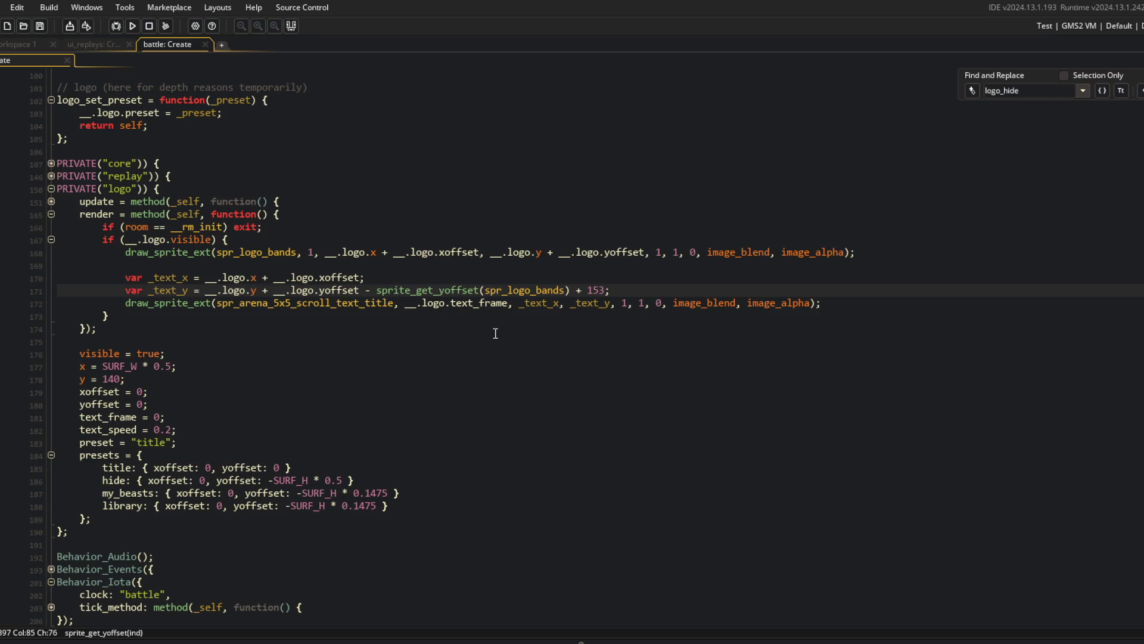
pyautogui.press('BackSpace')
pyautogui.press('BackSpace')
pyautogui.press('BackSpace')
pyautogui.write('show')
# Open Sequence_BattleToTitle from a 'sequence' search and split the editor into 2 columns.
pyautogui.hotkey('ctrl', 't')
pyautogui.write('sequenc')
pyautogui.hotkey('ctrl', 'BackSpace')
pyautogui.write('sequence')
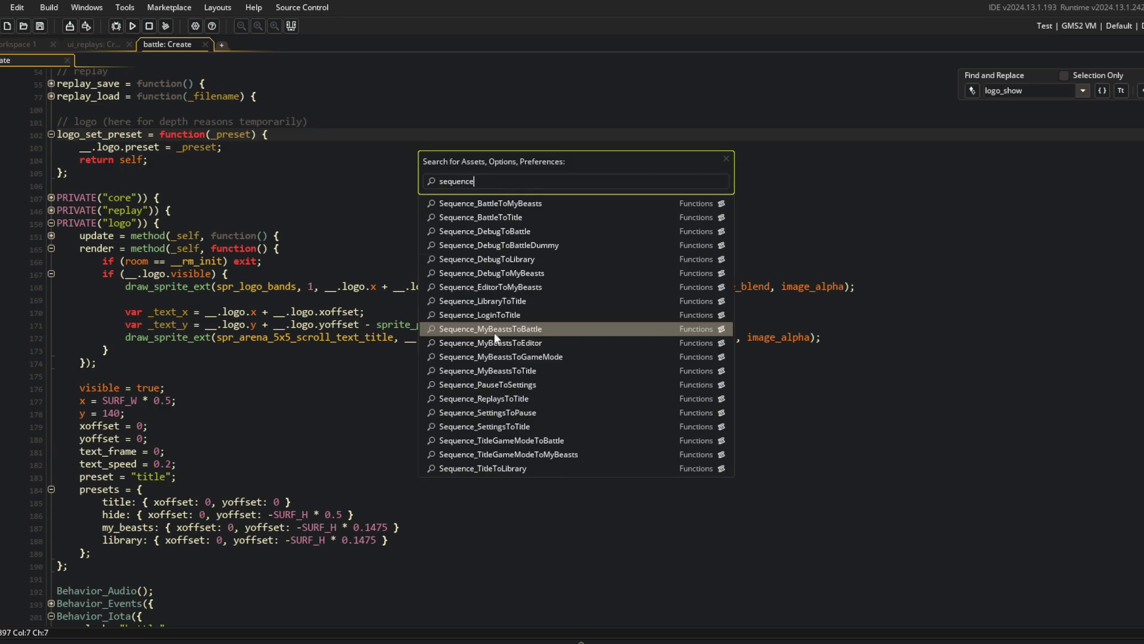
pyautogui.click(495, 332)
pyautogui.rightClick(795, 246)
pyautogui.click(833, 454)
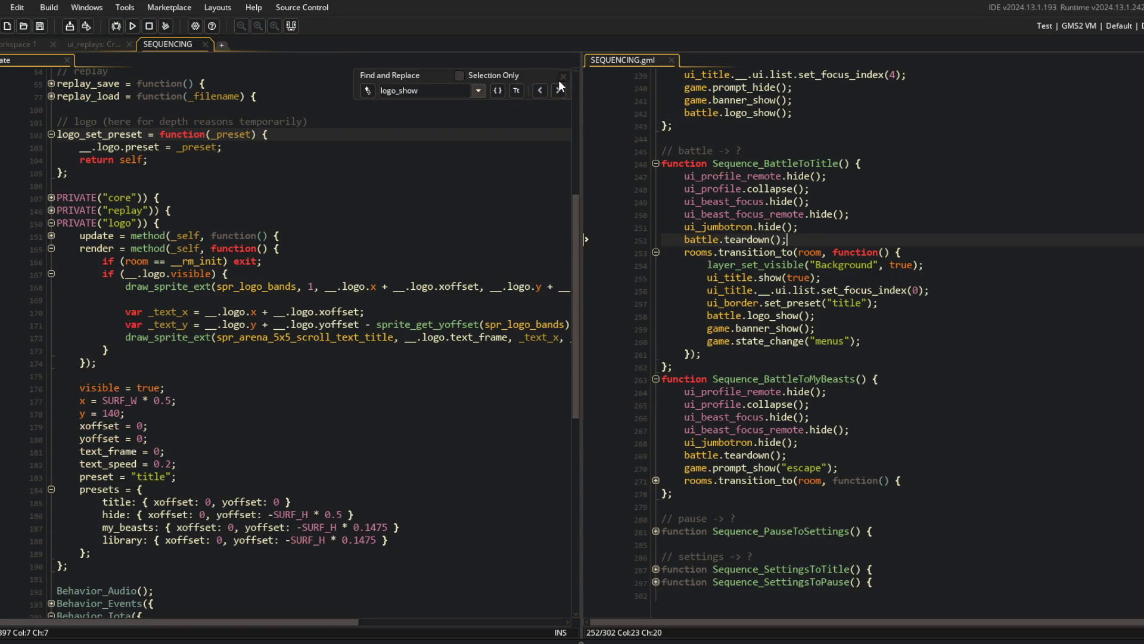
# Close Find, widen the sequencing script pane, and fold the logo render function.
pyautogui.press('Escape')
pyautogui.click(358, 223)
pyautogui.click(906, 315)
pyautogui.scroll(6, 599, 145)
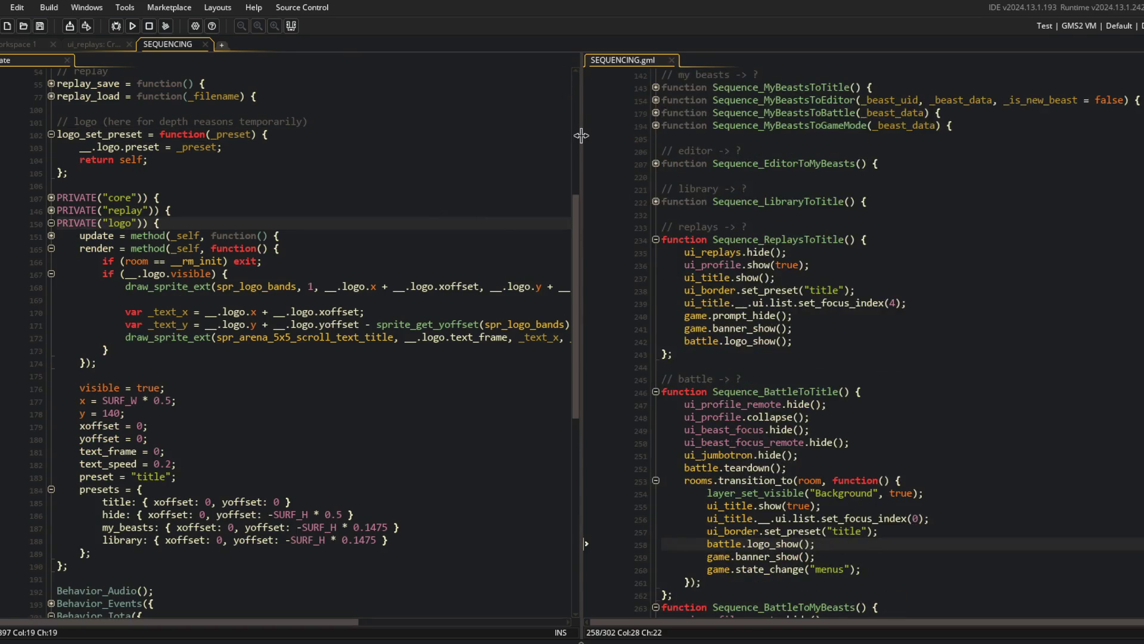
pyautogui.moveTo(582, 136); pyautogui.dragTo(477, 136)
pyautogui.click(160, 312)
pyautogui.click(51, 249)
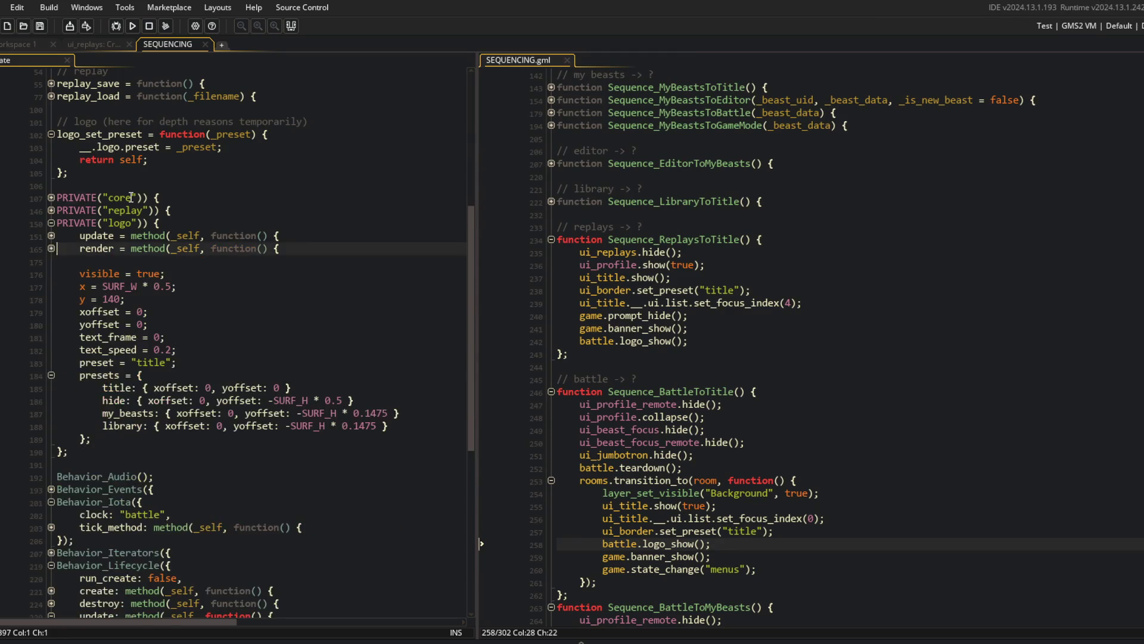
# Review the preset entries' y offsets in the logo setup block.
pyautogui.moveTo(59, 387)
pyautogui.mouseDown()
pyautogui.moveTo(153, 389)
pyautogui.moveTo(188, 427)
pyautogui.mouseUp()
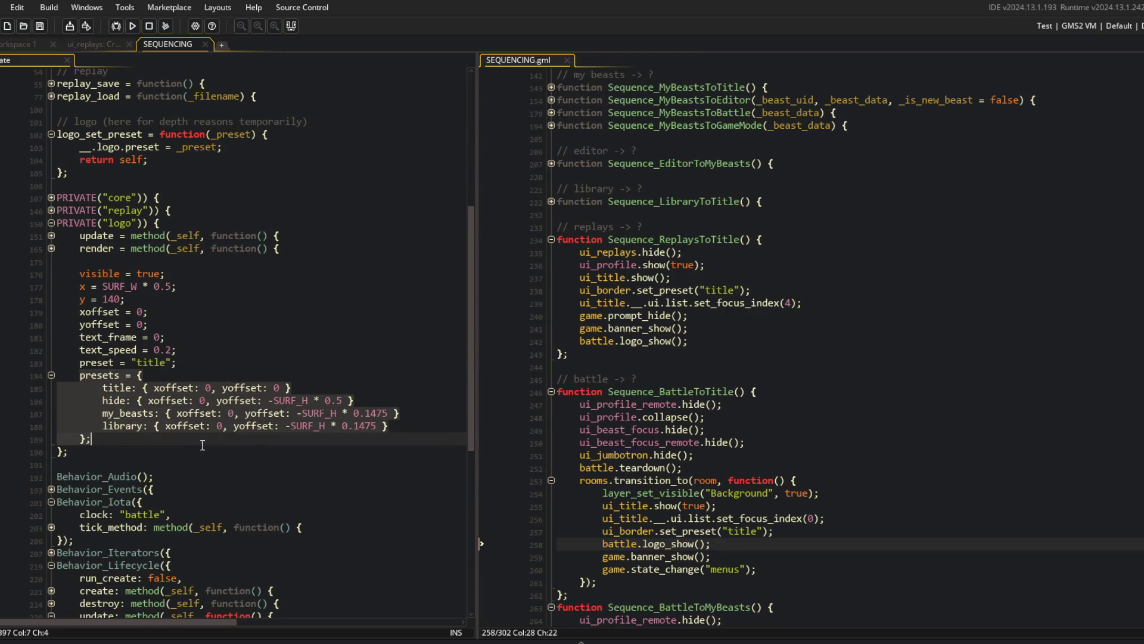
pyautogui.click(119, 375)
pyautogui.click(233, 438)
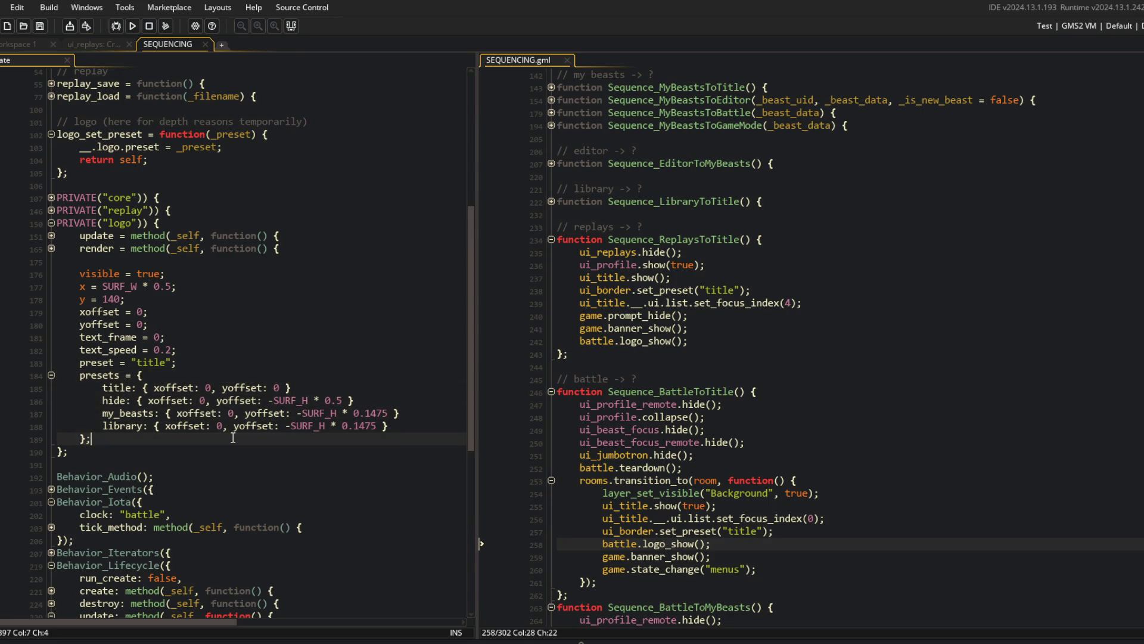
pyautogui.click(297, 426)
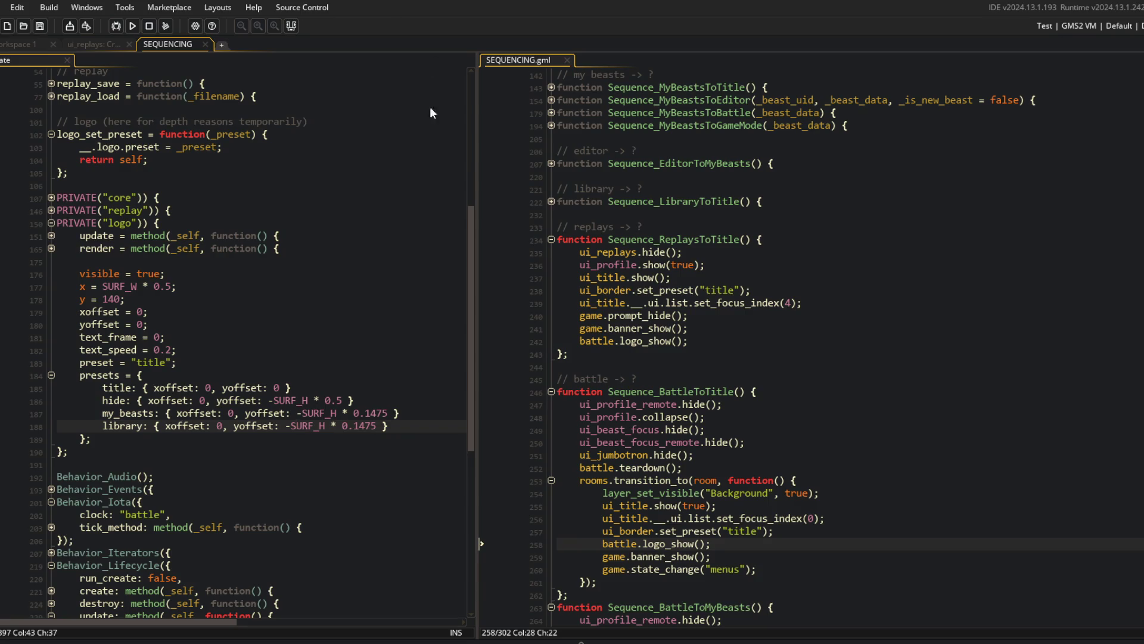
pyautogui.click(266, 291)
pyautogui.click(273, 398)
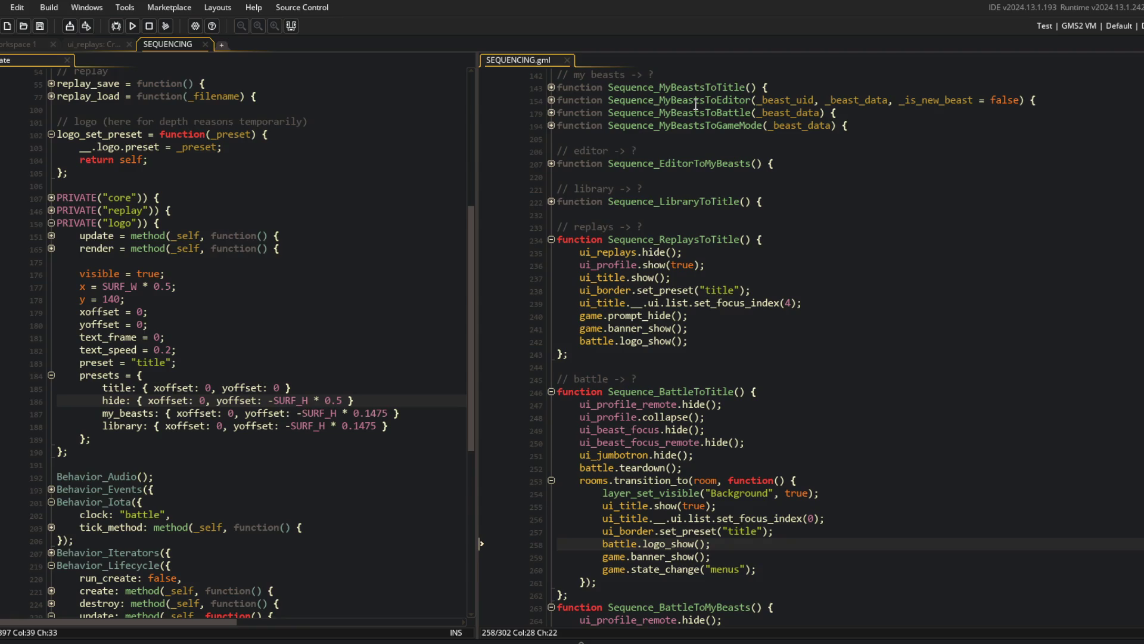
# Move the text_frame and text_speed lines below the presets block.
pyautogui.click(172, 349)
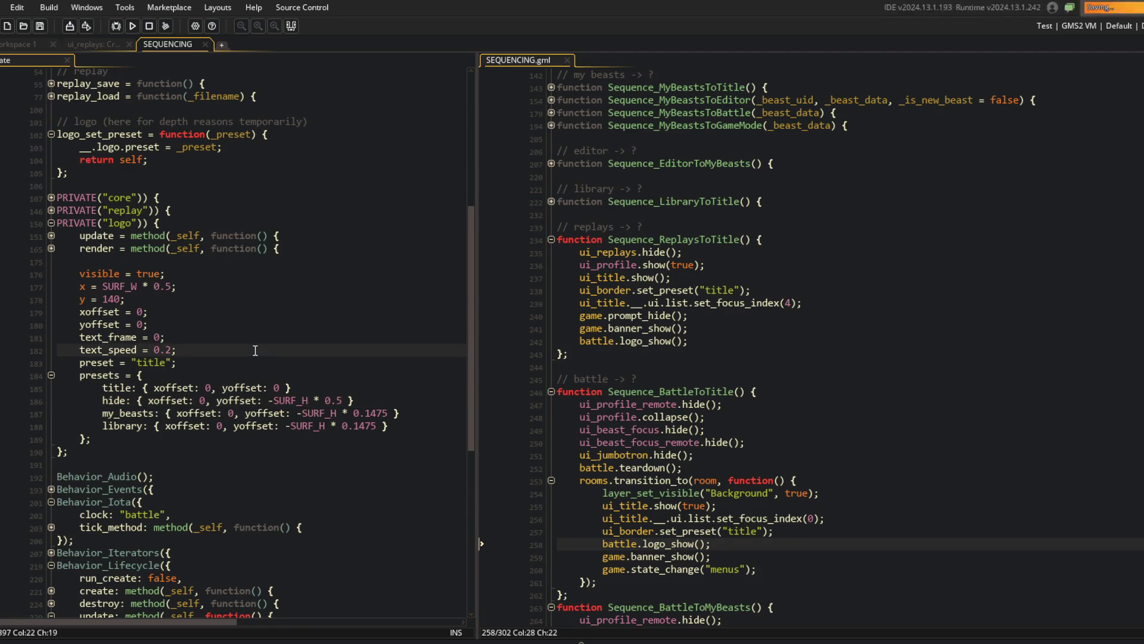
pyautogui.click(256, 339)
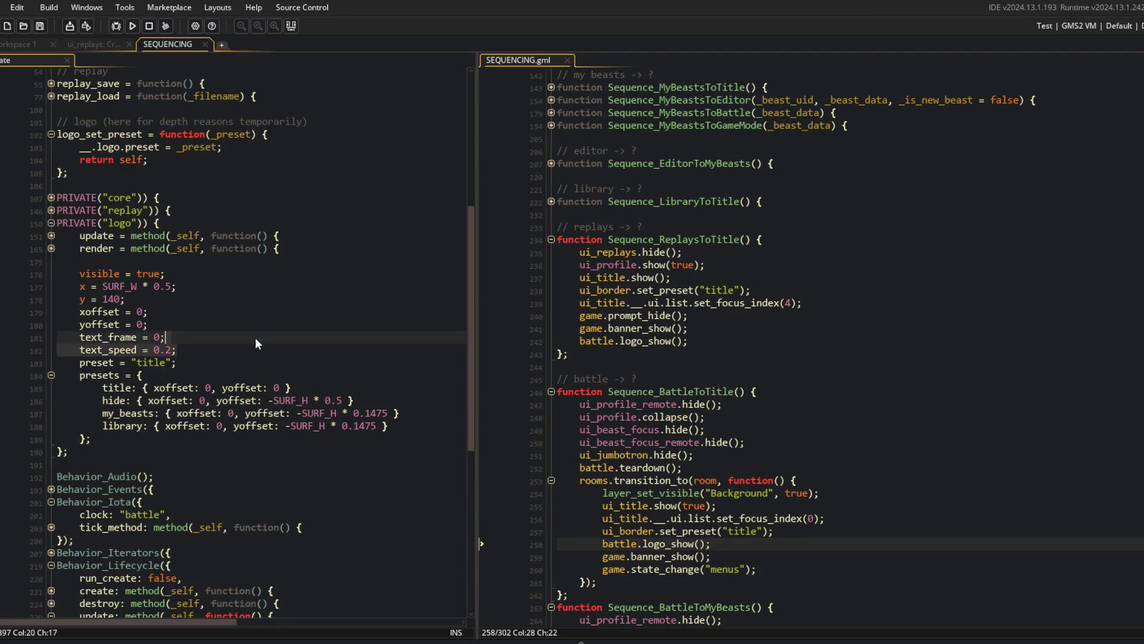
pyautogui.doubleClick(105, 337)
pyautogui.doubleClick(110, 349)
pyautogui.click(218, 351)
pyautogui.hotkey('ctrl', 'd')
pyautogui.press('Up')
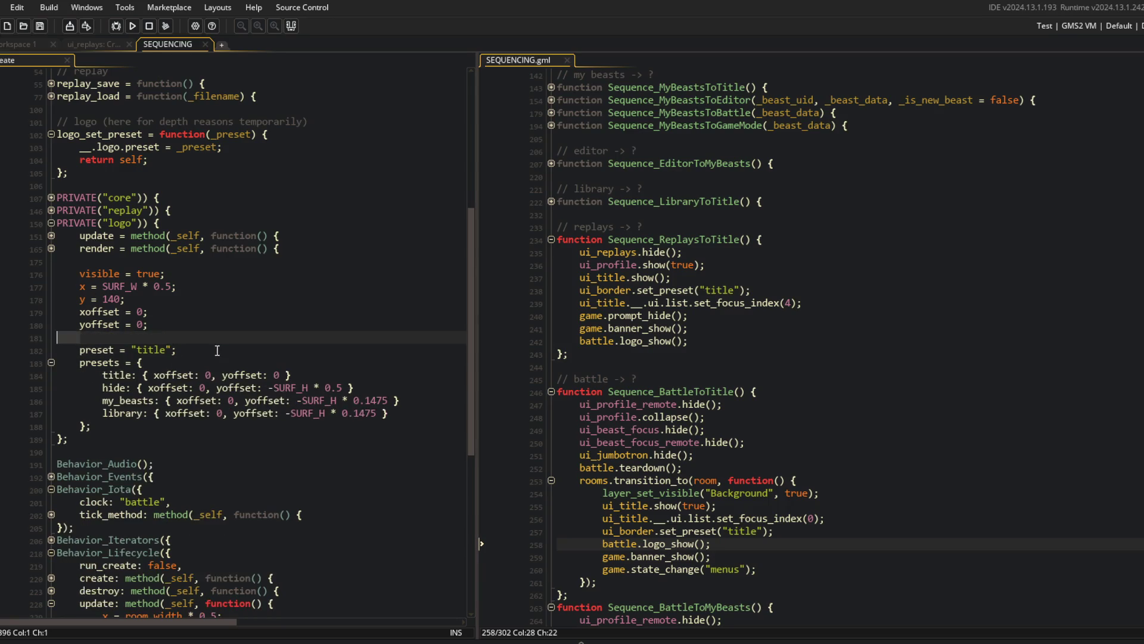
pyautogui.hotkey('ctrl', 'd')
pyautogui.press('Down')
pyautogui.press('Down')
pyautogui.press('Down')
pyautogui.hotkey('ctrl', 'z')
pyautogui.hotkey('ctrl', 'z')
# Fold and re-expand the presets block to check the layout.
pyautogui.click(218, 351)
pyautogui.click(66, 345)
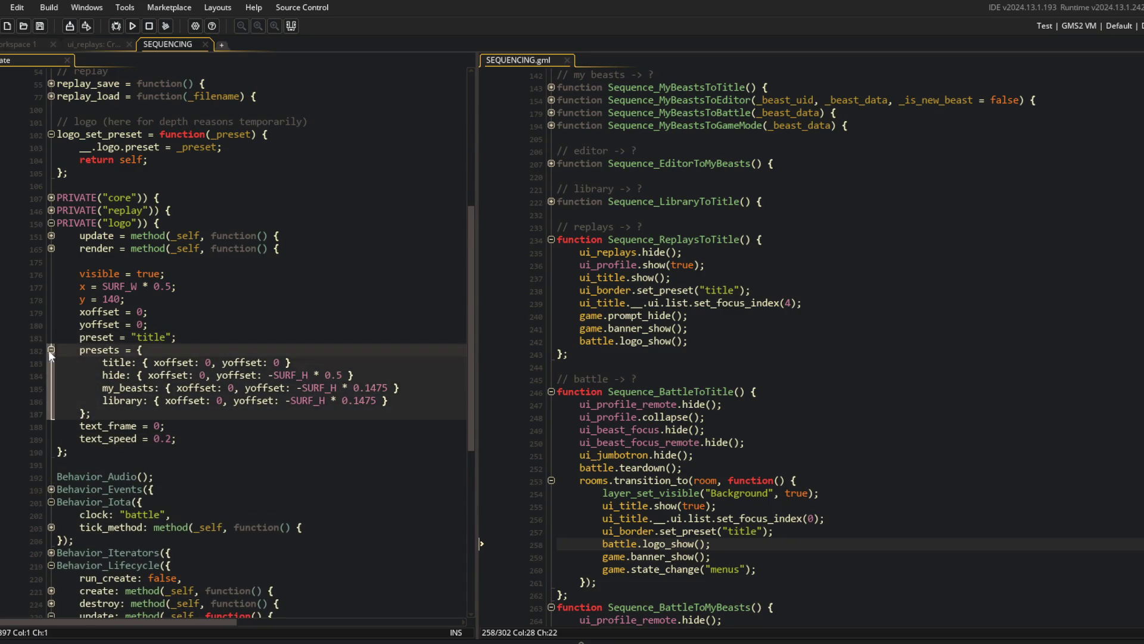
pyautogui.click(51, 352)
pyautogui.click(136, 312)
pyautogui.click(51, 350)
pyautogui.click(333, 273)
# Unfold every sequence function in the SEQUENCING script.
pyautogui.scroll(3, 306, 326)
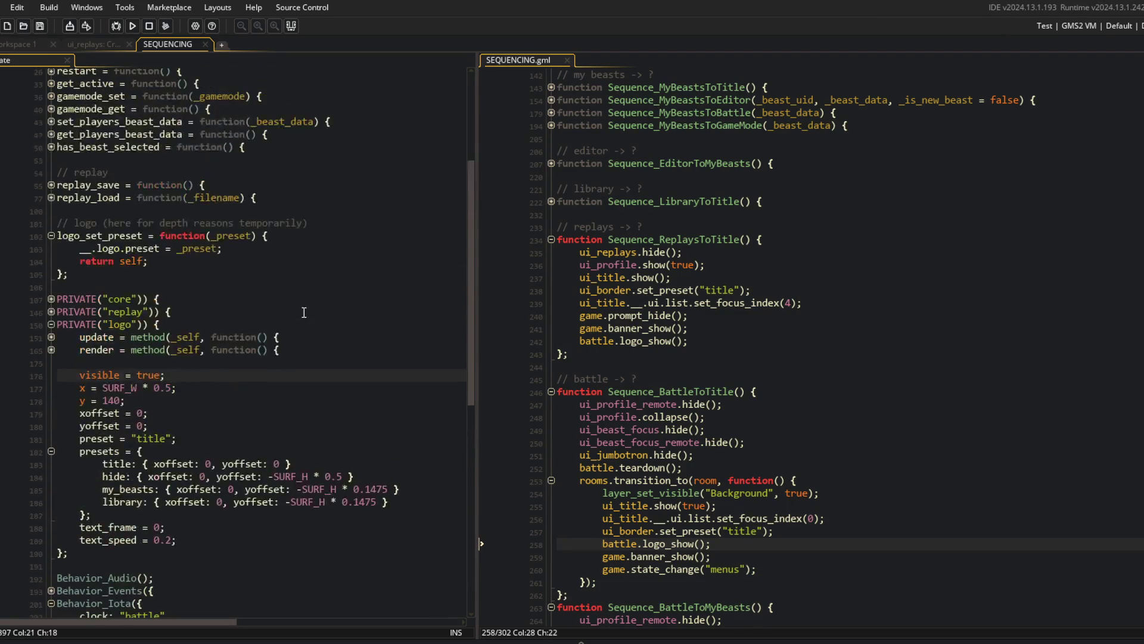
pyautogui.click(297, 333)
pyautogui.click(749, 291)
pyautogui.scroll(3, 750, 293)
pyautogui.scroll(4, 748, 298)
pyautogui.click(741, 366)
pyautogui.hotkey('ctrl', 'shift', 'm')
pyautogui.click(782, 283)
# Change DebugToMyBeasts' logo call to battle.logo_set_preset("my_beasts") and save.
pyautogui.click(650, 213)
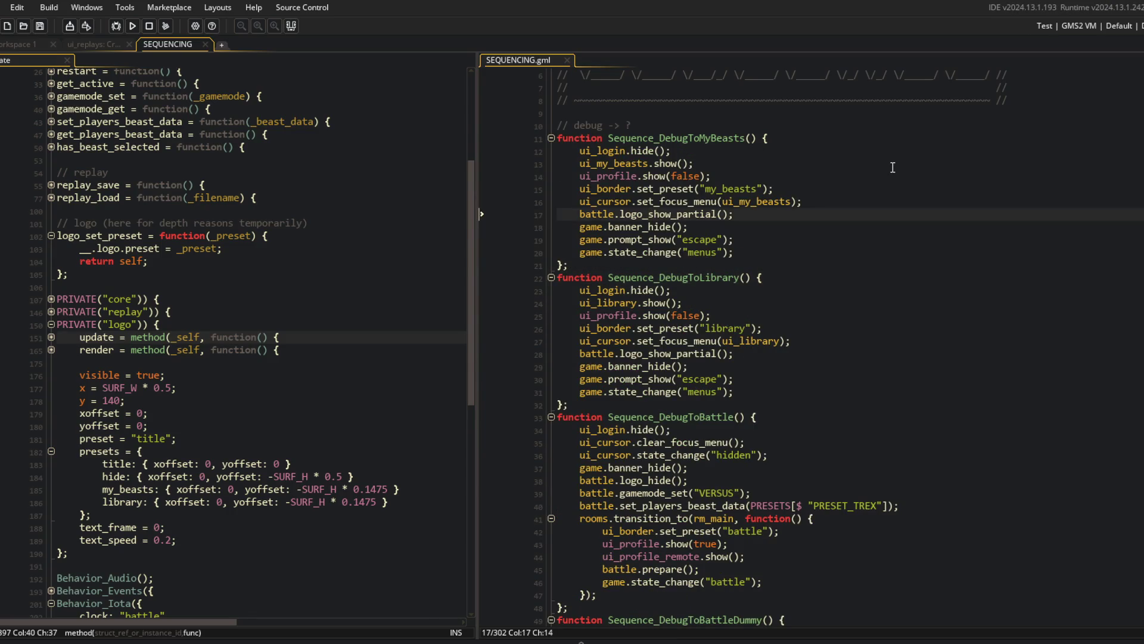
pyautogui.hotkey('ctrl', 'Delete')
pyautogui.write('set_preset')
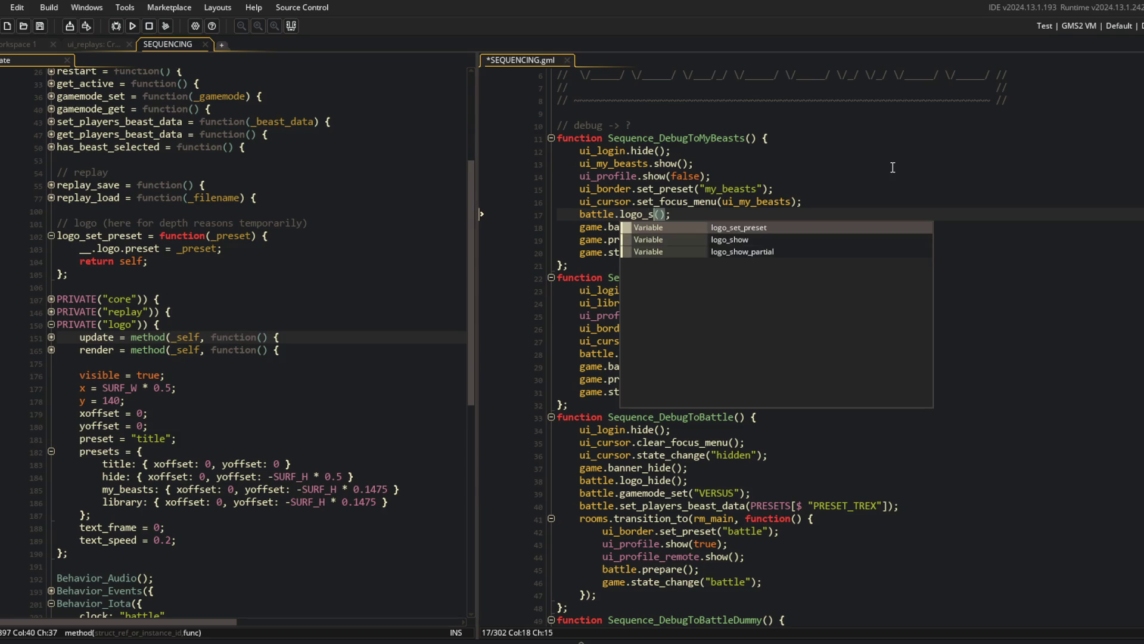
pyautogui.press('Right')
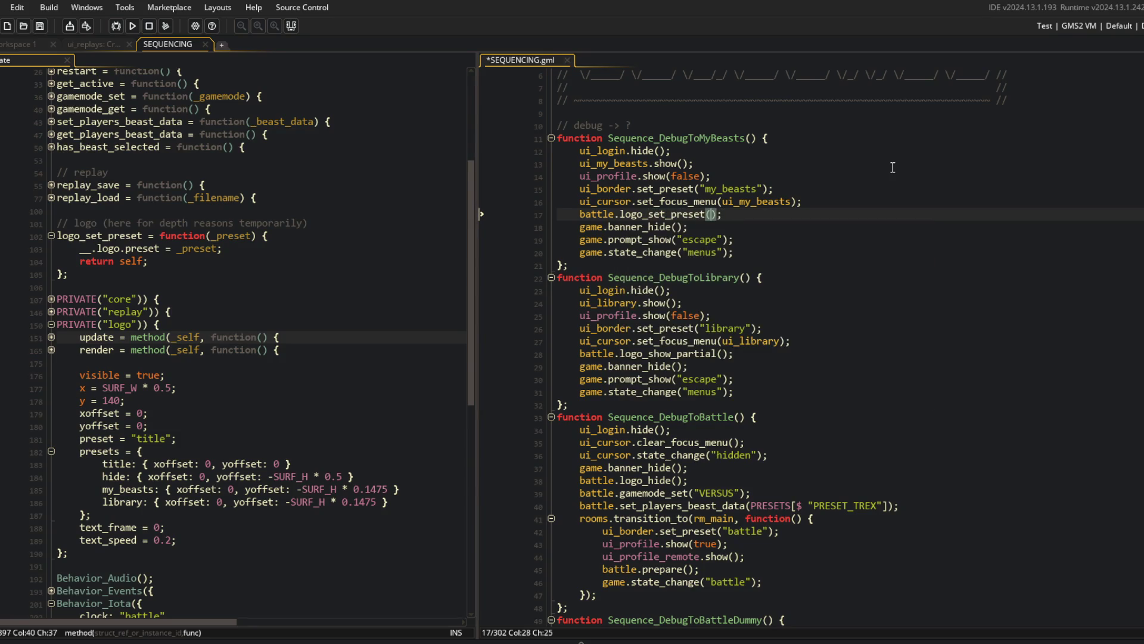
pyautogui.write('beasts')
pyautogui.hotkey('ctrl', 's')
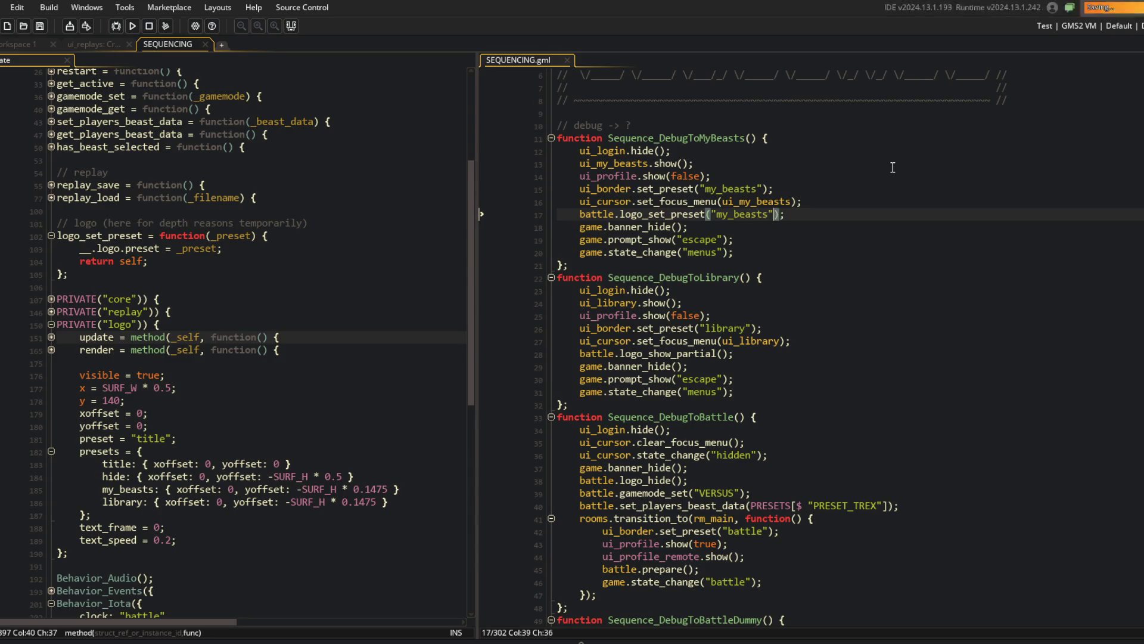
# Replace DebugToLibrary's logo_show_partial with battle.logo_set_preset("library") and save.
pyautogui.press('Home')
pyautogui.hotkey('ctrl', 'c')
pyautogui.press('Down')
pyautogui.press('Down')
pyautogui.press('Down')
pyautogui.hotkey('shift', 'End')
pyautogui.hotkey('ctrl', 'v')
pyautogui.press('Left')
pyautogui.press('Left')
pyautogui.press('Left')
pyautogui.hotkey('ctrl', 'BackSpace')
pyautogui.write('librar')
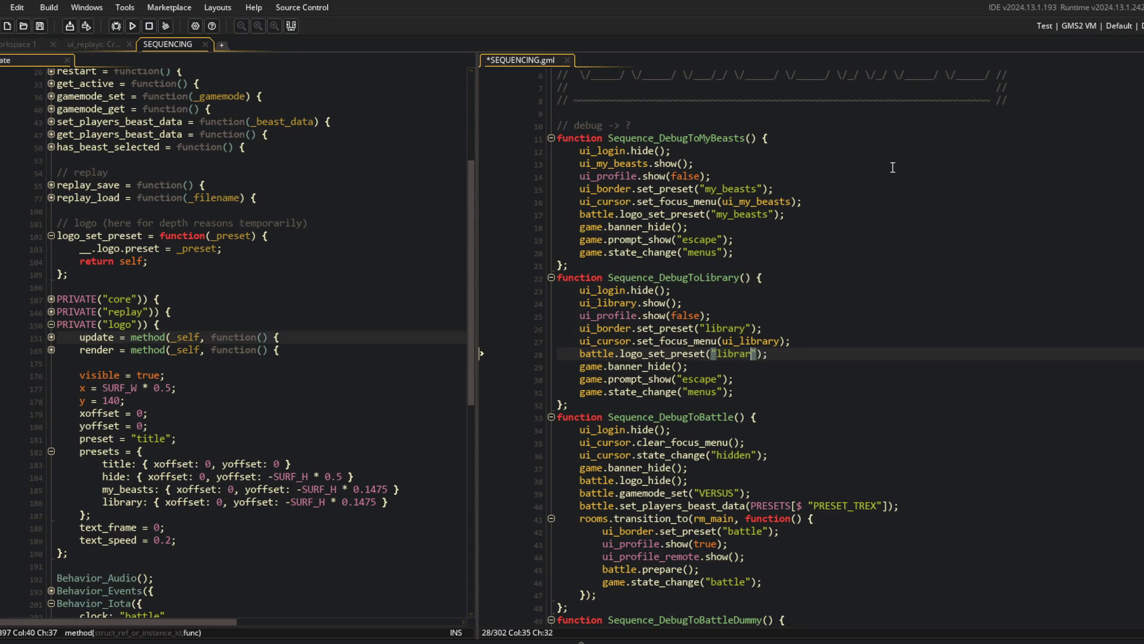
pyautogui.hotkey('ctrl', 's')
# Replace DebugToBattle's logo_hide with battle.logo_set_preset("hidden") and save.
pyautogui.scroll(-5, 834, 298)
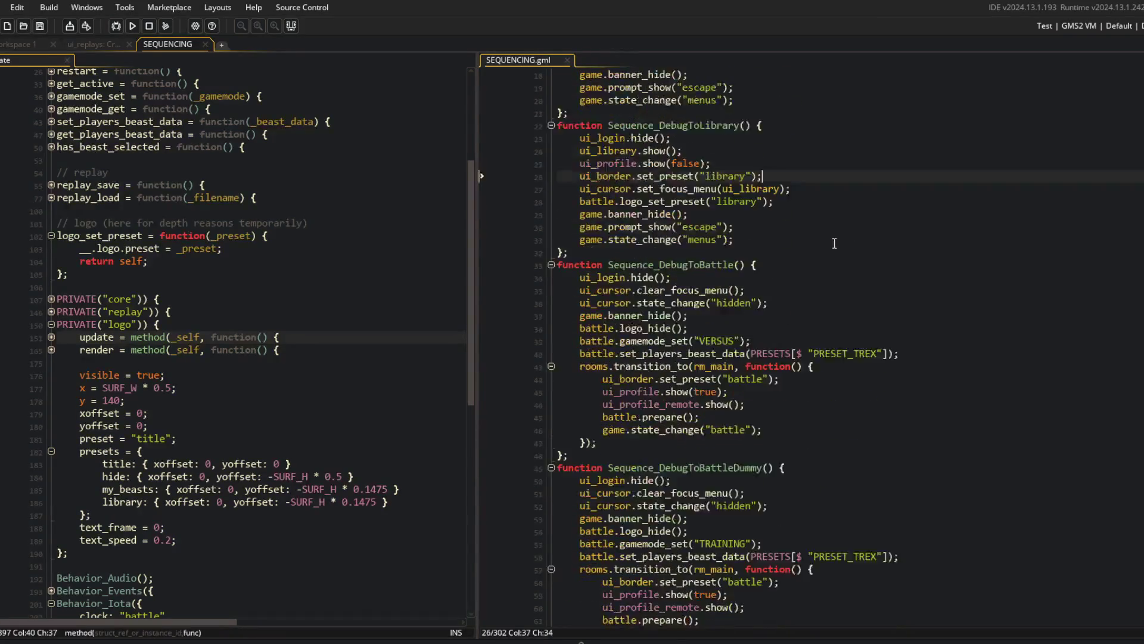
pyautogui.click(709, 156)
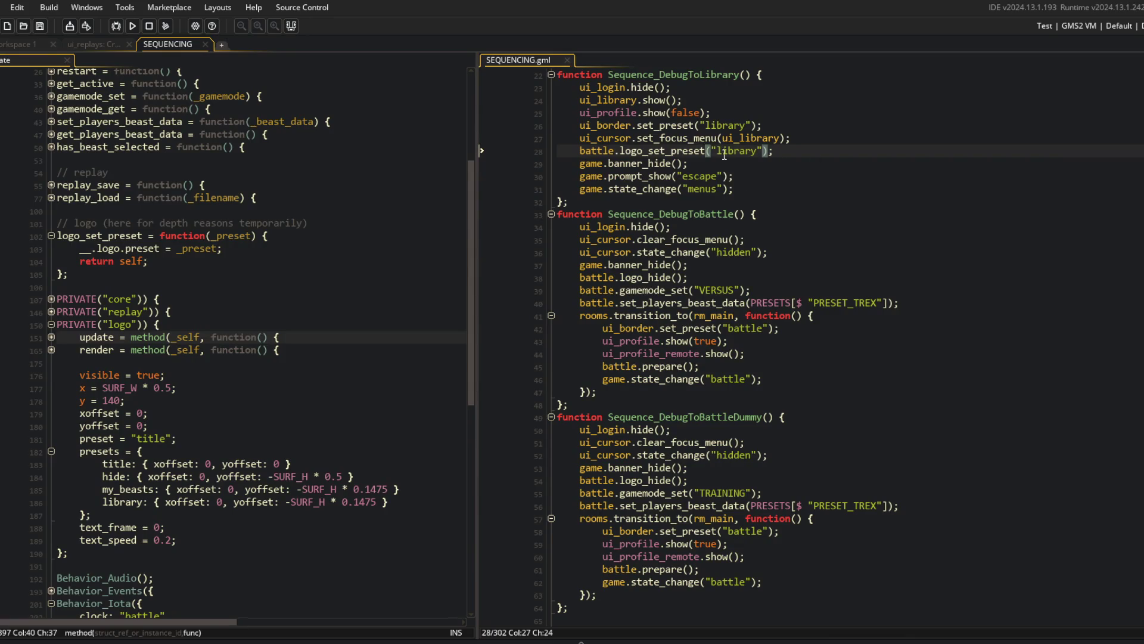
pyautogui.doubleClick(635, 277)
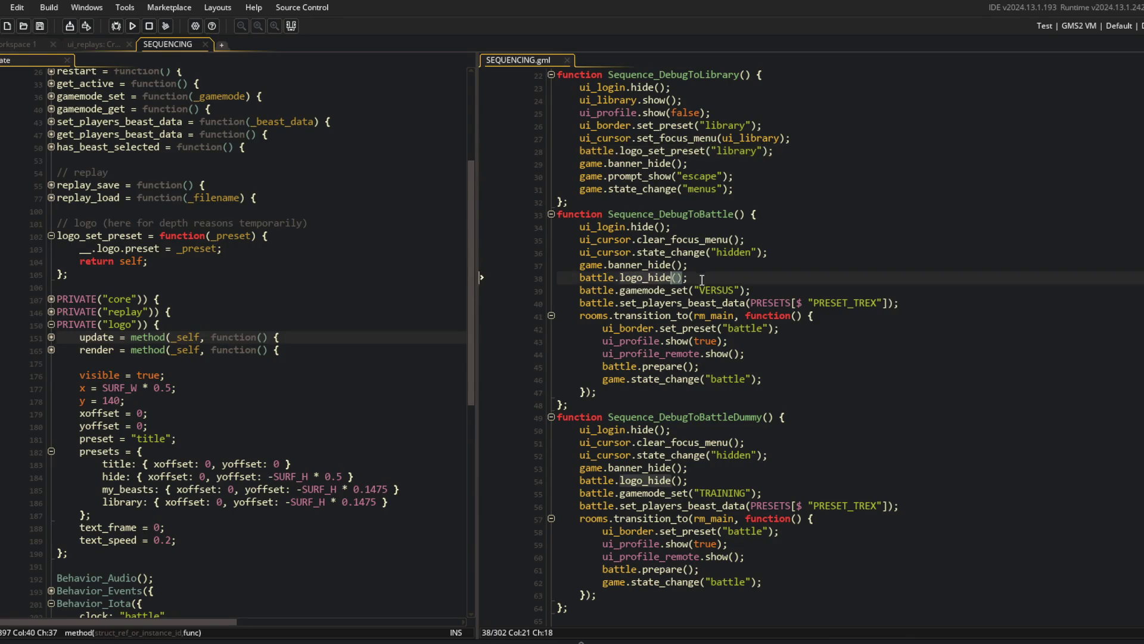
pyautogui.hotkey('ctrl', 'v')
pyautogui.press('Left')
pyautogui.press('Left')
pyautogui.hotkey('ctrl', 'BackSpace')
pyautogui.write('hidde')
pyautogui.press('Insert')
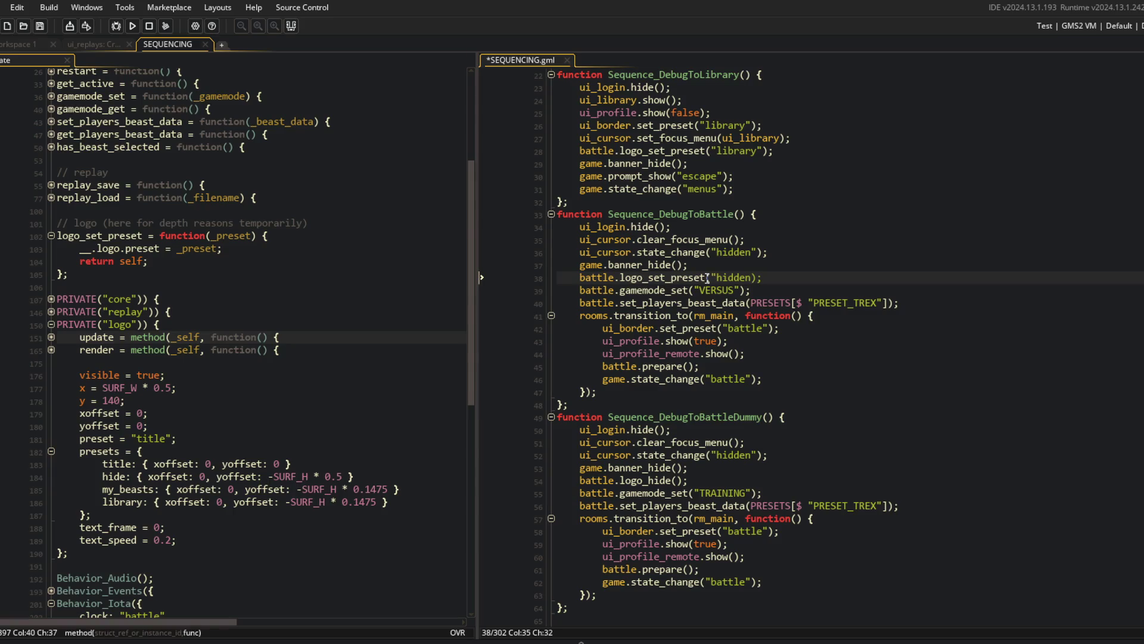
pyautogui.hotkey('ctrl', 's')
# Rename the 'hide' preset to 'hidden'.
pyautogui.doubleClick(108, 477)
pyautogui.write('hiddent')
pyautogui.press('BackSpace')
pyautogui.click(358, 312)
pyautogui.click(739, 266)
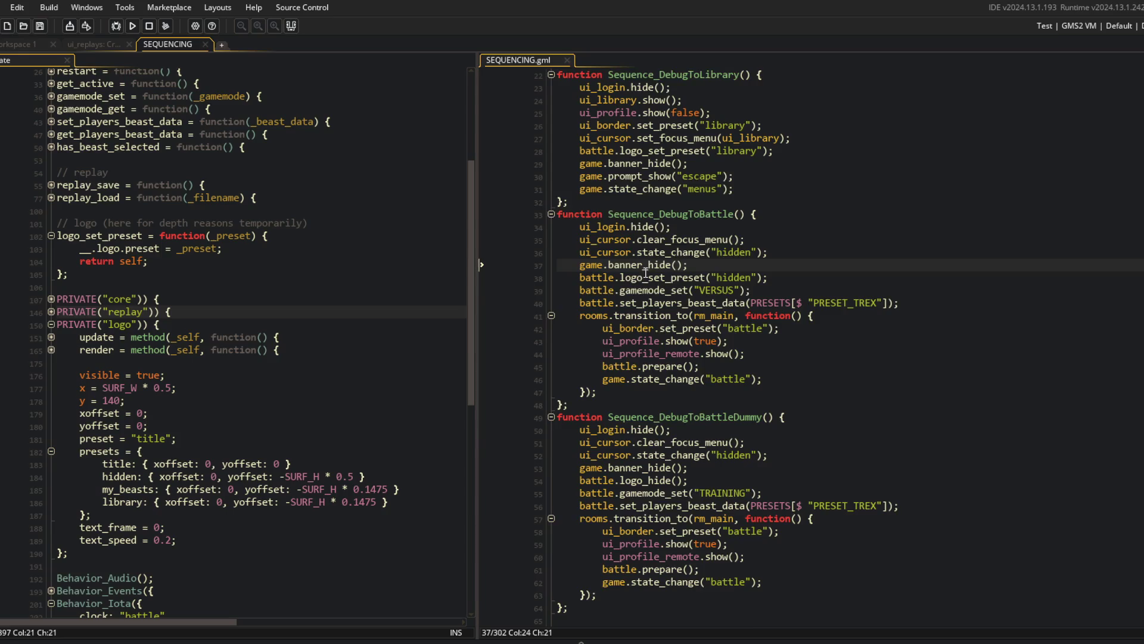
# Replace DebugToBattleDummy's logo_hide call with logo_set_preset("hidden") and save.
pyautogui.scroll(-2, 646, 273)
pyautogui.click(647, 429)
pyautogui.tripleClick(656, 430)
pyautogui.hotkey('ctrl', 'v')
pyautogui.press('Left')
pyautogui.press('Left')
pyautogui.press('Left')
pyautogui.hotkey('ctrl', 'BackSpace')
pyautogui.write('hidden')
pyautogui.hotkey('ctrl', 's')
# Switch TitleToMyBeasts' logo_show_partial call to the my_beasts preset and save.
pyautogui.scroll(-5, 773, 303)
pyautogui.click(773, 327)
pyautogui.scroll(-1, 638, 264)
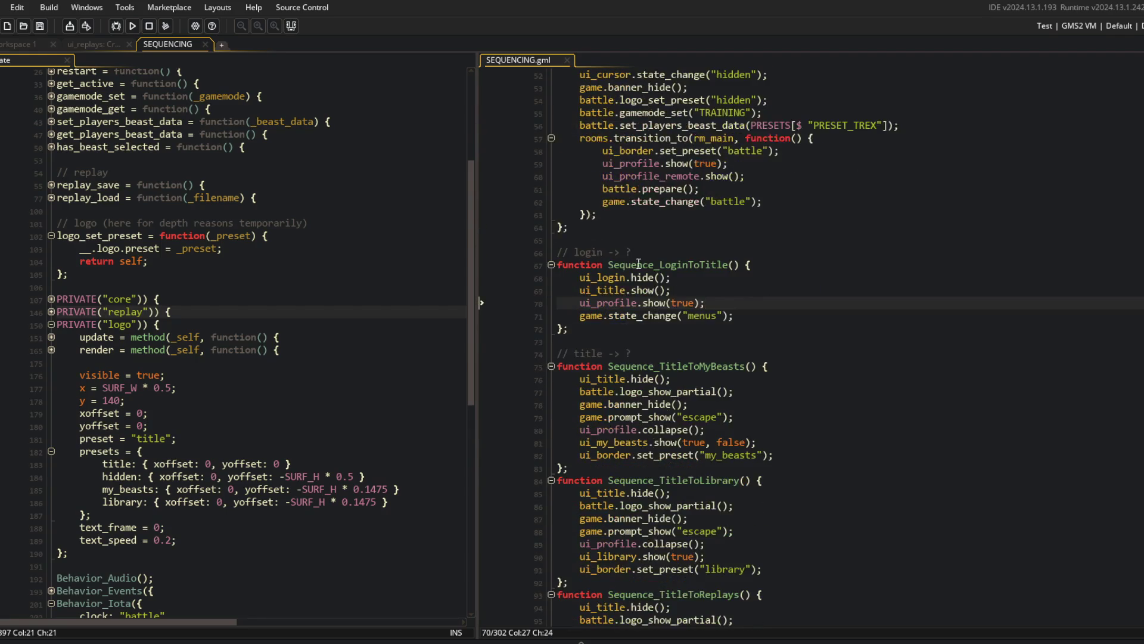
pyautogui.scroll(-2, 783, 300)
pyautogui.click(770, 340)
pyautogui.hotkey('shift', 'Home')
pyautogui.hotkey('ctrl', 'v')
pyautogui.press('Left')
pyautogui.press('Left')
pyautogui.press('Left')
pyautogui.hotkey('ctrl', 's')
# Replace TitleToLibrary's logo_show_partial call with the library preset.
pyautogui.scroll(-2, 770, 340)
pyautogui.click(764, 392)
pyautogui.click(742, 368)
pyautogui.click(760, 380)
pyautogui.hotkey('shift', 'Home')
pyautogui.hotkey('ctrl', 'v')
pyautogui.press('Left')
pyautogui.press('Left')
pyautogui.press('Left')
pyautogui.hotkey('ctrl', 'BackSpace')
pyautogui.write('library')
pyautogui.click(758, 316)
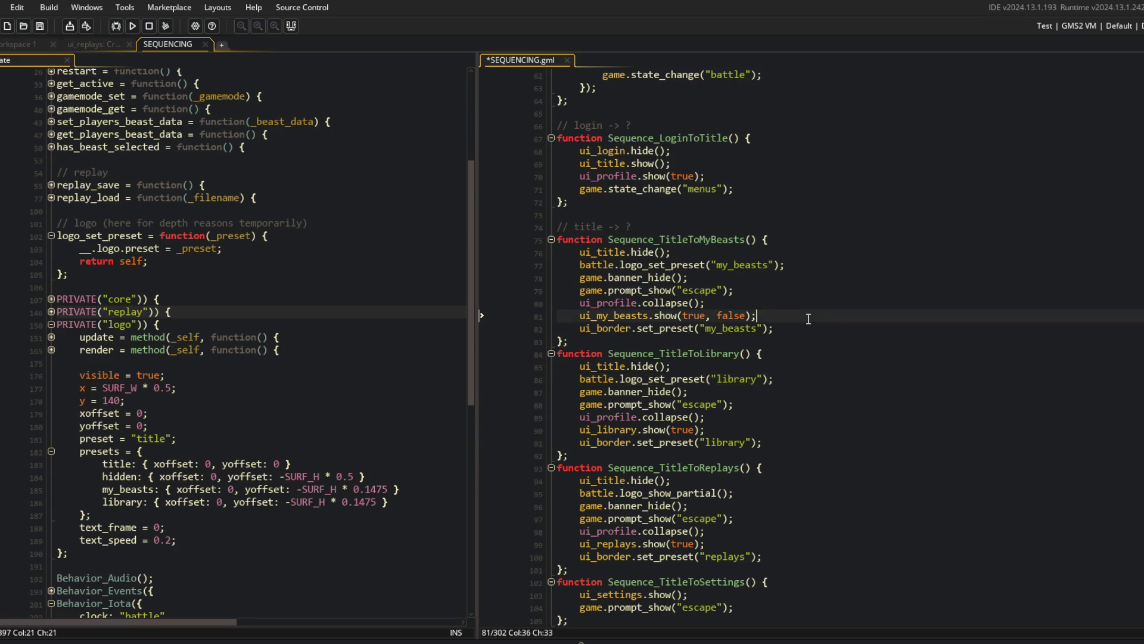
# Set TitleToReplays' logo call to the replays preset and save.
pyautogui.scroll(-5, 622, 316)
pyautogui.click(713, 327)
pyautogui.press('Up')
pyautogui.press('End')
pyautogui.hotkey('shift', 'Home')
pyautogui.hotkey('ctrl', 'v')
pyautogui.press('Left')
pyautogui.press('Left')
pyautogui.press('Left')
pyautogui.hotkey('ctrl', 'BackSpace')
pyautogui.write('replays')
pyautogui.hotkey('ctrl', 's')
# Duplicate the my_beasts preset entry and rename the copy to replays.
pyautogui.click(190, 493)
pyautogui.press('Home')
pyautogui.hotkey('ctrl', 'd')
pyautogui.hotkey('ctrl', 'shift', 'Right')
pyautogui.write('replays')
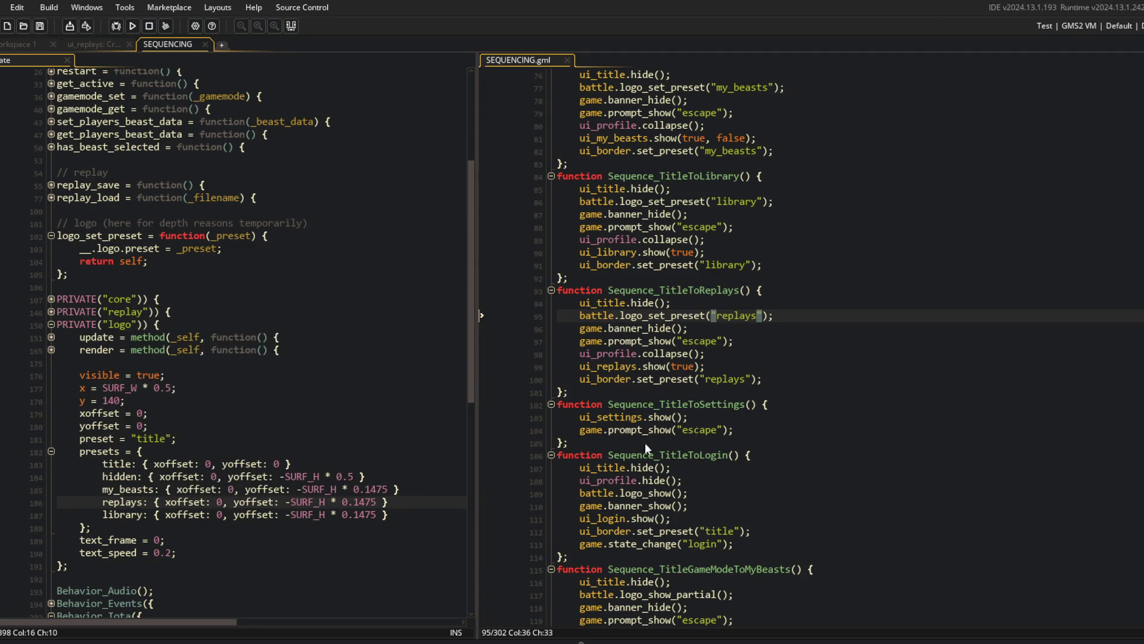
# Replace TitleToLogin's logo_show call with the login preset and save.
pyautogui.click(745, 379)
pyautogui.scroll(-4, 715, 334)
pyautogui.click(717, 279)
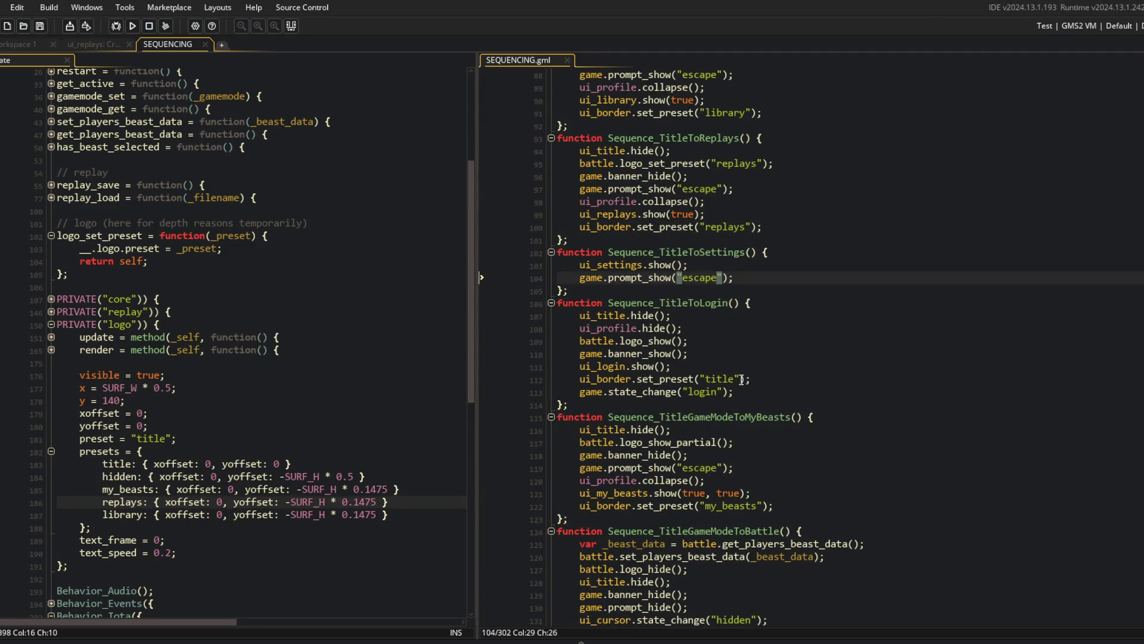
pyautogui.click(709, 350)
pyautogui.press('Up')
pyautogui.hotkey('shift', 'Home')
pyautogui.hotkey('ctrl', 'v')
pyautogui.press('Left')
pyautogui.press('Left')
pyautogui.press('Left')
pyautogui.hotkey('ctrl', 'BackSpace')
pyautogui.write('login')
pyautogui.hotkey('ctrl', 's')
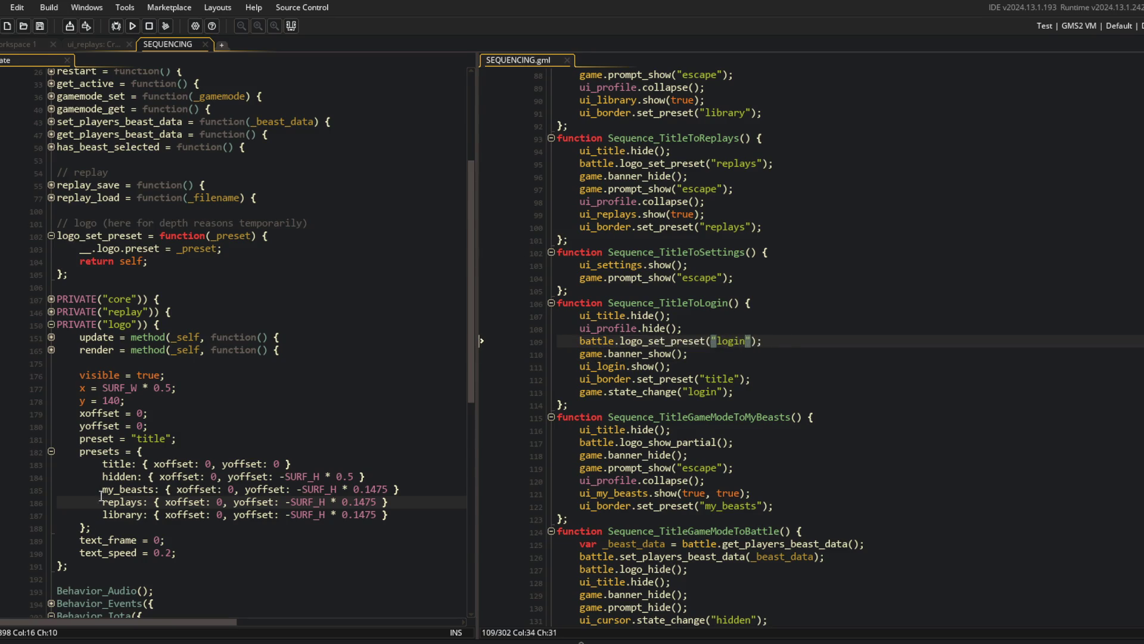
# Duplicate the title preset entry to create a new preset line.
pyautogui.click(165, 464)
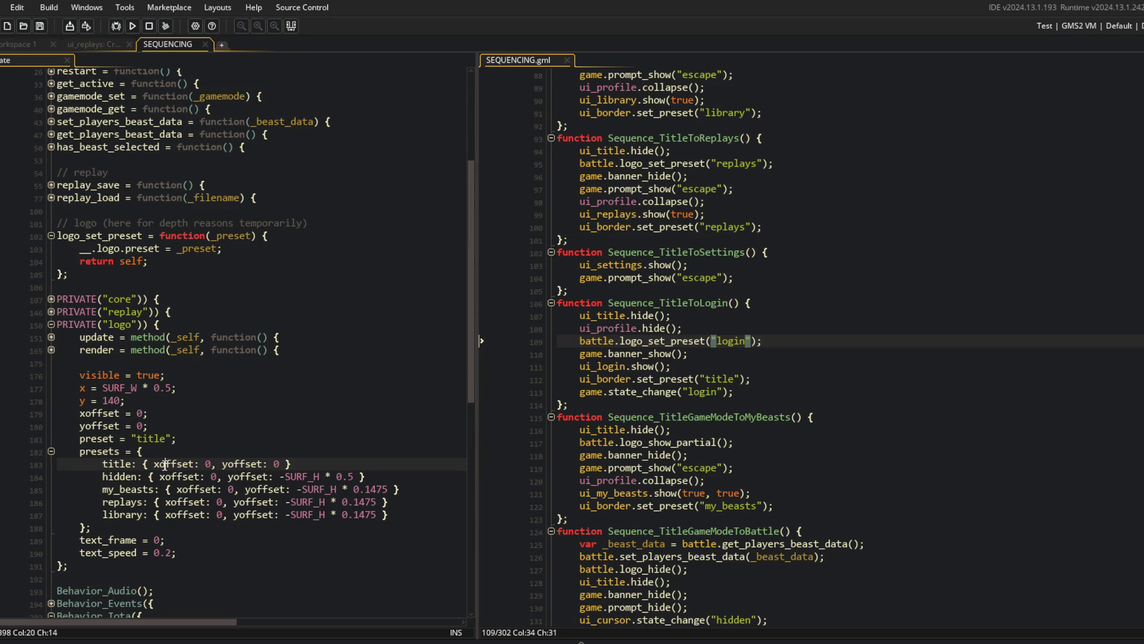
pyautogui.hotkey('ctrl', 'd')
pyautogui.press('Home')
pyautogui.hotkey('ctrl', 'shift', 'Right')
# Name the new preset login, then set TitleGameModeToMyBeasts' logo call to logo_set_preset("my_beasts").
pyautogui.write('login')
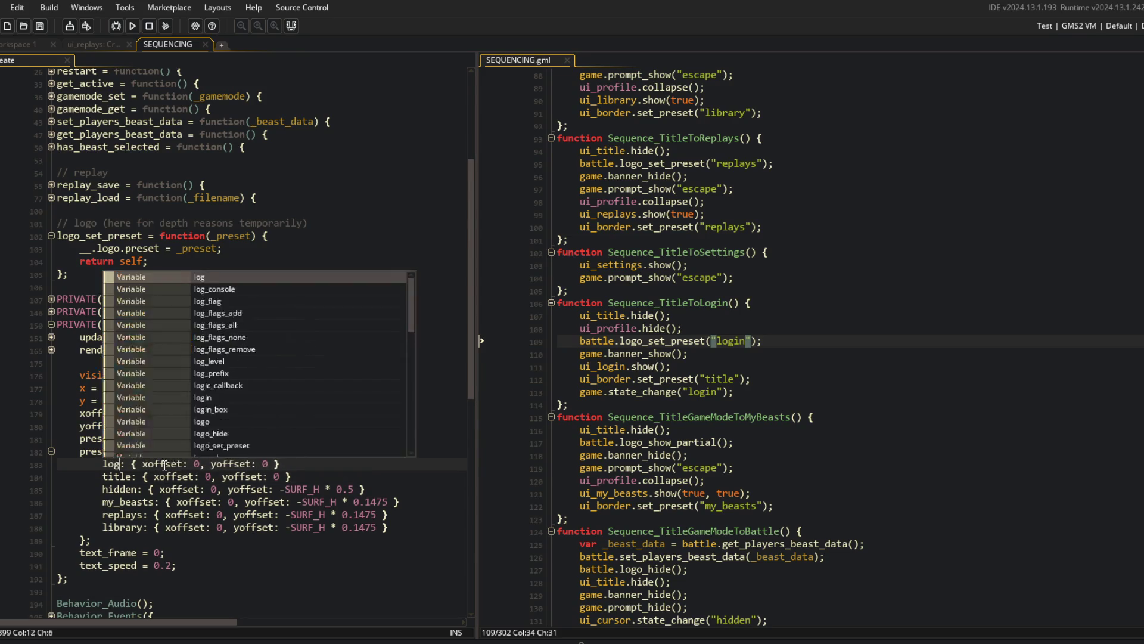
pyautogui.click(745, 316)
pyautogui.scroll(-3, 745, 315)
pyautogui.press('Down')
pyautogui.press('Down')
pyautogui.press('Down')
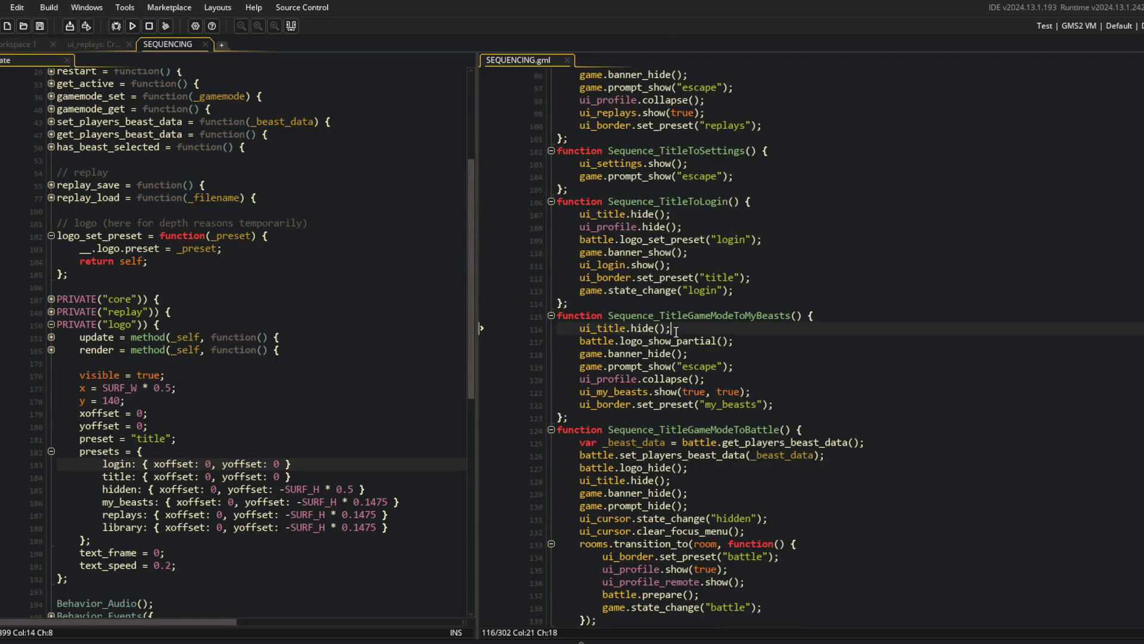
pyautogui.hotkey('shift', 'End')
pyautogui.write('set_preset("my_beasts");')
# Change TitleGameModeToBattle's logo_hide to the hidden preset and save.
pyautogui.scroll(-3, 694, 401)
pyautogui.click(735, 374)
pyautogui.press('Up')
pyautogui.write('set_preset("hidden')
pyautogui.hotkey('ctrl', 's')
# Replace the next logo_show call with logo_set_preset("title") and save.
pyautogui.scroll(-6, 775, 394)
pyautogui.click(797, 409)
pyautogui.press('Down')
pyautogui.press('Down')
pyautogui.press('Down')
pyautogui.hotkey('shift', 'End')
pyautogui.write('set_preset("my_beasts");')
pyautogui.press('Left')
pyautogui.press('Left')
pyautogui.press('Left')
pyautogui.hotkey('ctrl', 'BackSpace')
pyautogui.write('title')
pyautogui.hotkey('ctrl', 's')
# Rewrite the logo_hide call on line 184 as battle.logo_set_preset("hidden").
pyautogui.click(797, 409)
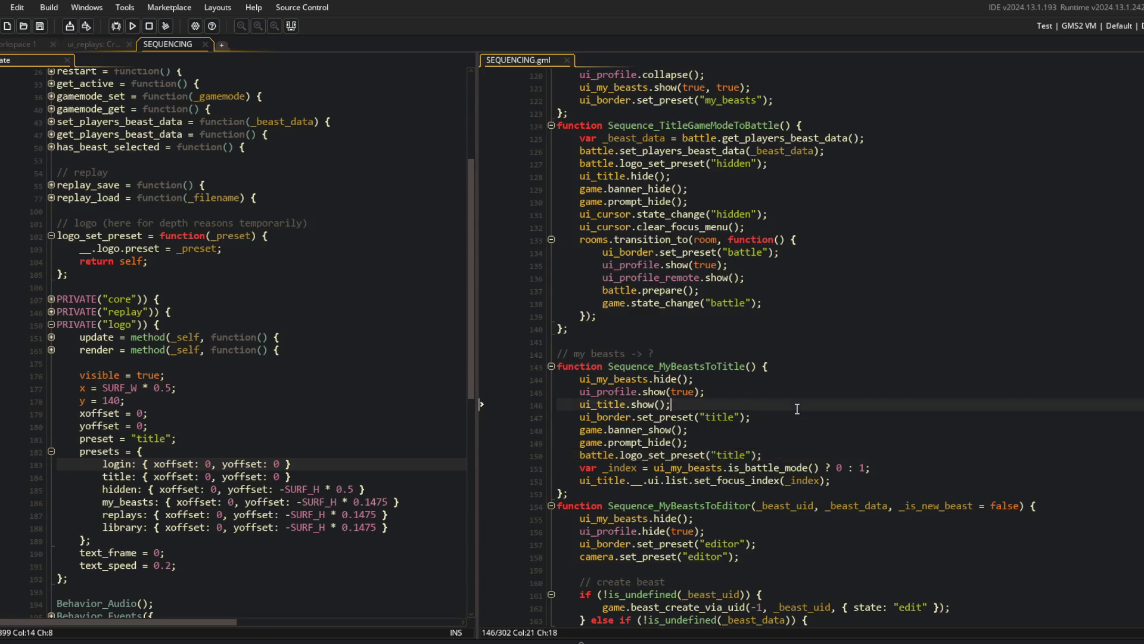
pyautogui.scroll(-4, 775, 381)
pyautogui.click(603, 290)
pyautogui.scroll(-2, 719, 349)
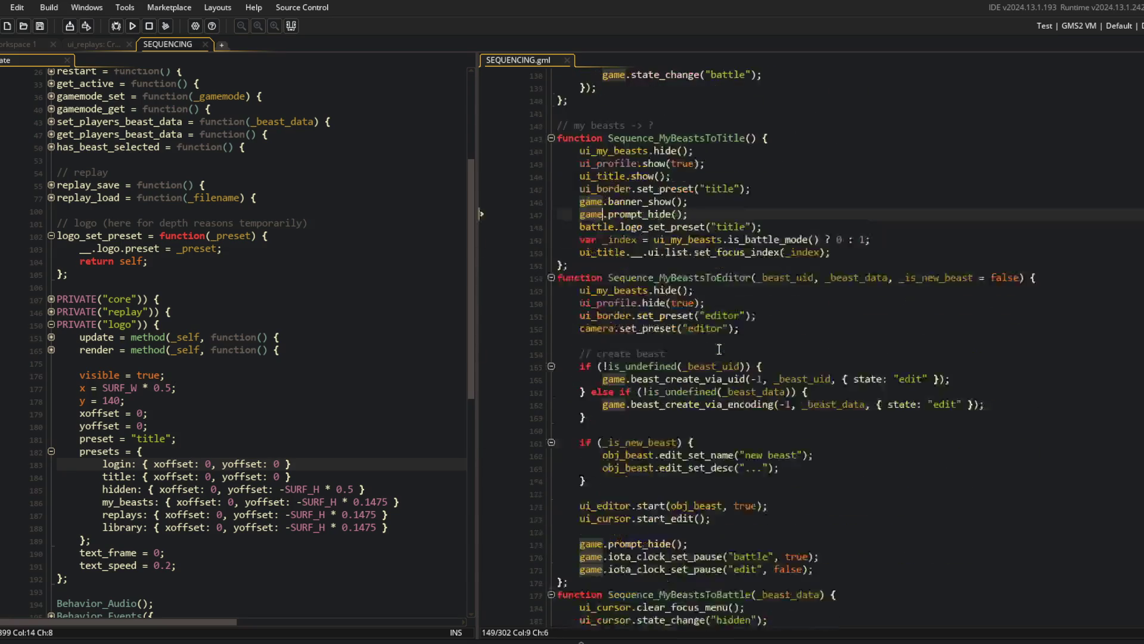
pyautogui.scroll(-1, 720, 350)
pyautogui.scroll(-3, 784, 518)
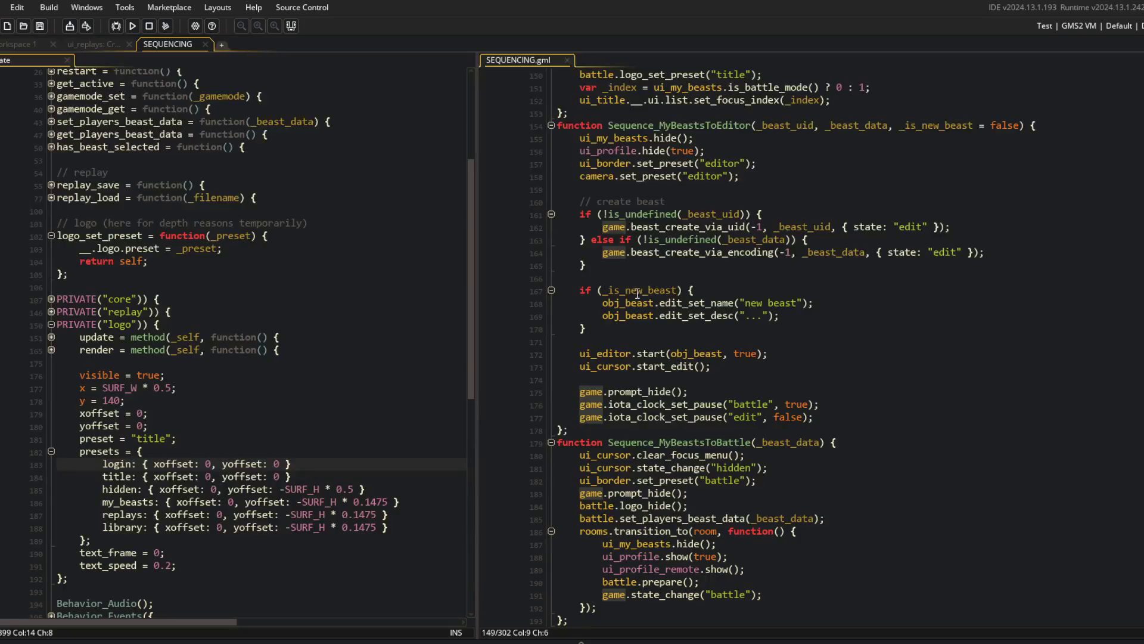
pyautogui.scroll(-3, 629, 241)
pyautogui.scroll(-2, 626, 372)
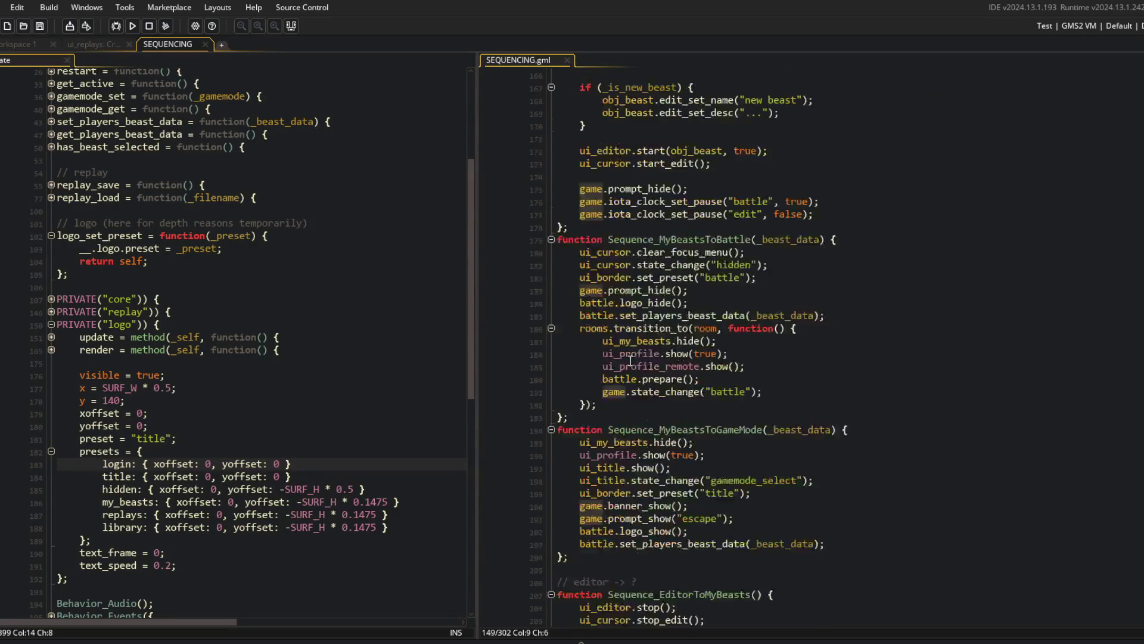
pyautogui.scroll(8, 594, 264)
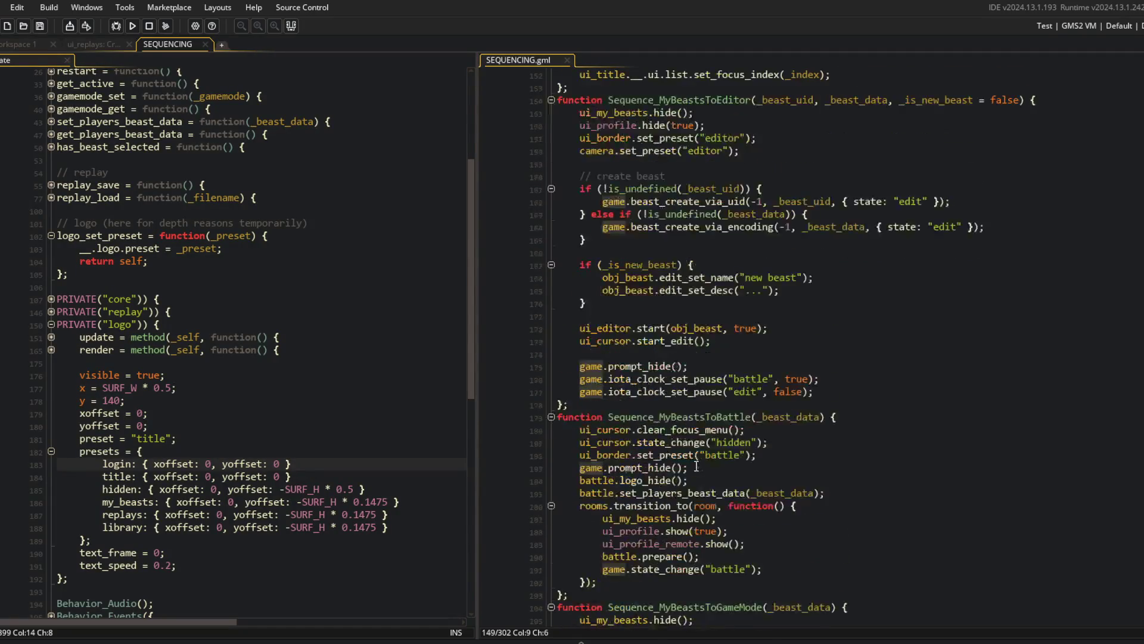
pyautogui.scroll(5, 637, 167)
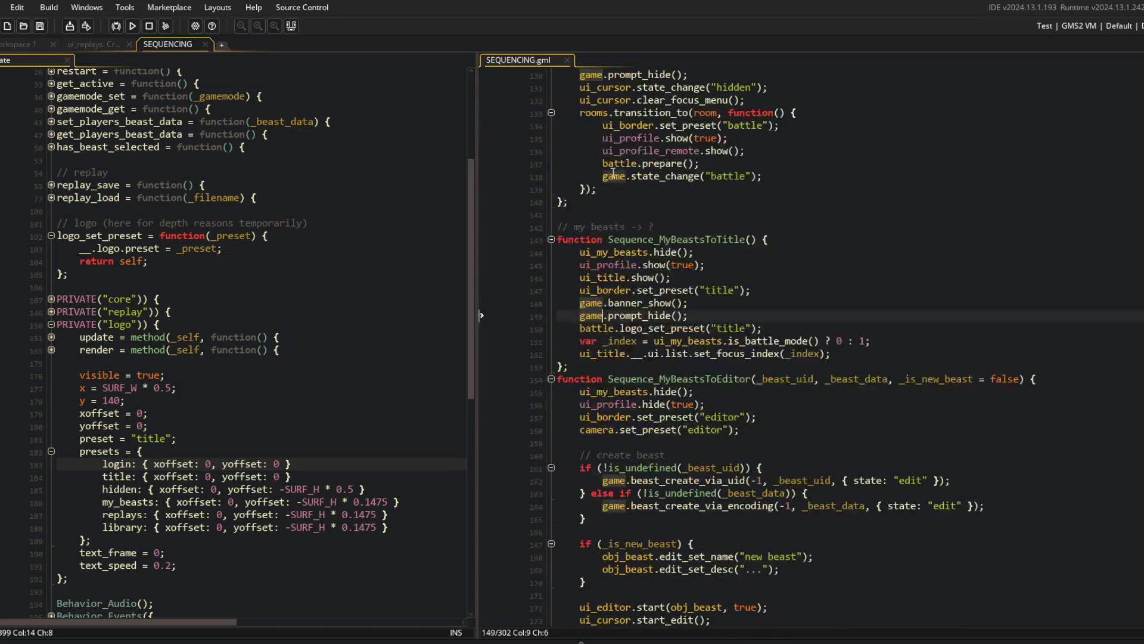
pyautogui.scroll(2, 596, 118)
pyautogui.click(593, 124)
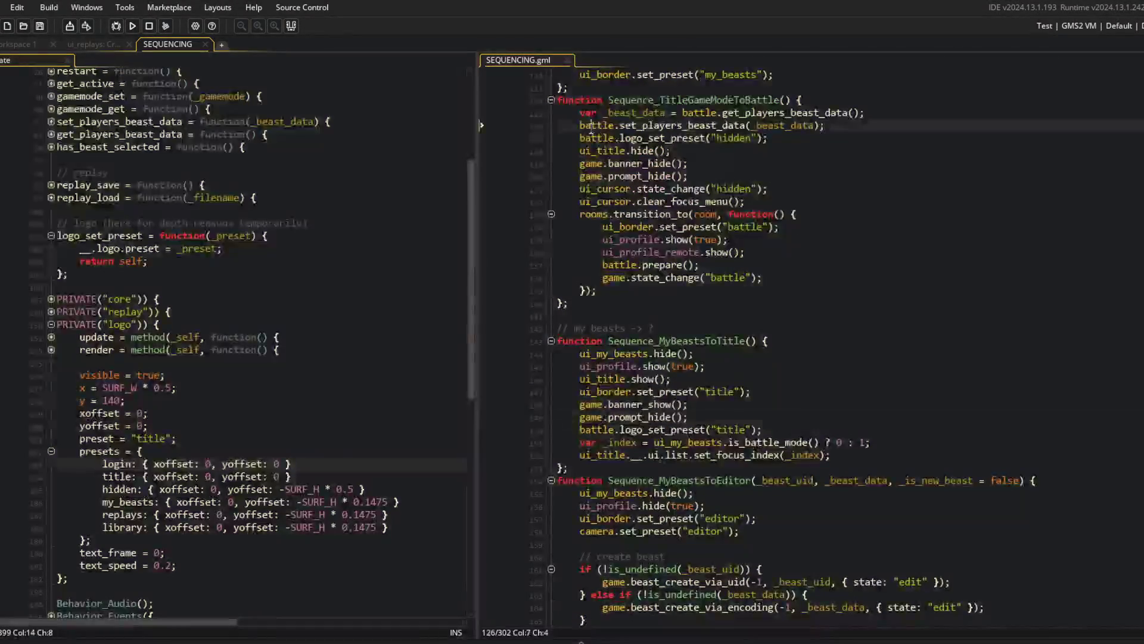
pyautogui.scroll(-1, 661, 188)
pyautogui.scroll(-8, 672, 344)
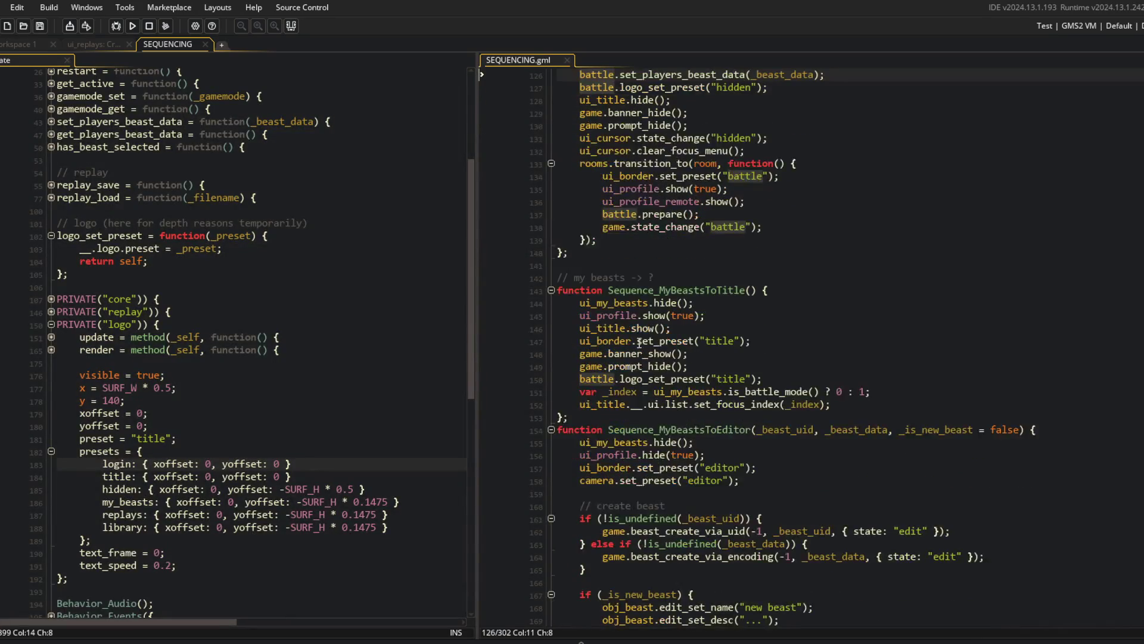
pyautogui.scroll(-4, 749, 338)
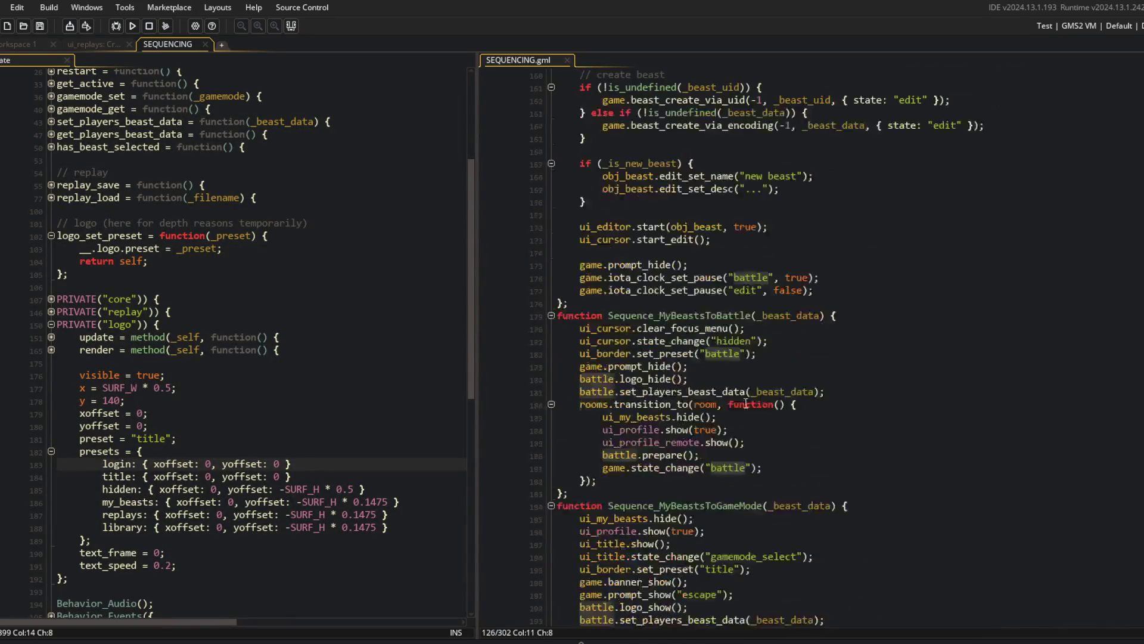
pyautogui.click(720, 381)
pyautogui.hotkey('shift', 'Home')
pyautogui.write('battle.logo_set_preset("hid')
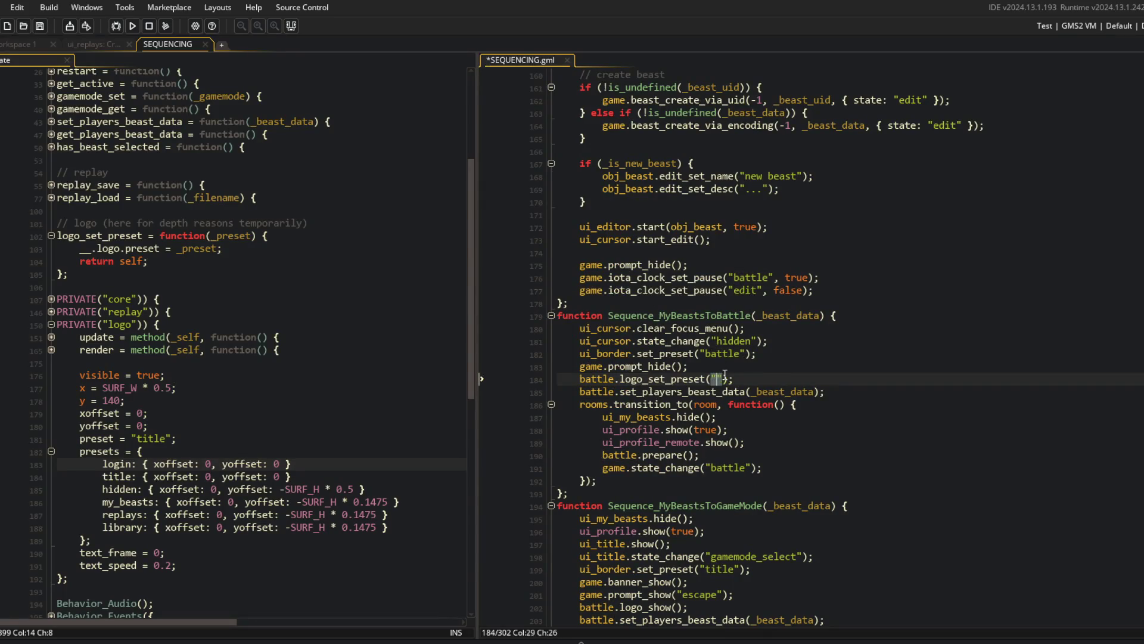
pyautogui.write('den')
pyautogui.press('Home')
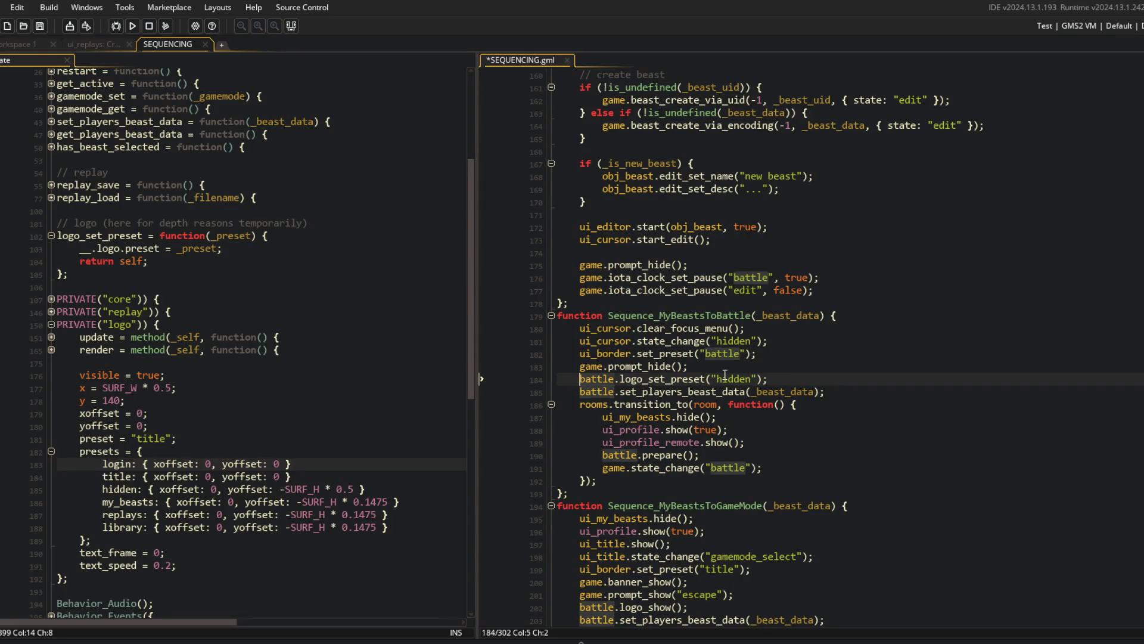
# Set the logo_show call on line 202 to the title preset and save.
pyautogui.scroll(-5, 786, 386)
pyautogui.click(706, 429)
pyautogui.write('my_beasts')
pyautogui.press('Left')
pyautogui.press('Left')
pyautogui.press('Left')
pyautogui.hotkey('ctrl', 'BackSpace')
pyautogui.write('title')
pyautogui.hotkey('ctrl', 's')
# Replace LibraryToTitle's logo_show with battle.logo_set_preset("title") and save.
pyautogui.scroll(-3, 706, 432)
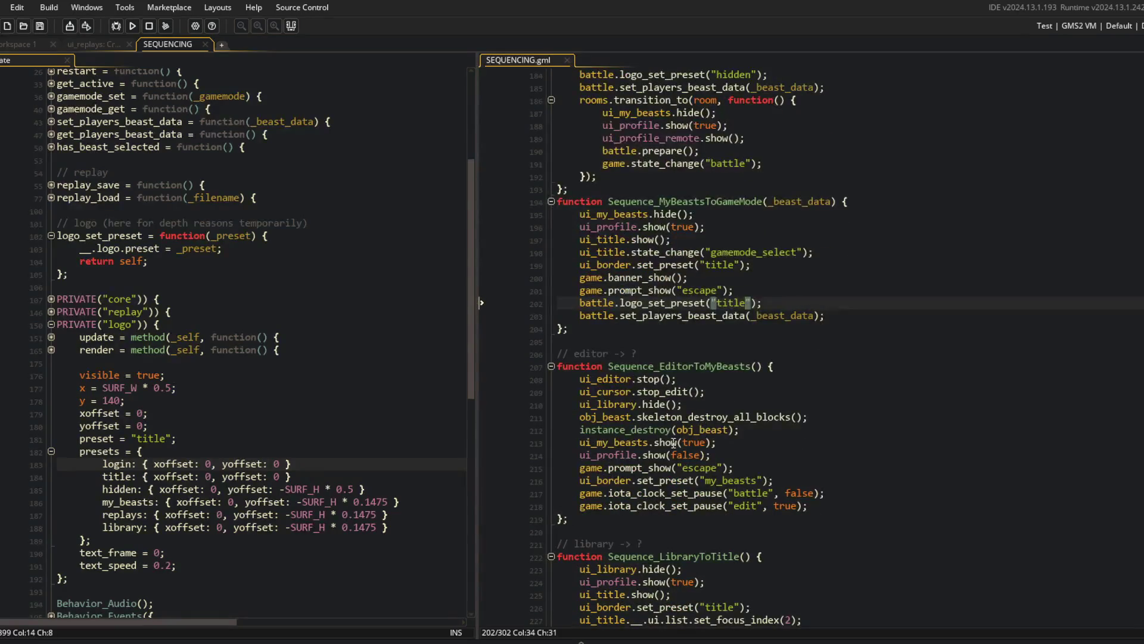
pyautogui.scroll(-3, 647, 458)
pyautogui.click(600, 530)
pyautogui.press('Home')
pyautogui.hotkey('shift', 'End')
pyautogui.write('battle.logo_set_preset("title')
pyautogui.hotkey('ctrl', 's')
# Swap ReplaysToTitle's logo_show on line 242 for the title preset and save.
pyautogui.scroll(-6, 708, 532)
pyautogui.click(591, 429)
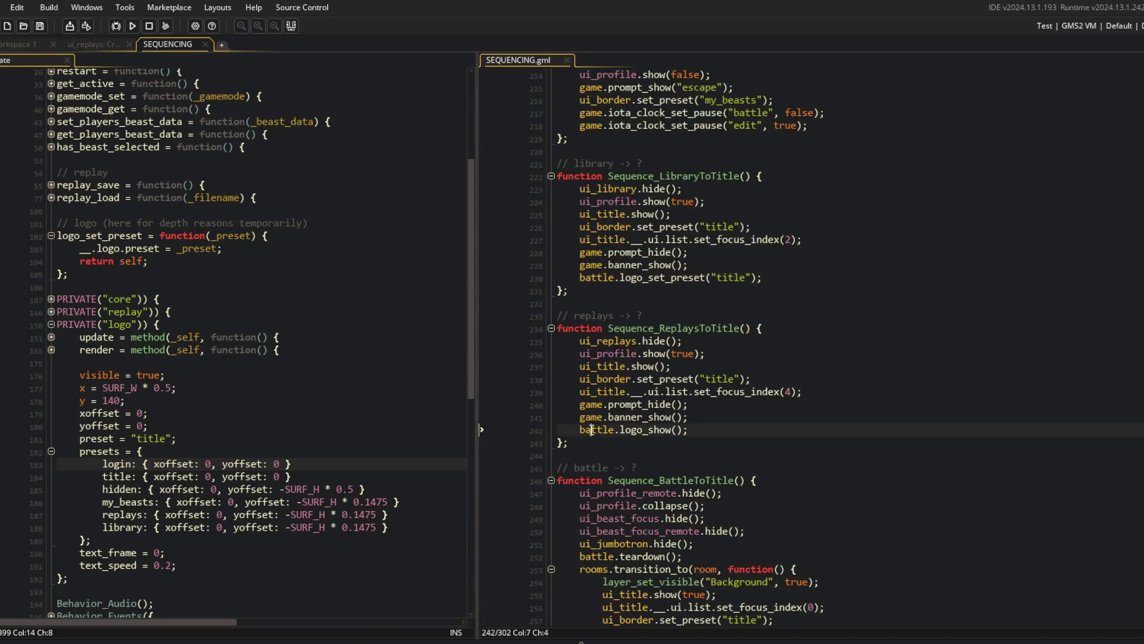
pyautogui.press('Home')
pyautogui.hotkey('shift', 'End')
pyautogui.write('battle.logo_set_preset("my_beasts");')
pyautogui.doubleClick(730, 429)
pyautogui.write('title')
pyautogui.hotkey('ctrl', 's')
# Replace BattleToTitle's logo_show on line 258 with the title preset and save.
pyautogui.scroll(-4, 717, 435)
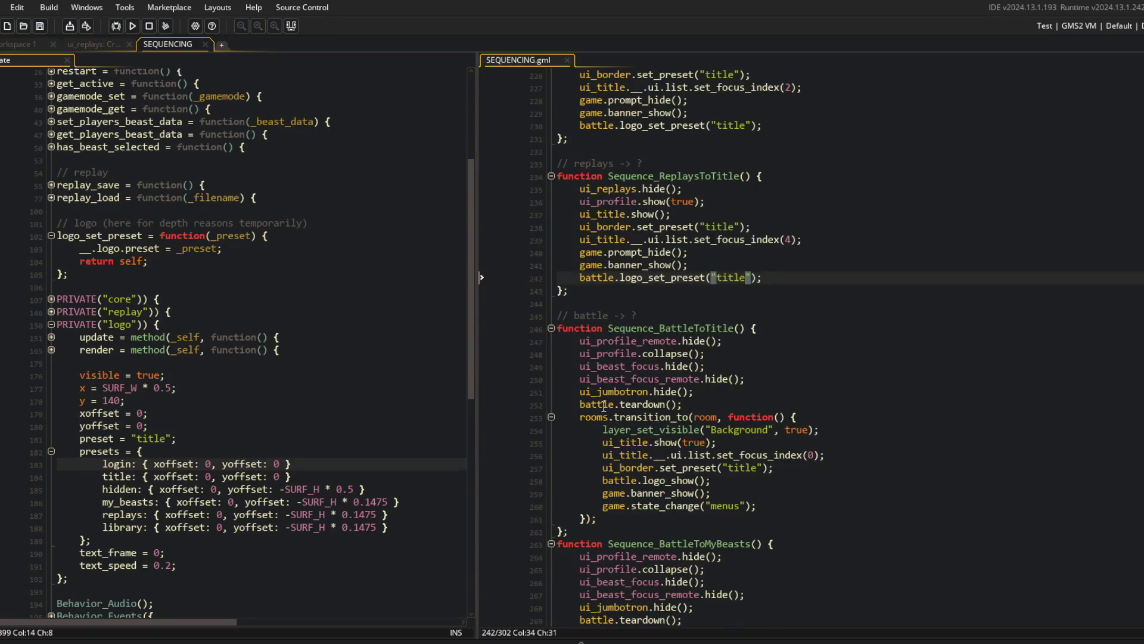
pyautogui.click(729, 480)
pyautogui.hotkey('shift', 'Home')
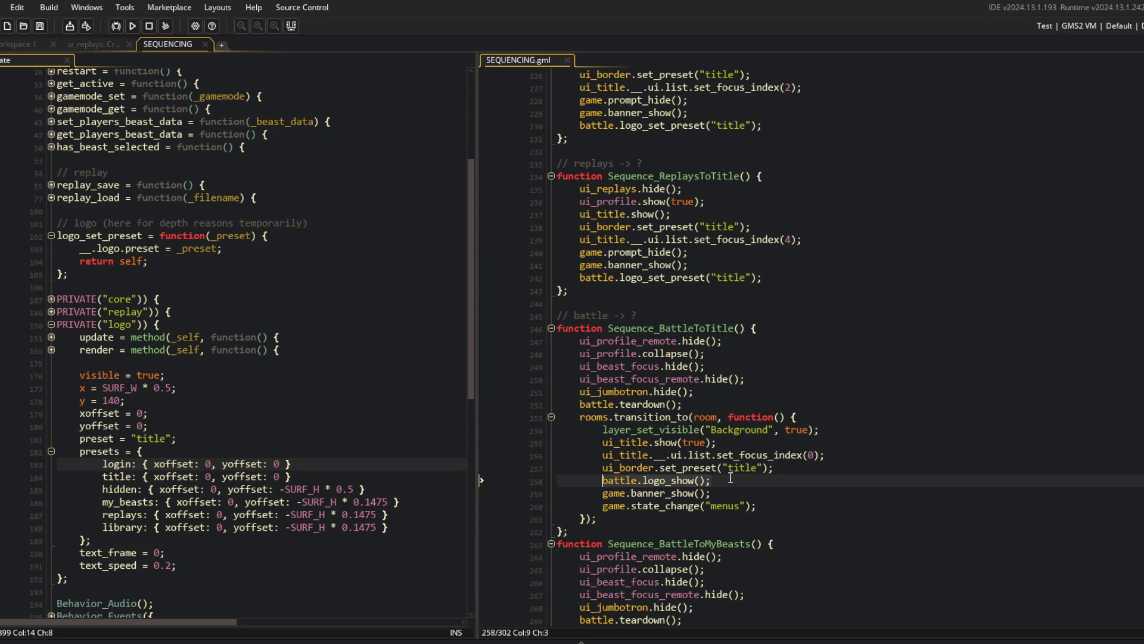
pyautogui.write('battle.logo_set_preset("my_beasts");')
pyautogui.press('Left')
pyautogui.press('Left')
pyautogui.press('Left')
pyautogui.hotkey('ctrl', 's')
# Replace BattleToMyBeasts' logo_show_partial on line 275 with the my_beasts preset.
pyautogui.scroll(-5, 730, 476)
pyautogui.click(587, 447)
pyautogui.scroll(-3, 696, 453)
pyautogui.click(768, 417)
pyautogui.hotkey('shift', 'Home')
pyautogui.write('battle.logo_set_preset("my_beasts");')
# Run the game build, which reports compile errors at battle Create lines 182–184.
pyautogui.scroll(-4, 650, 358)
pyautogui.click(683, 416)
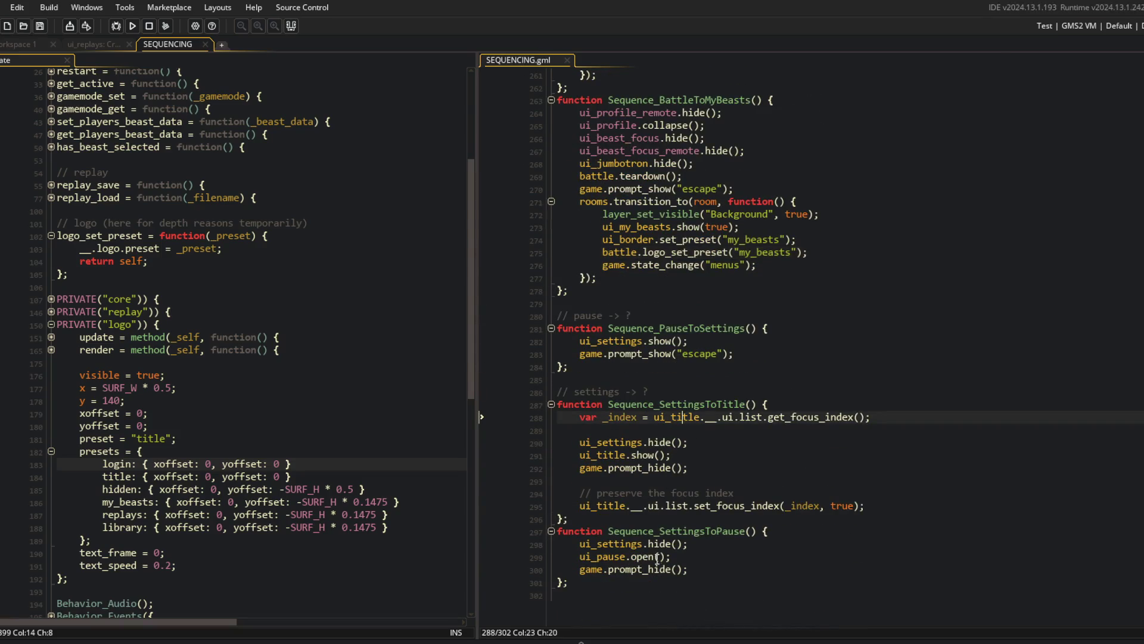
pyautogui.click(132, 25)
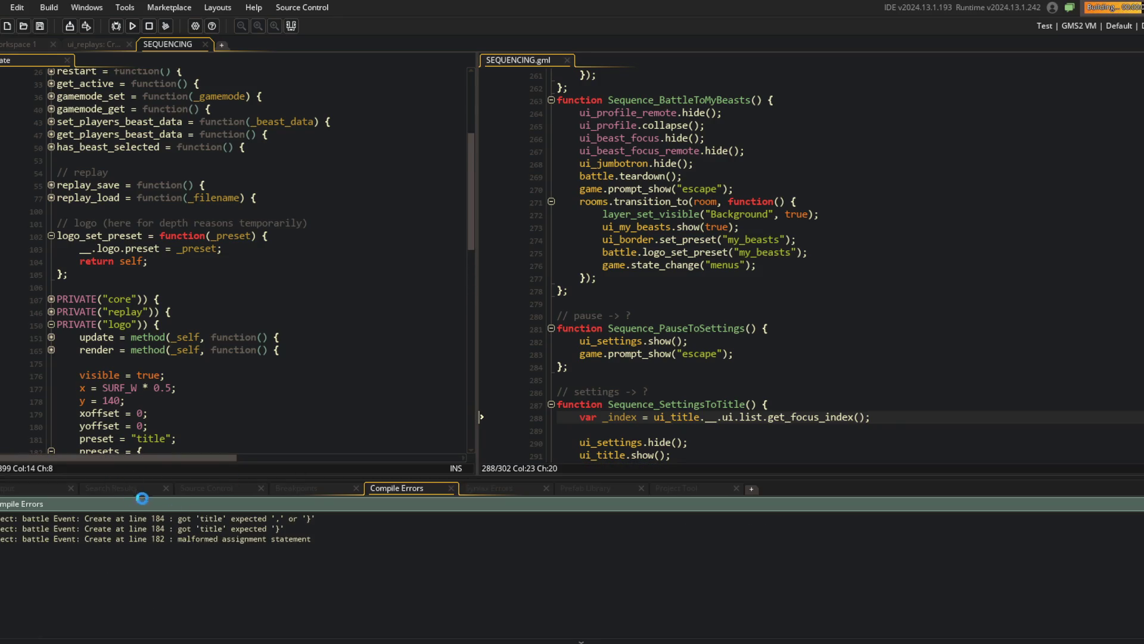
# From the line 184 compile error, add commas after the logo preset entries, then rebuild with F5.
pyautogui.doubleClick(212, 519)
pyautogui.scroll(3, 244, 266)
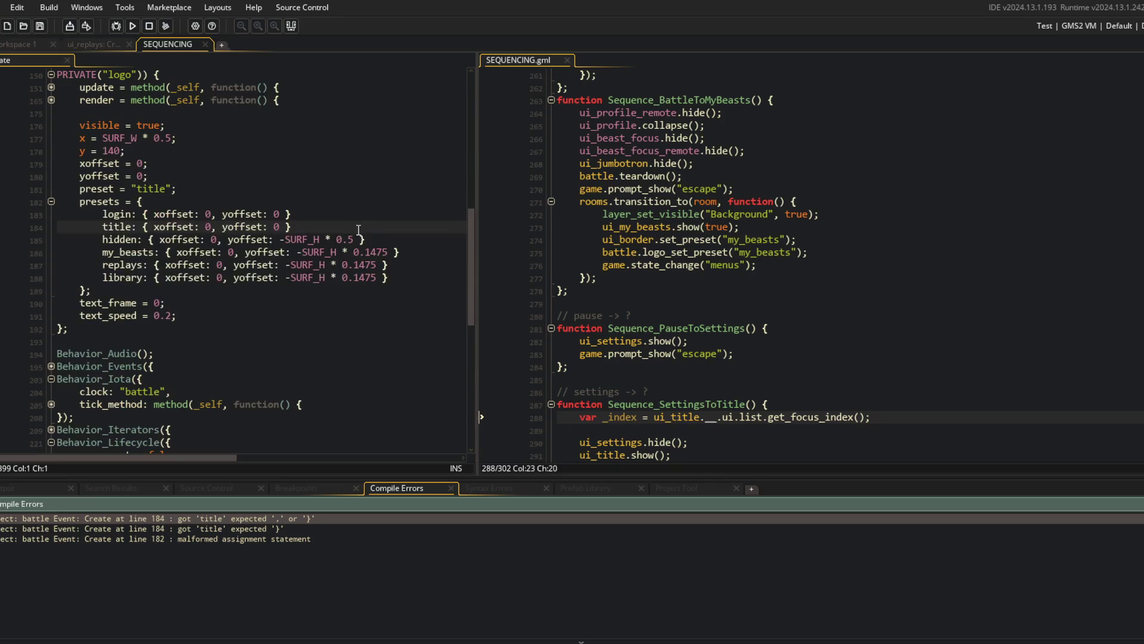
pyautogui.click(364, 227)
pyautogui.press('Down')
pyautogui.press('Down')
pyautogui.press('End')
pyautogui.write(',')
pyautogui.press('Down')
pyautogui.press('End')
pyautogui.write(',')
pyautogui.press('Down')
pyautogui.press('End')
pyautogui.write(',')
pyautogui.press('F5')
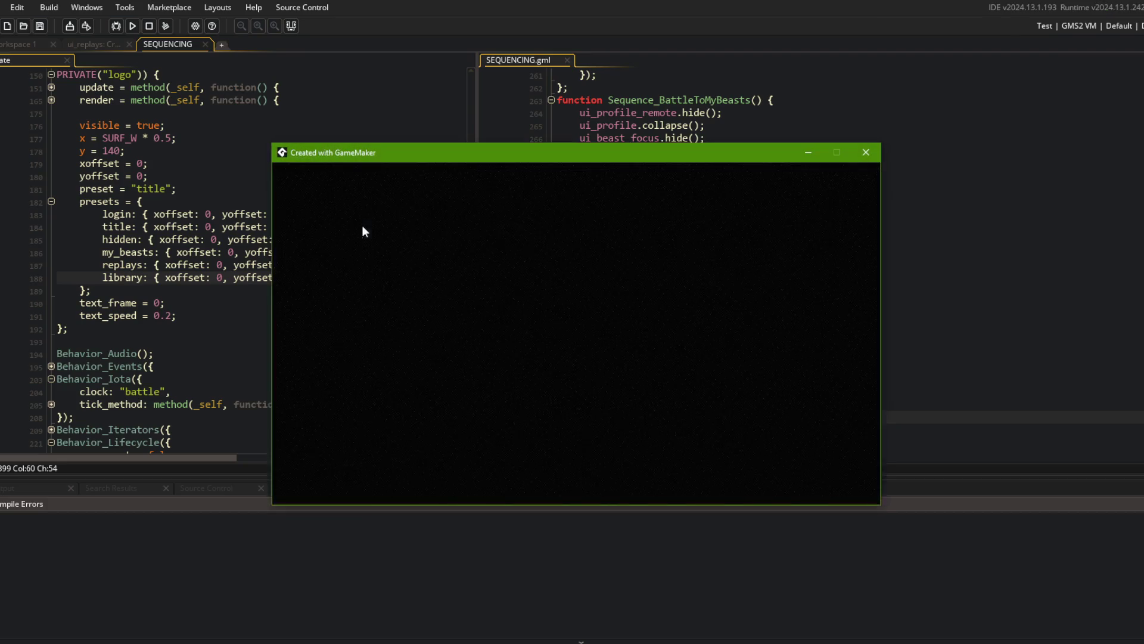
# Log in and check the Battle beast-selection and Library screens from the main menu.
pyautogui.click(559, 370)
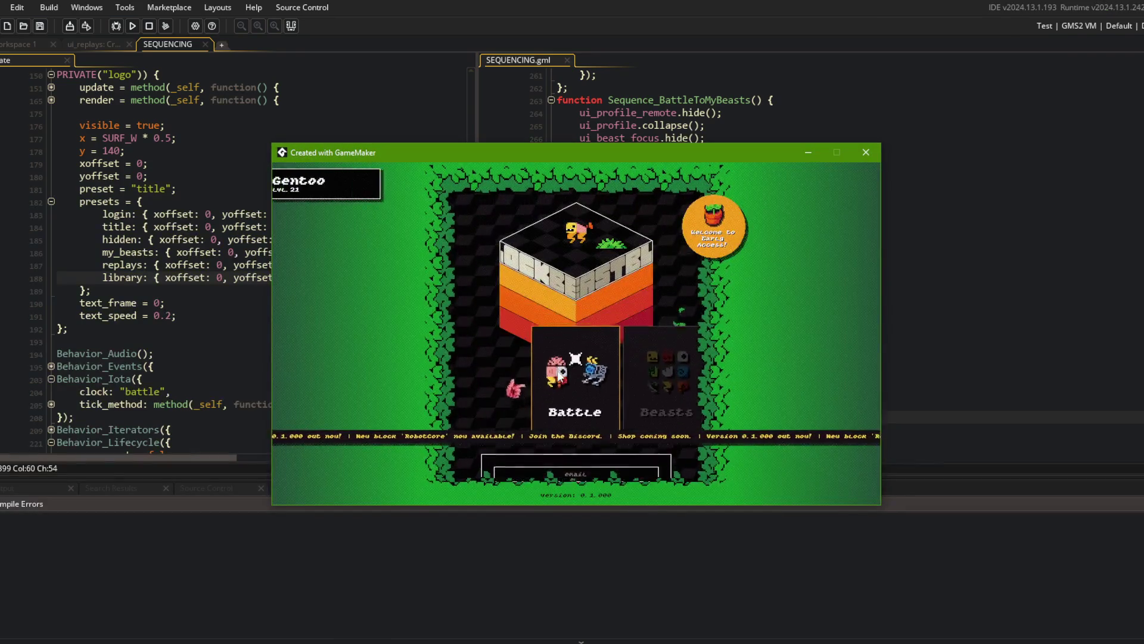
pyautogui.click(559, 370)
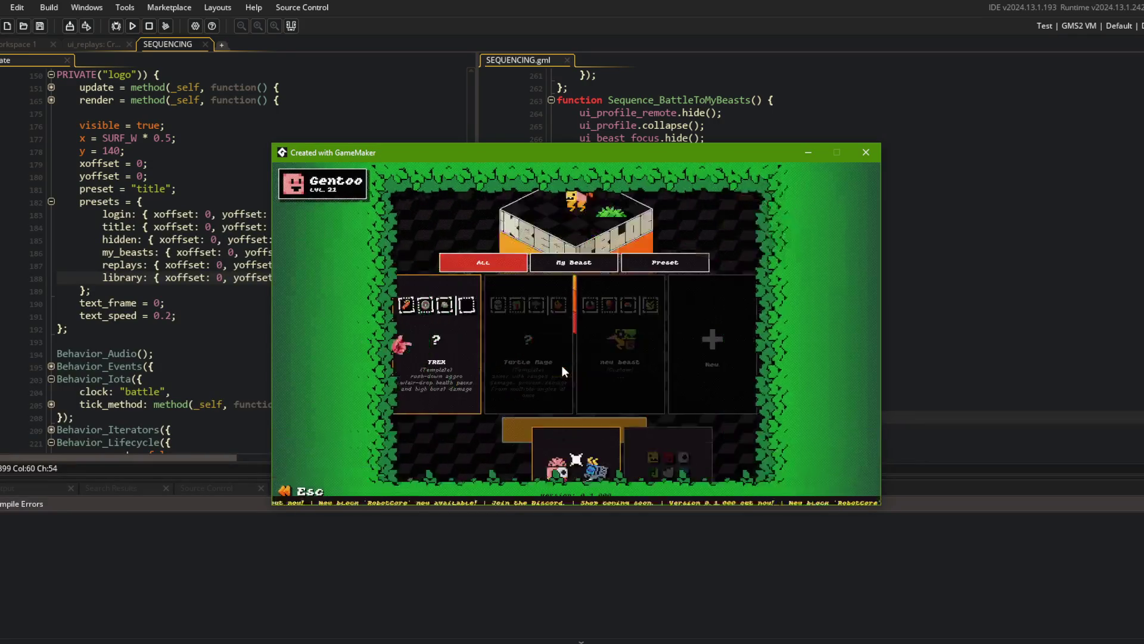
pyautogui.press('Escape')
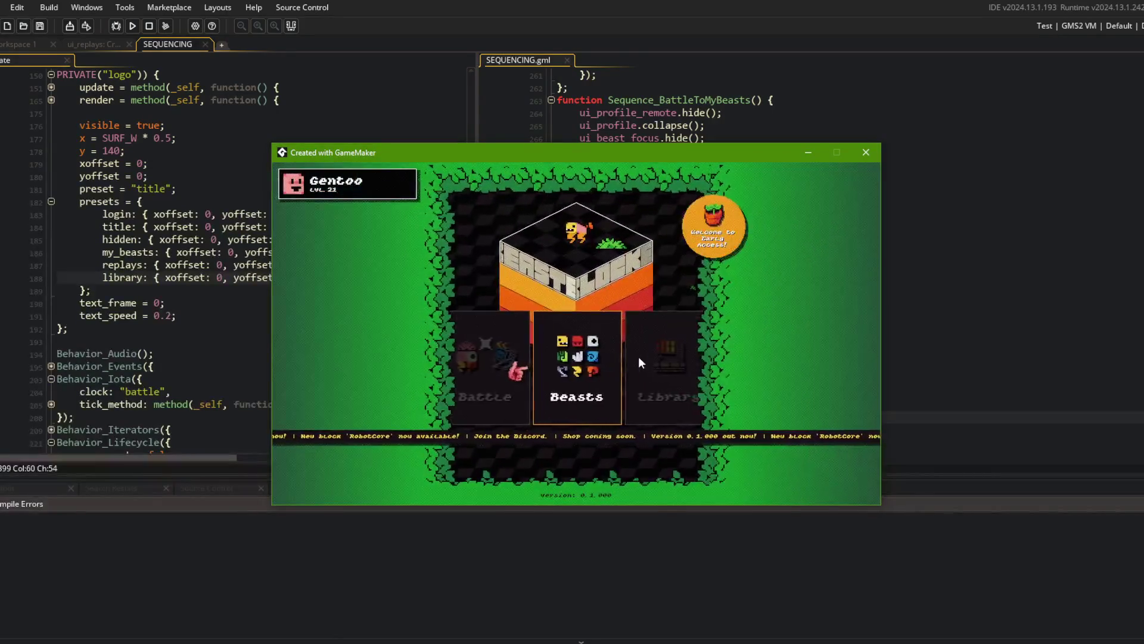
pyautogui.click(638, 356)
pyautogui.press('Escape')
pyautogui.press('Right')
pyautogui.click(587, 355)
pyautogui.press('Escape')
# Cycle the menu carousel through Shop, Replays, Settings and Logout, opening and dismissing each.
pyautogui.press('Right')
pyautogui.press('Right')
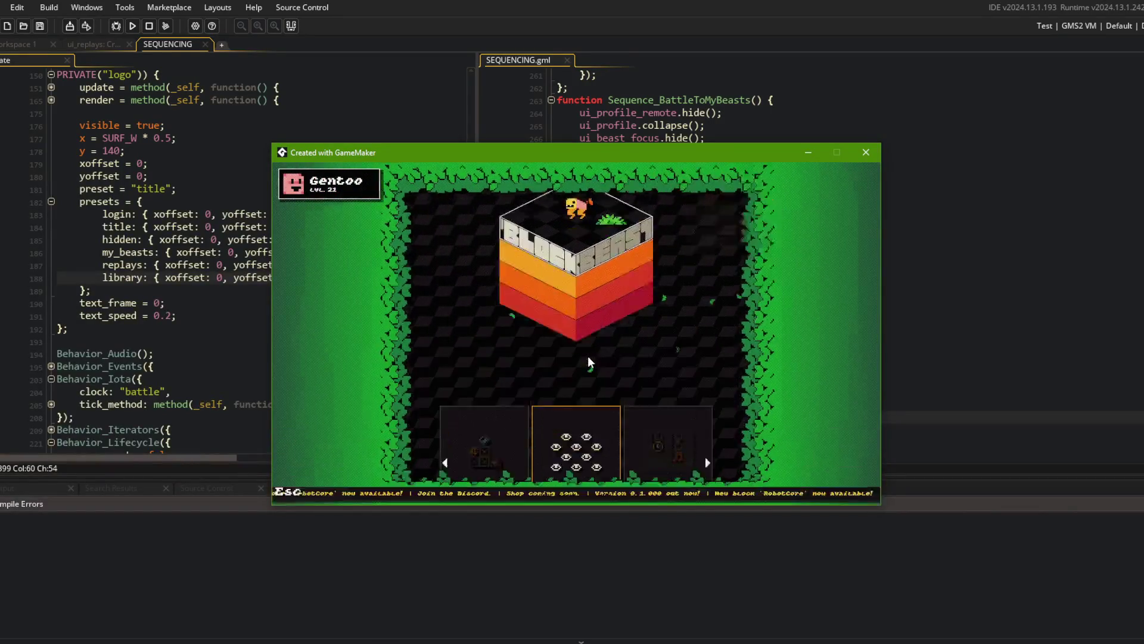
pyautogui.press('Right')
pyautogui.click(588, 356)
pyautogui.press('Escape')
pyautogui.press('Right')
pyautogui.click(588, 356)
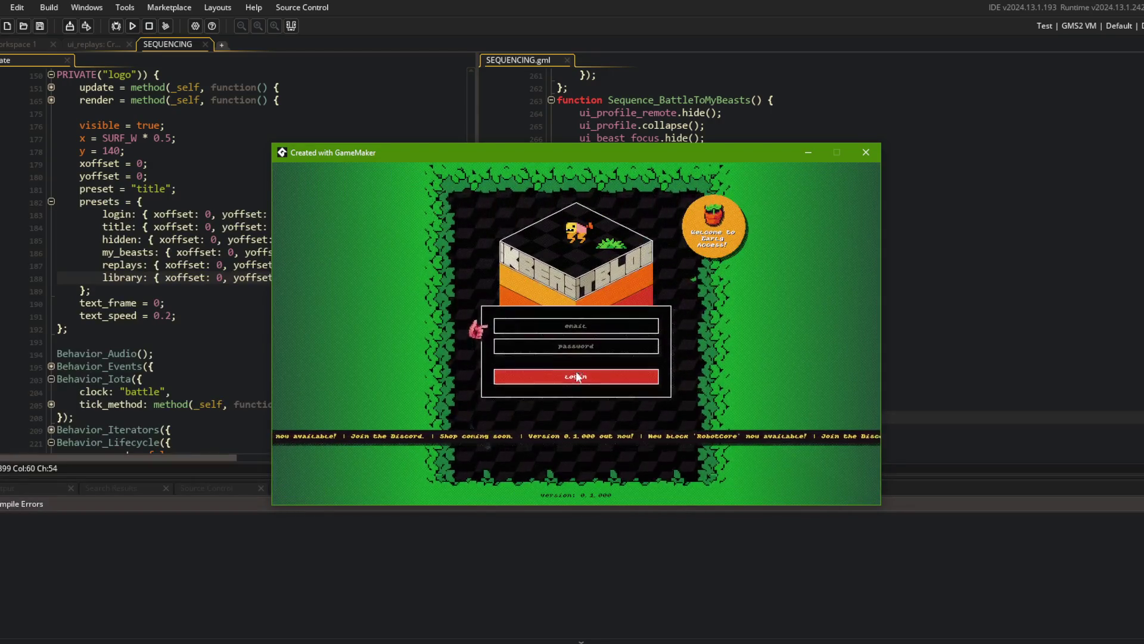
pyautogui.press('Escape')
pyautogui.press('Right')
# Start a battle with the Turtle Mage beast, then pause and leave it.
pyautogui.click(571, 381)
pyautogui.click(511, 375)
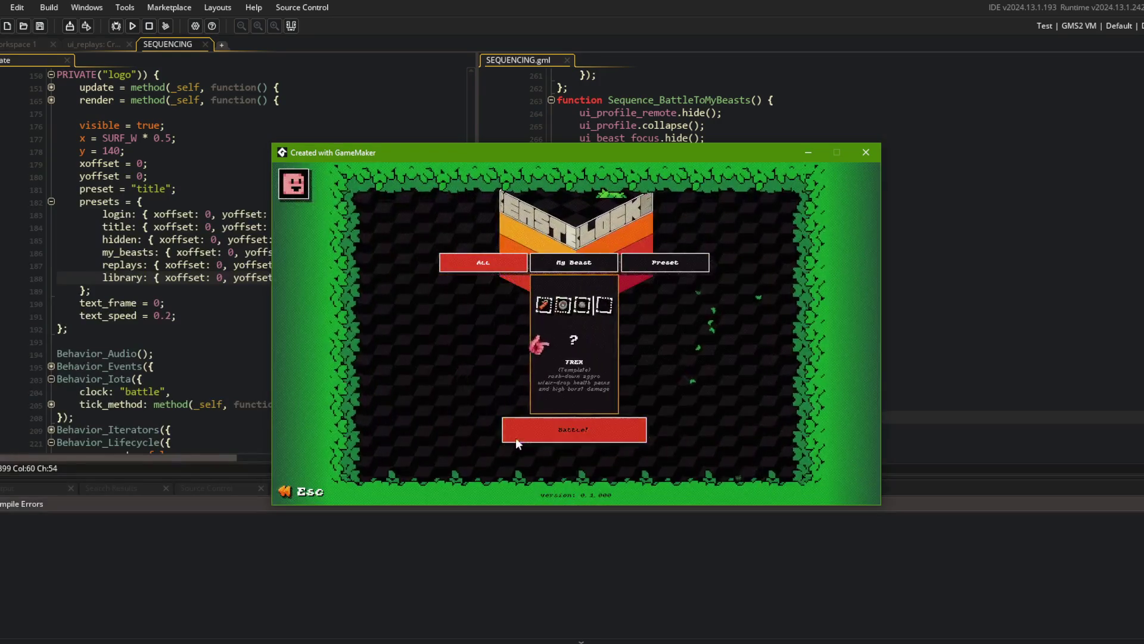
pyautogui.click(516, 438)
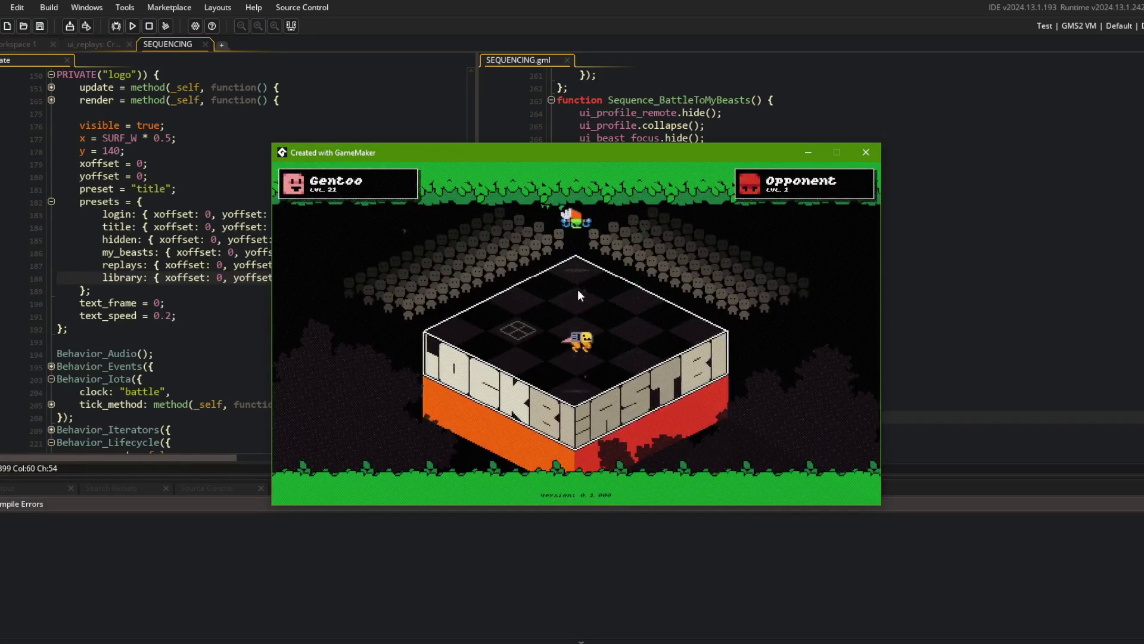
pyautogui.press('Escape')
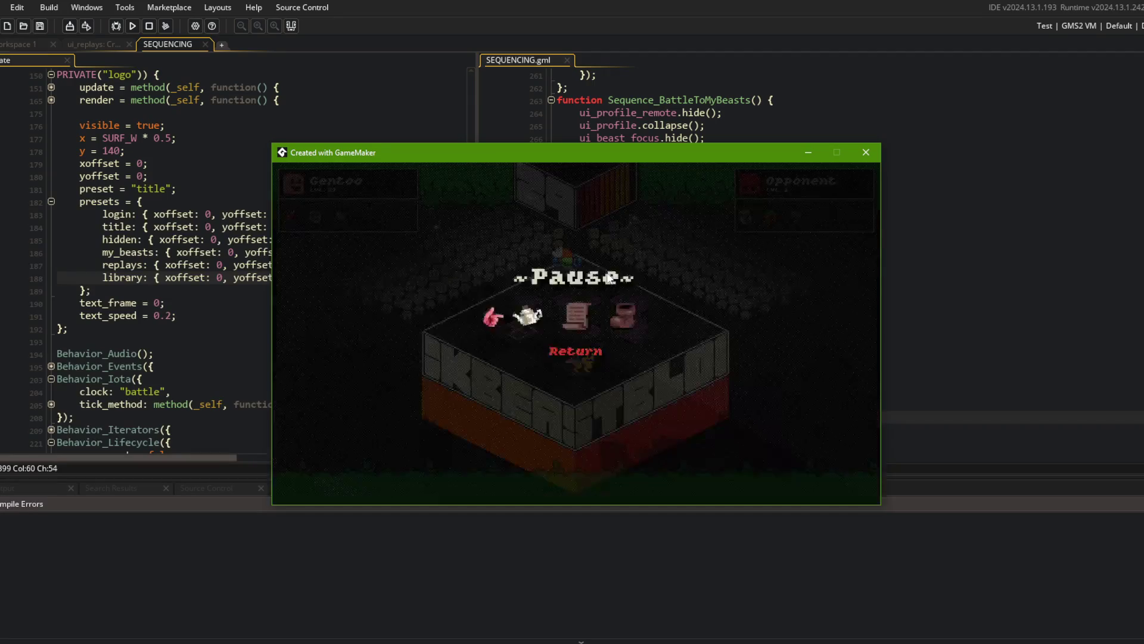
pyautogui.press('Return')
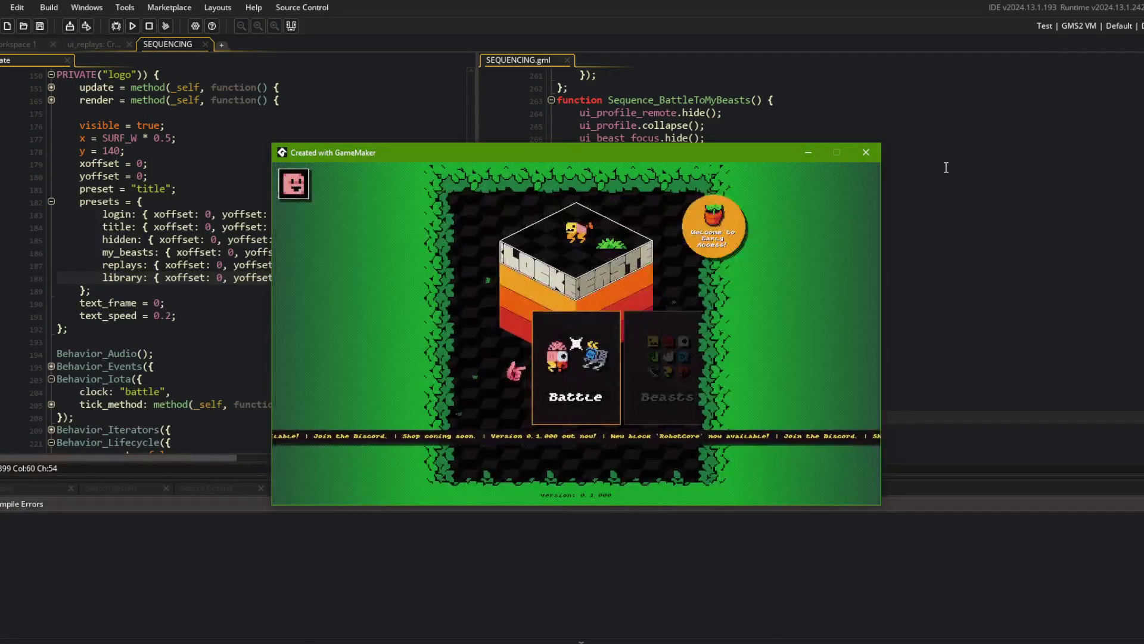
# Close the game window and switch to Command Prompt.
pyautogui.click(866, 152)
pyautogui.hotkey('alt', 'Tab')
pyautogui.click(456, 303)
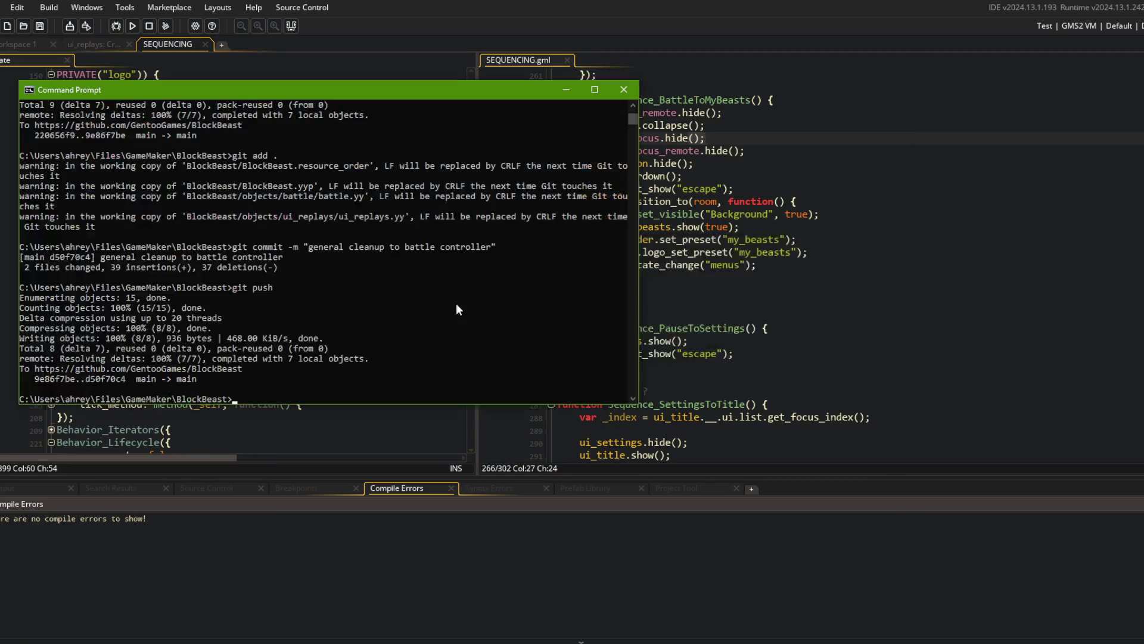
# Stage all project changes and commit them as "setup logo presets".
pyautogui.write('git add .')
pyautogui.press('Return')
pyautogui.write('git com')
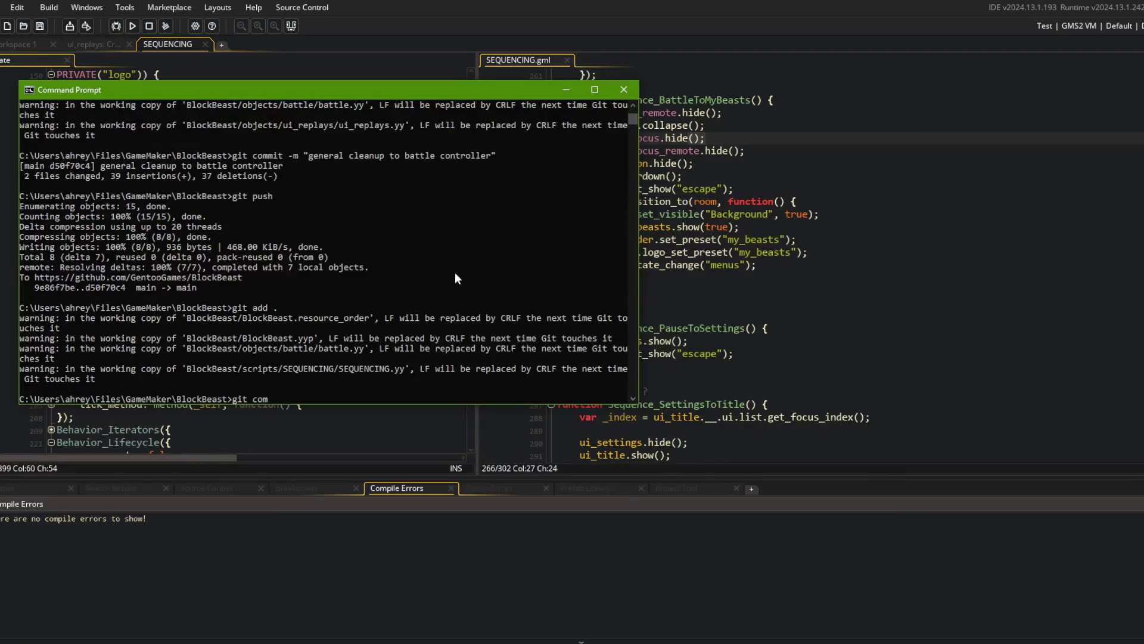
pyautogui.write('mit -m "setup logo presets')
pyautogui.write('"')
pyautogui.press('Return')
# Push the commit to the remote repository with git push.
pyautogui.write('git push')
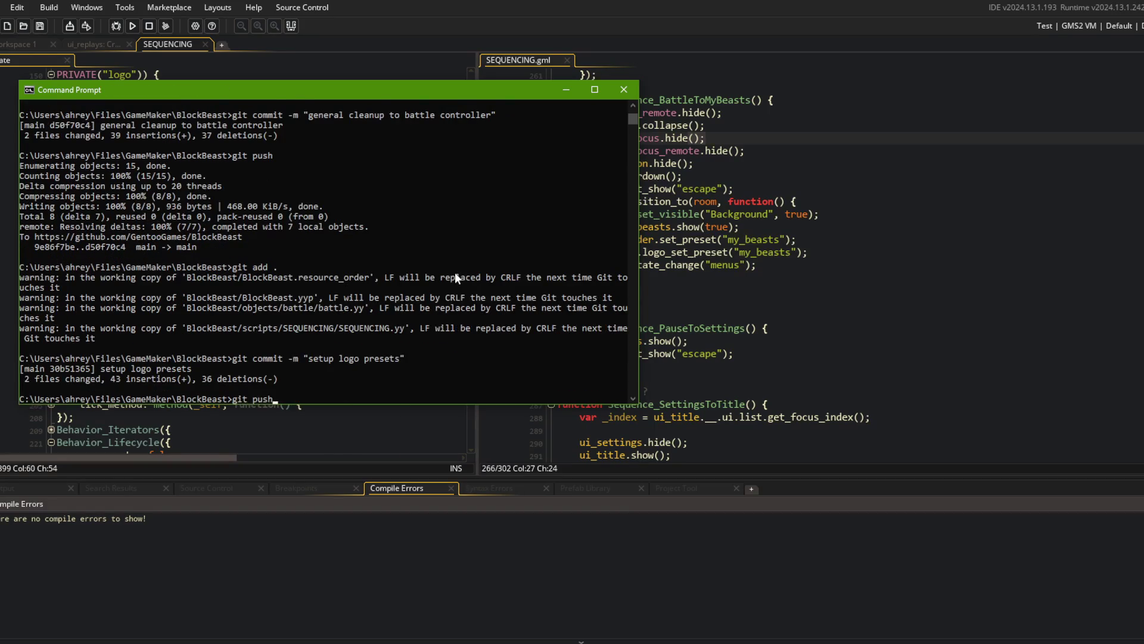
pyautogui.press('Return')
pyautogui.click(881, 303)
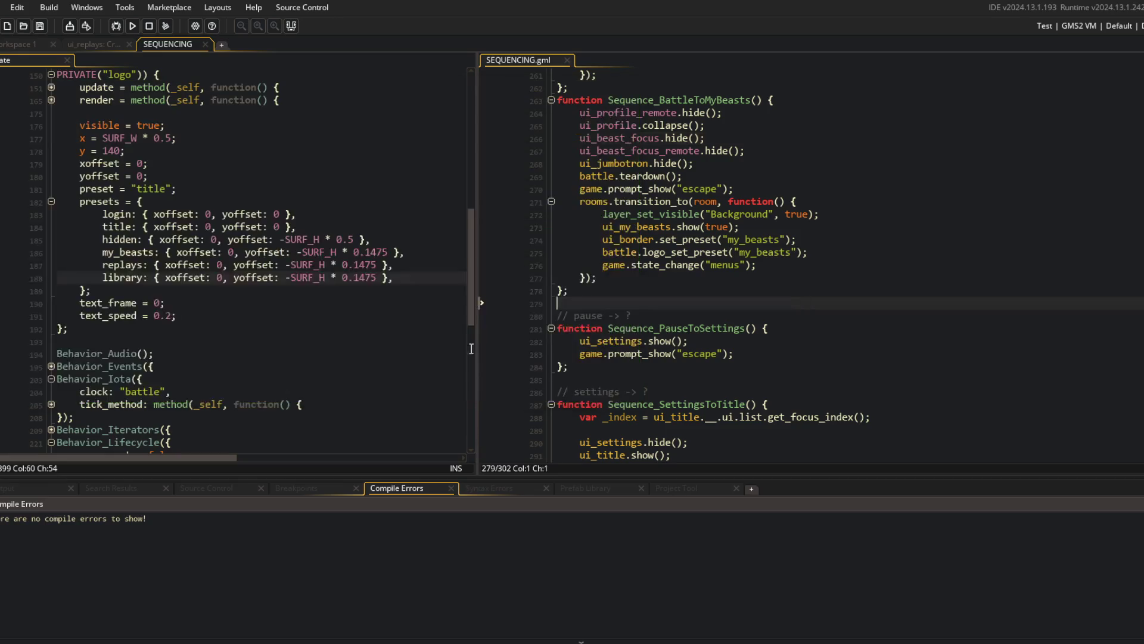
# Remove the minus sign from the replays logo preset's yoffset so the logo shifts downward.
pyautogui.scroll(-3, 179, 238)
pyautogui.click(244, 175)
pyautogui.click(154, 164)
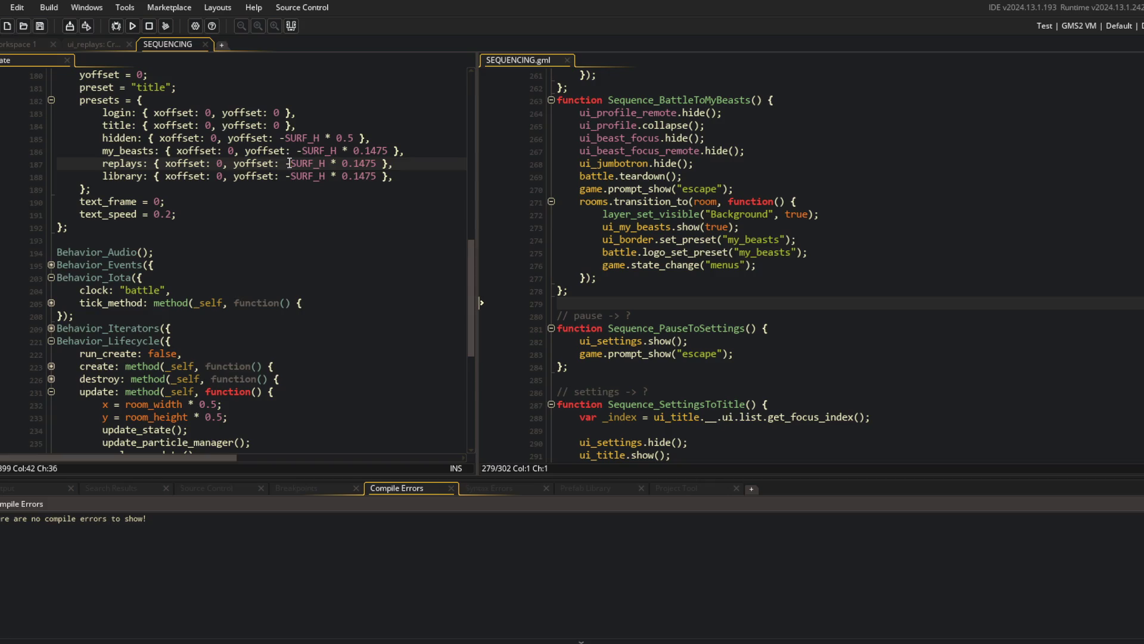
pyautogui.press('BackSpace')
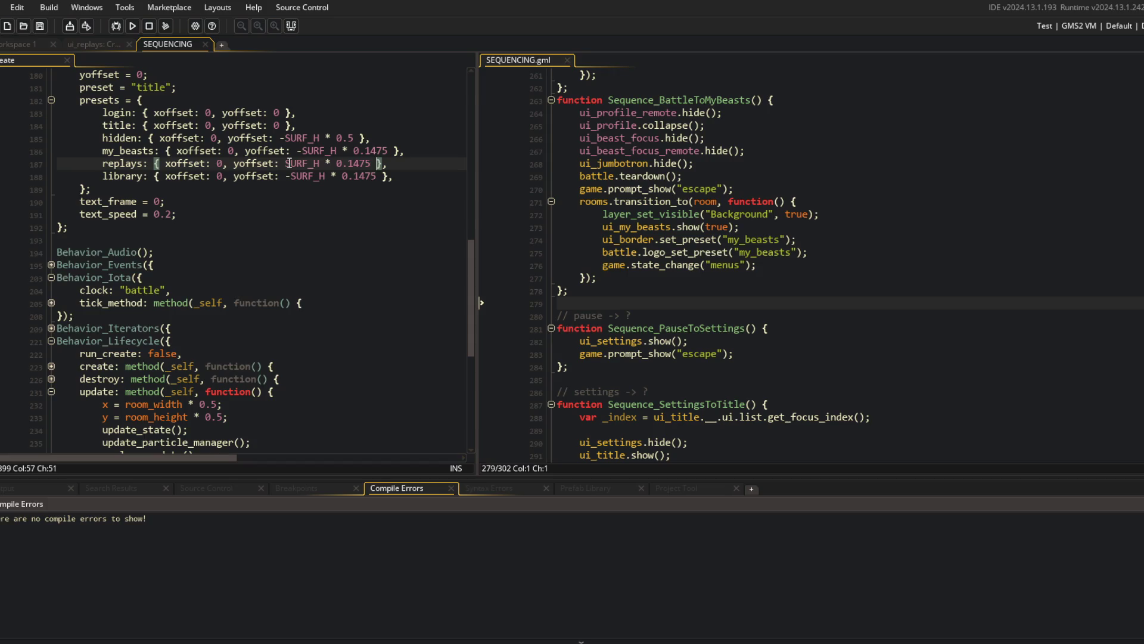
# Give the border's replays preset the title's x: 180 and start a test build.
pyautogui.hotkey('ctrl', 'Tab')
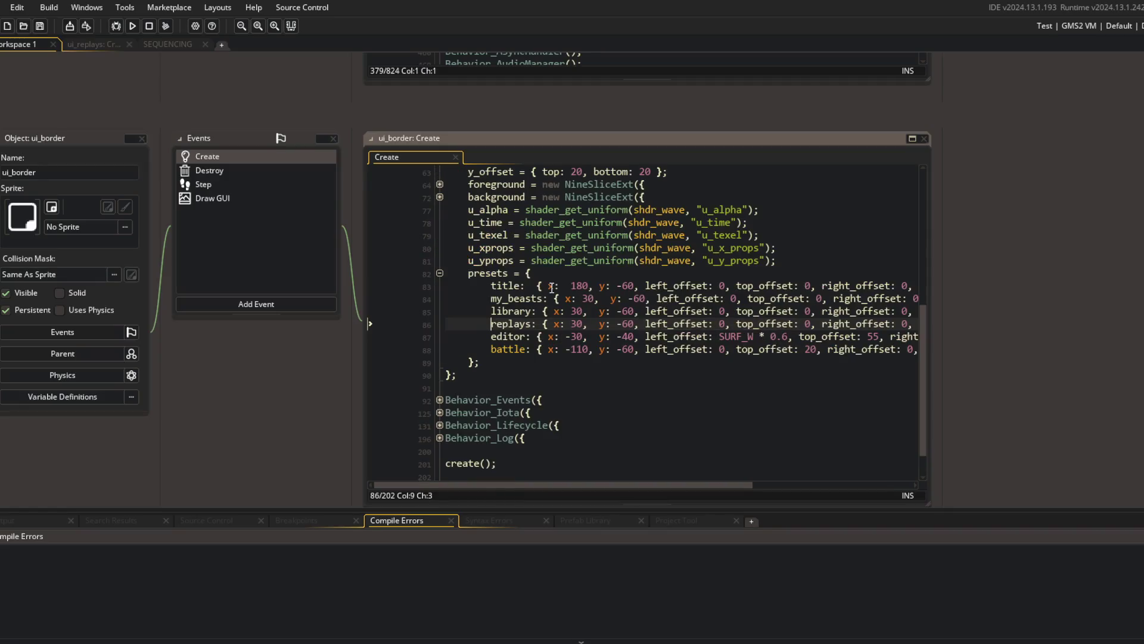
pyautogui.write('replays')
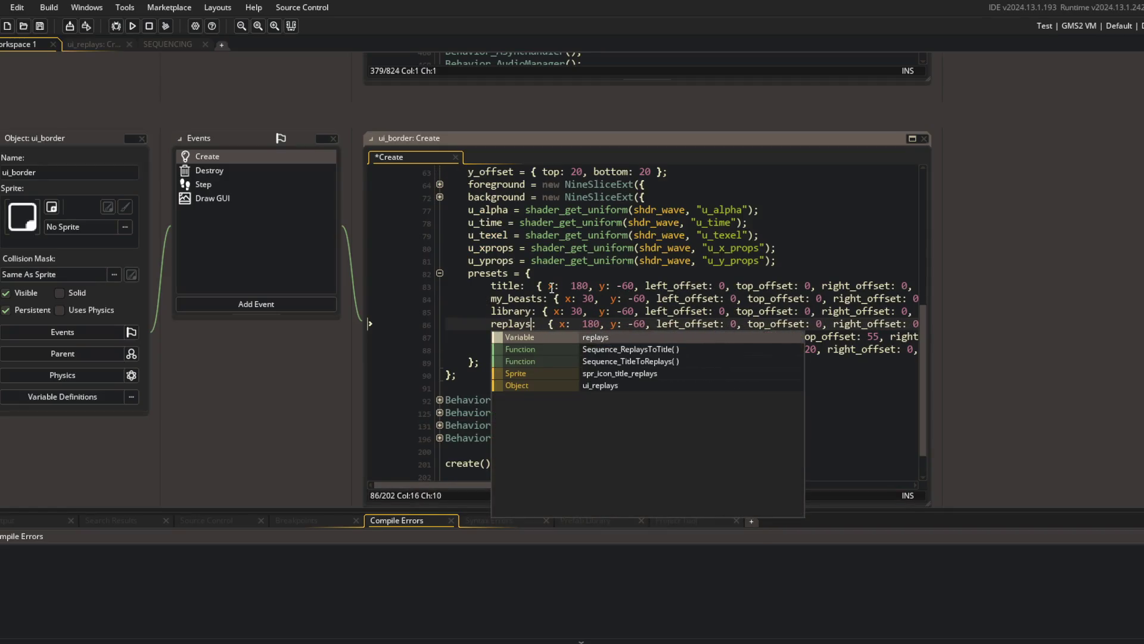
pyautogui.click(133, 26)
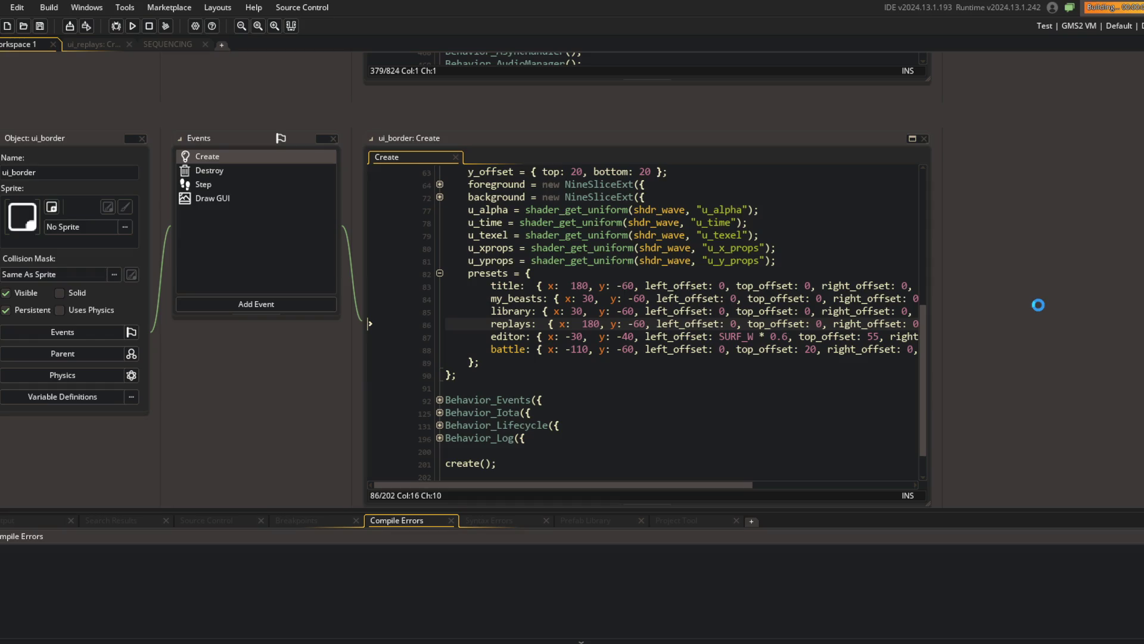
# Enter and leave the Replays screen several times to check the logo drops to the bottom.
pyautogui.press('Right')
pyautogui.press('Return')
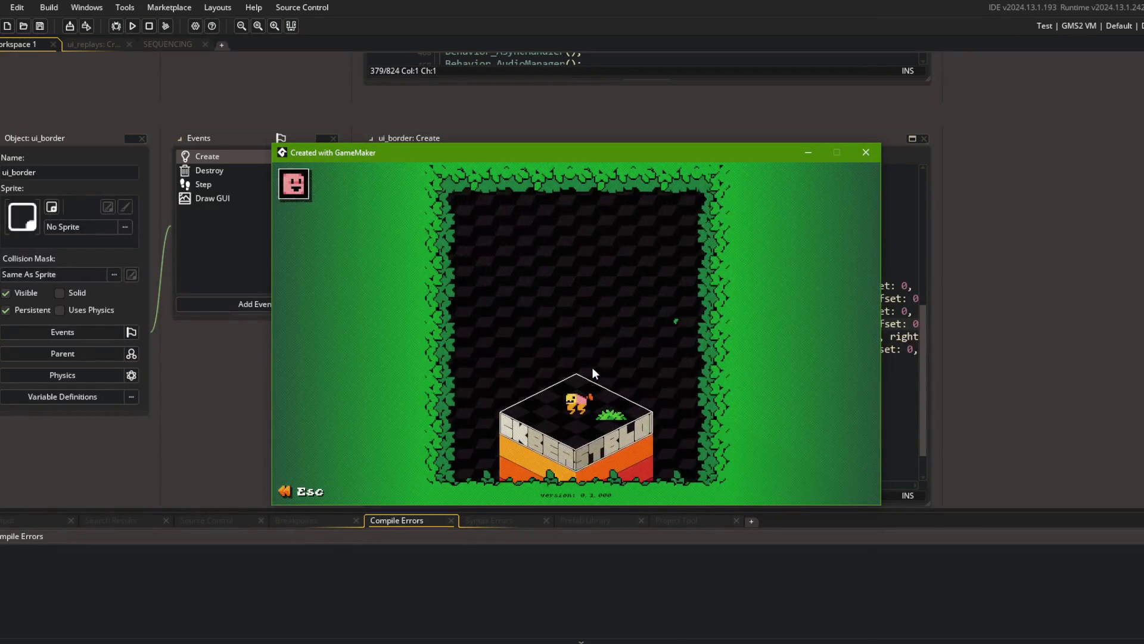
pyautogui.press('Escape')
pyautogui.press('Return')
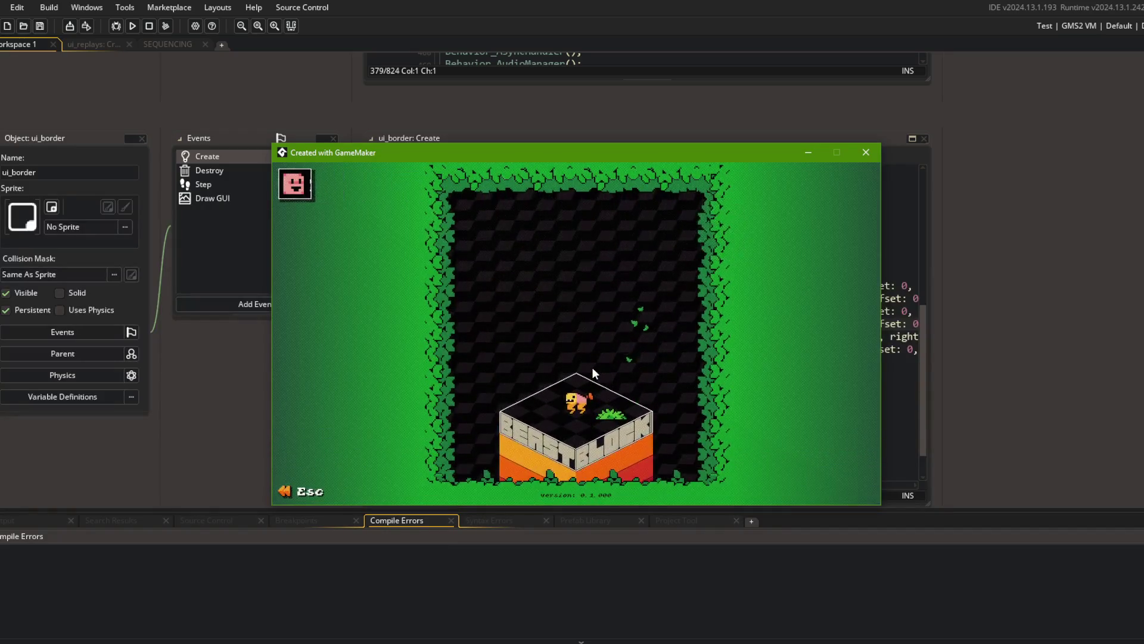
pyautogui.press('Escape')
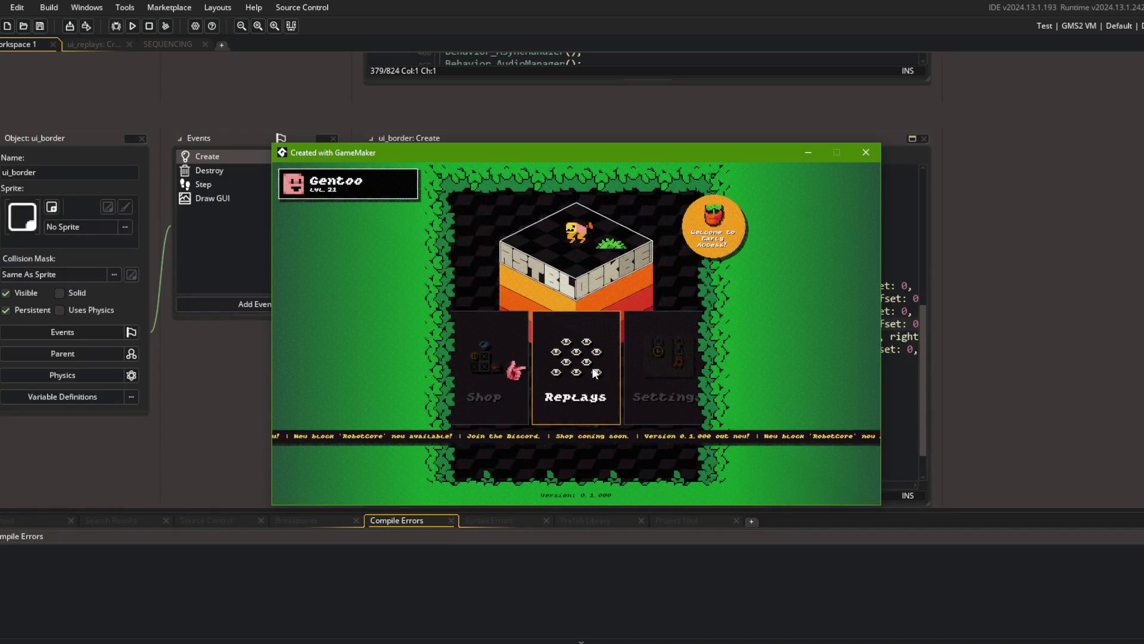
pyautogui.press('Return')
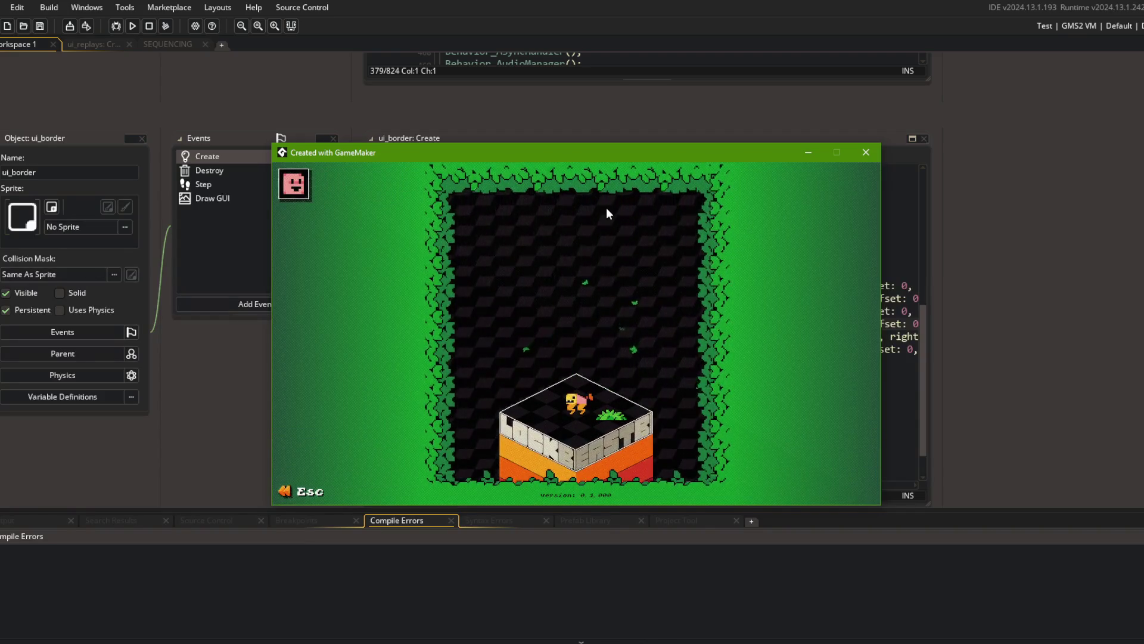
pyautogui.press('Escape')
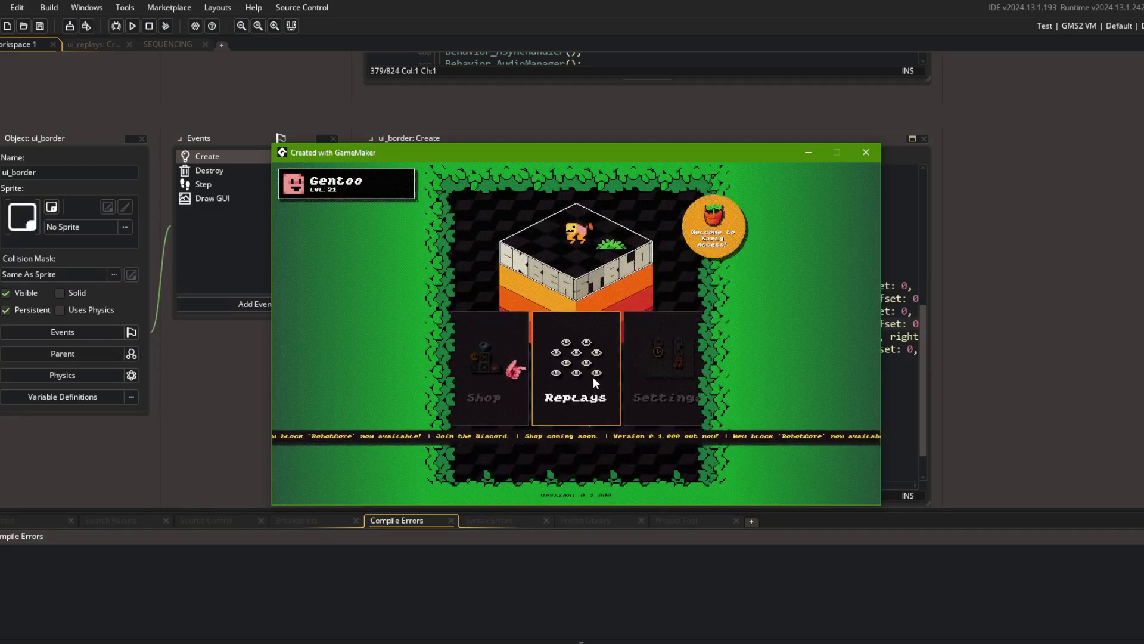
pyautogui.press('Return')
pyautogui.press('Escape')
# Visit the Beasts and Library screens to check the logo position there.
pyautogui.press('Left')
pyautogui.press('Left')
pyautogui.press('Return')
pyautogui.press('Escape')
pyautogui.press('Left')
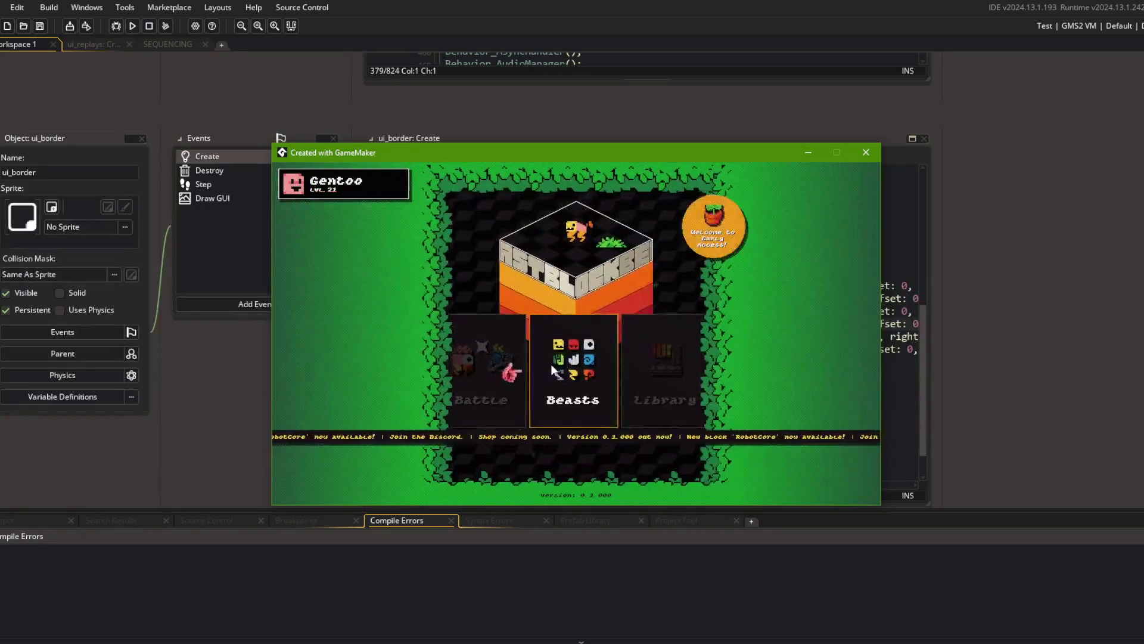
pyautogui.press('Return')
pyautogui.press('Escape')
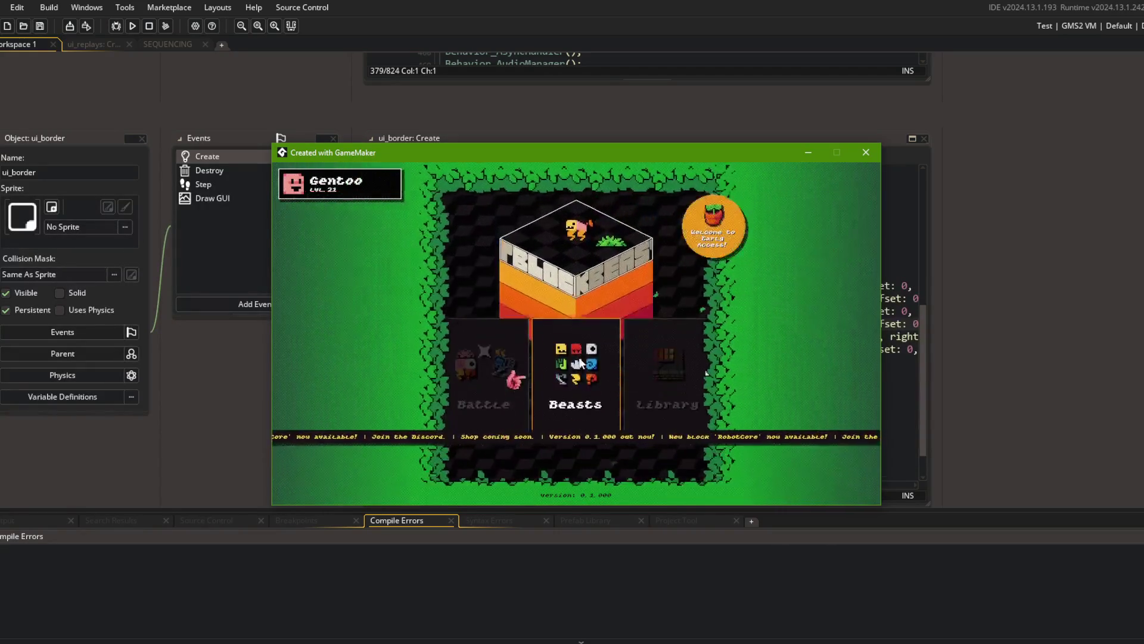
pyautogui.press('Right')
pyautogui.press('Return')
pyautogui.press('Escape')
pyautogui.press('Return')
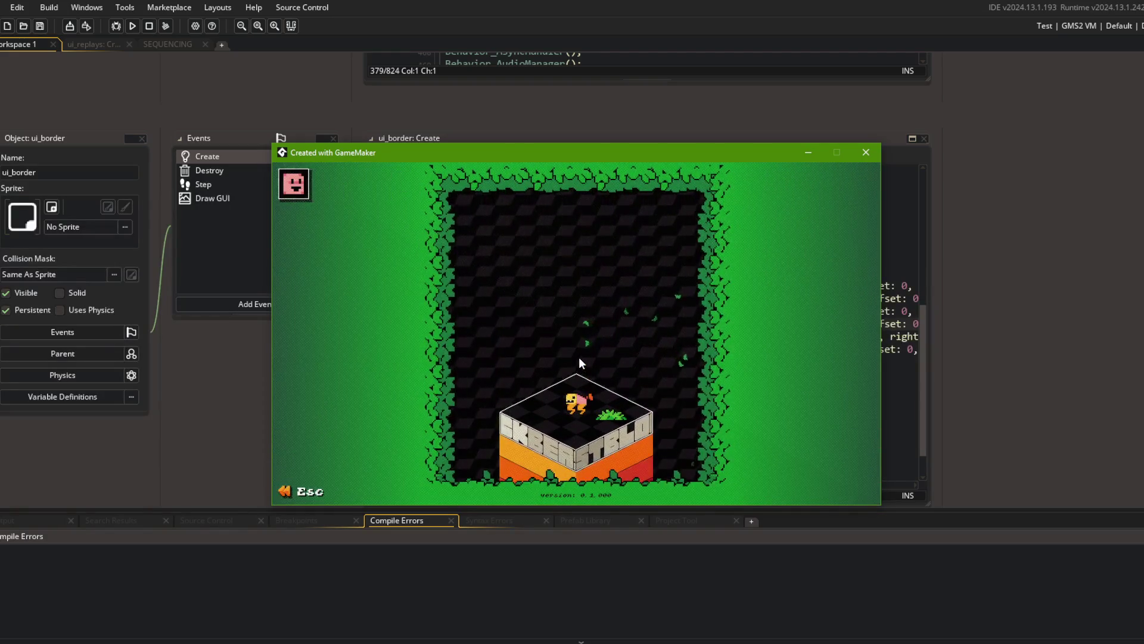
pyautogui.press('Escape')
pyautogui.press('Return')
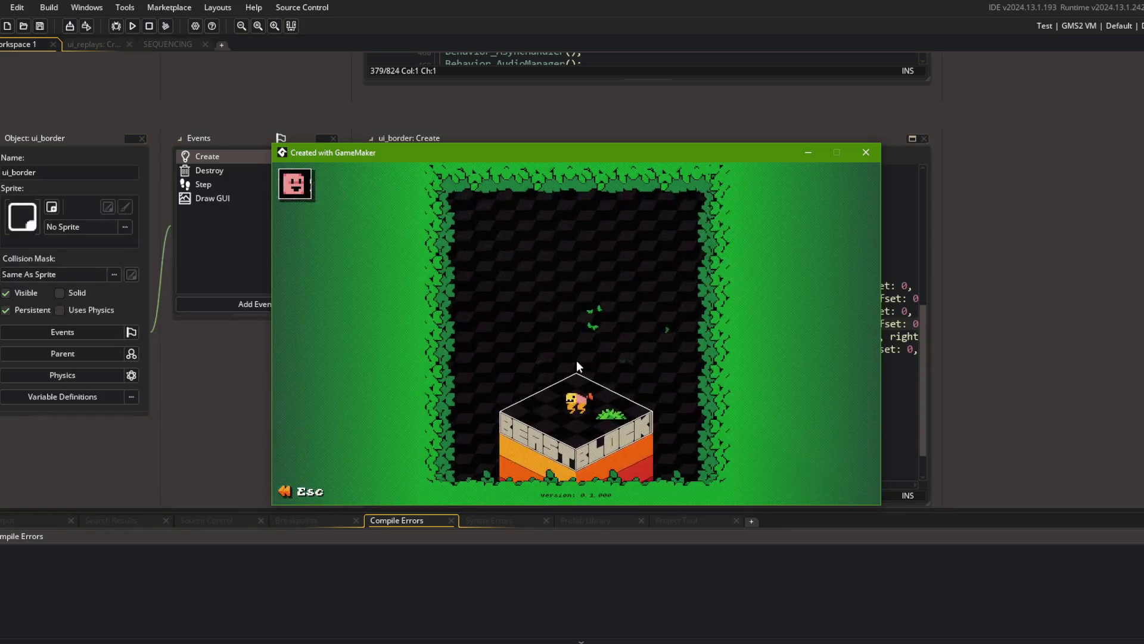
pyautogui.press('Escape')
# Reopen Replays once more, then return to the SEQUENCING workspace in the editor.
pyautogui.press('Return')
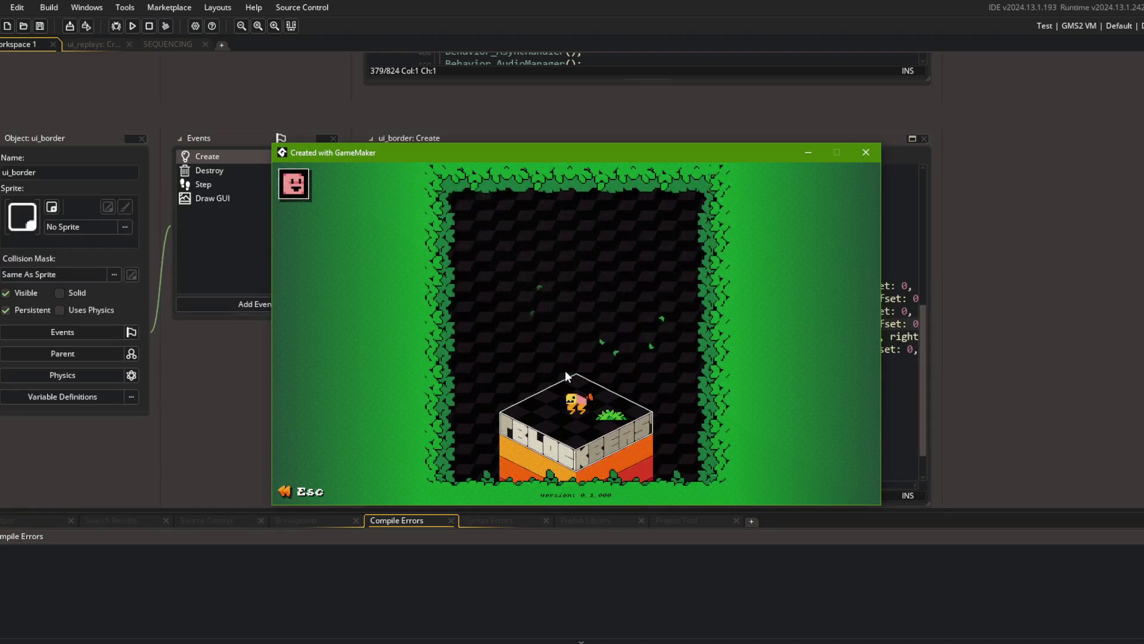
pyautogui.press('Escape')
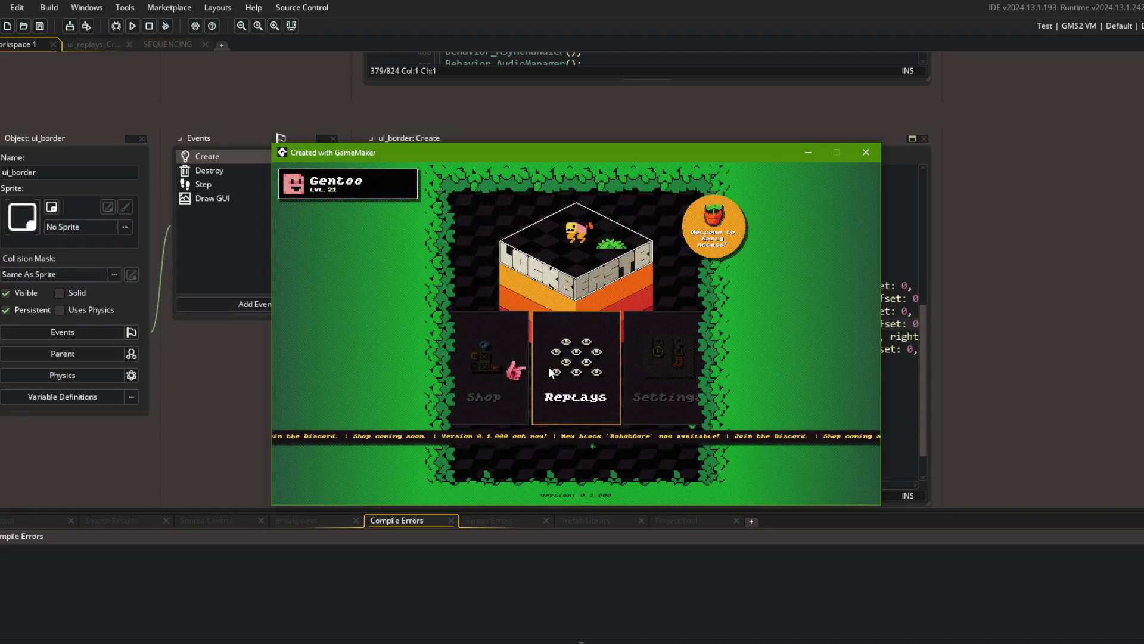
pyautogui.click(574, 369)
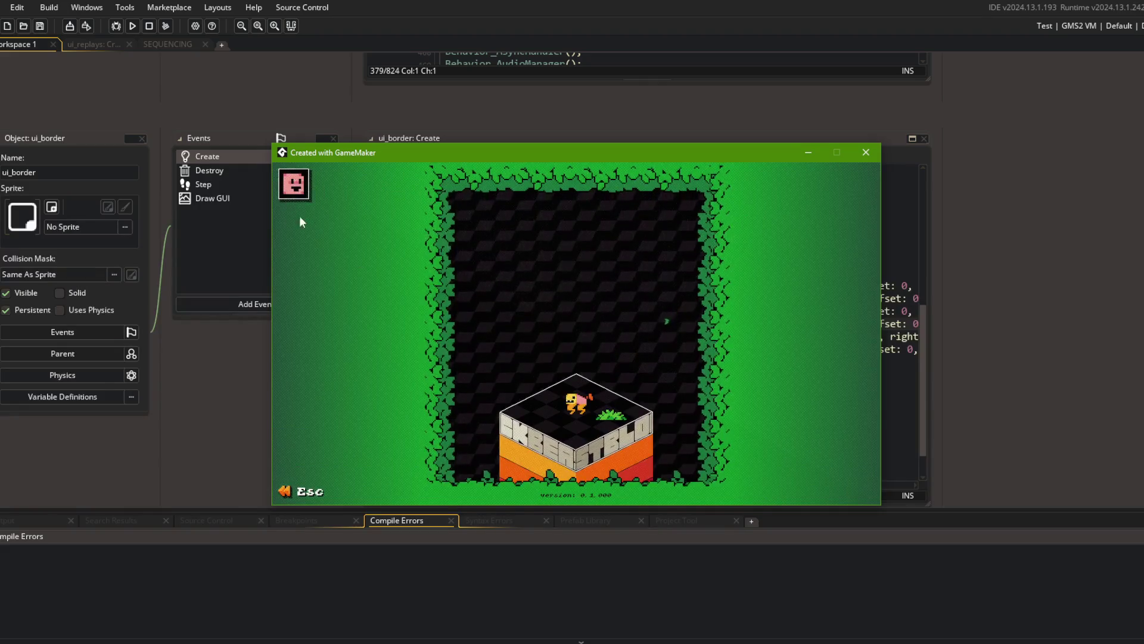
pyautogui.click(265, 87)
pyautogui.click(176, 44)
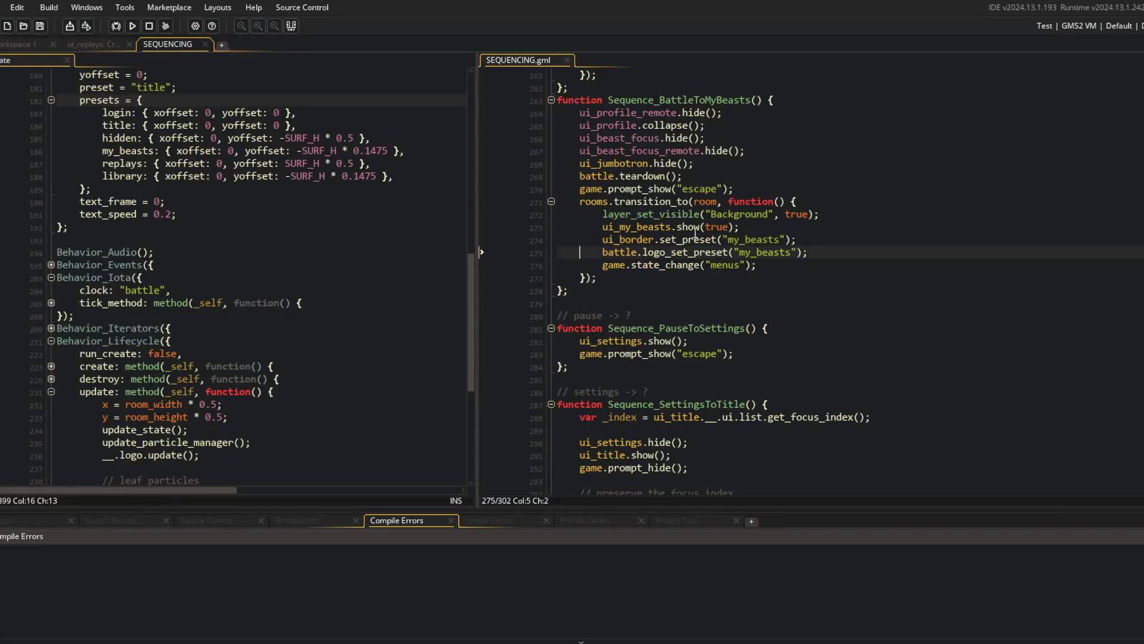
# Comment out ui_profile.collapse() in Sequence_TitleToReplays, save, and run a new build.
pyautogui.scroll(10, 651, 241)
pyautogui.hotkey('ctrl', 'm')
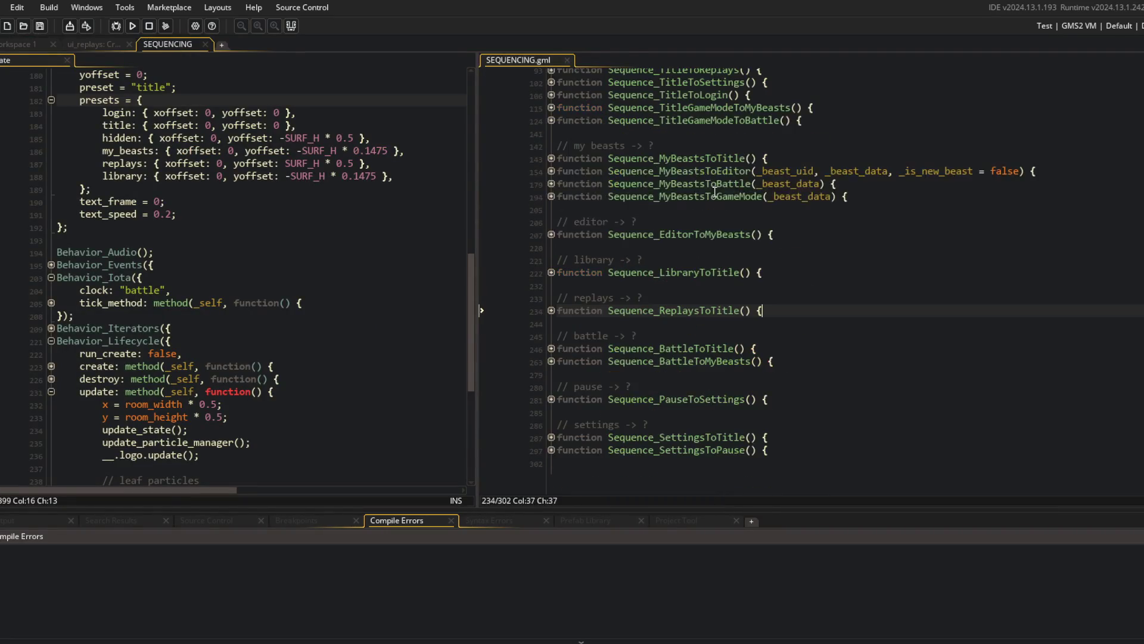
pyautogui.scroll(3, 714, 193)
pyautogui.press('Up')
pyautogui.press('Up')
pyautogui.press('Up')
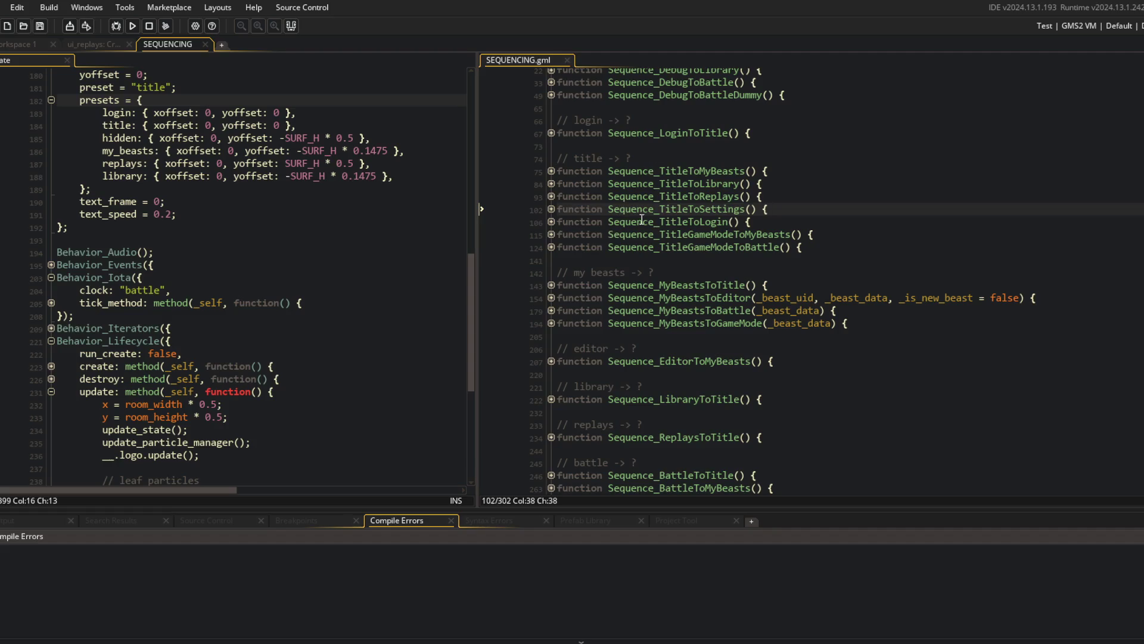
pyautogui.click(550, 197)
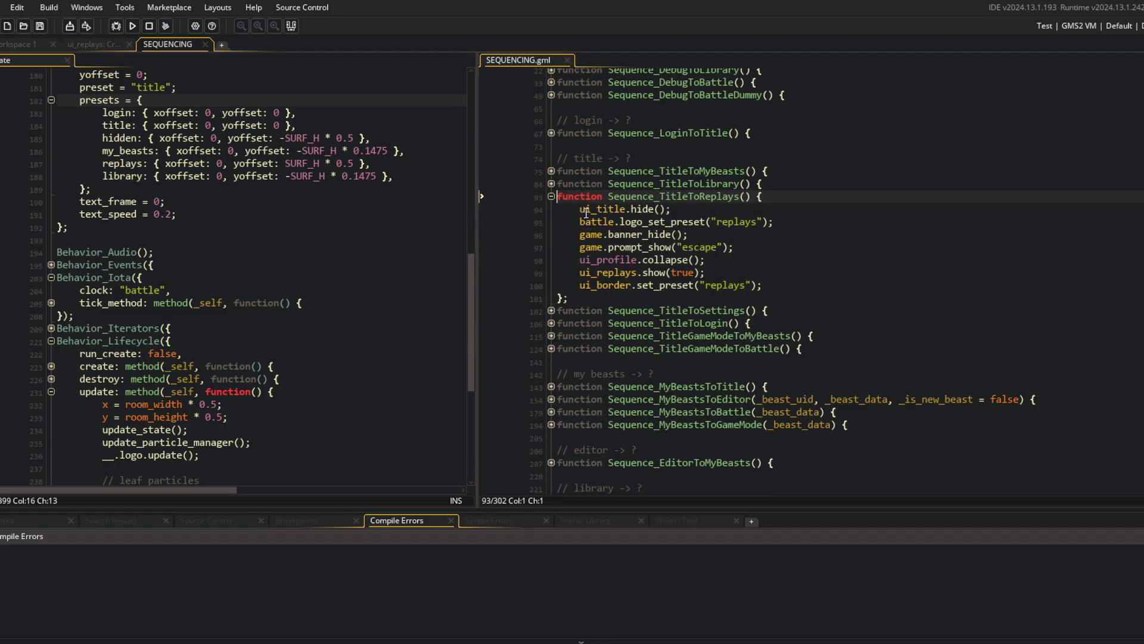
pyautogui.click(635, 234)
pyautogui.click(659, 260)
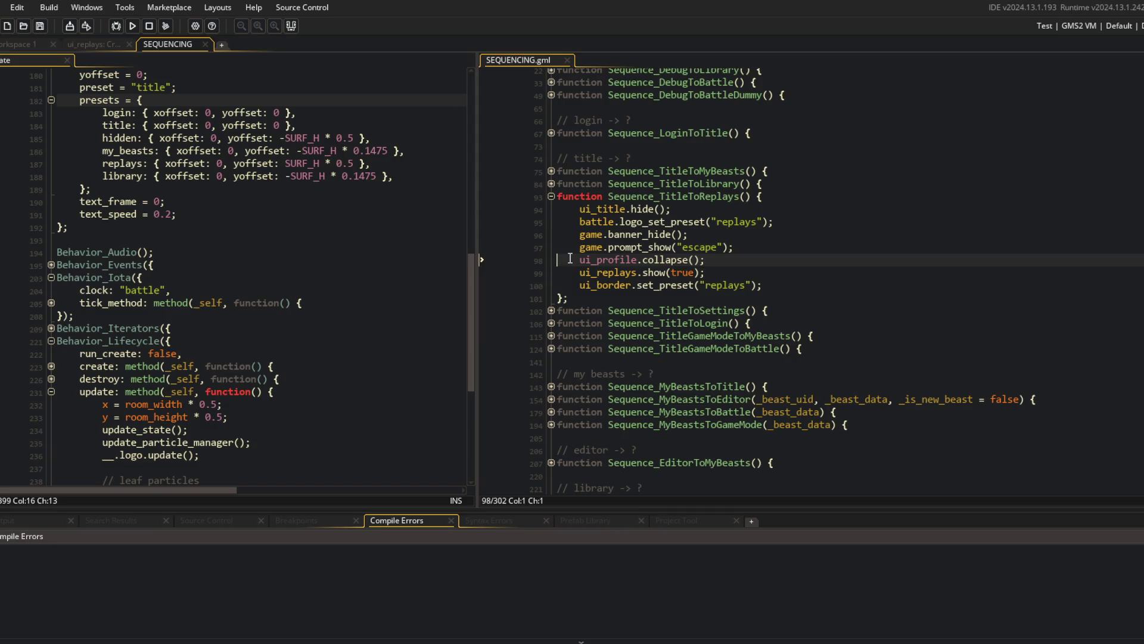
pyautogui.write('/')
pyautogui.hotkey('ctrl', 's')
pyautogui.click(70, 26)
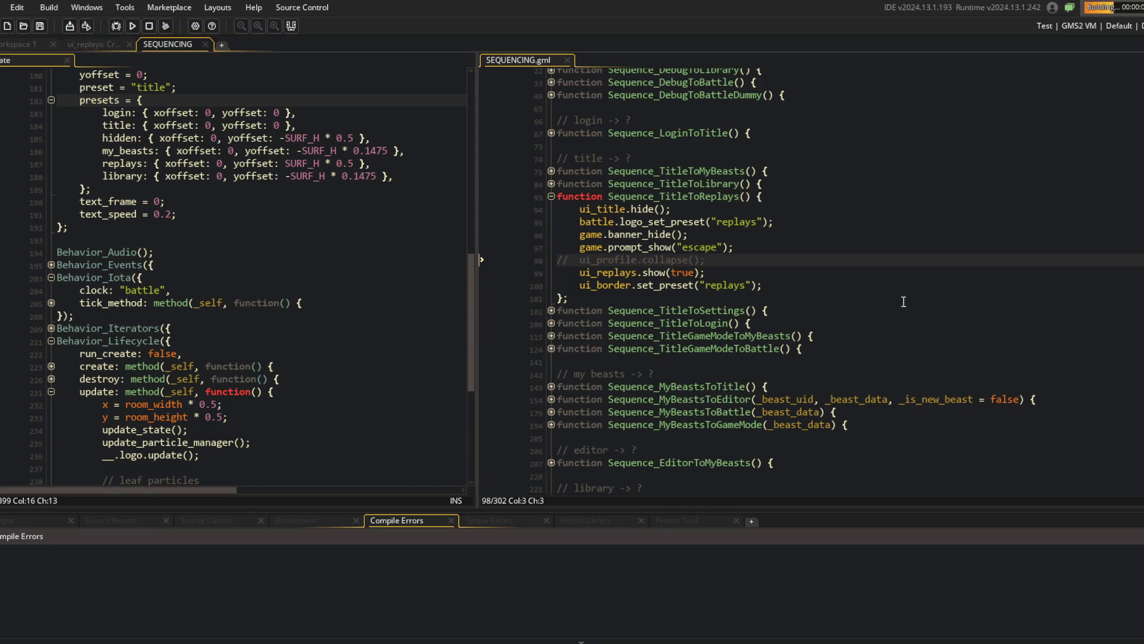
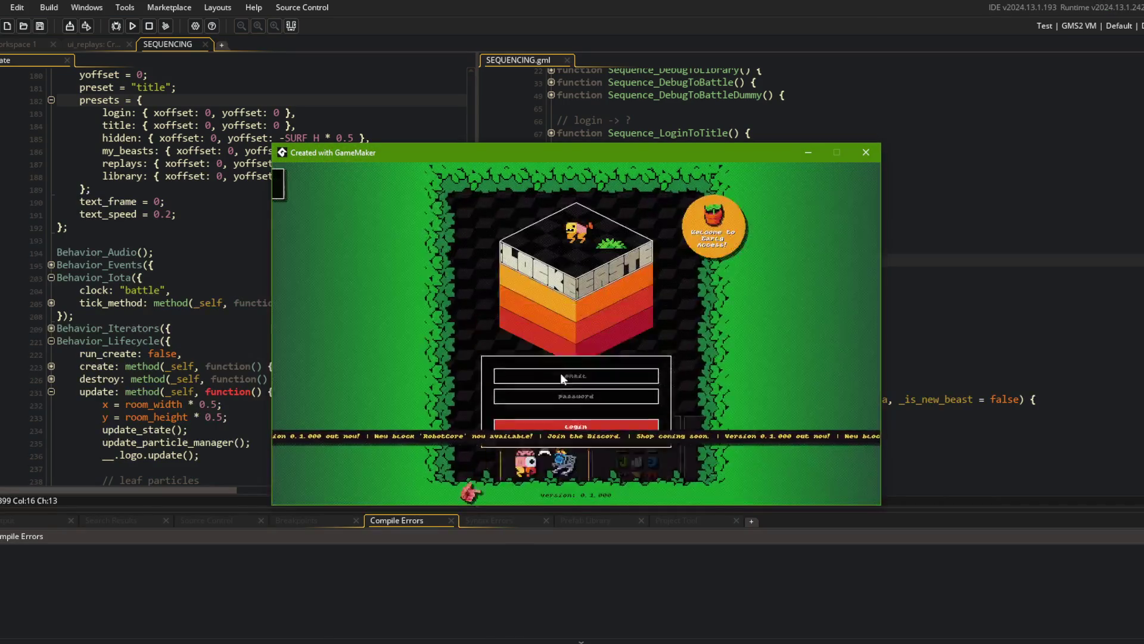
# Open the Replays screen in the running game, then close the game.
pyautogui.press('Left')
pyautogui.press('Left')
pyautogui.press('Return')
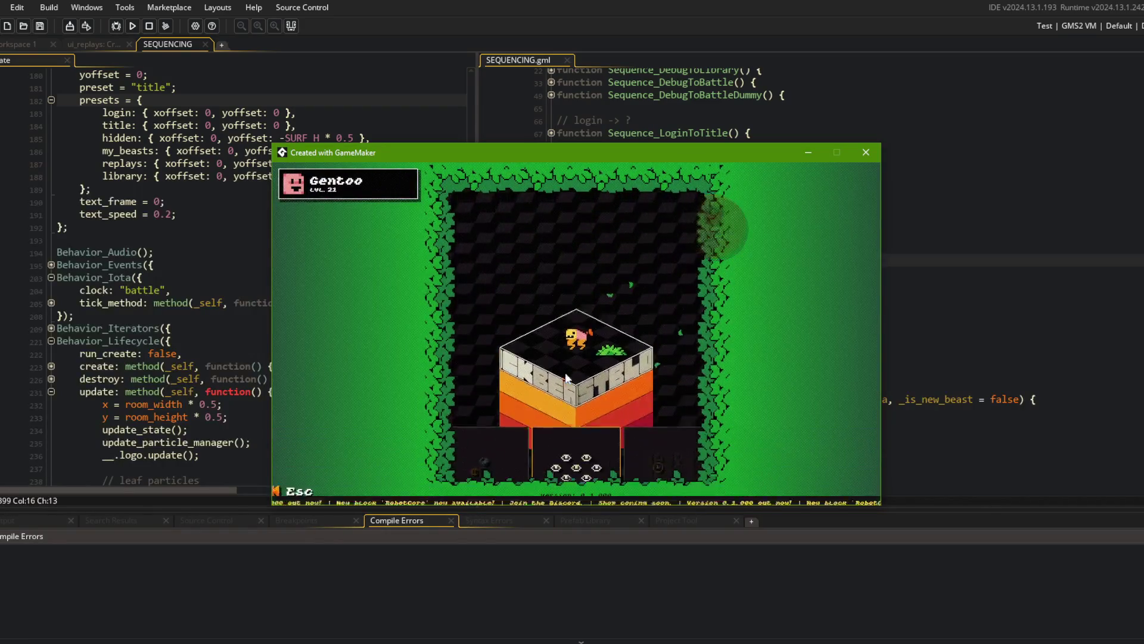
pyautogui.click(866, 152)
# Delete the commented ui_profile collapse line and the ui_profile.show(true) line in SEQUENCING.gml.
pyautogui.scroll(-3, 711, 206)
pyautogui.click(747, 158)
pyautogui.hotkey('ctrl', 'd')
pyautogui.scroll(-3, 719, 183)
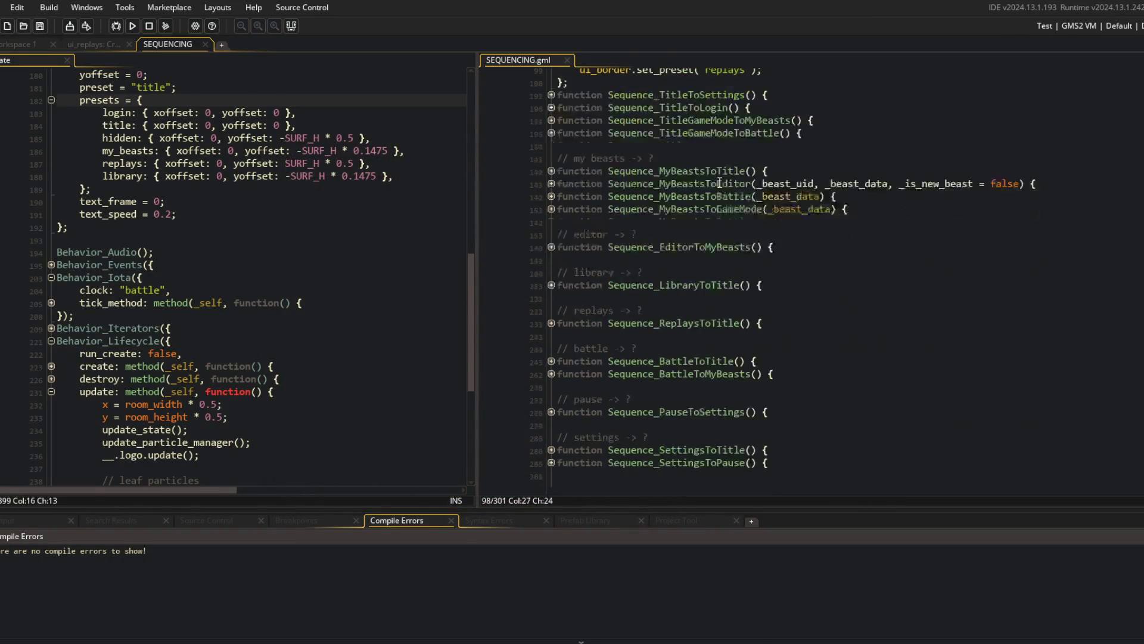
pyautogui.click(547, 323)
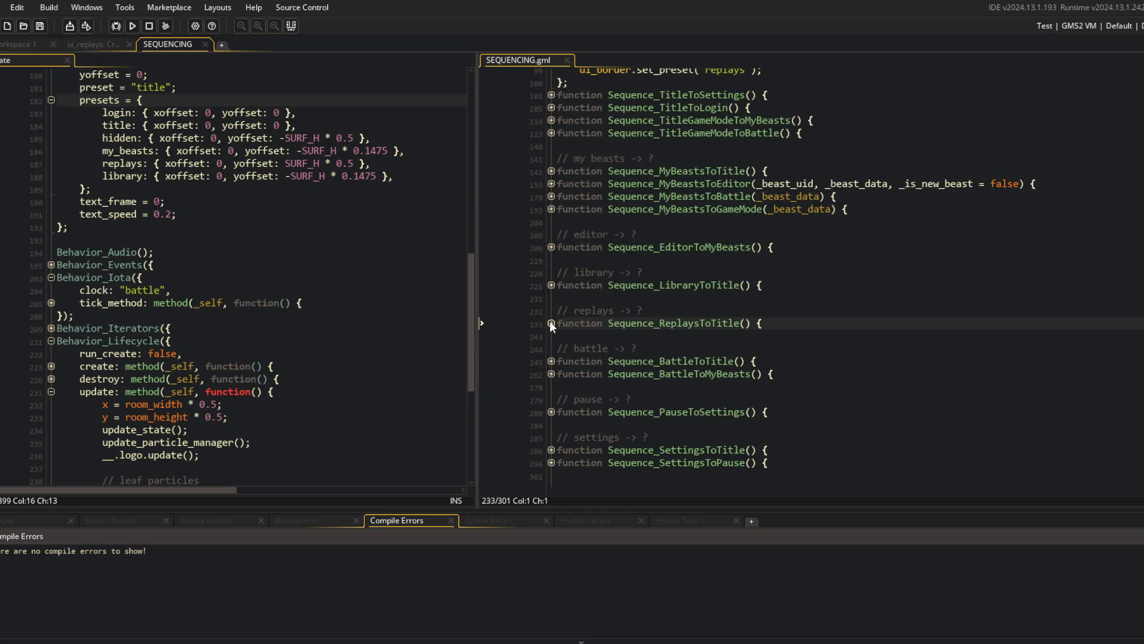
pyautogui.click(666, 349)
pyautogui.hotkey('ctrl', 'd')
pyautogui.click(143, 202)
# Rebuild and run the game, check the Replays screen, then close the game.
pyautogui.click(133, 26)
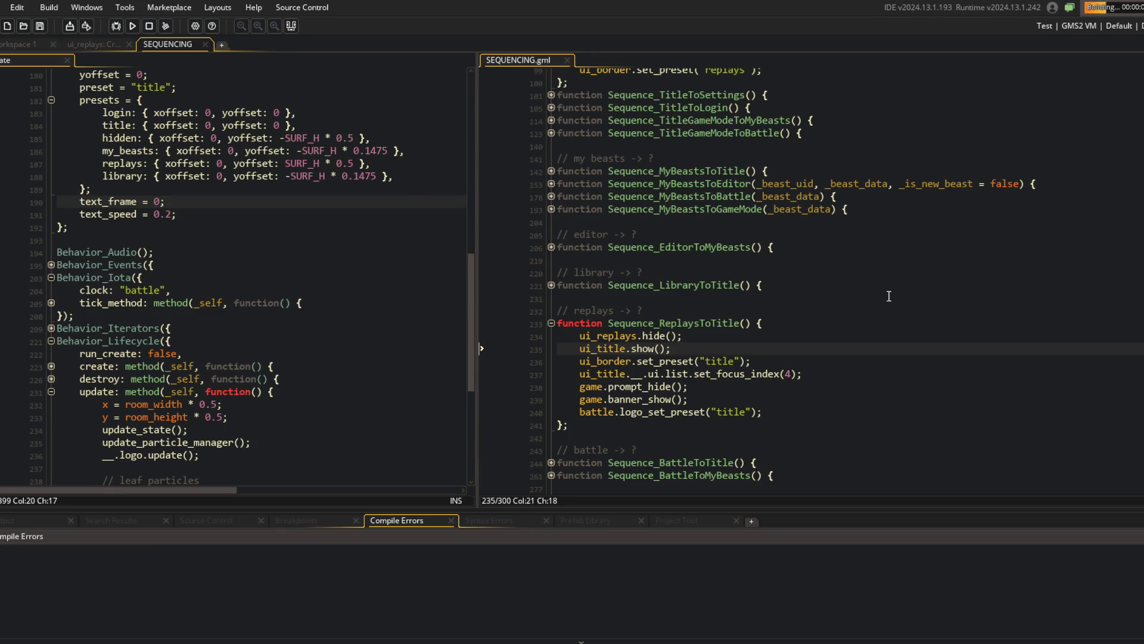
pyautogui.click(803, 133)
pyautogui.click(217, 101)
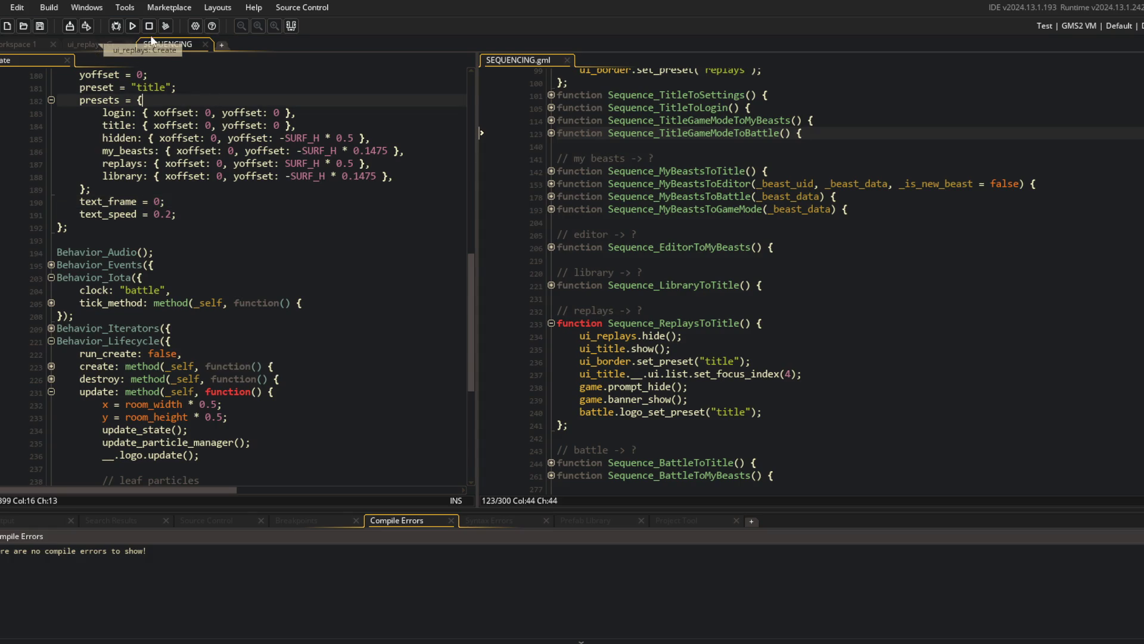
pyautogui.click(133, 25)
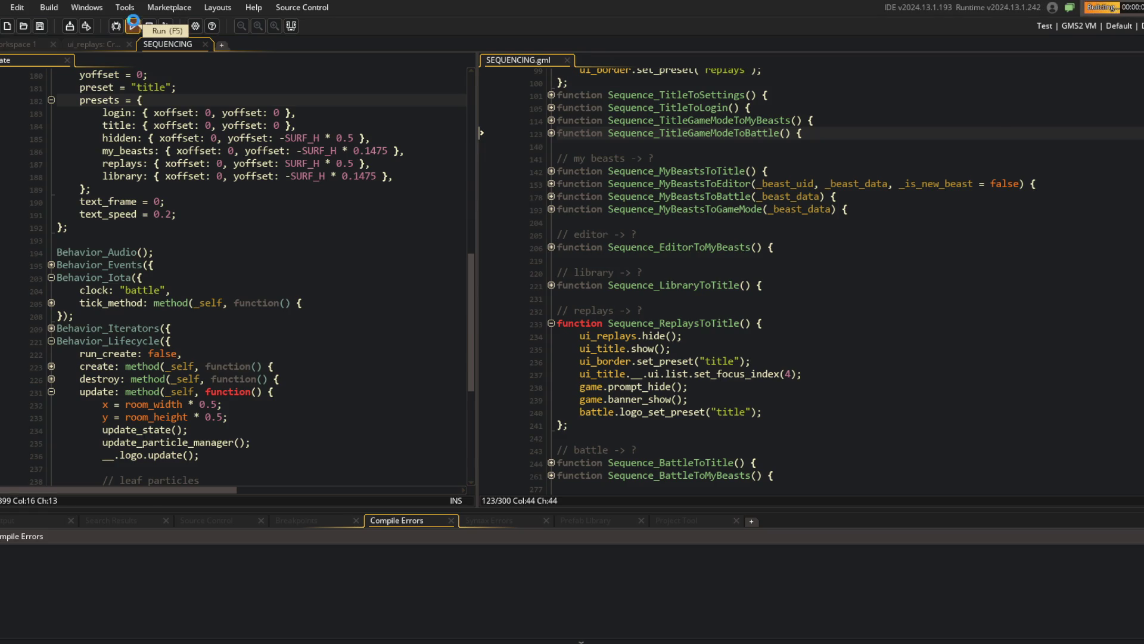
pyautogui.scroll(7, 969, 286)
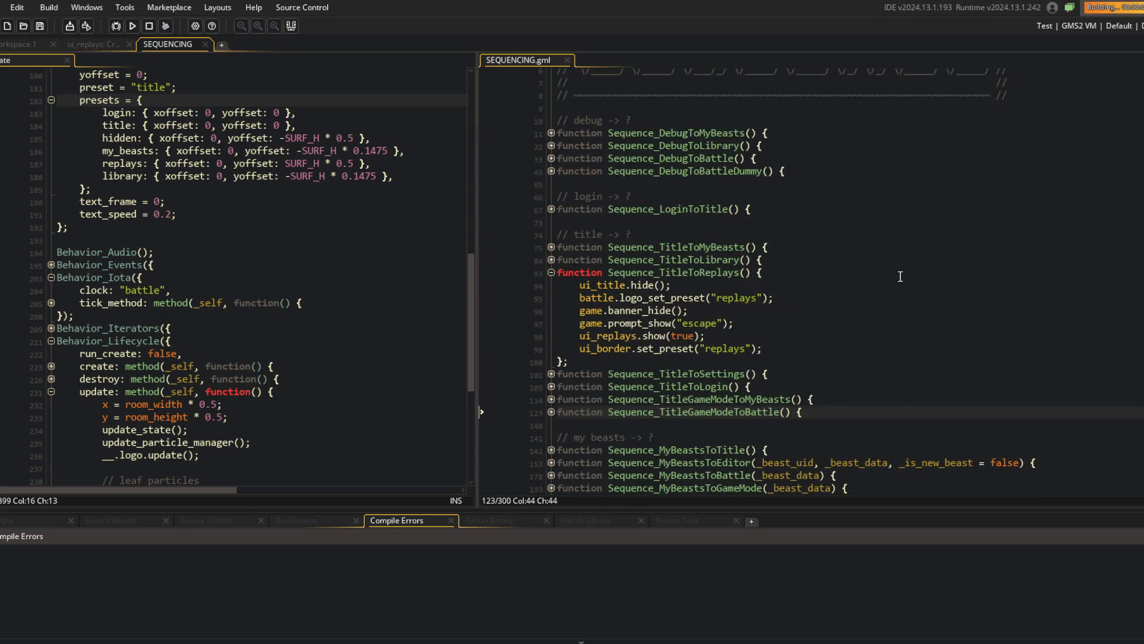
pyautogui.scroll(-2, 616, 377)
pyautogui.click(596, 368)
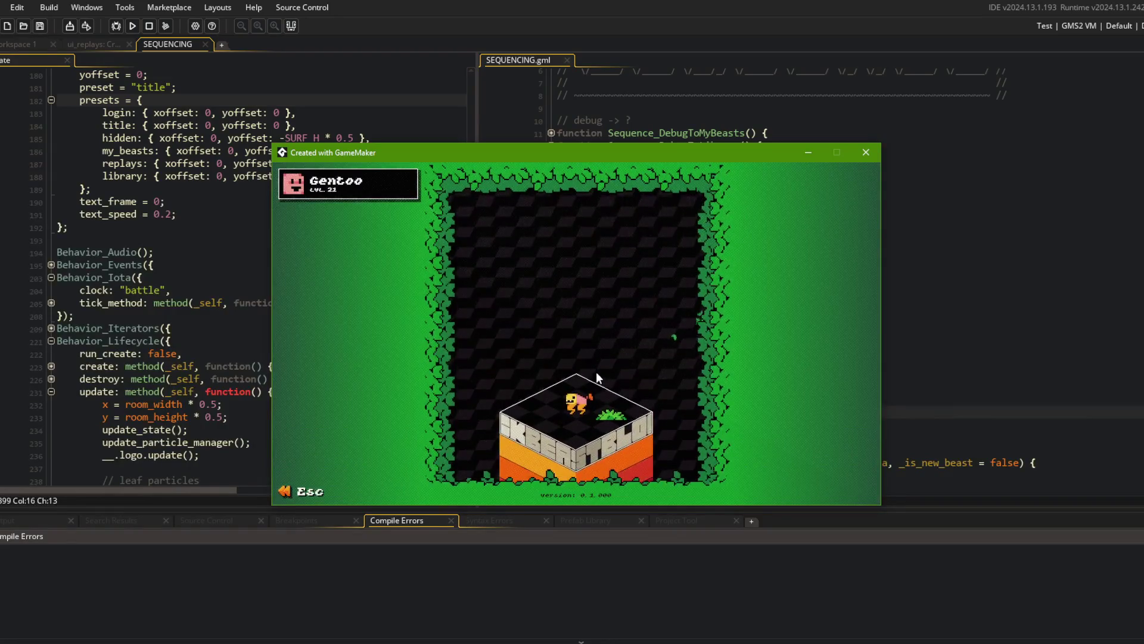
pyautogui.click(866, 152)
pyautogui.click(1014, 199)
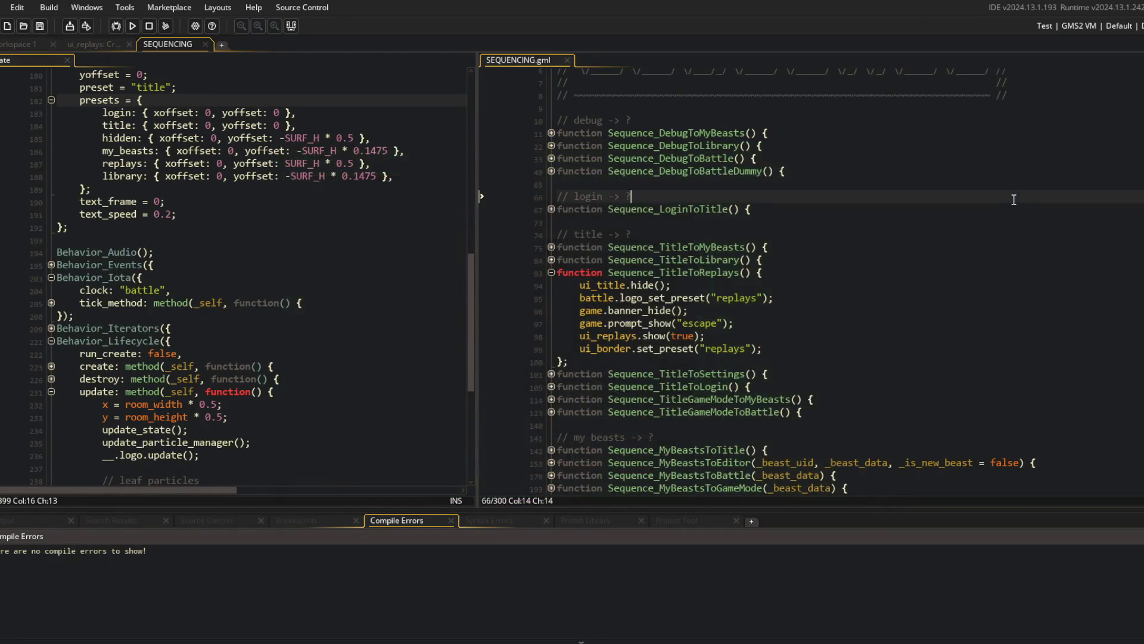
pyautogui.hotkey('alt', 'Tab')
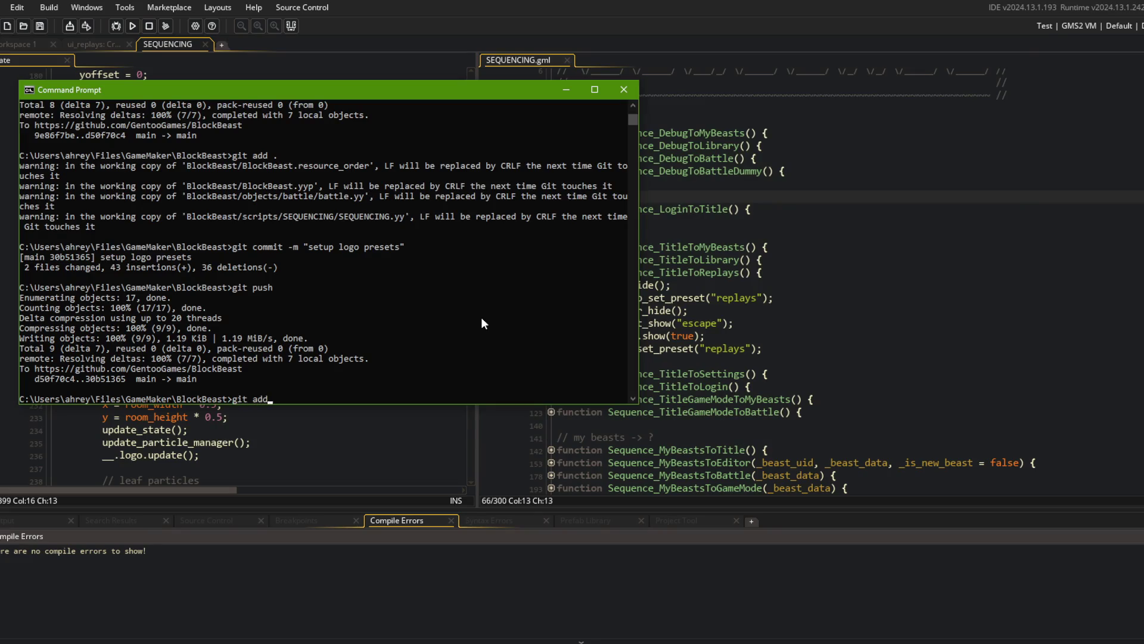
# Stage all changes, commit them as "adjusted border replay preset", and push to the remote.
pyautogui.write('d .')
pyautogui.press('Return')
pyautogui.write('git commit -m "adjusted bor')
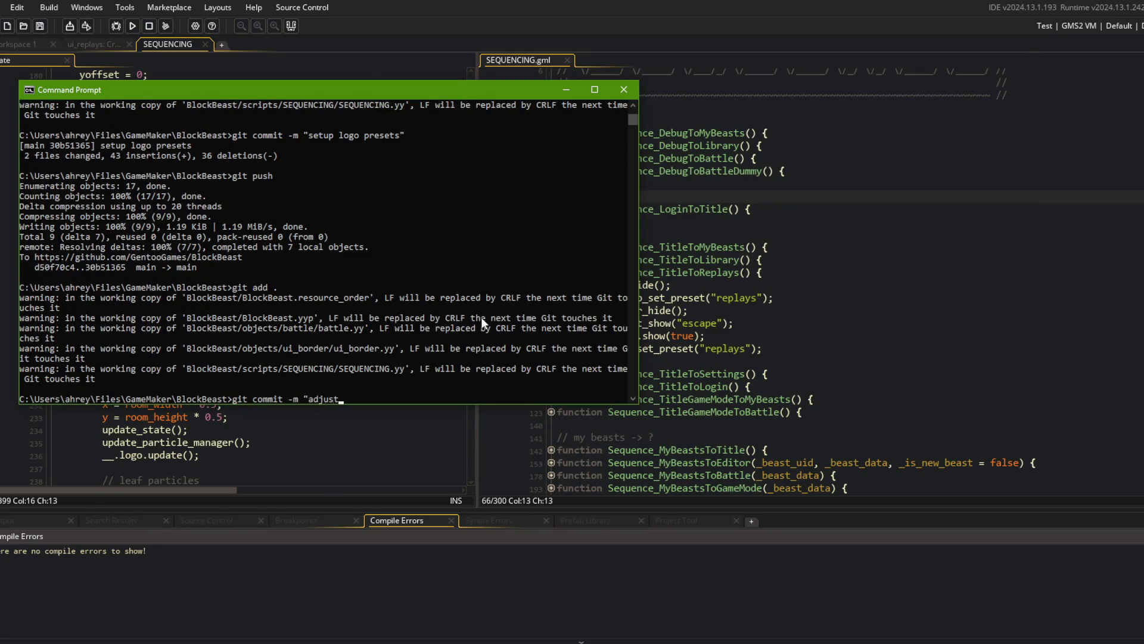
pyautogui.write('der replay preset"')
pyautogui.press('Return')
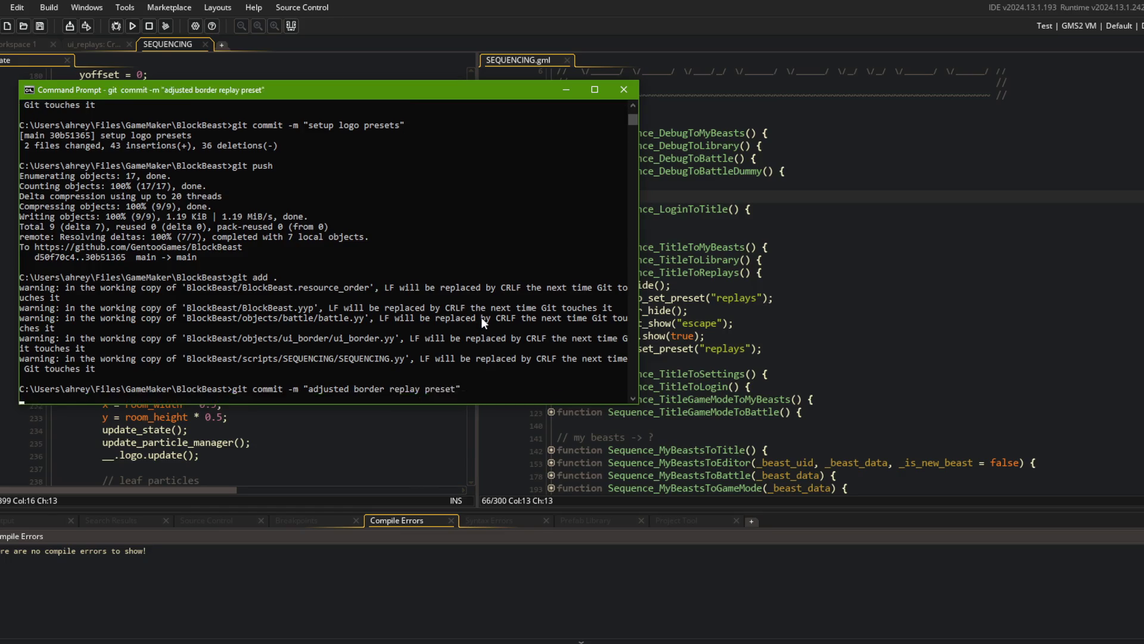
pyautogui.write('git push')
pyautogui.press('Return')
pyautogui.click(838, 220)
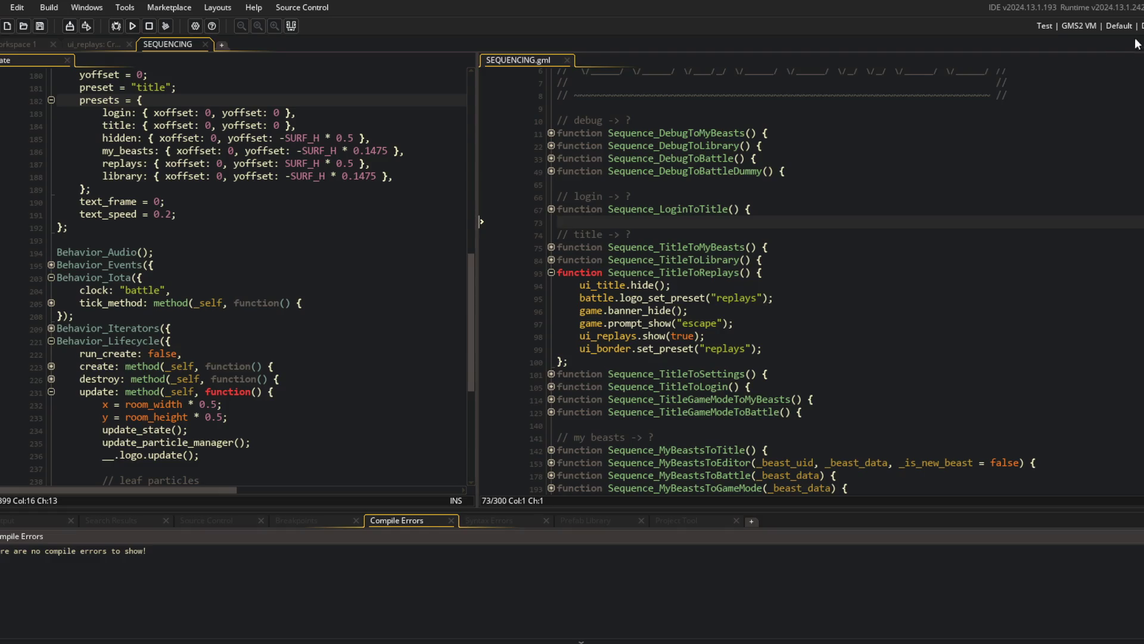
# In the Config Editor, remove the NewConfig1 configuration mistakenly created under Dev_StartLibrary.
pyautogui.click(1120, 25)
pyautogui.doubleClick(1057, 74)
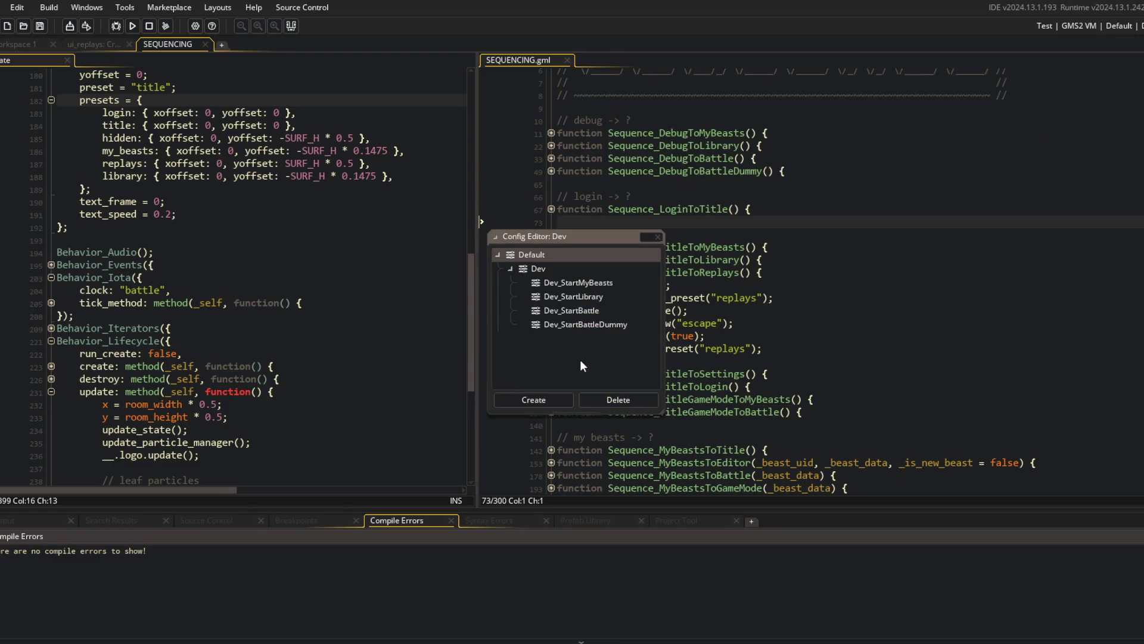
pyautogui.click(572, 296)
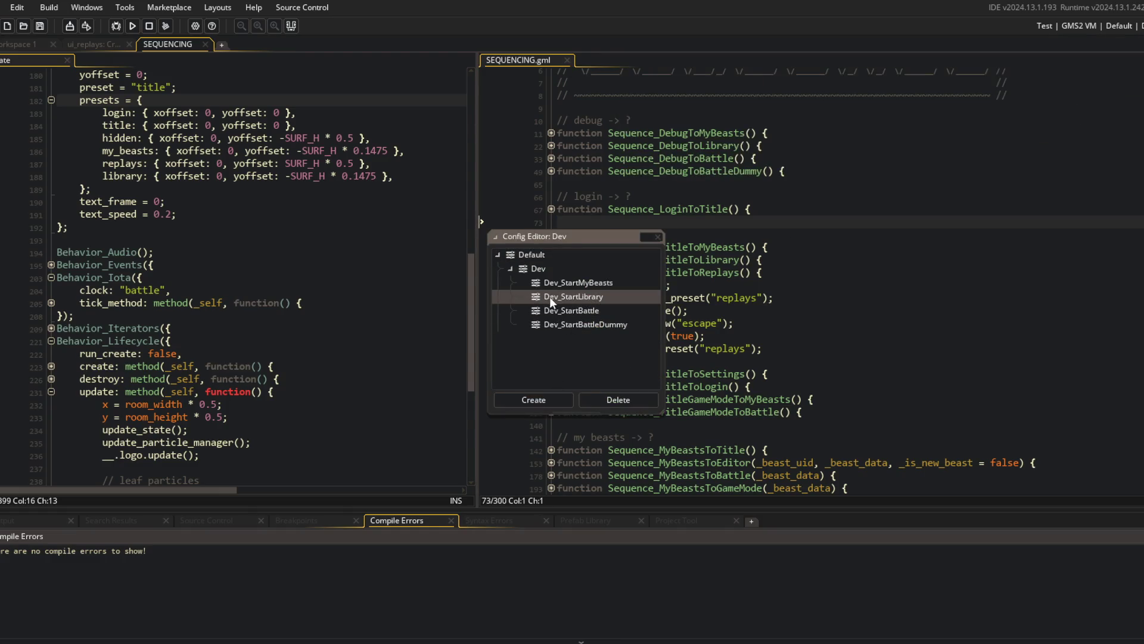
pyautogui.click(546, 398)
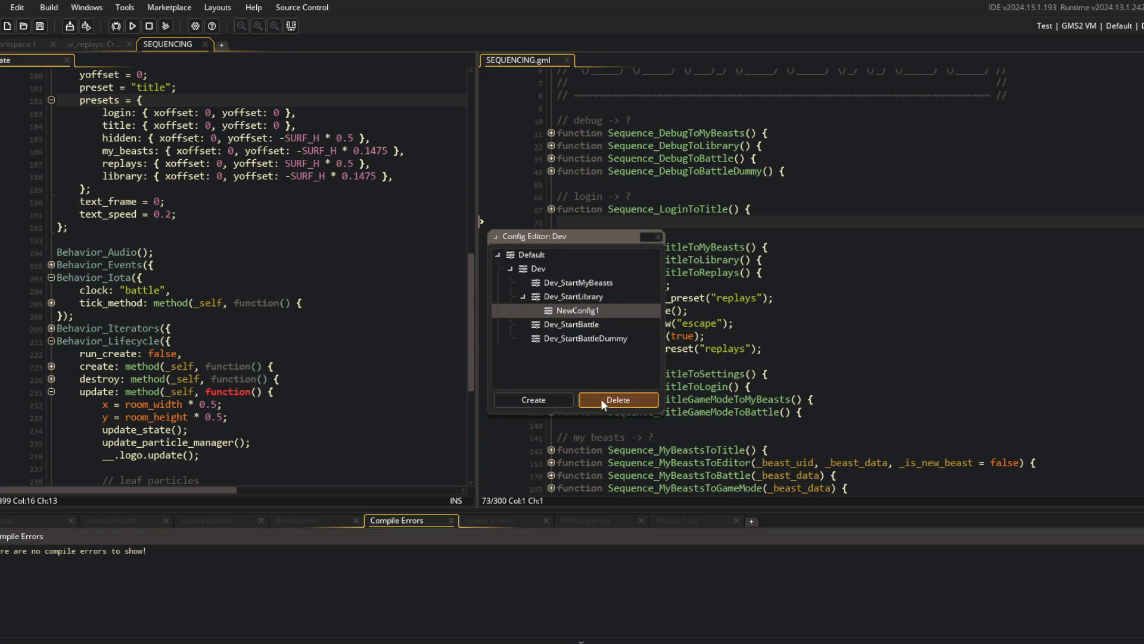
pyautogui.click(618, 400)
pyautogui.click(627, 357)
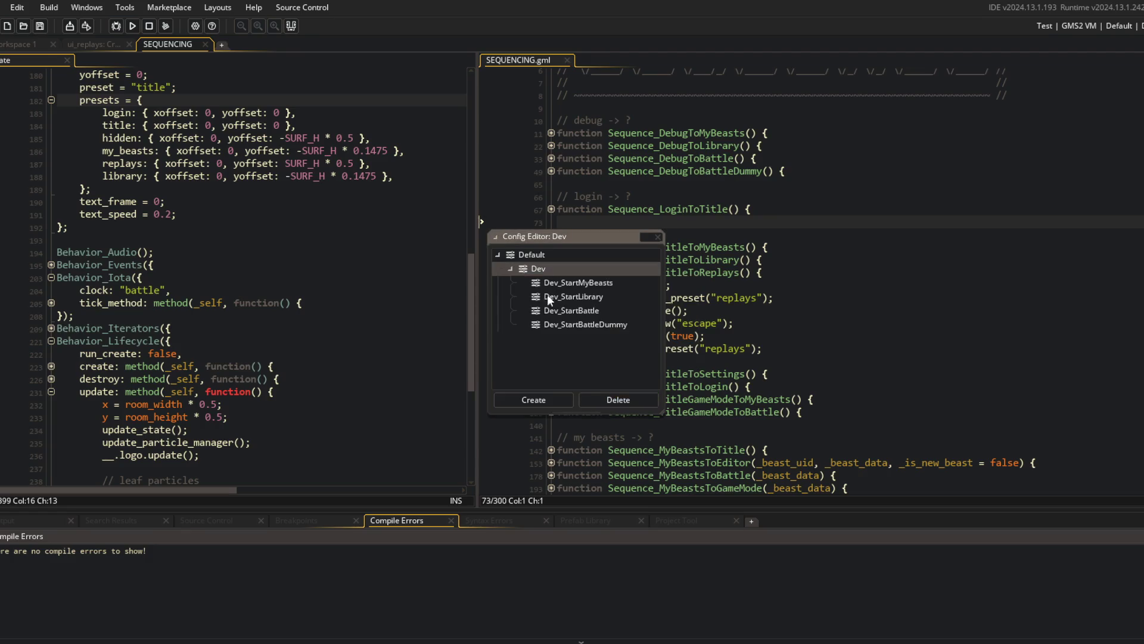
# Create a Dev_StartReplays configuration under Dev and close the Config Editor.
pyautogui.click(560, 399)
pyautogui.write('Dev_Start')
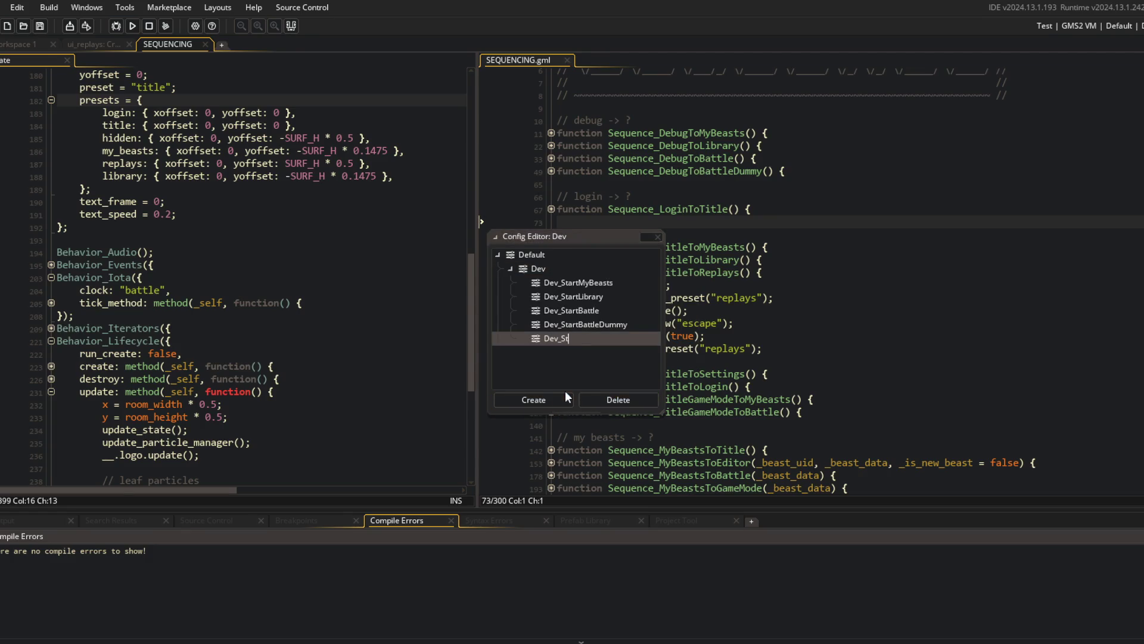
pyautogui.write('Replays')
pyautogui.press('Return')
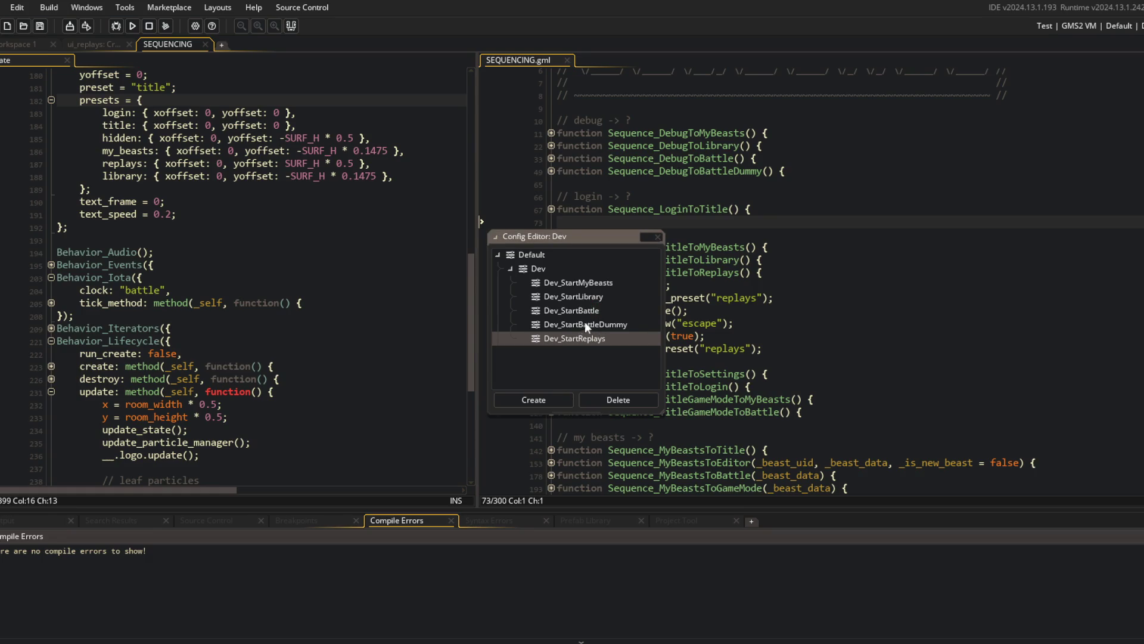
pyautogui.moveTo(595, 238)
pyautogui.mouseDown()
pyautogui.moveTo(888, 188)
pyautogui.moveTo(985, 109)
pyautogui.mouseUp()
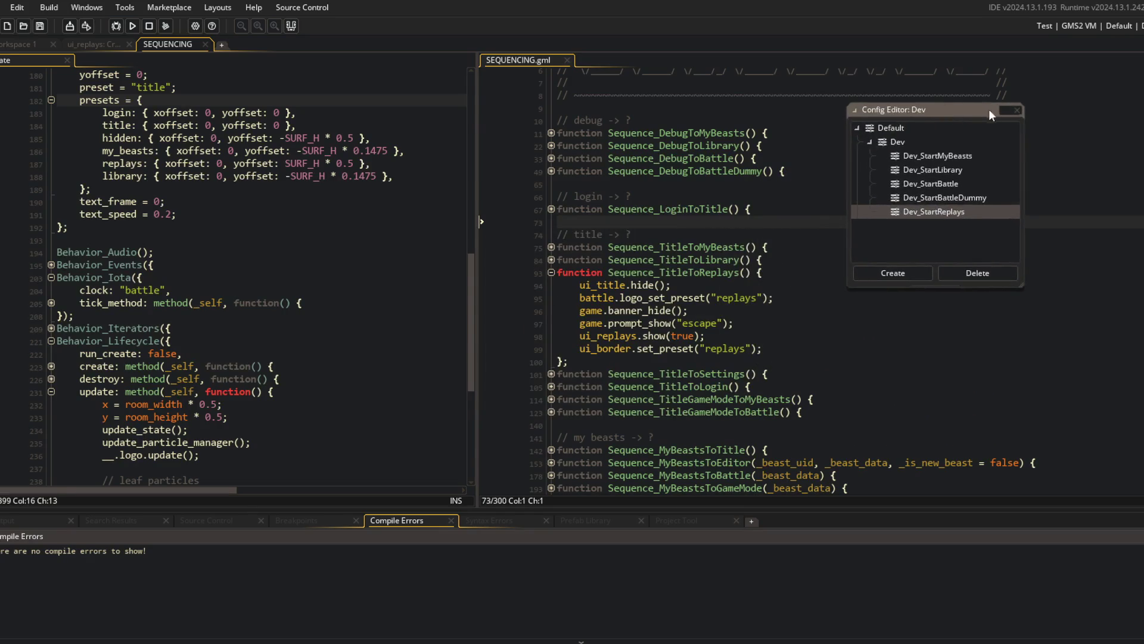
pyautogui.click(1015, 111)
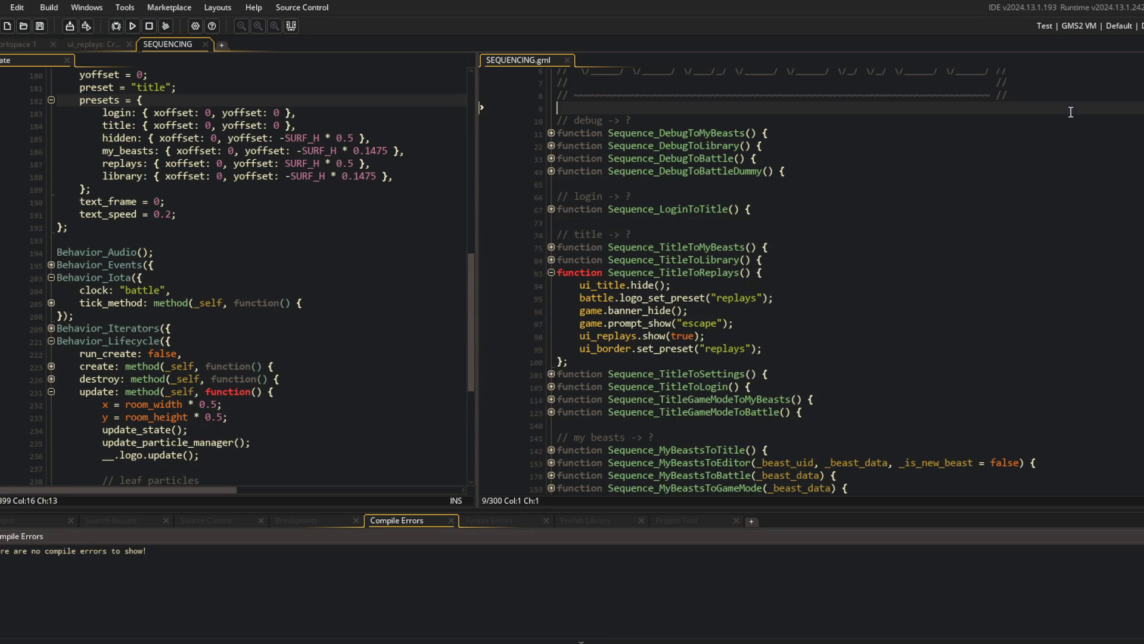
pyautogui.hotkey('ctrl', 't')
# Open MACROS.gml and duplicate the DEBUG_START_LIBRARY macro pair.
pyautogui.write('macros')
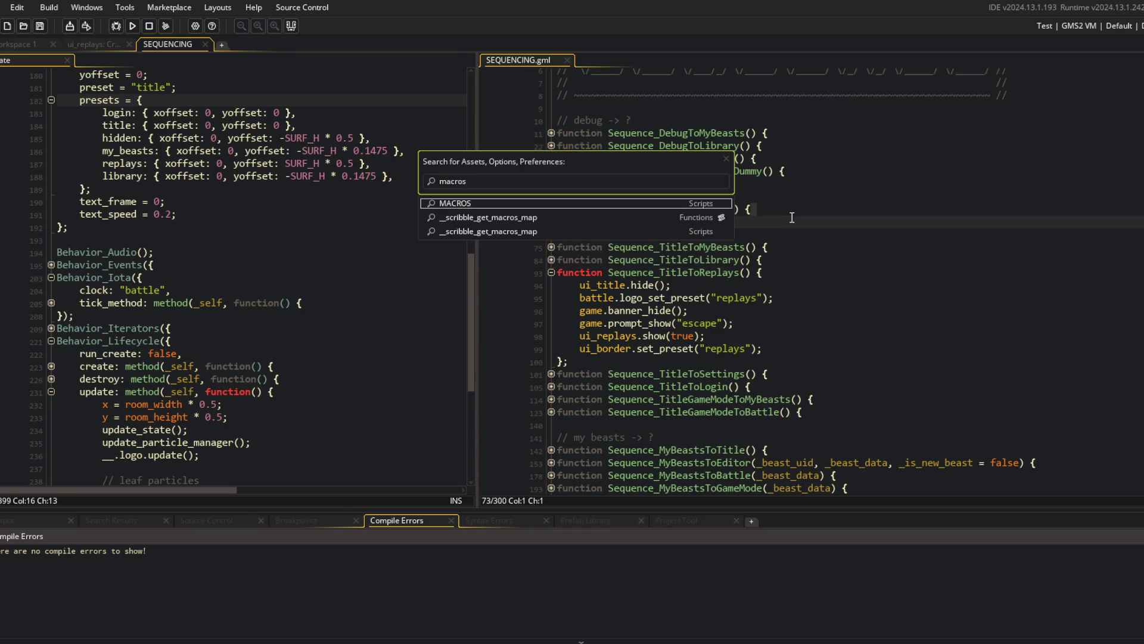
pyautogui.press('Return')
pyautogui.scroll(-10, 790, 216)
pyautogui.scroll(-11, 791, 222)
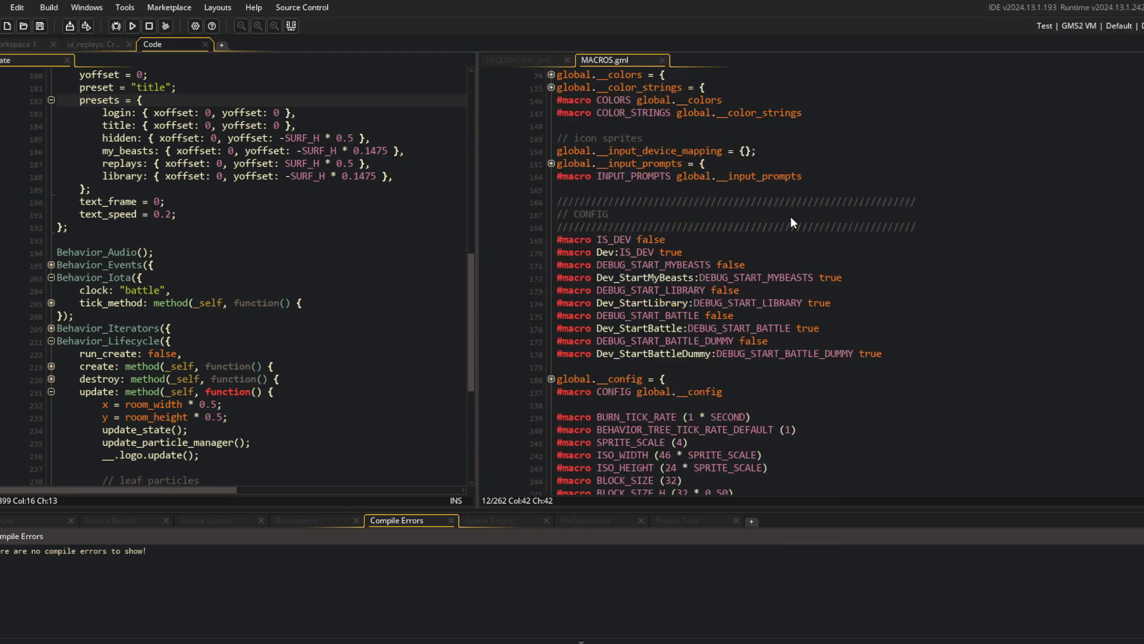
pyautogui.click(948, 138)
pyautogui.scroll(3, 885, 316)
pyautogui.scroll(6, 886, 316)
pyautogui.press('Up')
pyautogui.press('Up')
pyautogui.press('Up')
pyautogui.hotkey('shift', 'Home')
pyautogui.hotkey('shift', 'Up')
pyautogui.hotkey('ctrl', 'd')
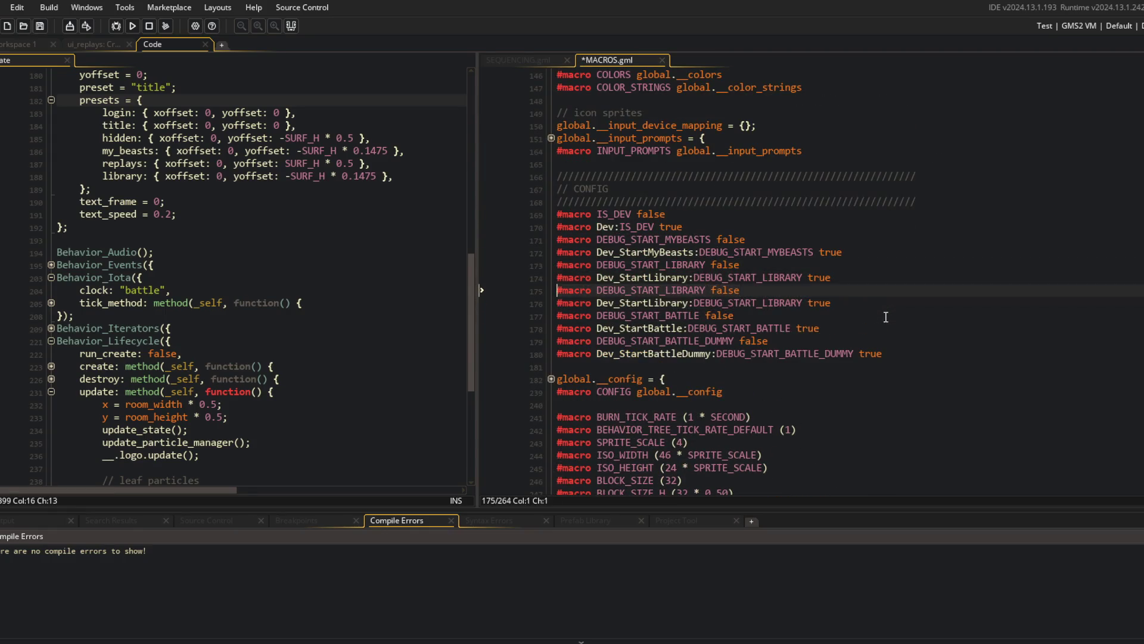
# Rename the copy to DEBUG_START_REPLAYS with a Dev_StartReplays override, and save MACROS.gml.
pyautogui.press('BackSpace')
pyautogui.press('BackSpace')
pyautogui.press('BackSpace')
pyautogui.press('Delete')
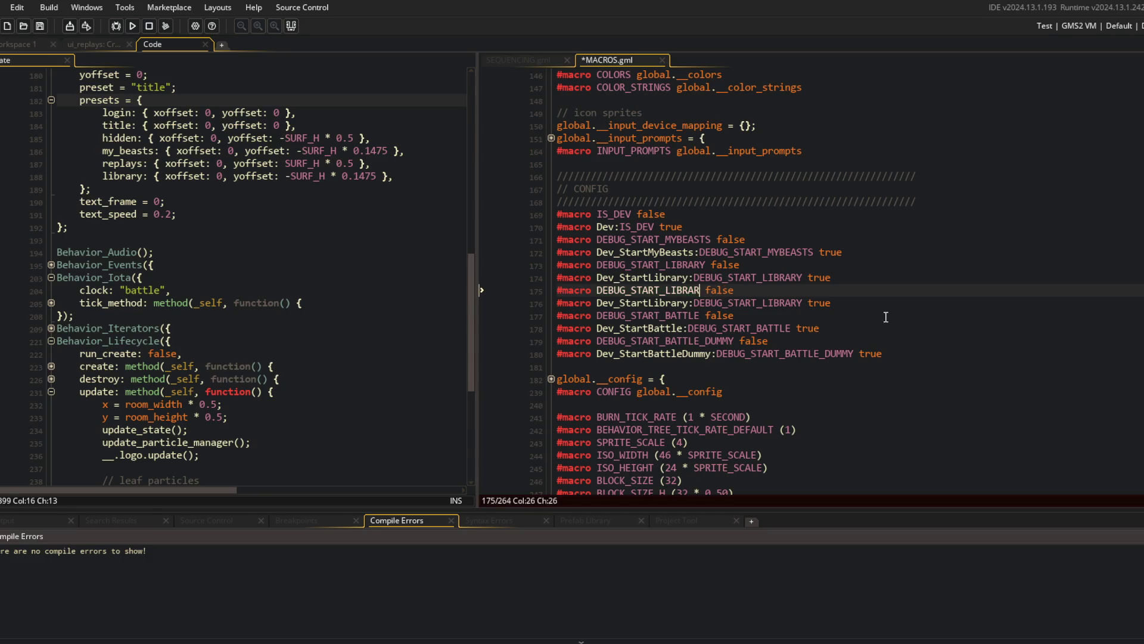
pyautogui.write('RE{PAYS')
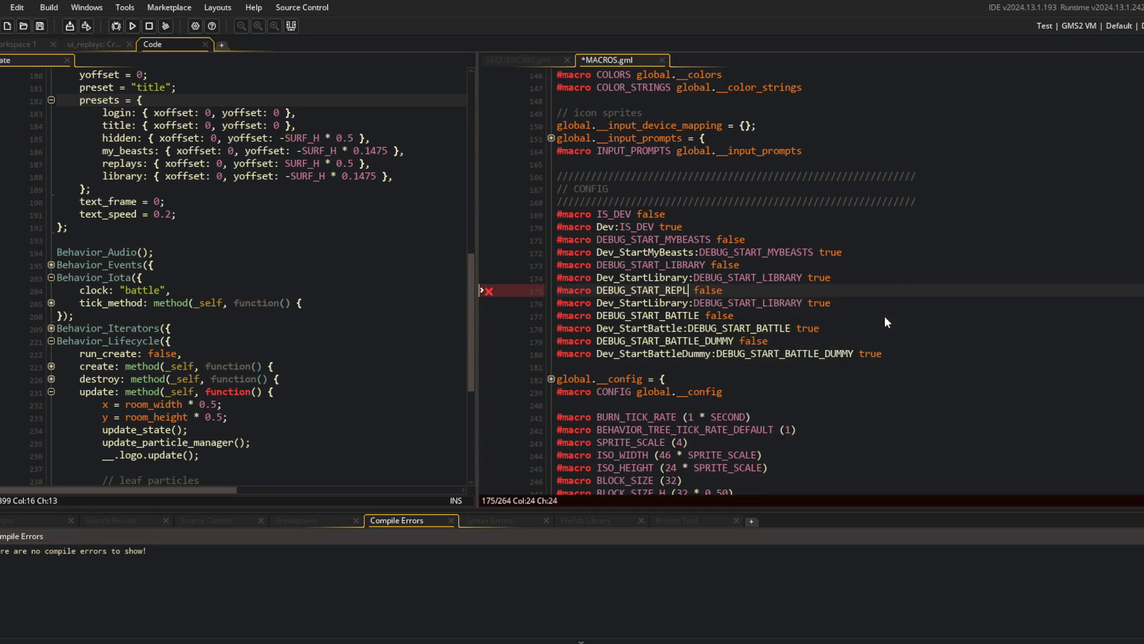
pyautogui.press('Down')
pyautogui.hotkey('ctrl', 'Right')
pyautogui.press('BackSpace')
pyautogui.press('BackSpace')
pyautogui.press('BackSpace')
pyautogui.write('REPLAYS')
pyautogui.hotkey('ctrl', 'Left')
pyautogui.press('Left')
pyautogui.press('BackSpace')
pyautogui.press('BackSpace')
pyautogui.press('BackSpace')
pyautogui.write('Replays')
pyautogui.hotkey('ctrl', 's')
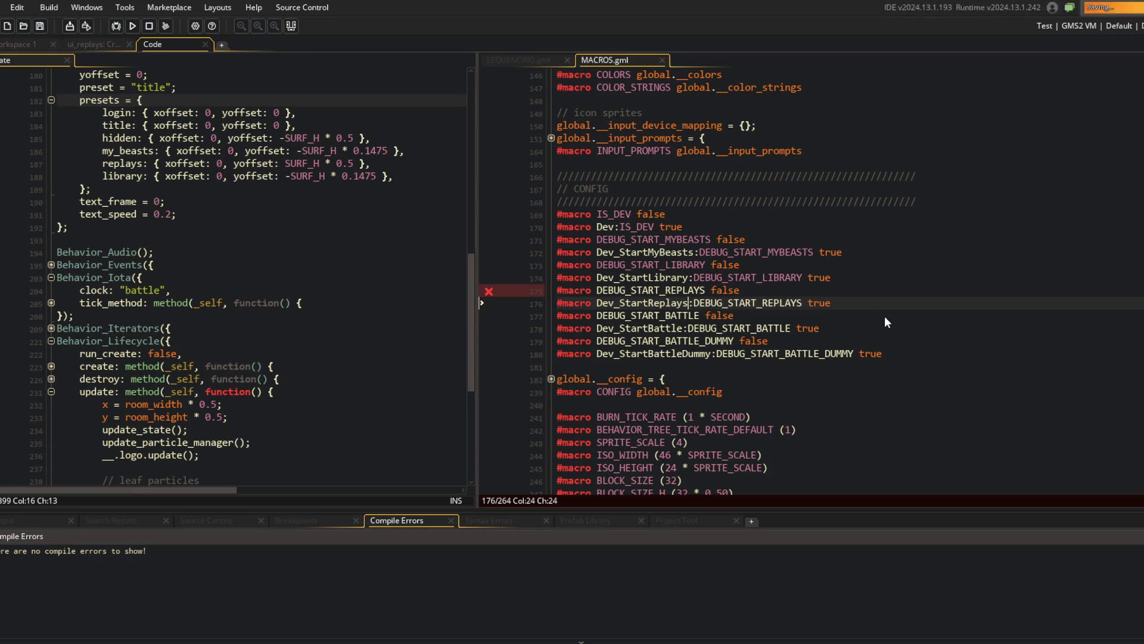
# Return to Workspace 1 and open the game object's Create event.
pyautogui.click(659, 289)
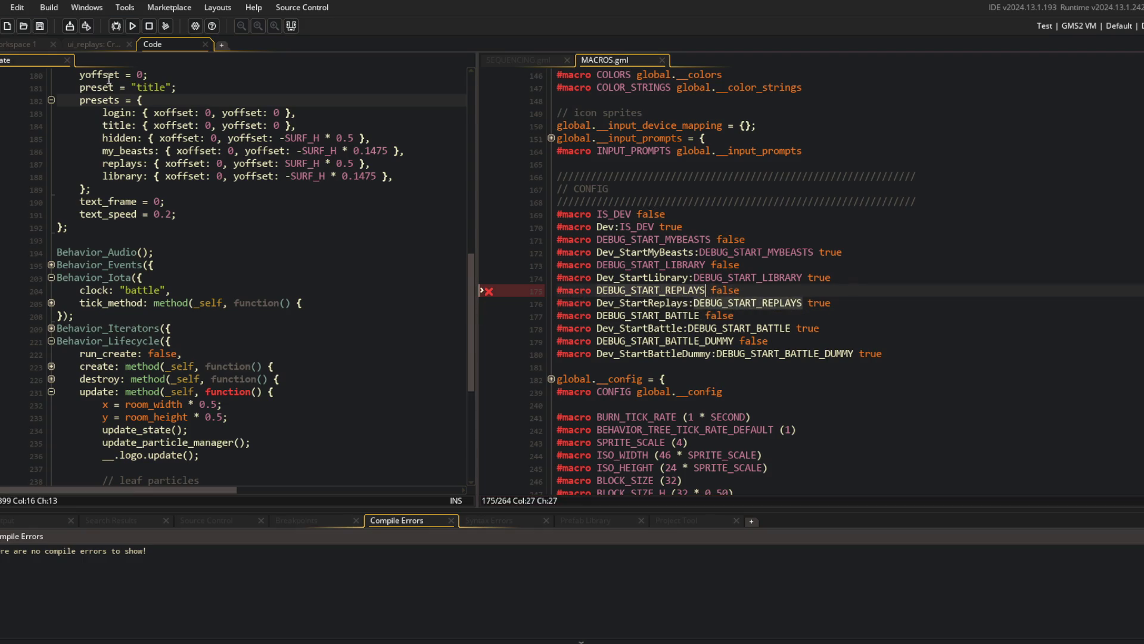
pyautogui.click(18, 44)
pyautogui.hotkey('ctrl', 't')
pyautogui.write('game')
pyautogui.press('Return')
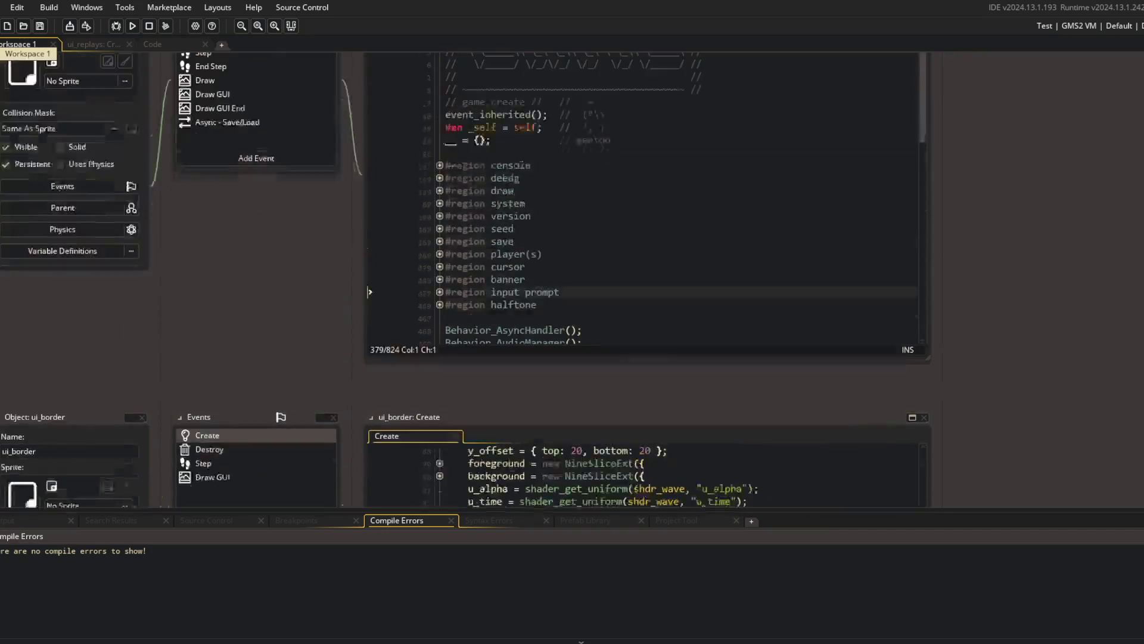
# Unfold all code regions in the game object's Create event.
pyautogui.scroll(-8, 655, 336)
pyautogui.scroll(-5, 656, 337)
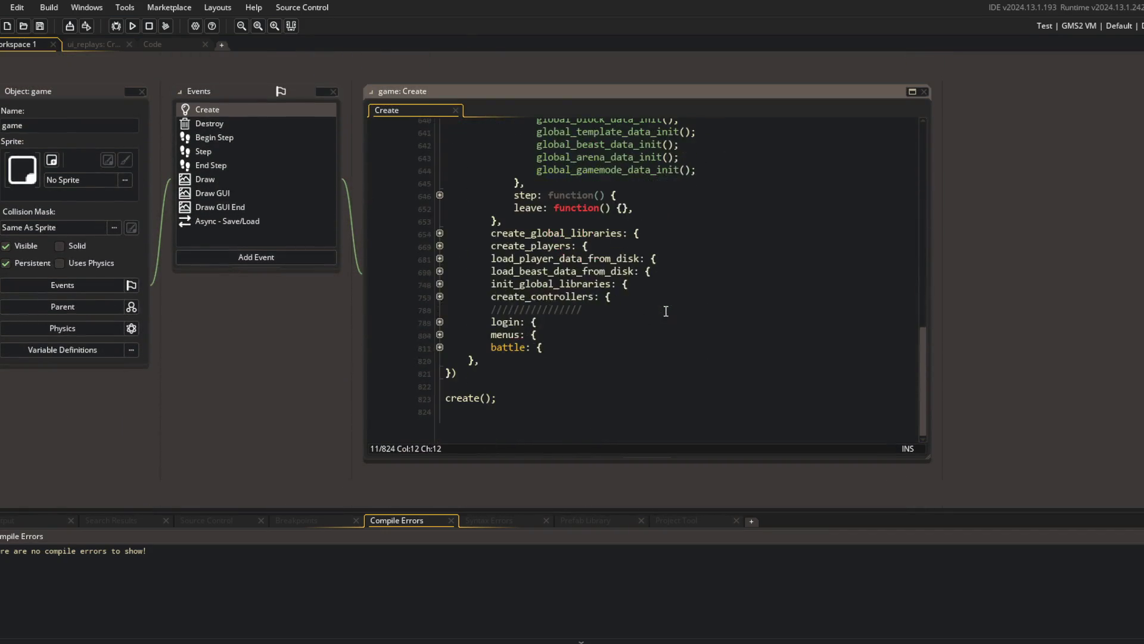
pyautogui.click(660, 303)
pyautogui.hotkey('ctrl', 'End')
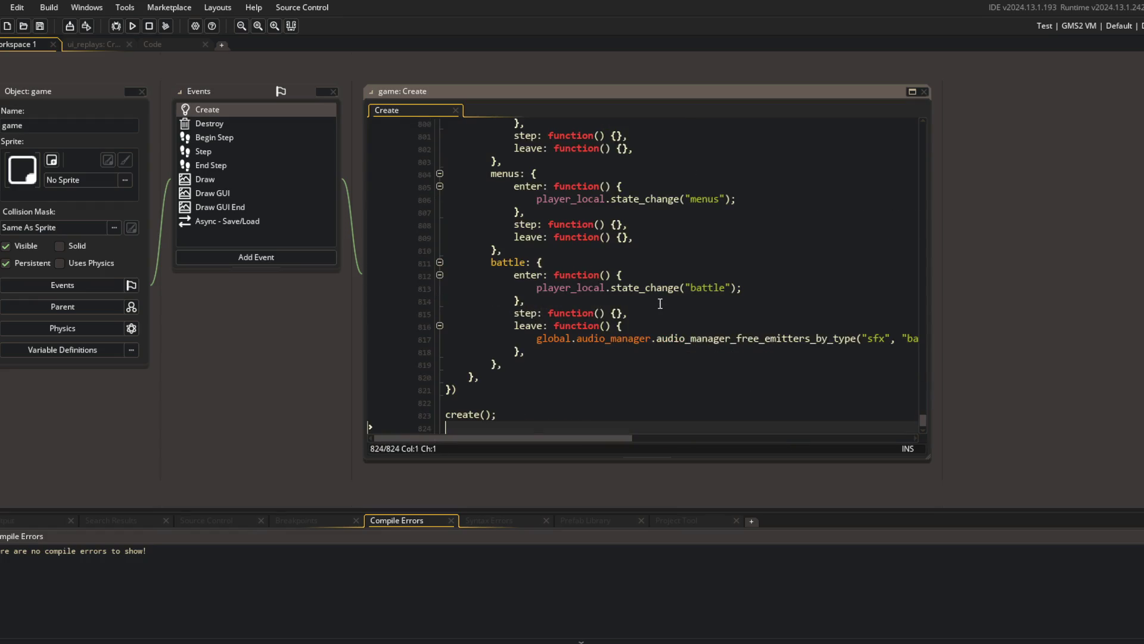
pyautogui.scroll(5, 701, 329)
# Duplicate the battle dummy quick-start line as DEBUG_START_REPLAYS calling Sequence_DebugToReplays.
pyautogui.click(809, 287)
pyautogui.hotkey('ctrl', 'd')
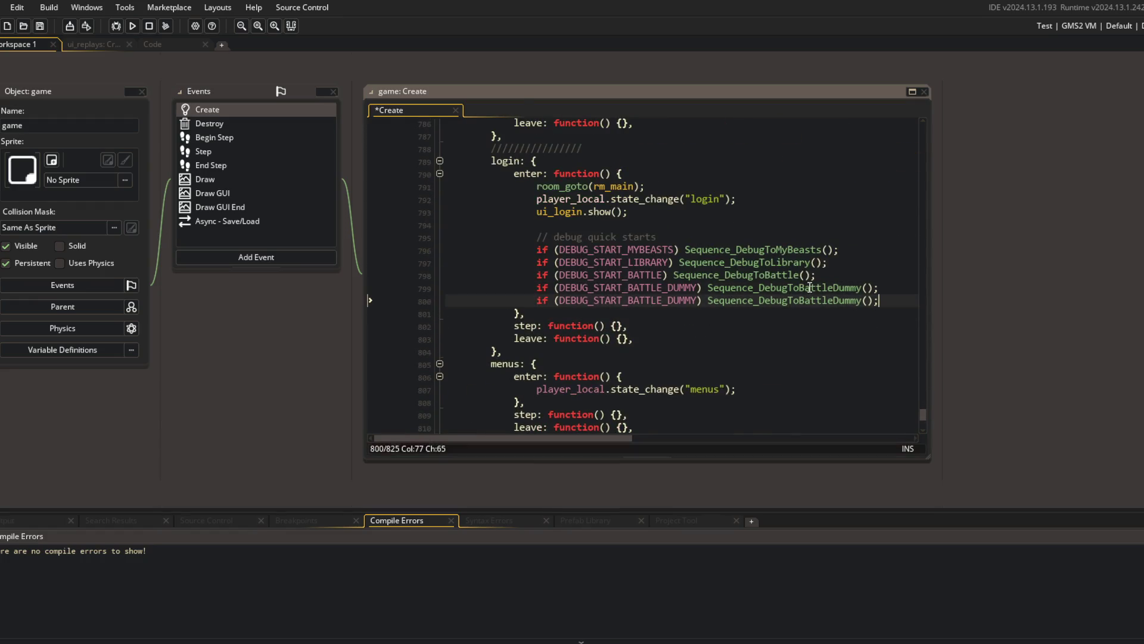
pyautogui.hotkey('ctrl', 'shift', 'Right')
pyautogui.write('DEBUG_START_REPLAYS')
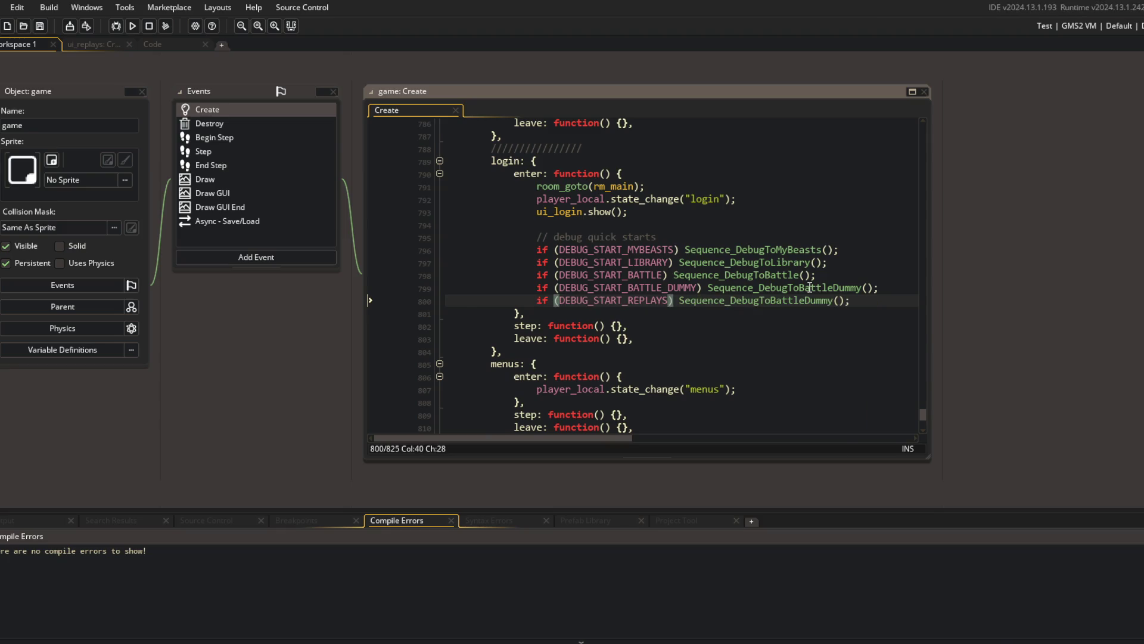
pyautogui.hotkey('ctrl', 'Right')
pyautogui.hotkey('ctrl', 'shift', 'Right')
pyautogui.press('Right')
pyautogui.press('BackSpace')
pyautogui.press('BackSpace')
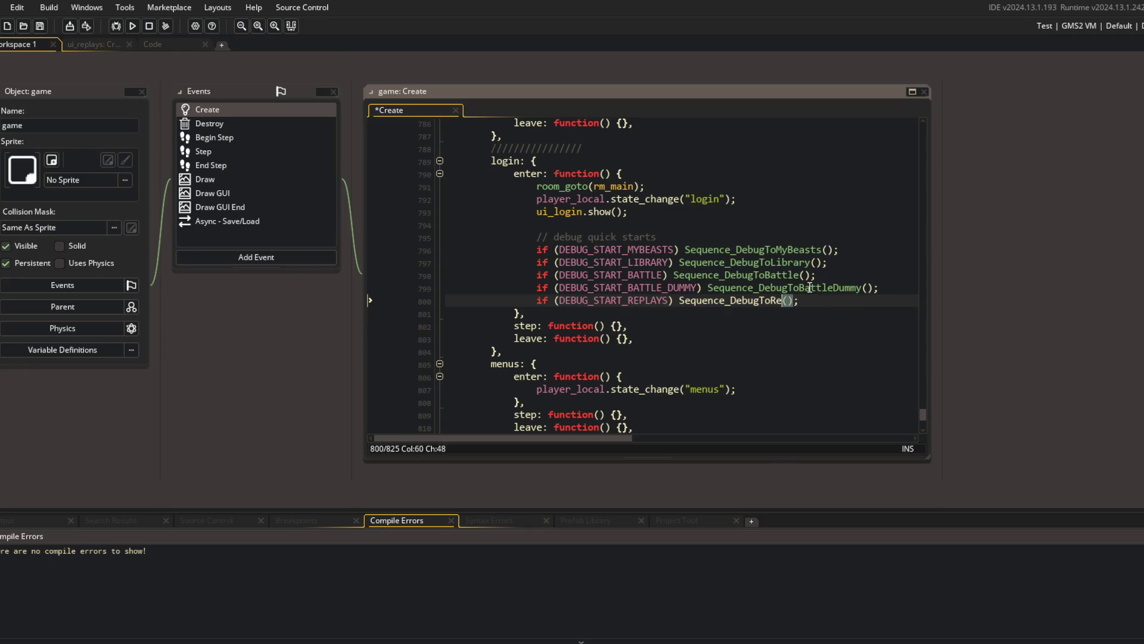
# Move the replays line above the battle line, remove the blank line, and show SEQUENCING.gml.
pyautogui.hotkey('shift', 'Home')
pyautogui.hotkey('ctrl', 'x')
pyautogui.press('Up')
pyautogui.press('Up')
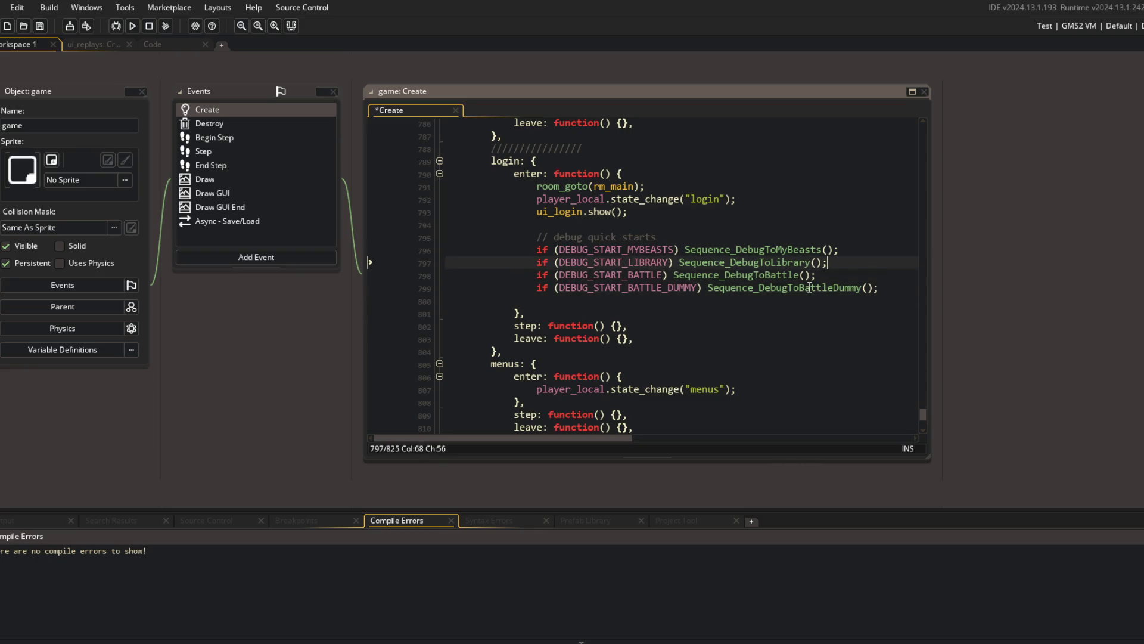
pyautogui.hotkey('ctrl', 'v')
pyautogui.press('Return')
pyautogui.press('Down')
pyautogui.press('Down')
pyautogui.press('Delete')
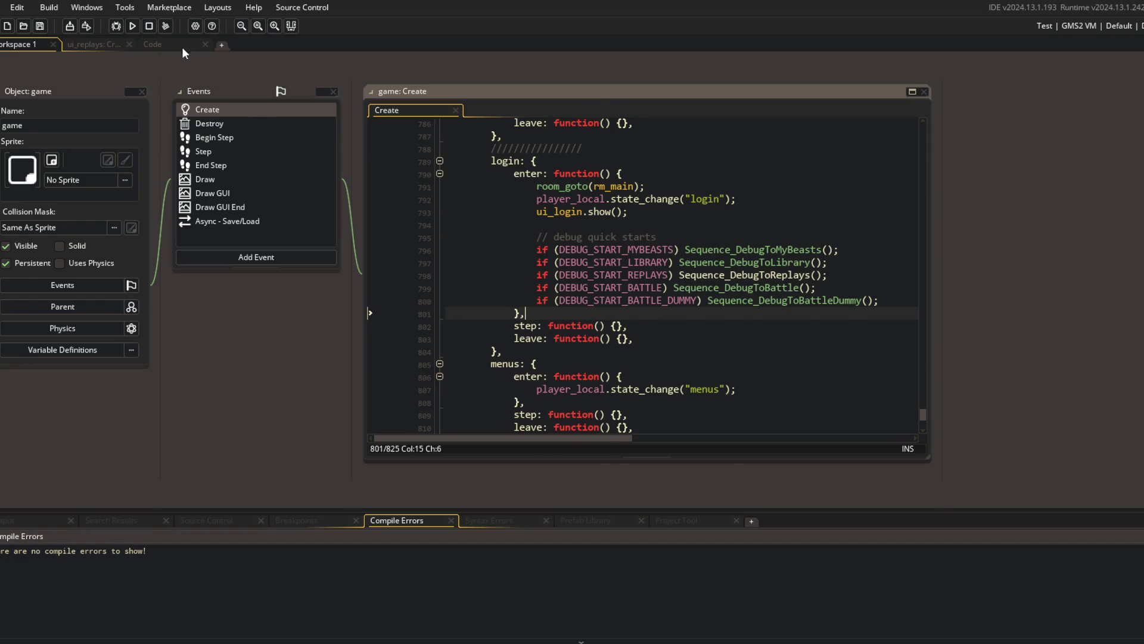
pyautogui.click(185, 48)
pyautogui.click(539, 58)
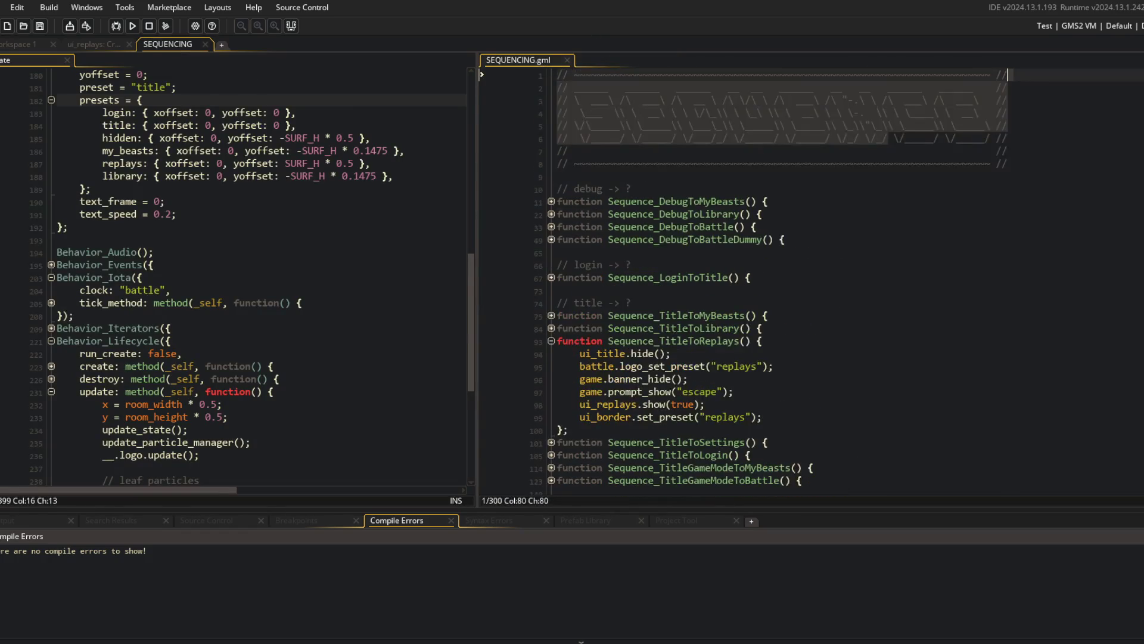
# Switch to the Dev_StartReplays build configuration and duplicate Sequence_DebugToLibrary.
pyautogui.click(1127, 26)
pyautogui.click(1099, 149)
pyautogui.click(902, 358)
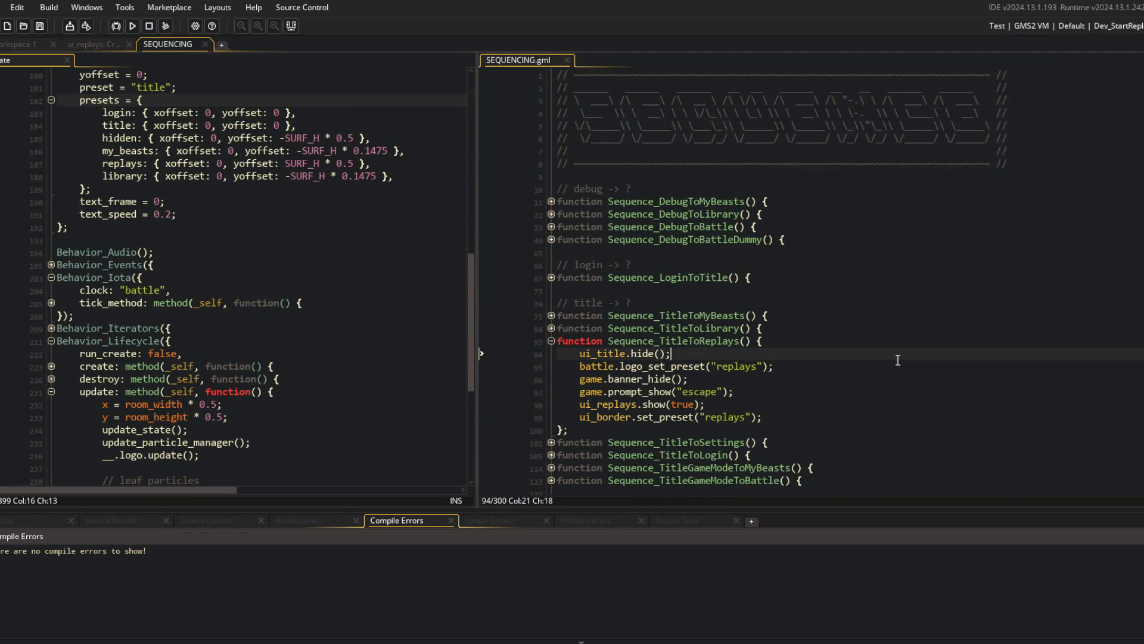
pyautogui.scroll(-2, 902, 358)
pyautogui.click(790, 195)
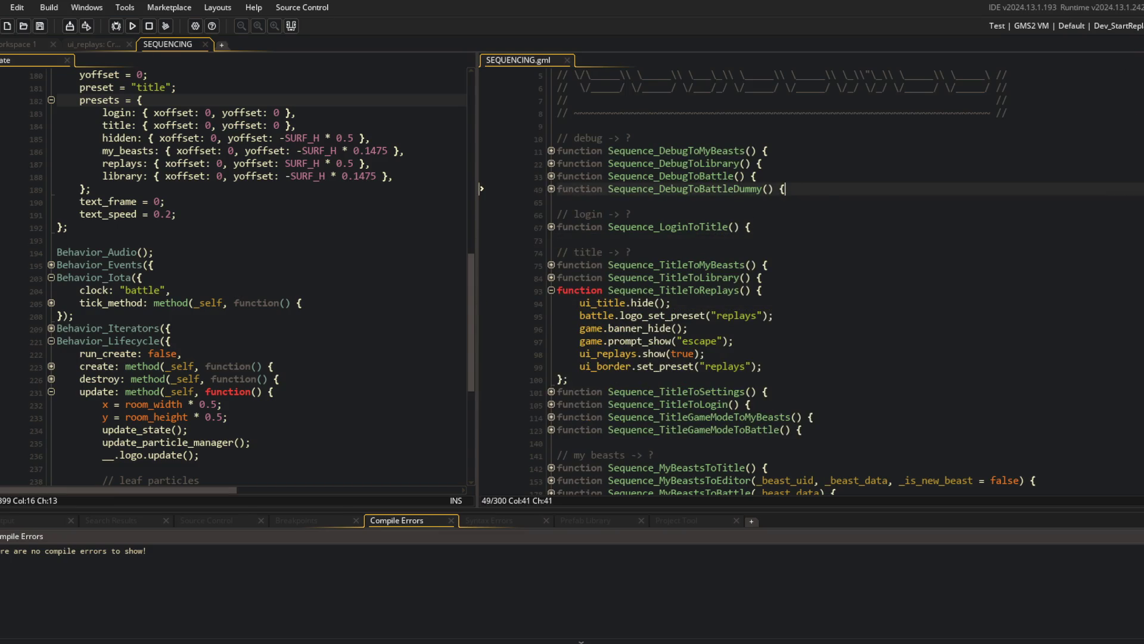
pyautogui.click(551, 163)
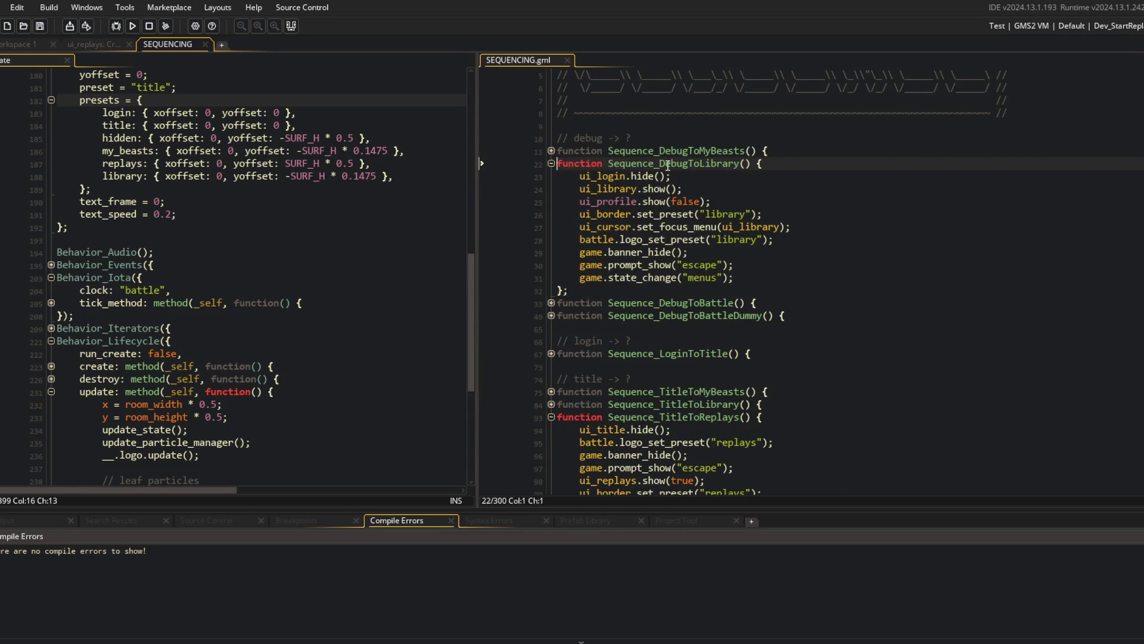
pyautogui.hotkey('ctrl', 'd')
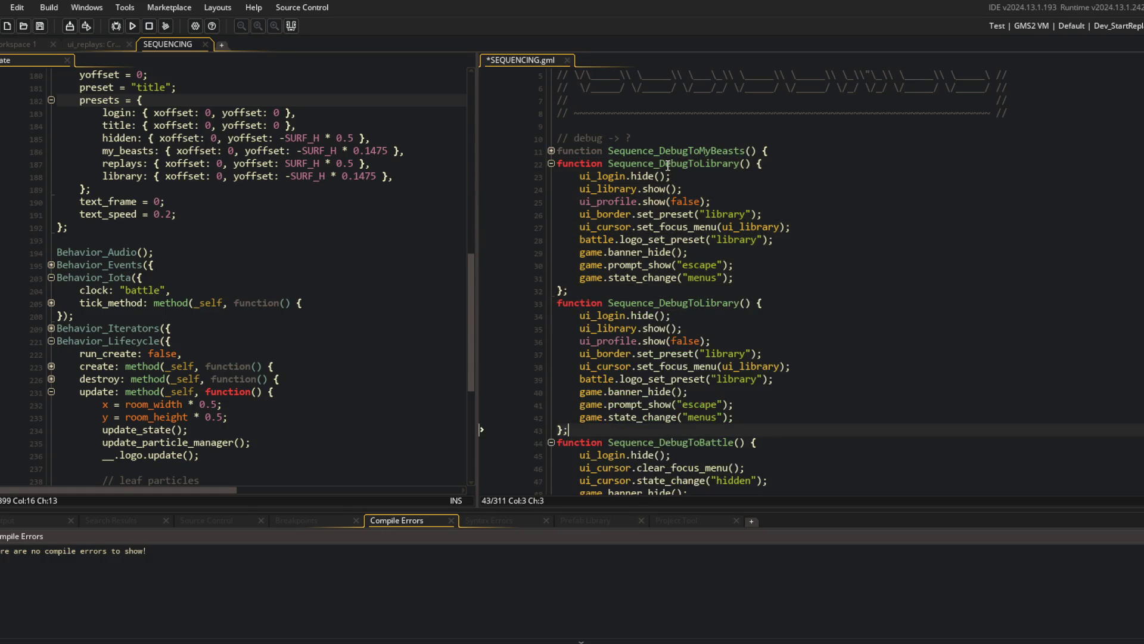
# Rename the copy Sequence_DebugToReplays, delete its ui_profile line, and call ui_replays instead.
pyautogui.doubleClick(706, 303)
pyautogui.write('Re')
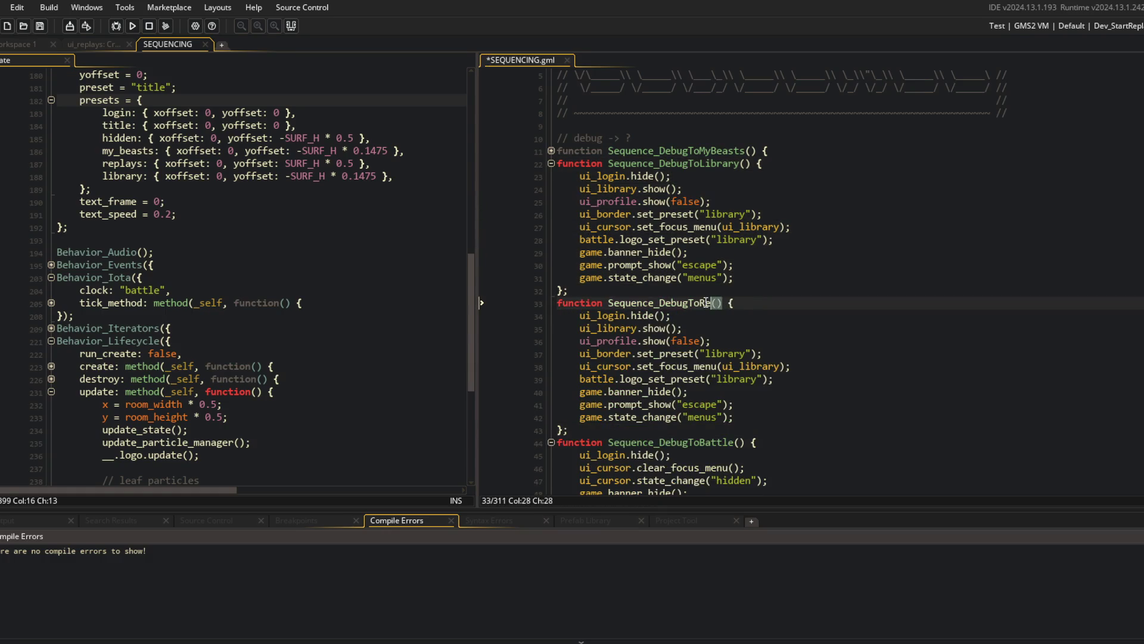
pyautogui.press('Down')
pyautogui.press('Down')
pyautogui.press('Down')
pyautogui.press('Home')
pyautogui.hotkey('ctrl', 'shift', 'k')
pyautogui.hotkey('ctrl', 's')
pyautogui.press('Up')
pyautogui.press('BackSpace')
pyautogui.press('BackSpace')
pyautogui.press('BackSpace')
pyautogui.write('re')
pyautogui.press('Return')
# Change the copied sequence's border and logo presets from library to "replays".
pyautogui.press('Down')
pyautogui.hotkey('ctrl', 'Right')
pyautogui.hotkey('ctrl', 'Right')
pyautogui.hotkey('ctrl', 'Right')
pyautogui.hotkey('ctrl', 'shift', 'Right')
pyautogui.press('BackSpace')
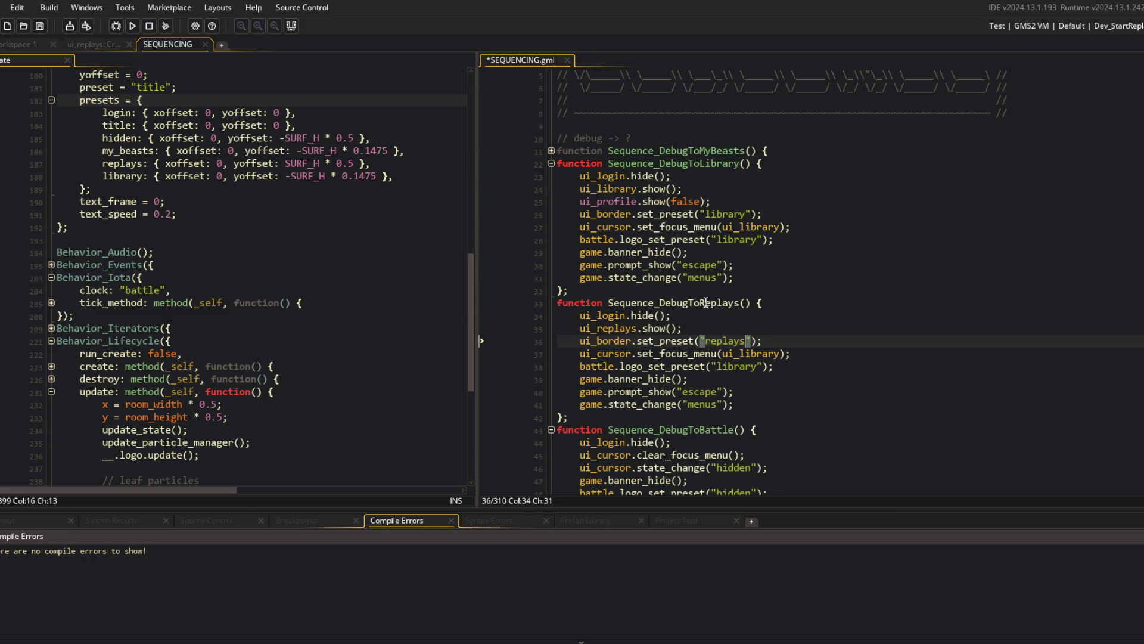
pyautogui.press('Left')
pyautogui.press('Left')
pyautogui.press('Left')
pyautogui.hotkey('ctrl', 'shift', 'Left')
pyautogui.write('replays')
pyautogui.press('Up')
pyautogui.press('Home')
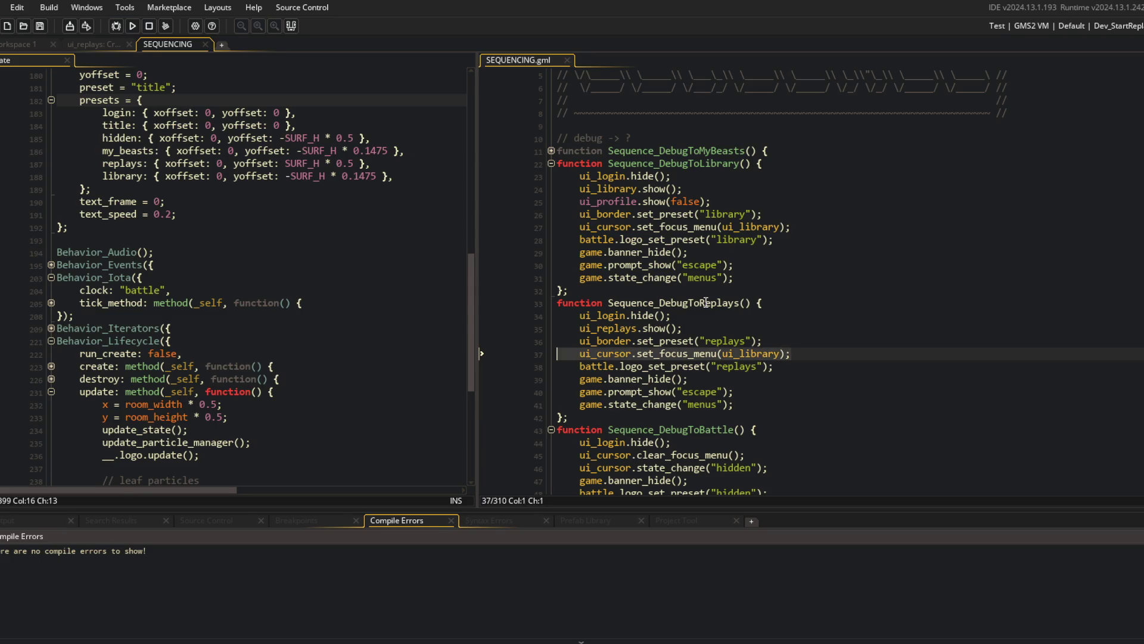
pyautogui.press('Up')
pyautogui.press('Up')
pyautogui.press('Up')
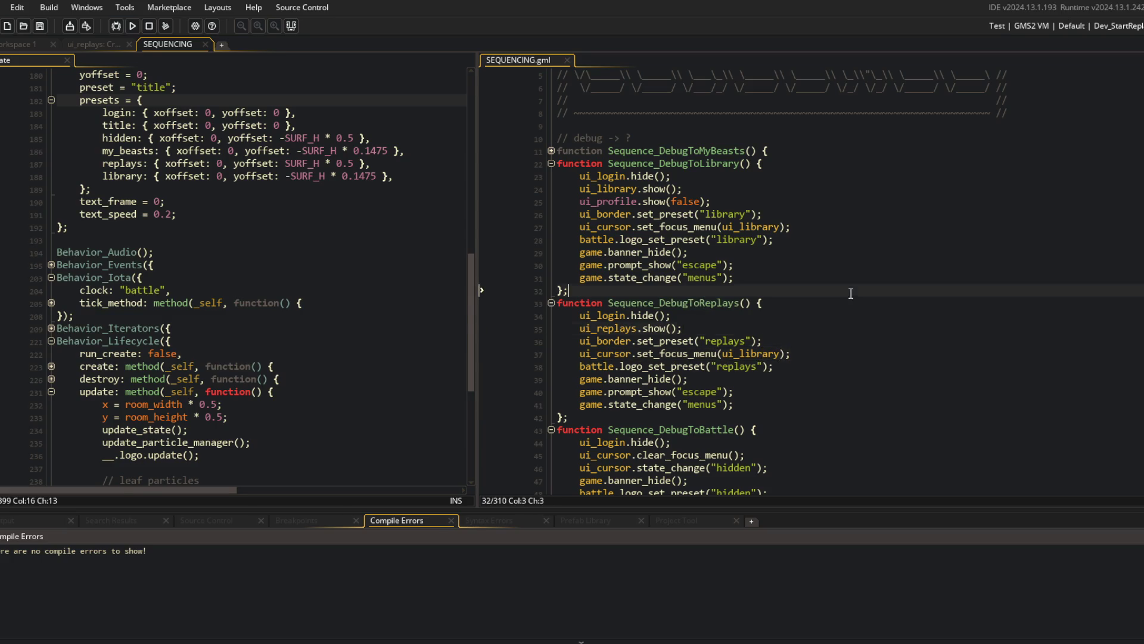
# Review ui_border uses in Sequence_DebugToMyBeasts, then open the ui_replays show function.
pyautogui.doubleClick(597, 214)
pyautogui.click(602, 237)
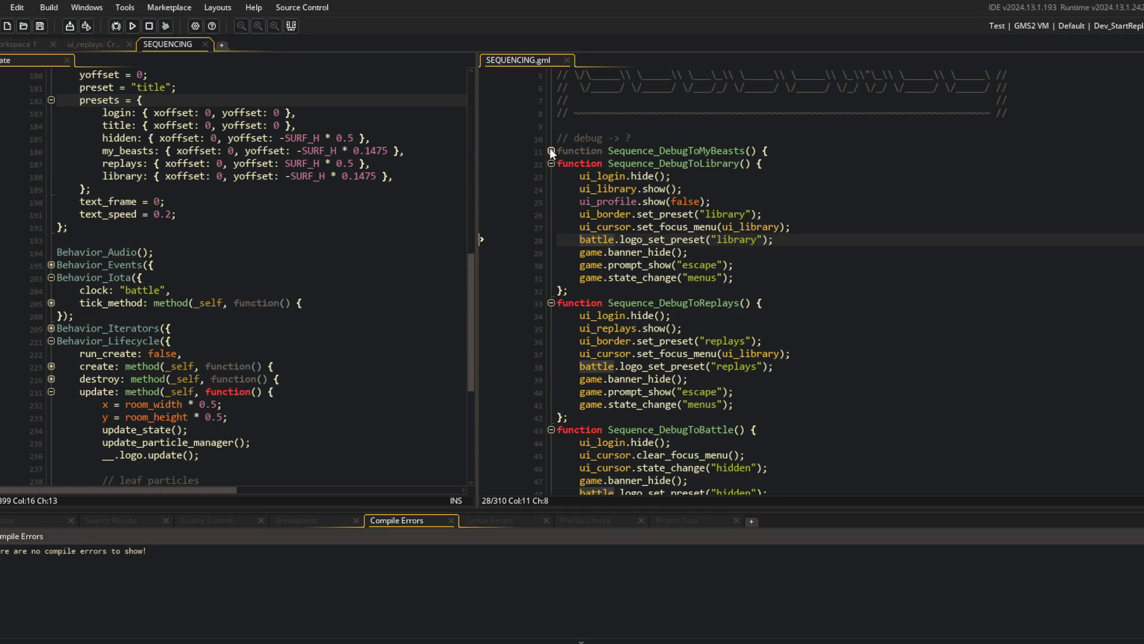
pyautogui.click(551, 151)
pyautogui.click(603, 177)
pyautogui.scroll(15, 81, 123)
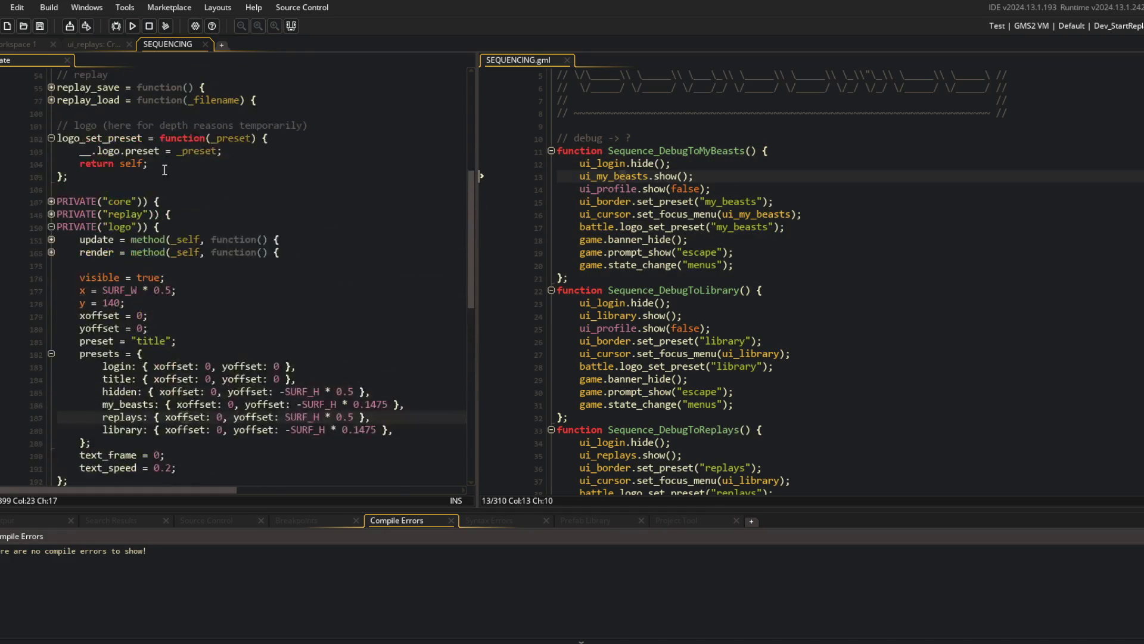
pyautogui.click(81, 123)
pyautogui.scroll(3, 82, 123)
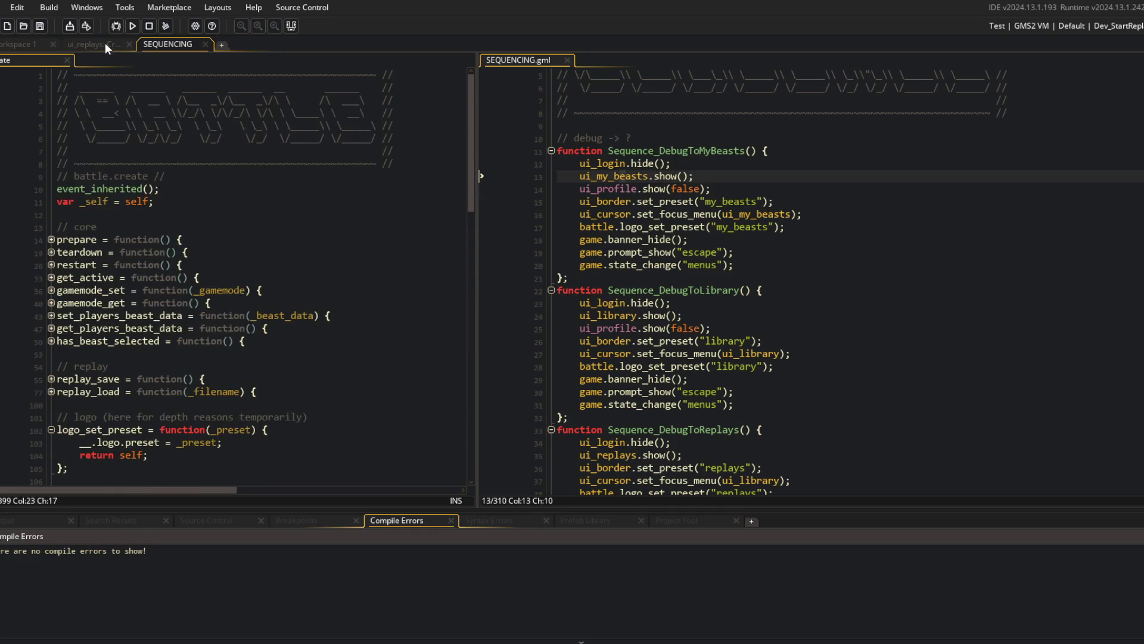
pyautogui.click(110, 43)
pyautogui.click(50, 227)
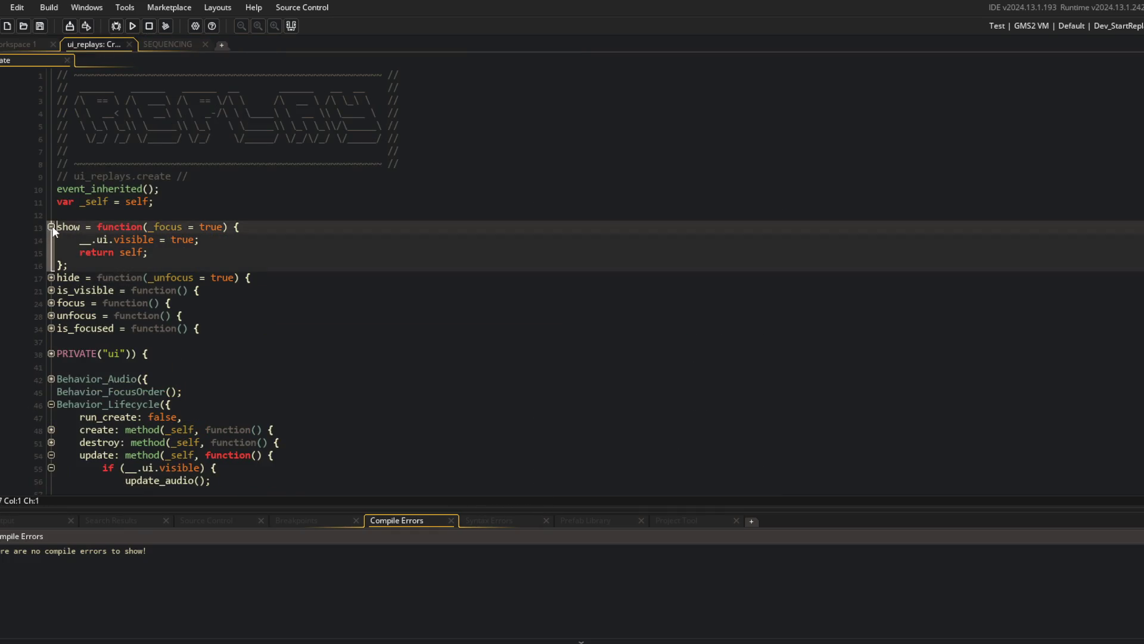
# Open ui_library's Create event side by side with ui_replays' Create code for reference.
pyautogui.click(51, 277)
pyautogui.rightClick(126, 252)
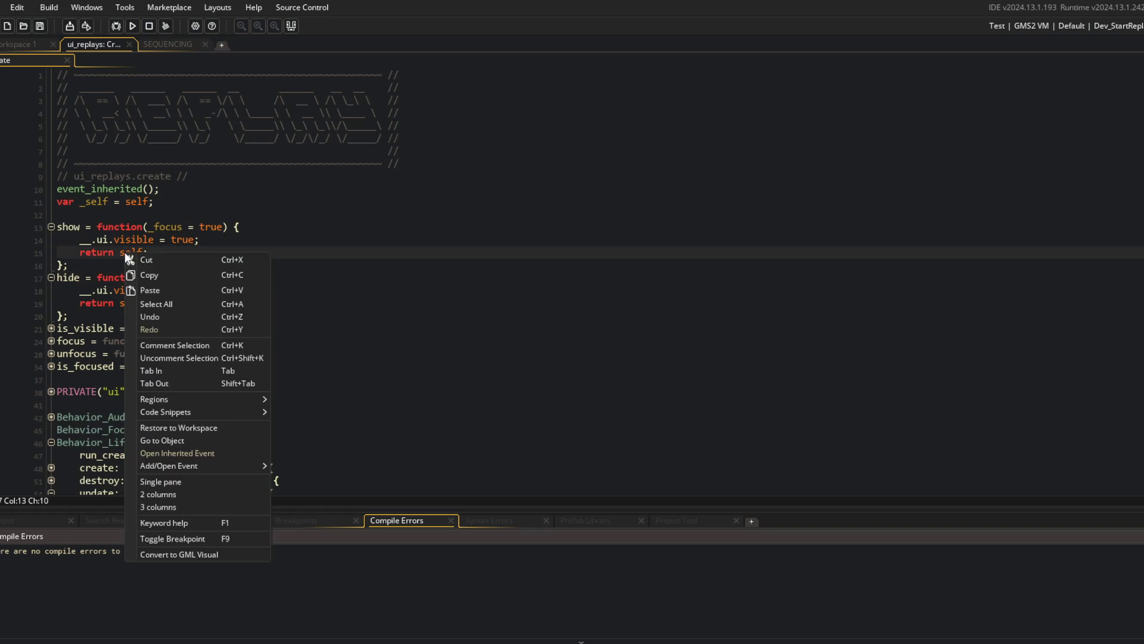
pyautogui.click(21, 44)
pyautogui.hotkey('ctrl', 't')
pyautogui.write('ui')
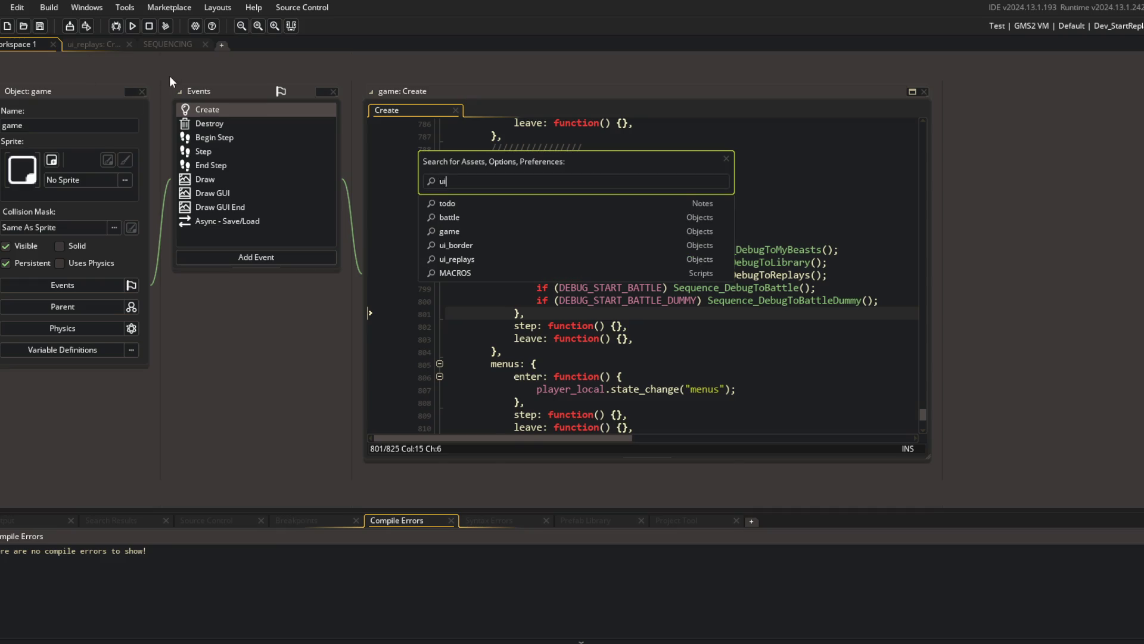
pyautogui.write('_library')
pyautogui.press('Return')
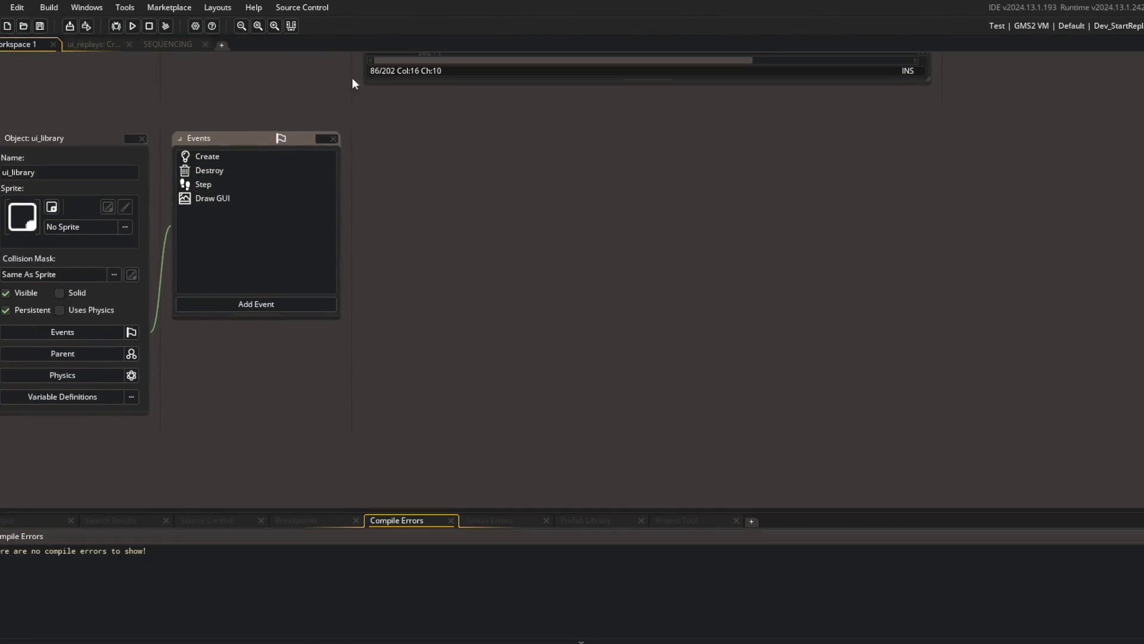
pyautogui.doubleClick(209, 156)
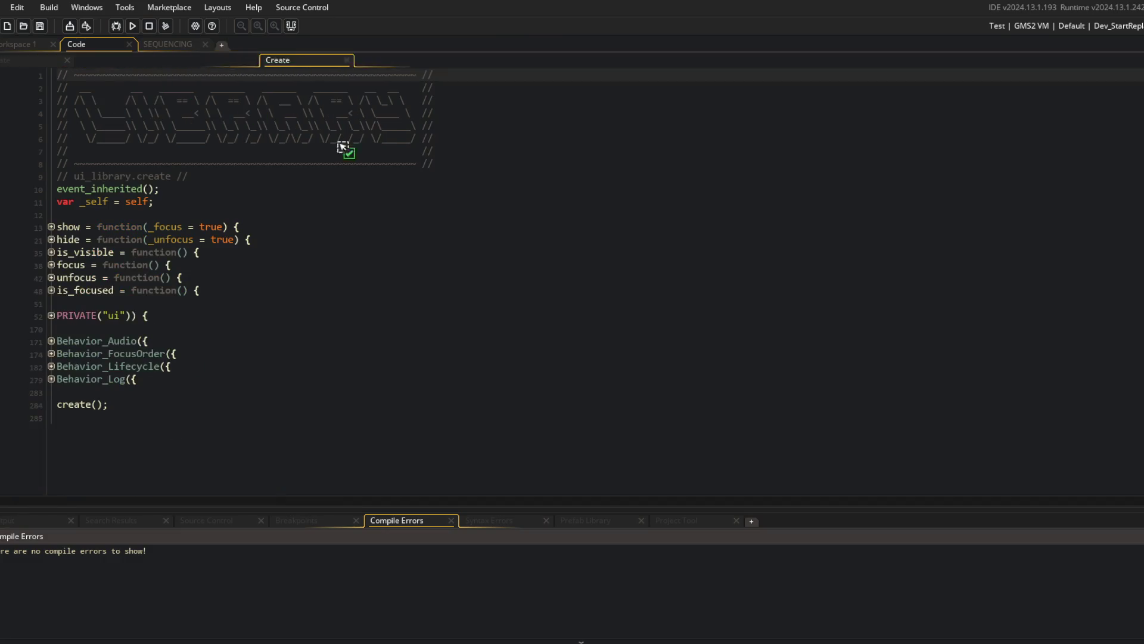
pyautogui.rightClick(301, 172)
pyautogui.press('Escape')
pyautogui.moveTo(131, 58); pyautogui.dragTo(807, 147)
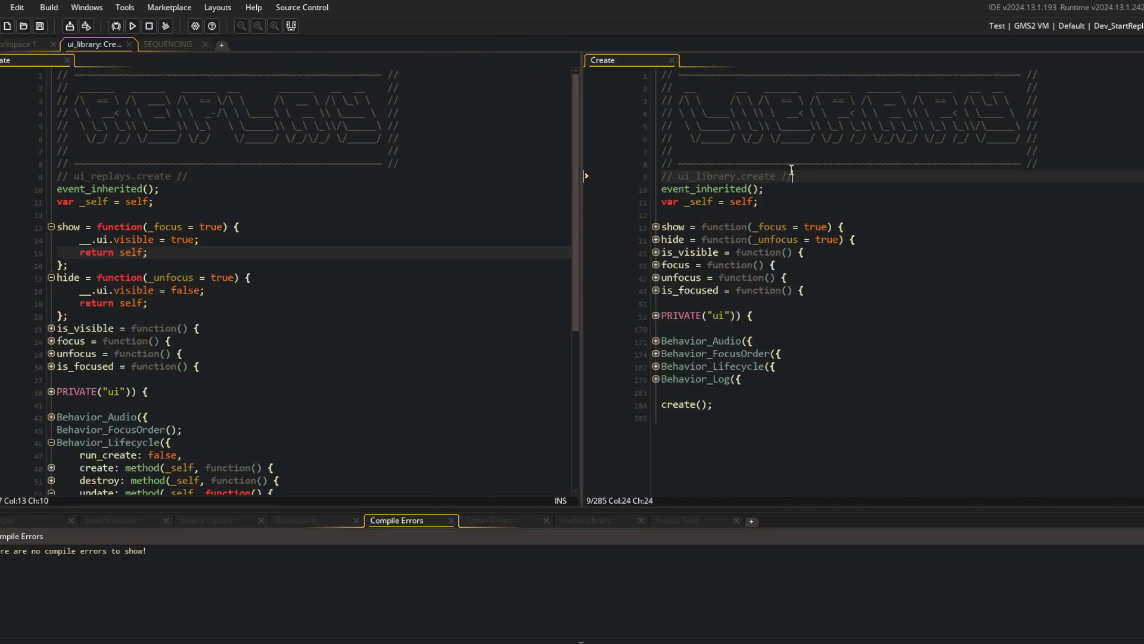
# Copy ui_library's if (_focus) focus(); line into ui_replays' show and hide functions.
pyautogui.click(653, 227)
pyautogui.click(808, 291)
pyautogui.hotkey('shift', 'Home')
pyautogui.hotkey('ctrl', 'c')
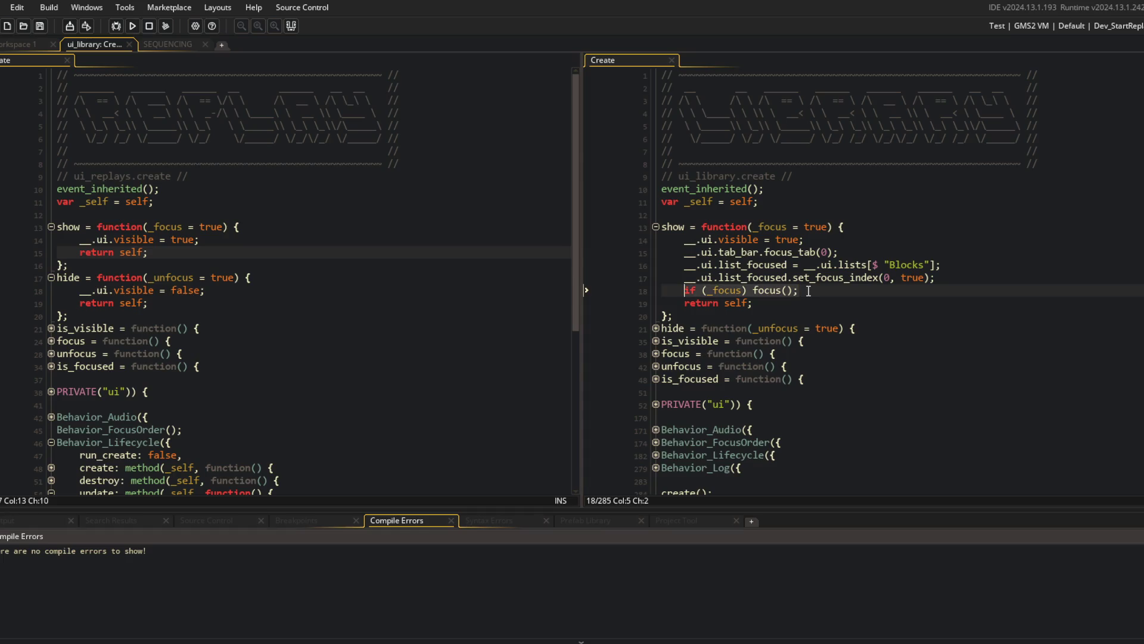
pyautogui.click(306, 240)
pyautogui.press('Return')
pyautogui.hotkey('ctrl', 'v')
pyautogui.click(305, 313)
pyautogui.press('Up')
pyautogui.press('End')
pyautogui.press('Return')
pyautogui.hotkey('ctrl', 'v')
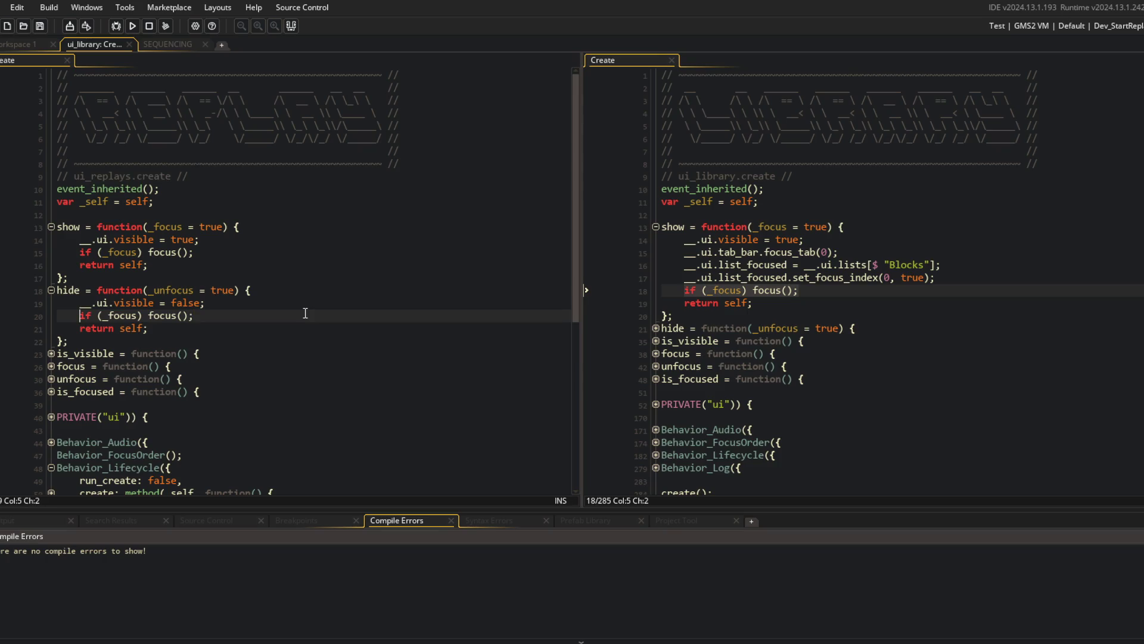
# Change the pasted line in hide to call unfocus() instead of focus().
pyautogui.press('Left')
pyautogui.press('Left')
pyautogui.press('Left')
pyautogui.write('un')
pyautogui.press('Right')
pyautogui.press('Right')
pyautogui.press('Right')
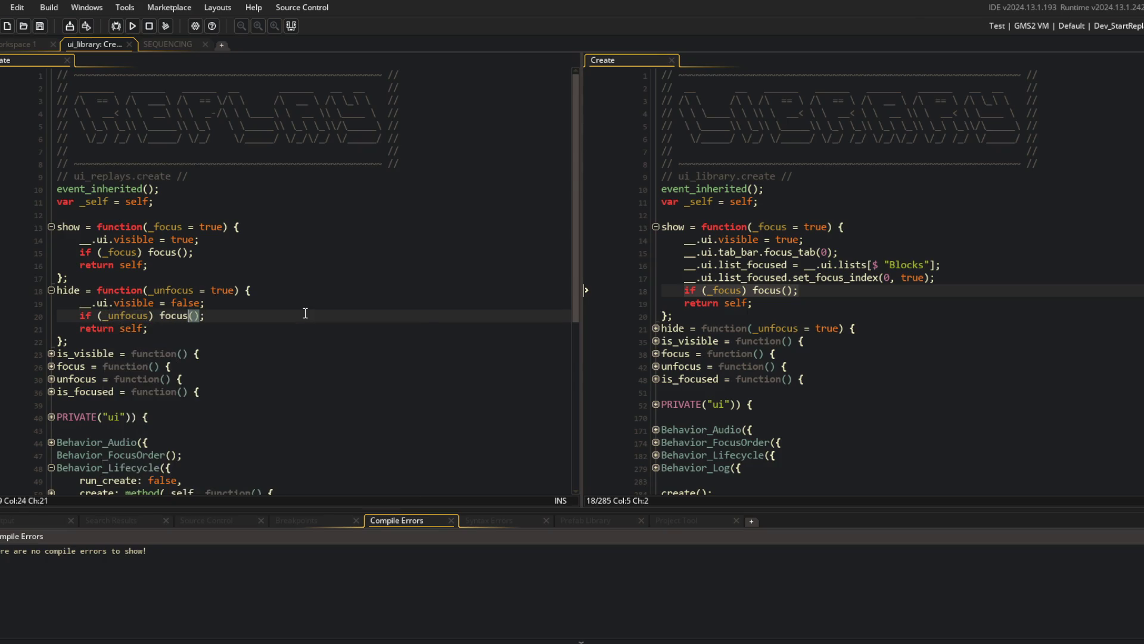
pyautogui.press('Left')
pyautogui.press('Left')
pyautogui.press('Left')
pyautogui.write('un')
pyautogui.press('Escape')
# Review ui_replays' focus and unfocus functions that set and clear ui_cursor's focus menu.
pyautogui.click(48, 379)
pyautogui.click(50, 366)
pyautogui.click(51, 429)
pyautogui.scroll(-3, 71, 421)
pyautogui.click(171, 289)
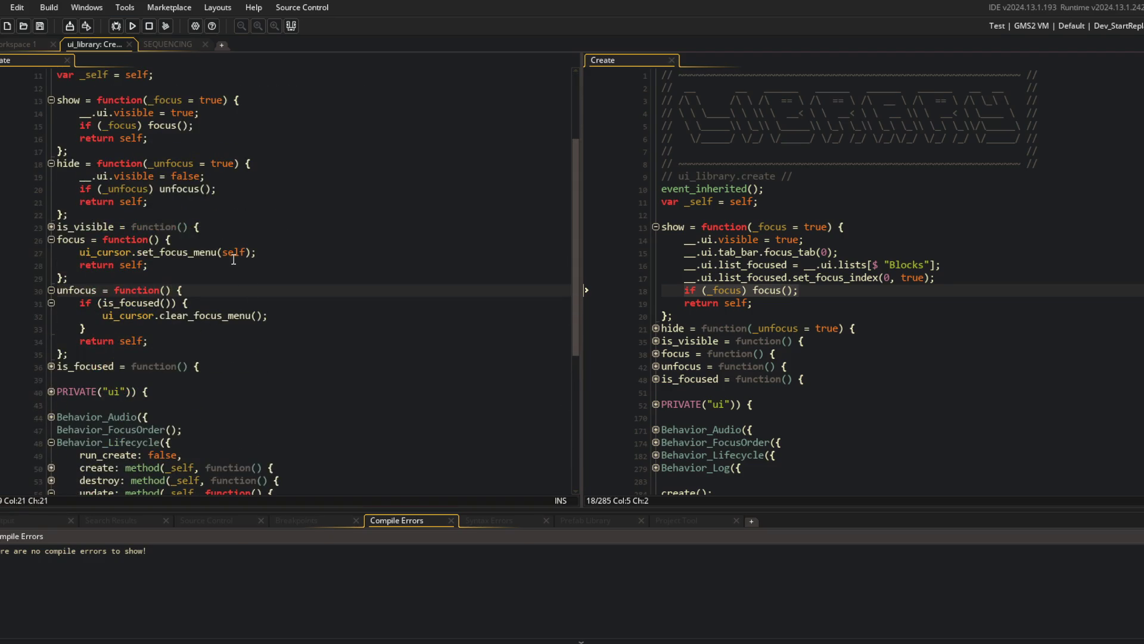
# Back in SEQUENCING, highlight all uses of set_focus_menu.
pyautogui.click(167, 44)
pyautogui.click(814, 160)
pyautogui.doubleClick(667, 214)
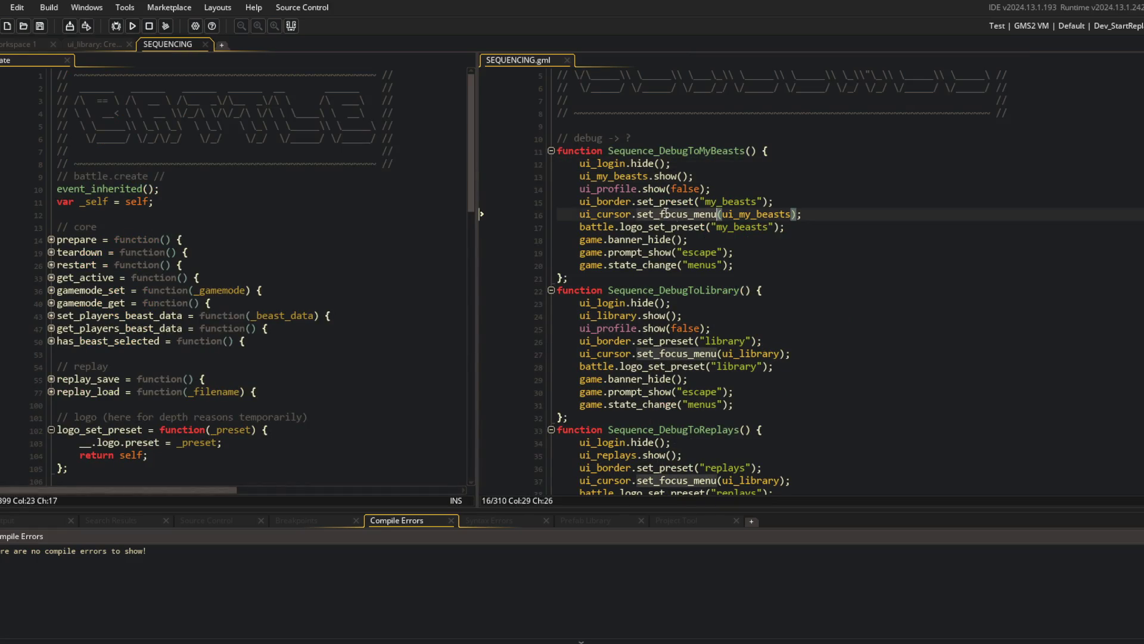
# Scroll through SEQUENCING to find the focus-menu lines in each debug sequence.
pyautogui.scroll(-20, 888, 171)
pyautogui.scroll(-20, 889, 171)
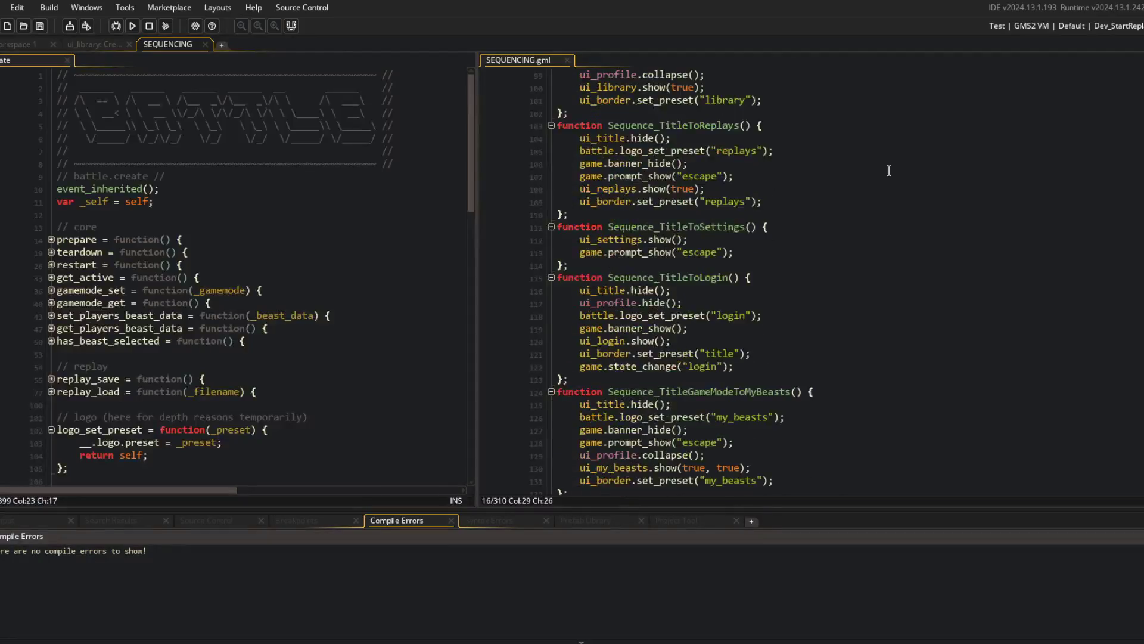
pyautogui.scroll(-10, 888, 170)
pyautogui.scroll(8, 889, 170)
pyautogui.scroll(-20, 889, 170)
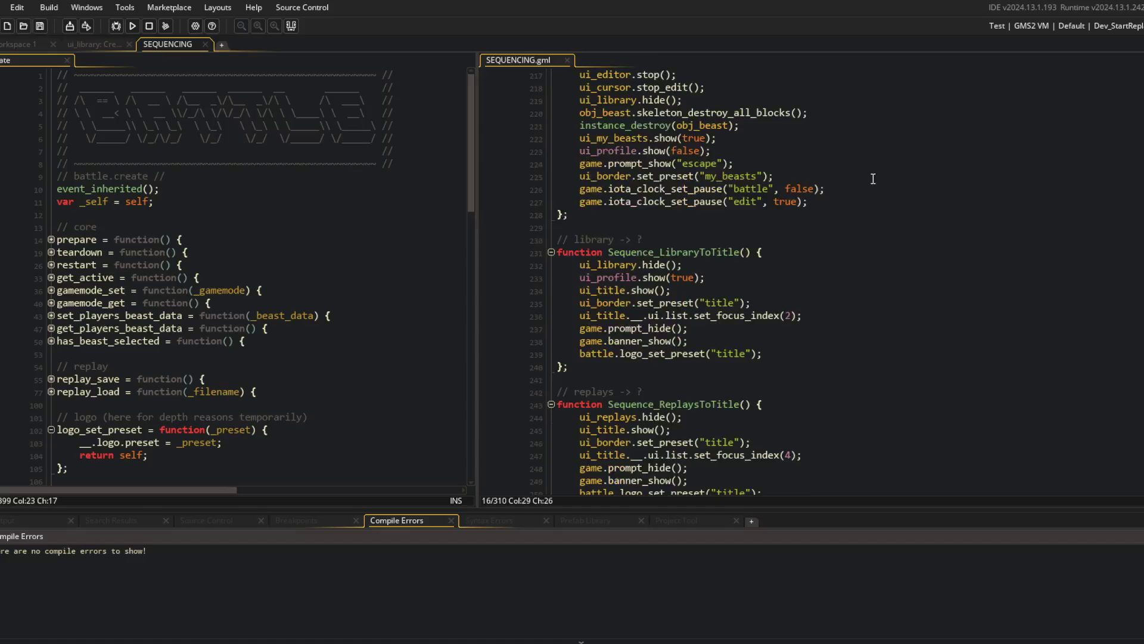
pyautogui.click(873, 177)
pyautogui.hotkey('ctrl', 'Home')
pyautogui.click(869, 177)
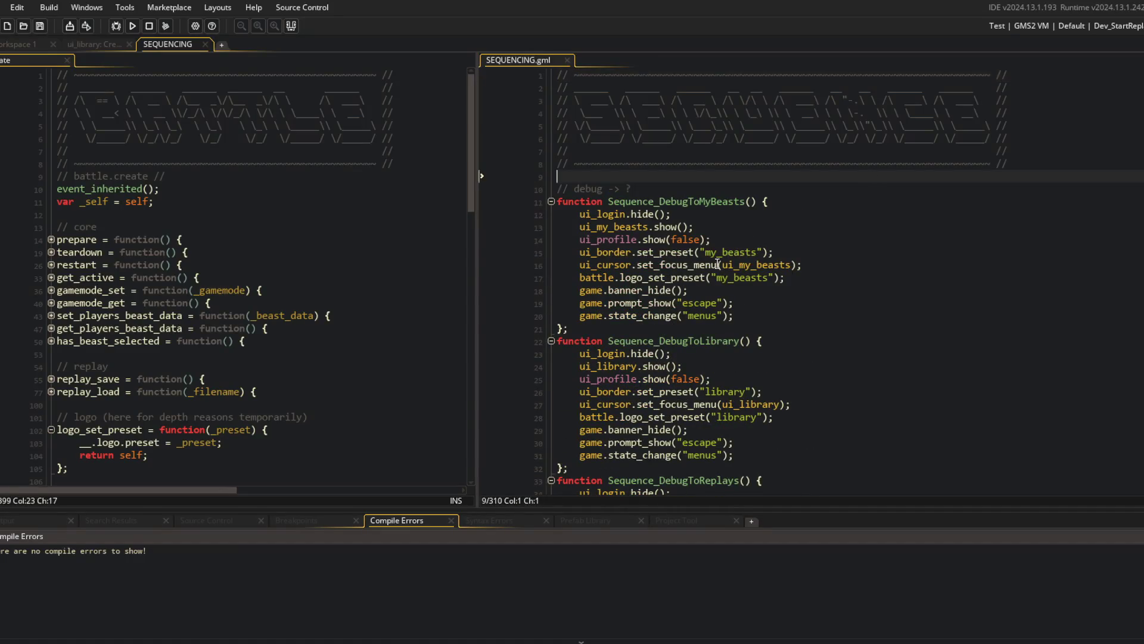
pyautogui.click(707, 264)
pyautogui.click(653, 391)
# Remove the ui_cursor.set_focus_menu line from Sequence_DebugToReplays.
pyautogui.hotkey('ctrl', 'x')
pyautogui.scroll(-4, 632, 370)
pyautogui.click(580, 353)
pyautogui.hotkey('ctrl', 'v')
pyautogui.click(609, 354)
pyautogui.click(674, 351)
pyautogui.hotkey('ctrl', 'x')
pyautogui.click(733, 319)
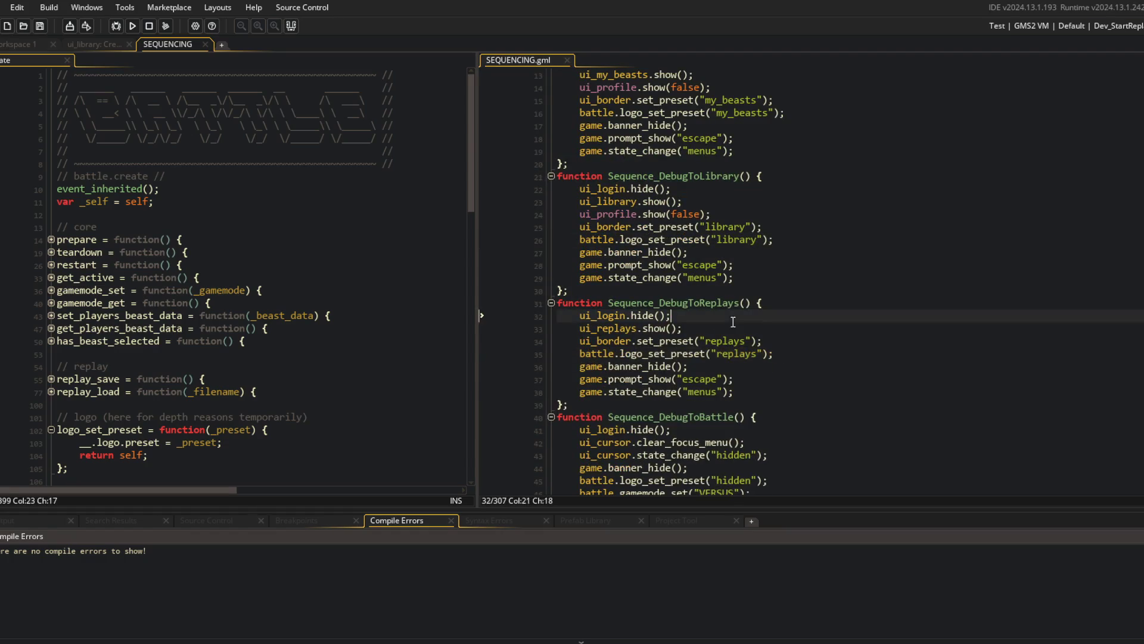
# Review the rest of the Sequence_DebugToReplays function.
pyautogui.click(582, 368)
pyautogui.click(712, 380)
pyautogui.press('Down')
pyautogui.press('End')
pyautogui.scroll(2, 751, 391)
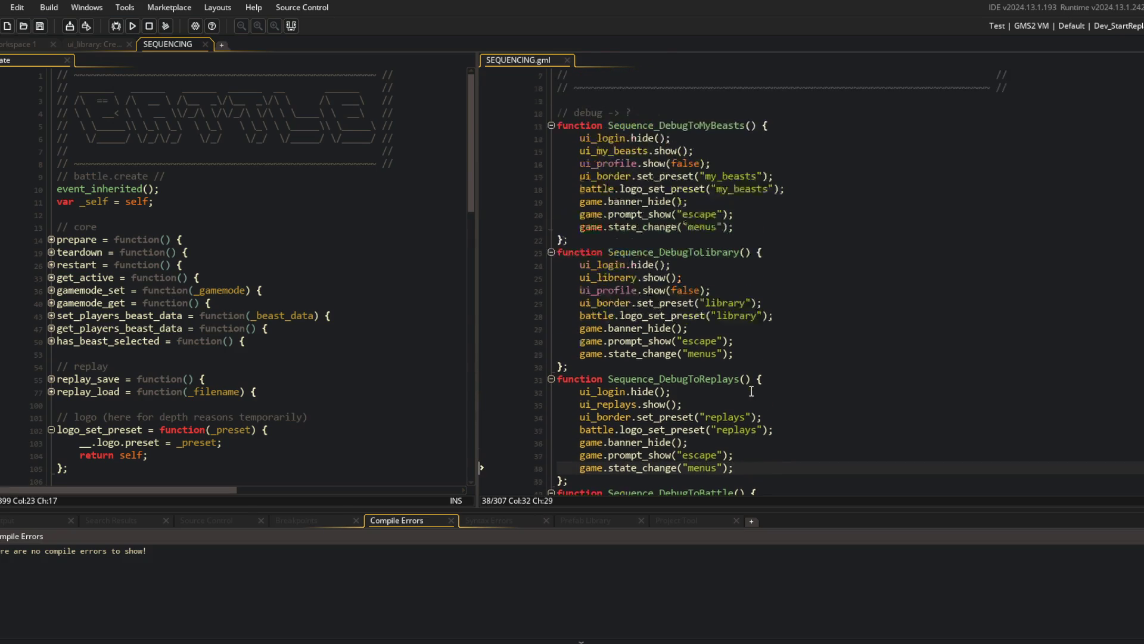
pyautogui.scroll(2, 751, 391)
pyautogui.click(622, 316)
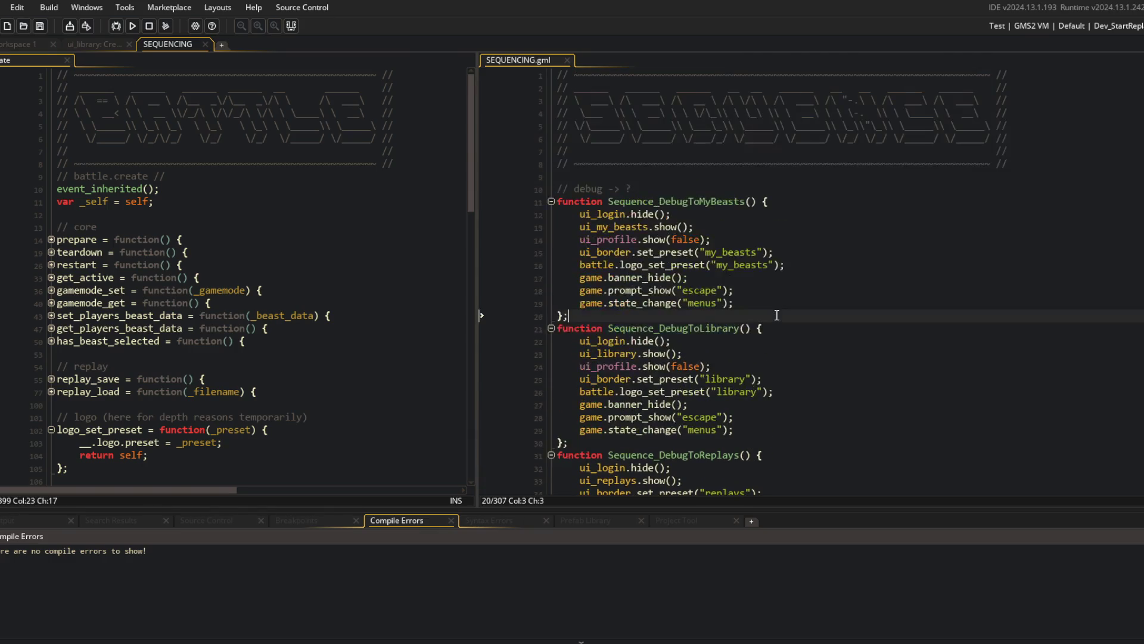
# Test-run the game and abort the Behavior_FocusOrder index-out-of-range code error.
pyautogui.click(128, 28)
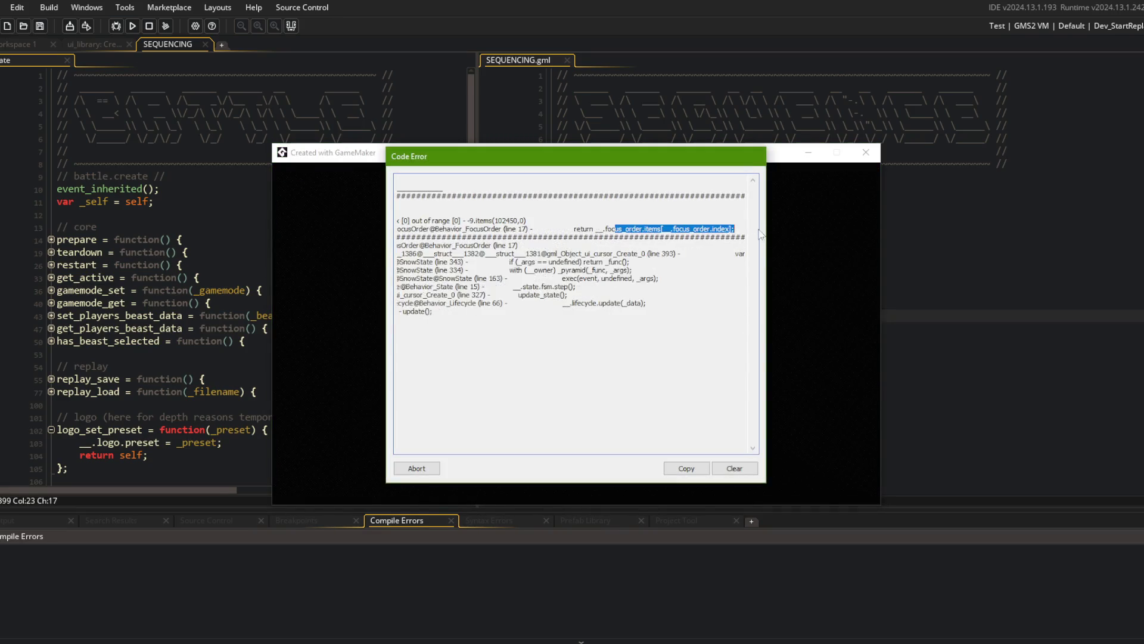
pyautogui.click(428, 469)
pyautogui.click(507, 446)
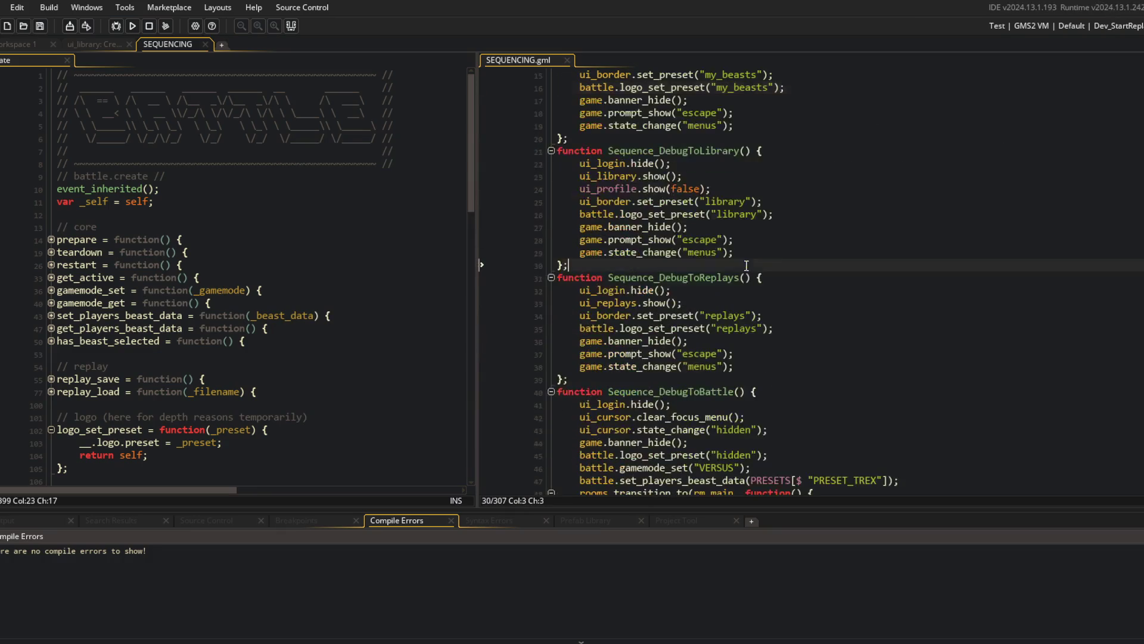
pyautogui.click(295, 251)
pyautogui.click(96, 45)
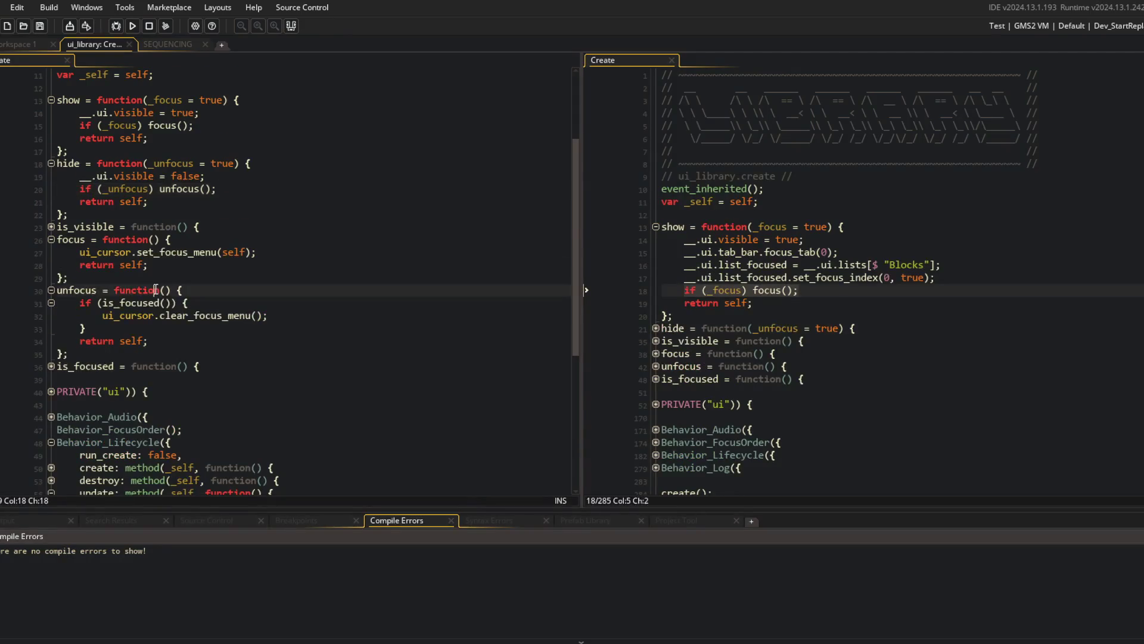
# Open a config block inside ui_replays' Behavior_FocusOrder() call.
pyautogui.scroll(-6, 191, 388)
pyautogui.scroll(1, 149, 417)
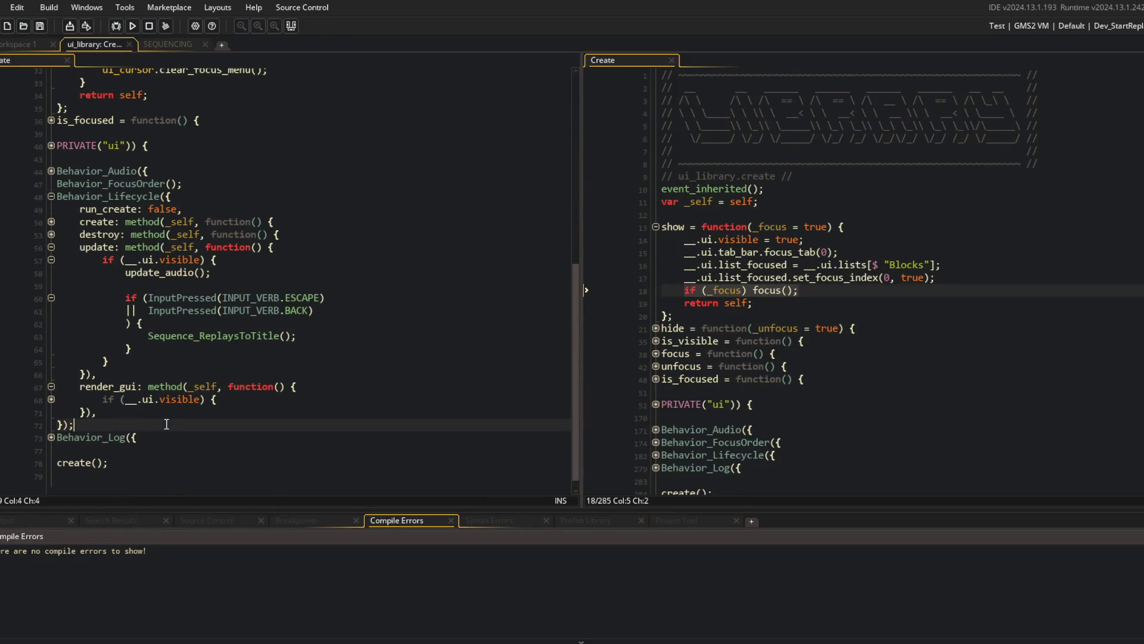
pyautogui.click(132, 234)
pyautogui.press('Up')
pyautogui.press('Up')
pyautogui.press('Up')
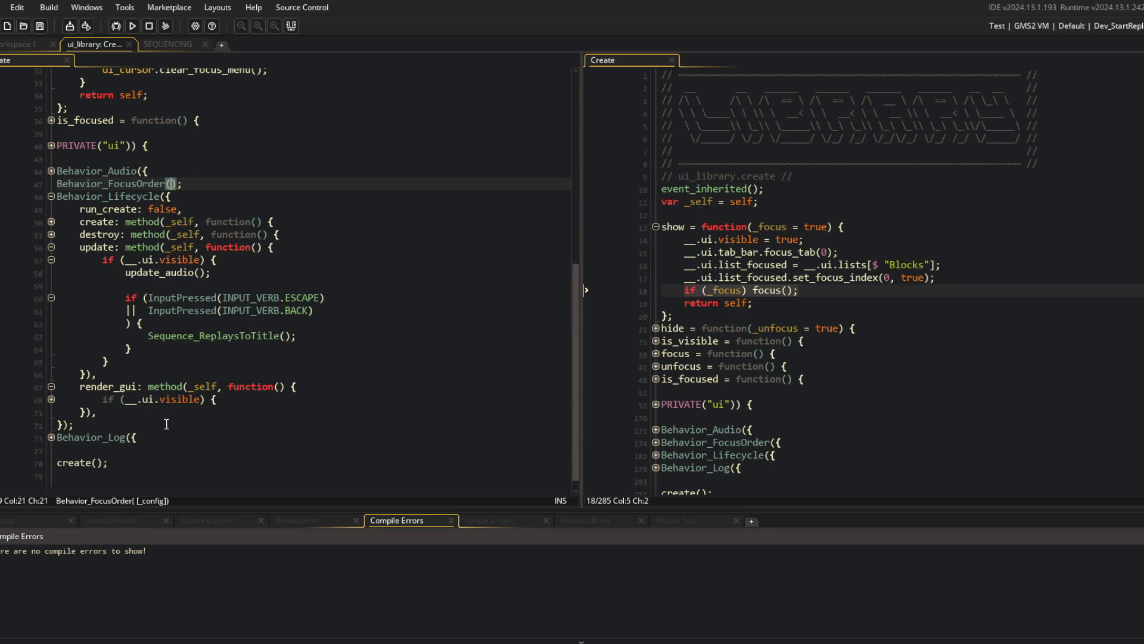
pyautogui.write('{')
pyautogui.press('Return')
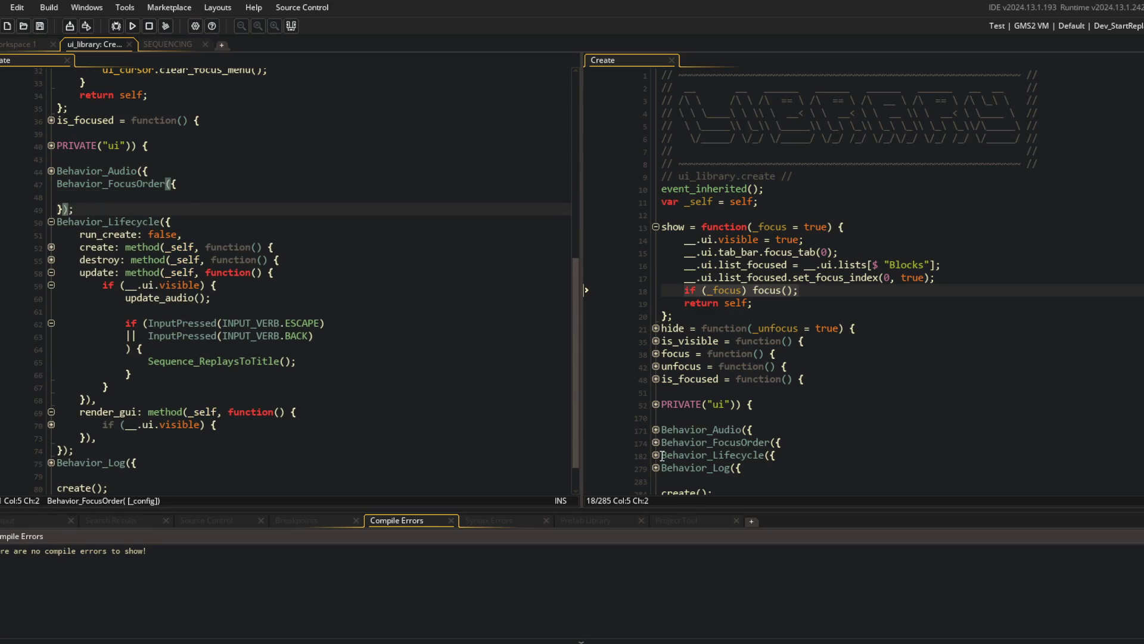
# Copy ui_library's focus_get method into the replays Behavior_FocusOrder config block.
pyautogui.click(656, 443)
pyautogui.click(656, 455)
pyautogui.press('End')
pyautogui.hotkey('ctrl', 'v')
pyautogui.press('Return')
pyautogui.write(',')
pyautogui.click(149, 197)
pyautogui.scroll(6, 149, 197)
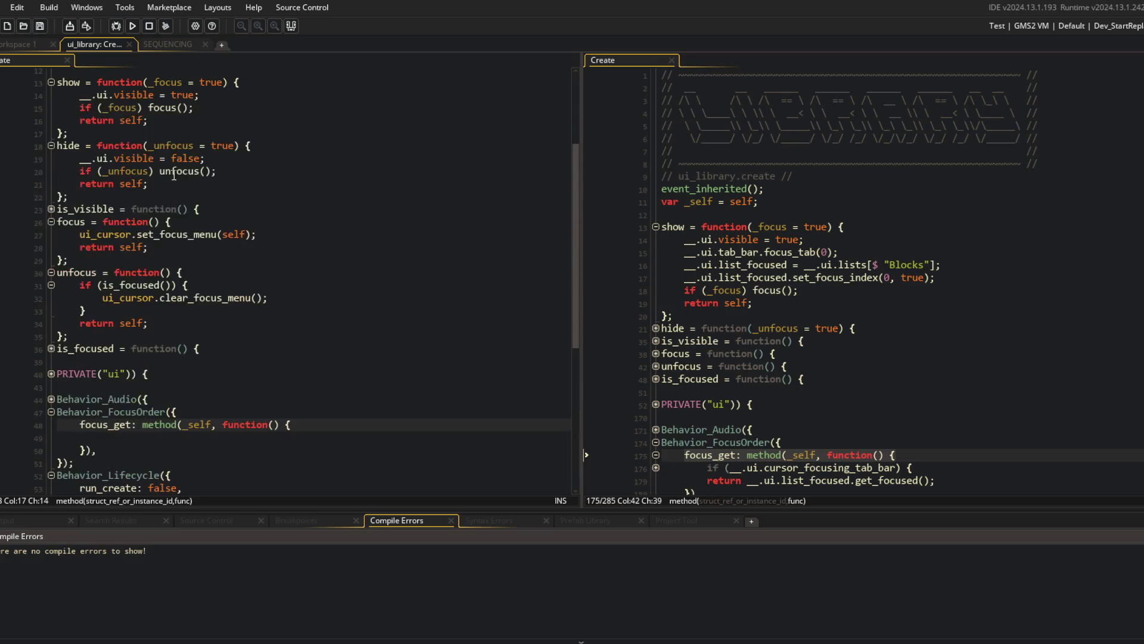
pyautogui.click(290, 28)
pyautogui.click(191, 271)
pyautogui.scroll(4, 191, 272)
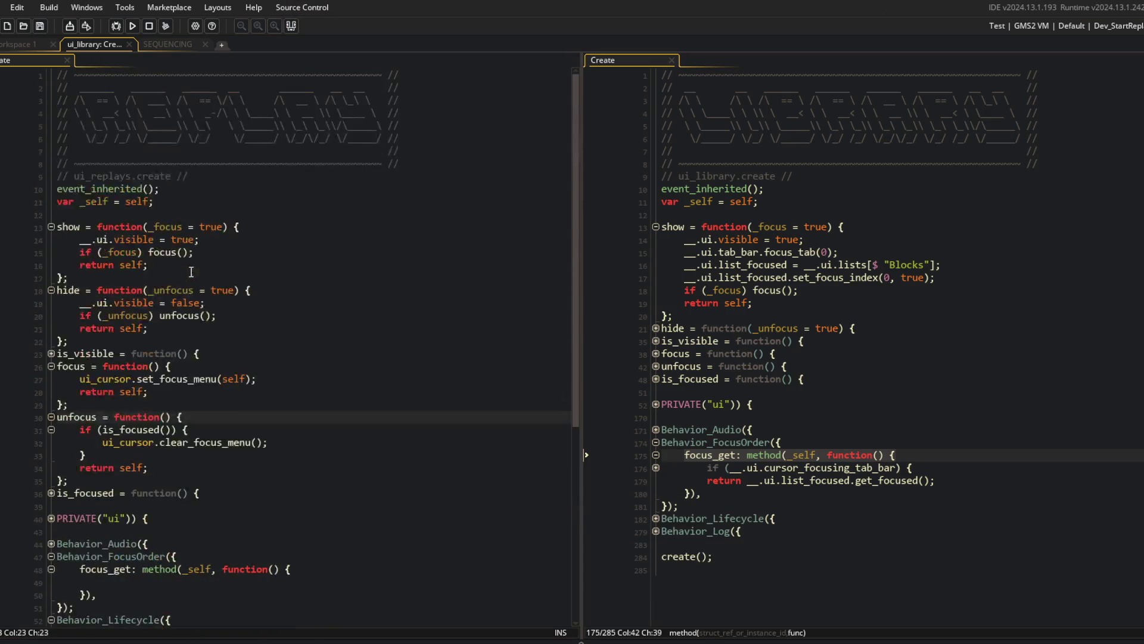
pyautogui.scroll(-7, 145, 367)
pyautogui.click(118, 330)
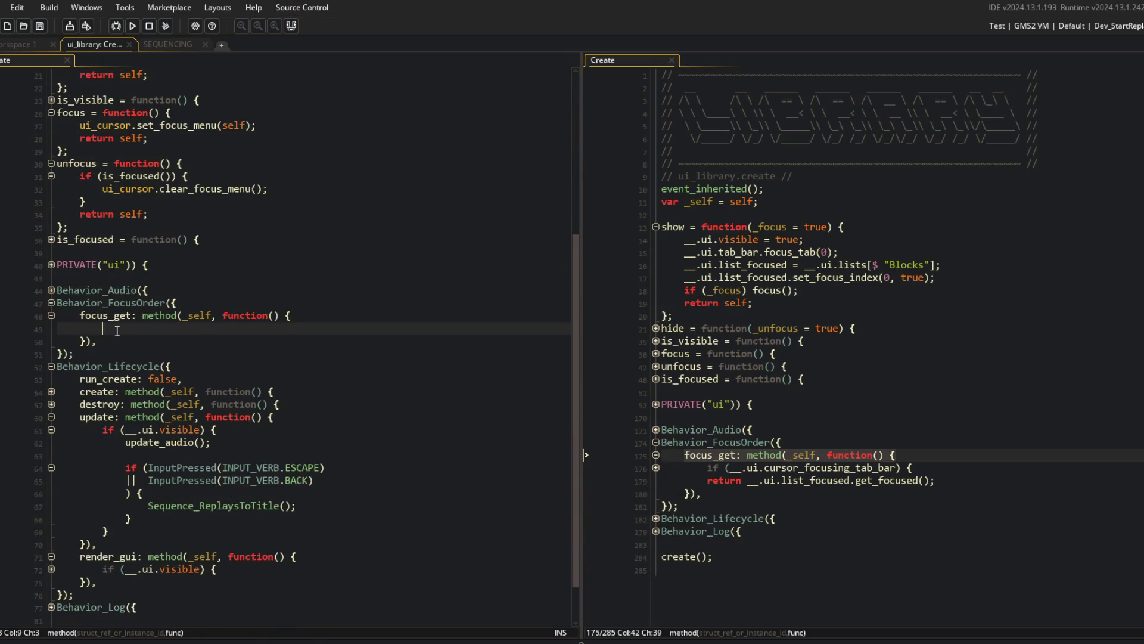
# Add list = new GuiList(); to private ui, make focus_get return __.ui.list;, then run.
pyautogui.click(182, 367)
pyautogui.click(182, 302)
pyautogui.click(193, 258)
pyautogui.press('Down')
pyautogui.press('Down')
pyautogui.press('End')
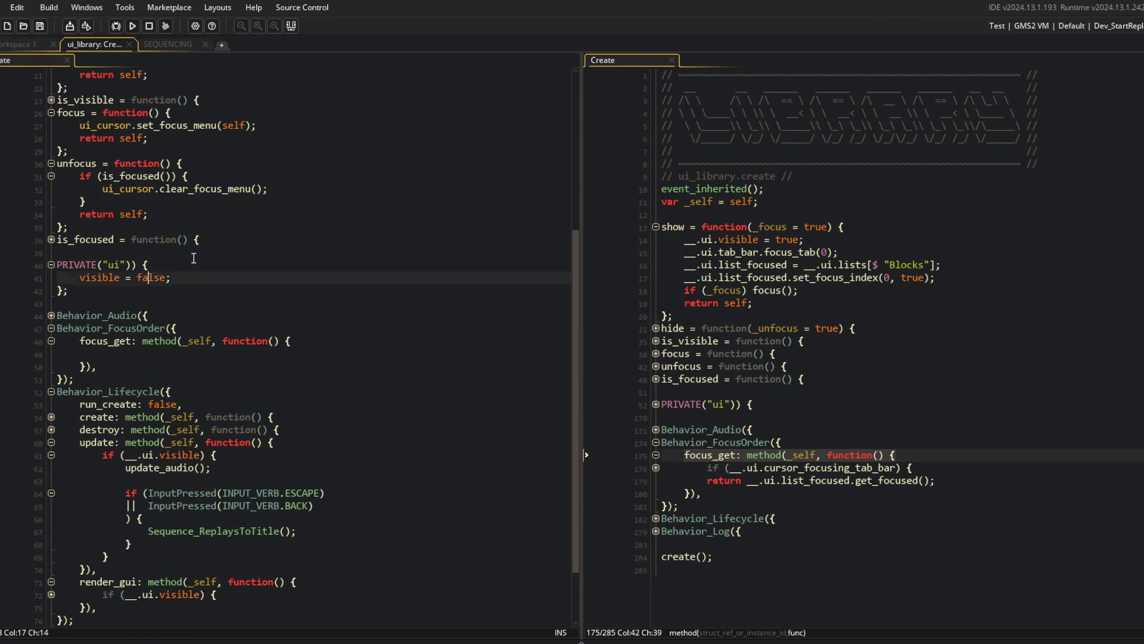
pyautogui.press('Return')
pyautogui.press('Return')
pyautogui.write('list = new GuiList();')
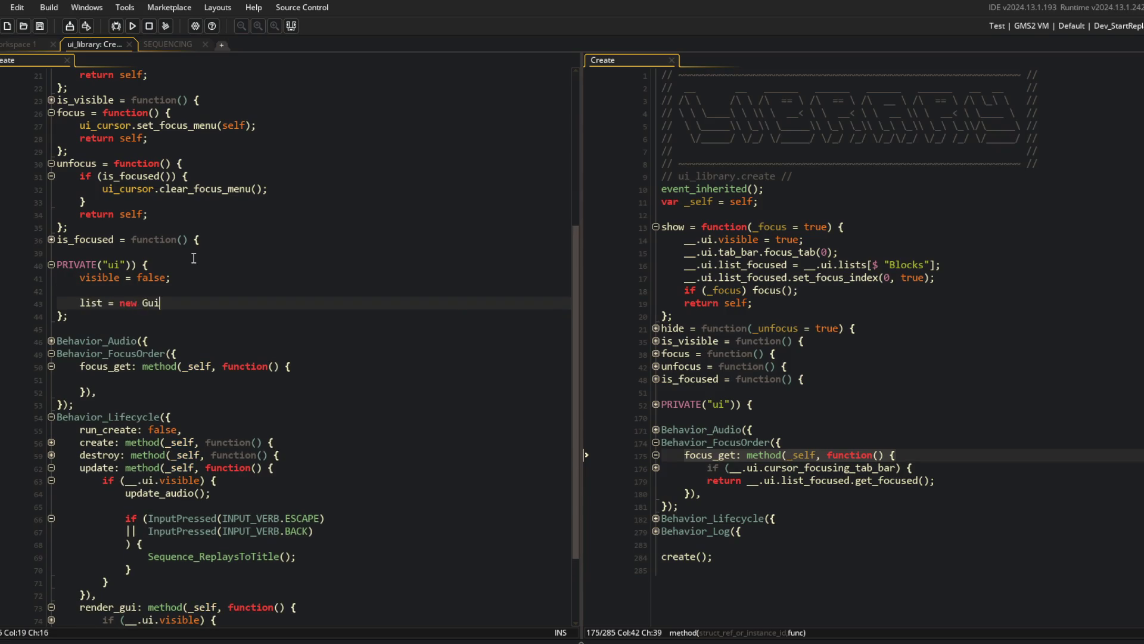
pyautogui.press('Down')
pyautogui.press('Down')
pyautogui.press('Down')
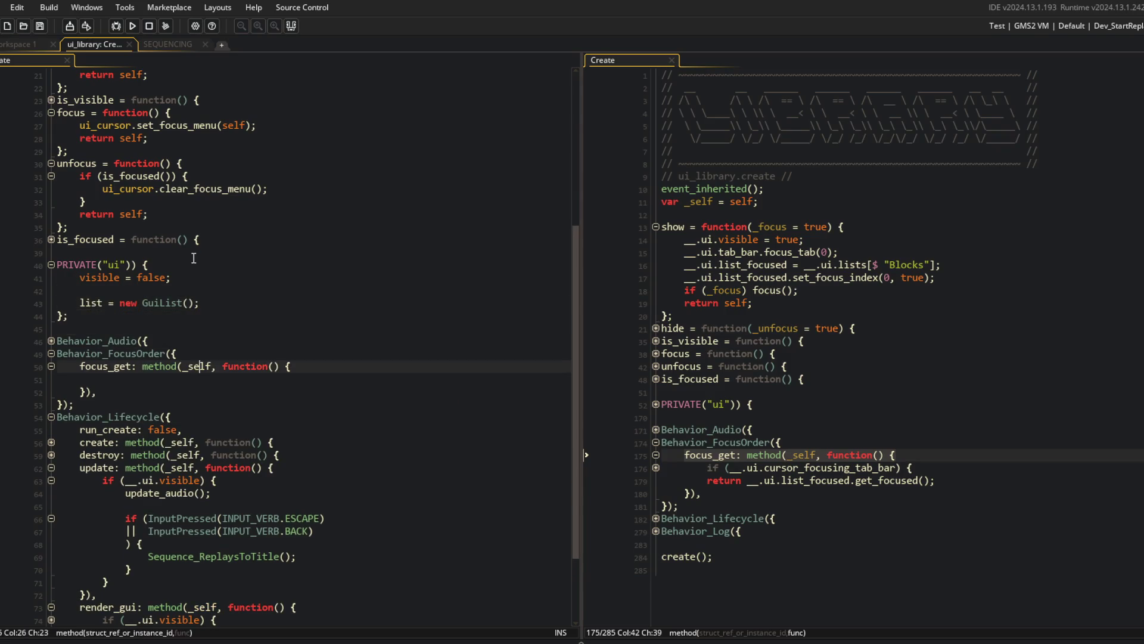
pyautogui.write('retyr')
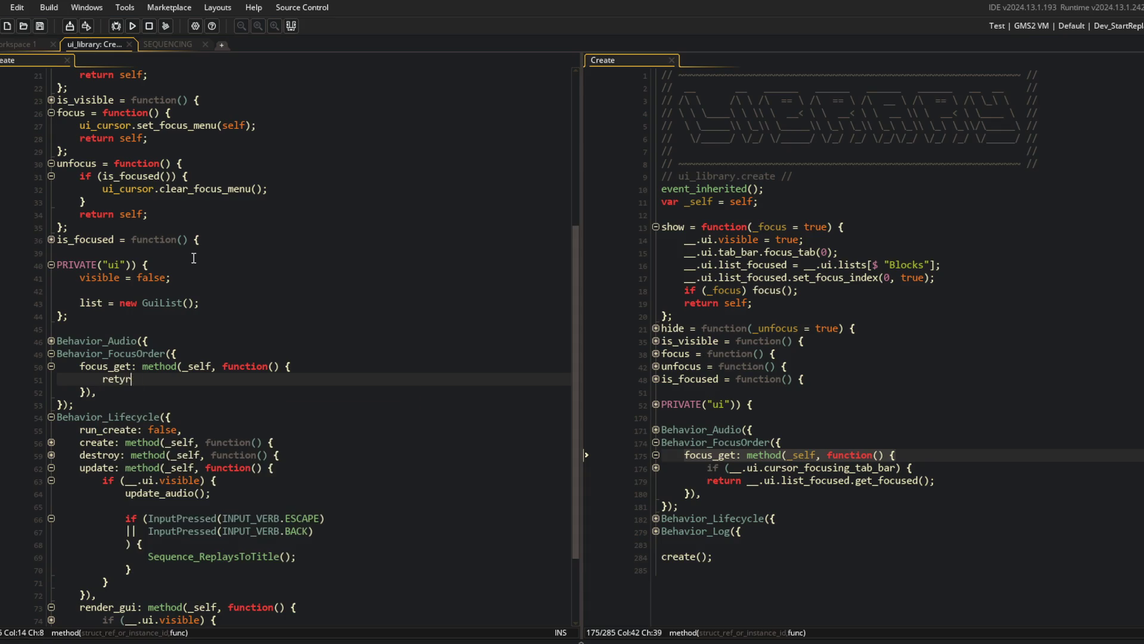
pyautogui.write('eturn __')
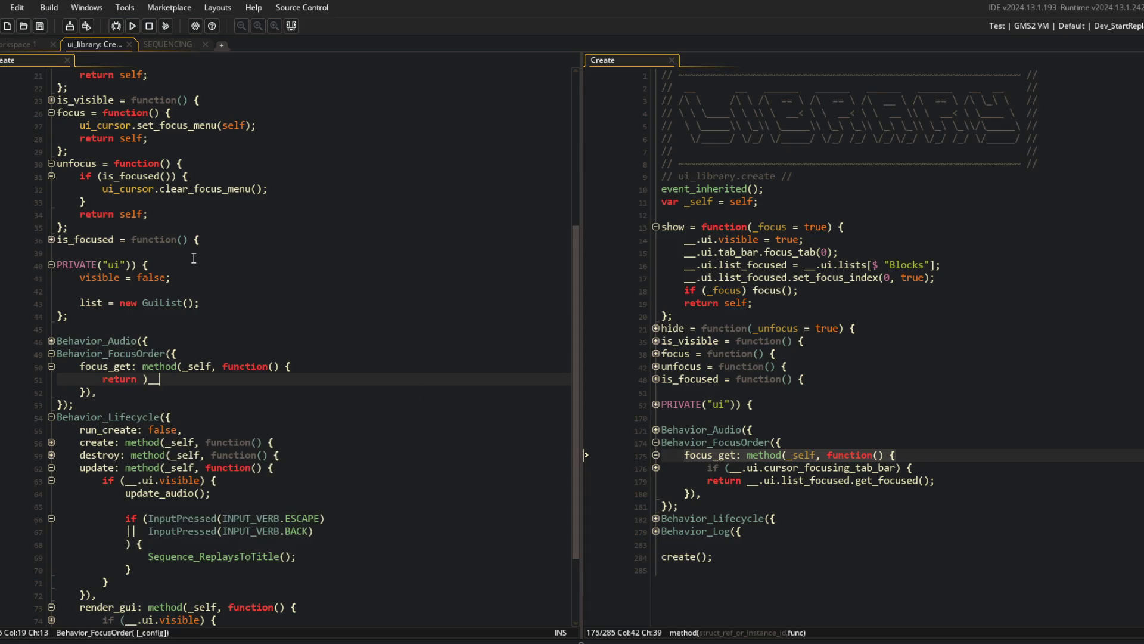
pyautogui.write('.ui.list;')
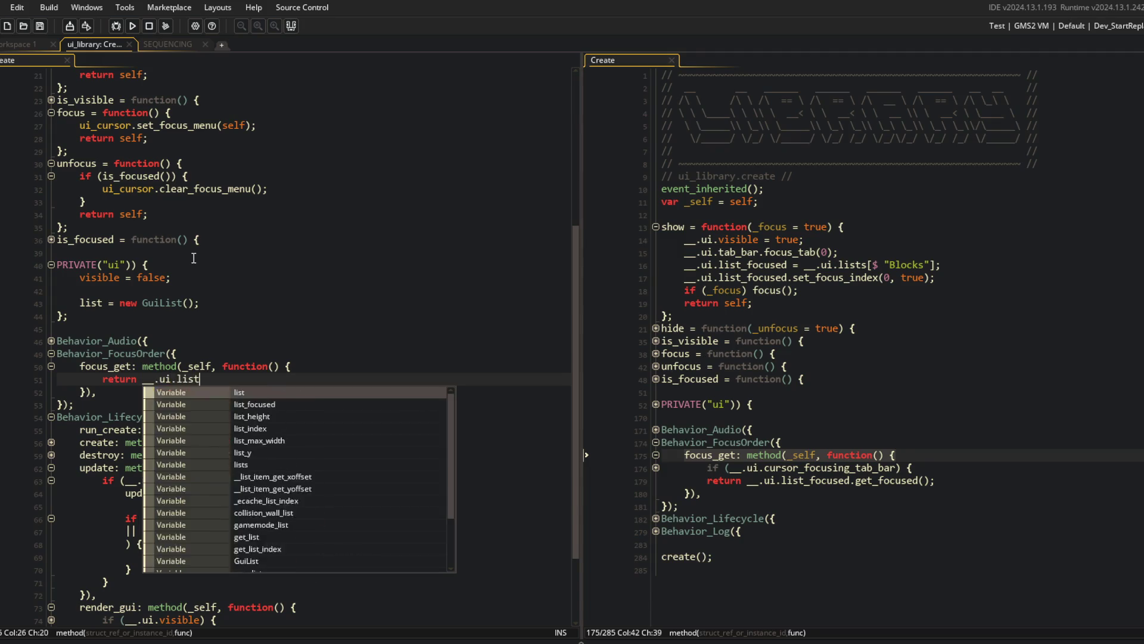
pyautogui.press('F5')
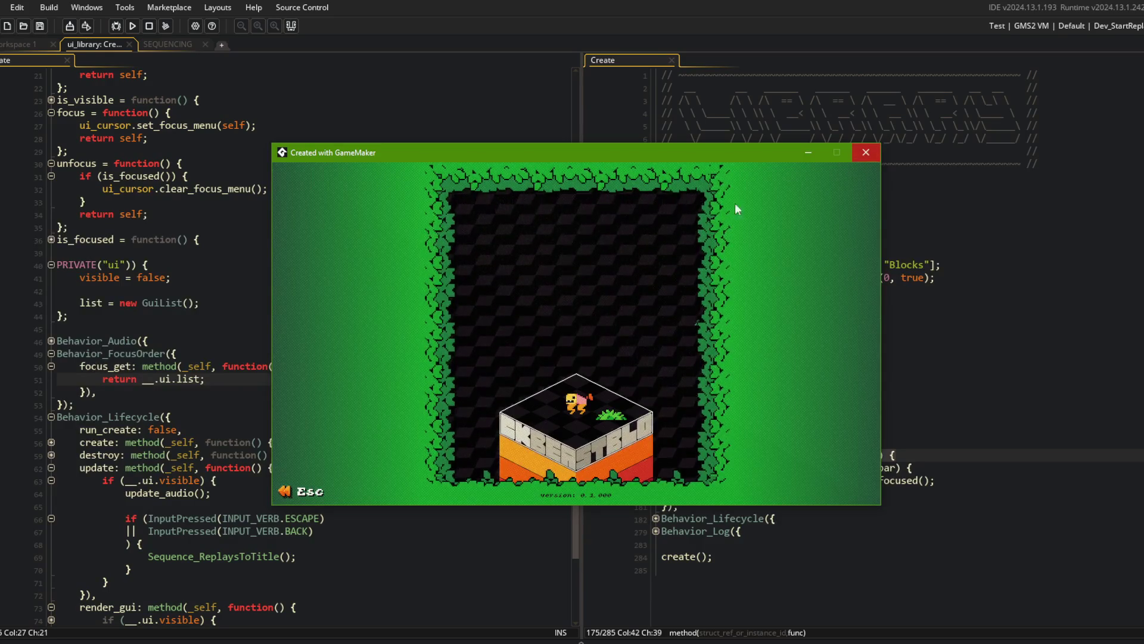
# Add _profile.show(false) after ui_replays.show() in Sequence_DebugToReplays.
pyautogui.click(302, 87)
pyautogui.click(949, 343)
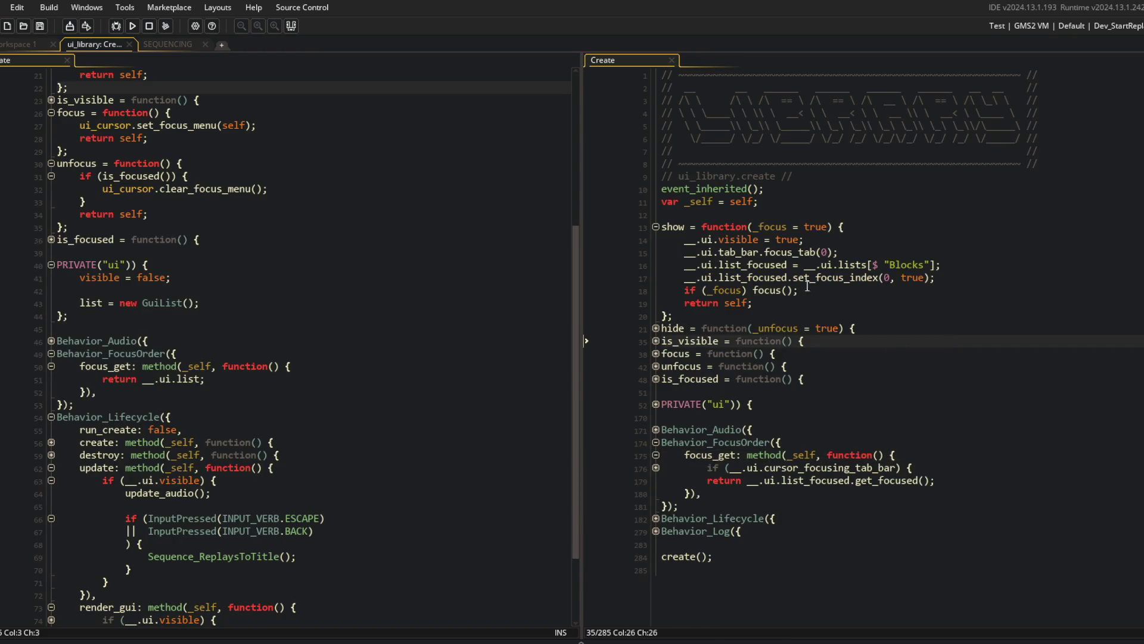
pyautogui.hotkey('ctrl', 'Tab')
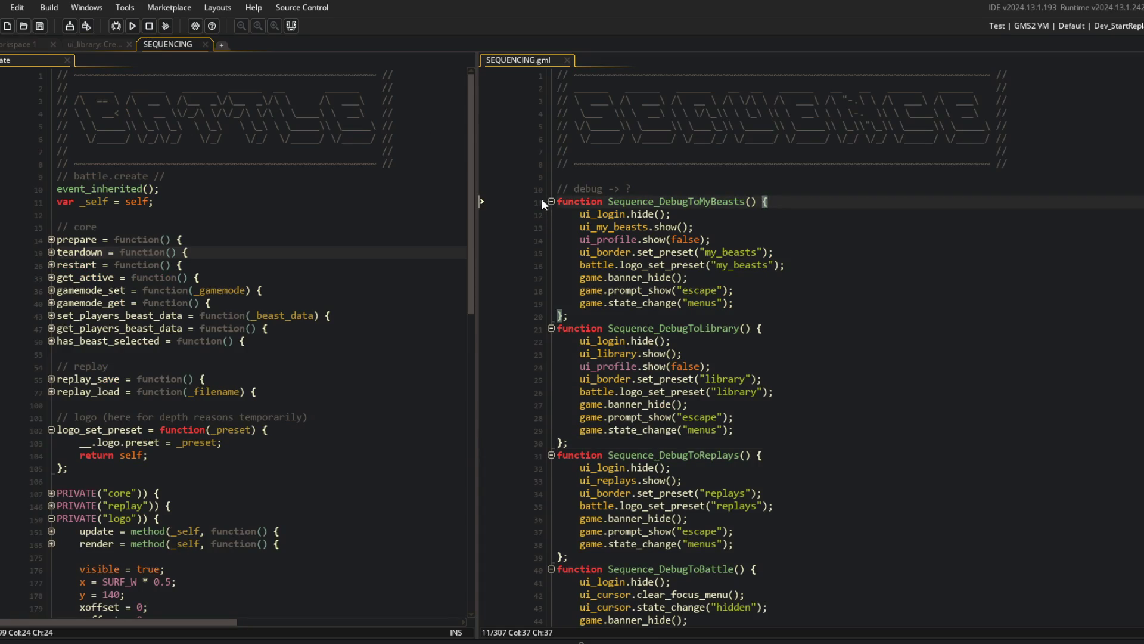
pyautogui.click(707, 320)
pyautogui.click(698, 455)
pyautogui.click(733, 482)
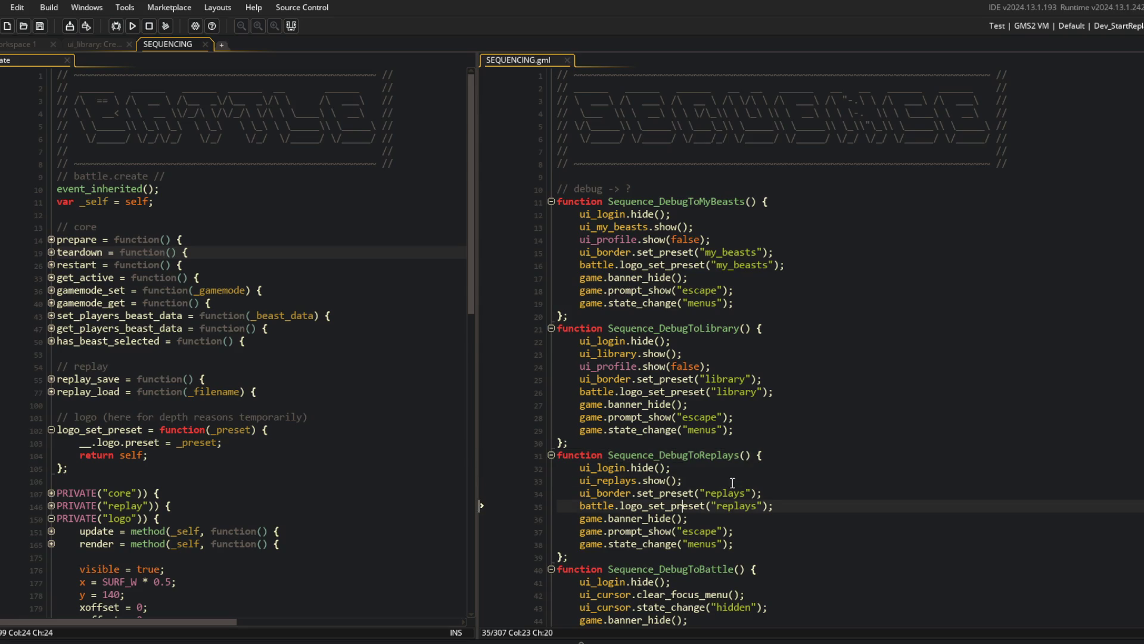
pyautogui.press('Return')
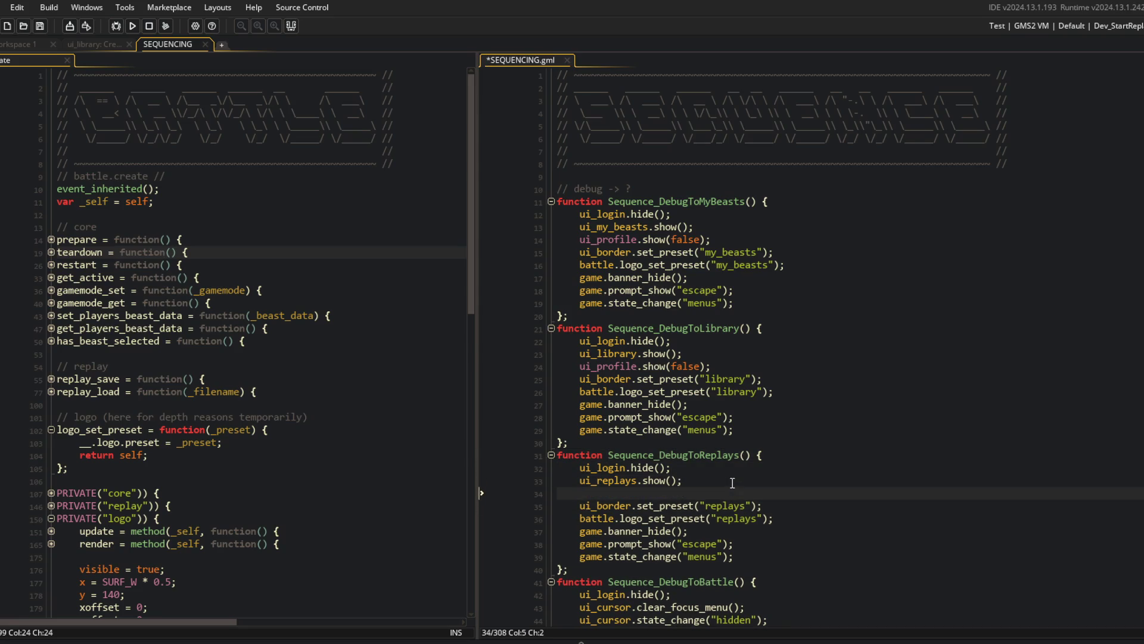
pyautogui.write('ui_profile.show(')
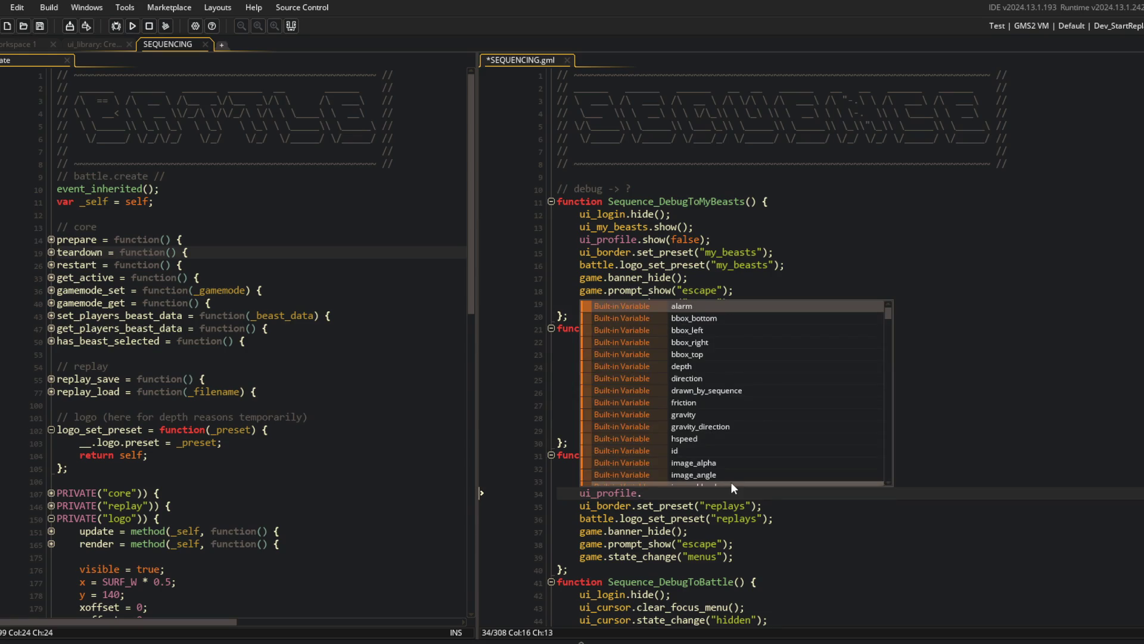
pyautogui.write('false)')
# Run the game again and open its Replays screen to check the result.
pyautogui.press('F5')
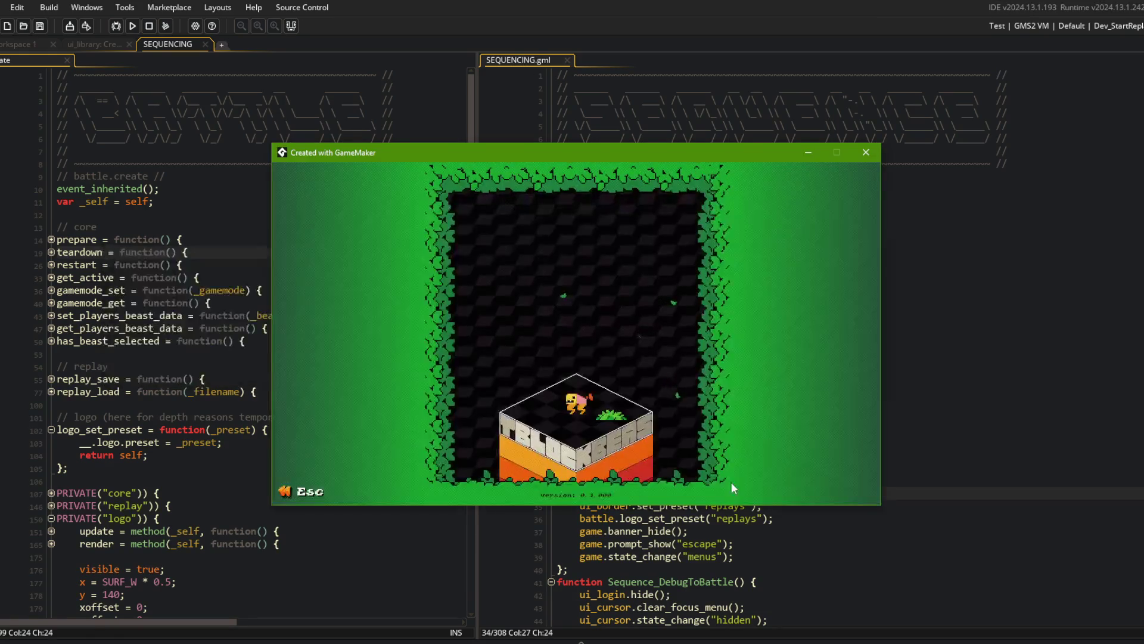
pyautogui.press('Escape')
pyautogui.press('Up')
pyautogui.press('Up')
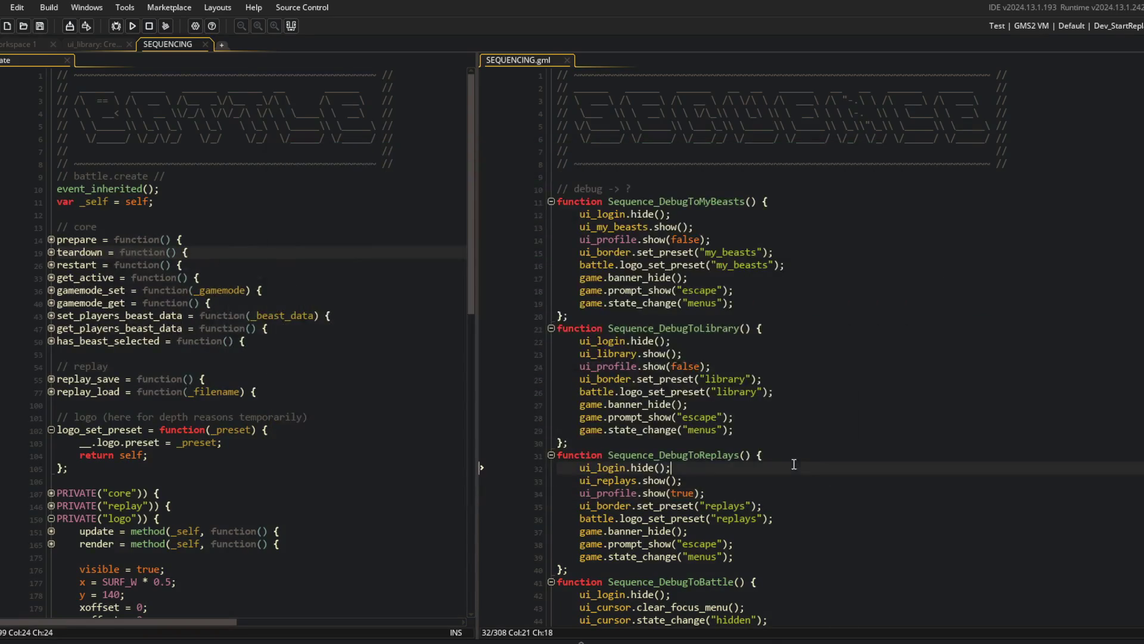
pyautogui.click(132, 26)
pyautogui.scroll(-2, 781, 368)
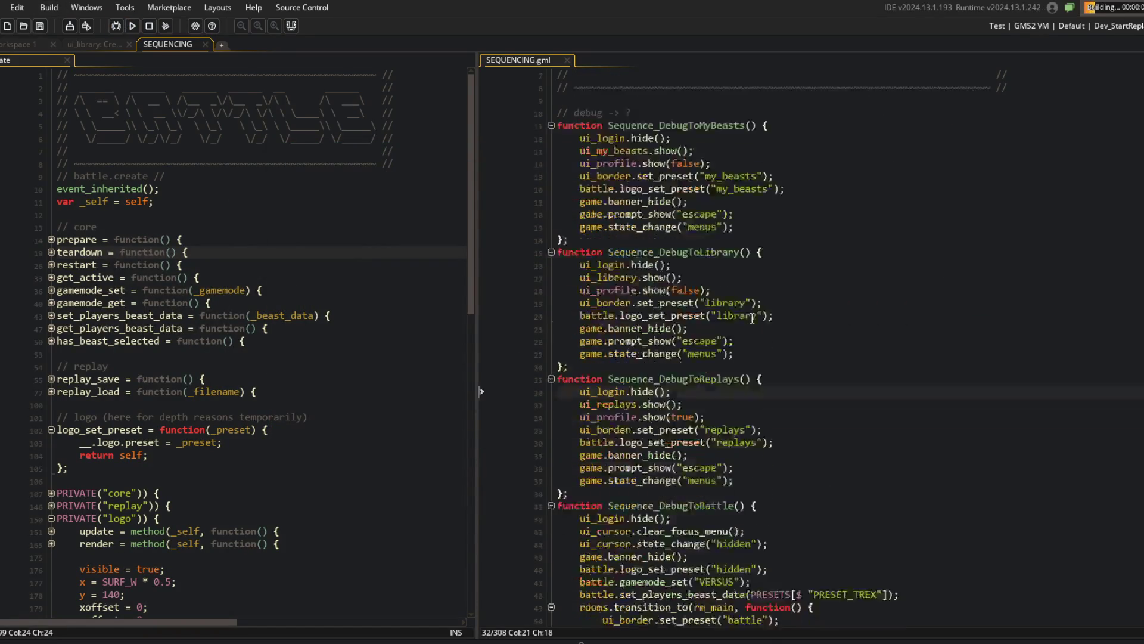
pyautogui.scroll(-1, 778, 364)
pyautogui.scroll(1, 775, 357)
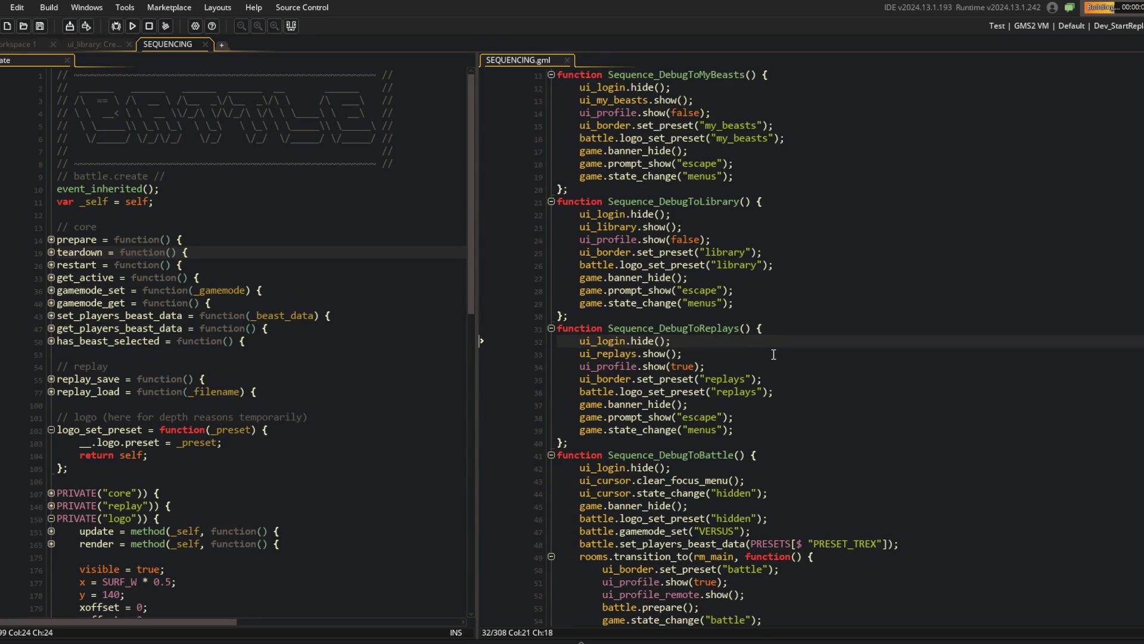
pyautogui.scroll(-2, 685, 399)
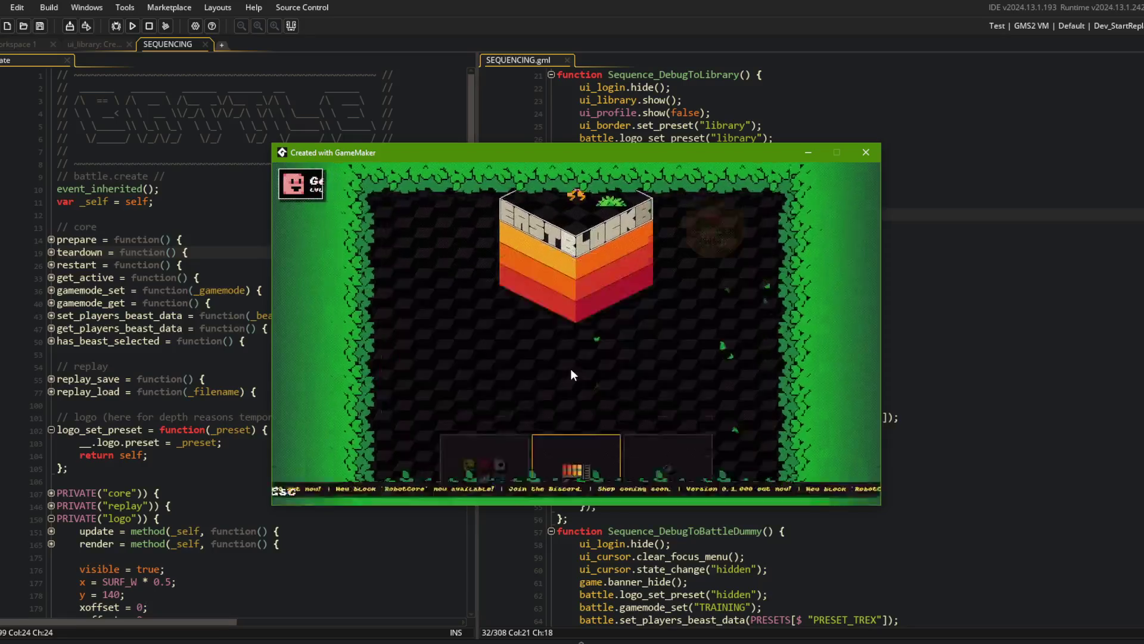
pyautogui.scroll(-1, 571, 368)
pyautogui.click(570, 368)
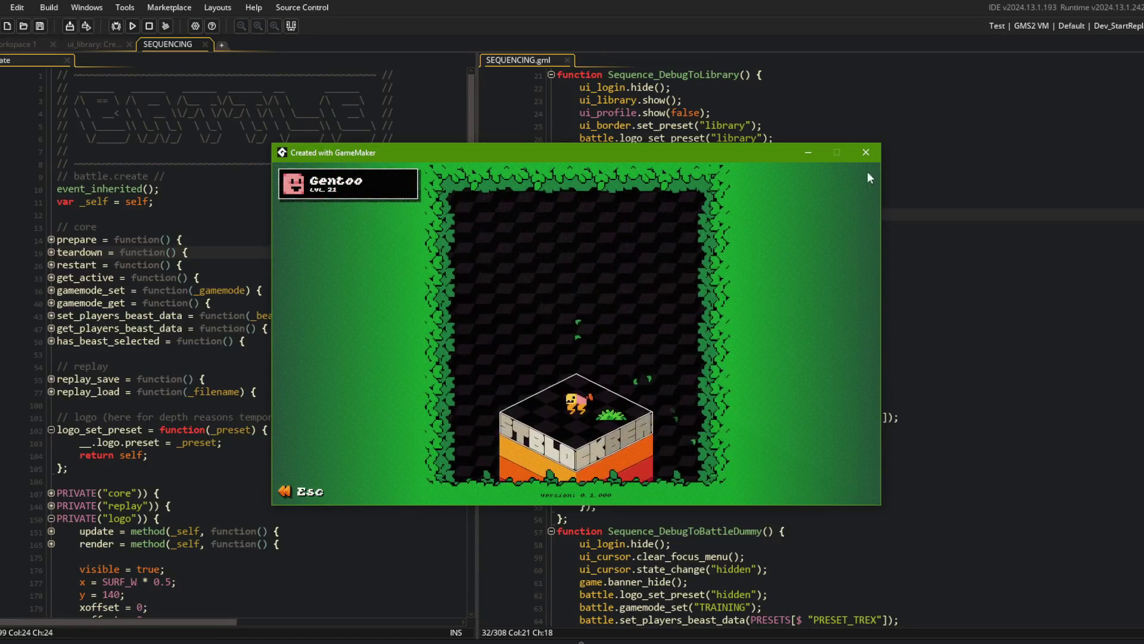
pyautogui.click(866, 152)
pyautogui.click(937, 152)
pyautogui.hotkey('alt', 'Tab')
# Stage all changes with git add . and commit as "build config for starting straight into the replay ui".
pyautogui.write('git add .')
pyautogui.press('Return')
pyautogui.write('git commit -m "buo')
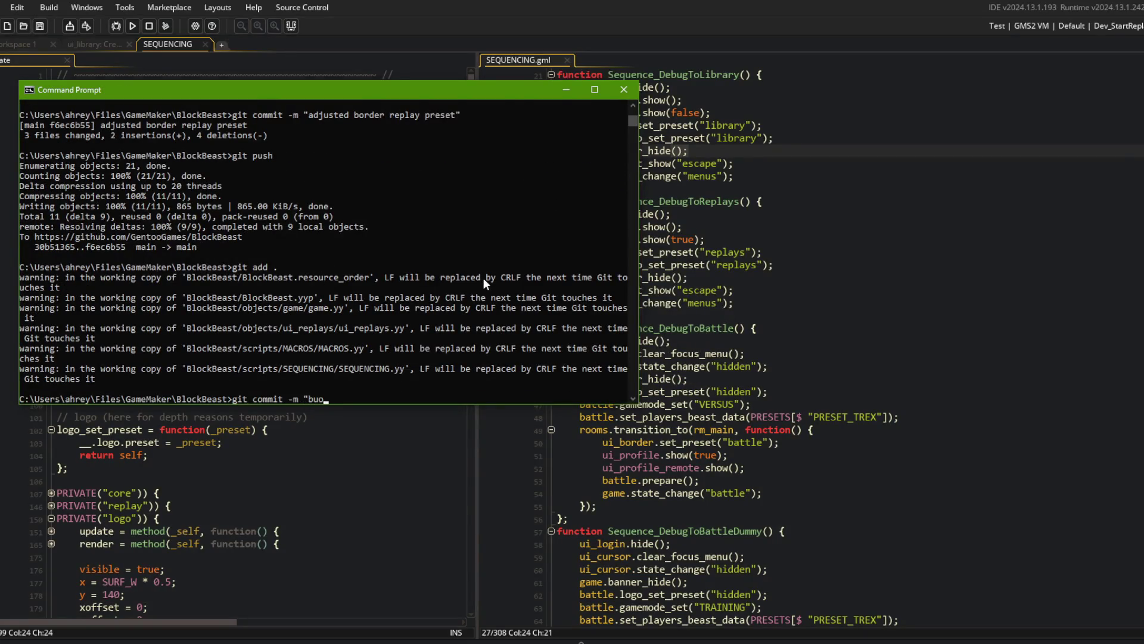
pyautogui.press('BackSpace')
pyautogui.write('ild config for ')
pyautogui.write('starting straight ')
pyautogui.write('into the replay ui')
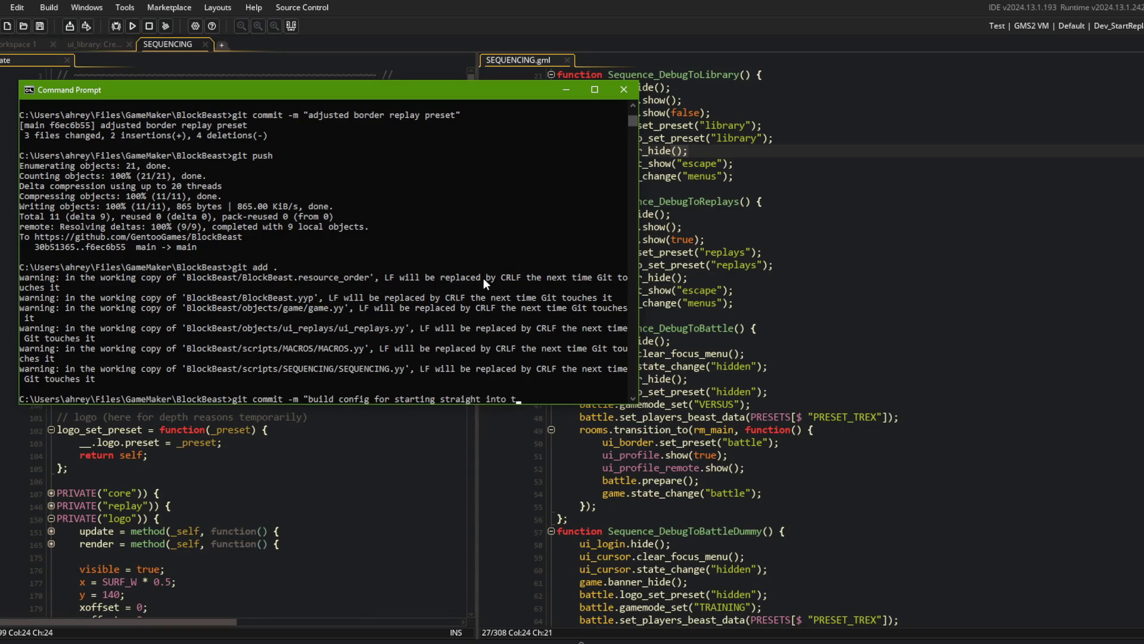
pyautogui.write('"')
pyautogui.press('Return')
# Push the commit to the remote with git push.
pyautogui.write('git push')
pyautogui.press('Return')
pyautogui.hotkey('alt', 'Tab')
# In Streamlabs, disable Performance Mode and unhide the brb Text (GDI+) source.
pyautogui.click(960, 324)
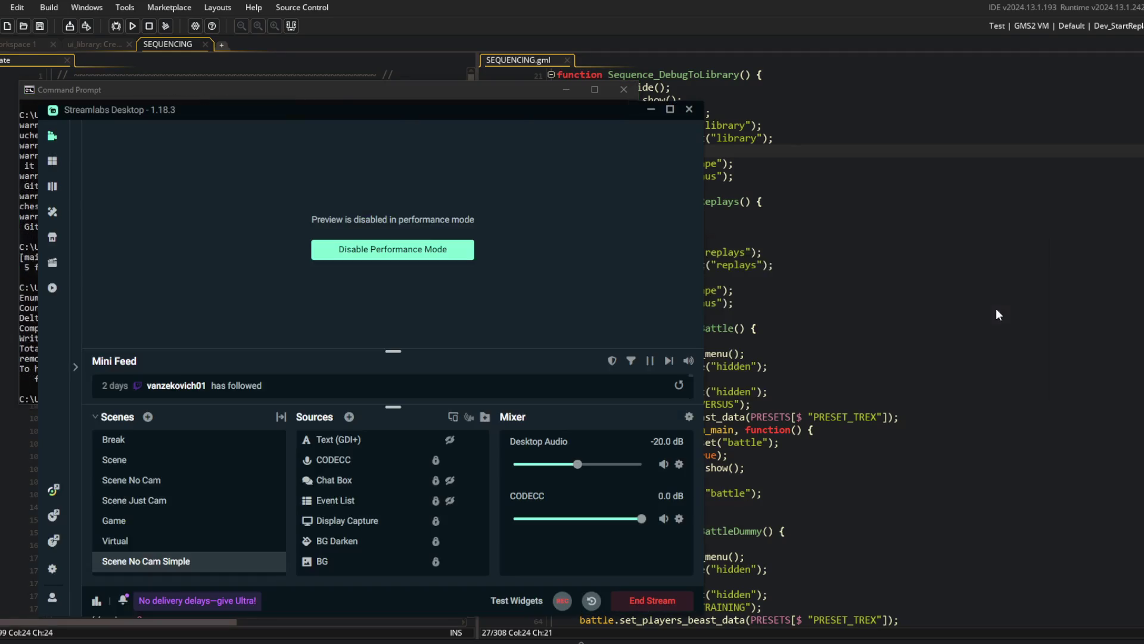
pyautogui.click(393, 249)
pyautogui.rightClick(549, 251)
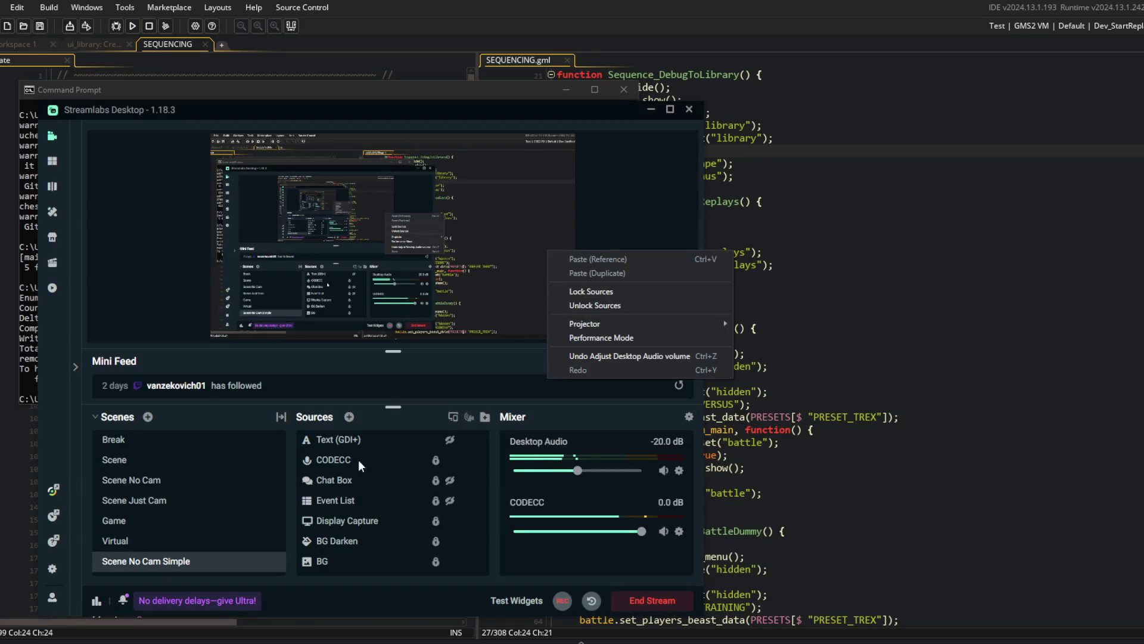
pyautogui.click(372, 441)
pyautogui.click(449, 440)
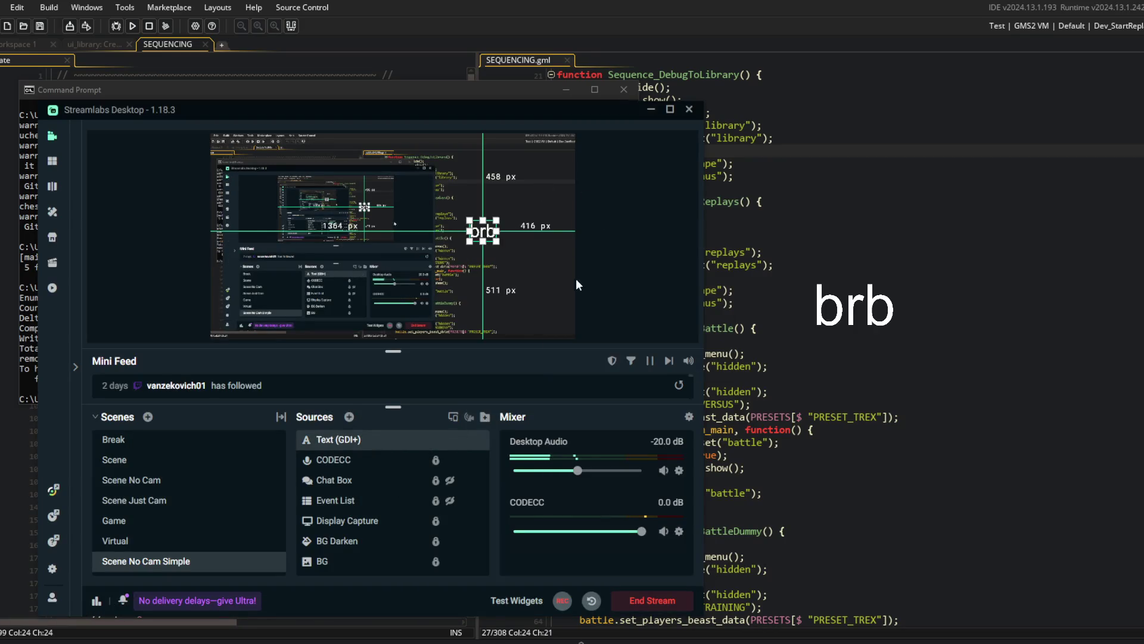
pyautogui.click(797, 302)
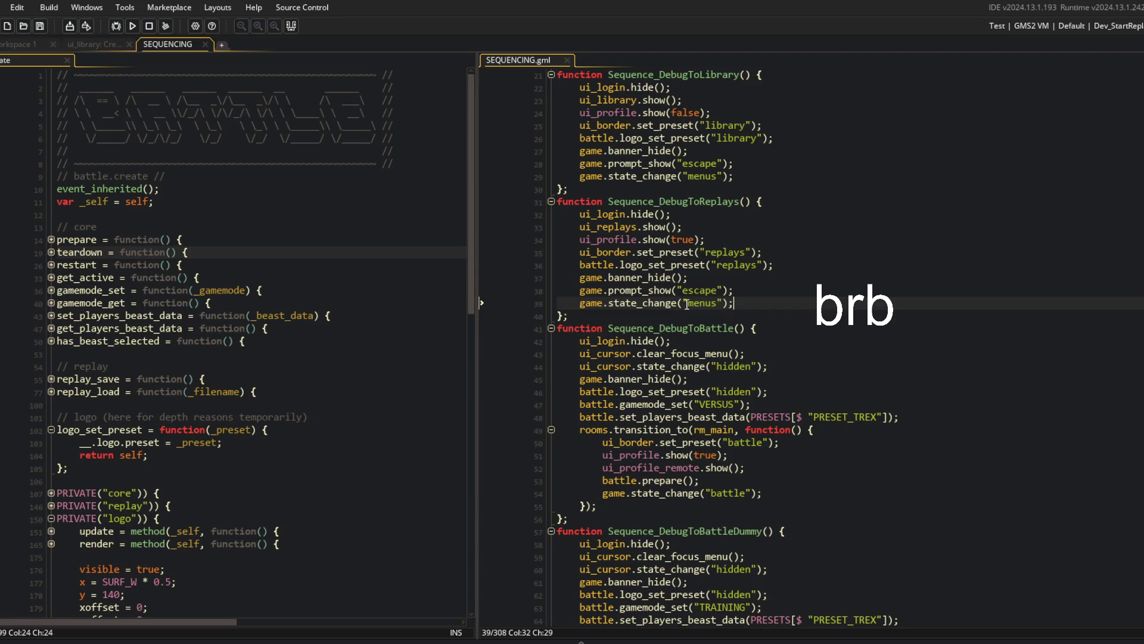
pyautogui.click(715, 301)
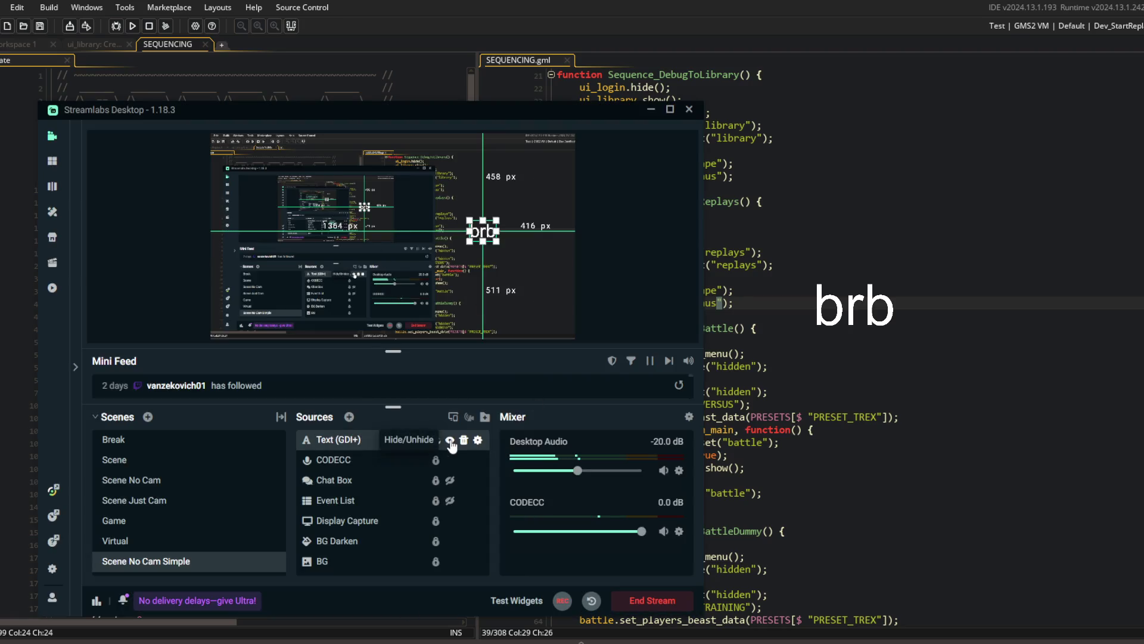
# Hide the brb text overlay and turn Performance Mode back on in Streamlabs.
pyautogui.click(456, 440)
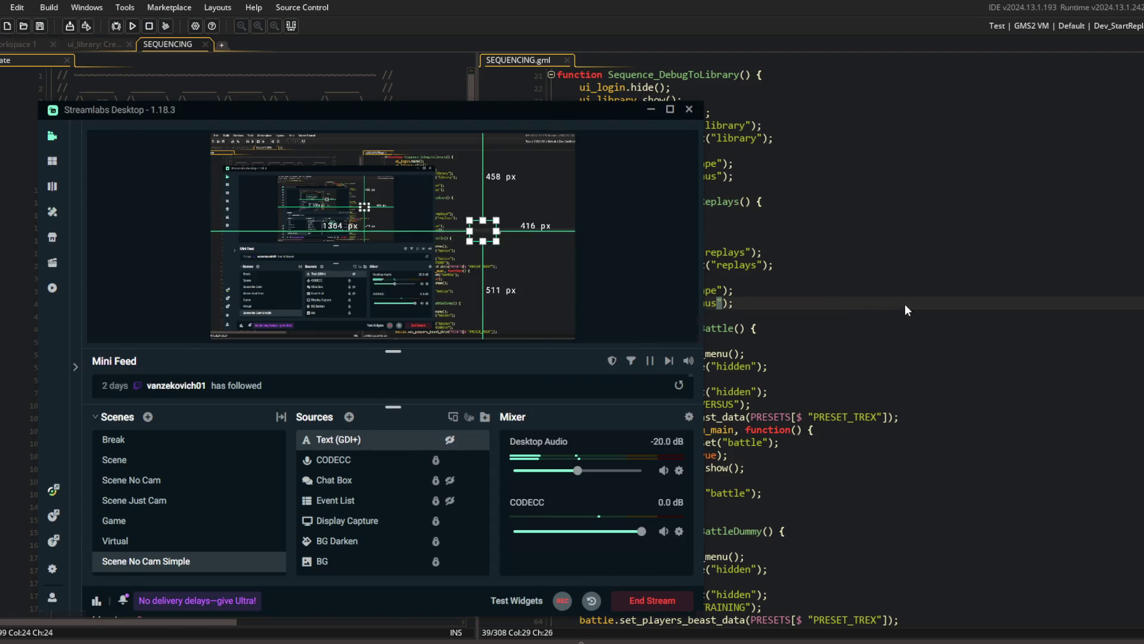
pyautogui.hotkey('alt', 'Tab')
pyautogui.rightClick(581, 281)
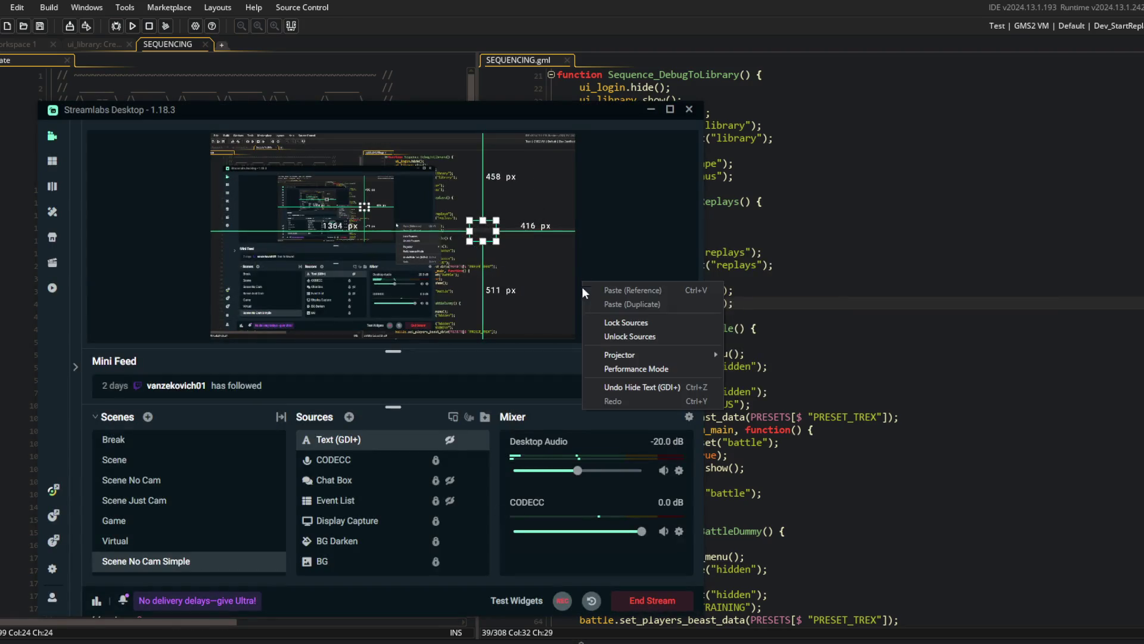
pyautogui.click(637, 368)
# Check the replays border preset on line 35, then open File Explorer.
pyautogui.click(714, 309)
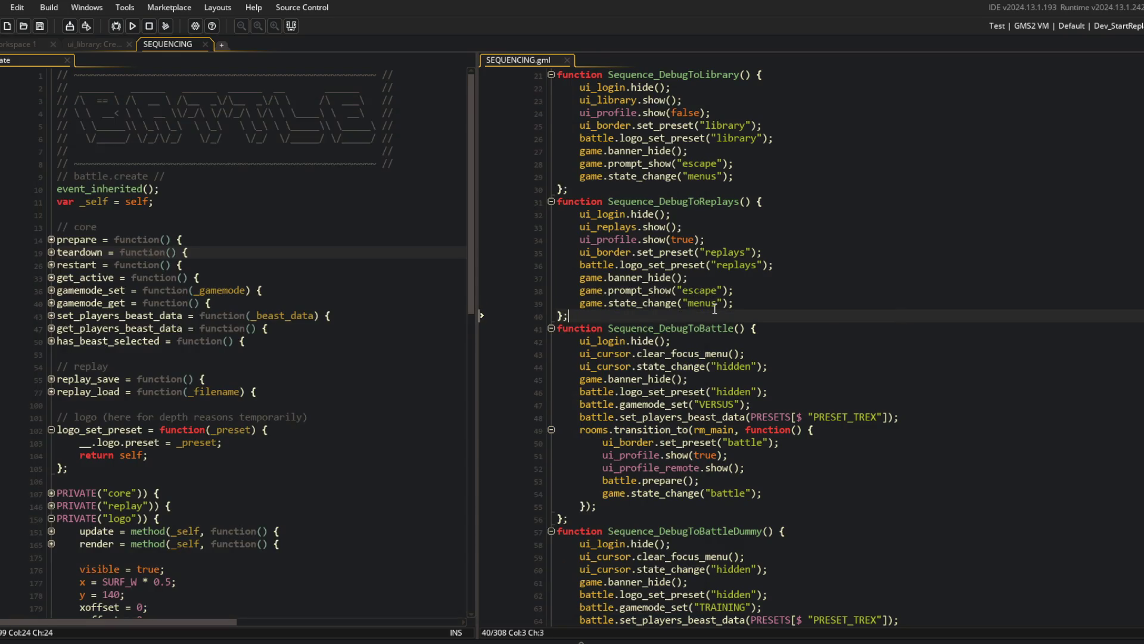
pyautogui.click(712, 253)
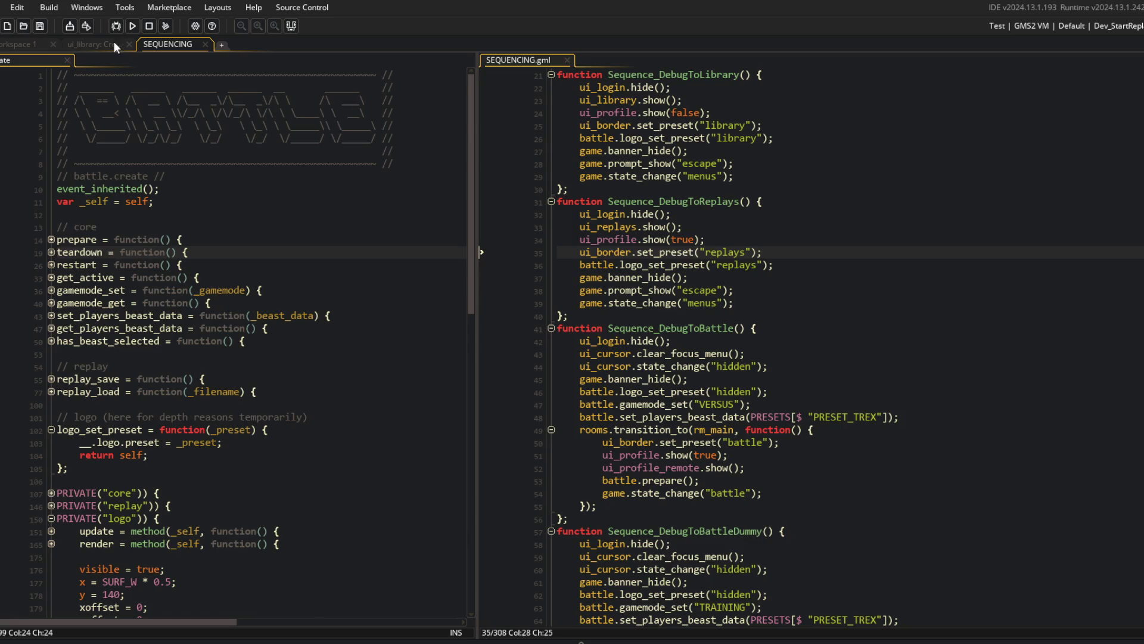
pyautogui.click(264, 641)
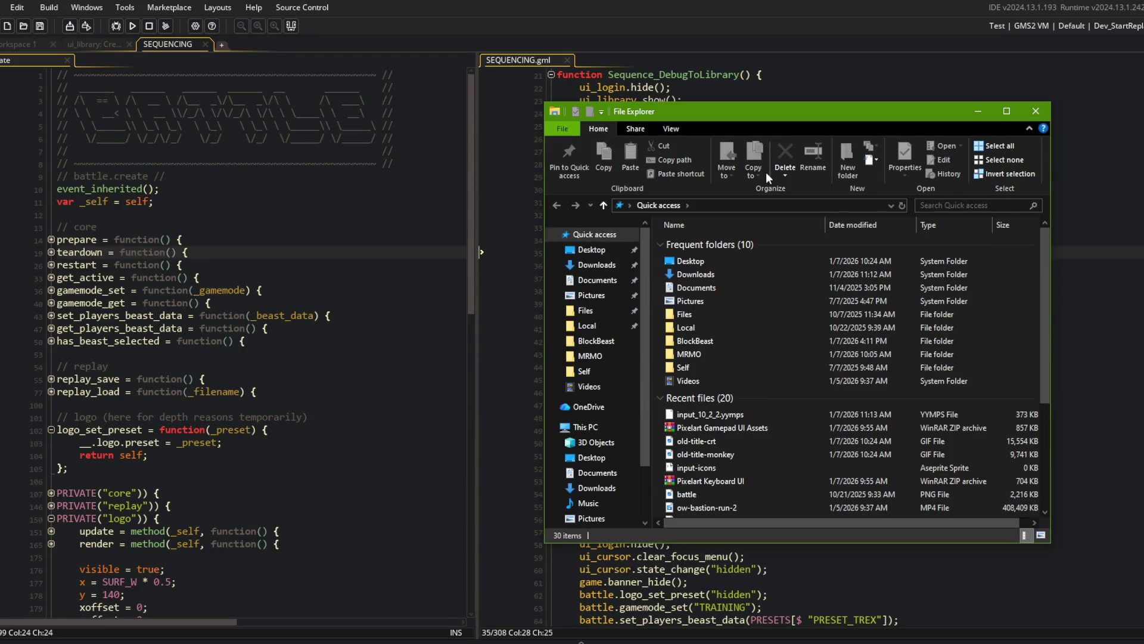
# Close the SEQUENCING workspace and collapse the code regions in the ui_replays Create event.
pyautogui.click(339, 199)
pyautogui.middleClick(169, 48)
pyautogui.click(416, 187)
pyautogui.hotkey('ctrl', 'shift', '-')
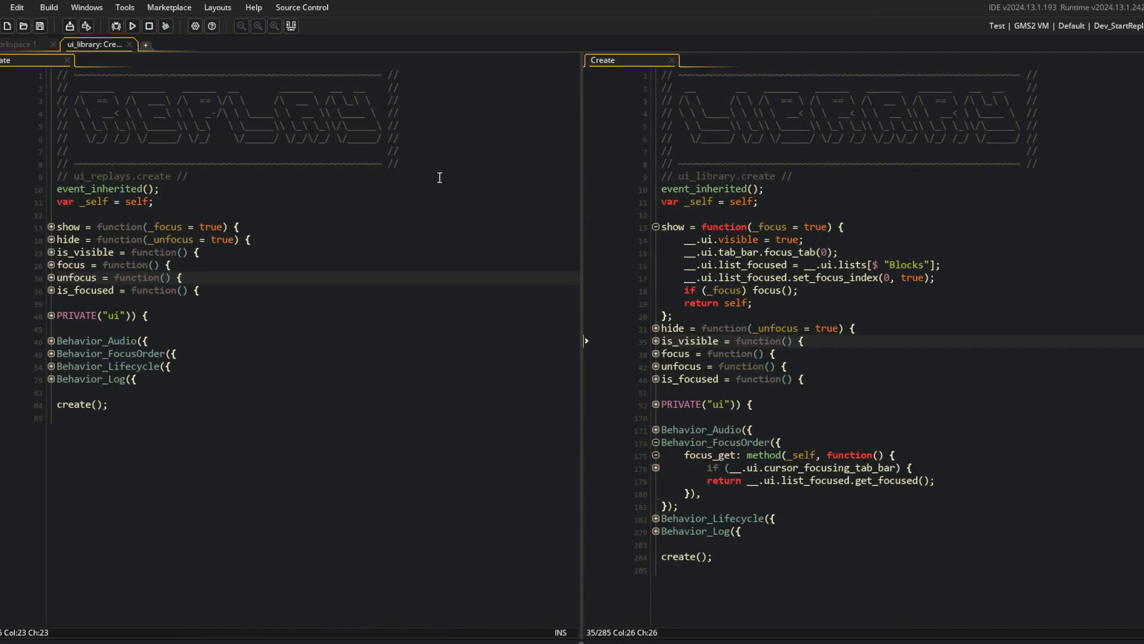
pyautogui.click(435, 137)
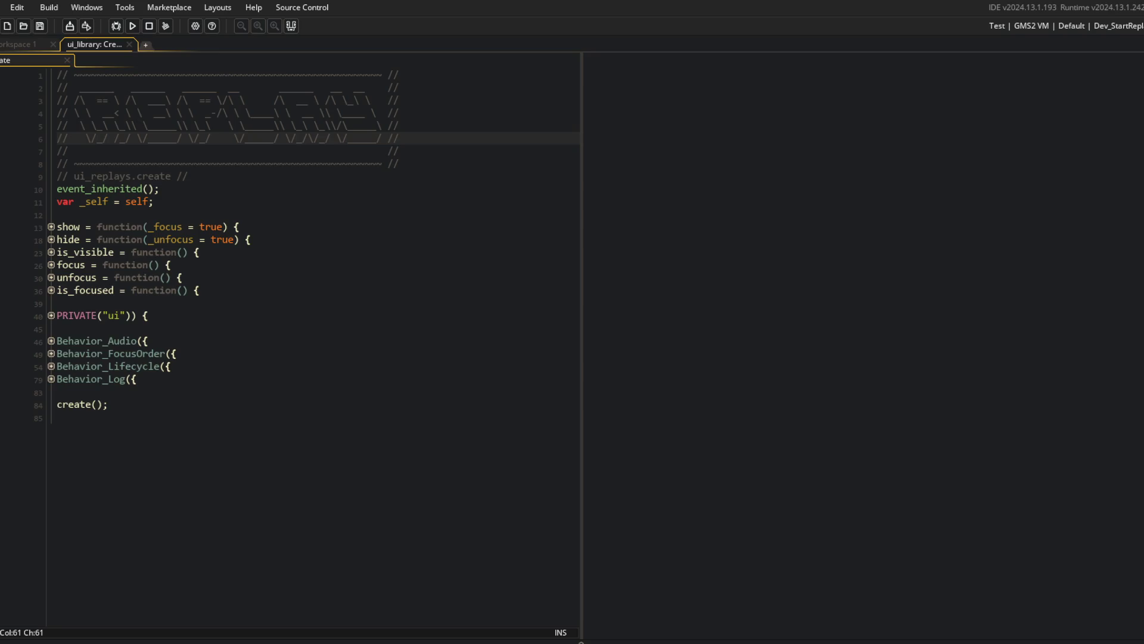
pyautogui.click(489, 213)
# Find GuiList through the asset search and dock it in a split view beside Create.
pyautogui.hotkey('ctrl', 't')
pyautogui.write('gui')
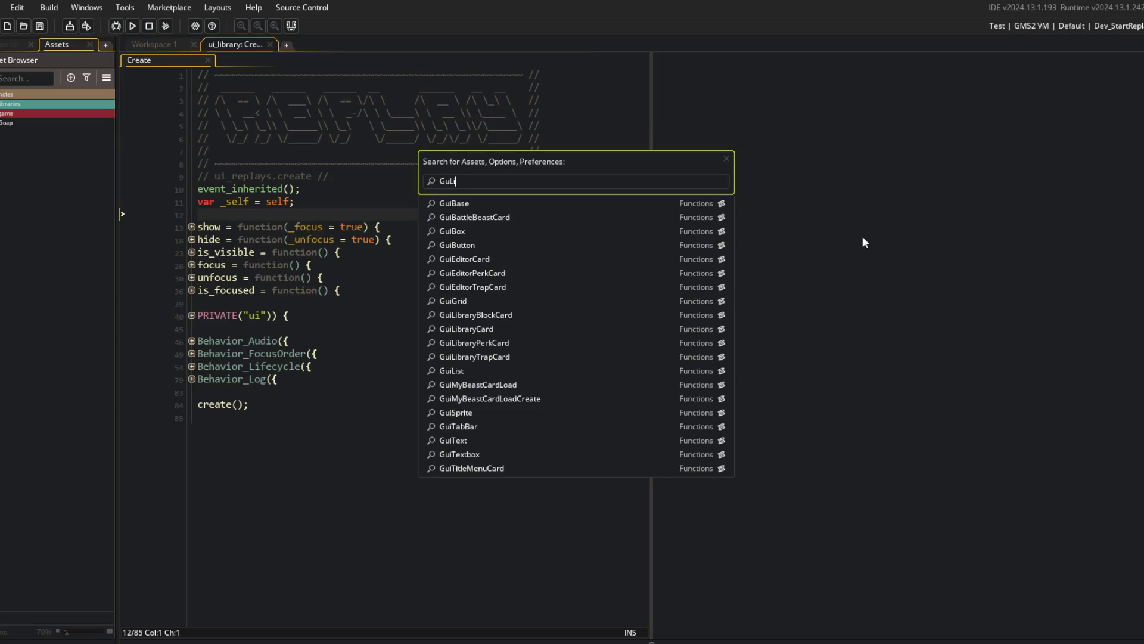
pyautogui.hotkey('ctrl', 'BackSpace')
pyautogui.write('GuiList')
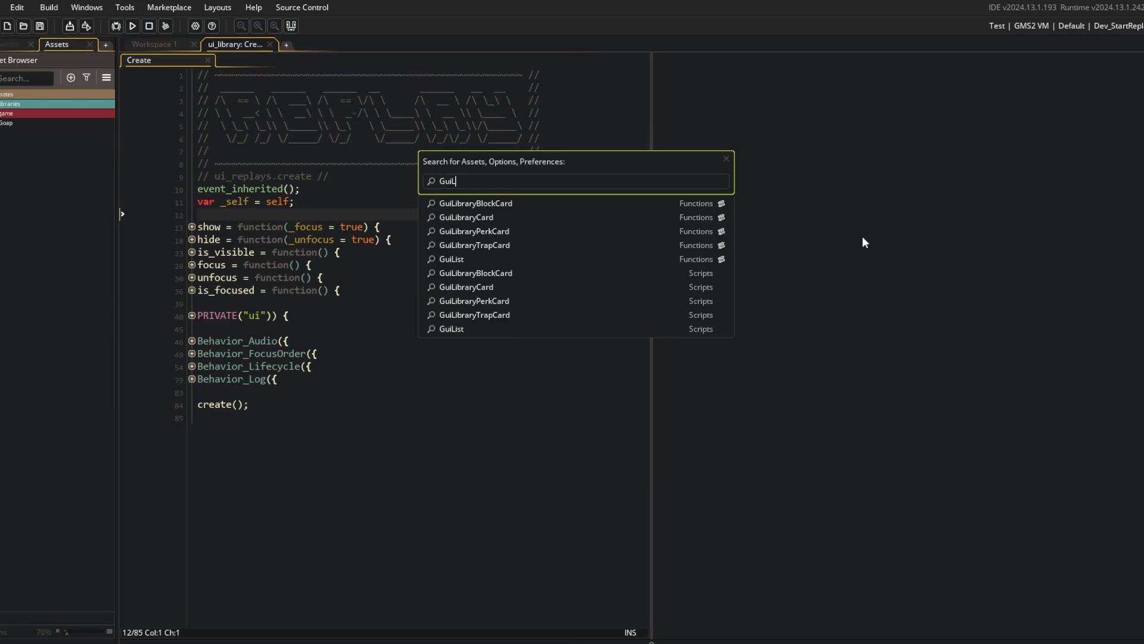
pyautogui.press('Return')
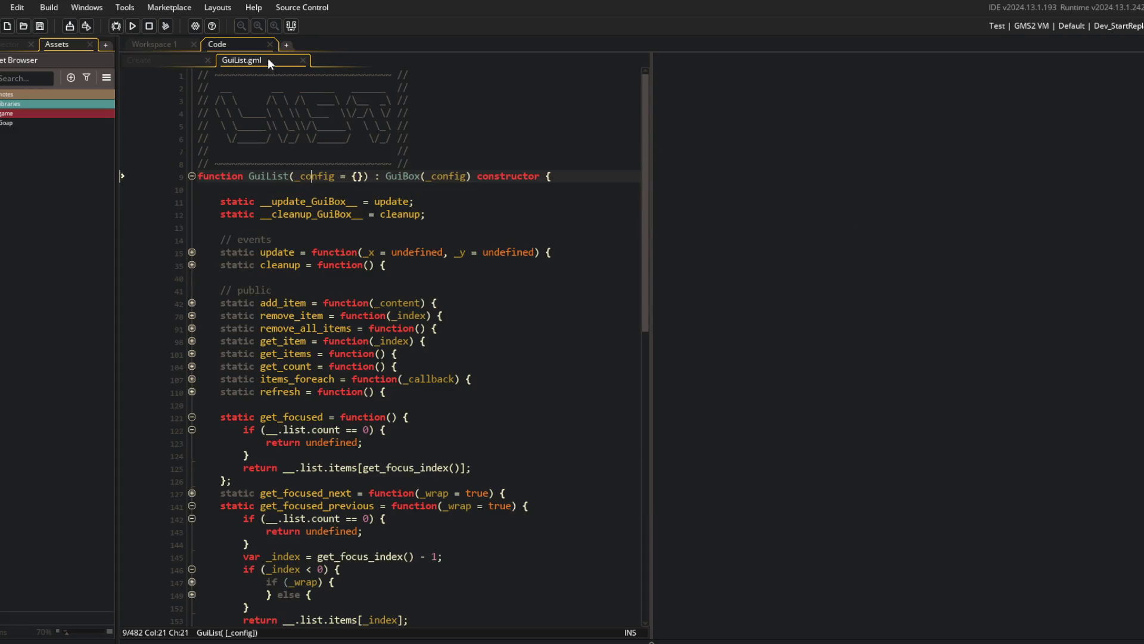
pyautogui.moveTo(267, 59); pyautogui.dragTo(864, 178)
pyautogui.click(867, 113)
pyautogui.hotkey('ctrl', 'm')
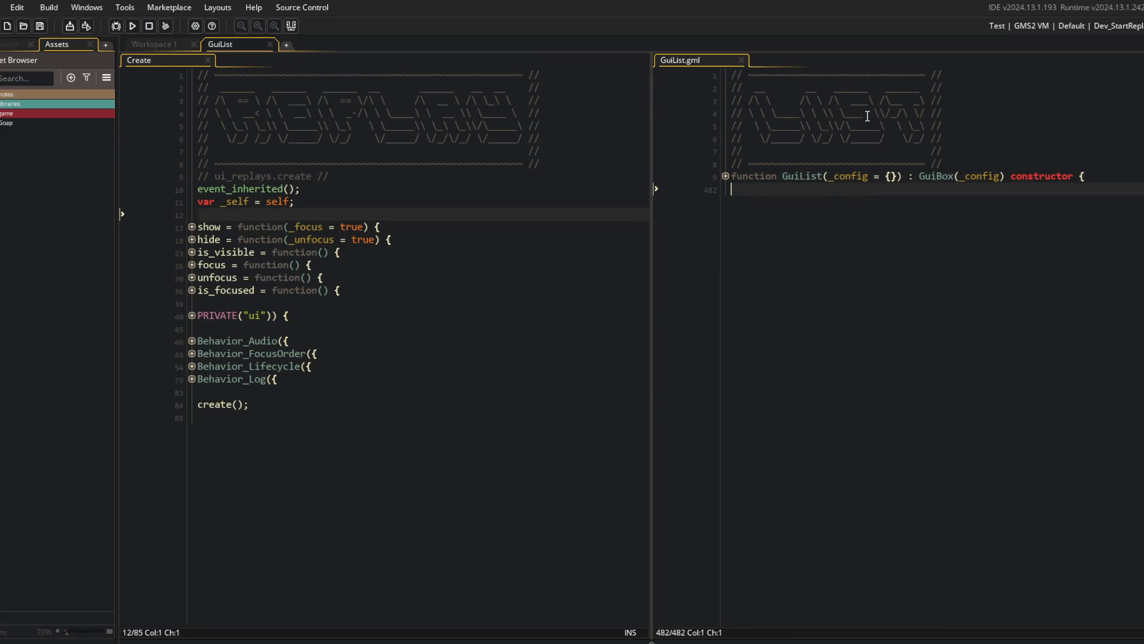
pyautogui.hotkey('ctrl', 'm')
pyautogui.click(317, 320)
pyautogui.press('Left')
pyautogui.press('Left')
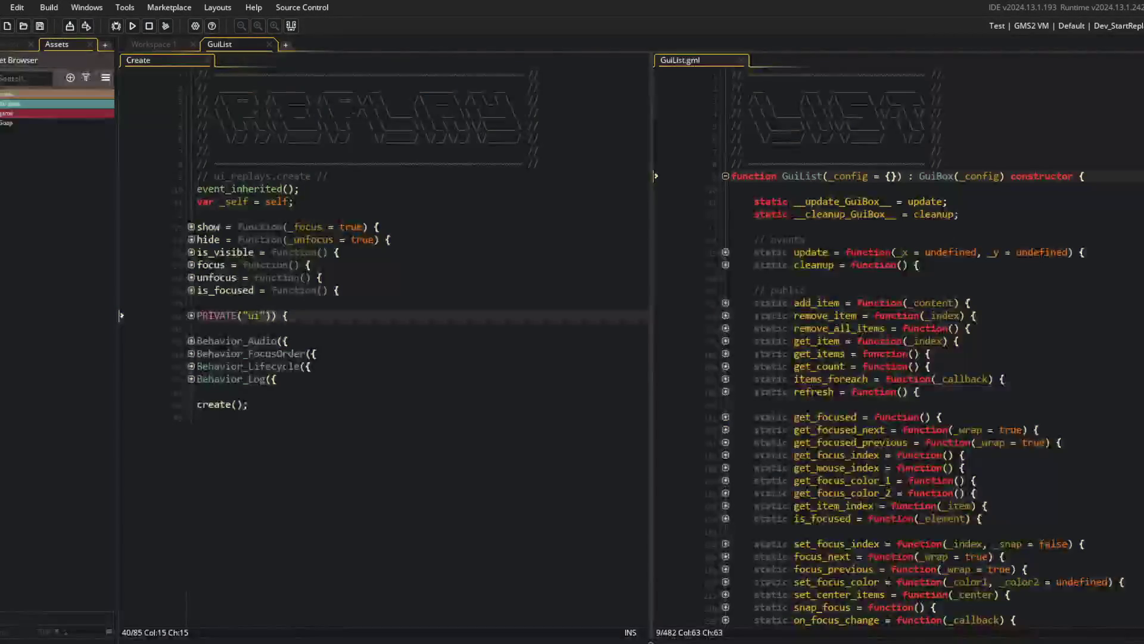
# Create a new group named 'replays' inside the game > ui > gui-components folder.
pyautogui.doubleClick(6, 114)
pyautogui.doubleClick(9, 237)
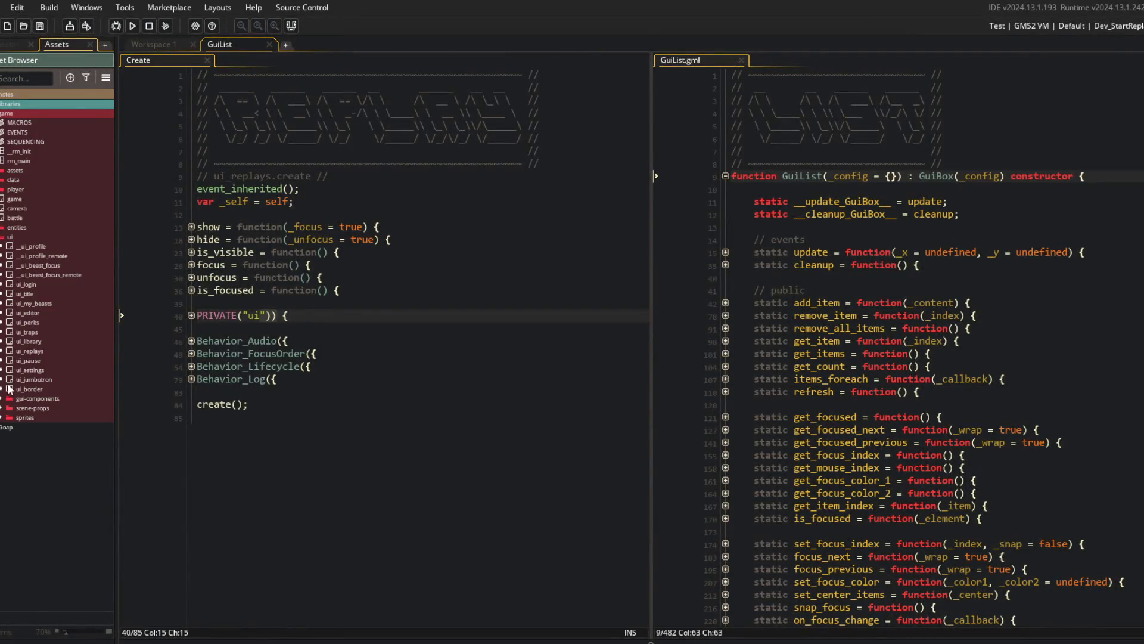
pyautogui.click(3, 399)
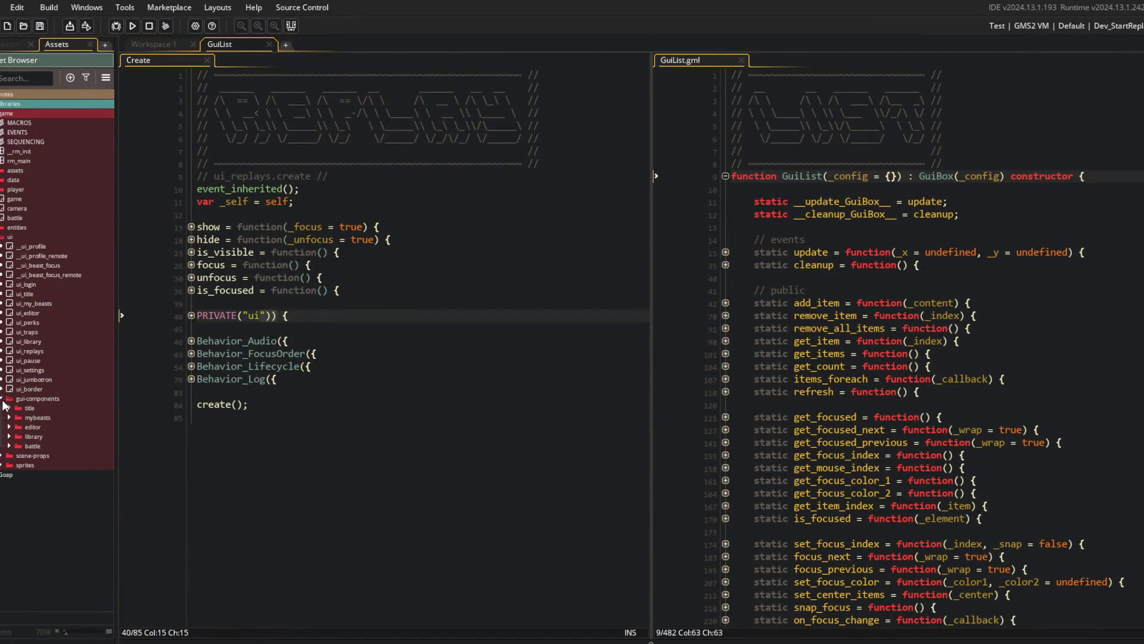
pyautogui.rightClick(37, 399)
pyautogui.click(73, 510)
pyautogui.write('replays')
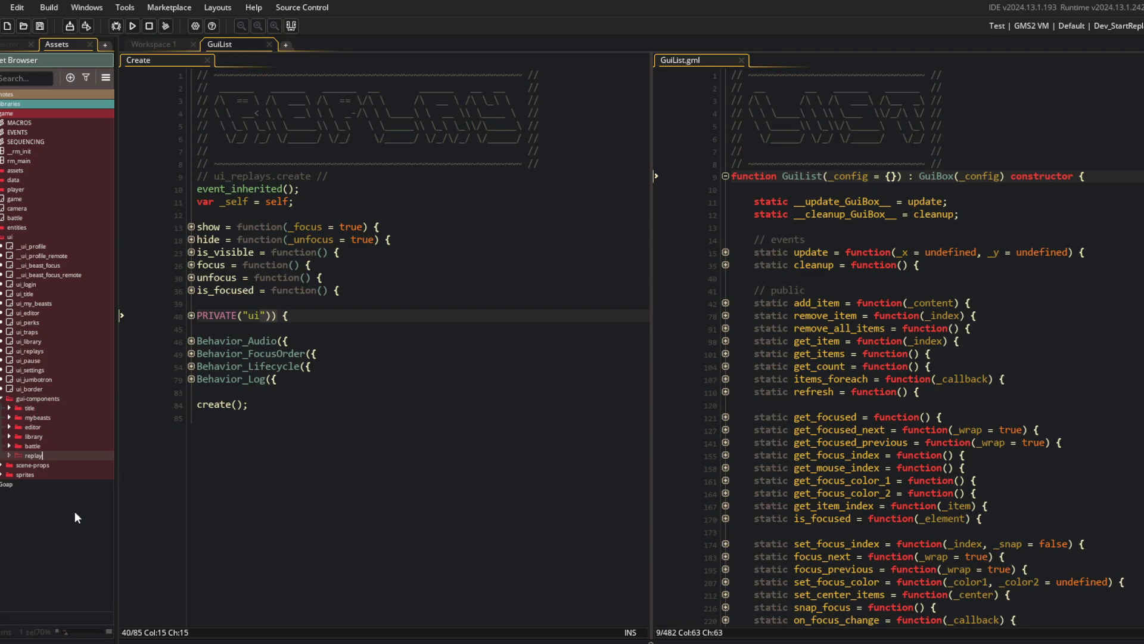
# Create a new script named GuiReplaysReplayCard in the replays folder.
pyautogui.moveTo(39, 427)
pyautogui.mouseDown()
pyautogui.moveTo(41, 407)
pyautogui.moveTo(35, 456)
pyautogui.mouseUp()
pyautogui.rightClick(34, 448)
pyautogui.click(9, 456)
pyautogui.rightClick(34, 448)
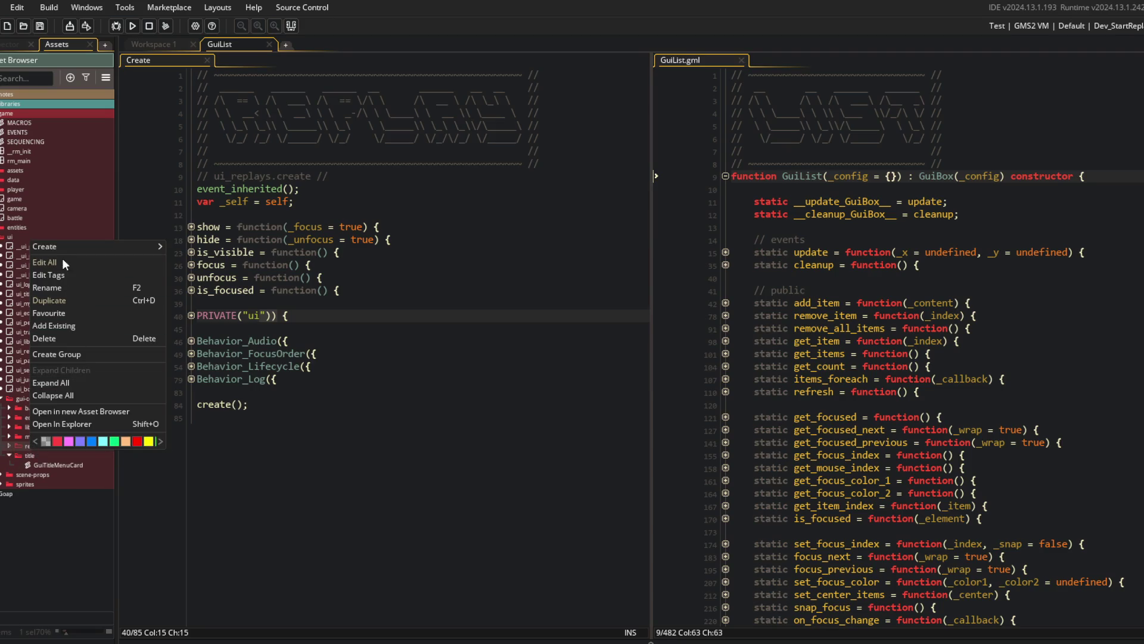
pyautogui.moveTo(103, 252)
pyautogui.click(195, 366)
pyautogui.write('GuiReplays')
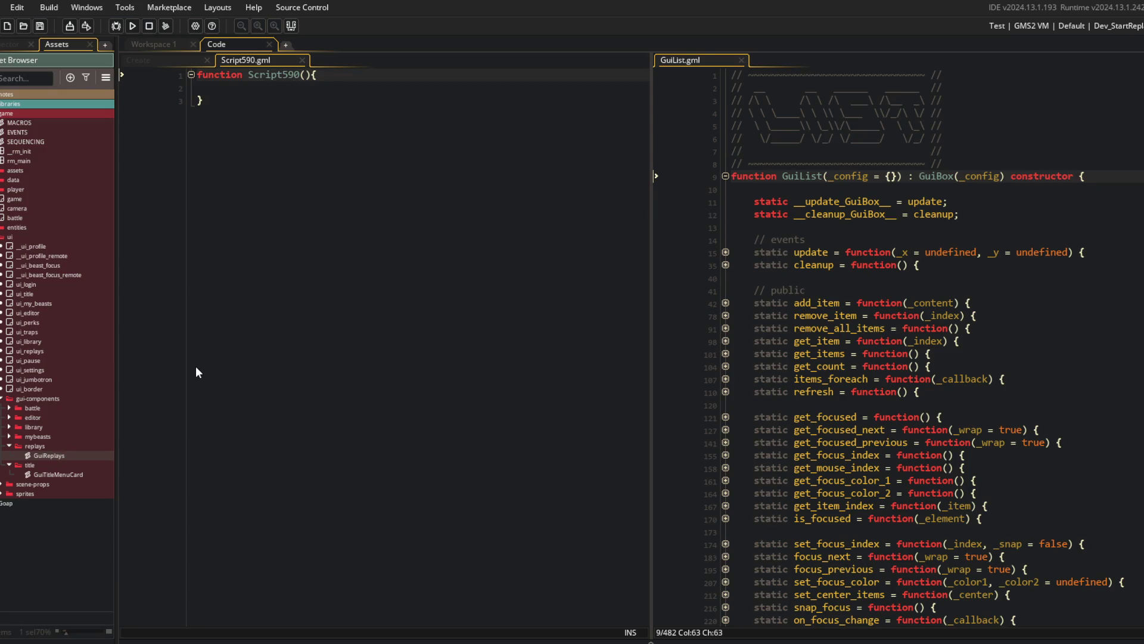
pyautogui.write('ReplayCard')
pyautogui.press('Return')
# Copy GuiTitleMenuCard's ASCII-art header into the new script, declare it ': GuiBox(_config) constructor', and save.
pyautogui.click(340, 217)
pyautogui.hotkey('alt', 'Tab')
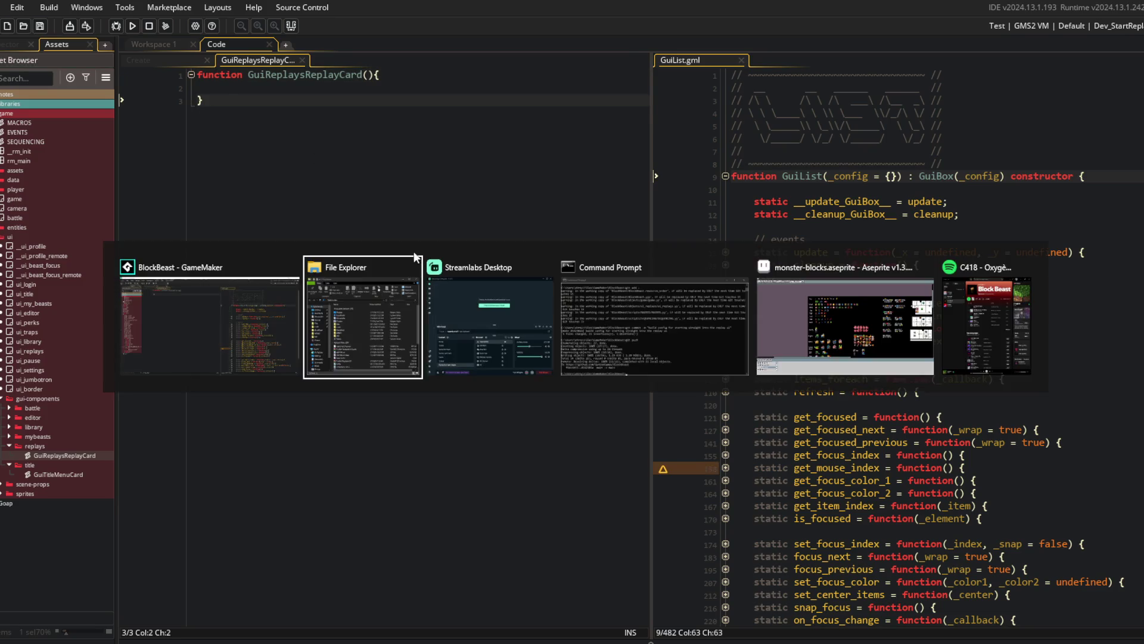
pyautogui.click(259, 312)
pyautogui.click(77, 477)
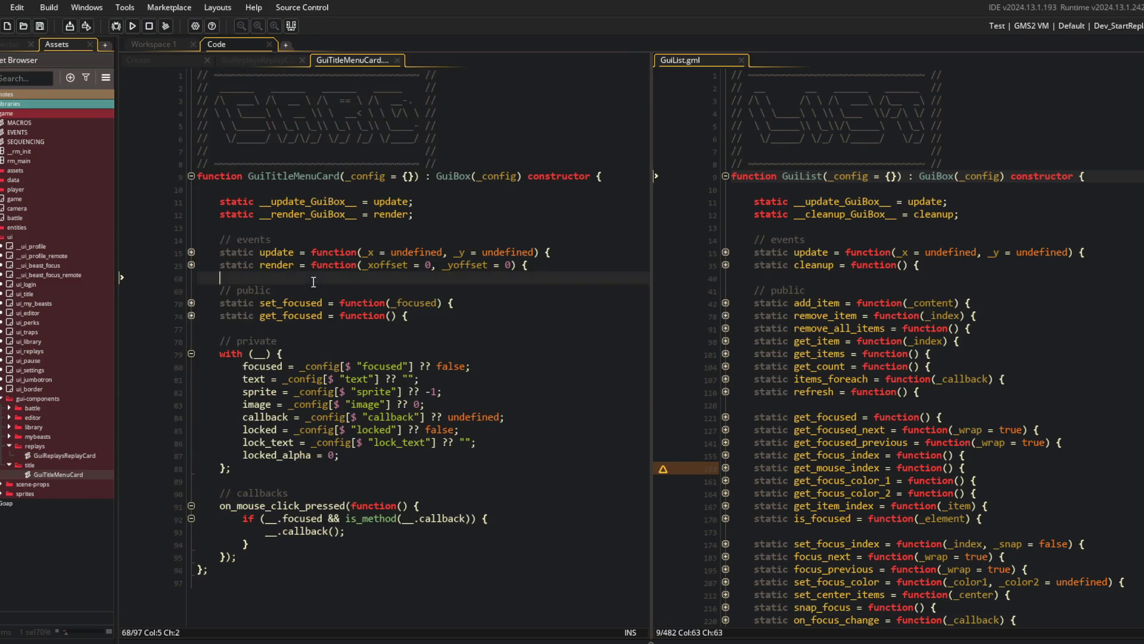
pyautogui.doubleClick(62, 473)
pyautogui.click(458, 164)
pyautogui.hotkey('ctrl', 'w')
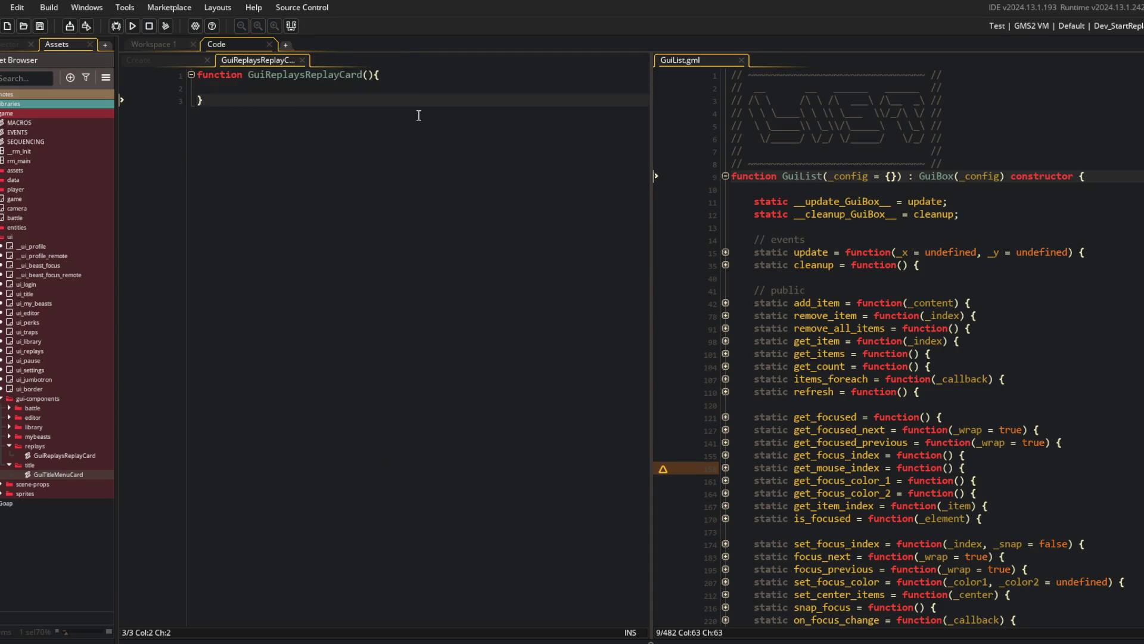
pyautogui.hotkey('ctrl', 'Home')
pyautogui.hotkey('ctrl', 'v')
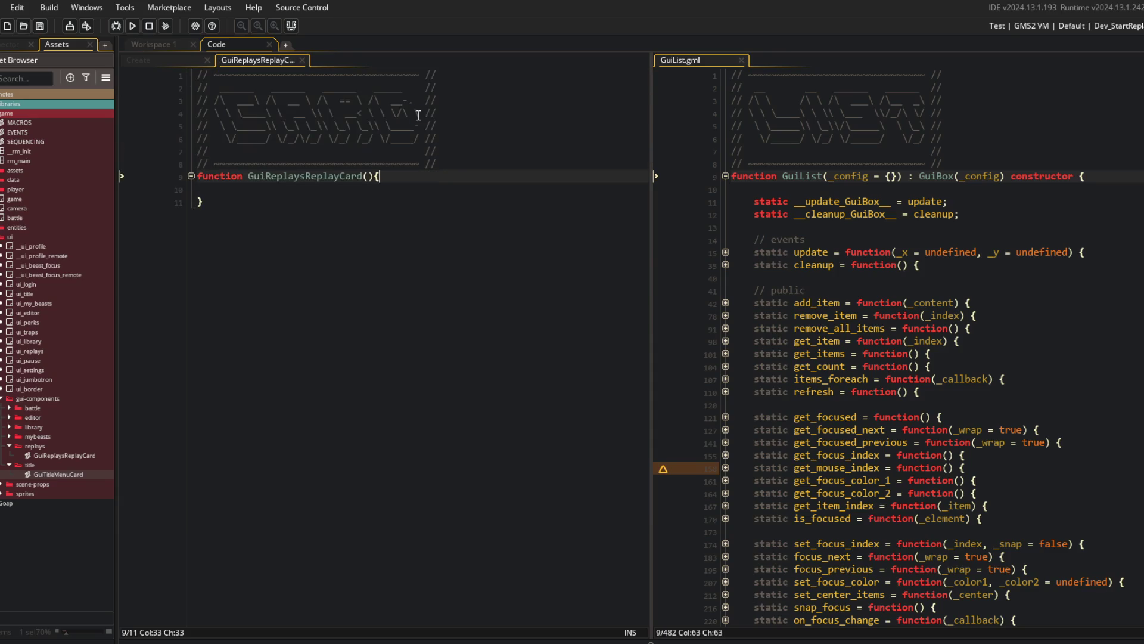
pyautogui.write(': G')
pyautogui.write('uiBox(_co')
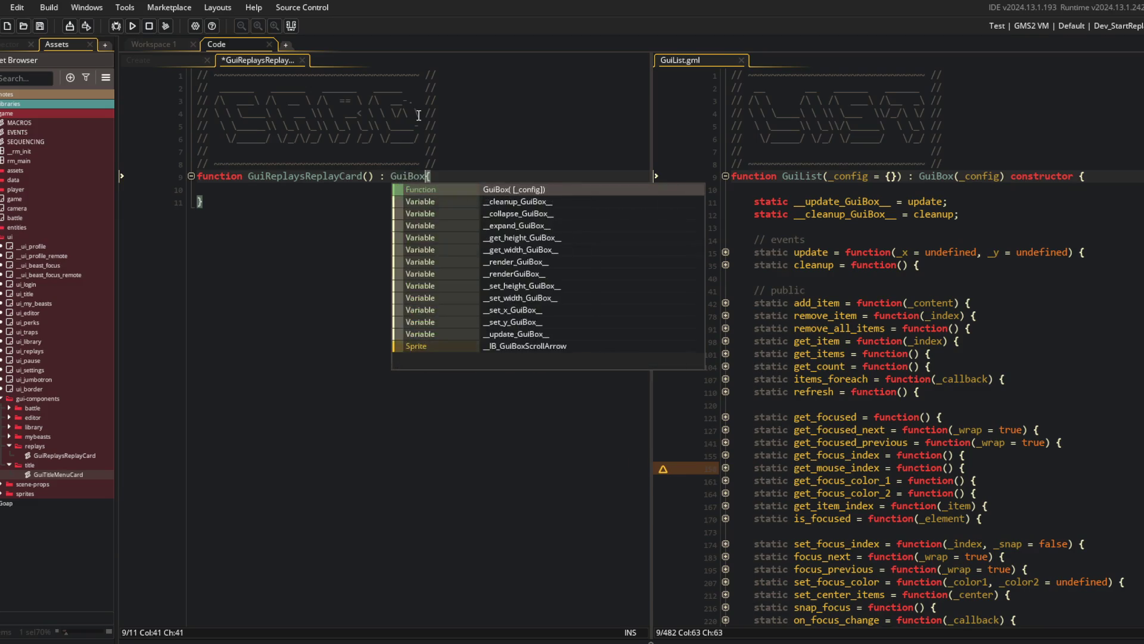
pyautogui.write('nfig) constructor')
pyautogui.hotkey('ctrl', 's')
# Give the constructor a default '_config = {}' parameter and an empty body ending in a semicolon.
pyautogui.hotkey('ctrl', 'Left')
pyautogui.hotkey('ctrl', 'Left')
pyautogui.hotkey('ctrl', 'Left')
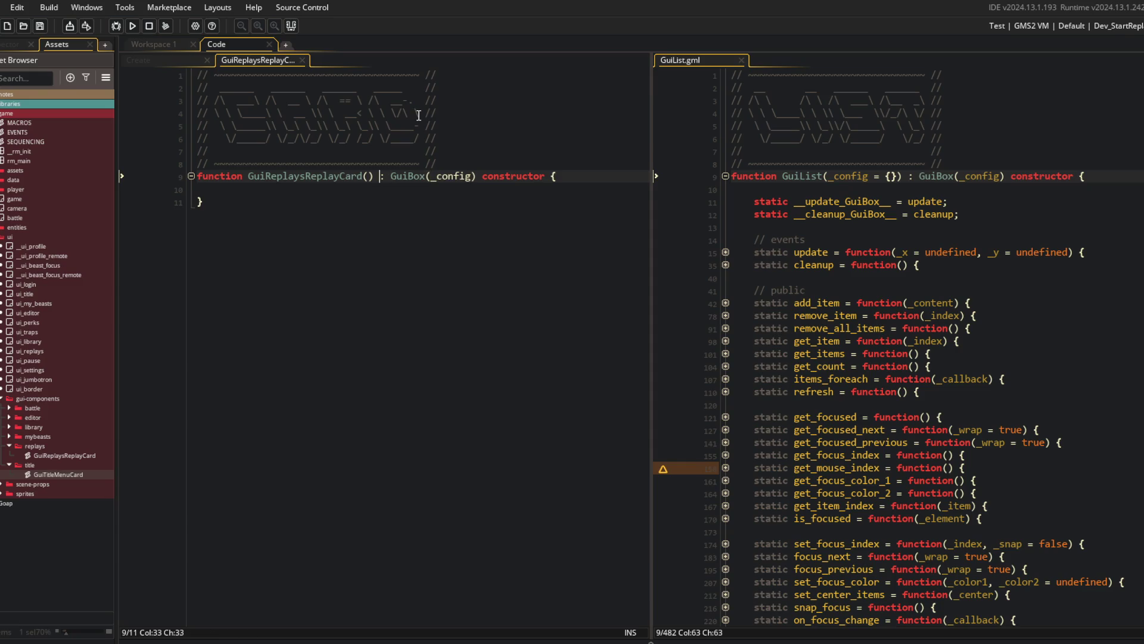
pyautogui.write('_config = {}')
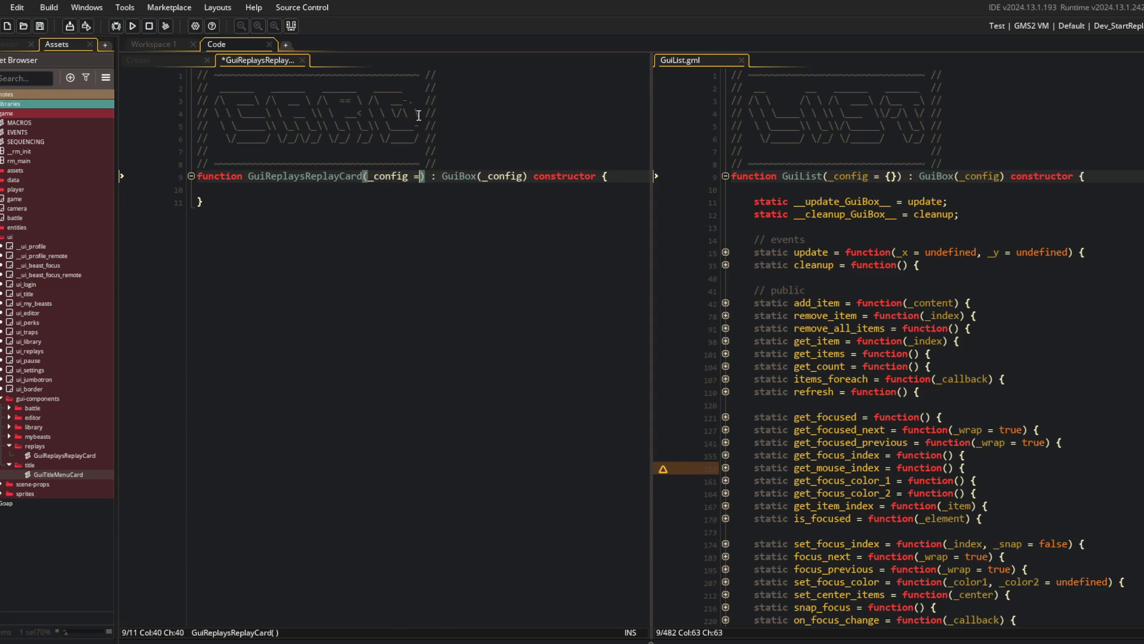
pyautogui.press('Down')
pyautogui.press('Down')
pyautogui.write(';')
pyautogui.press('Return')
pyautogui.press('Up')
pyautogui.press('Up')
pyautogui.press('Return')
pyautogui.press('Return')
pyautogui.click(415, 114)
pyautogui.moveTo(258, 60)
pyautogui.mouseDown()
pyautogui.moveTo(767, 90)
pyautogui.moveTo(178, 448)
pyautogui.mouseUp()
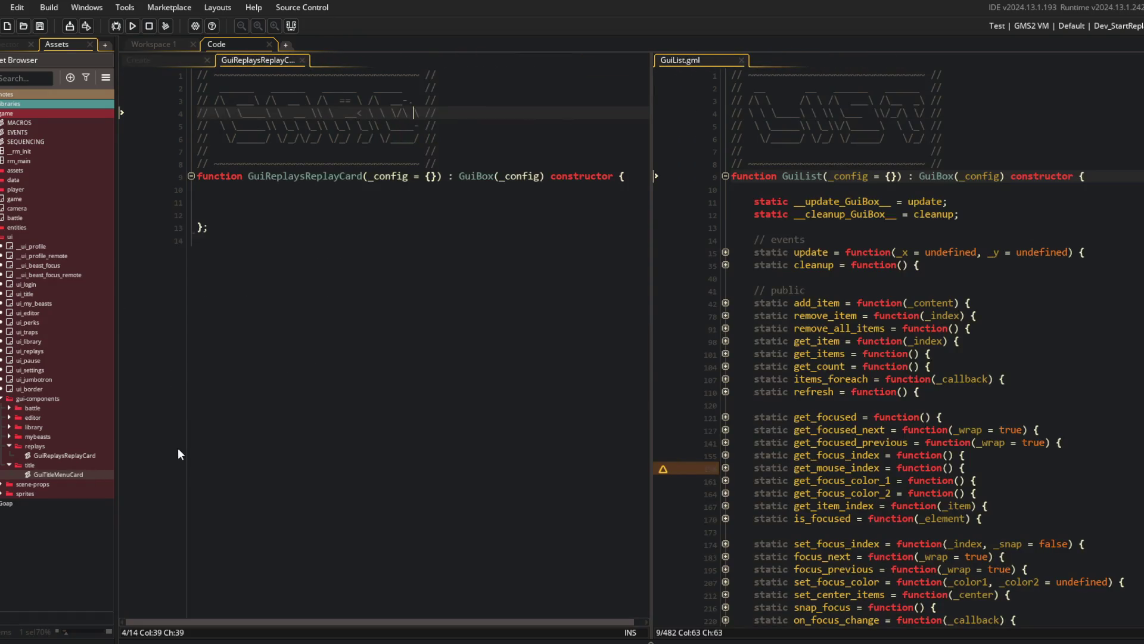
# Open GuiLibraryCard from the library folder in the right editor pane and hide the asset browser.
pyautogui.click(59, 475)
pyautogui.click(9, 446)
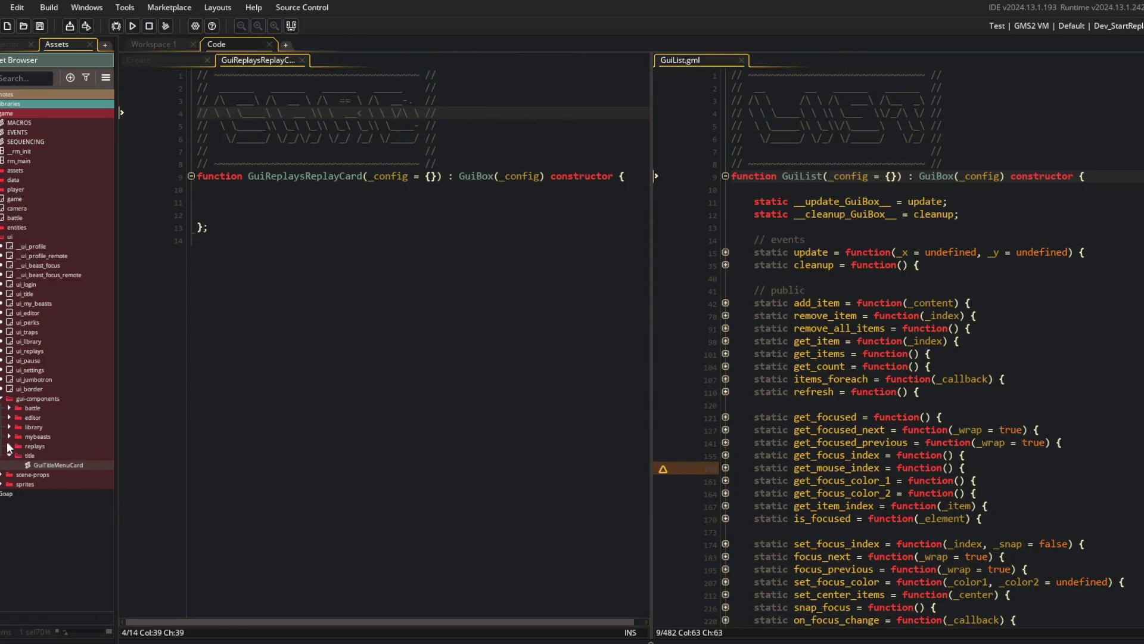
pyautogui.click(9, 428)
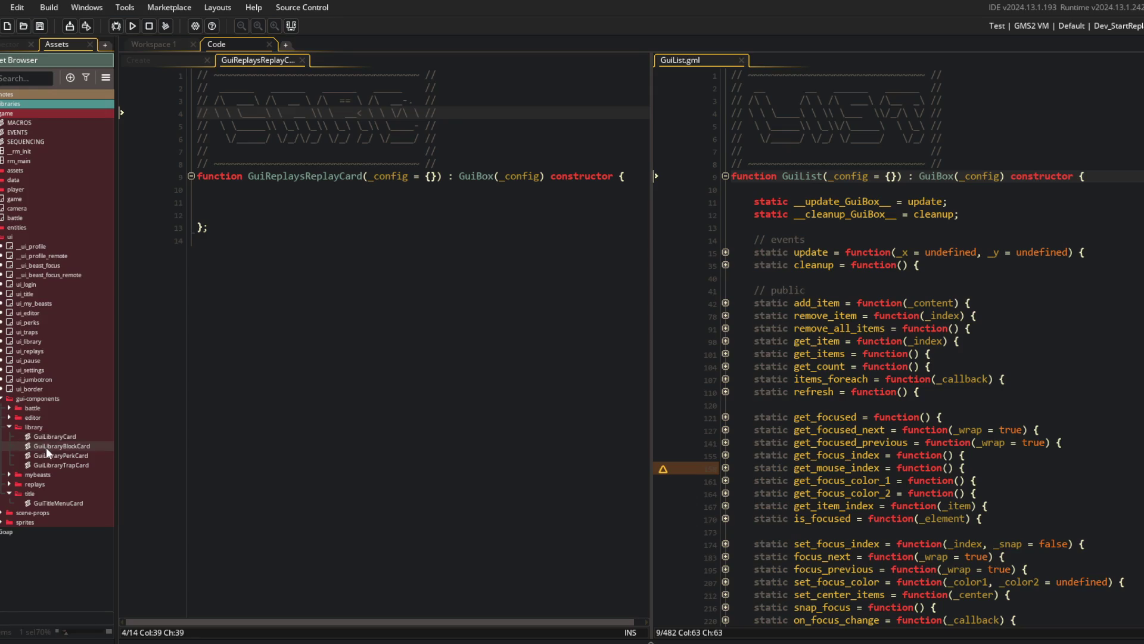
pyautogui.doubleClick(50, 436)
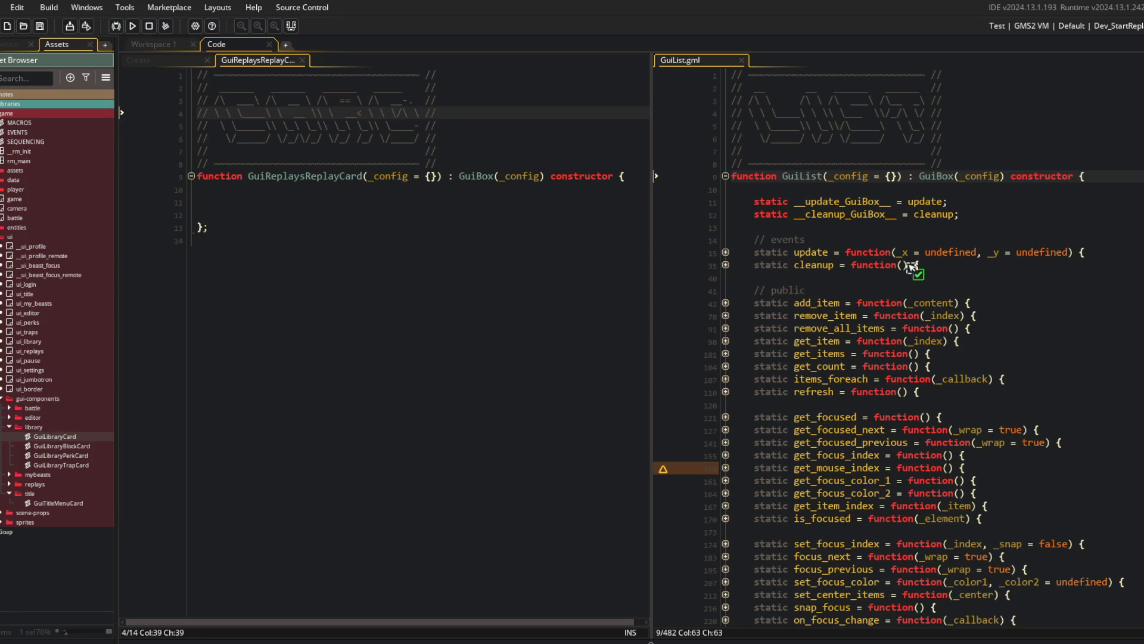
pyautogui.click(561, 299)
pyautogui.press('F12')
# Unfold GuiLibraryCard's constructor and with (__) block, and select the card struct lines.
pyautogui.click(685, 189)
pyautogui.click(839, 265)
pyautogui.press('Down')
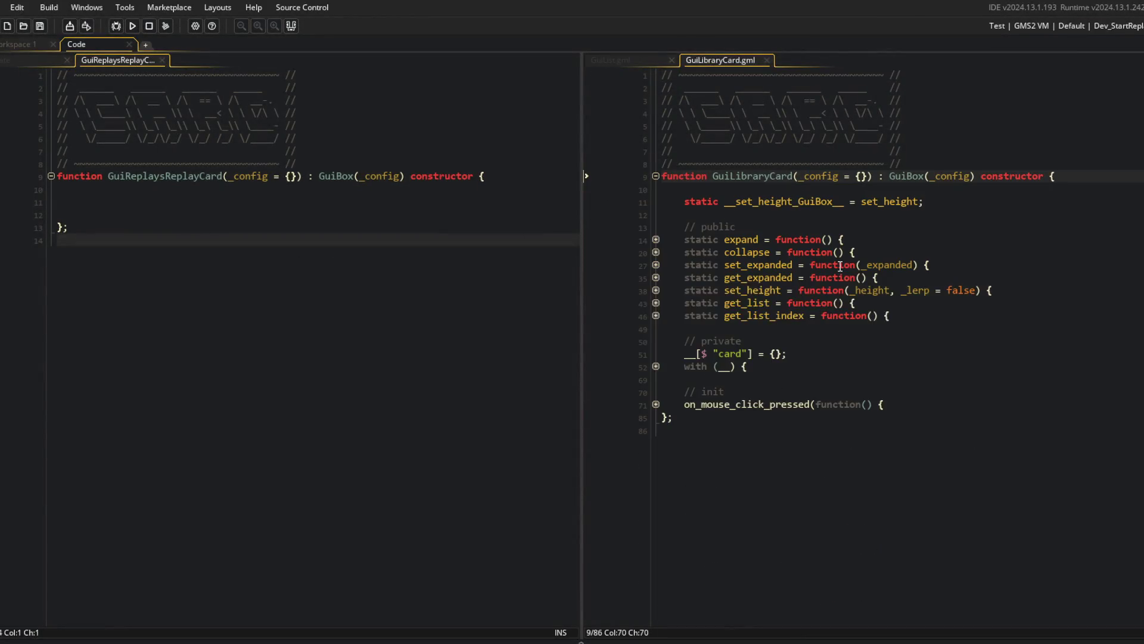
pyautogui.click(886, 479)
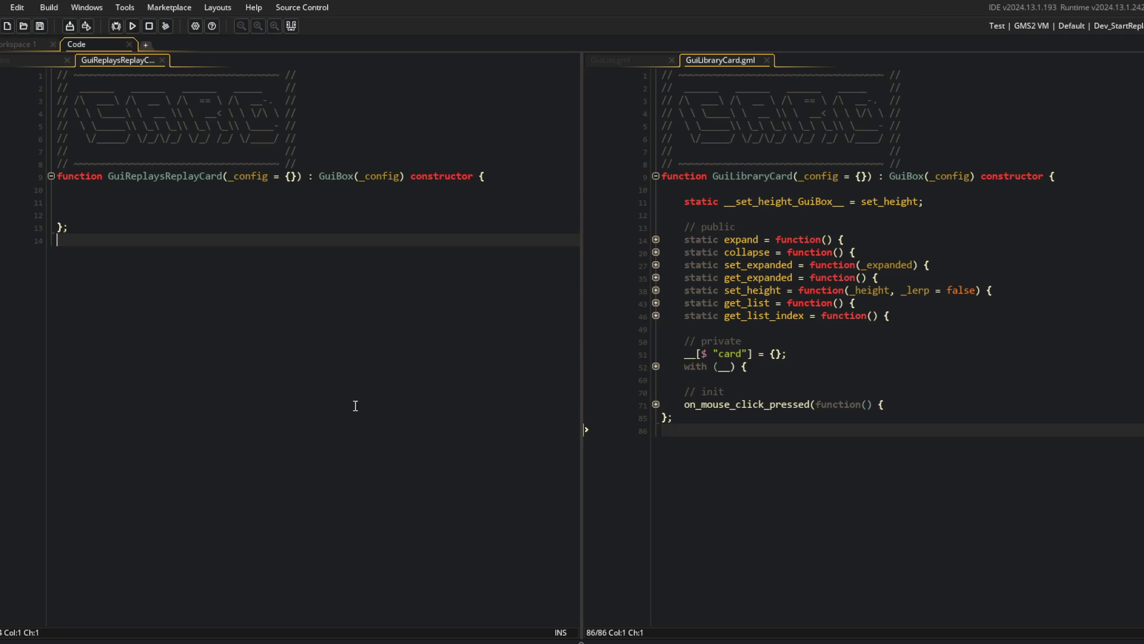
pyautogui.click(655, 366)
pyautogui.click(797, 328)
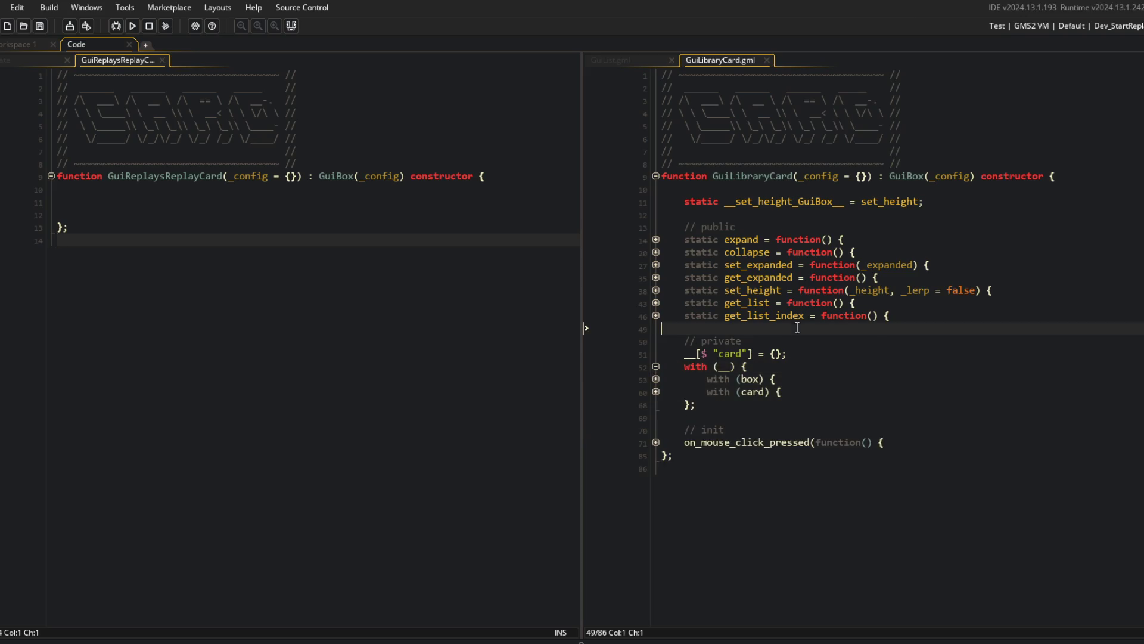
pyautogui.moveTo(683, 356)
pyautogui.mouseDown()
pyautogui.moveTo(828, 356)
pyautogui.moveTo(837, 369)
pyautogui.mouseUp()
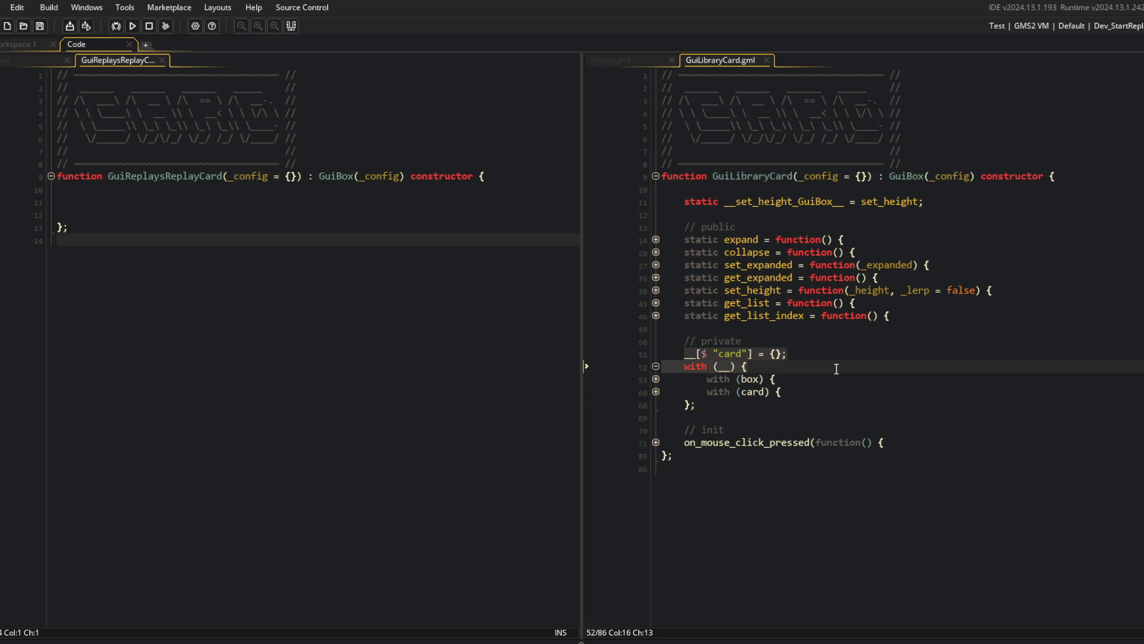
# Replace the selection with PRIVATE("card"), delete the // private comment, and save.
pyautogui.write('PRIVATE("car')
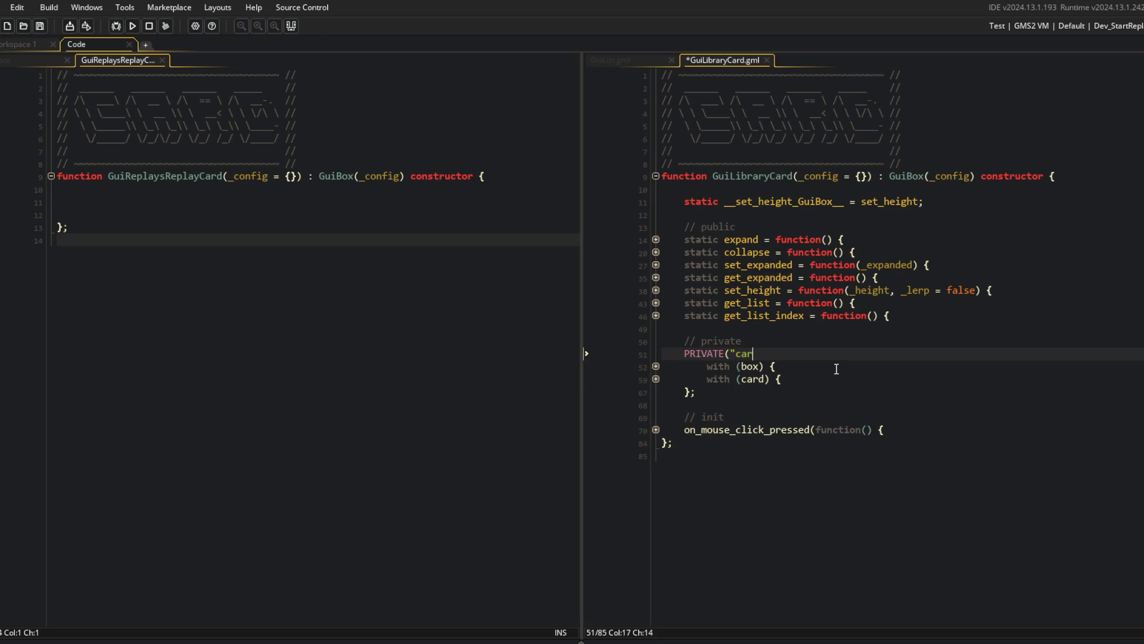
pyautogui.hotkey('ctrl', 's')
pyautogui.press('Up')
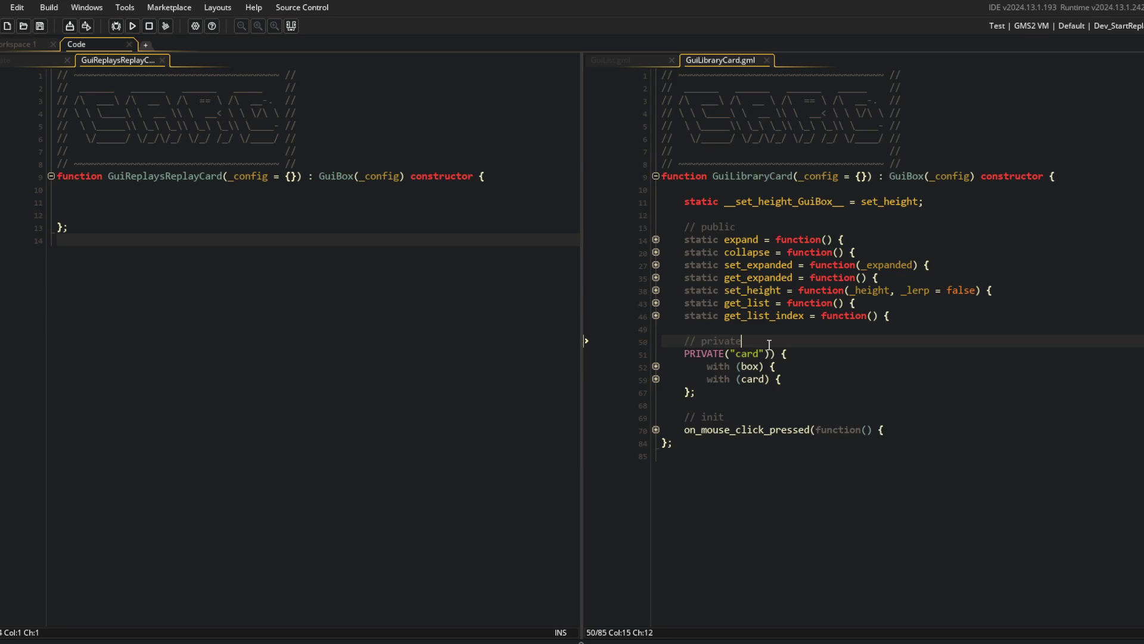
pyautogui.hotkey('ctrl', 'd')
pyautogui.click(859, 377)
pyautogui.click(851, 427)
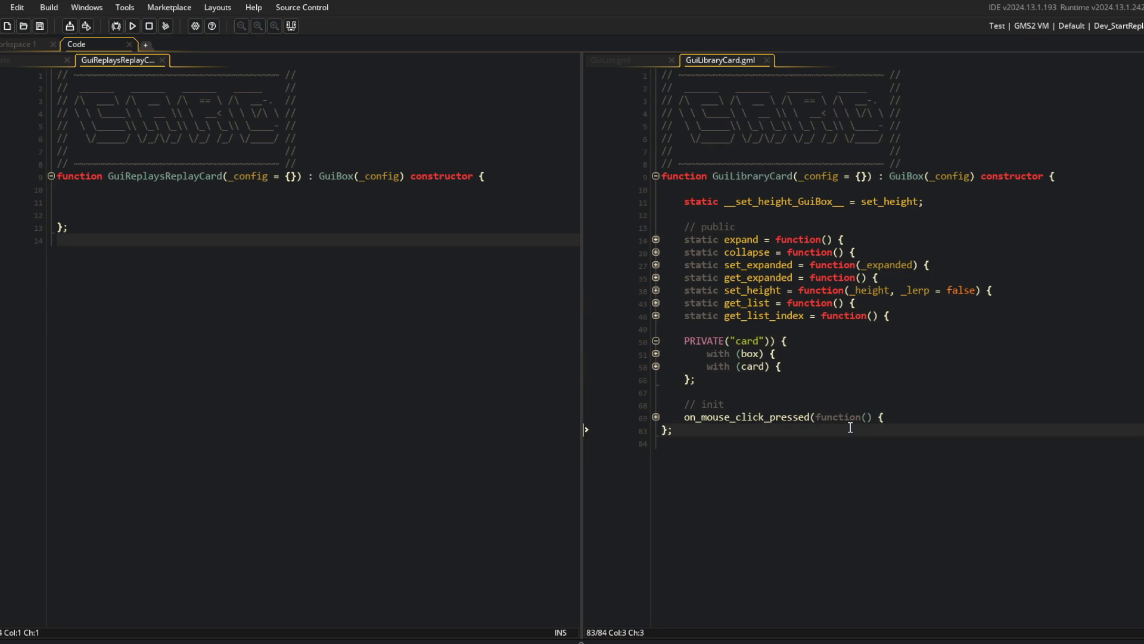
pyautogui.click(7, 26)
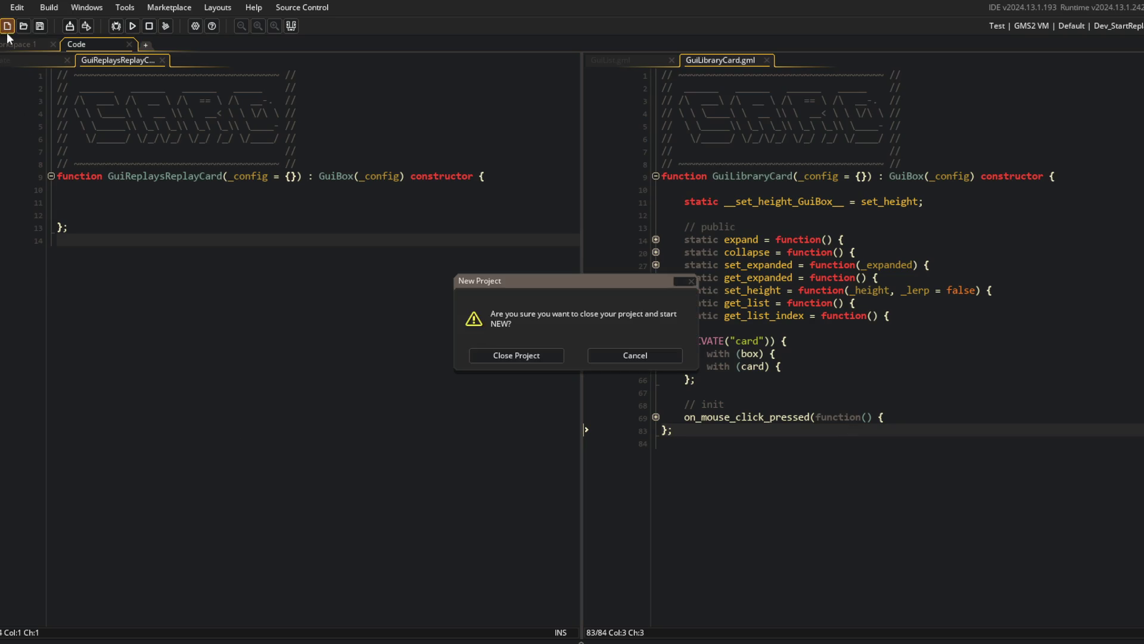
# Add an 'actually implement new PRIVATE macro everywhere' task under RELEASE v1.0.0 in todo.txt.
pyautogui.click(656, 356)
pyautogui.click(22, 41)
pyautogui.hotkey('ctrl', 't')
pyautogui.write('todo')
pyautogui.press('Return')
pyautogui.scroll(-20, 203, 241)
pyautogui.click(237, 213)
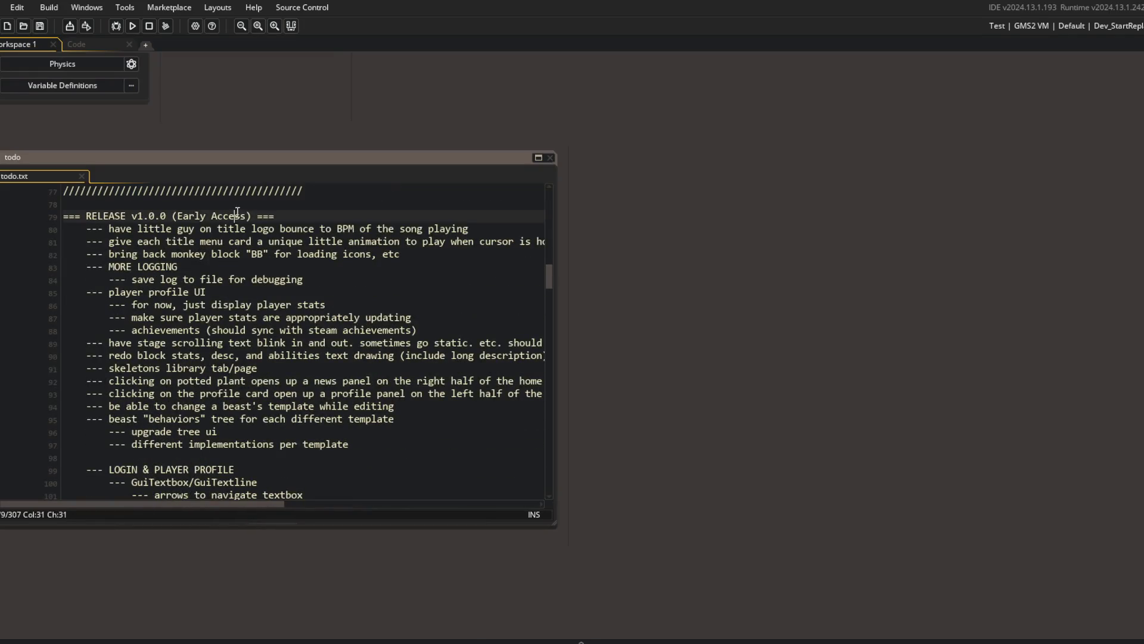
pyautogui.press('Return')
pyautogui.press('Tab')
pyautogui.write('--- actual')
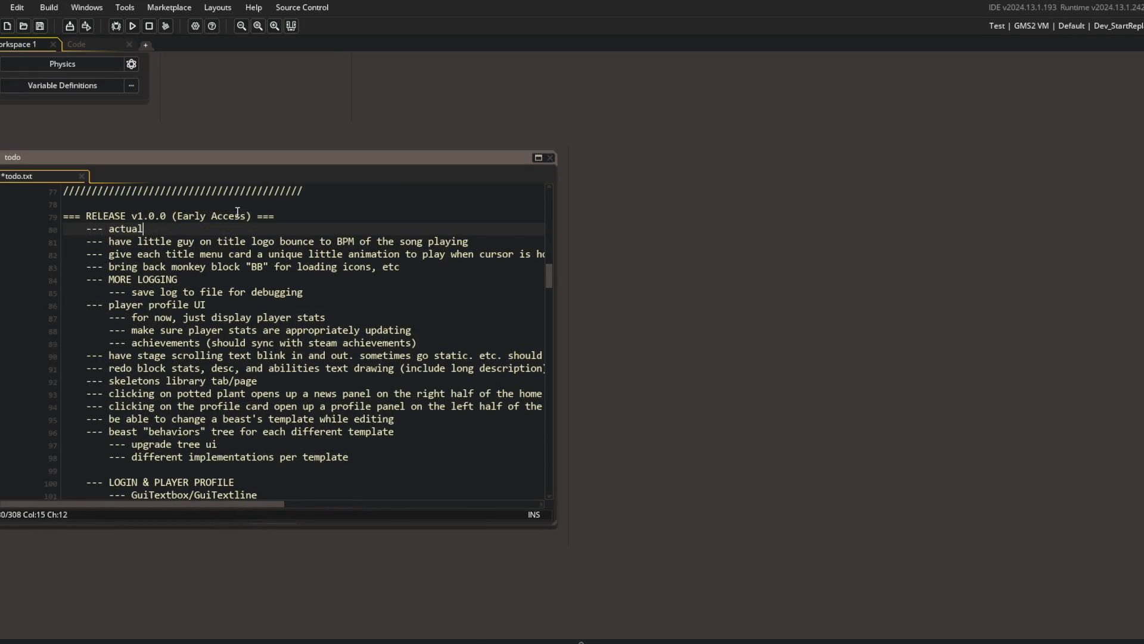
pyautogui.write('mpleme')
pyautogui.write('ew PRIVATE')
pyautogui.write('ere')
pyautogui.hotkey('ctrl', 'w')
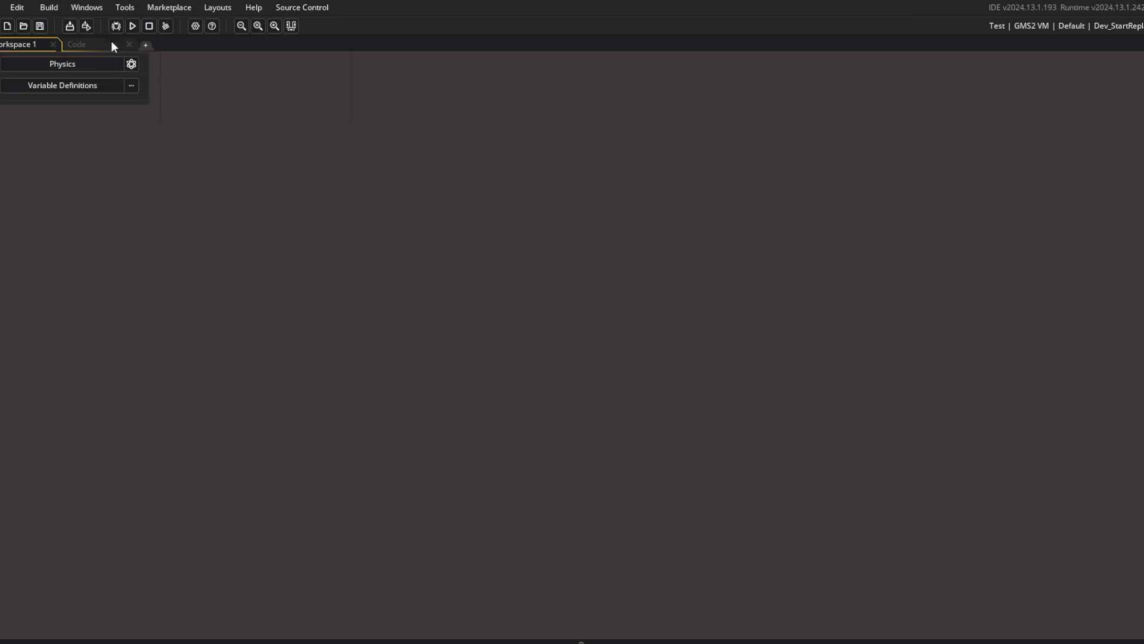
pyautogui.click(94, 43)
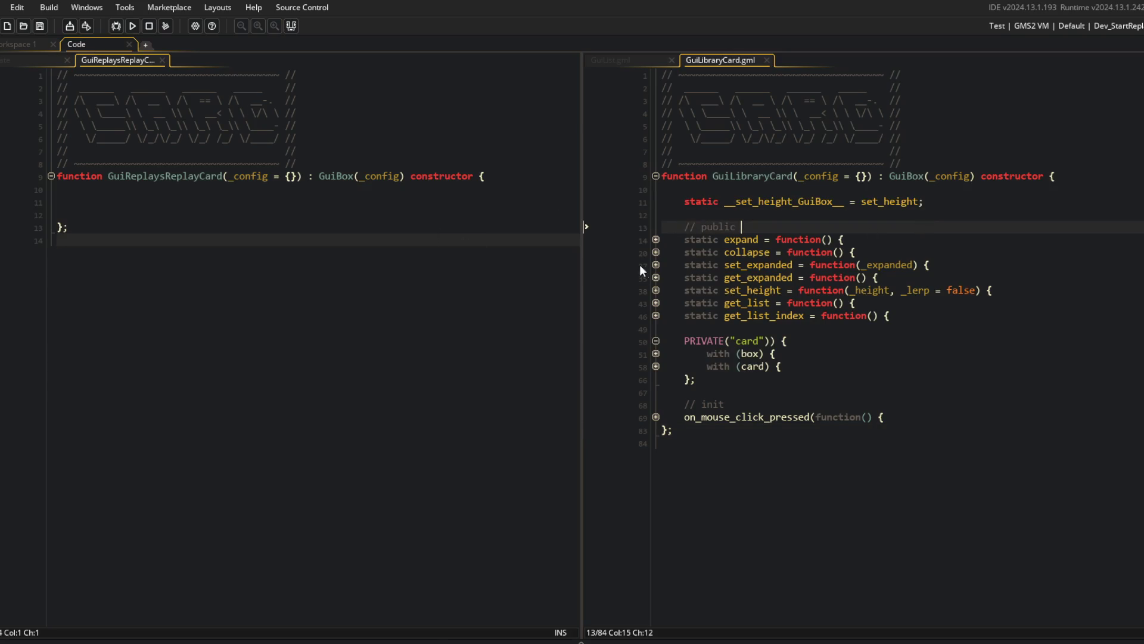
# Expand GuiLibraryCard's with (card) and with (box) blocks to read their default property assignments.
pyautogui.click(655, 366)
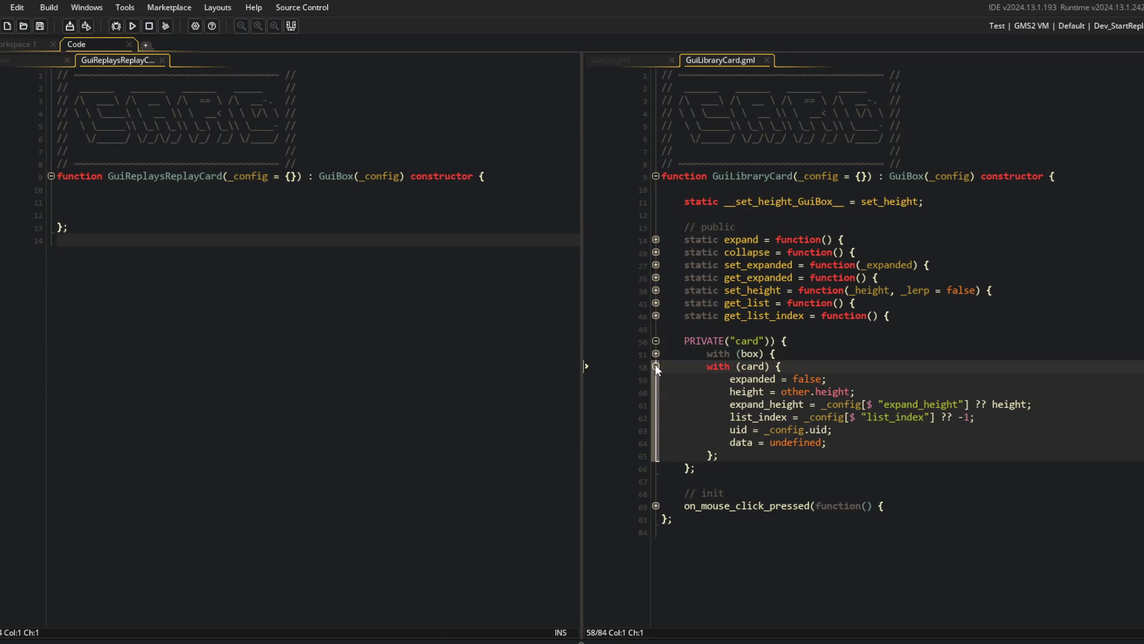
pyautogui.click(656, 353)
pyautogui.click(855, 343)
pyautogui.click(737, 202)
pyautogui.click(787, 191)
pyautogui.scroll(-1, 740, 339)
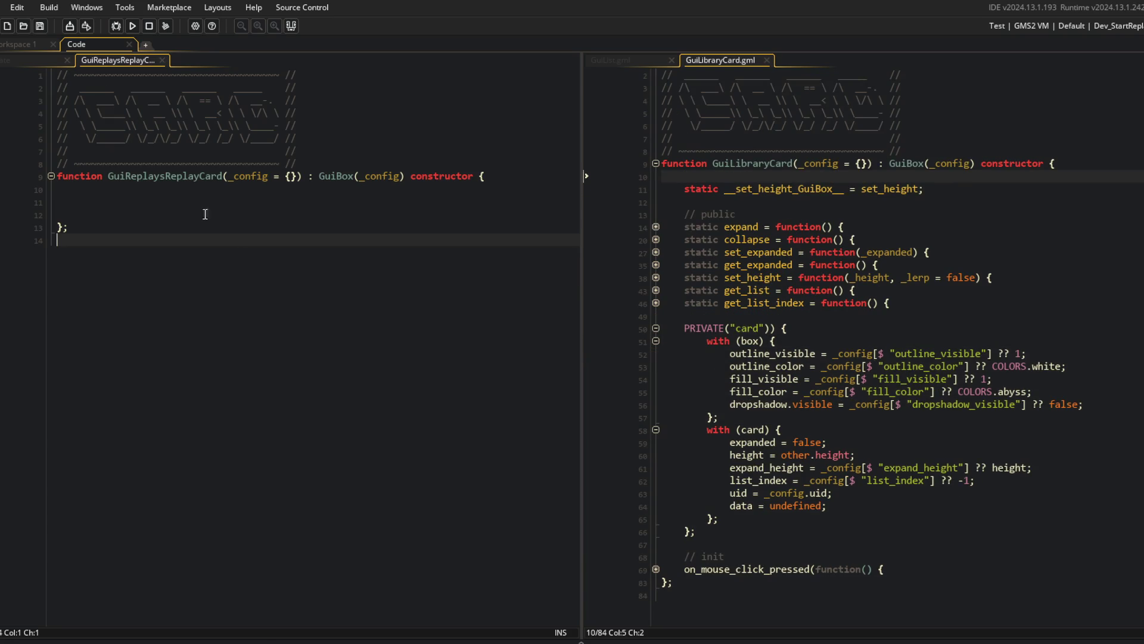
pyautogui.click(126, 198)
pyautogui.click(32, 60)
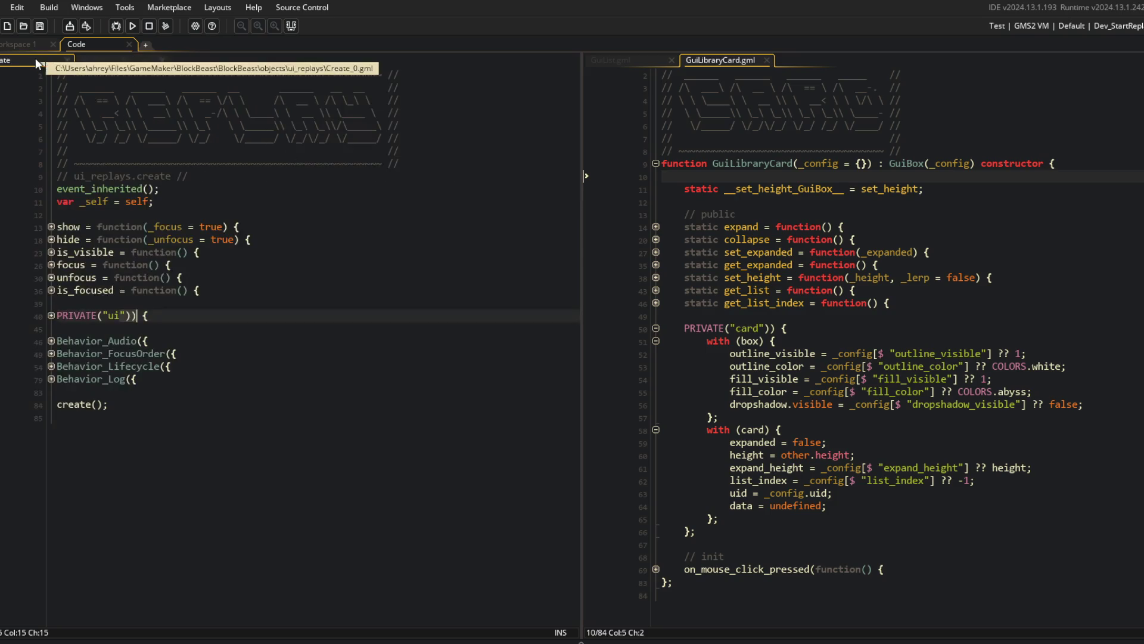
# Unfold the PRIVATE("ui") block and start a multi-line config struct inside the GuiList call.
pyautogui.click(55, 315)
pyautogui.click(51, 315)
pyautogui.click(170, 278)
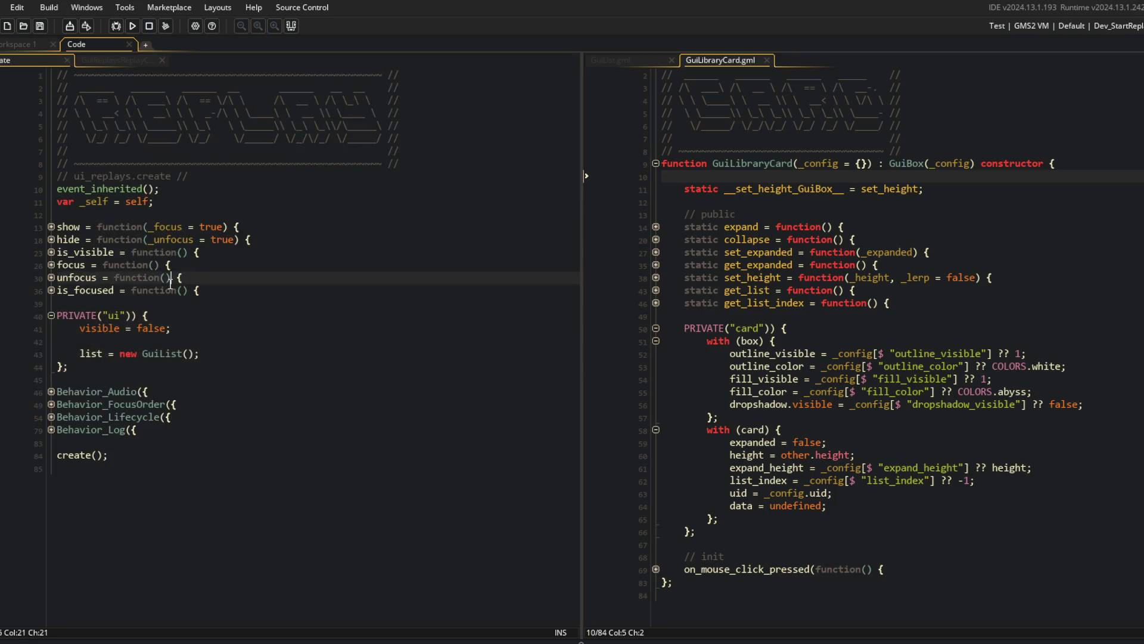
pyautogui.click(221, 355)
pyautogui.press('Left')
pyautogui.press('Left')
pyautogui.write('{')
pyautogui.press('Return')
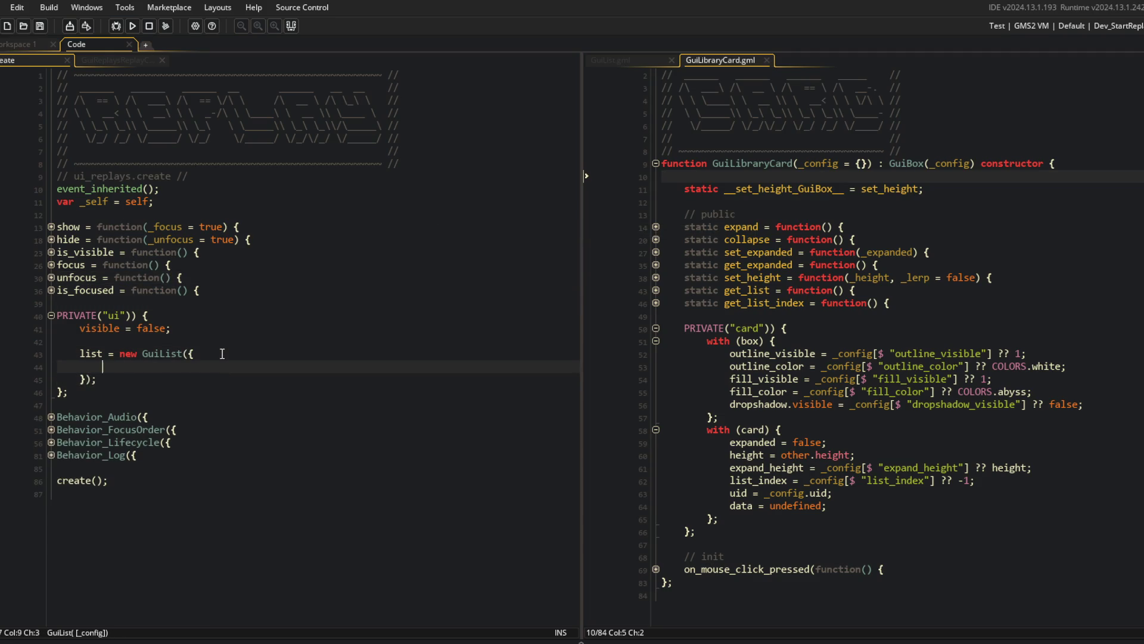
pyautogui.press('Tab')
# Fill the struct with anchor: IB_GUI_ANCHOR.BOTTOM_CENTER, x: SURF_W * 0.5, y: SURF_H - 100.
pyautogui.write('anchor>')
pyautogui.press('BackSpace')
pyautogui.press('BackSpace')
pyautogui.write(': ')
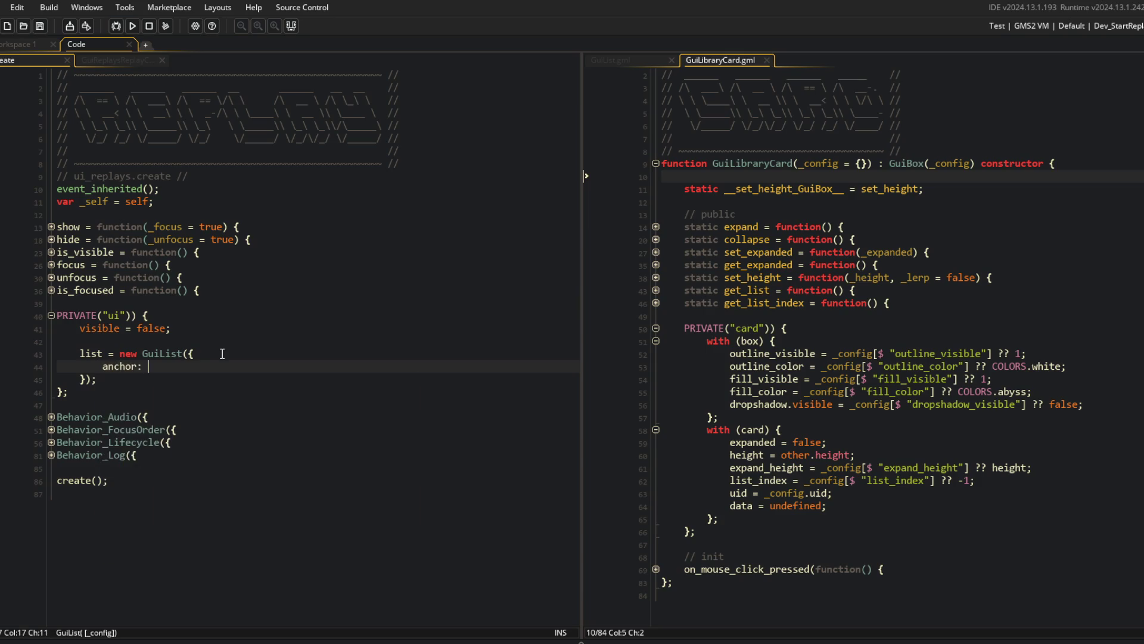
pyautogui.write('IB_GUI_A')
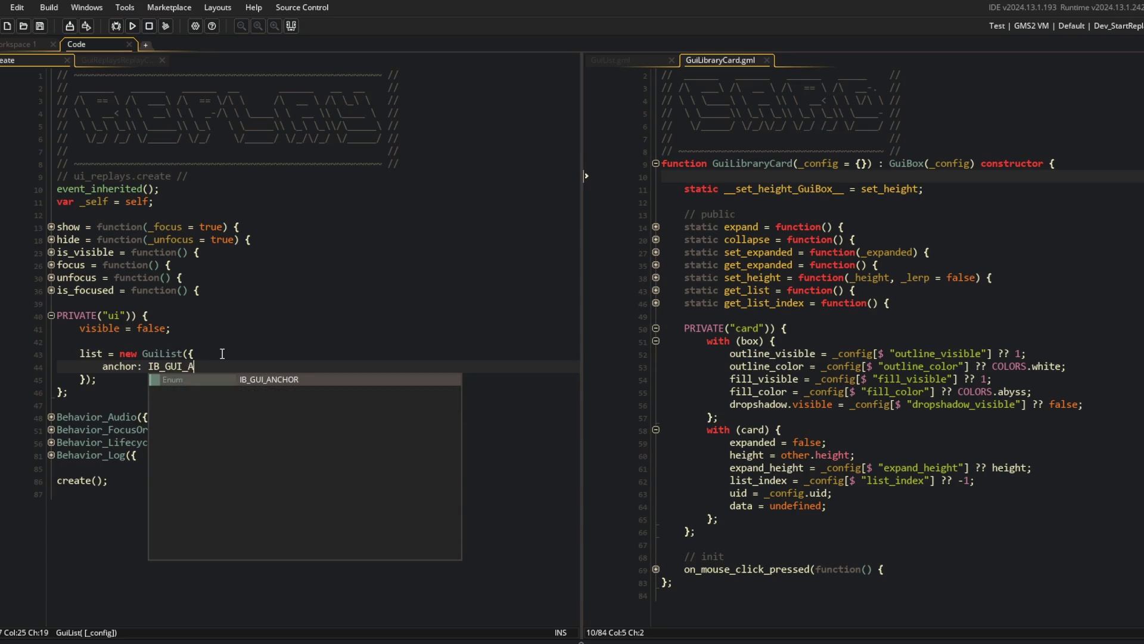
pyautogui.write('NCHOR.BOTTOM_CENTER')
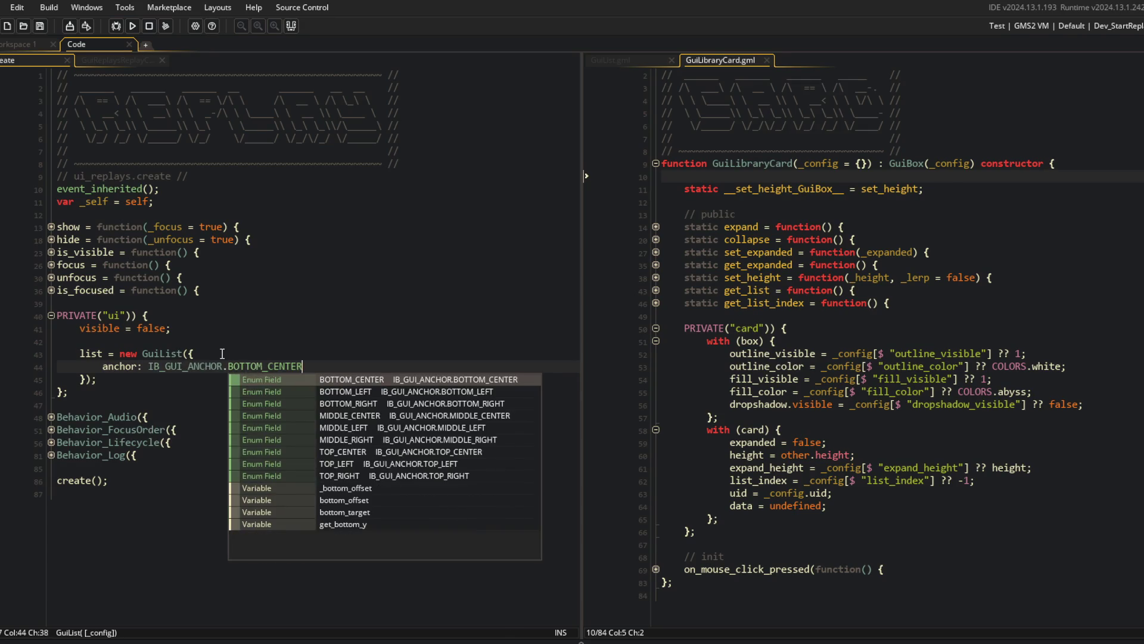
pyautogui.press('Return')
pyautogui.write(',')
pyautogui.press('Return')
pyautogui.write('x: SURF_W * 0.5,')
pyautogui.press('Return')
pyautogui.write('y: SURF_H - 1')
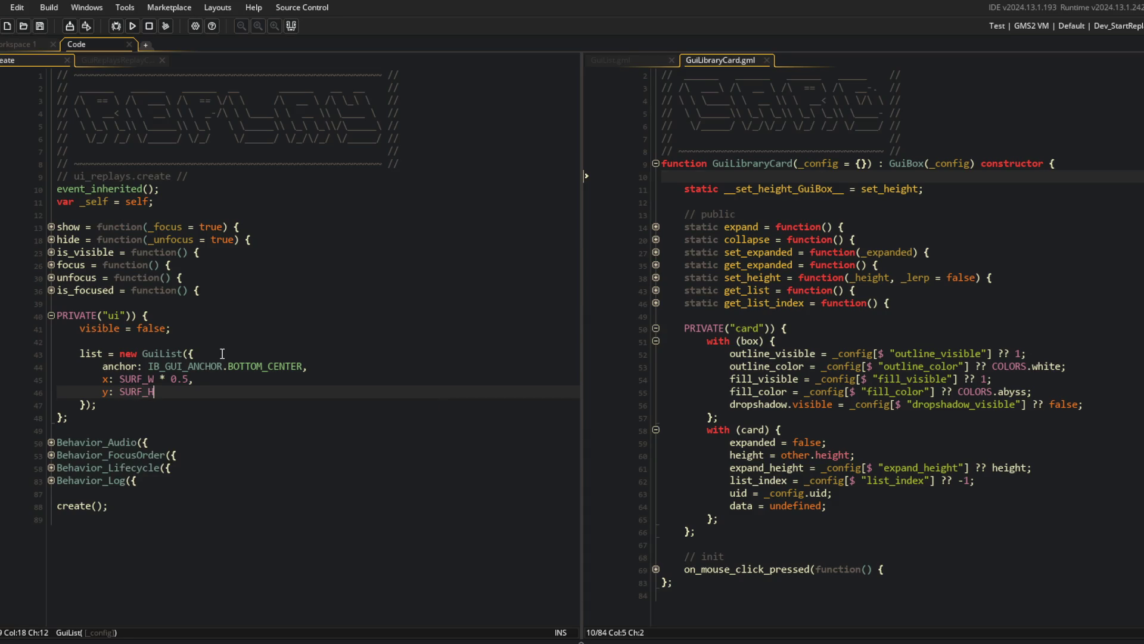
pyautogui.write('00,')
pyautogui.press('Return')
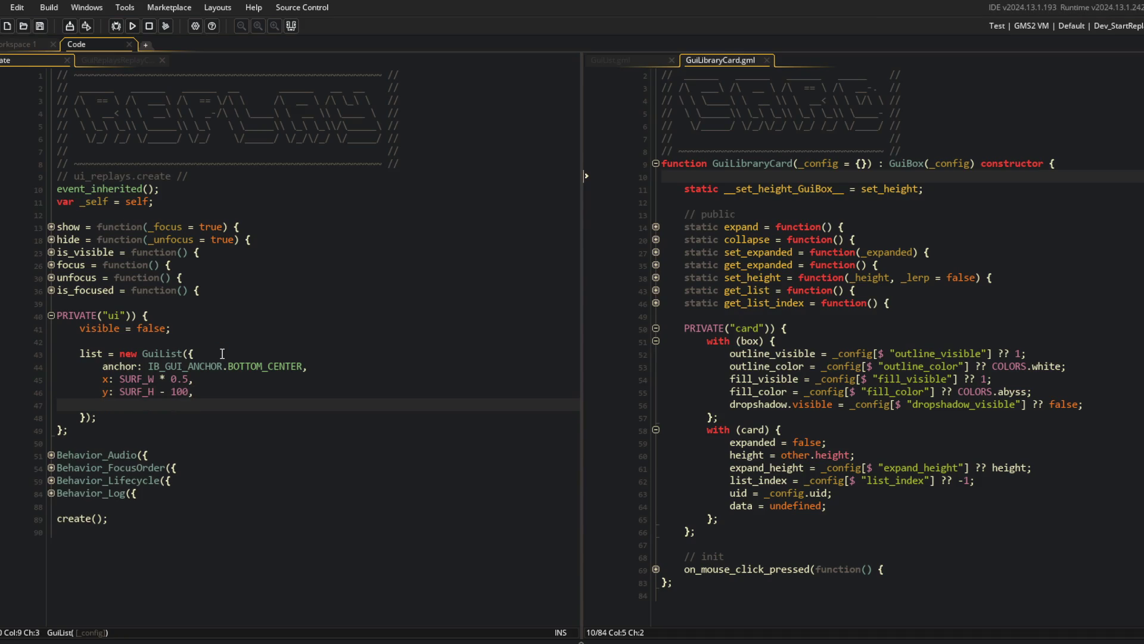
# Unfold Behavior_Lifecycle and the if blocks inside its update and render_gui methods.
pyautogui.click(51, 480)
pyautogui.scroll(-1, 51, 477)
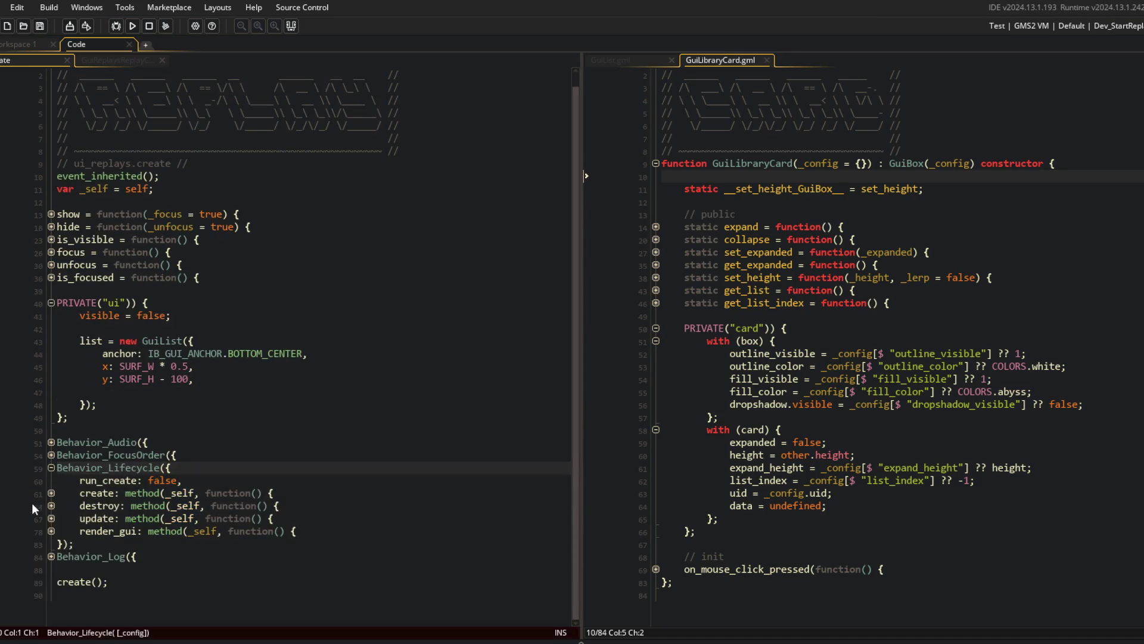
pyautogui.click(51, 518)
pyautogui.click(51, 556)
pyautogui.click(51, 531)
pyautogui.scroll(-3, 49, 527)
pyautogui.click(52, 519)
pyautogui.scroll(-1, 231, 511)
# Call __.ui.list.update() in the update branch and __.ui.list.render() in render_gui.
pyautogui.click(283, 427)
pyautogui.press('Return')
pyautogui.write('__.ui.')
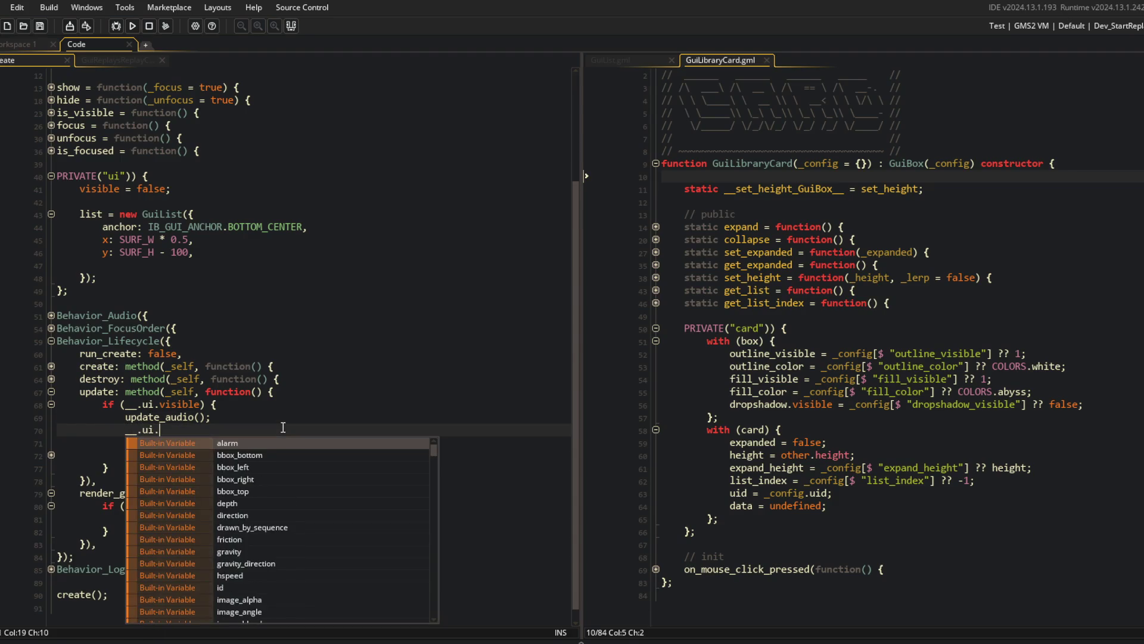
pyautogui.write('list.update()')
pyautogui.hotkey('shift', 'Home')
pyautogui.hotkey('ctrl', 'c')
pyautogui.press('Down')
pyautogui.press('Down')
pyautogui.press('Down')
pyautogui.hotkey('ctrl', 'v')
pyautogui.press('Left')
pyautogui.press('Left')
pyautogui.press('Left')
pyautogui.hotkey('ctrl', 'BackSpace')
pyautogui.write('render')
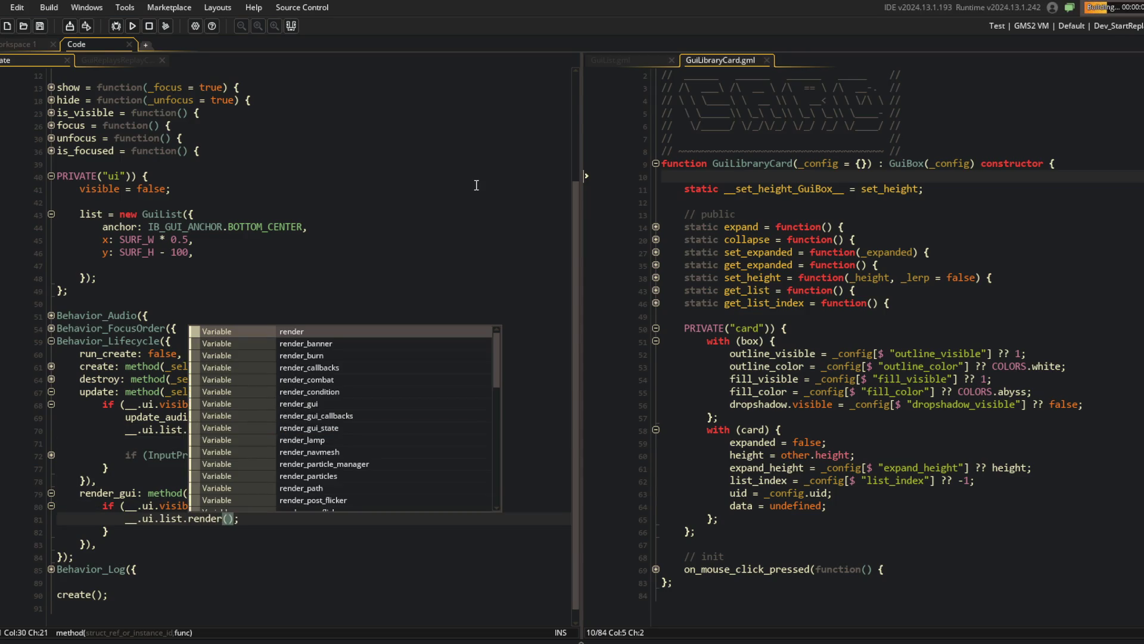
pyautogui.click(409, 174)
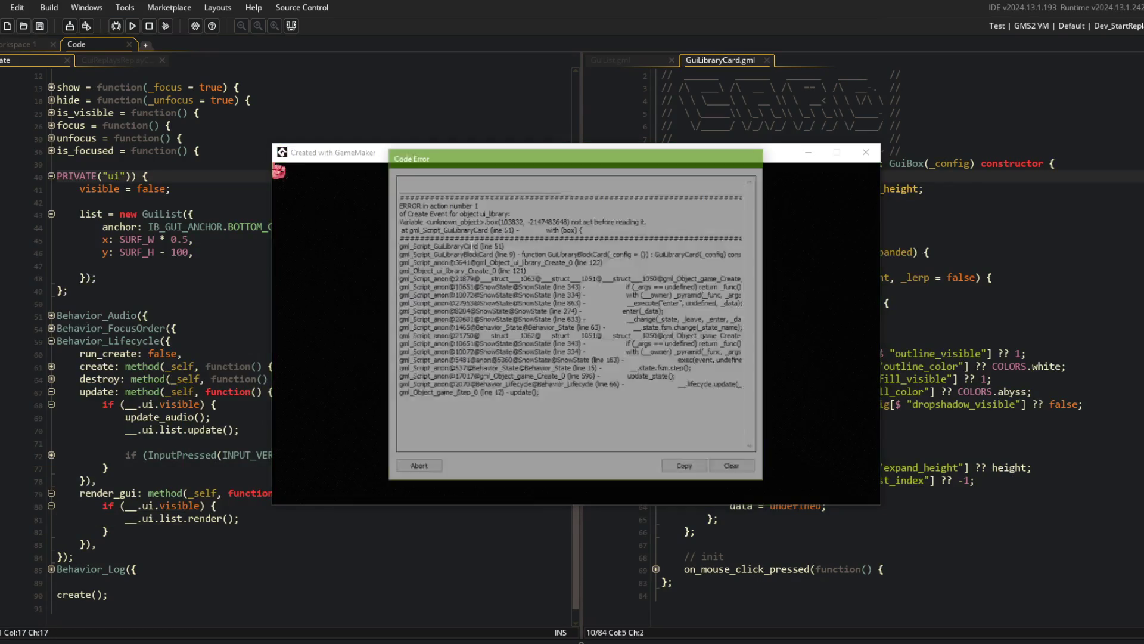
# Stop the crashed game run and select the GuiReplaysReplayCard constructor name.
pyautogui.click(417, 469)
pyautogui.click(92, 62)
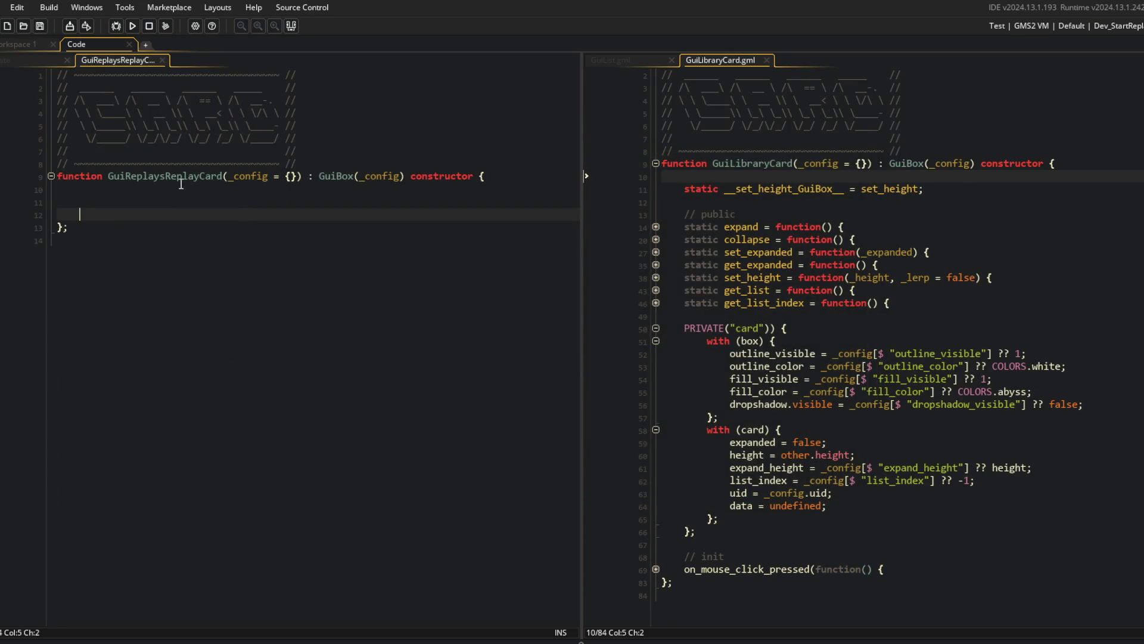
pyautogui.doubleClick(182, 181)
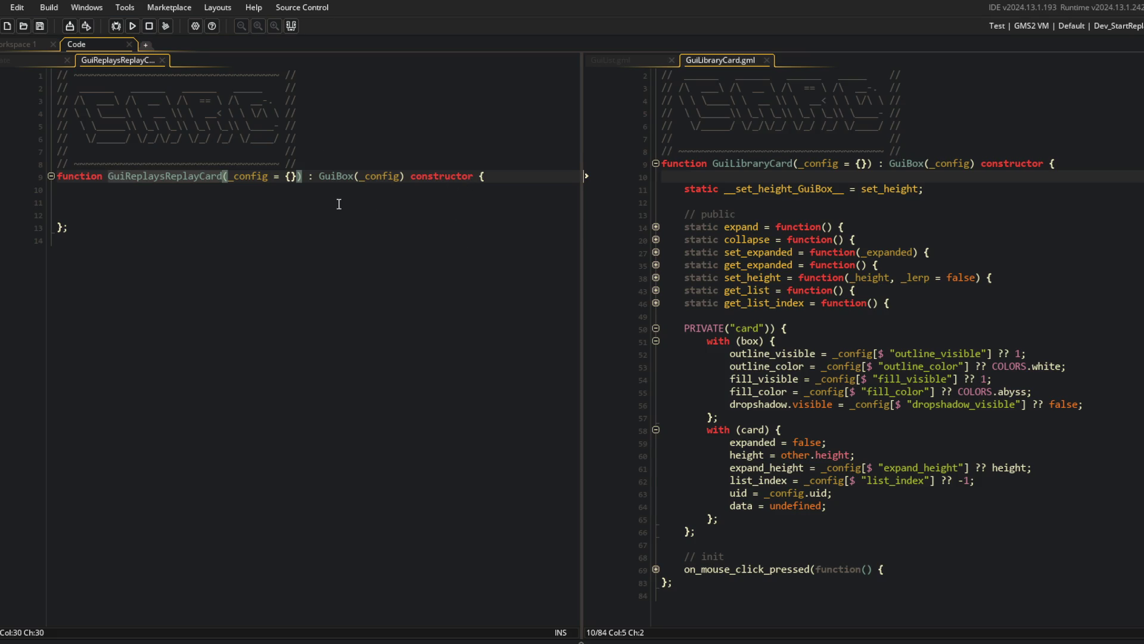
pyautogui.click(199, 201)
# Rewrite GuiLibraryCard line 50 as // private, __[$ "card"] = {}; and with (__) {, then save.
pyautogui.click(800, 332)
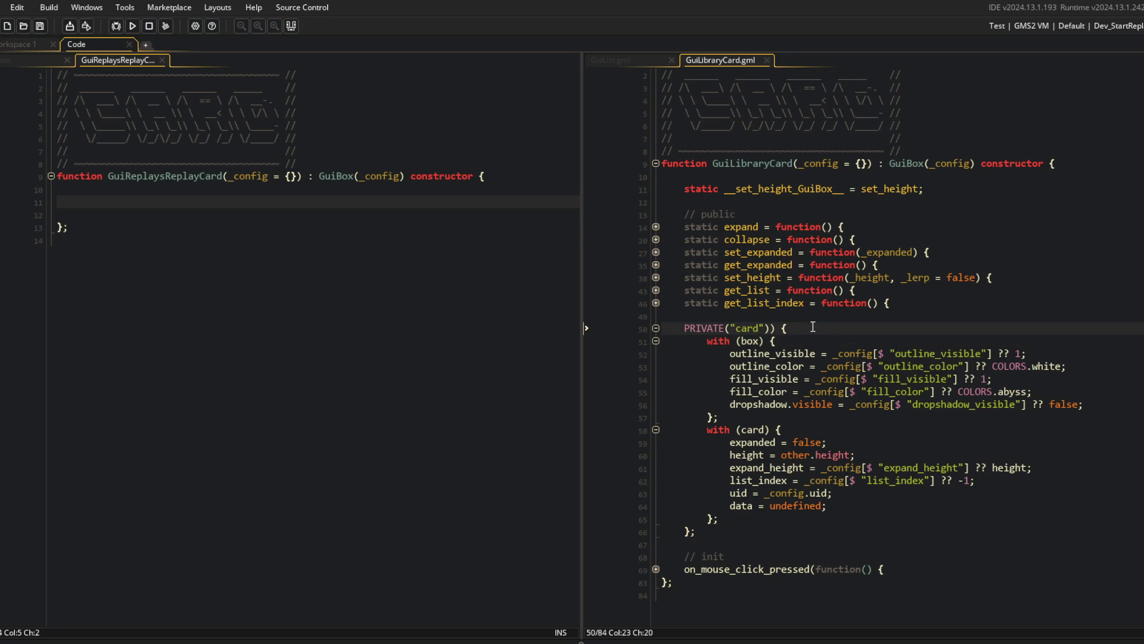
pyautogui.press('Home')
pyautogui.write('./')
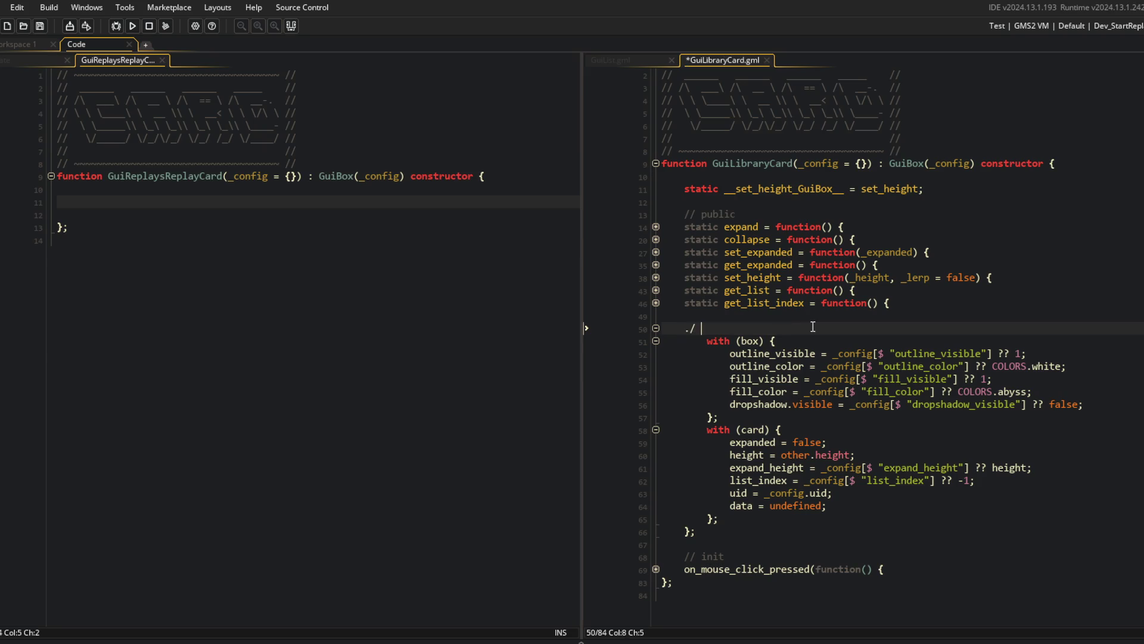
pyautogui.press('BackSpace')
pyautogui.press('BackSpace')
pyautogui.write('privat')
pyautogui.press('Return')
pyautogui.write('$ "card"')
pyautogui.write('] = {};')
pyautogui.press('Return')
pyautogui.write('with (__) {')
pyautogui.hotkey('ctrl', 's')
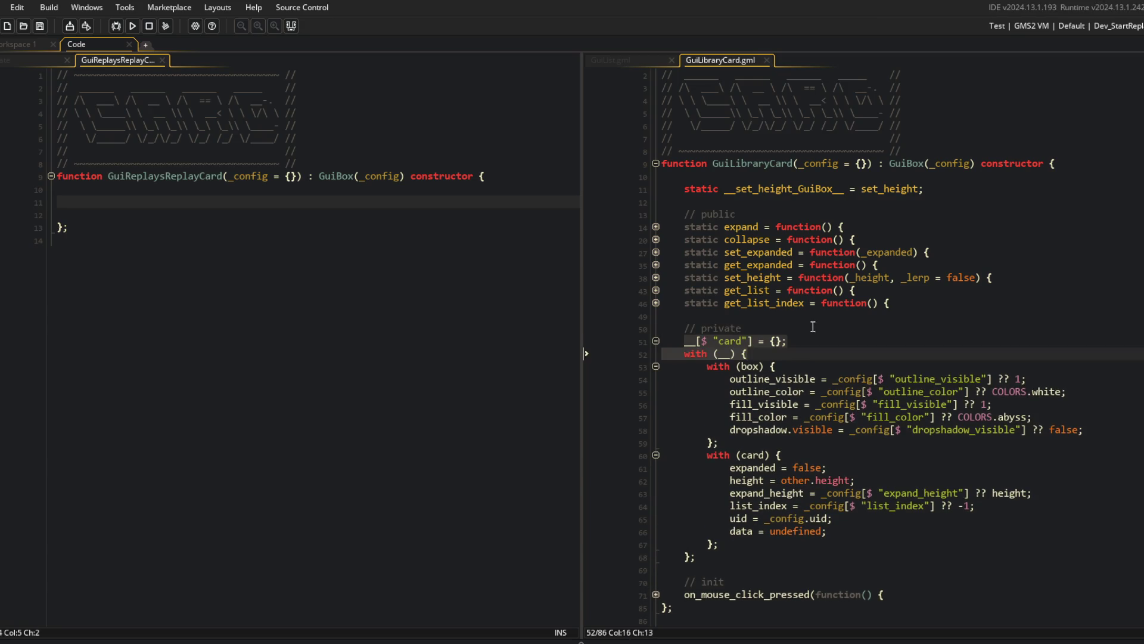
# Run the game to test the change and check lines 52–53 of GuiLibraryCard.
pyautogui.click(133, 26)
pyautogui.click(766, 368)
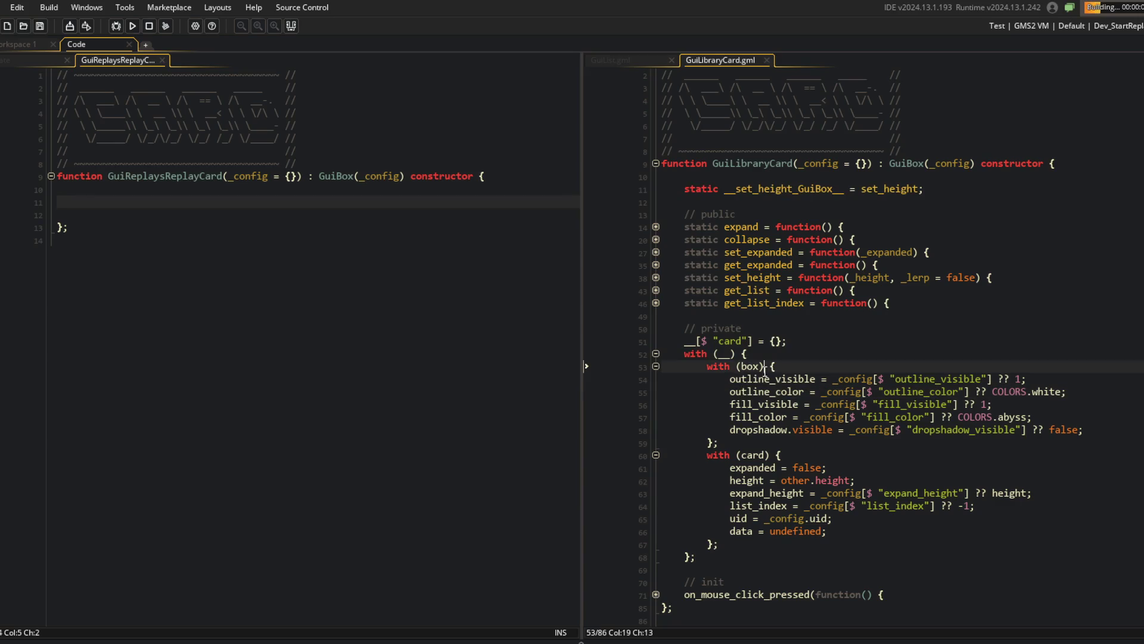
pyautogui.click(853, 372)
pyautogui.click(874, 359)
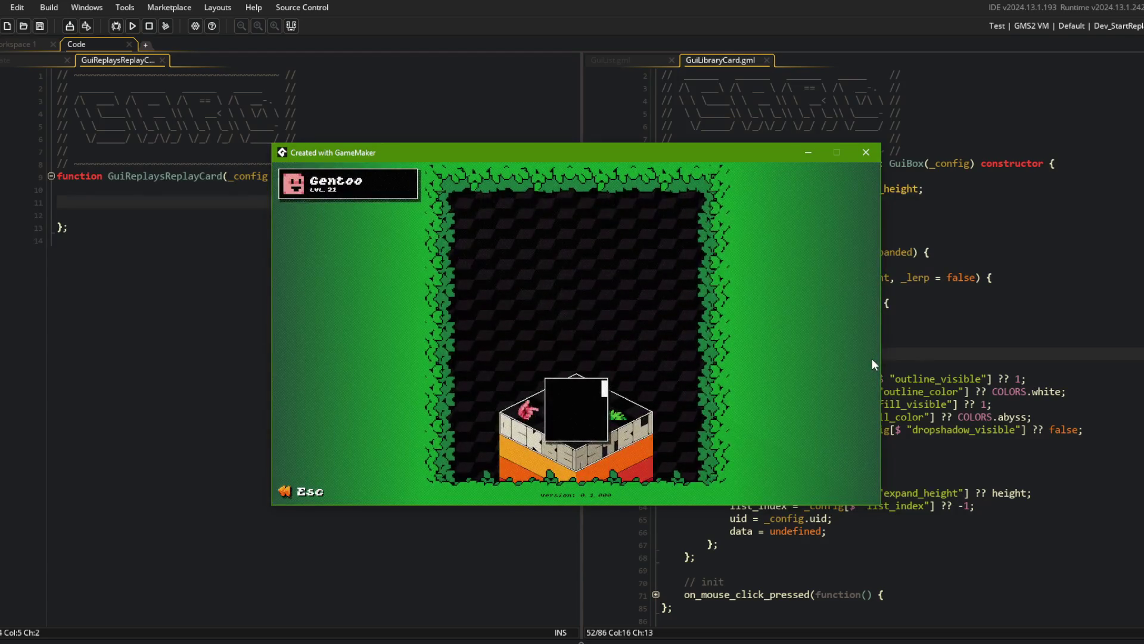
pyautogui.click(804, 113)
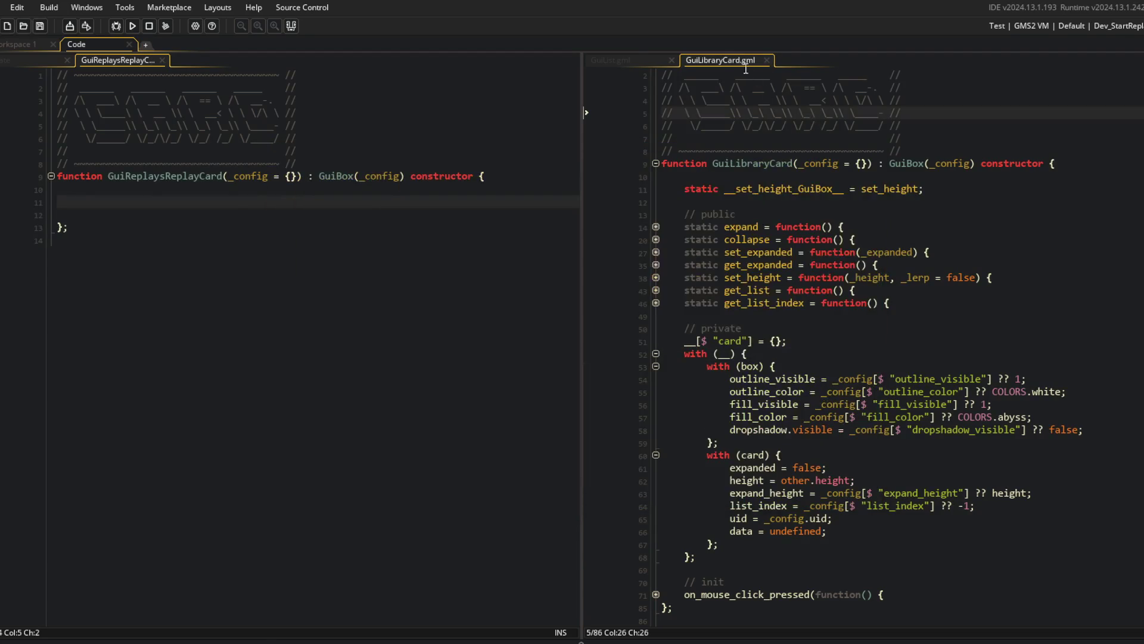
# Compare the GuiReplaysReplayCard, GuiLibraryCard and GuiList code, then go to the empty line in the replays GuiList config.
pyautogui.click(630, 63)
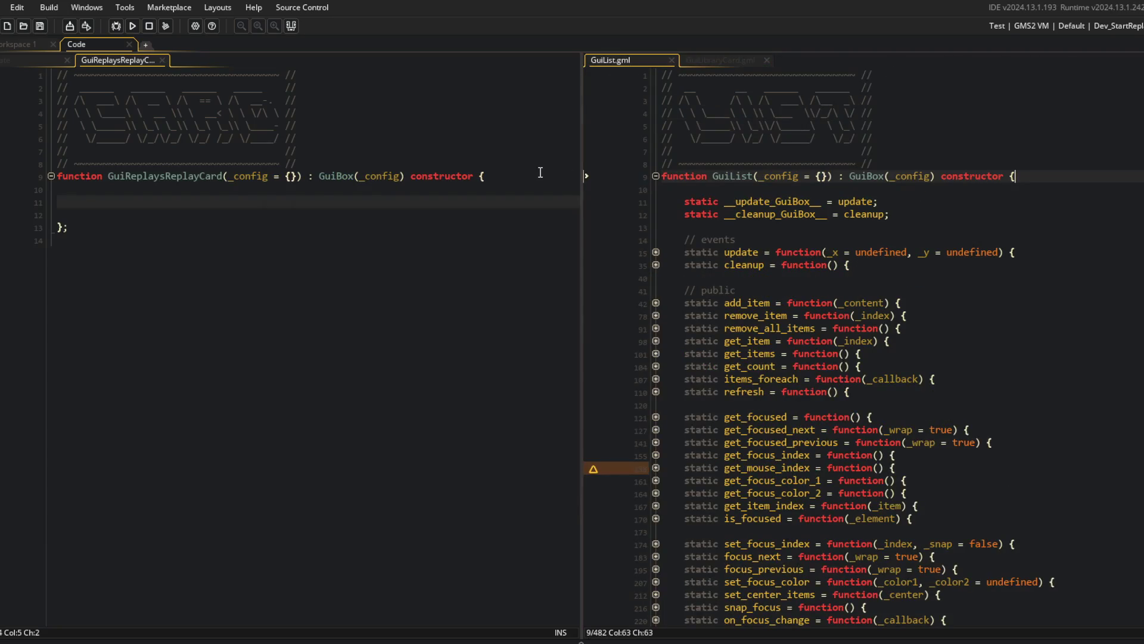
pyautogui.click(510, 317)
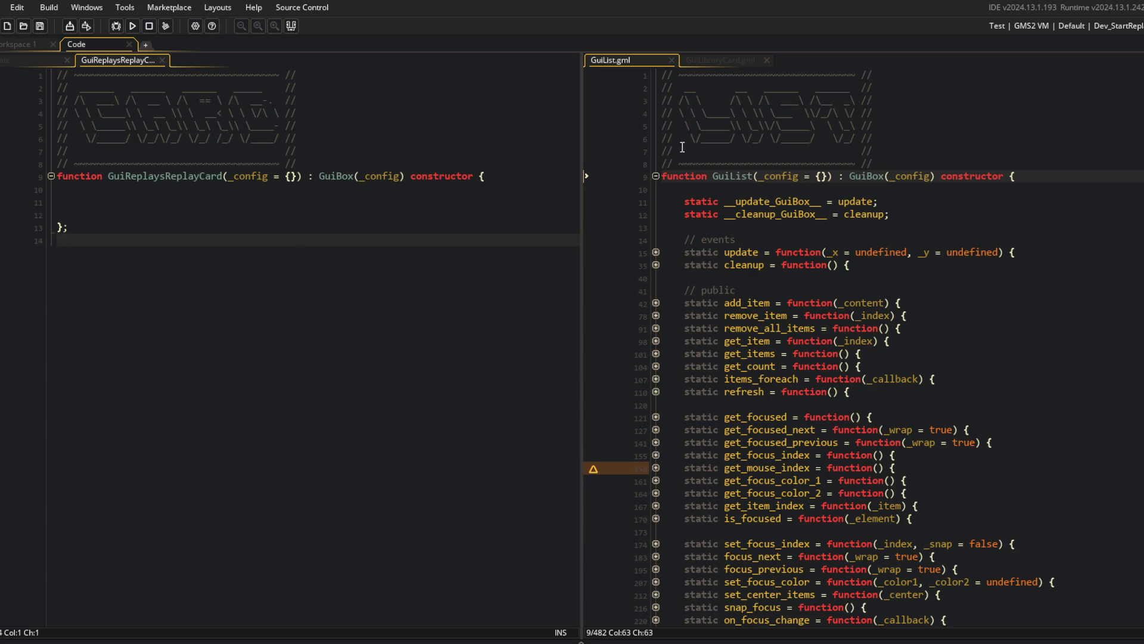
pyautogui.click(714, 59)
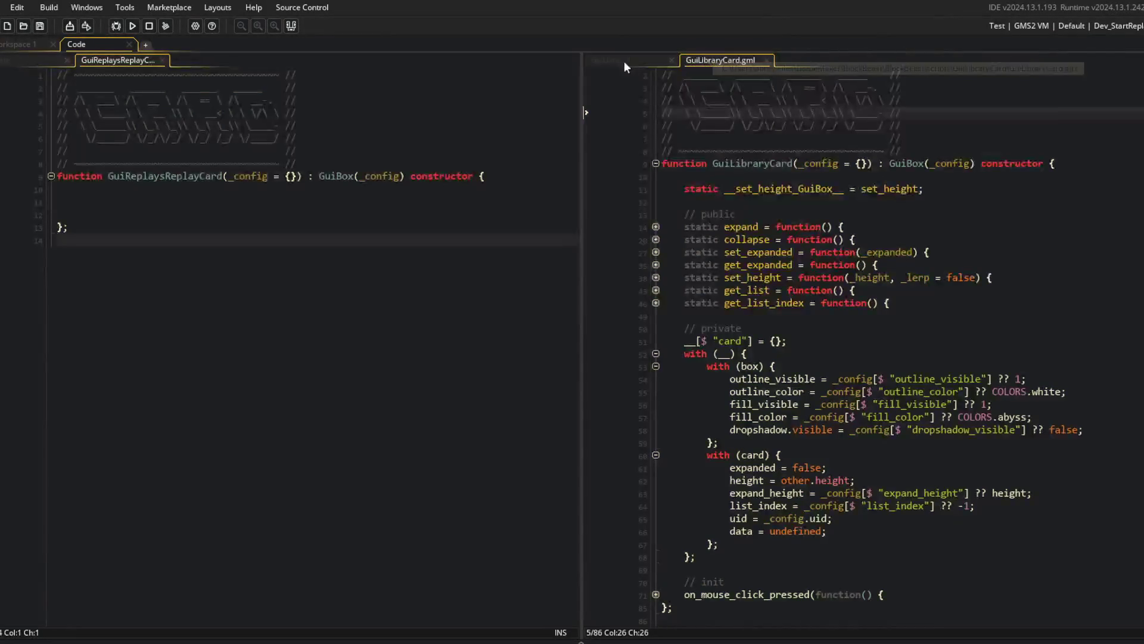
pyautogui.click(626, 62)
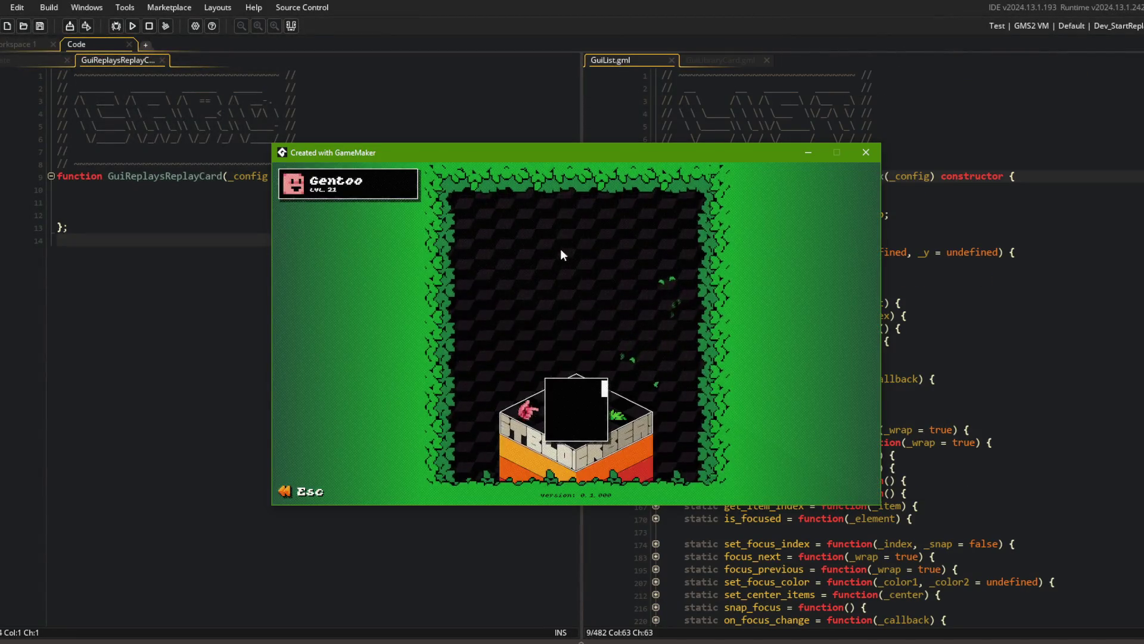
pyautogui.moveTo(567, 156)
pyautogui.mouseDown()
pyautogui.moveTo(841, 152)
pyautogui.moveTo(814, 112)
pyautogui.mouseUp()
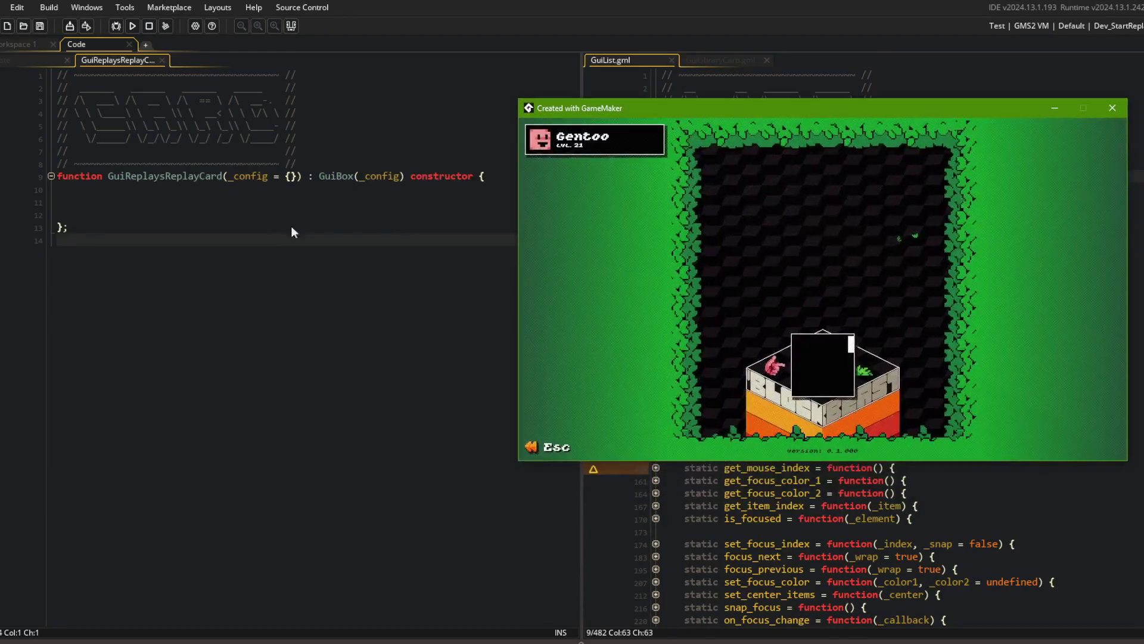
pyautogui.click(291, 214)
pyautogui.click(63, 61)
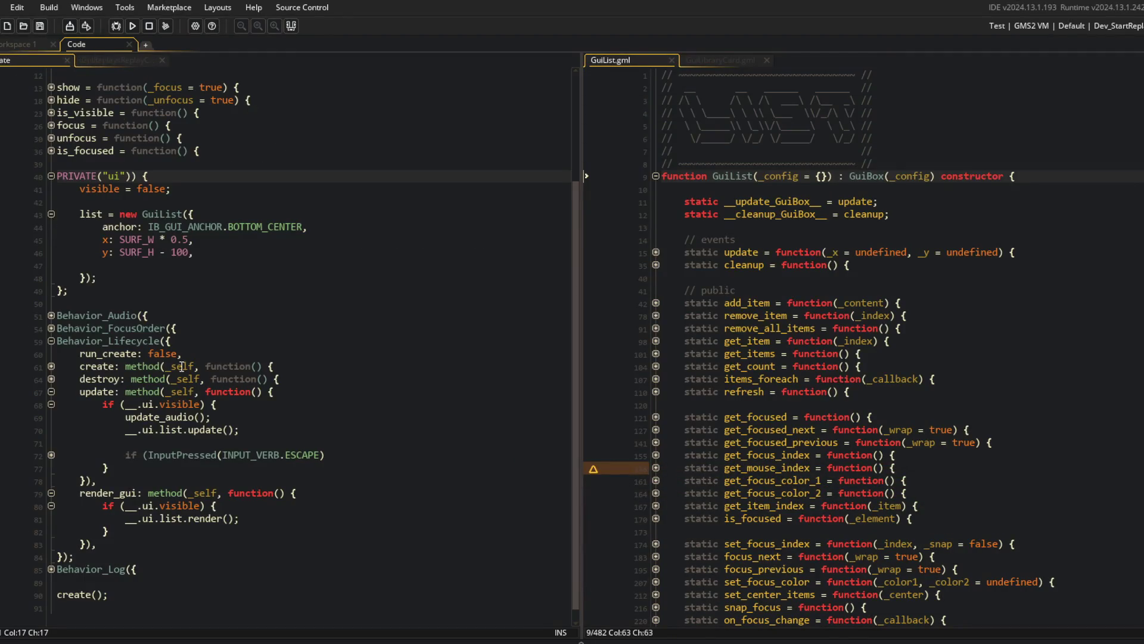
pyautogui.click(196, 266)
# Add a width: SURF_W setting and a height: SURF_H offset to the GuiList config, then run the game.
pyautogui.write('width: ')
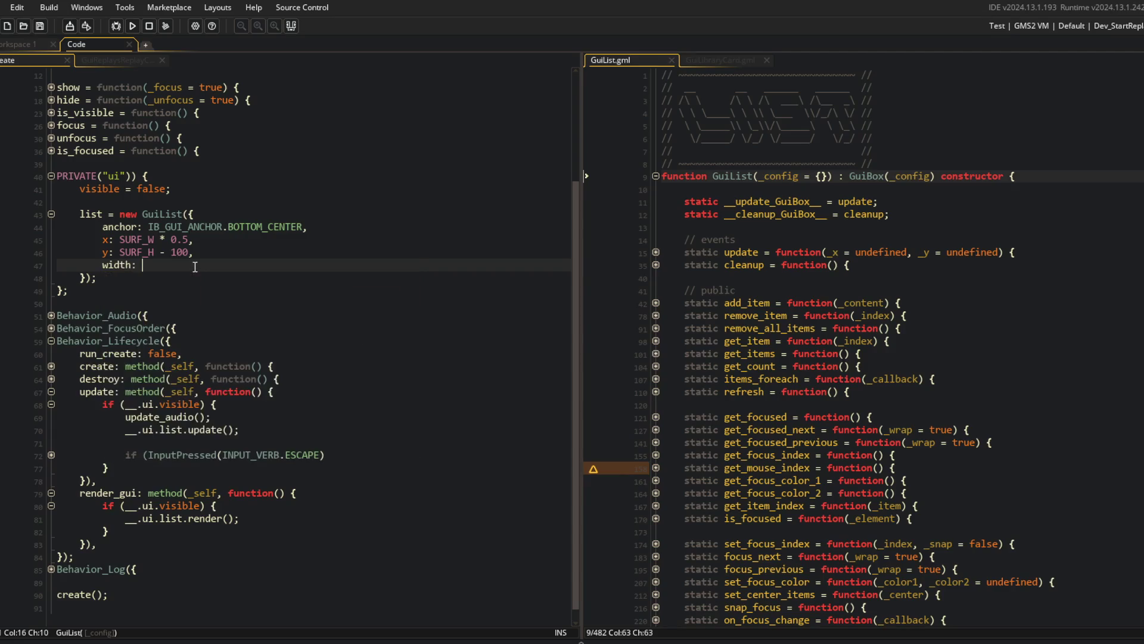
pyautogui.write('SURF_W * 0.25,')
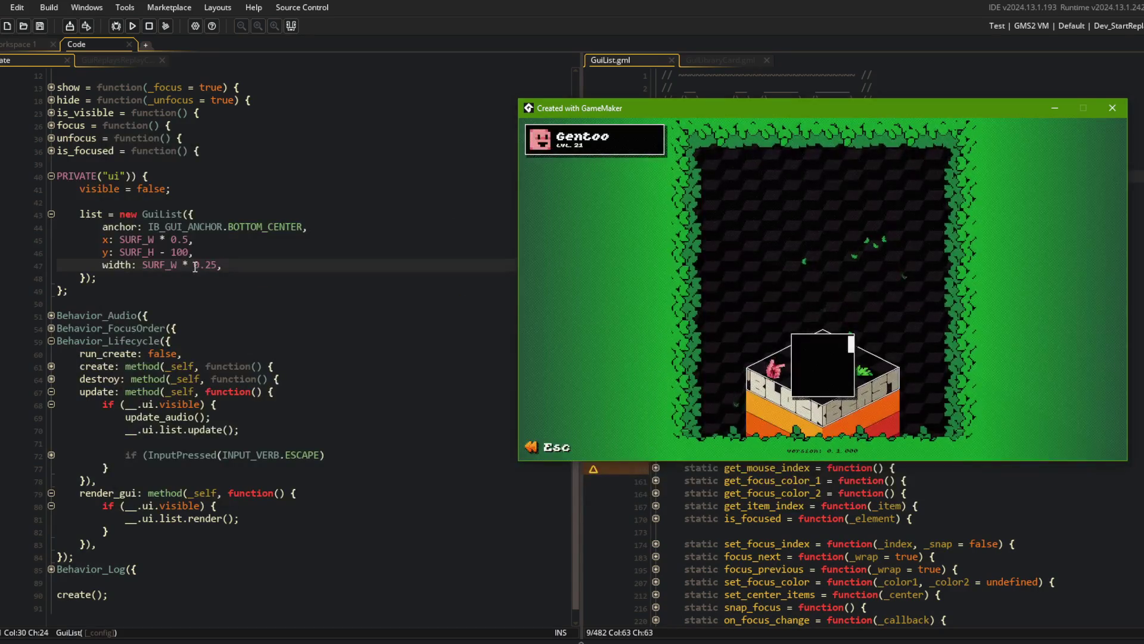
pyautogui.hotkey('alt', 'Tab')
pyautogui.press('Return')
pyautogui.write('height: SURF_')
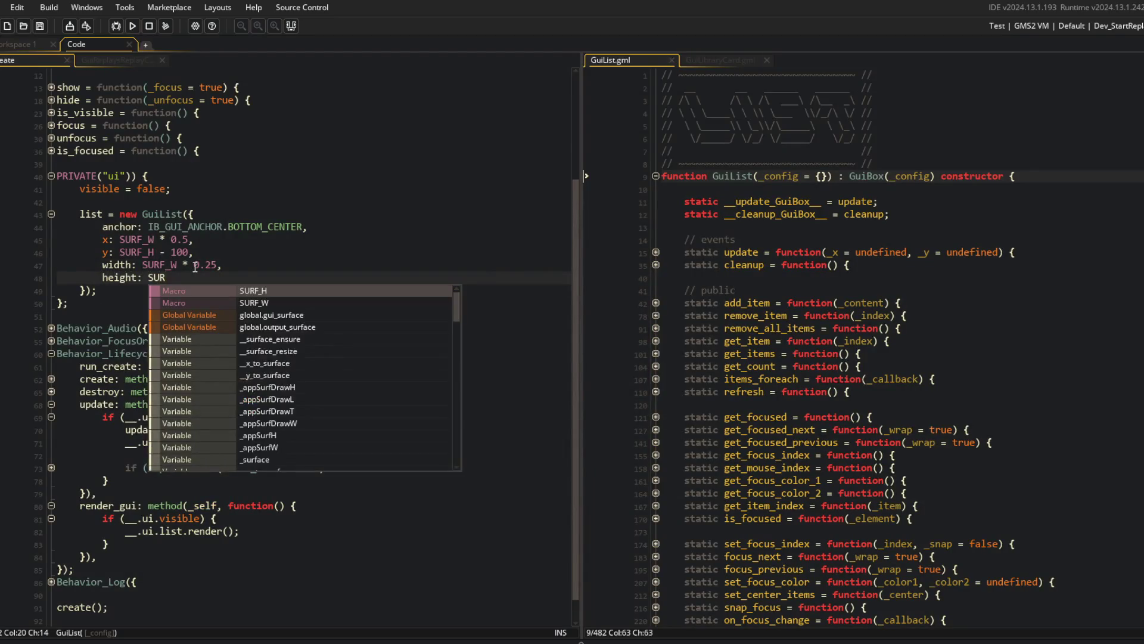
pyautogui.write('H - 10')
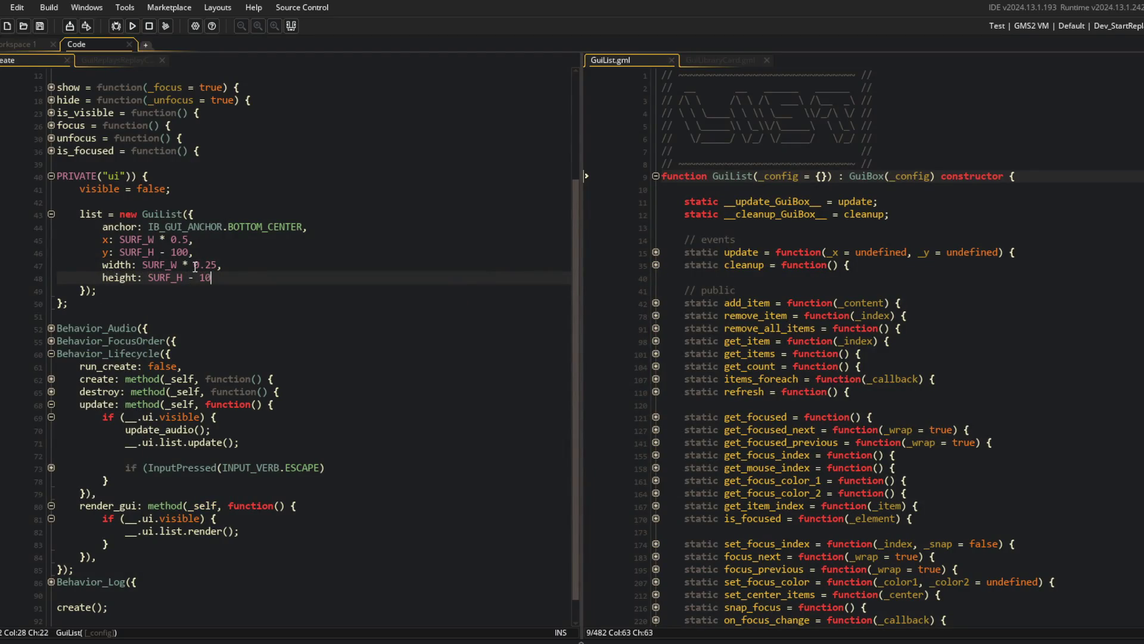
pyautogui.press('F5')
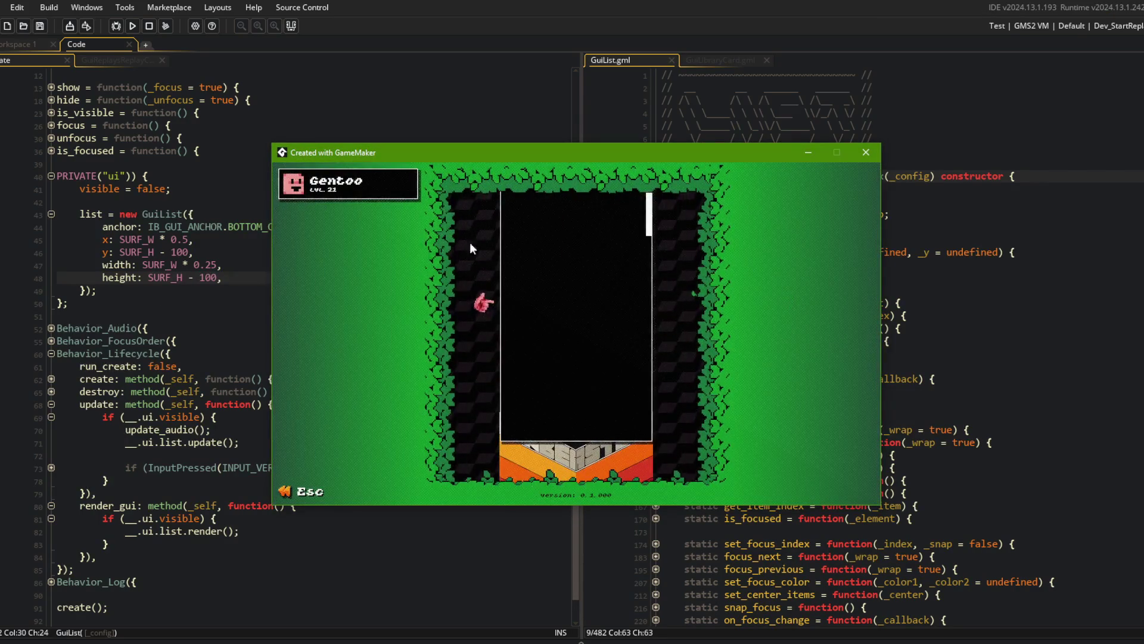
# Change the list height to SURF_H - 300 and rerun the game.
pyautogui.click(127, 228)
pyautogui.click(208, 280)
pyautogui.press('BackSpace')
pyautogui.write('3')
pyautogui.press('Up')
pyautogui.press('Up')
pyautogui.press('F5')
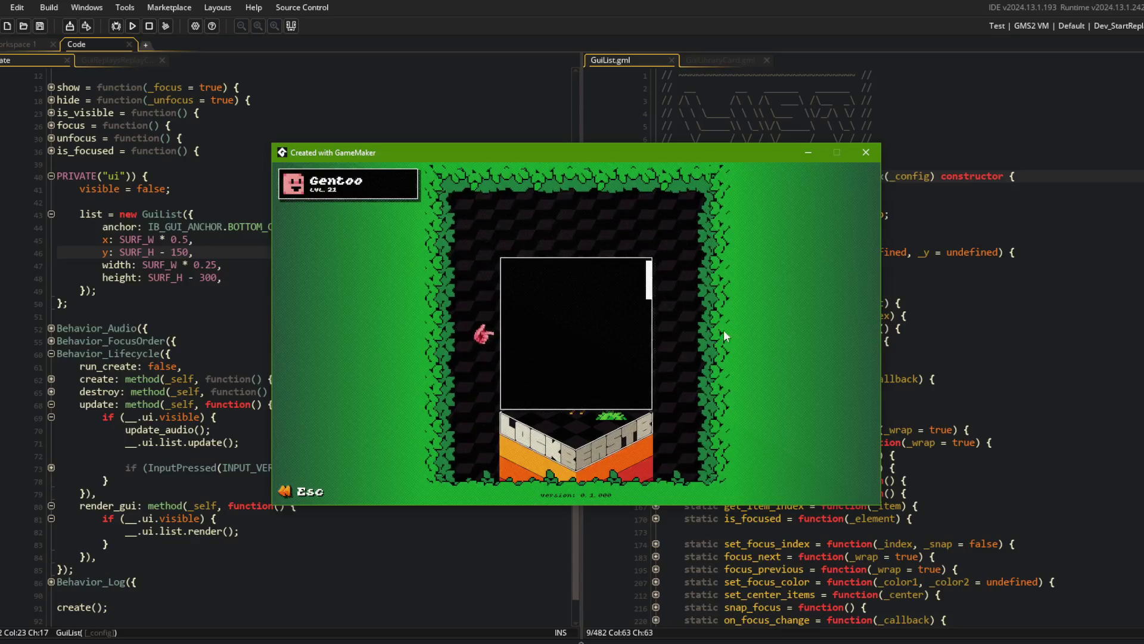
pyautogui.click(150, 124)
pyautogui.click(14, 40)
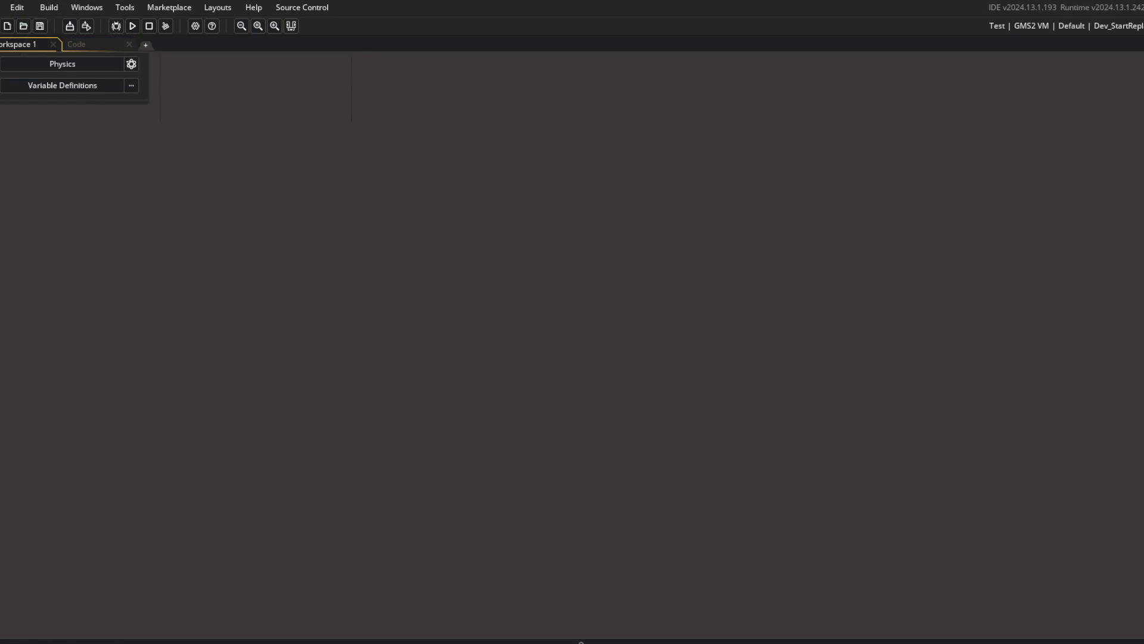
pyautogui.press('F12')
pyautogui.press('F12')
pyautogui.click(85, 46)
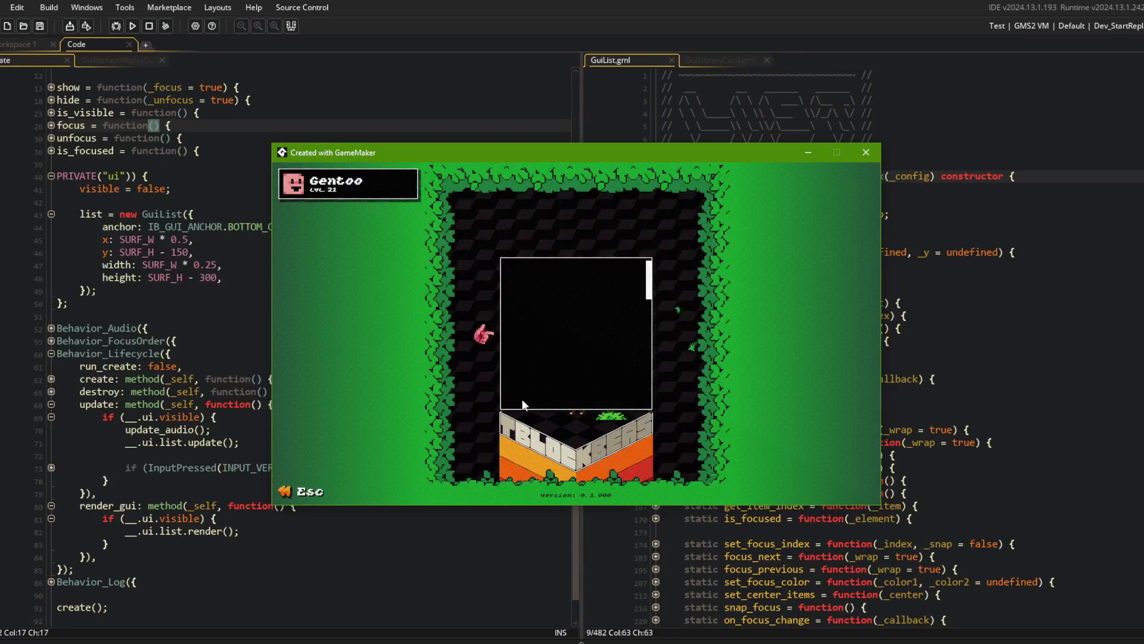
pyautogui.click(223, 253)
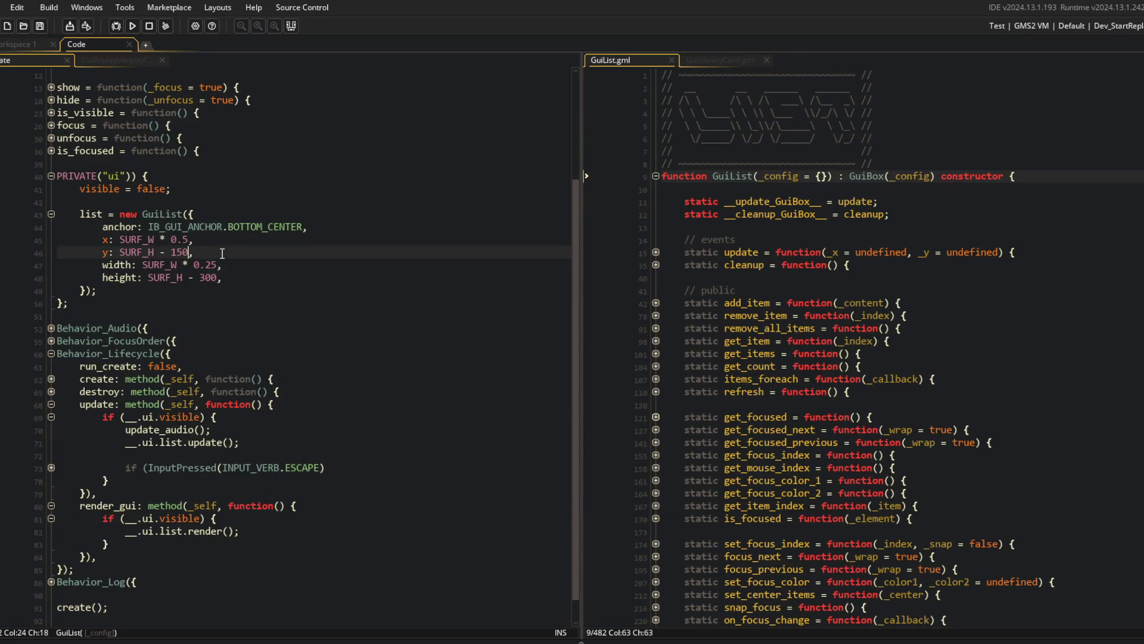
pyautogui.press('BackSpace')
pyautogui.press('BackSpace')
pyautogui.write('45')
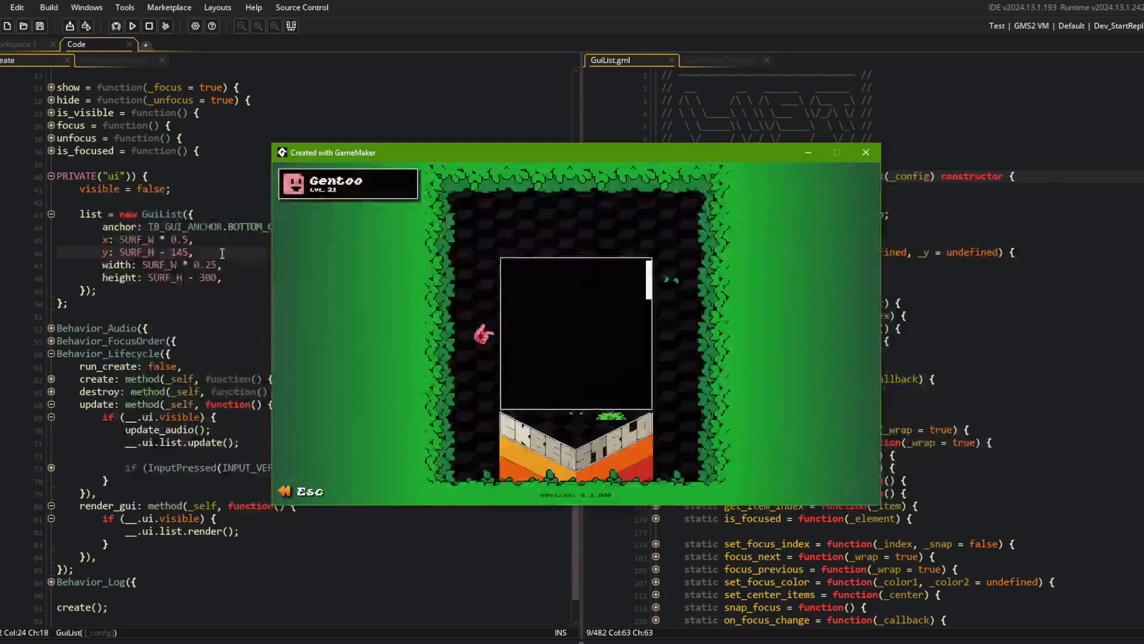
pyautogui.press('Down')
pyautogui.press('Left')
pyautogui.press('Left')
pyautogui.press('F5')
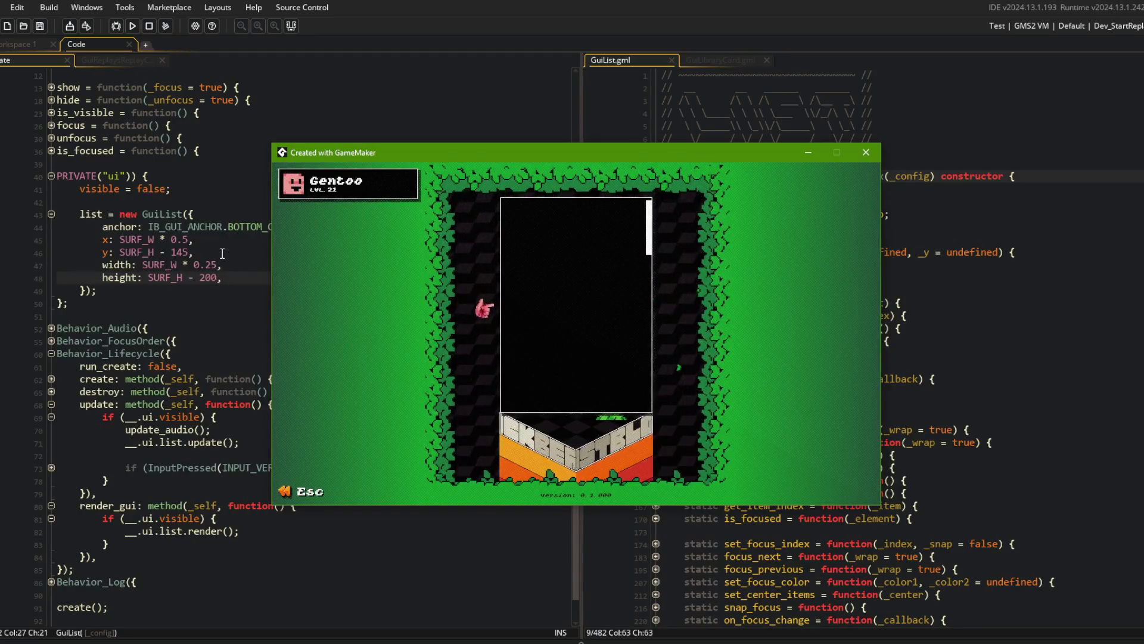
pyautogui.press('Up')
pyautogui.press('Up')
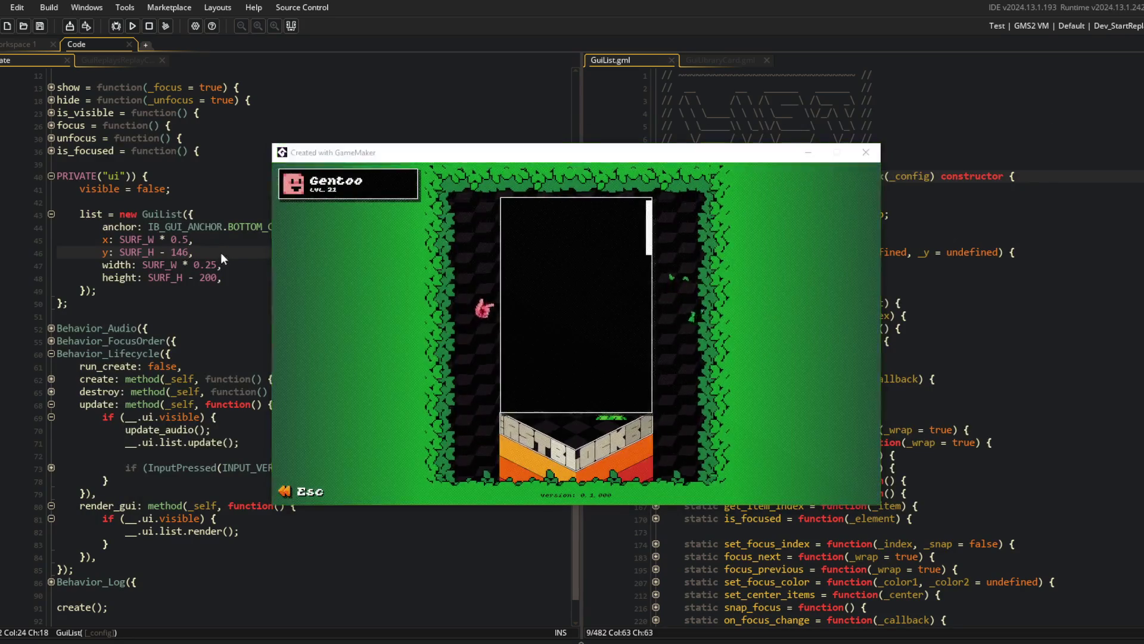
pyautogui.press('Down')
pyautogui.press('Down')
pyautogui.press('Right')
pyautogui.press('Right')
pyautogui.press('Right')
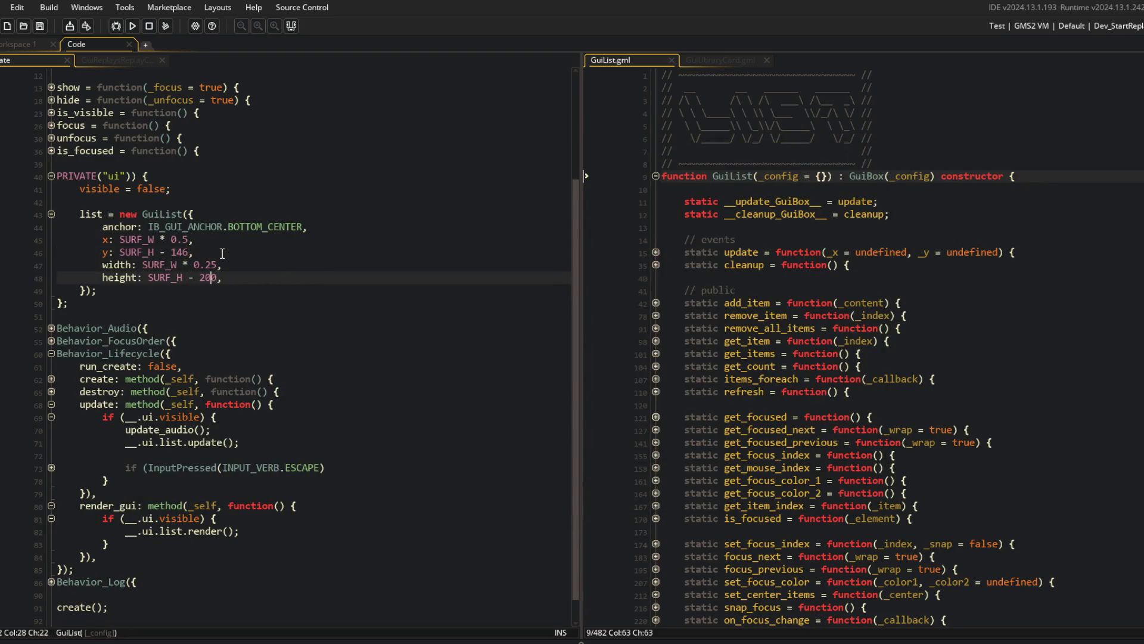
pyautogui.press('F5')
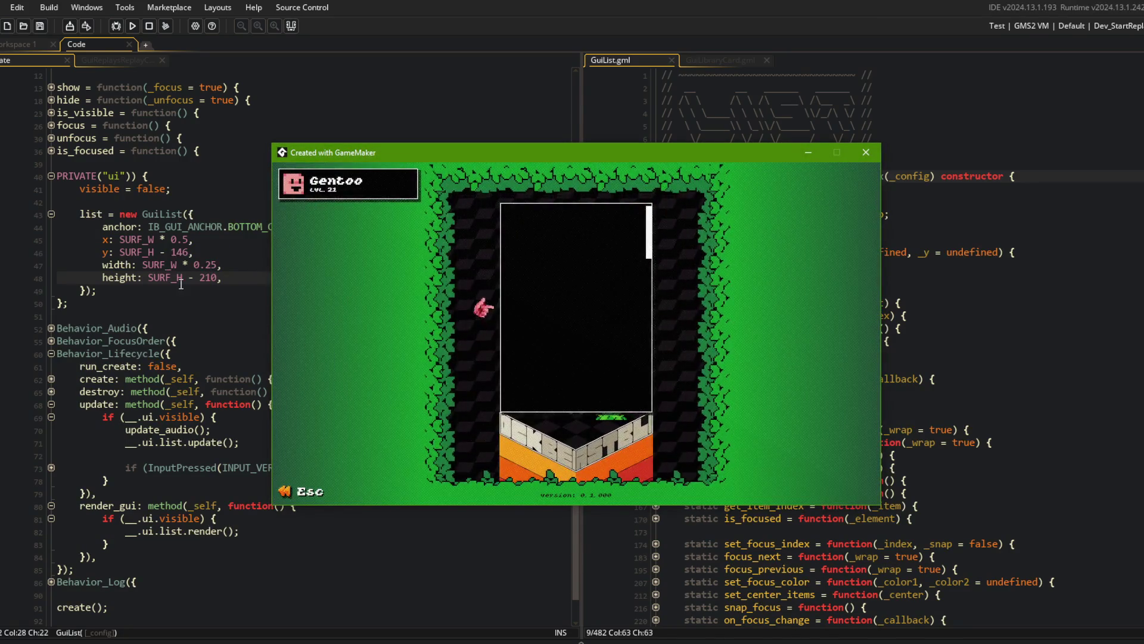
pyautogui.click(192, 252)
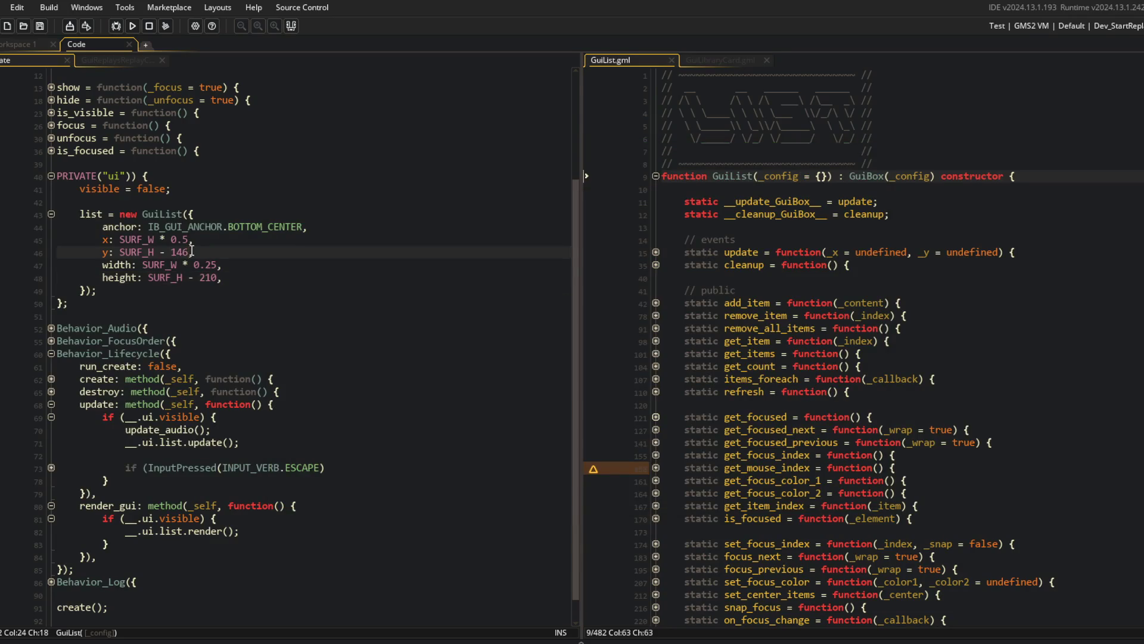
pyautogui.write('8')
pyautogui.hotkey('alt', 'Tab')
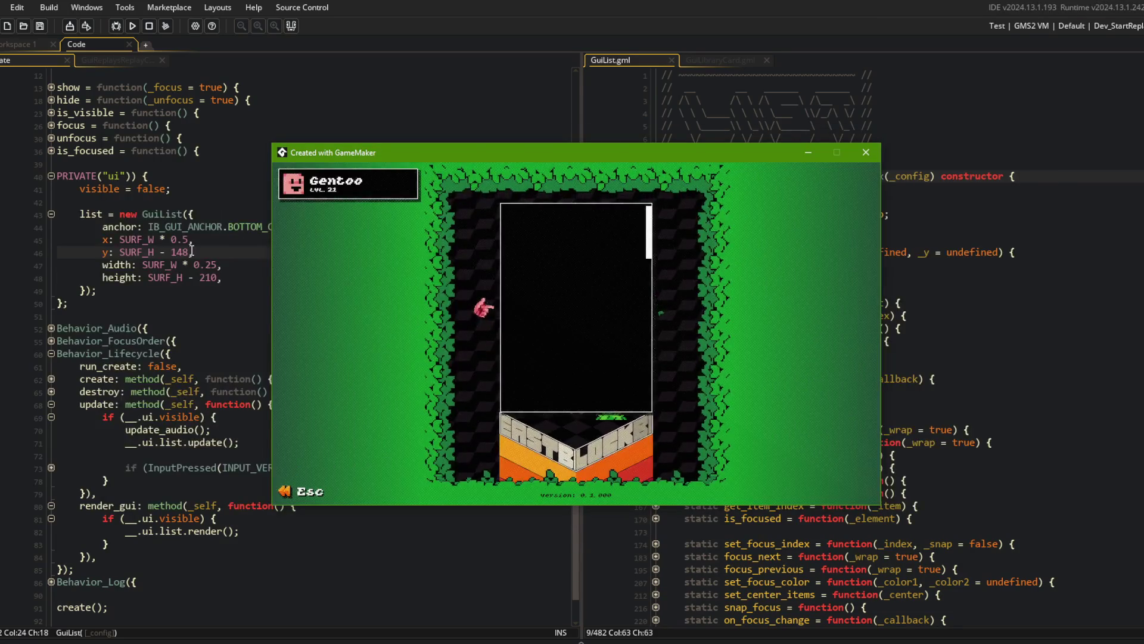
pyautogui.press('F5')
pyautogui.press('super+e')
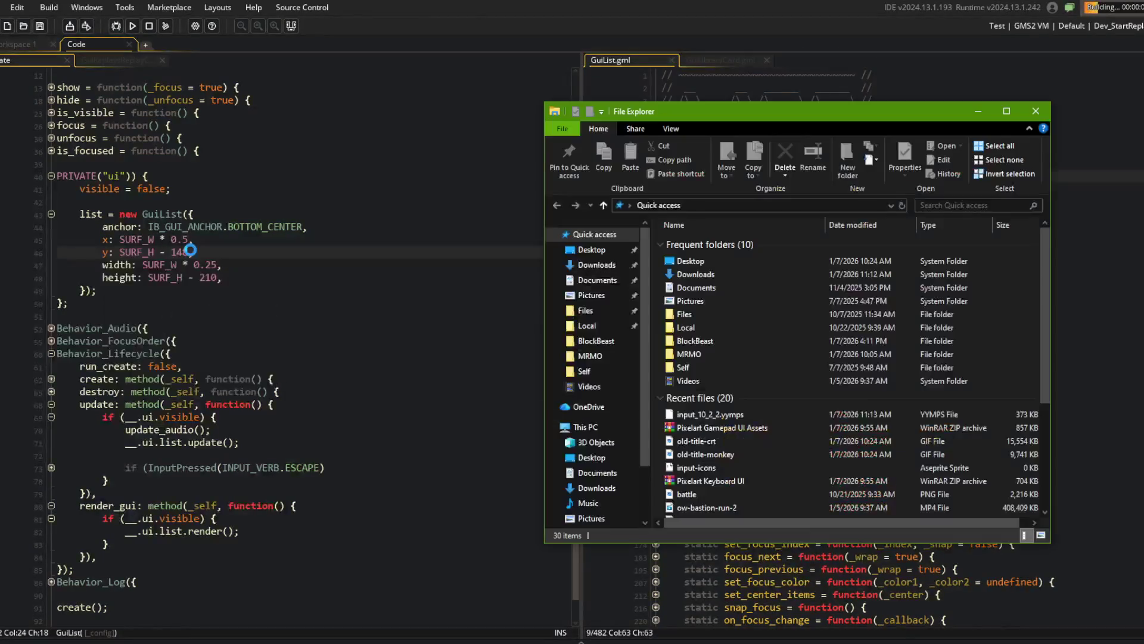
pyautogui.hotkey('alt', 'F4')
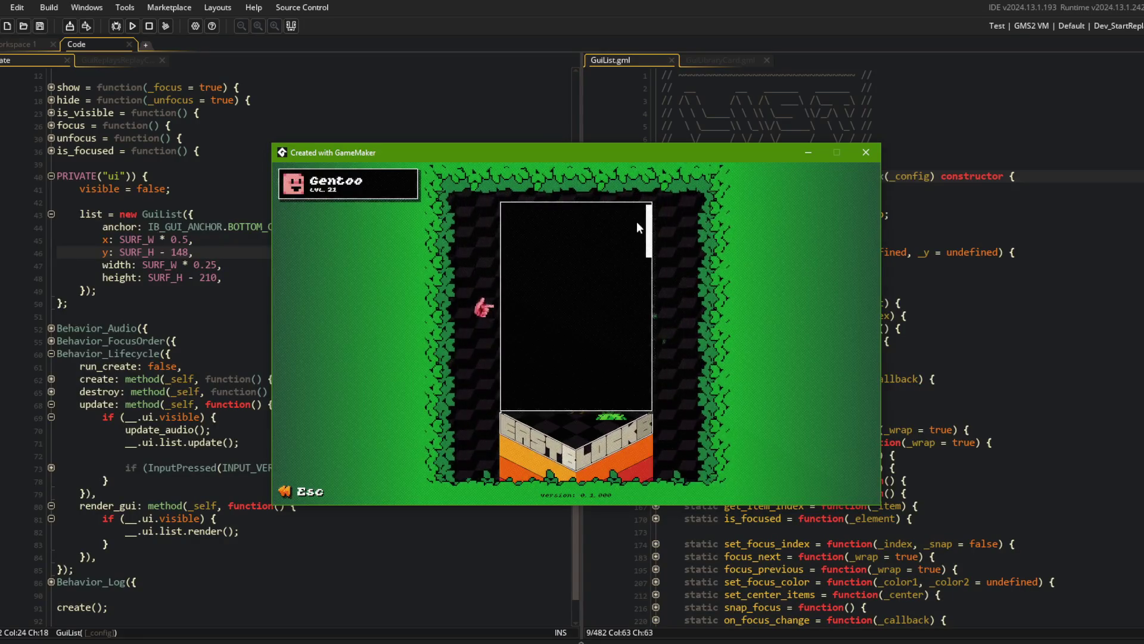
pyautogui.scroll(-3, 618, 354)
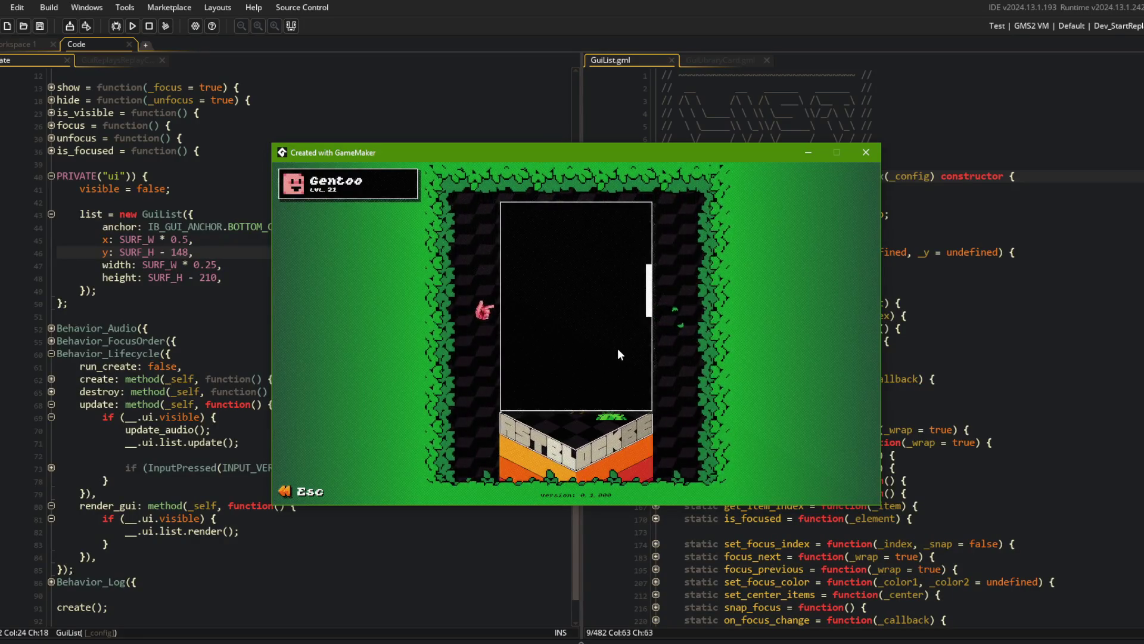
pyautogui.click(648, 269)
pyautogui.moveTo(648, 271)
pyautogui.mouseDown()
pyautogui.moveTo(648, 384)
pyautogui.moveTo(649, 251)
pyautogui.moveTo(614, 344)
pyautogui.mouseUp()
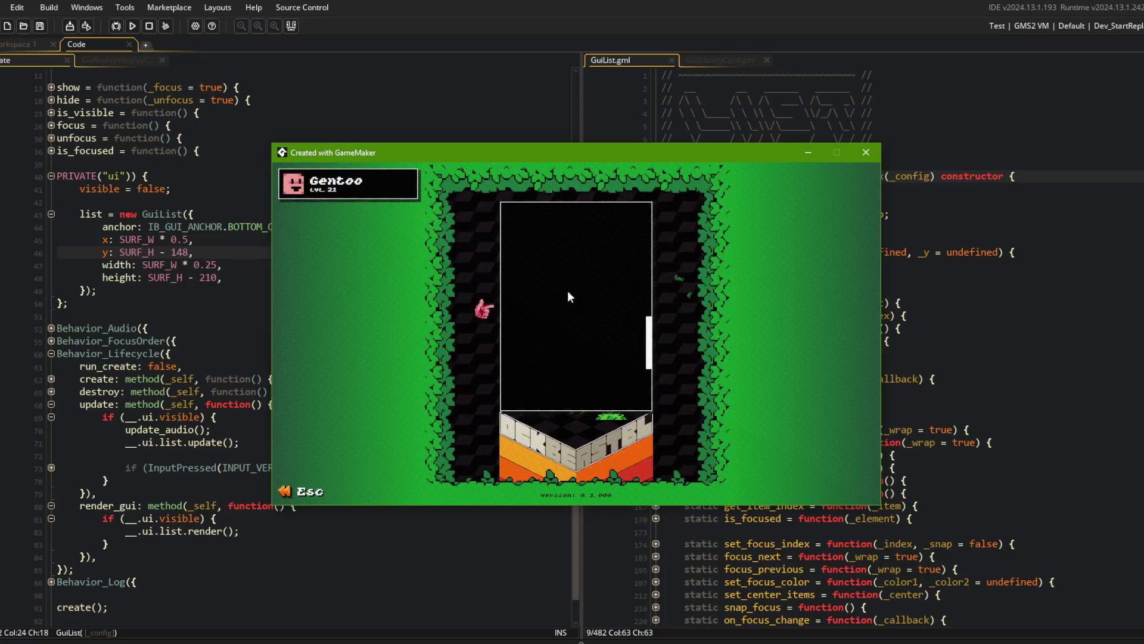
pyautogui.press('Escape')
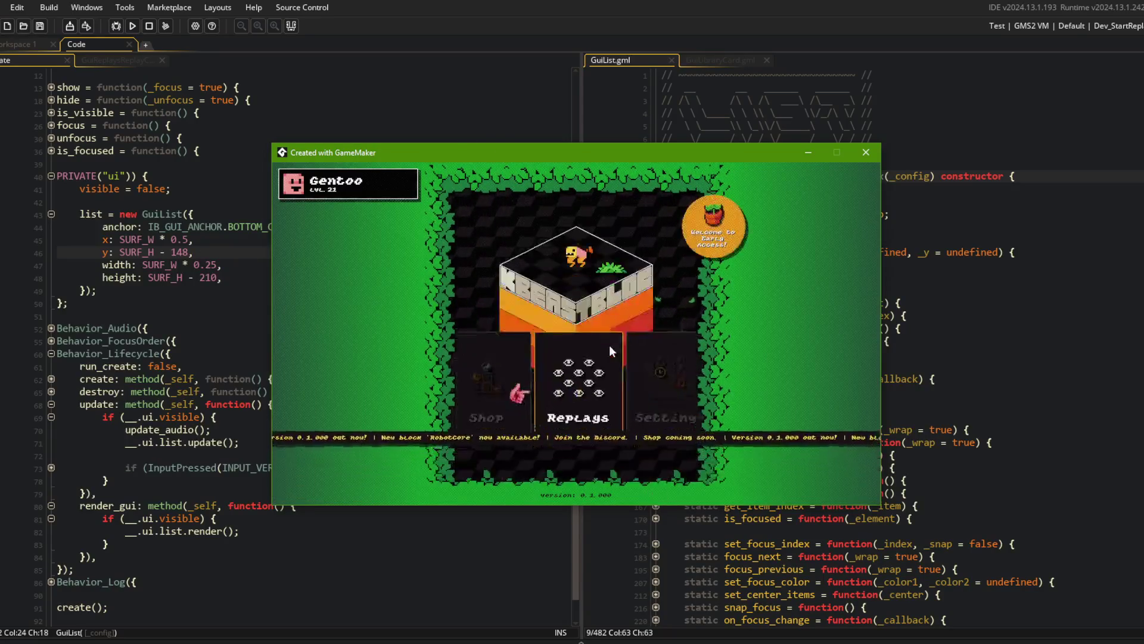
pyautogui.click(609, 345)
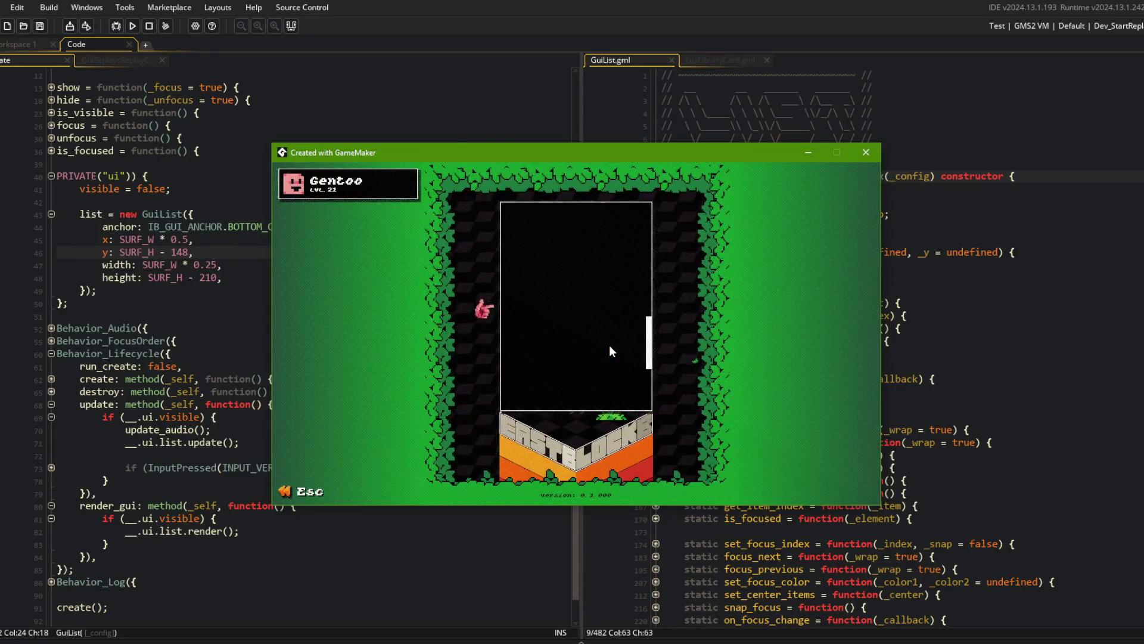
pyautogui.press('Escape')
pyautogui.click(609, 345)
pyautogui.press('Escape')
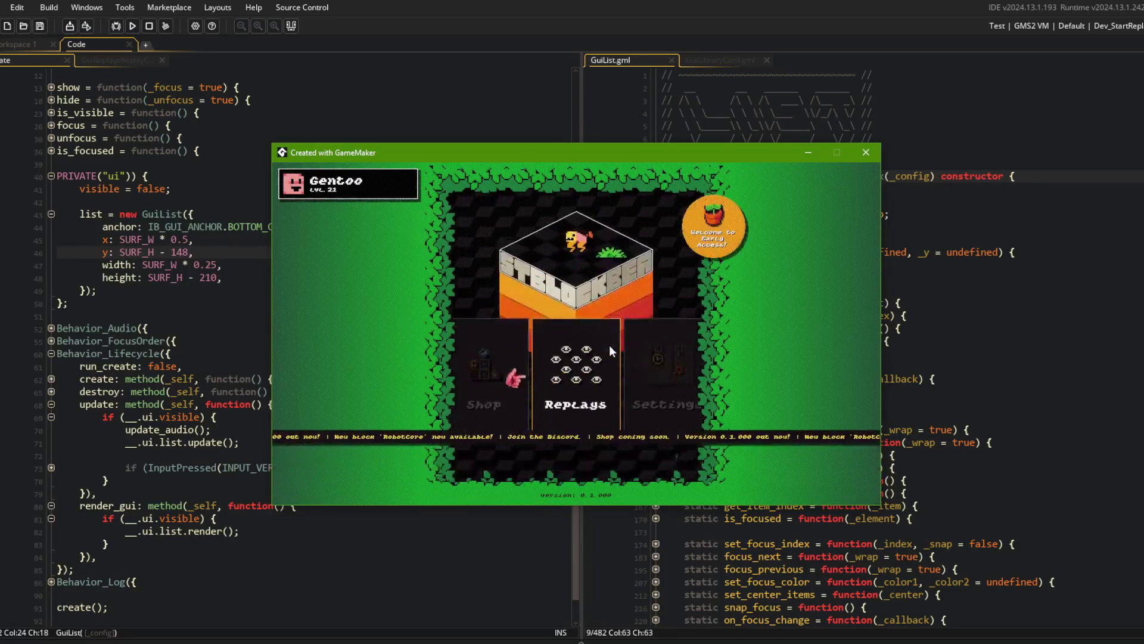
pyautogui.click(609, 345)
pyautogui.press('Escape')
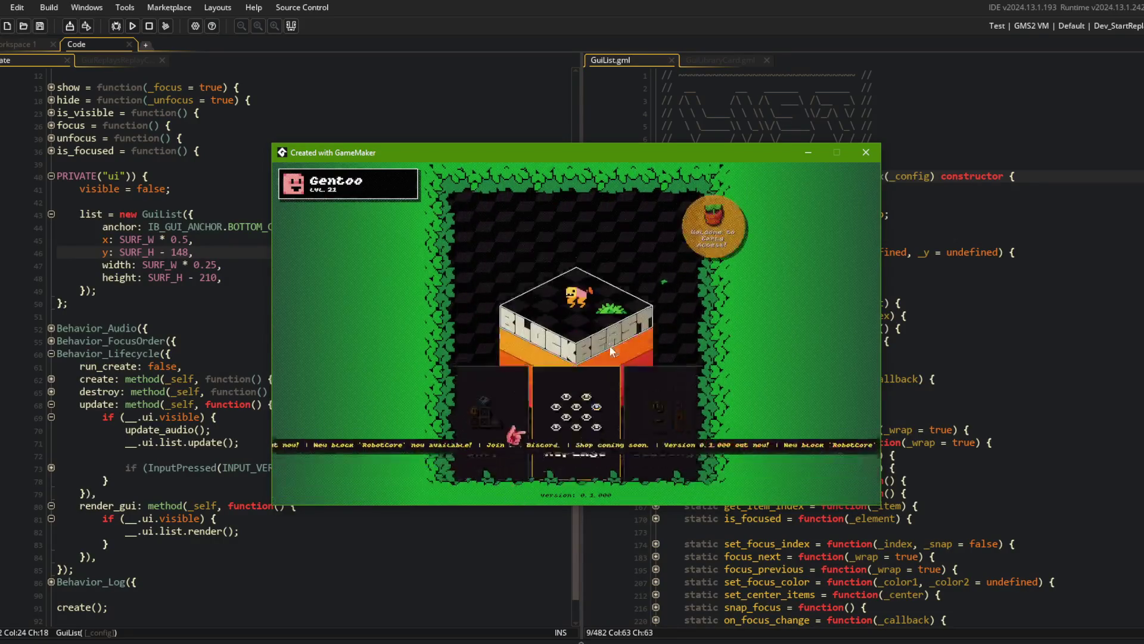
pyautogui.click(609, 345)
pyautogui.press('Escape')
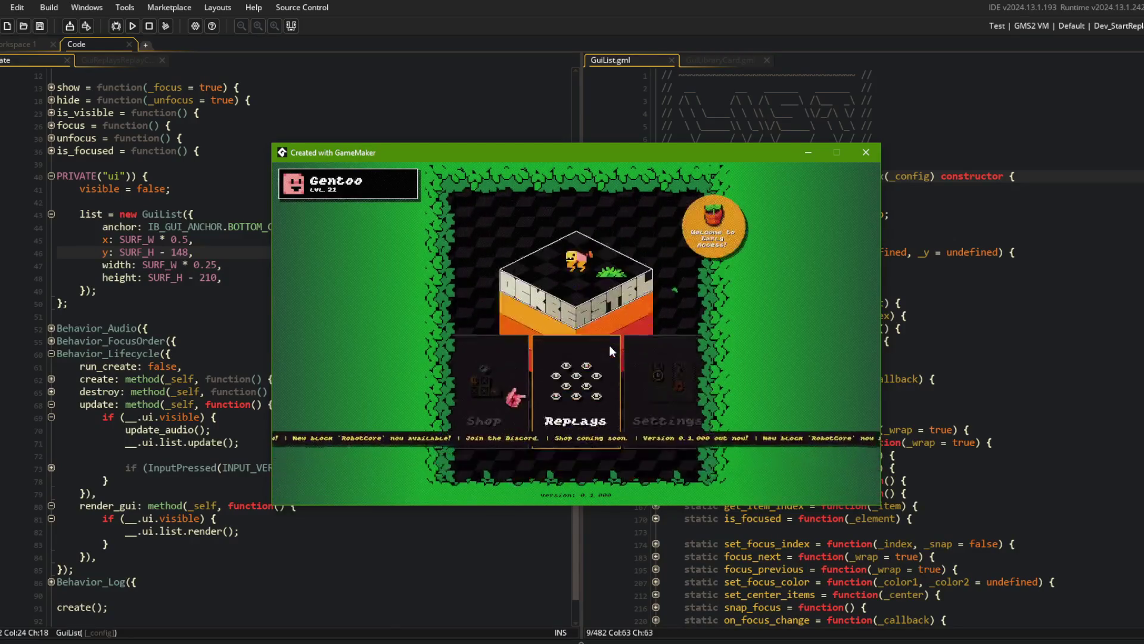
pyautogui.click(609, 345)
pyautogui.press('Escape')
pyautogui.click(609, 345)
pyautogui.press('Escape')
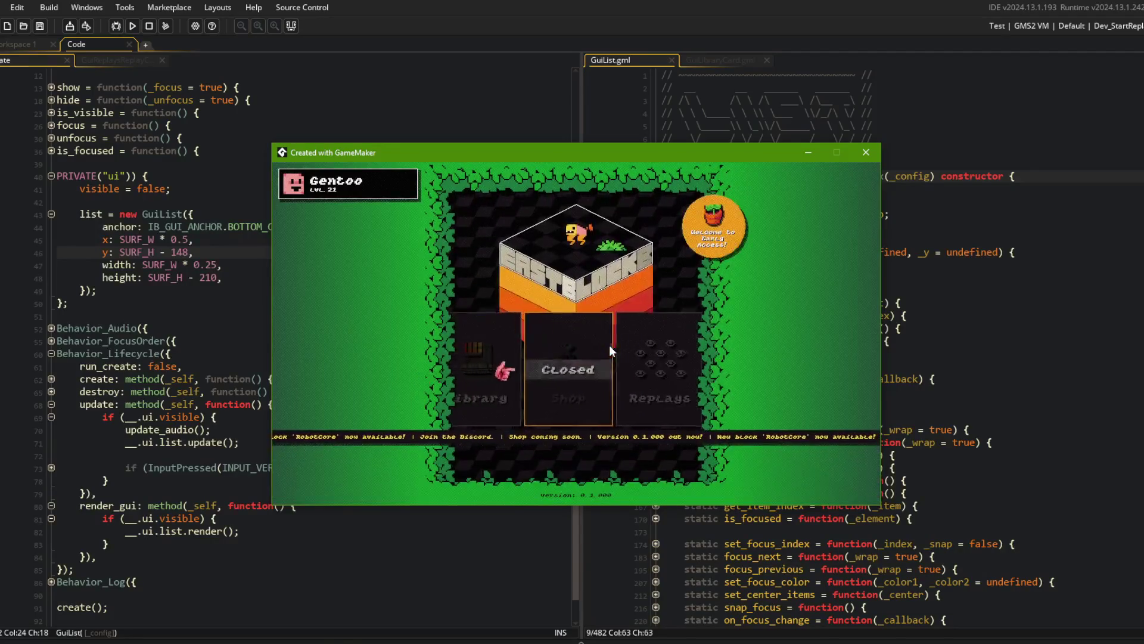
pyautogui.click(609, 345)
pyautogui.press('Escape')
pyautogui.press('Left')
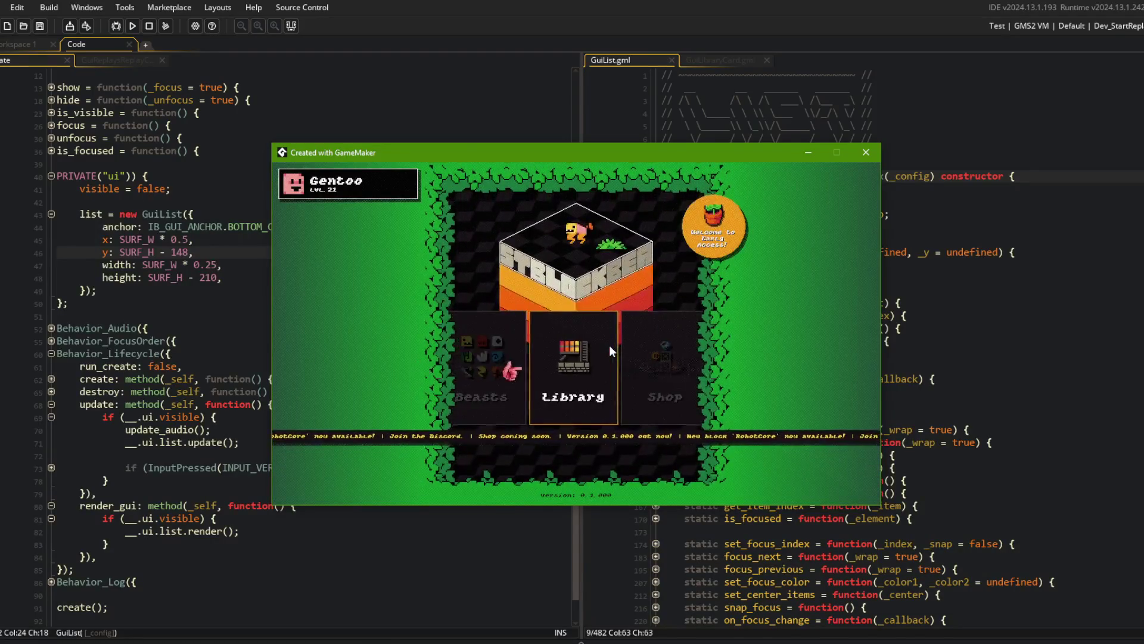
pyautogui.click(609, 345)
pyautogui.press('Escape')
pyautogui.press('Left')
pyautogui.click(609, 345)
pyautogui.press('Escape')
pyautogui.press('Left')
pyautogui.click(610, 345)
pyautogui.press('Escape')
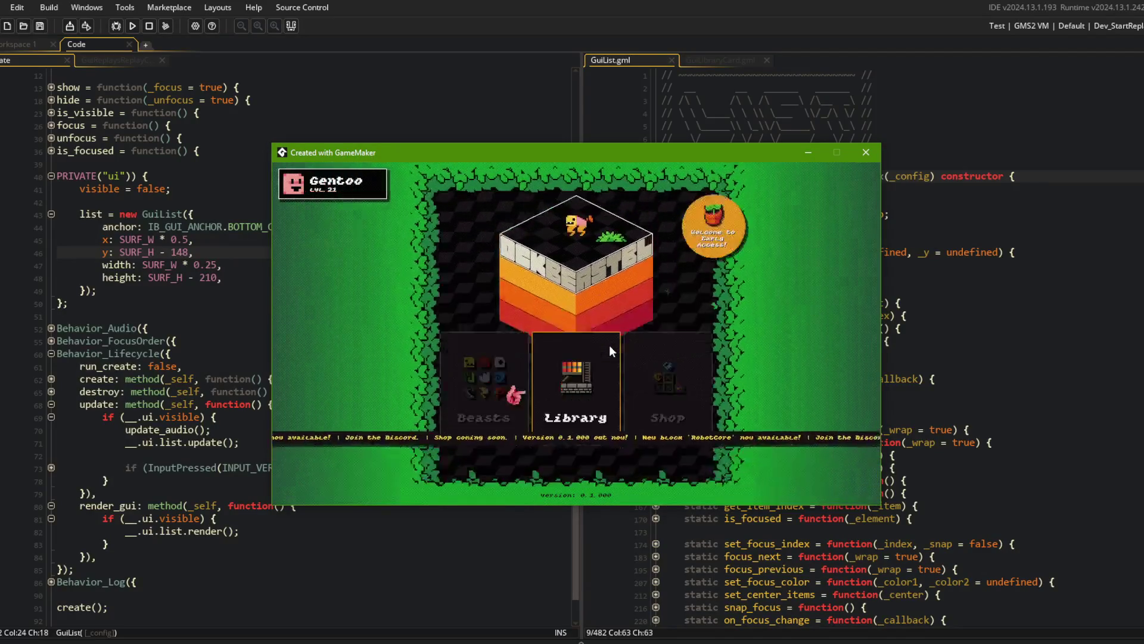
pyautogui.click(609, 345)
pyautogui.press('Escape')
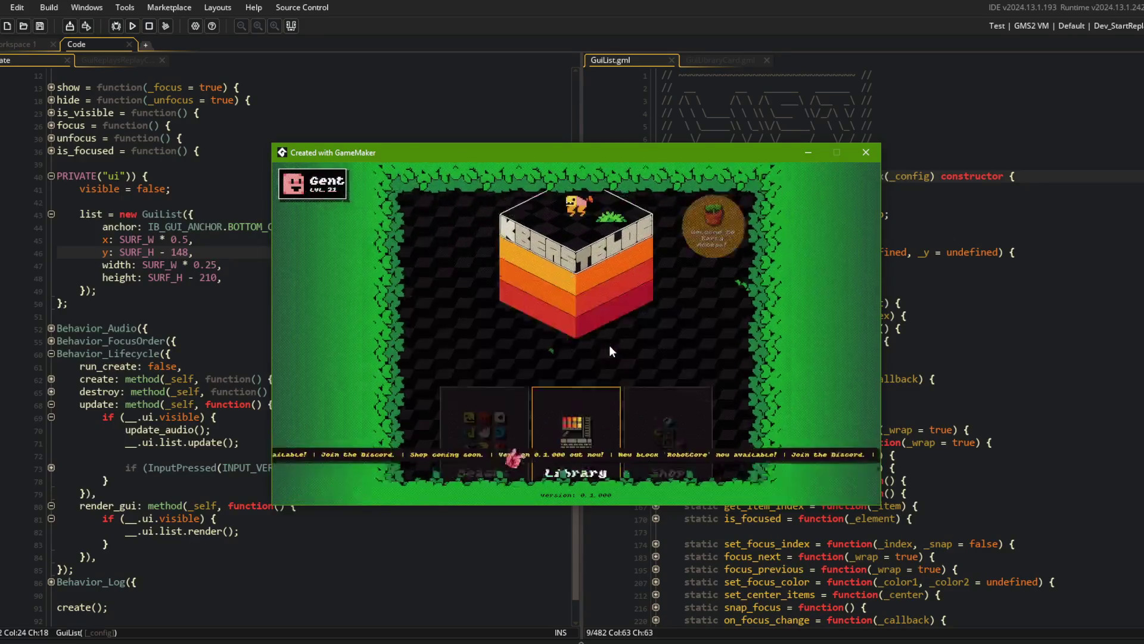
pyautogui.click(609, 345)
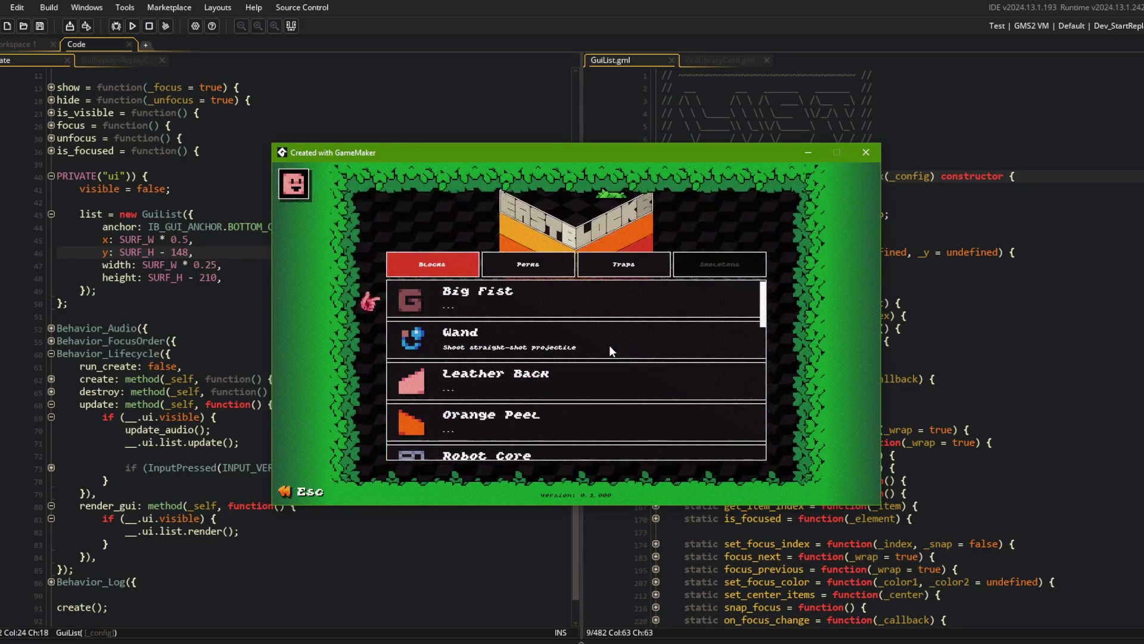
pyautogui.press('Escape')
pyautogui.press('Return')
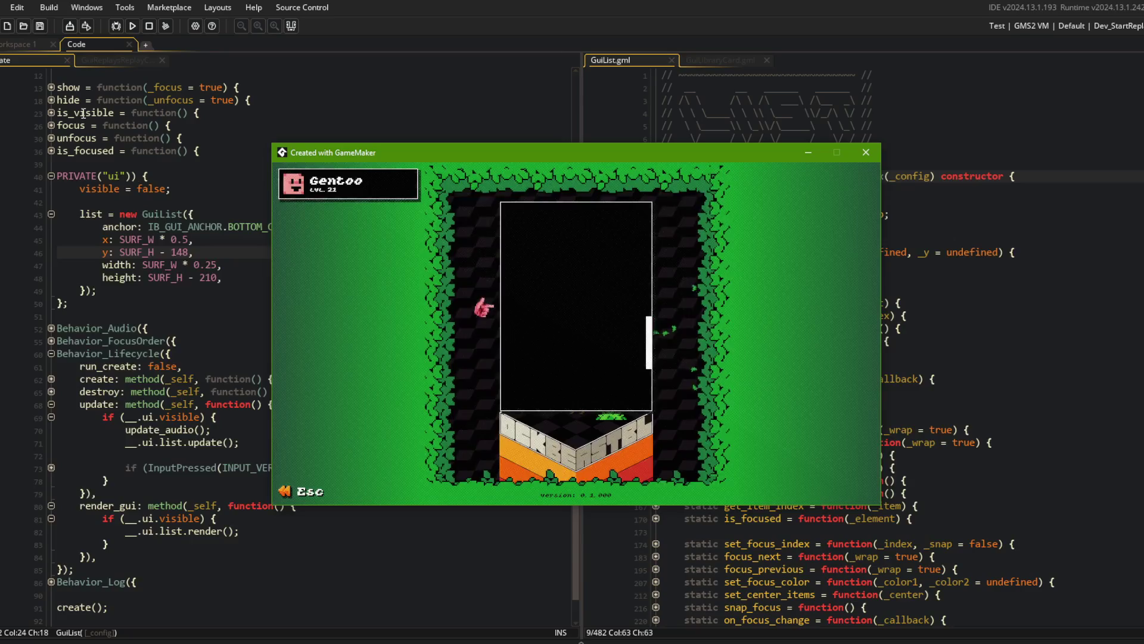
# Close the running game and fold the update and Behavior_Lifecycle blocks.
pyautogui.click(166, 186)
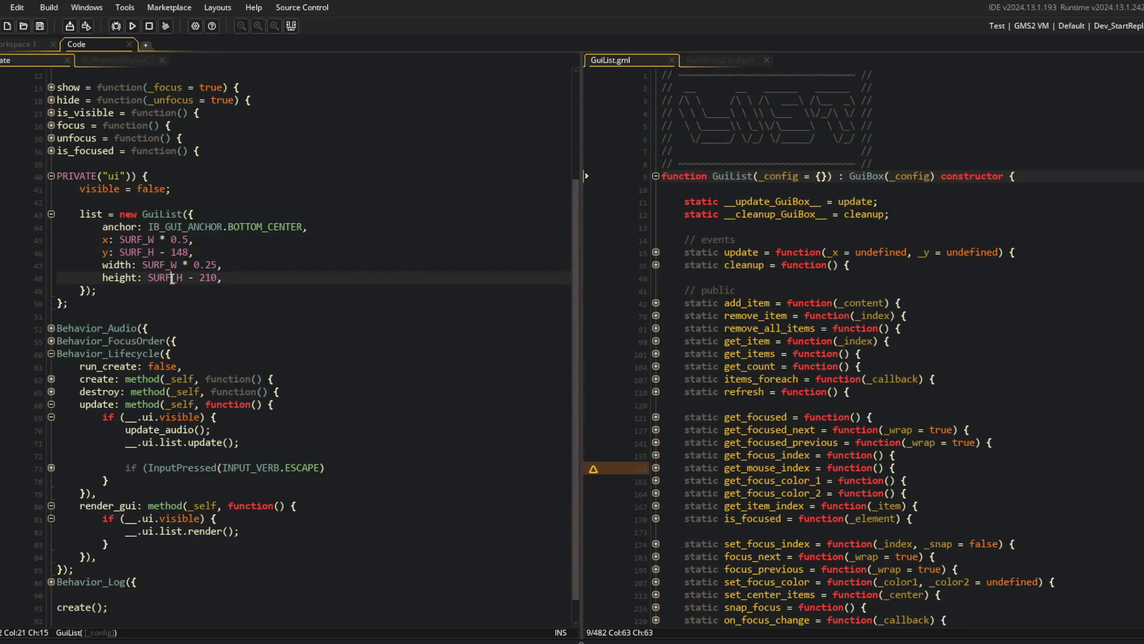
pyautogui.scroll(-2, 239, 298)
pyautogui.click(51, 383)
pyautogui.scroll(7, 52, 419)
pyautogui.click(51, 417)
pyautogui.scroll(2, 51, 474)
# Insert an empty new_card = method(_self, function() {}); stub above visible = false.
pyautogui.click(143, 391)
pyautogui.click(218, 332)
pyautogui.press('Home')
pyautogui.press('Return')
pyautogui.press('Return')
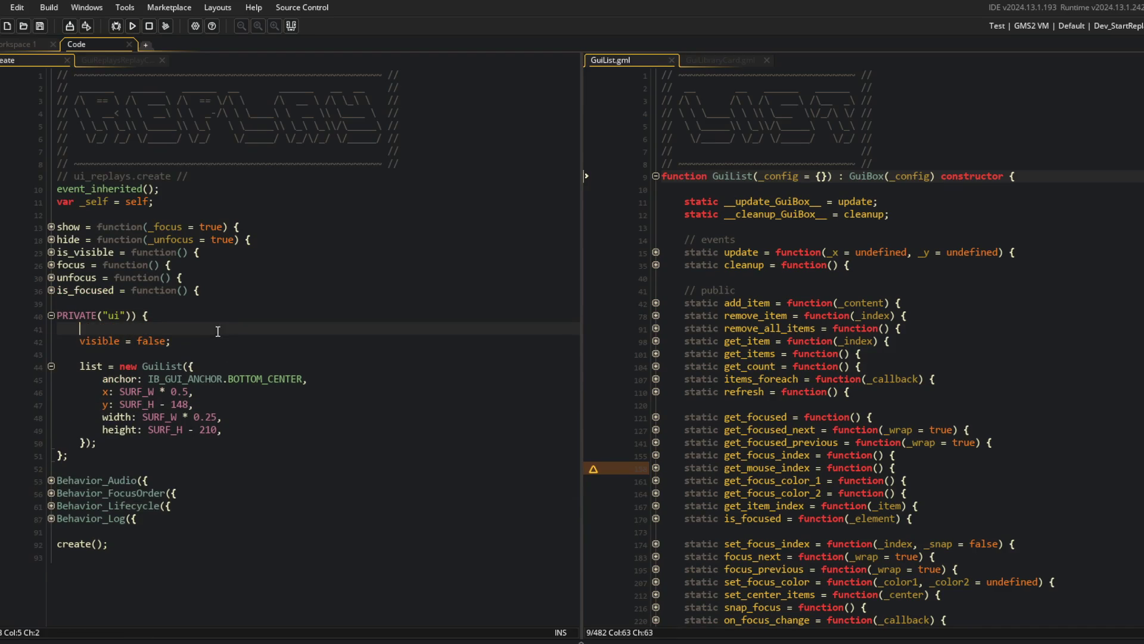
pyautogui.press('Up')
pyautogui.press('Up')
pyautogui.write('new_')
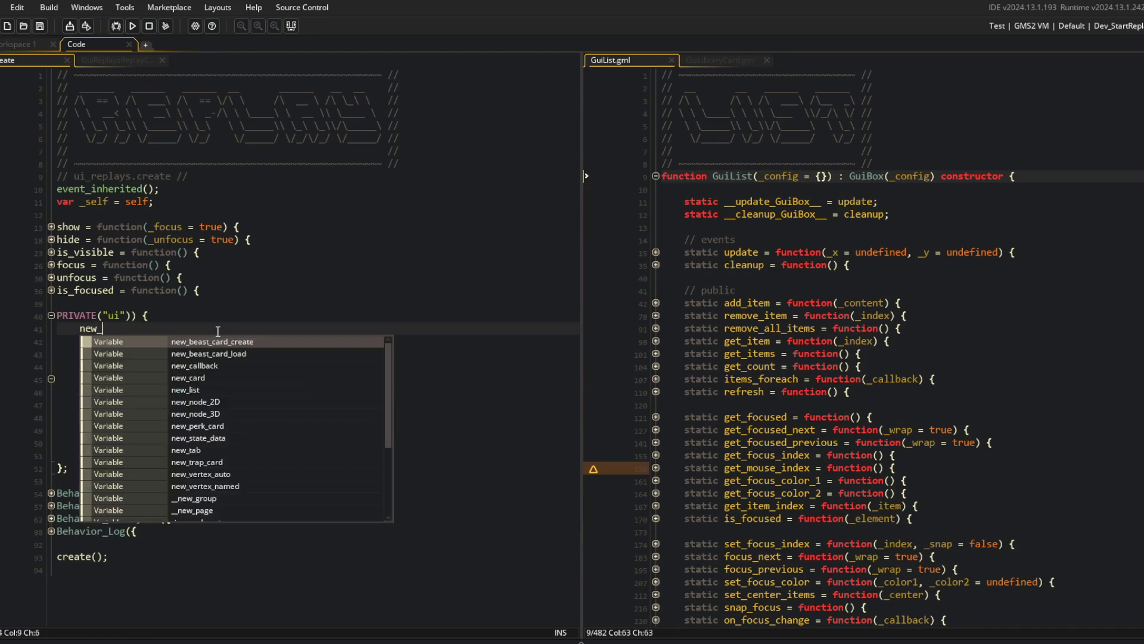
pyautogui.write('card = method(_self, function() {')
pyautogui.press('Return')
pyautogui.press('Return')
pyautogui.write('});')
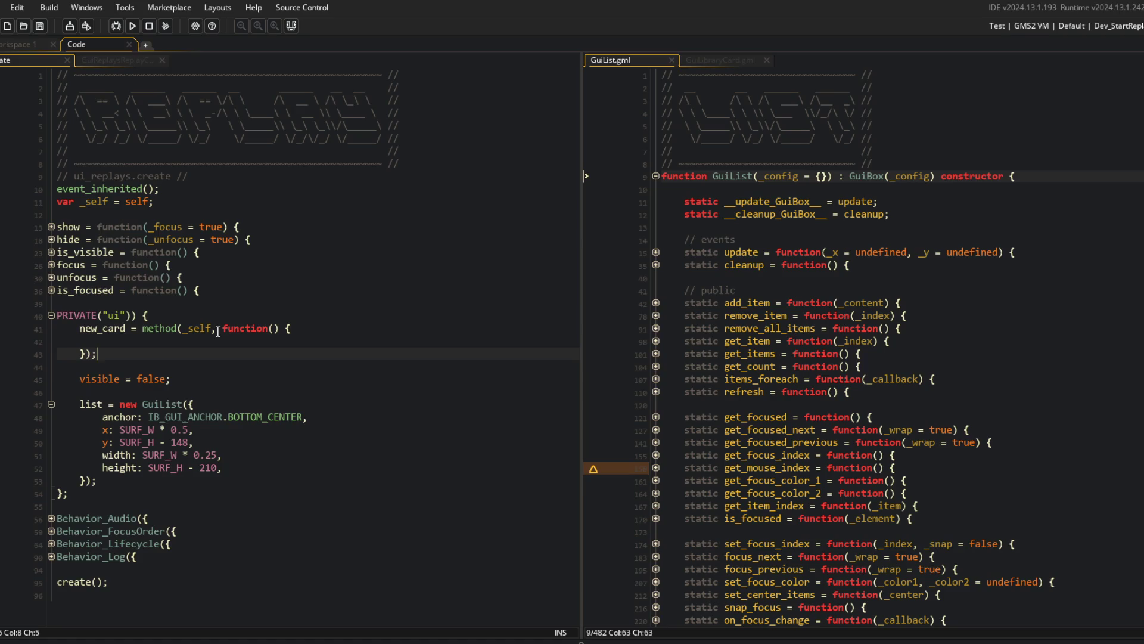
pyautogui.press('Up')
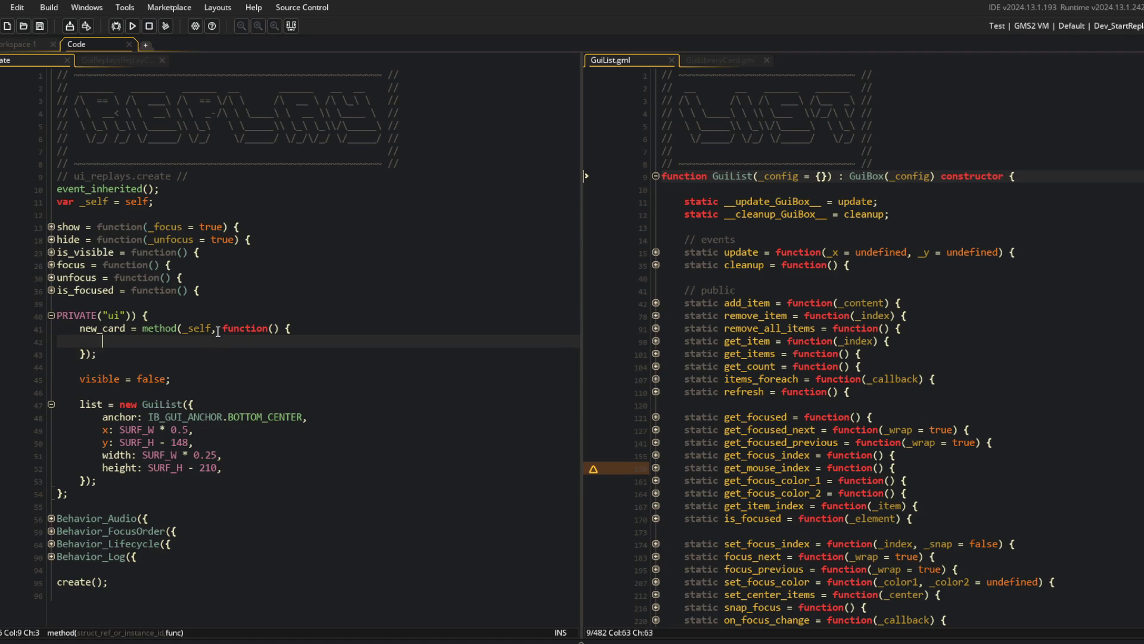
# Add a placeholder comment below the GuiList definition, then delete it.
pyautogui.press('Down')
pyautogui.press('Down')
pyautogui.press('Down')
pyautogui.press('Return')
pyautogui.press('Return')
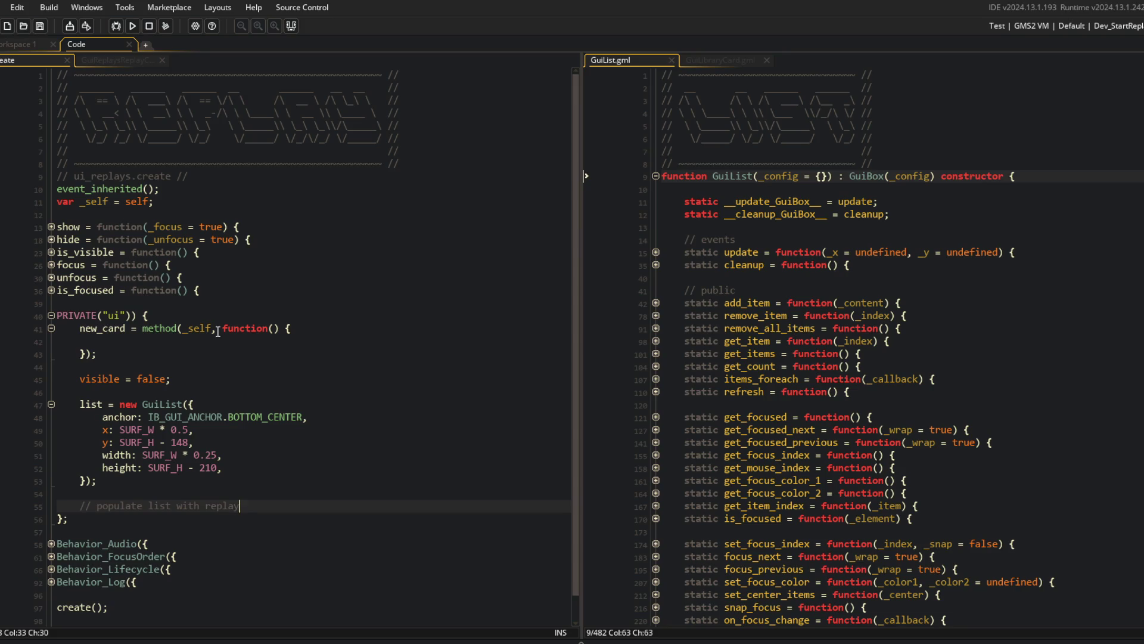
pyautogui.write('data')
pyautogui.press('Return')
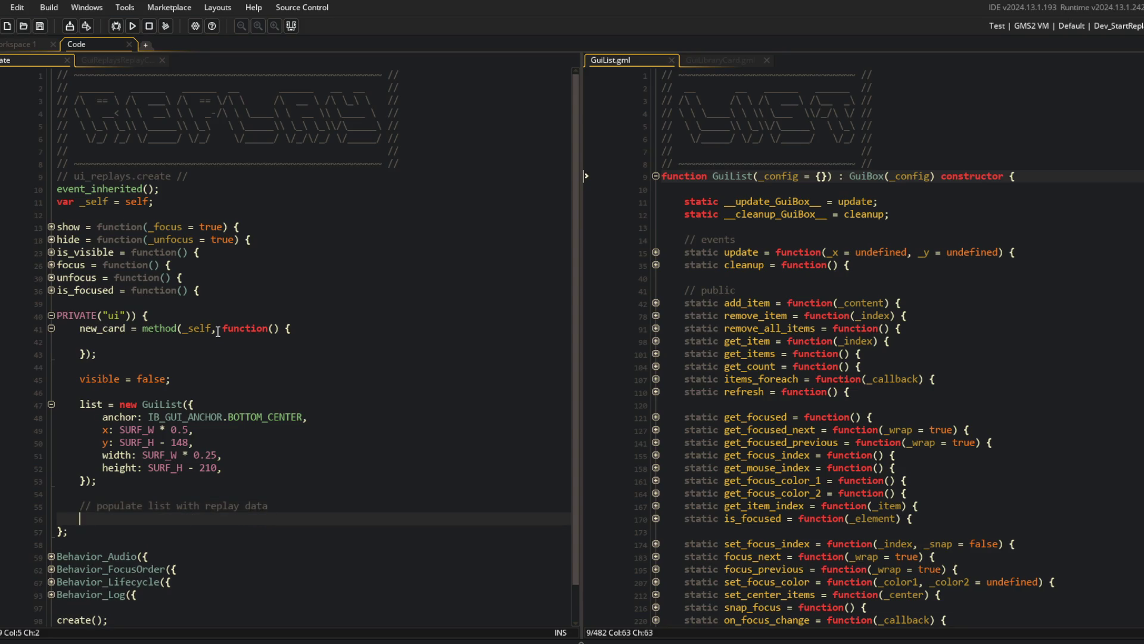
pyautogui.scroll(-1, 232, 347)
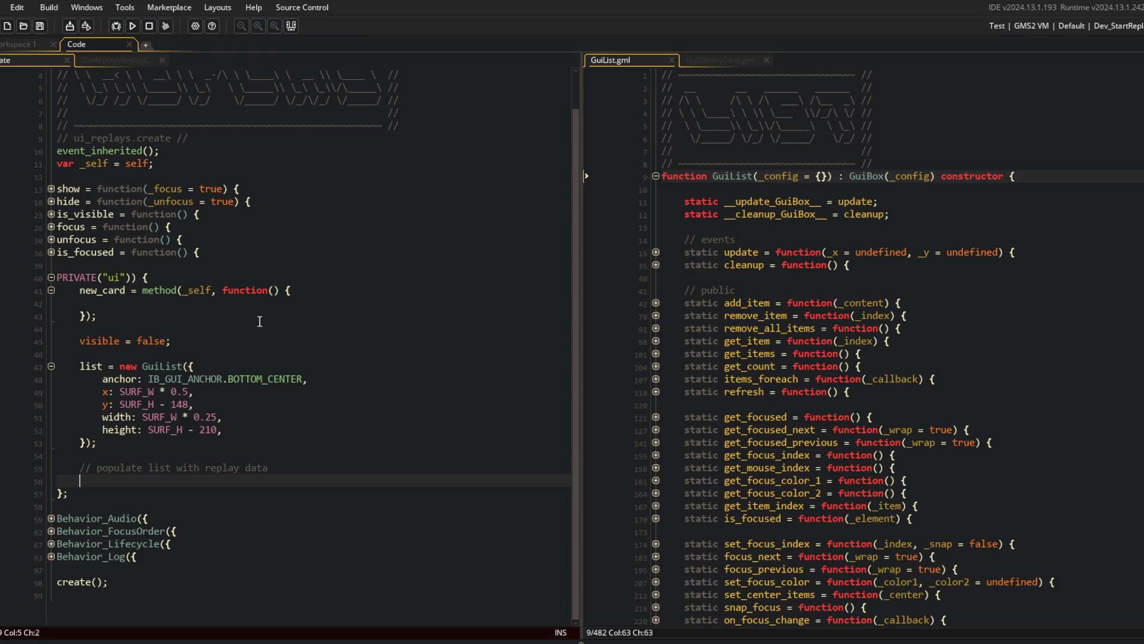
pyautogui.press('Up')
pyautogui.press('End')
pyautogui.hotkey('shift', 'Home')
pyautogui.press('BackSpace')
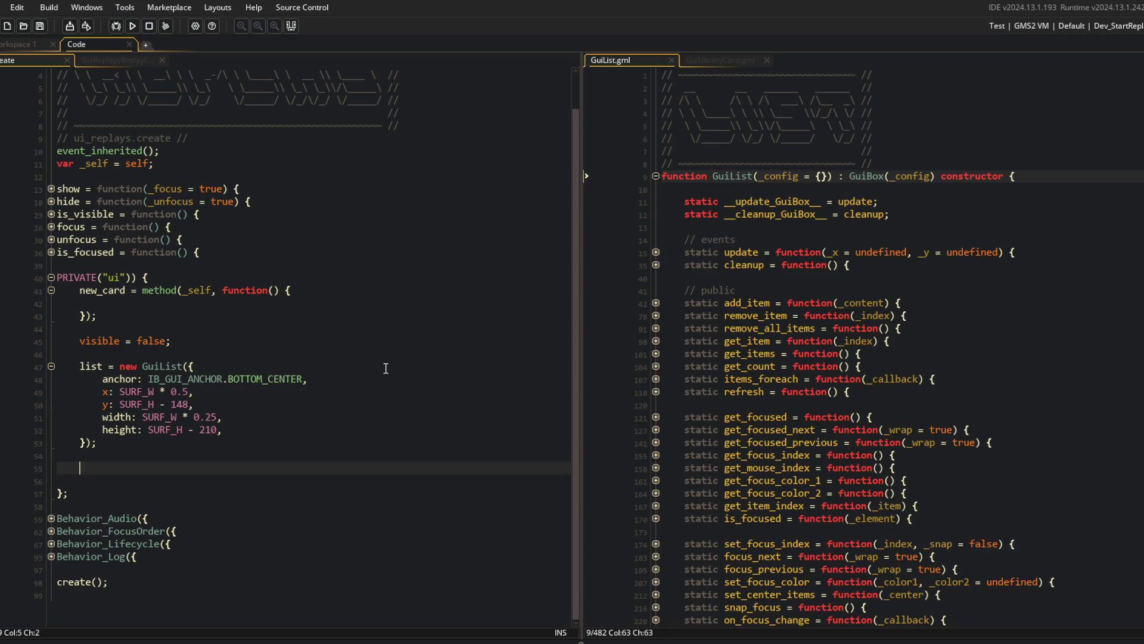
# Call generate_replay_cards(); after the GuiList and define its empty method stub at the ui block's top.
pyautogui.write('generate_')
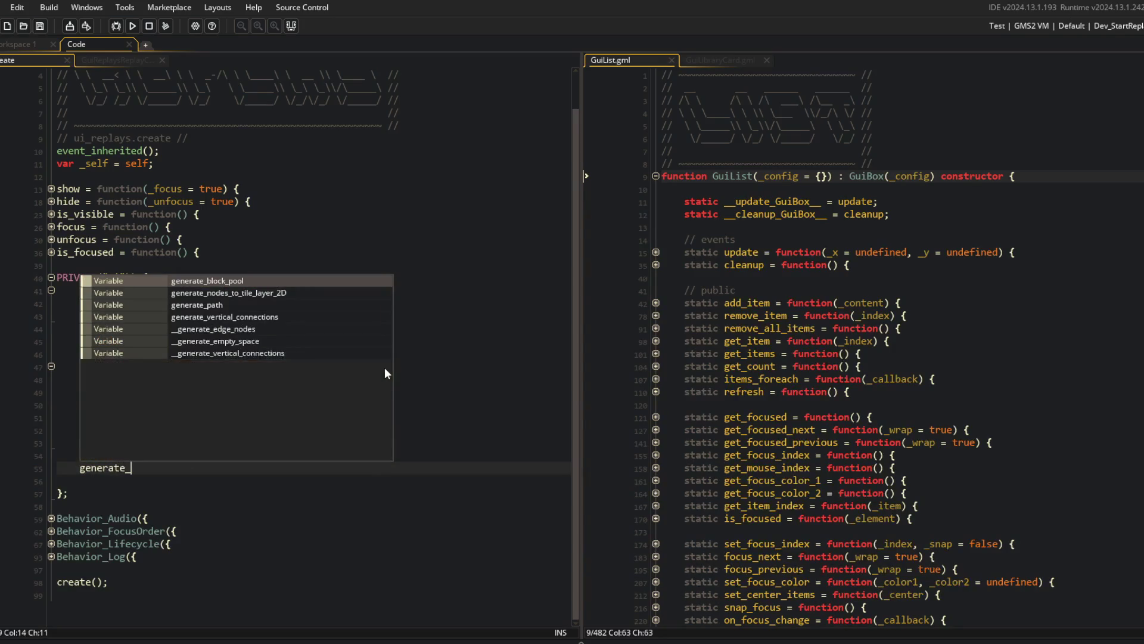
pyautogui.write('replay_cards();')
pyautogui.press('Delete')
pyautogui.press('Up')
pyautogui.press('Up')
pyautogui.press('Up')
pyautogui.press('Up')
pyautogui.press('End')
pyautogui.press('Return')
pyautogui.write('generate_replay_card')
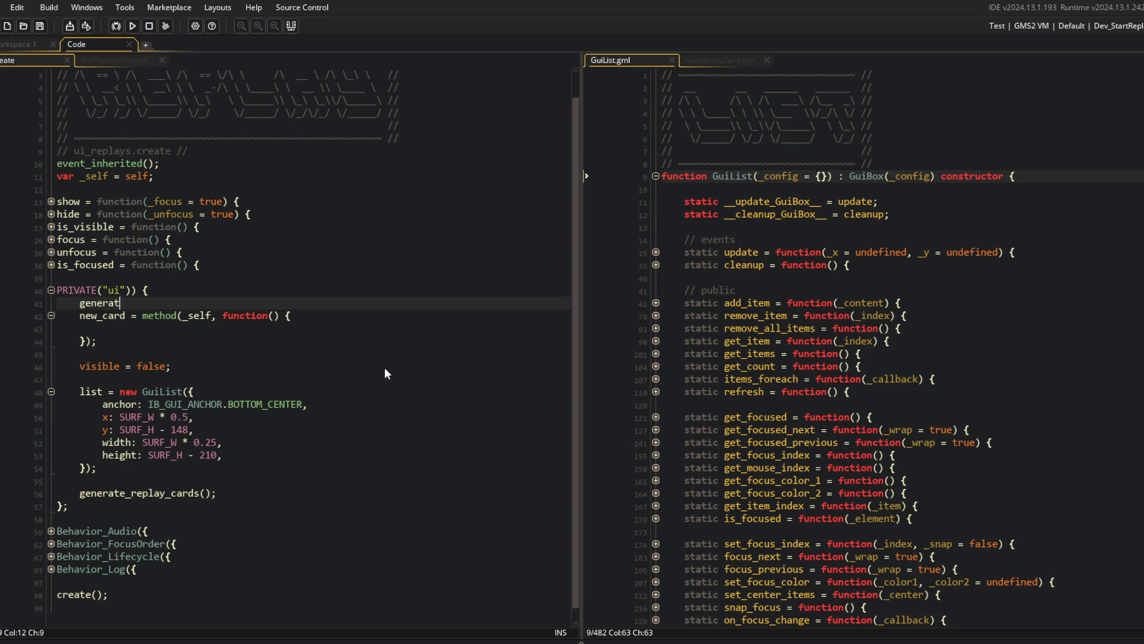
pyautogui.write('s = method(_self, f')
pyautogui.write('unction() {')
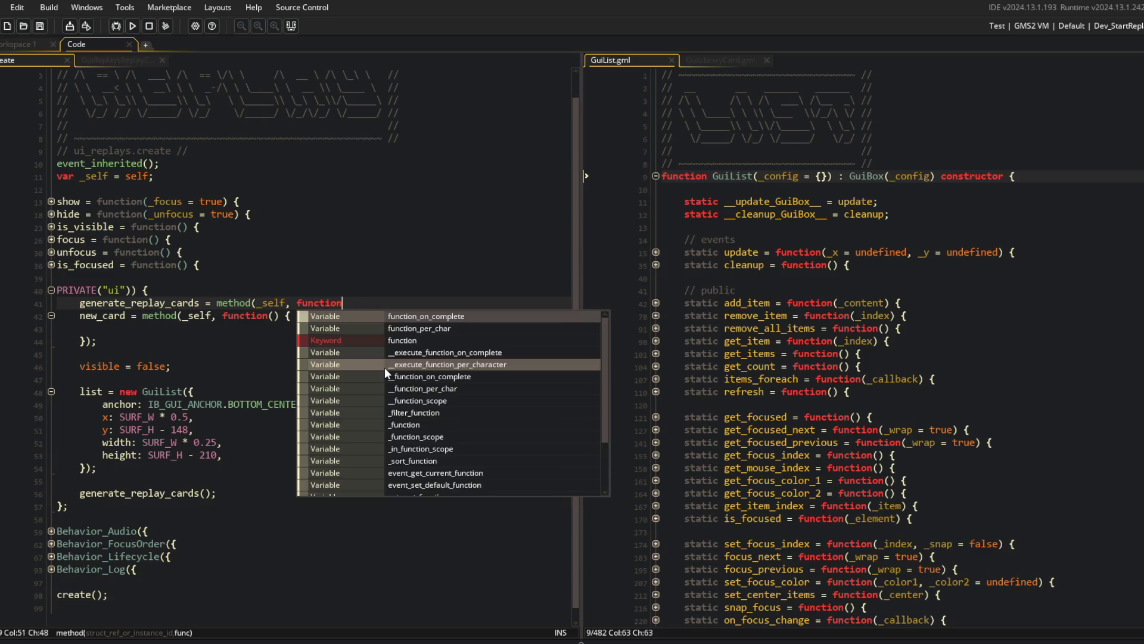
pyautogui.press('Return')
pyautogui.write(');')
pyautogui.press('Up')
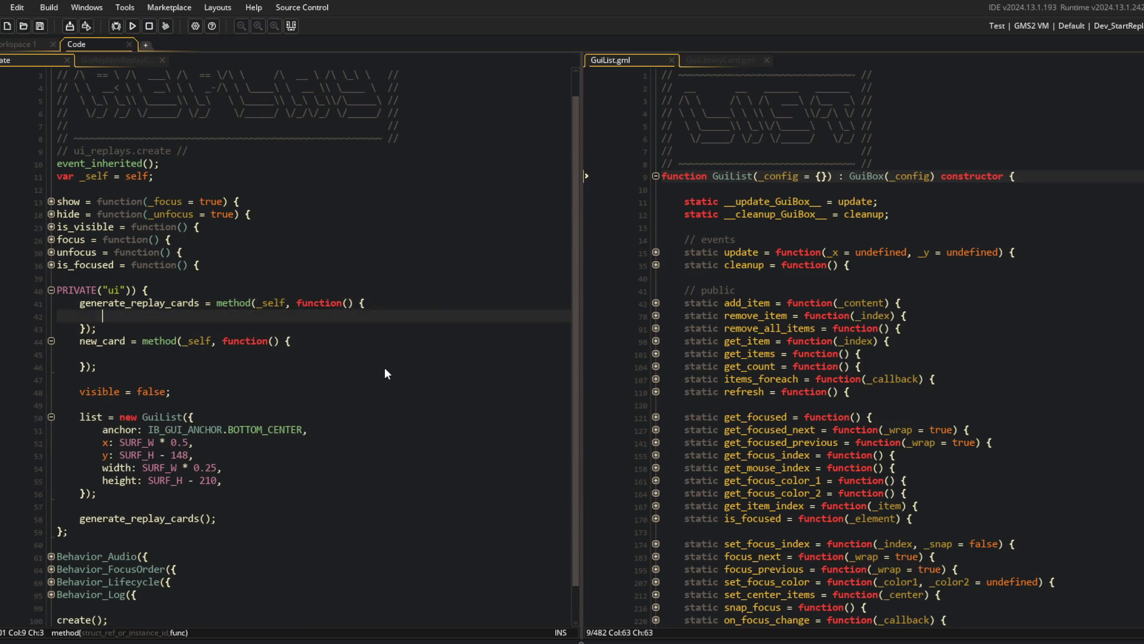
pyautogui.scroll(-1, 264, 318)
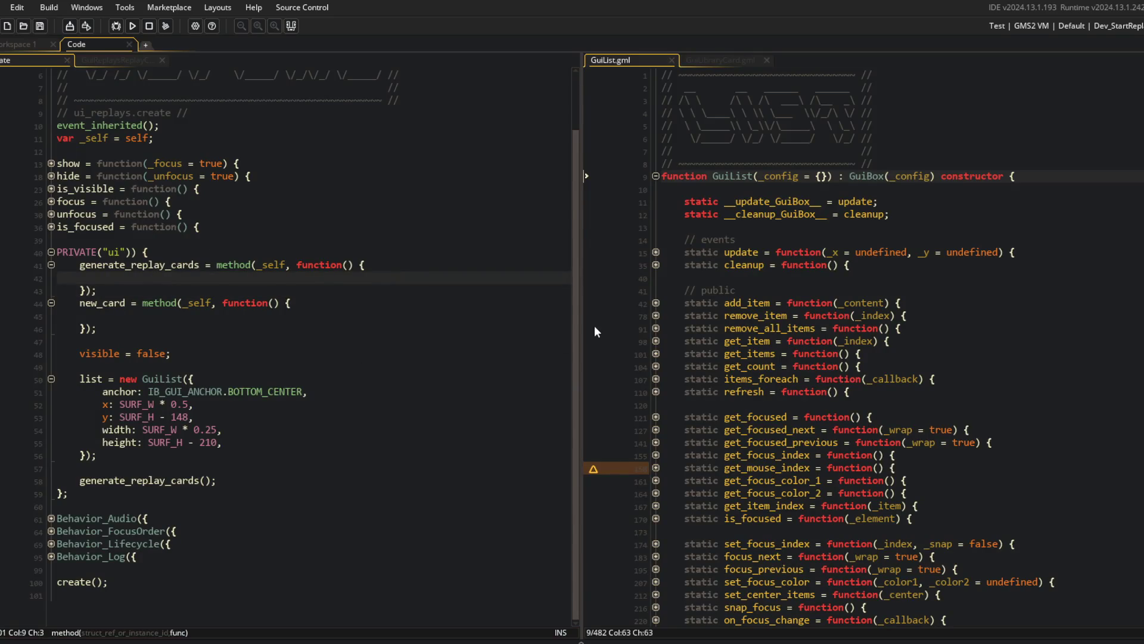
pyautogui.write('f')
pyautogui.press('BackSpace')
# Add an empty Behavior_Events({ }); block after Behavior_Audio and expand Behavior_Lifecycle.
pyautogui.click(260, 130)
pyautogui.press('Down')
pyautogui.press('Down')
pyautogui.press('Down')
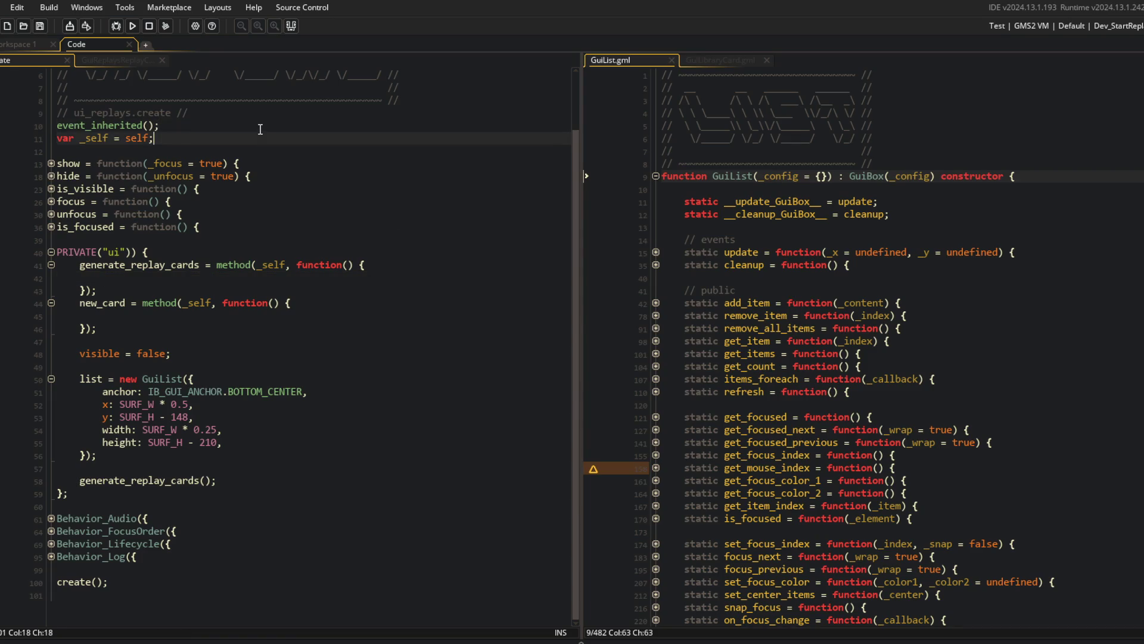
pyautogui.press('Down')
pyautogui.press('Down')
pyautogui.press('Down')
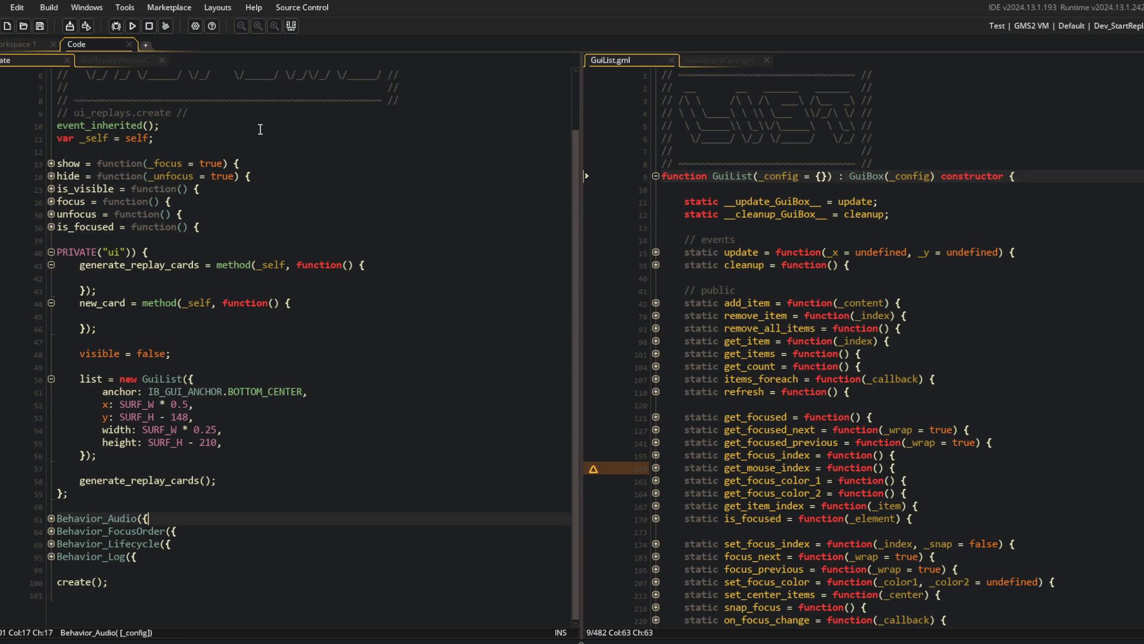
pyautogui.press('Return')
pyautogui.write('Events({')
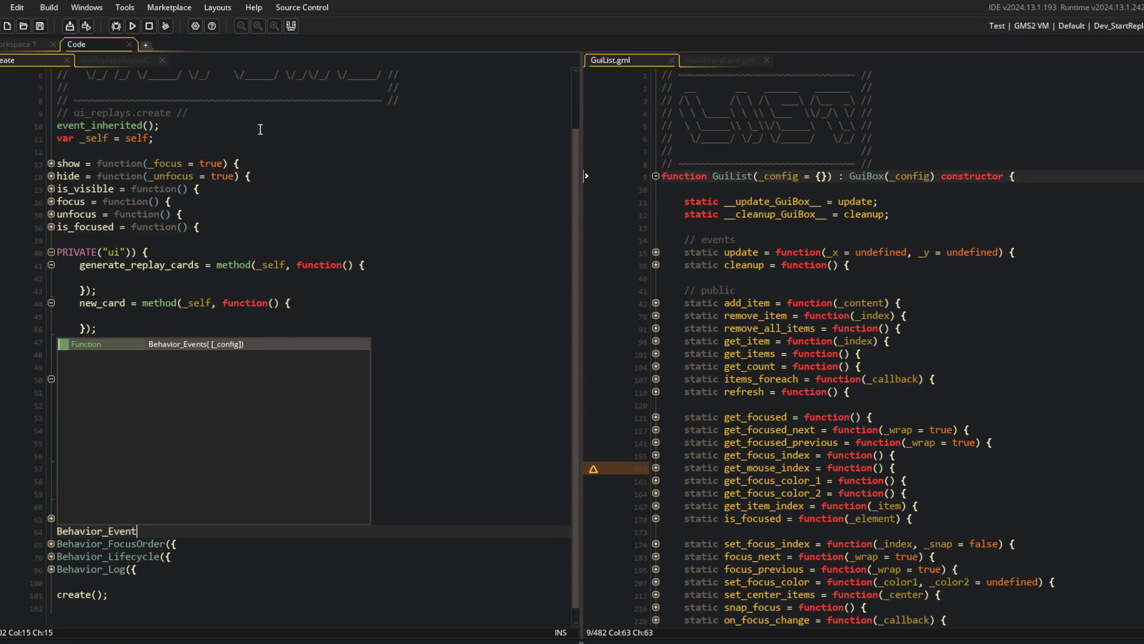
pyautogui.press('Return')
pyautogui.press('Return')
pyautogui.write('});')
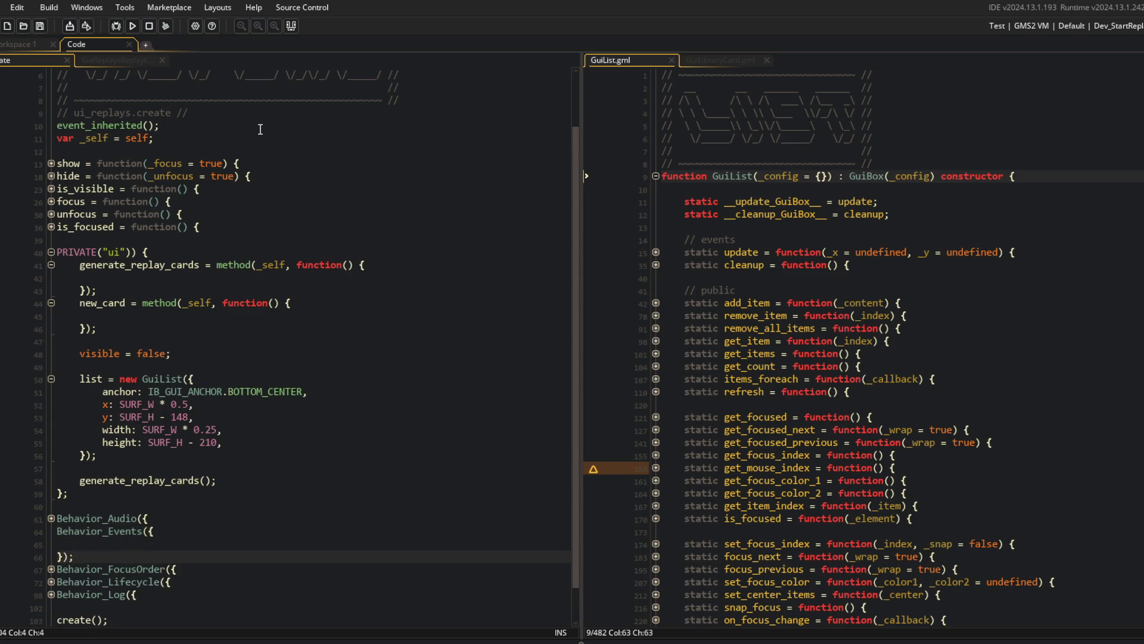
pyautogui.scroll(-1, 260, 129)
pyautogui.click(51, 544)
pyautogui.scroll(-2, 520, 420)
pyautogui.click(520, 481)
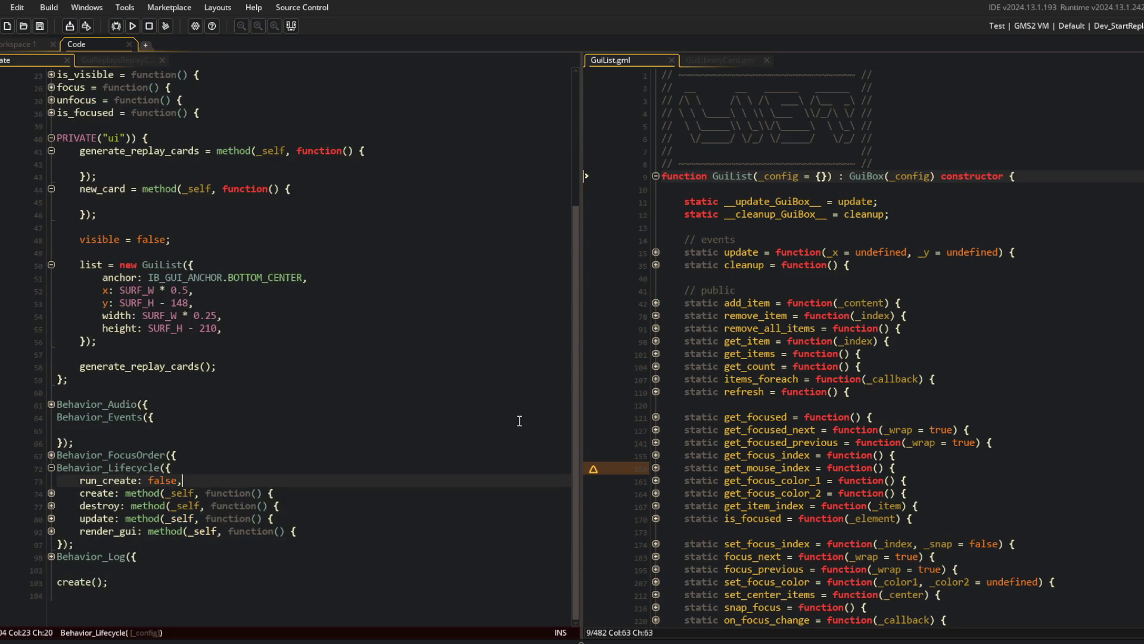
# Search the project assets for and open the EVENTS script.
pyautogui.click(268, 340)
pyautogui.click(850, 329)
pyautogui.hotkey('ctrl', 't')
pyautogui.write('events')
pyautogui.press('Return')
# Add a "replay_saved", /* payload: <null> */ entry below pause_menu_closed and save.
pyautogui.scroll(-7, 849, 333)
pyautogui.click(851, 353)
pyautogui.click(930, 405)
pyautogui.scroll(4, 827, 348)
pyautogui.scroll(3, 827, 348)
pyautogui.click(867, 227)
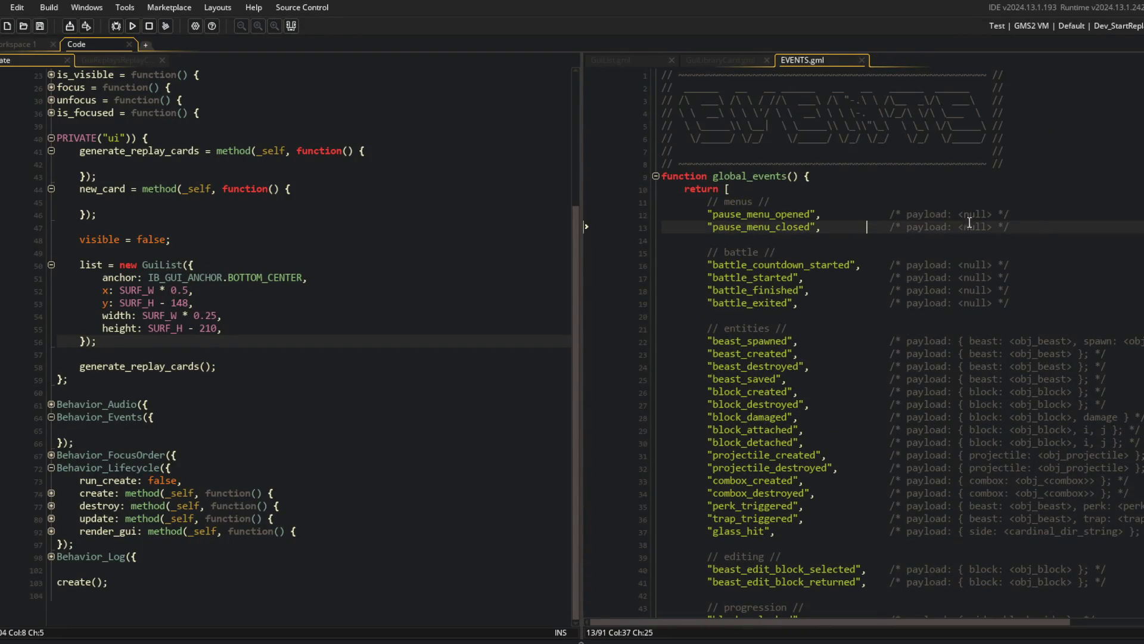
pyautogui.press('Return')
pyautogui.write('replay_saved",')
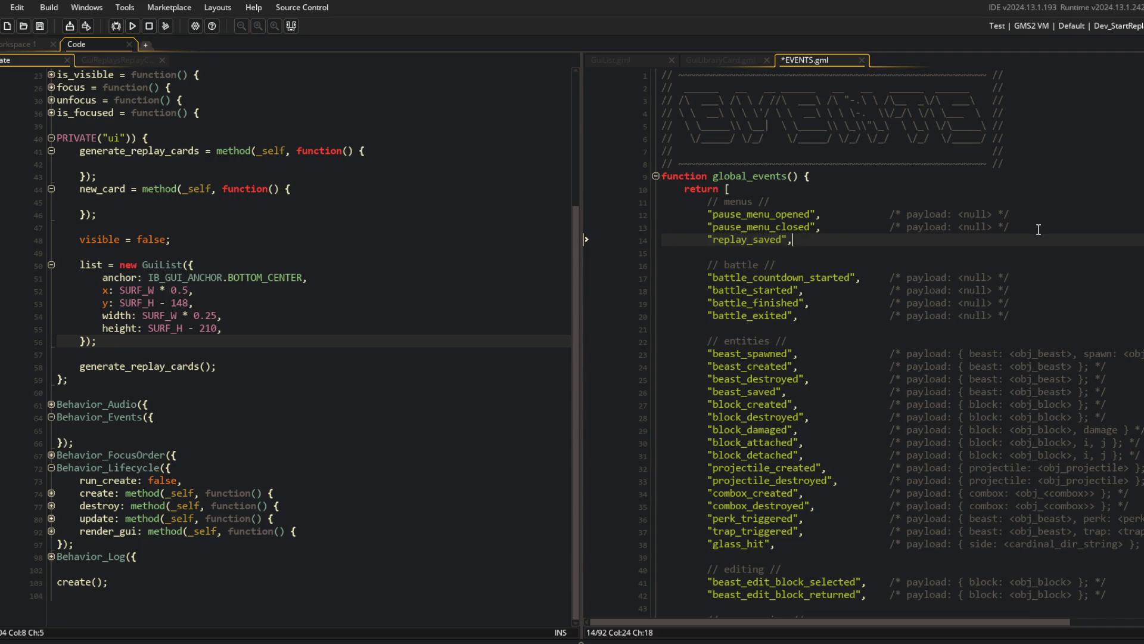
pyautogui.write('*')
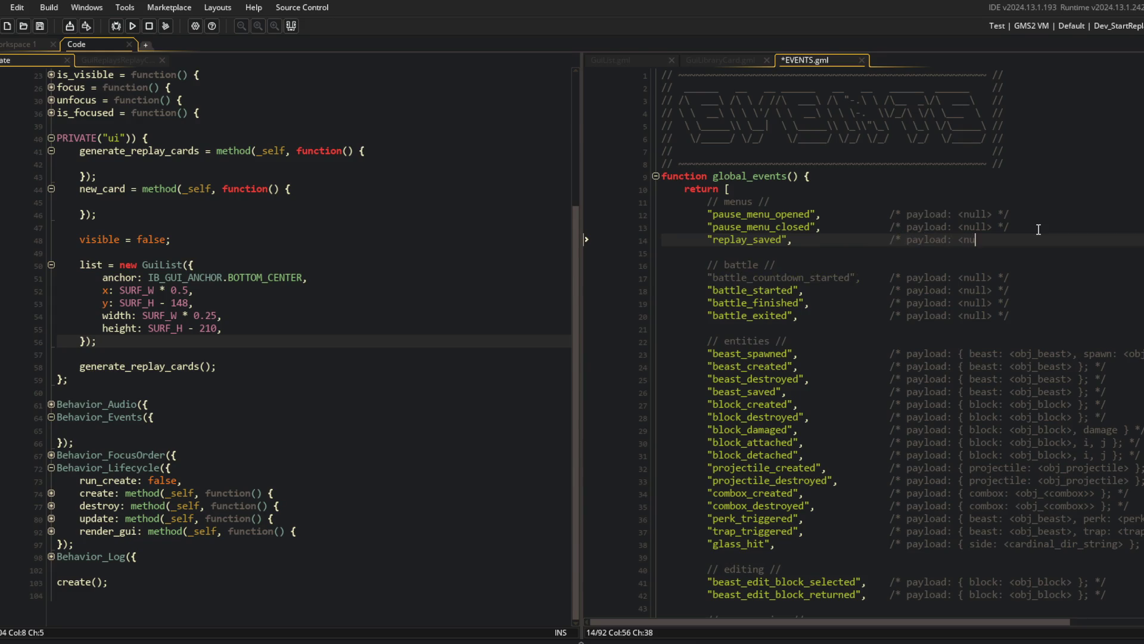
pyautogui.write('*/')
pyautogui.hotkey('ctrl', 's')
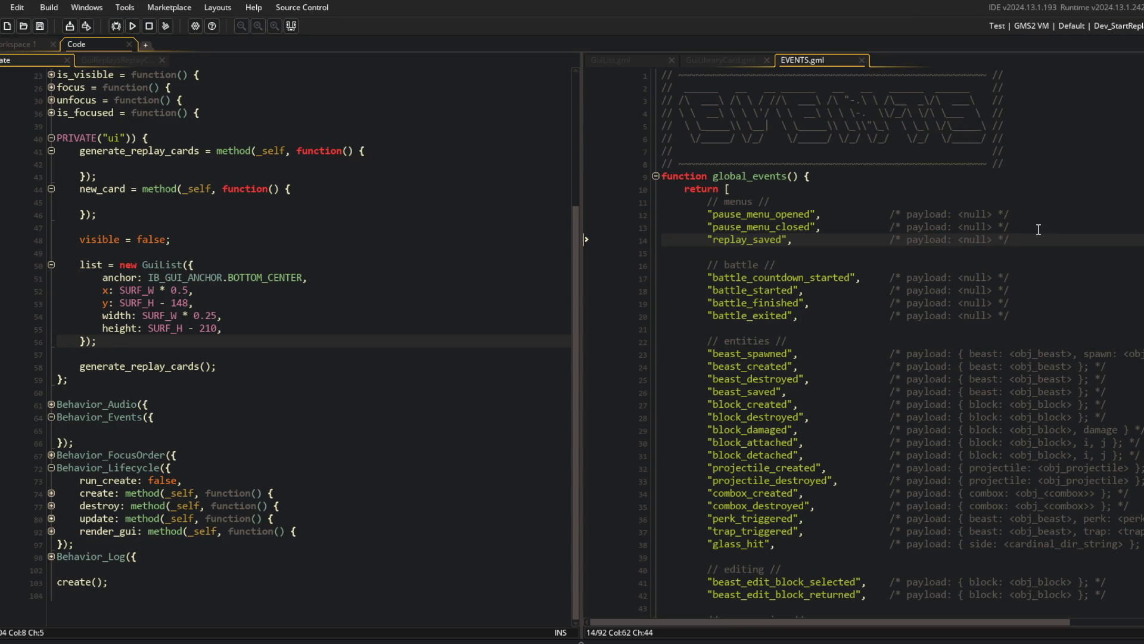
# Move the replay_saved entry below the battle events with Alt+Down and save again.
pyautogui.scroll(-2, 1038, 230)
pyautogui.doubleClick(774, 163)
pyautogui.press('End')
pyautogui.hotkey('alt', 'Down')
pyautogui.hotkey('alt', 'Down')
pyautogui.hotkey('alt', 'Down')
pyautogui.hotkey('ctrl', 's')
# Return to the empty Behavior_Events config in ui_replays and close EVENTS.gml.
pyautogui.click(964, 315)
pyautogui.click(241, 292)
pyautogui.click(127, 425)
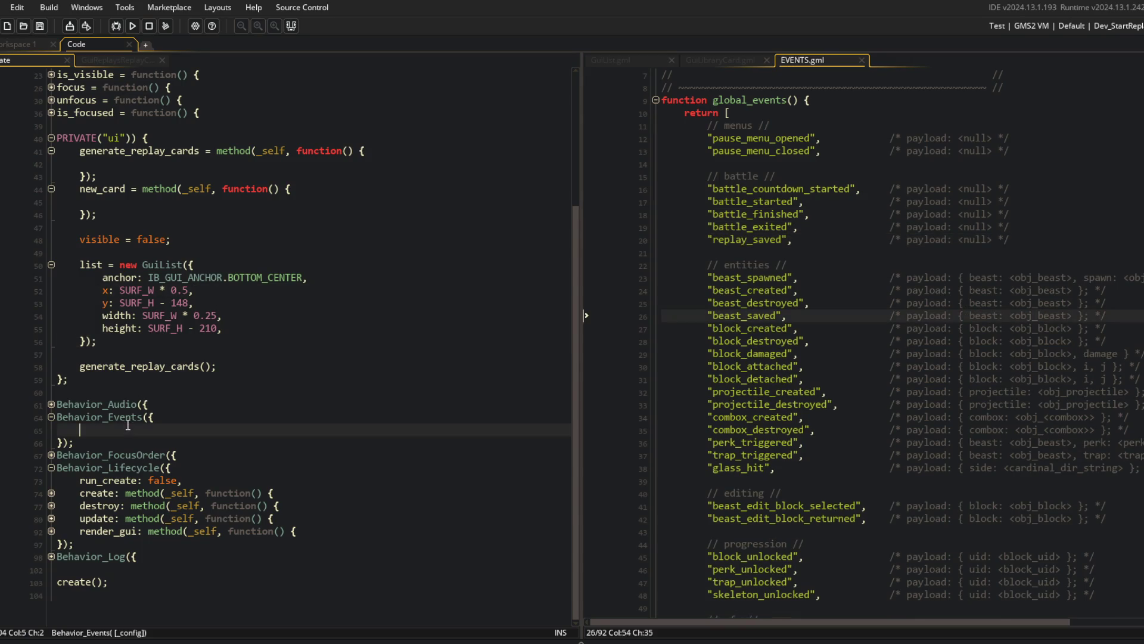
pyautogui.middleClick(800, 59)
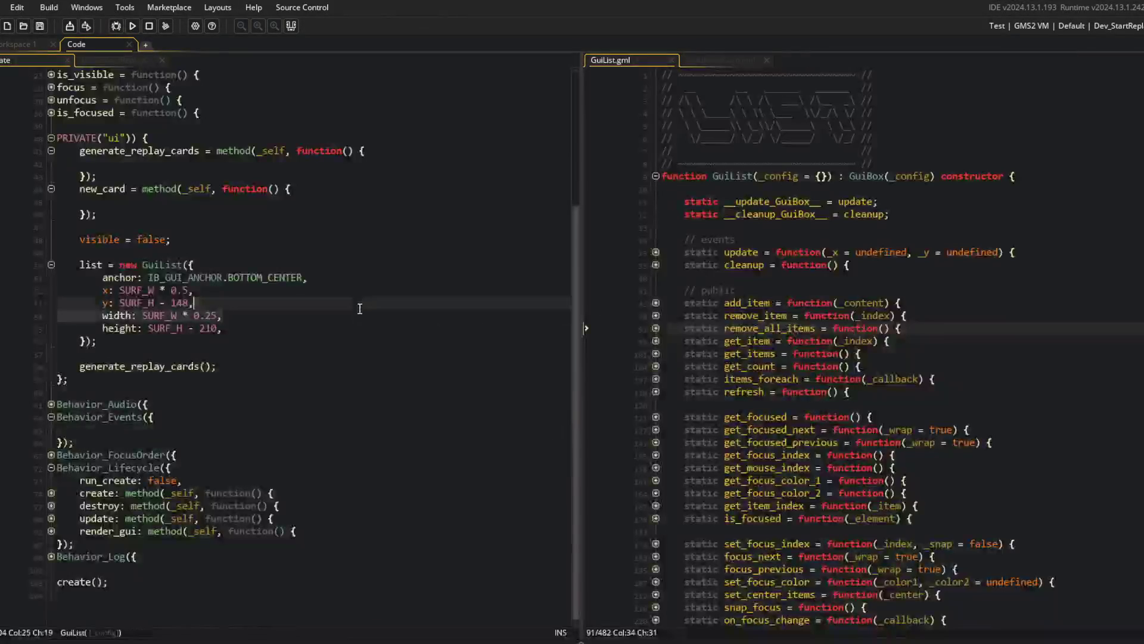
# Give Behavior_Events publisher: PUBLISHER and an events struct with a replay_saved handler clearing __.ui.list.
pyautogui.click(103, 427)
pyautogui.write('publisher')
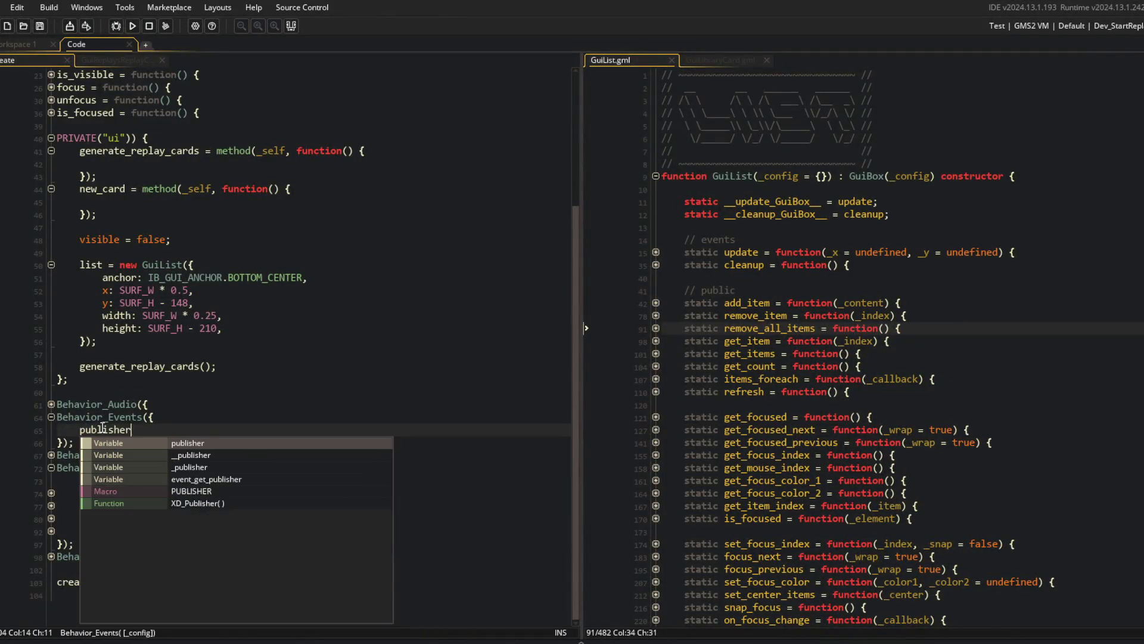
pyautogui.write(': PUBLISH')
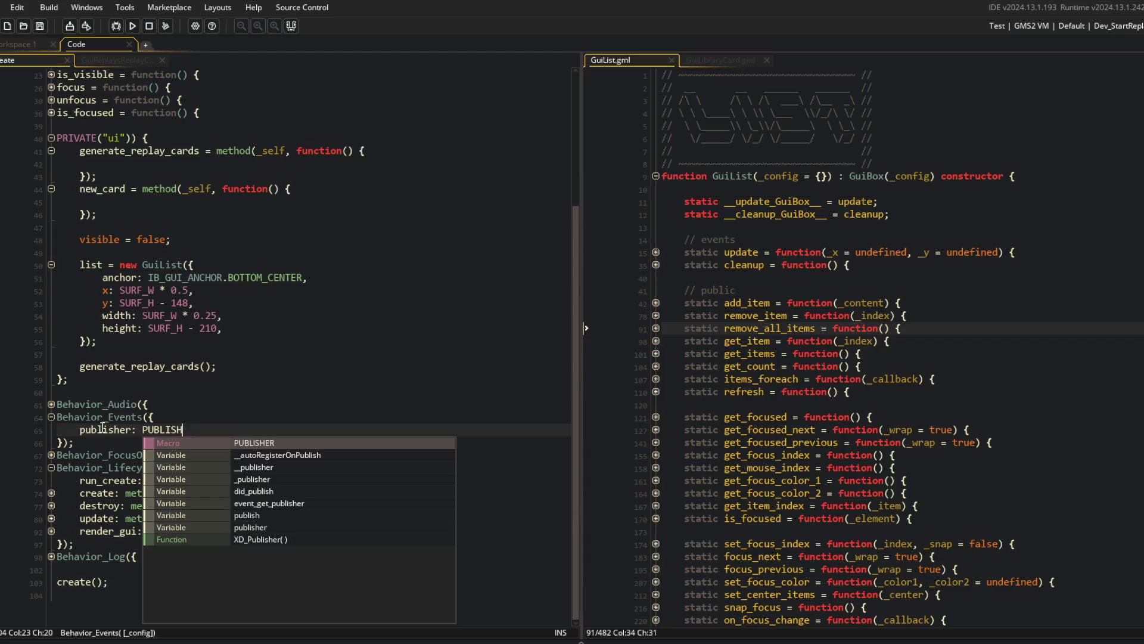
pyautogui.press('Return')
pyautogui.write(',')
pyautogui.press('Return')
pyautogui.write('events: {')
pyautogui.press('Return')
pyautogui.press('Return')
pyautogui.write('},')
pyautogui.press('Up')
pyautogui.write('replay_saved: ')
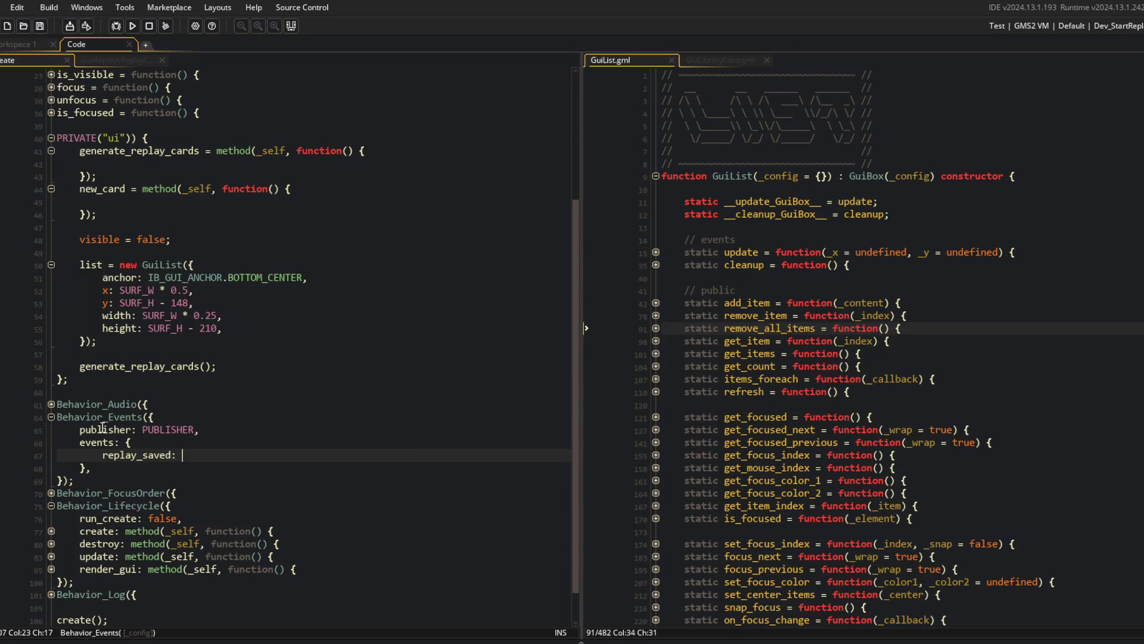
pyautogui.write('method(_self, functioj(')
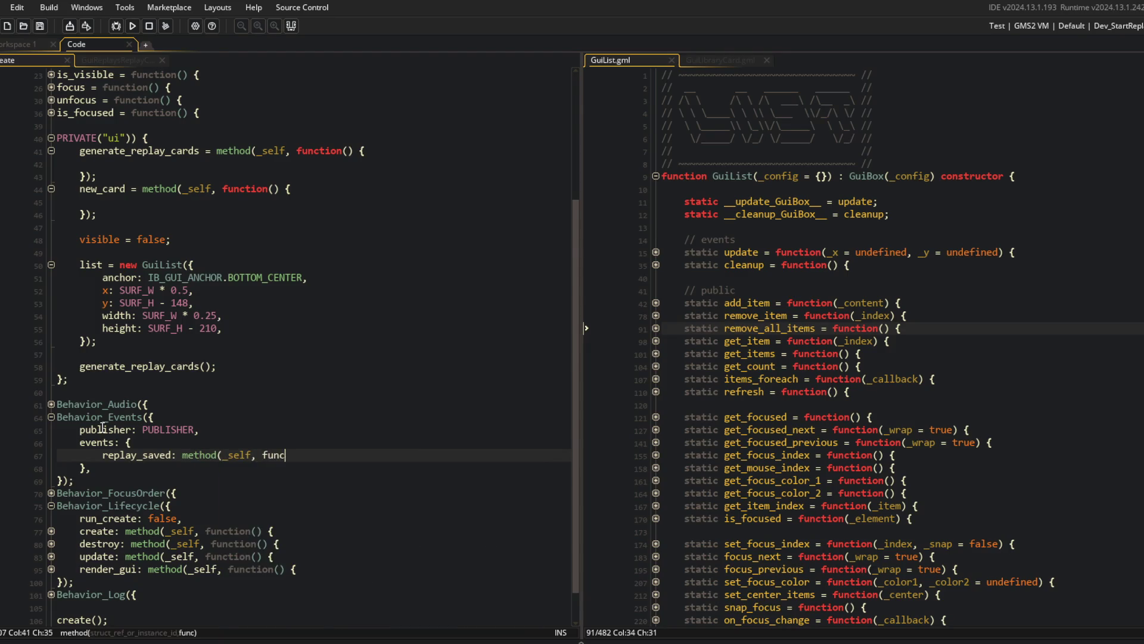
pyautogui.write('() {')
pyautogui.press('Return')
pyautogui.write('),')
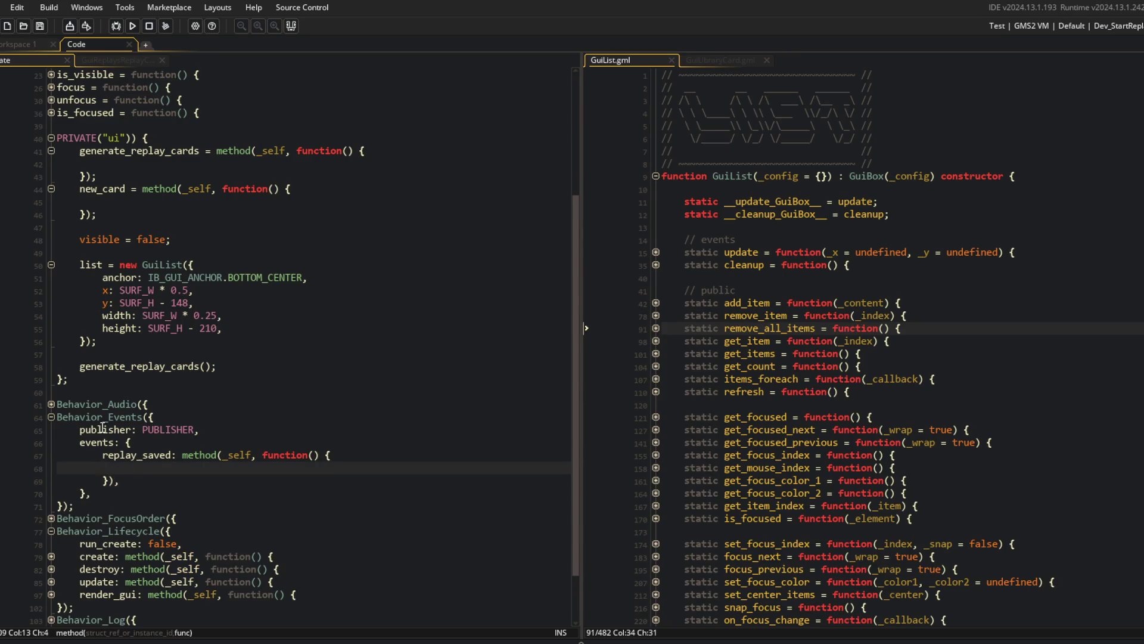
pyautogui.write('__.ui.list.c')
pyautogui.write('lear_')
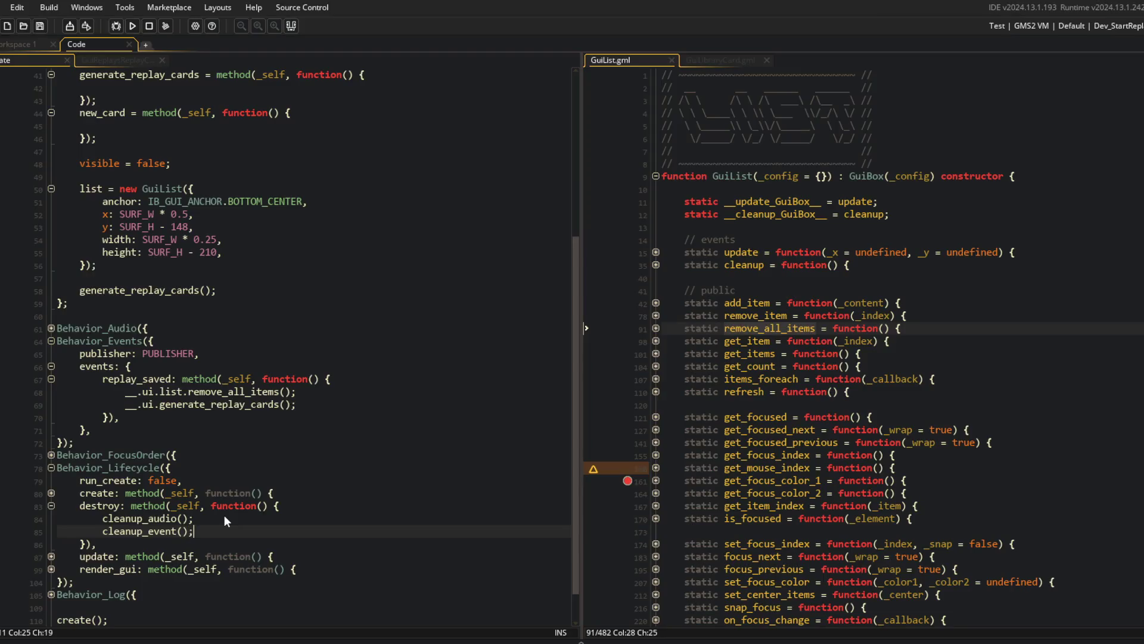
# Collapse the destroy, Behavior_Lifecycle, Behavior_Events and other behaviour blocks, leaving the caret in generate_replay_cards.
pyautogui.click(51, 506)
pyautogui.click(52, 467)
pyautogui.click(89, 506)
pyautogui.click(52, 417)
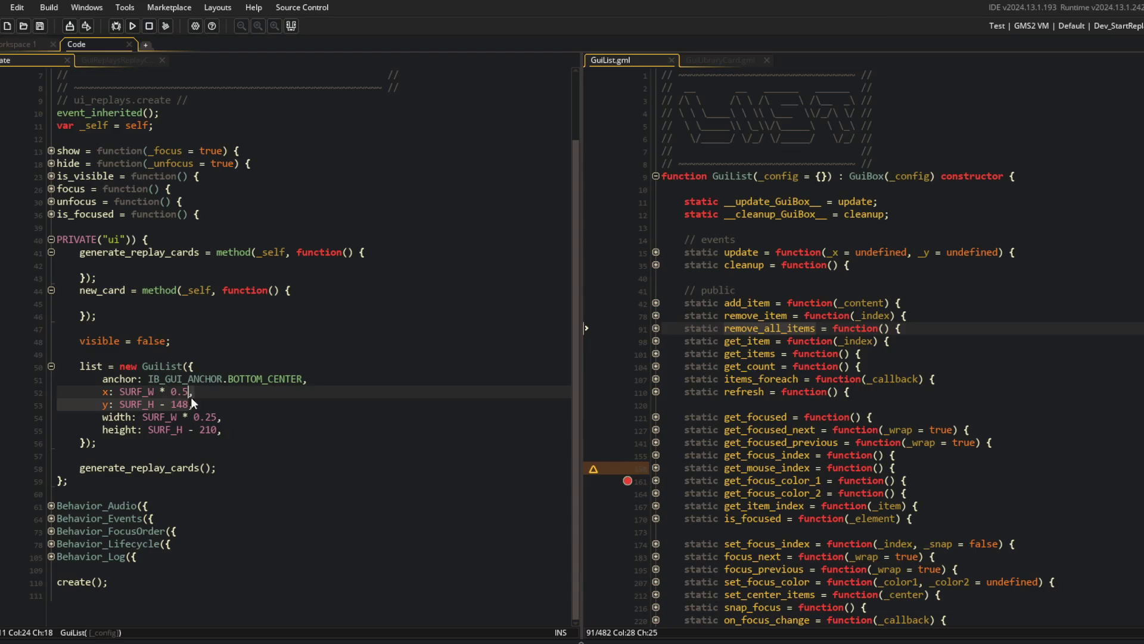
pyautogui.click(169, 305)
pyautogui.click(133, 268)
pyautogui.click(113, 303)
pyautogui.click(113, 266)
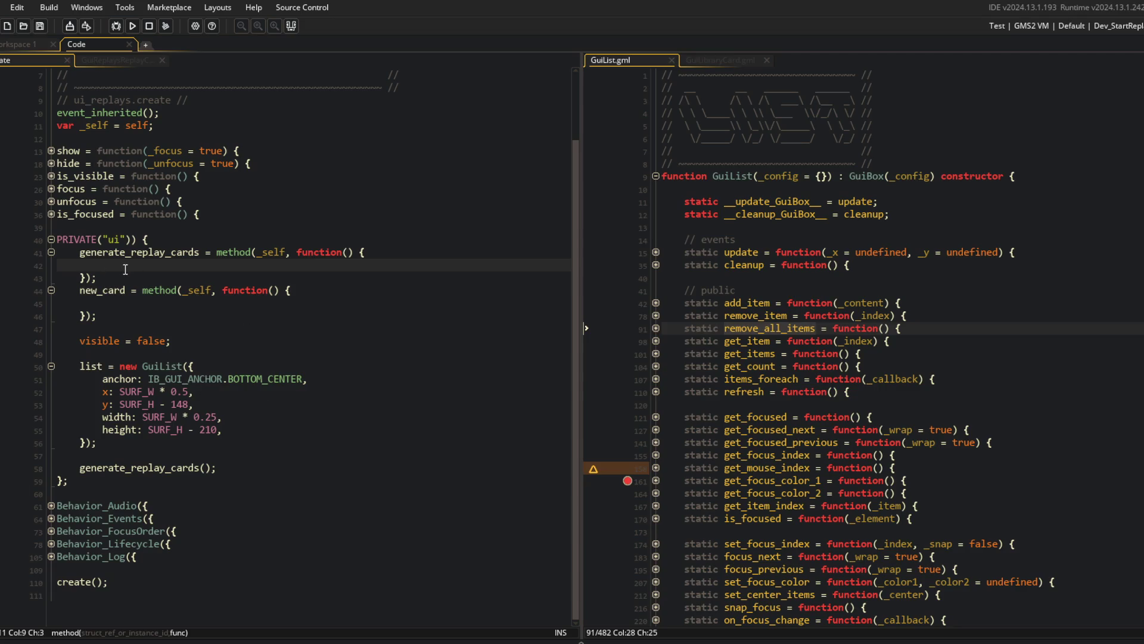
# Insert a file_find_first() call via autocomplete and open its manual page.
pyautogui.write('fi')
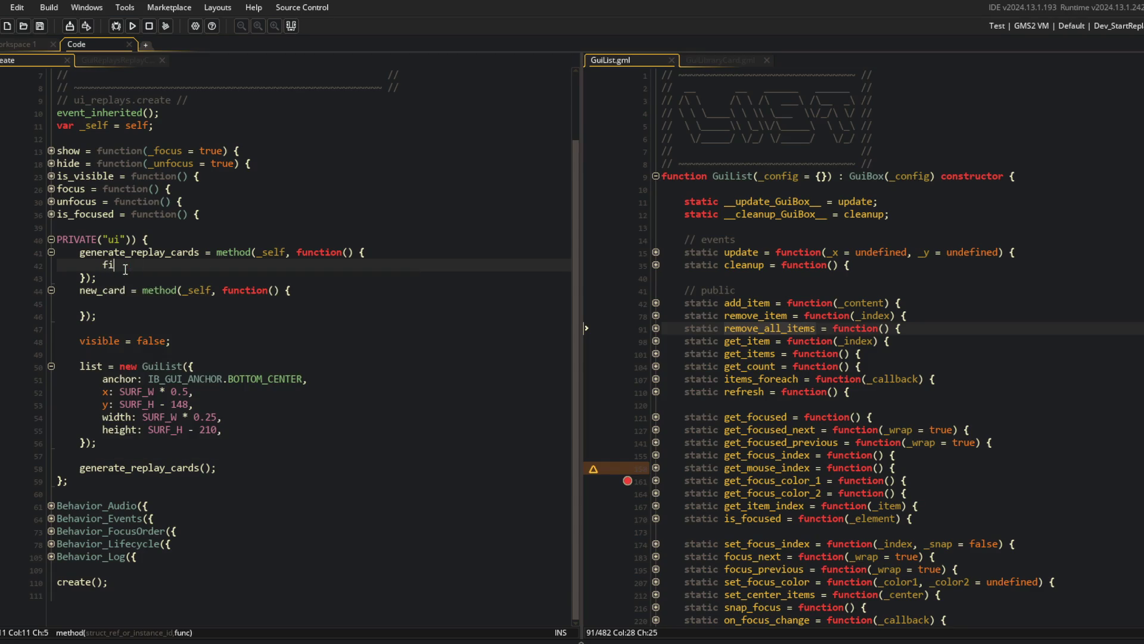
pyautogui.write('le_fin')
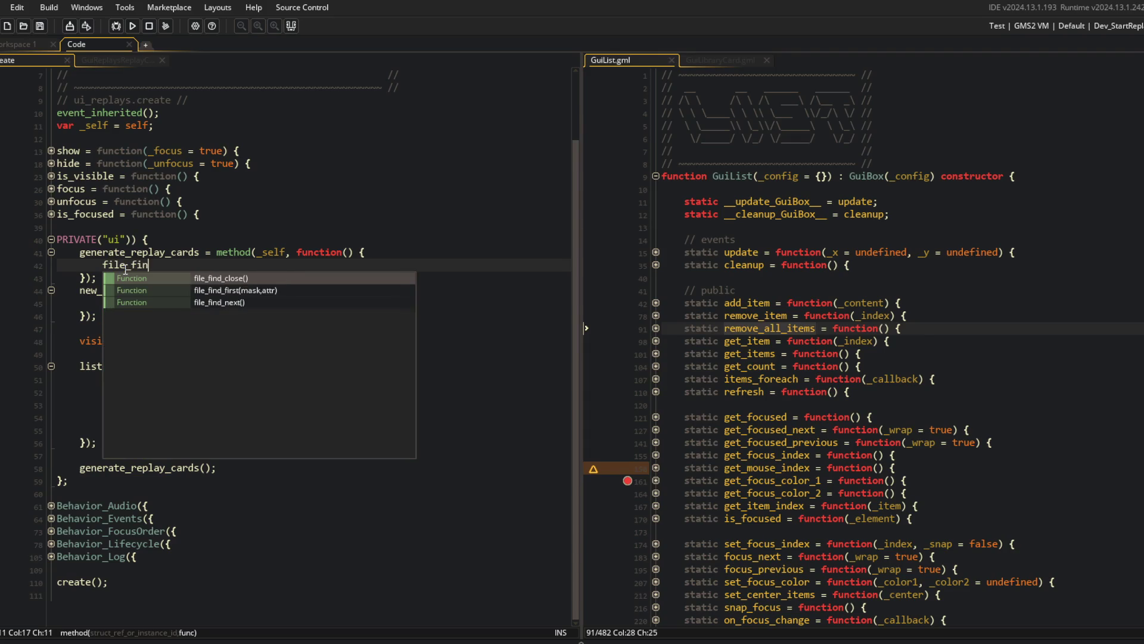
pyautogui.press('Down')
pyautogui.press('Return')
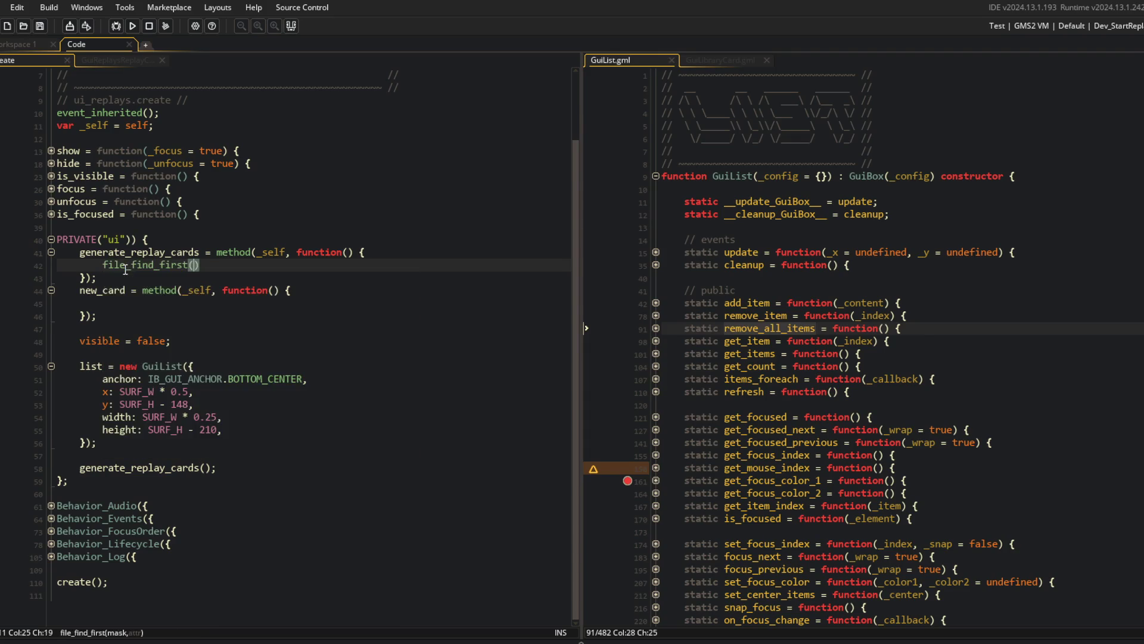
pyautogui.middleClick(125, 269)
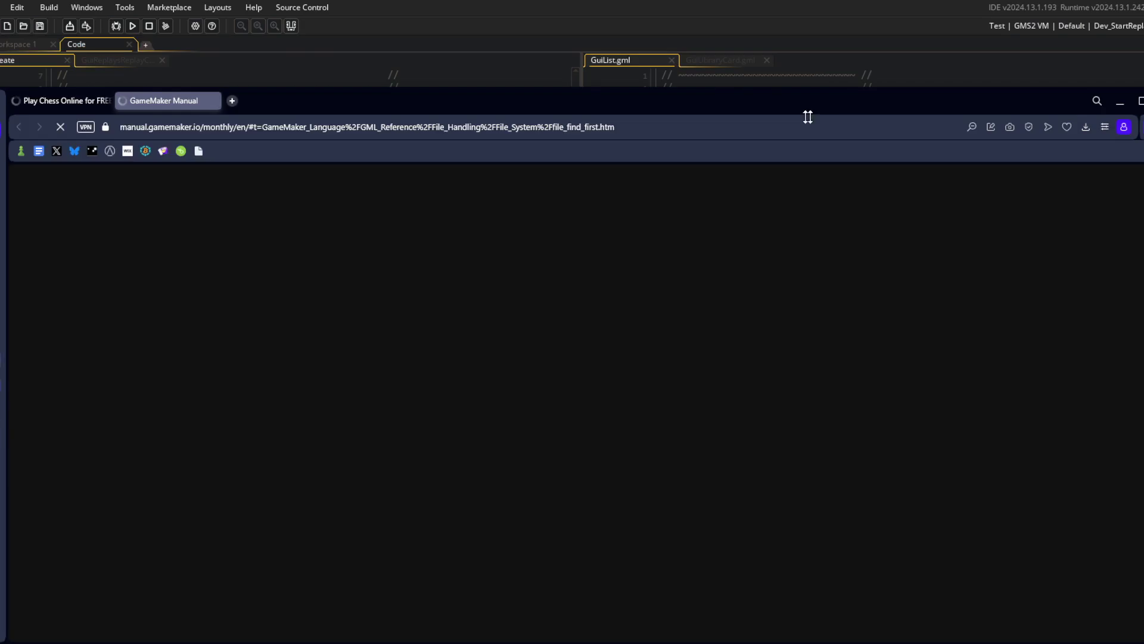
# Stretch the manual window full height and scroll through the file_find_first arguments and example.
pyautogui.moveTo(808, 116); pyautogui.dragTo(769, 1)
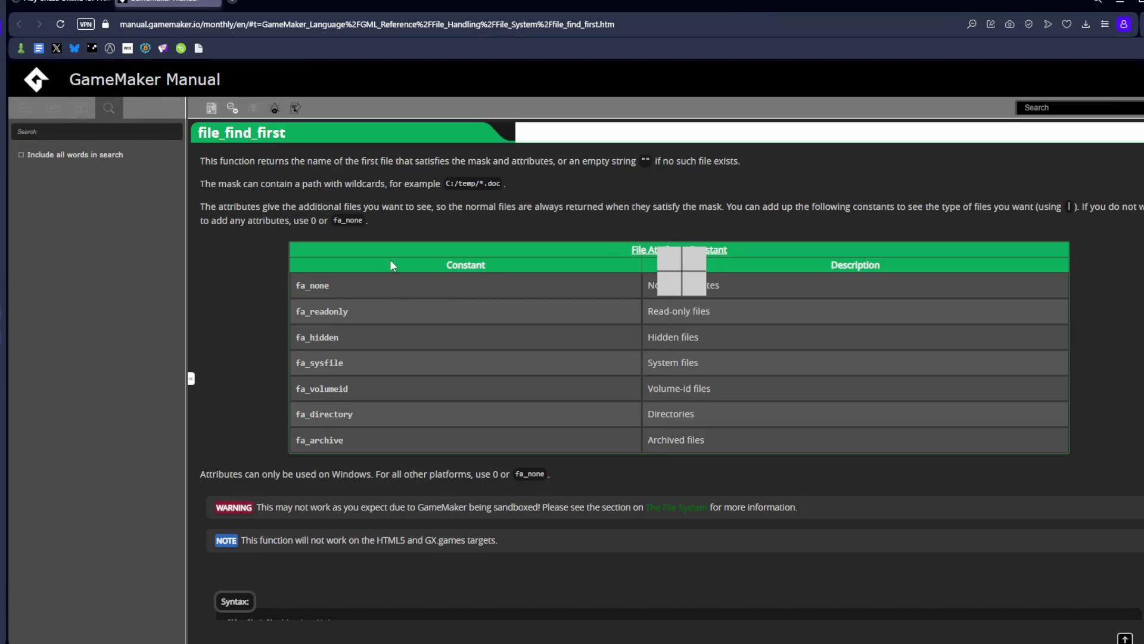
pyautogui.scroll(-4, 369, 330)
pyautogui.scroll(4, 344, 352)
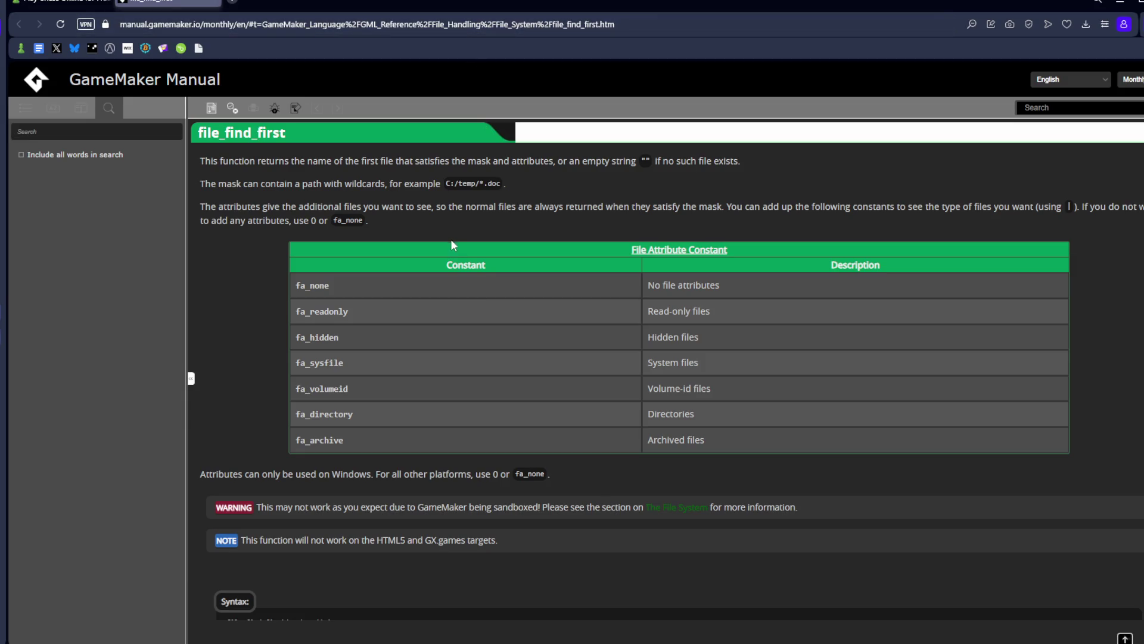
pyautogui.scroll(-5, 483, 203)
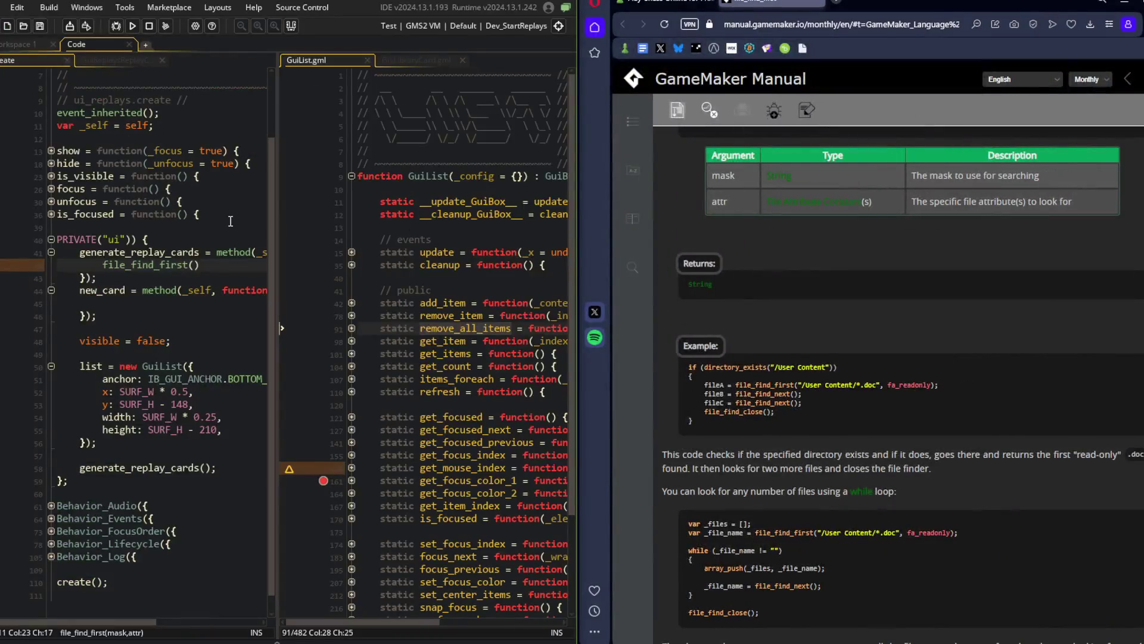
# Switch the ui_replays code editor to a single-pane layout beside the manual.
pyautogui.click(251, 252)
pyautogui.rightClick(259, 169)
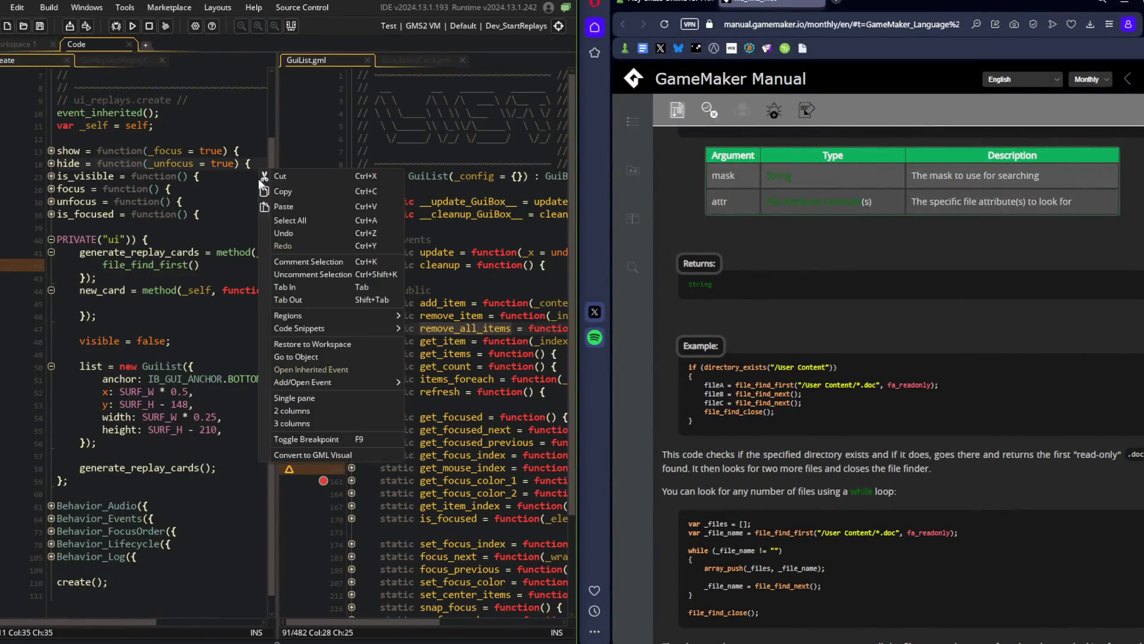
pyautogui.click(288, 397)
pyautogui.click(56, 60)
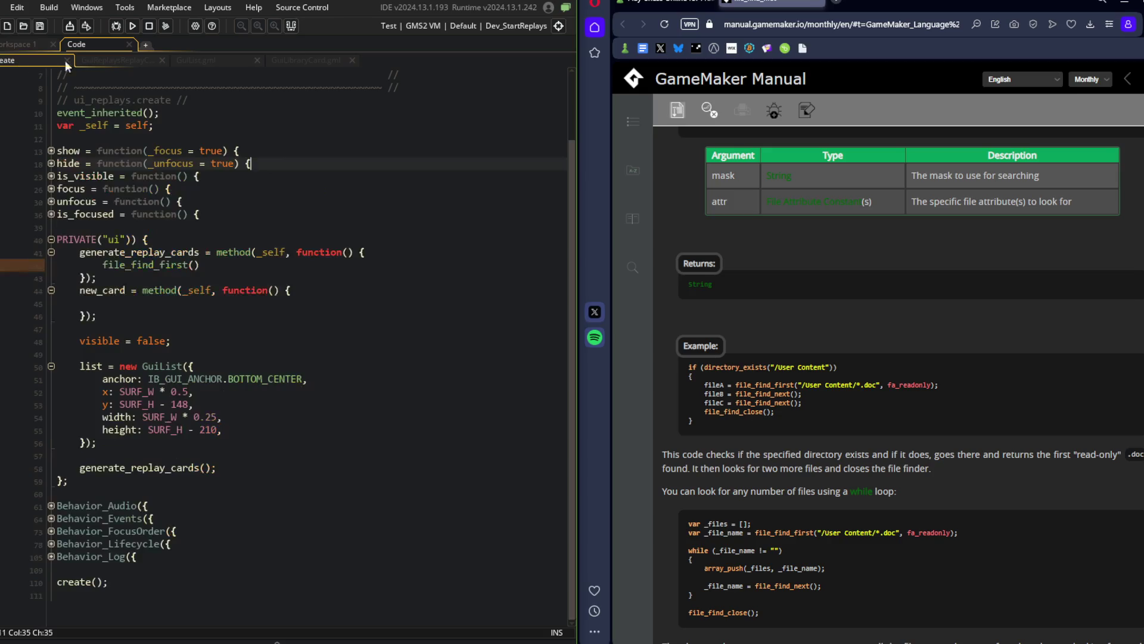
# Replace the bare file_find_first call with if (directory_exists(REPLAY_ROOT)) { and open its body.
pyautogui.click(223, 269)
pyautogui.hotkey('shift', 'Home')
pyautogui.write('if (directory_exists(')
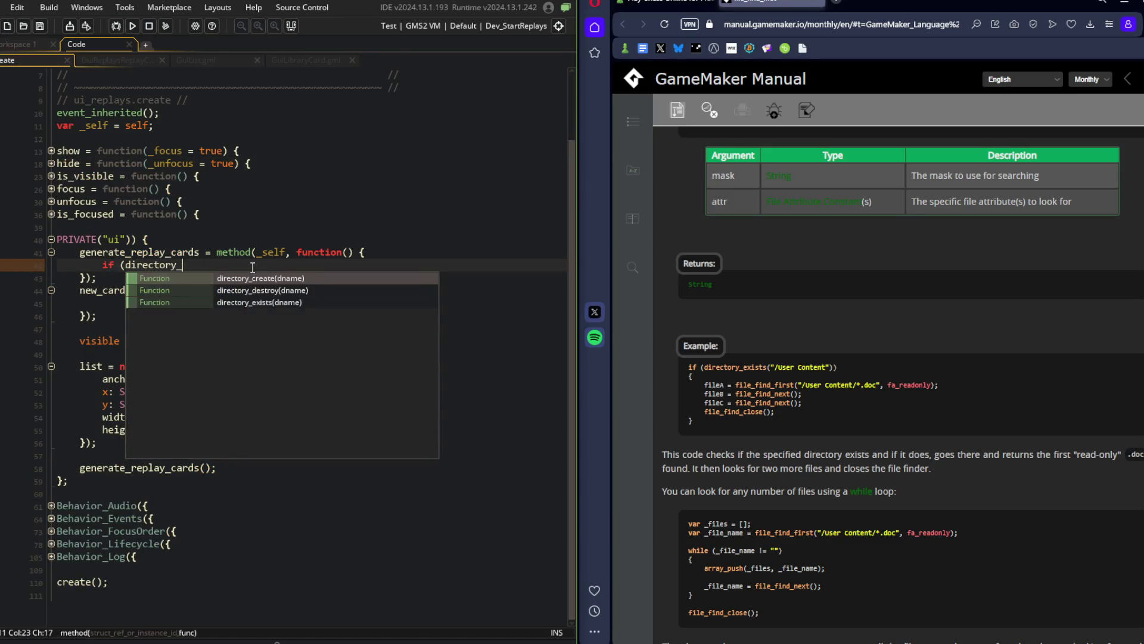
pyautogui.write('RE')
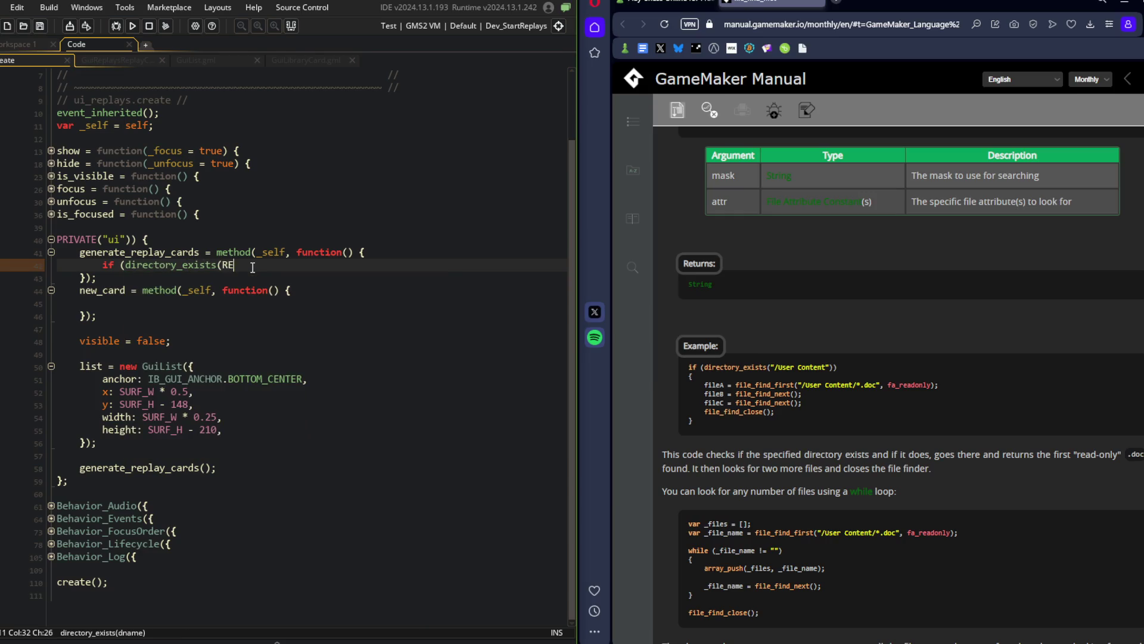
pyautogui.write('PLAY_ROOT)) {')
pyautogui.press('Return')
# Peek the REPLAY_ROOT definition in MACROS.gml, close it, and return inside the directory check.
pyautogui.click(253, 267)
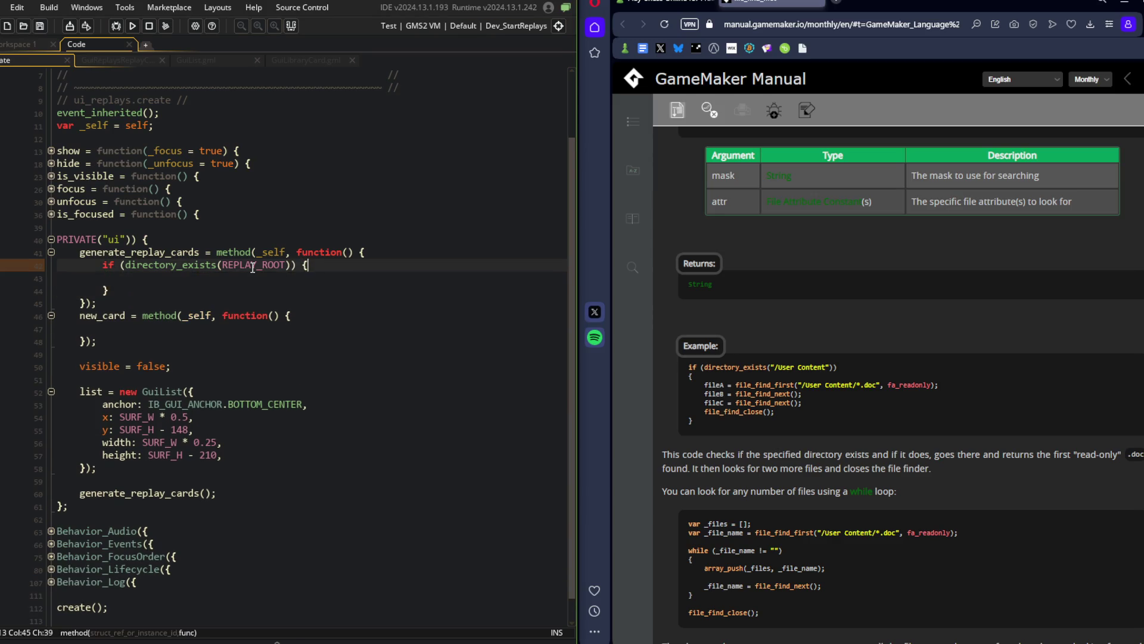
pyautogui.middleClick(252, 267)
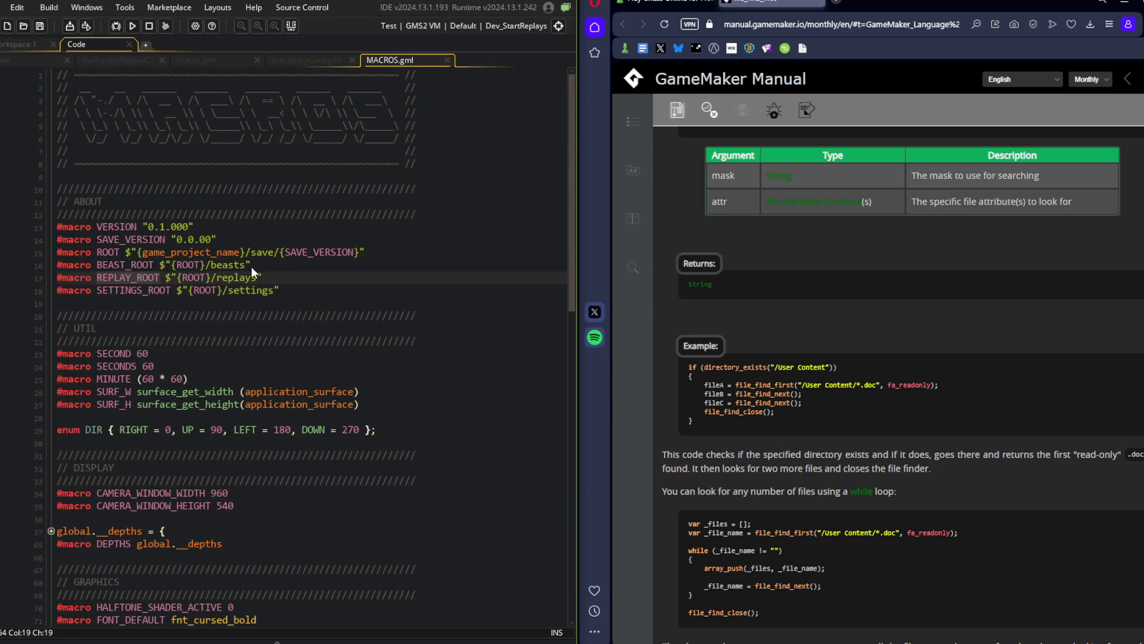
pyautogui.click(264, 278)
pyautogui.middleClick(390, 60)
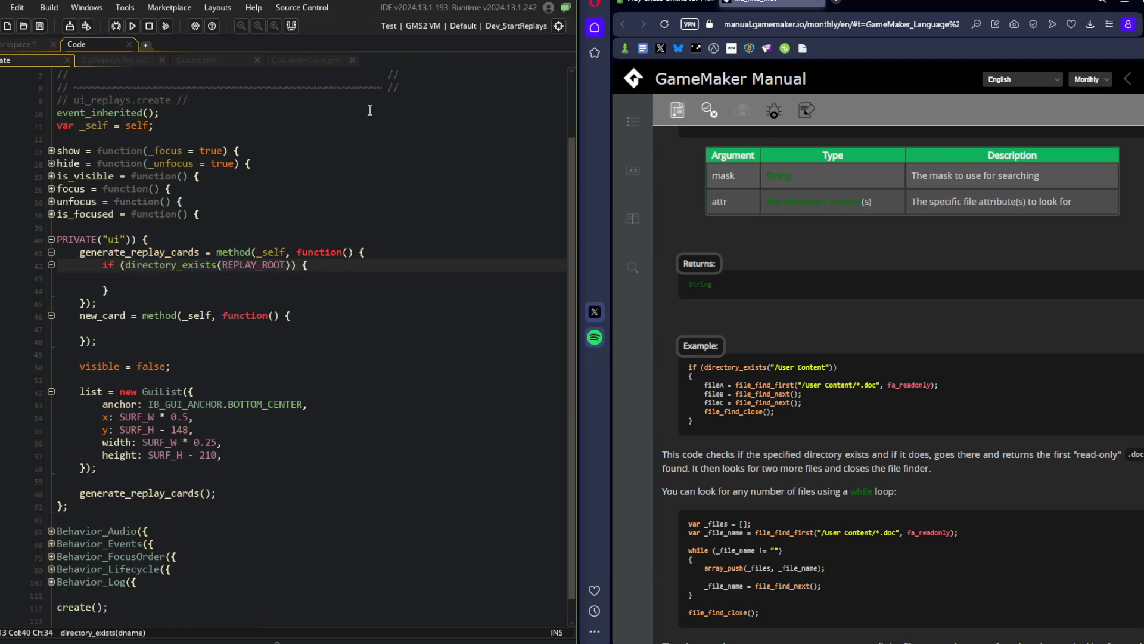
pyautogui.click(221, 285)
pyautogui.click(201, 277)
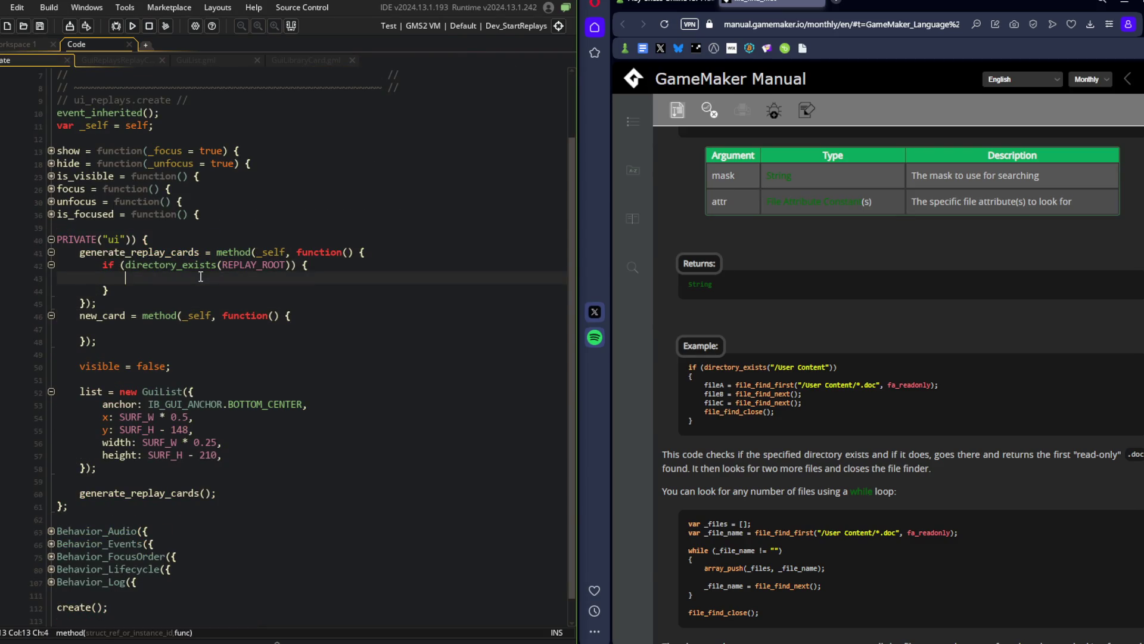
# Write var _replay = file_find_first($"{REPLAY_ROOT}/*.buf", fa_readonly); inside the directory check.
pyautogui.write('var _replay')
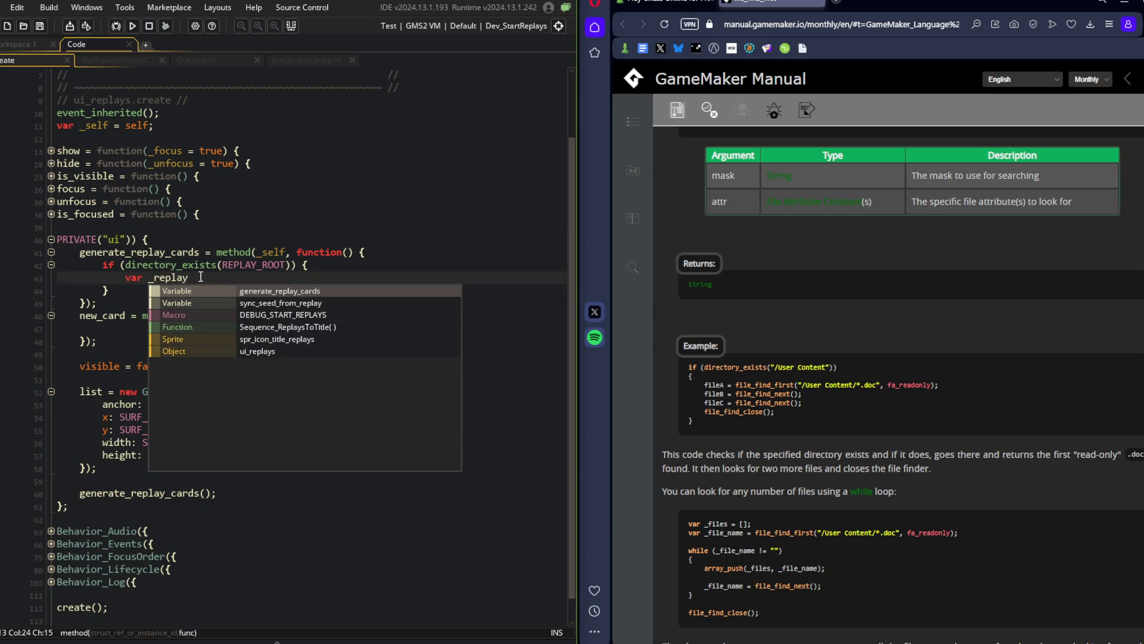
pyautogui.write(' = file_find_first(REPLAY_ROOT')
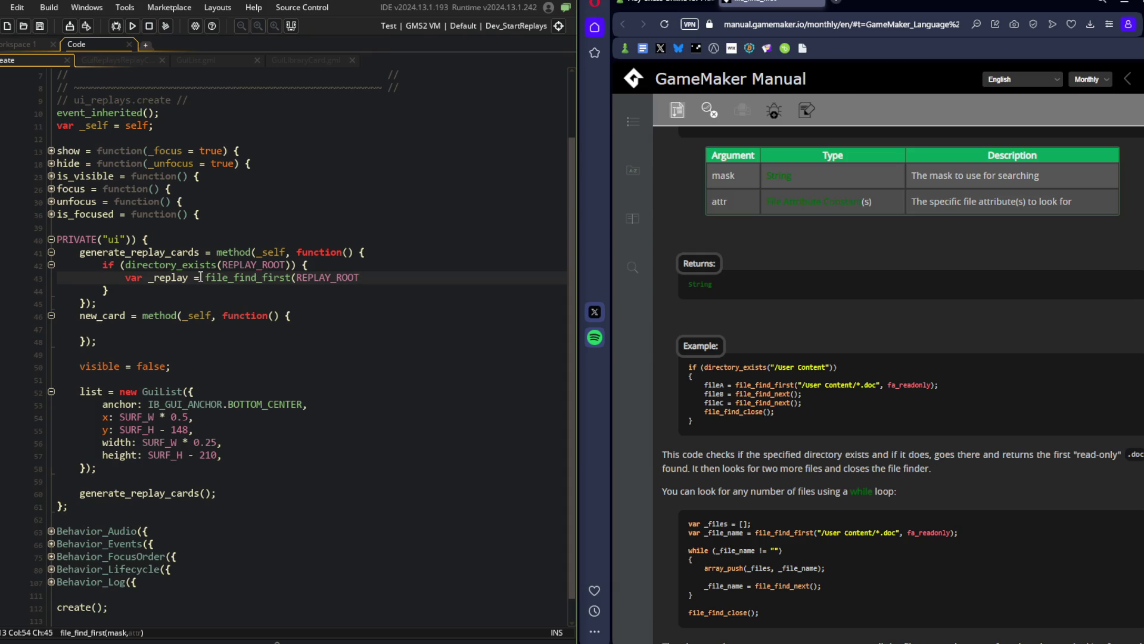
pyautogui.write(');')
pyautogui.hotkey('ctrl', 'Left')
pyautogui.hotkey('ctrl', 'Left')
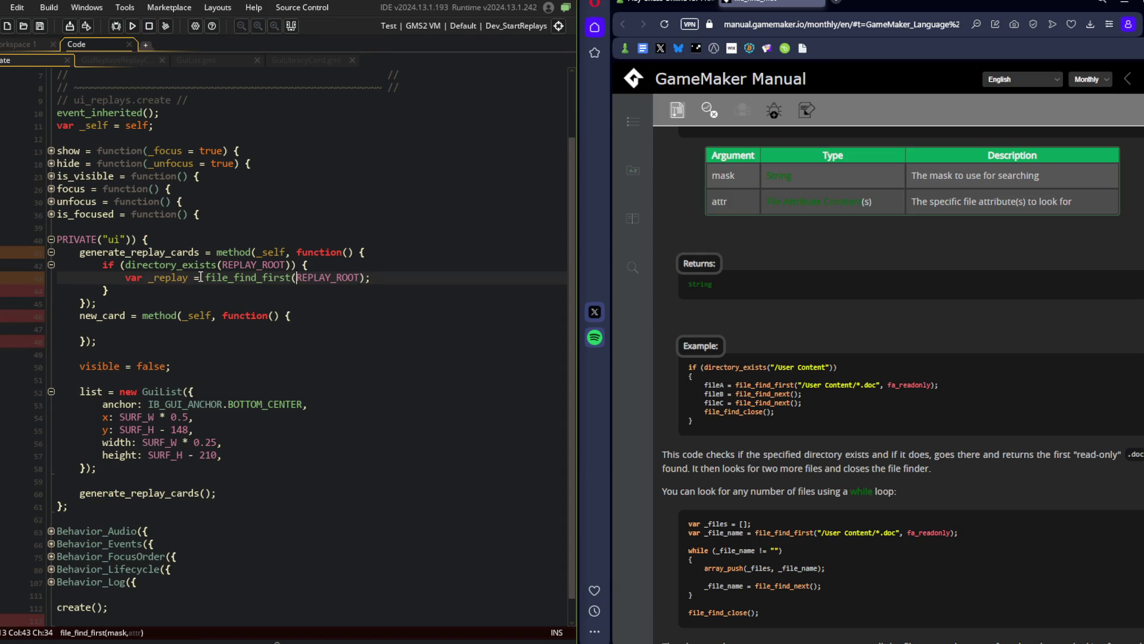
pyautogui.write('$')
pyautogui.write('"{')
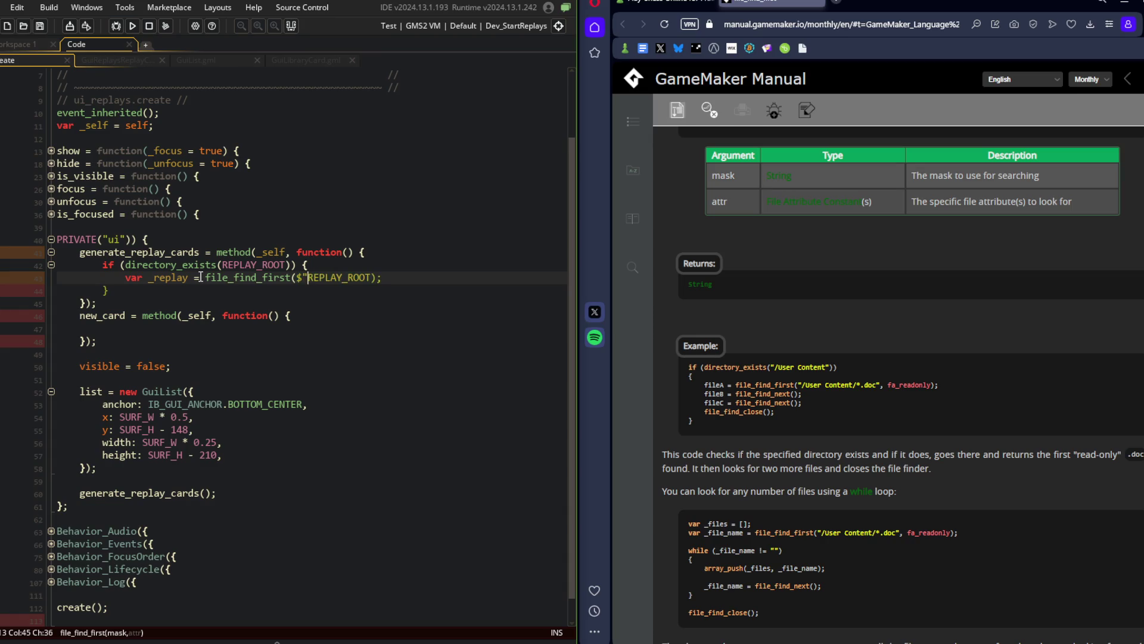
pyautogui.hotkey('ctrl', 'Right')
pyautogui.write('}"')
pyautogui.press('Left')
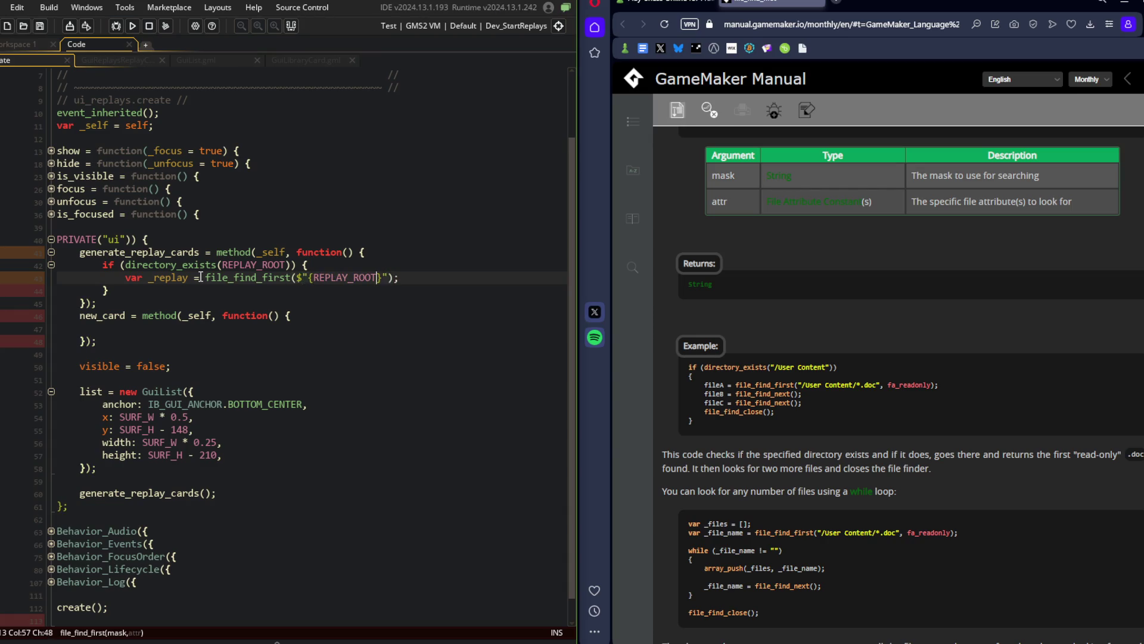
pyautogui.write('/*')
pyautogui.write('.buf')
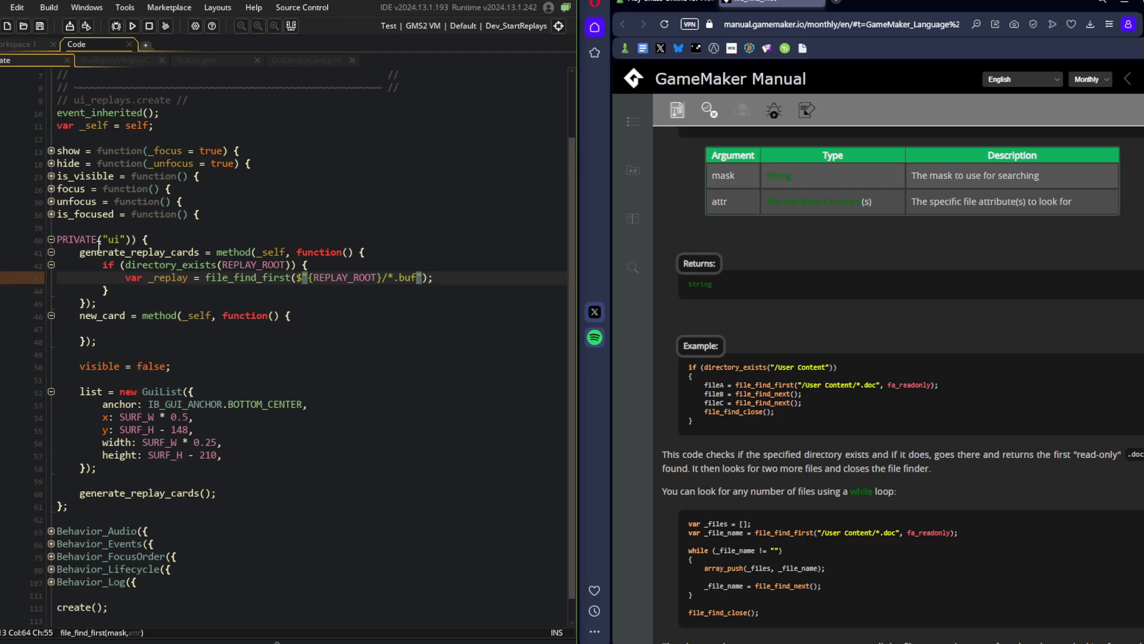
pyautogui.write('", fa_')
pyautogui.write('re')
pyautogui.press('Return')
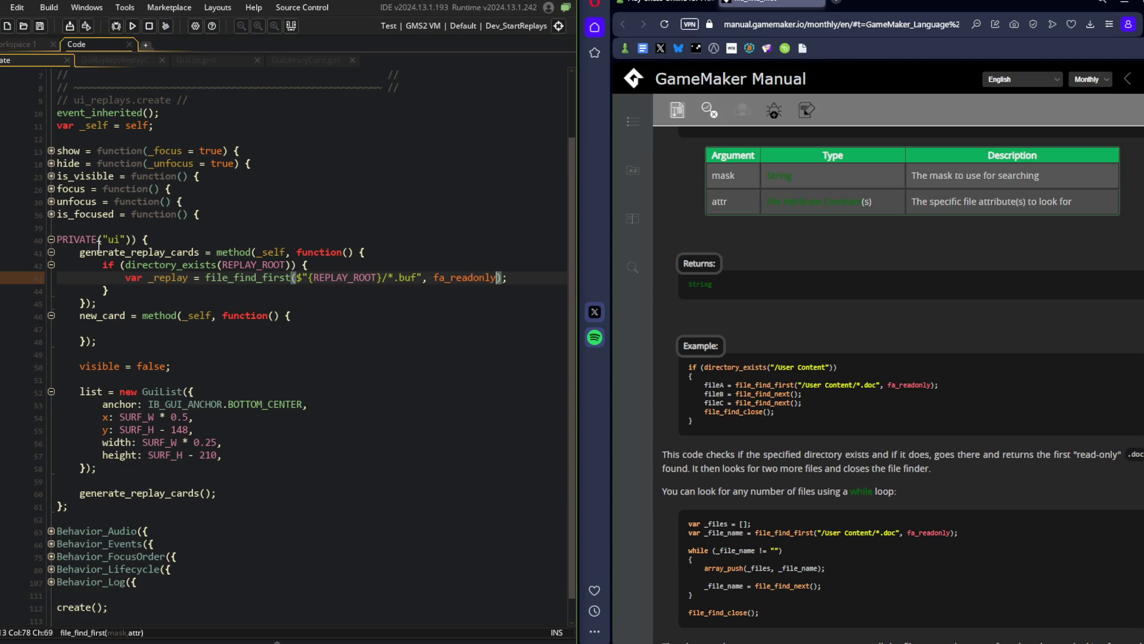
# Change the file_find_first attribute argument from fa_readonly to fa_none.
pyautogui.scroll(6, 874, 261)
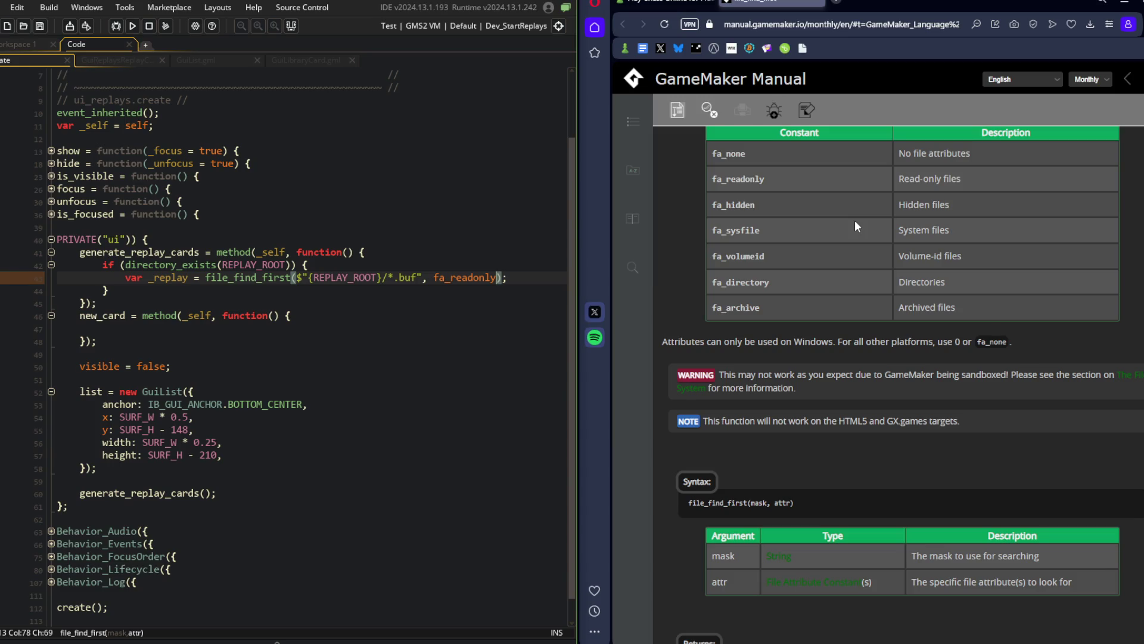
pyautogui.click(490, 276)
pyautogui.hotkey('ctrl', 'BackSpace')
pyautogui.write('fa_n')
pyautogui.press('Return')
# Add a var _x = 10; line below the search, set a breakpoint there, and start debugging.
pyautogui.press('End')
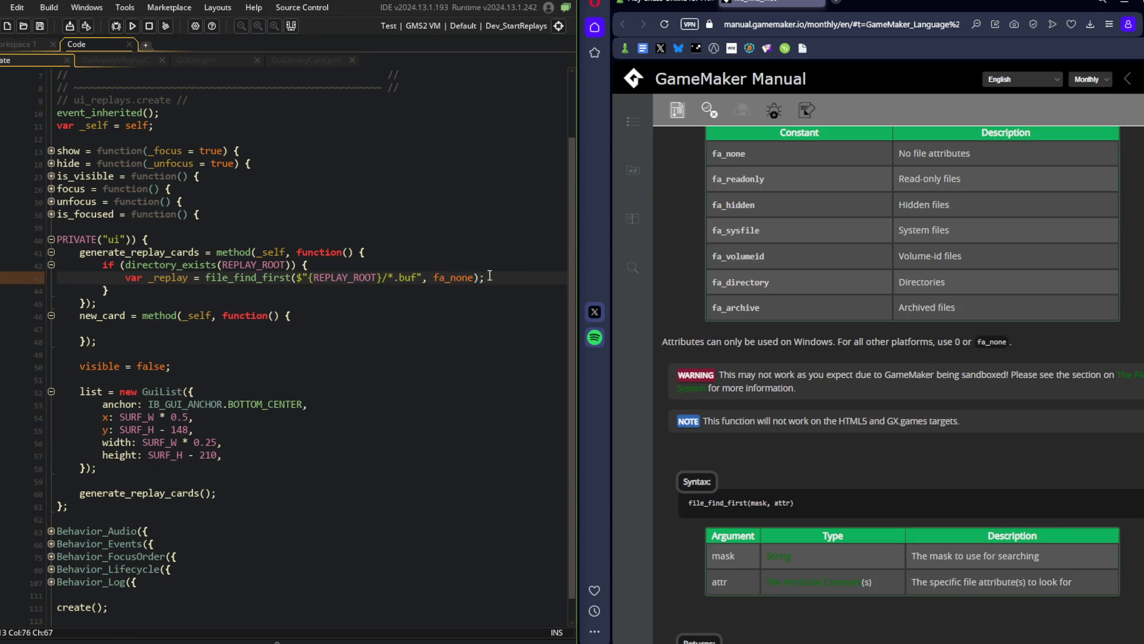
pyautogui.press('Return')
pyautogui.write('var _x')
pyautogui.press('Up')
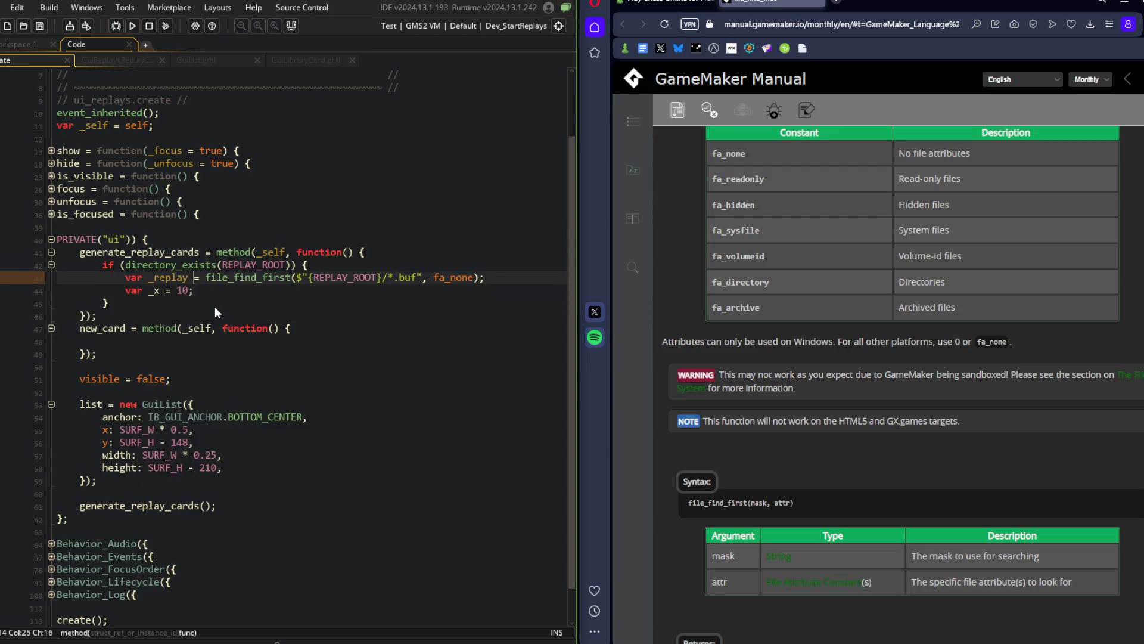
pyautogui.press('F6')
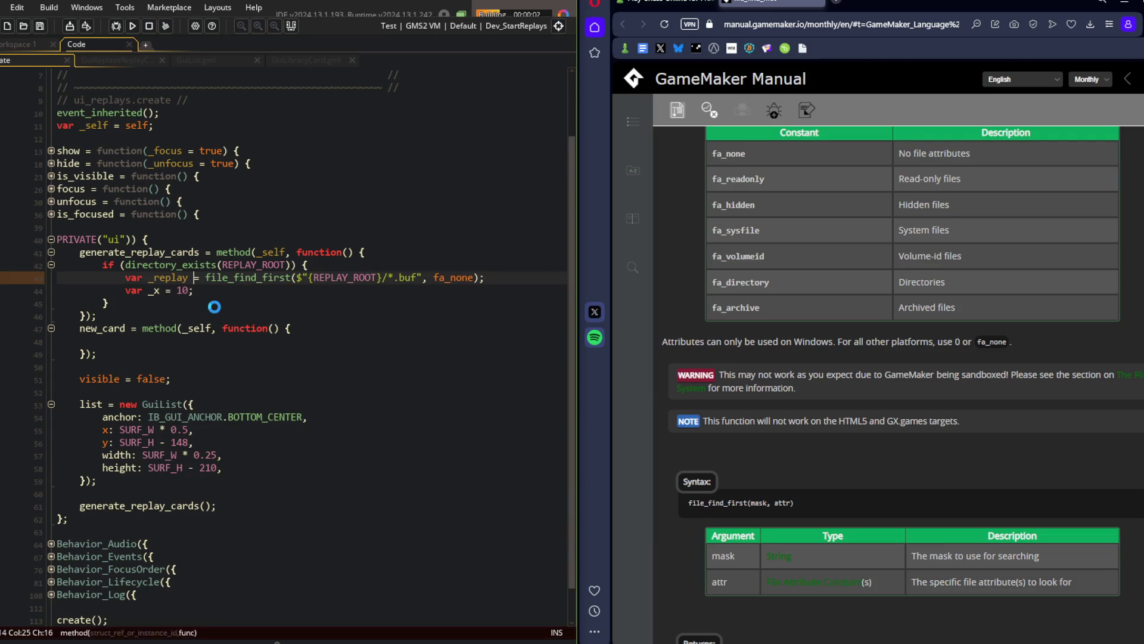
pyautogui.press('Down')
pyautogui.press('F9')
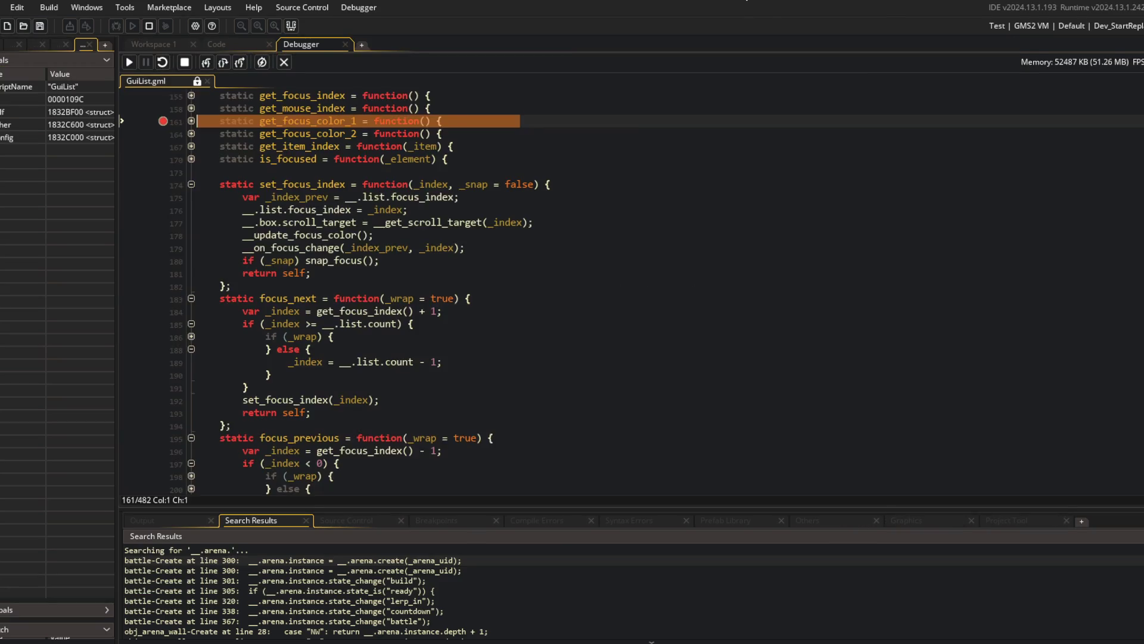
# Continue to the line 44 breakpoint, confirm _replay reads <null>, then stop the debugger.
pyautogui.click(129, 62)
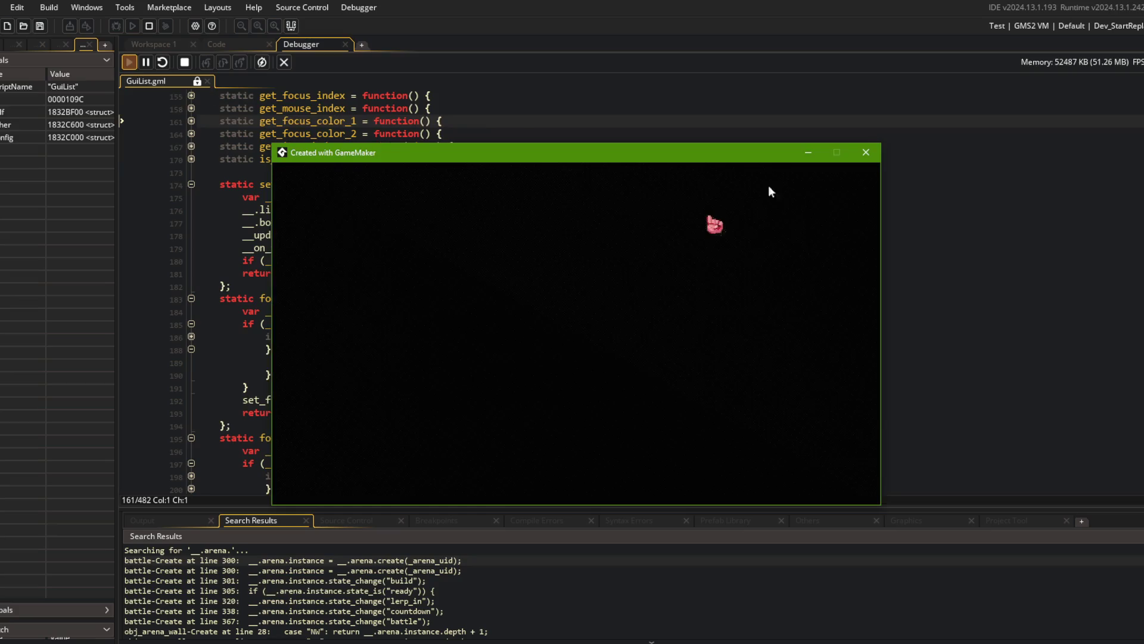
pyautogui.moveTo(306, 109)
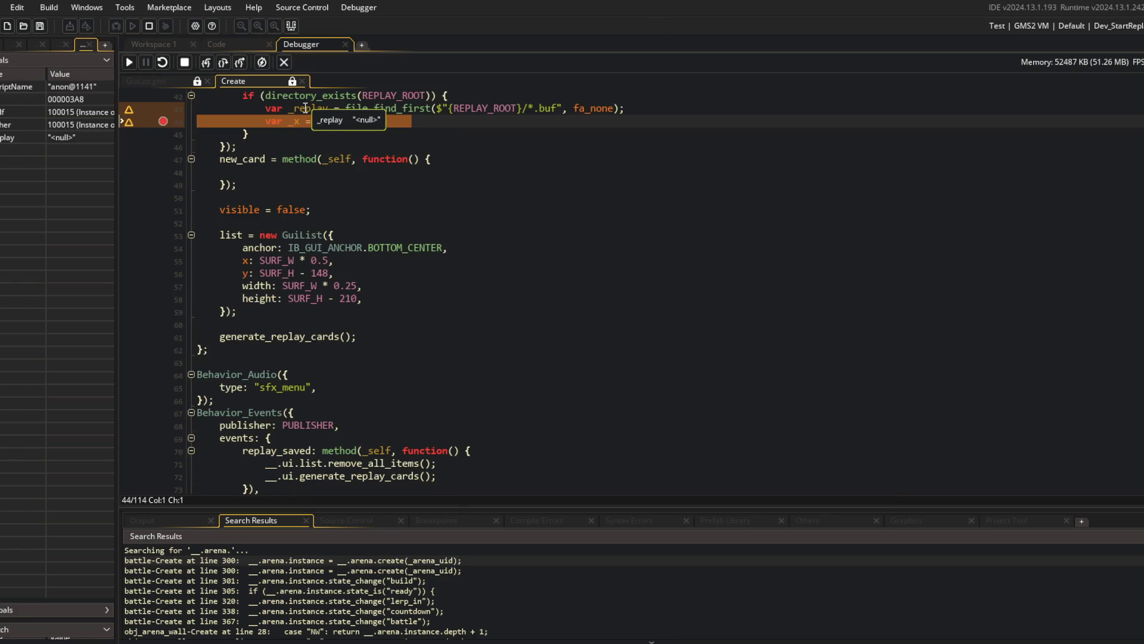
pyautogui.moveTo(490, 109)
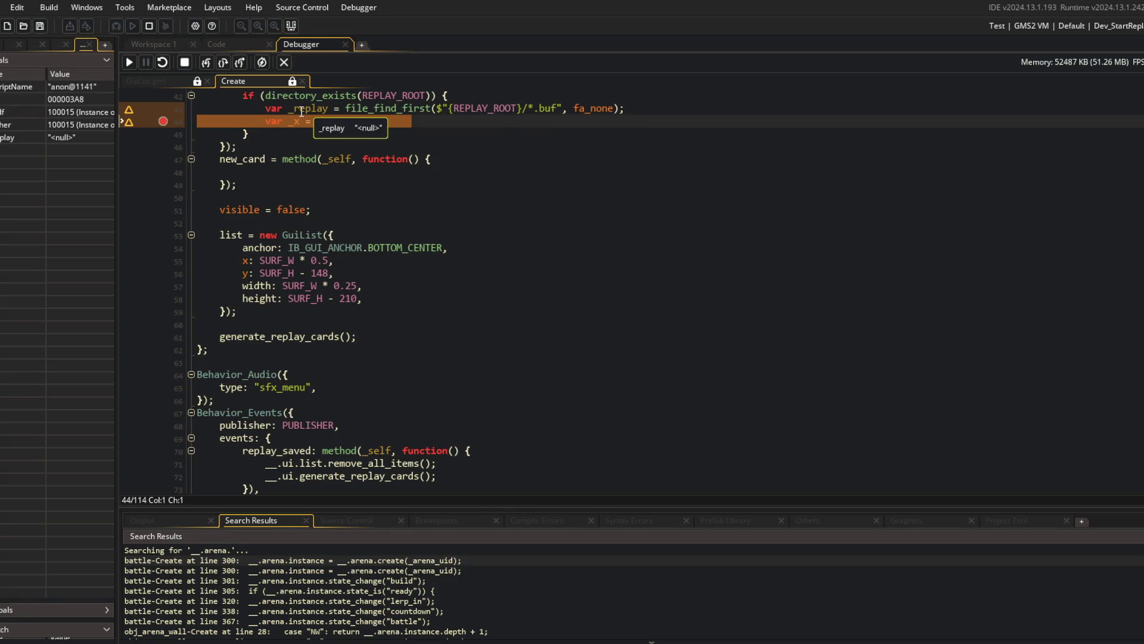
pyautogui.click(283, 62)
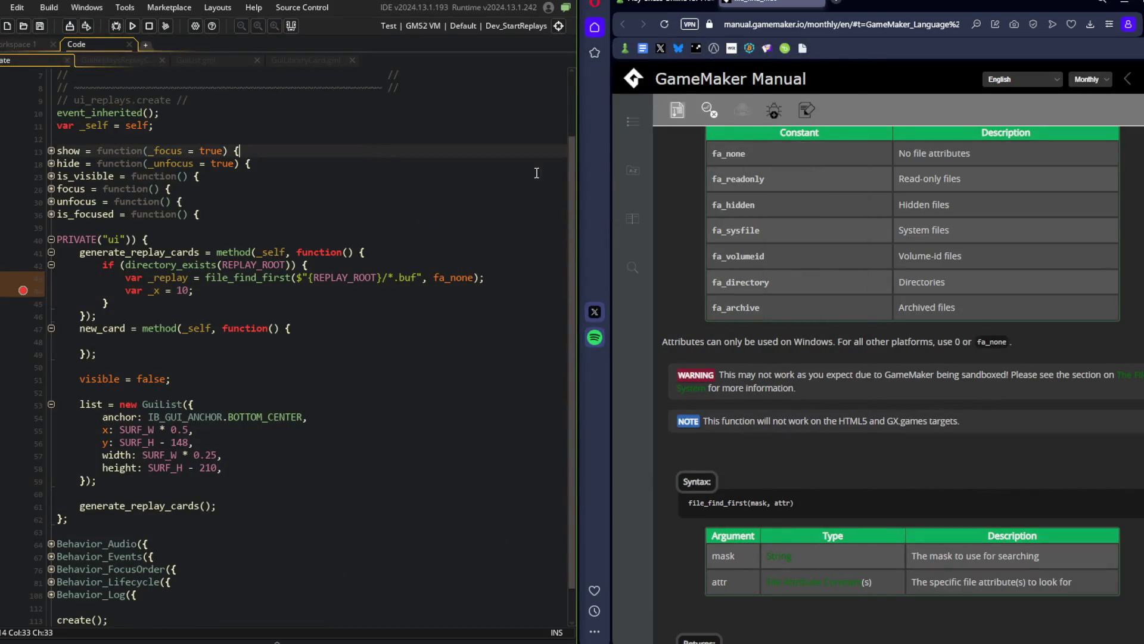
# Browse AppData\Local\BlockBeast\BlockBeast\save\0.0.00\replays in File Explorer and peek into its numbered folder.
pyautogui.press('super+e')
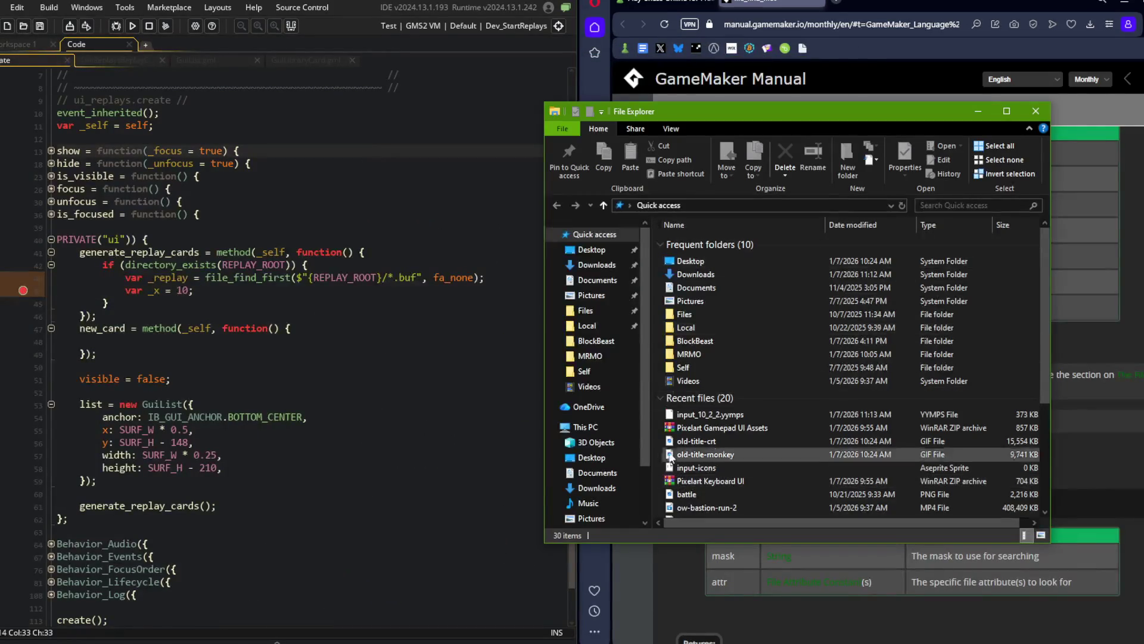
pyautogui.click(611, 328)
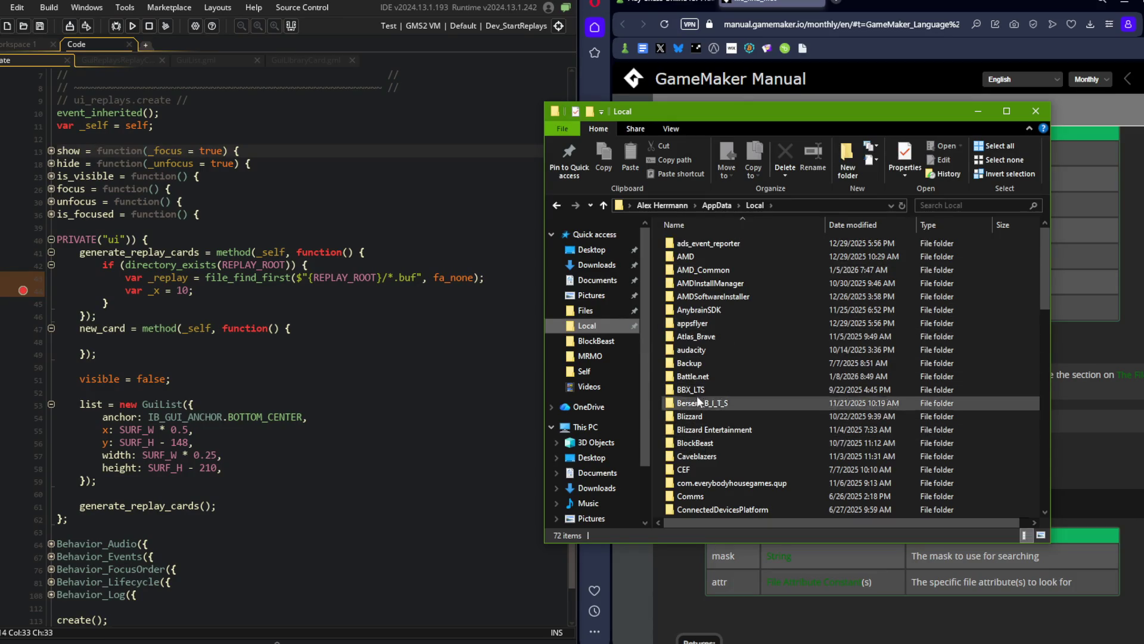
pyautogui.doubleClick(694, 444)
pyautogui.doubleClick(694, 244)
pyautogui.doubleClick(699, 243)
pyautogui.doubleClick(698, 243)
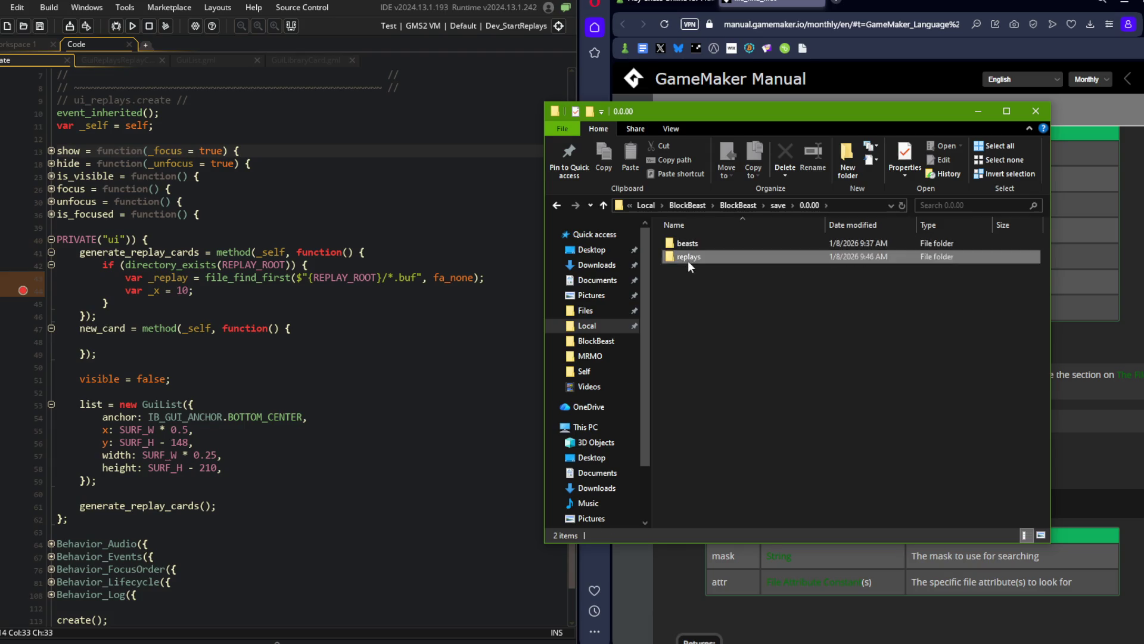
pyautogui.doubleClick(688, 258)
pyautogui.doubleClick(696, 243)
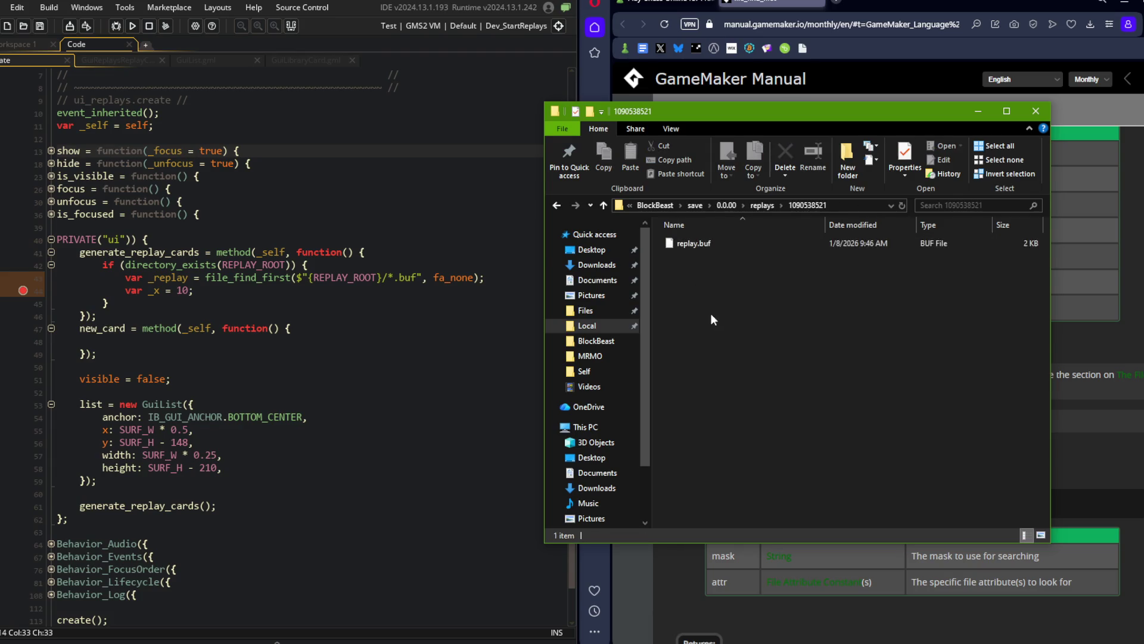
pyautogui.click(557, 205)
pyautogui.click(866, 332)
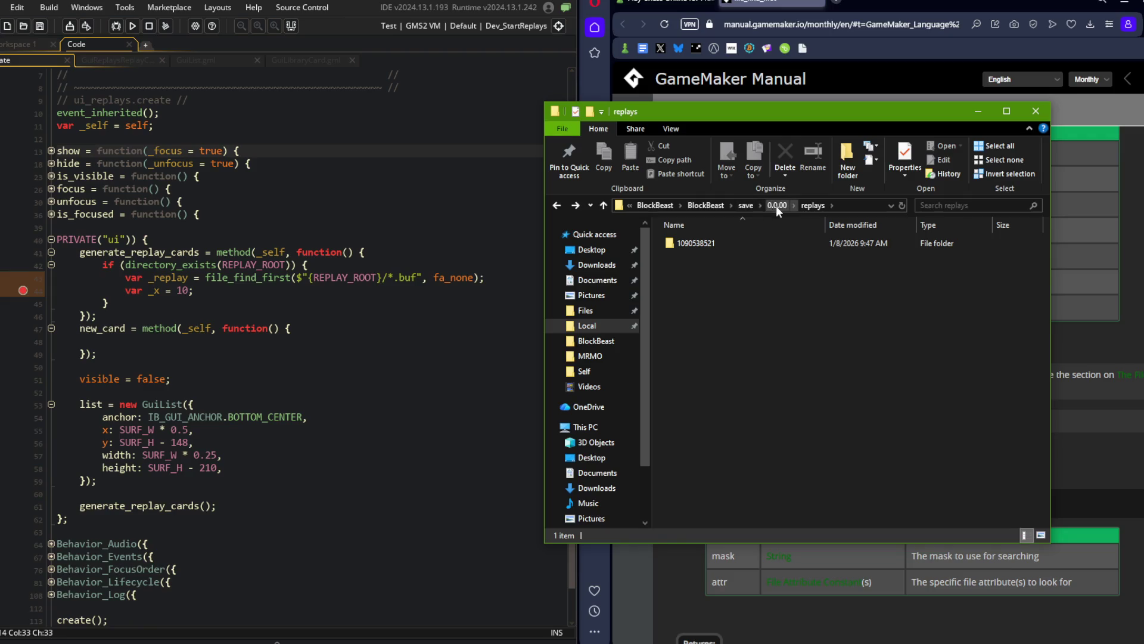
# Review the line 43 .buf search, its fa_none argument and the _replay variable.
pyautogui.click(385, 263)
pyautogui.click(421, 278)
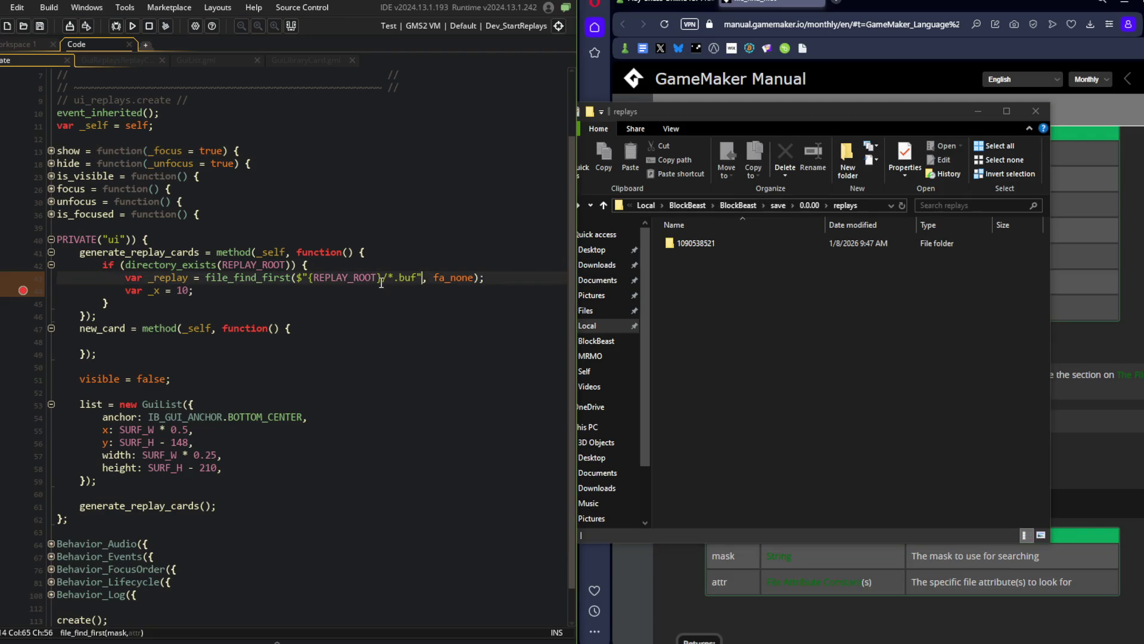
pyautogui.click(474, 277)
pyautogui.click(188, 278)
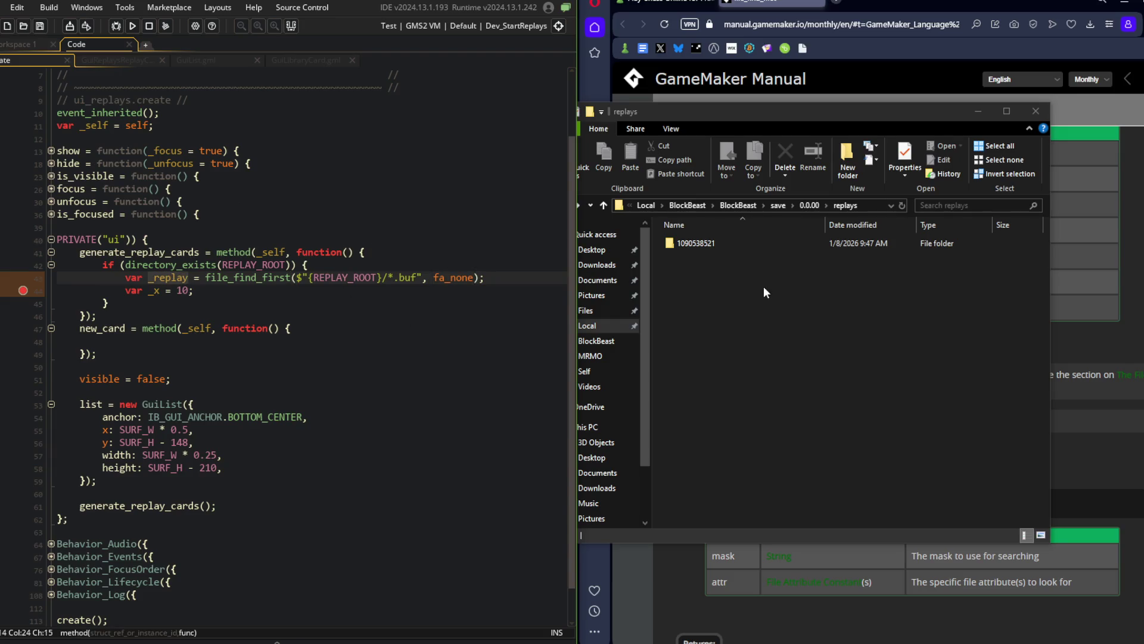
# Go back up to the inner BlockBeast folder and reopen save\0.0.00\replays, selecting the numbered folder.
pyautogui.click(692, 242)
pyautogui.click(807, 205)
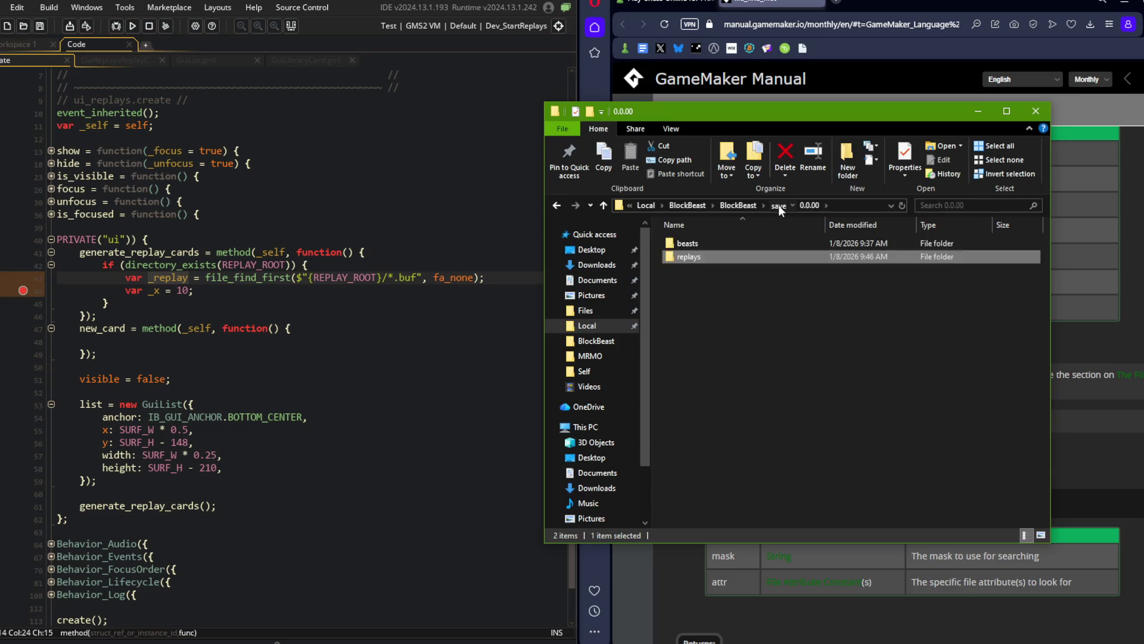
pyautogui.click(778, 205)
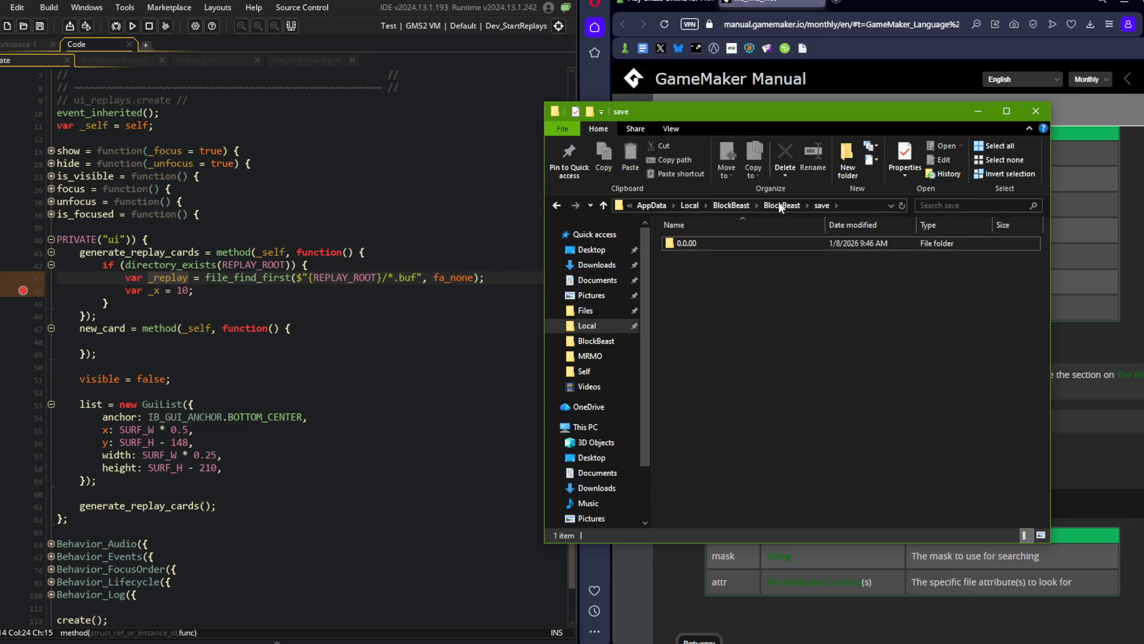
pyautogui.click(764, 205)
pyautogui.doubleClick(699, 243)
pyautogui.doubleClick(698, 242)
pyautogui.doubleClick(702, 255)
pyautogui.click(689, 245)
# Navigate from the outer BlockBeast folder down into the numbered folder containing replay.buf.
pyautogui.click(740, 206)
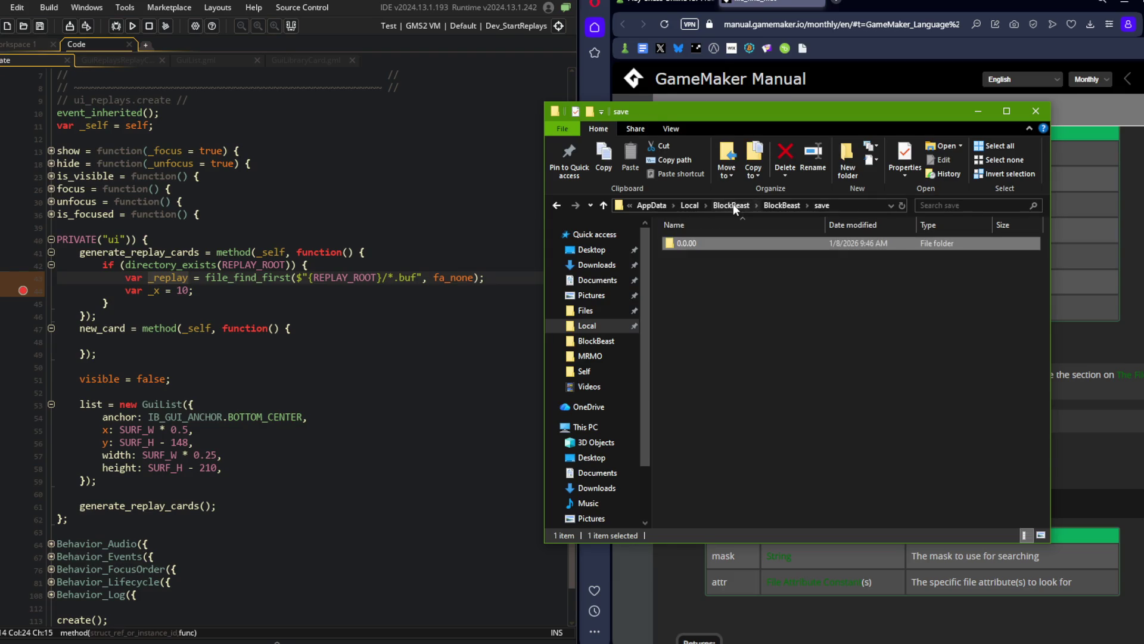
pyautogui.click(728, 206)
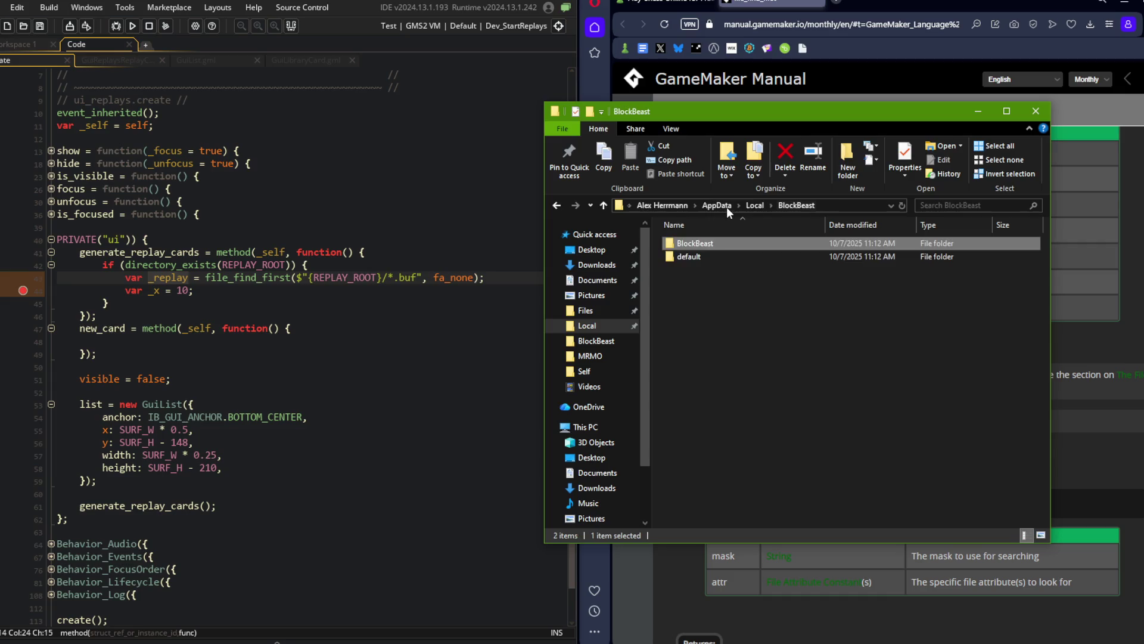
pyautogui.doubleClick(699, 245)
pyautogui.doubleClick(700, 245)
pyautogui.doubleClick(699, 245)
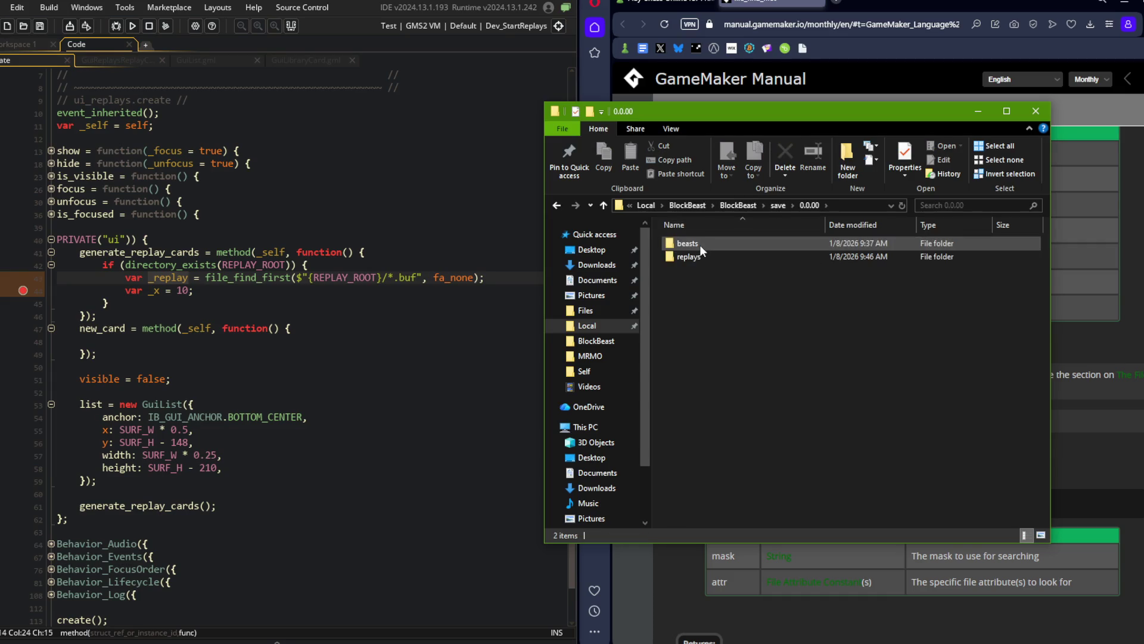
pyautogui.doubleClick(699, 254)
pyautogui.moveTo(699, 245)
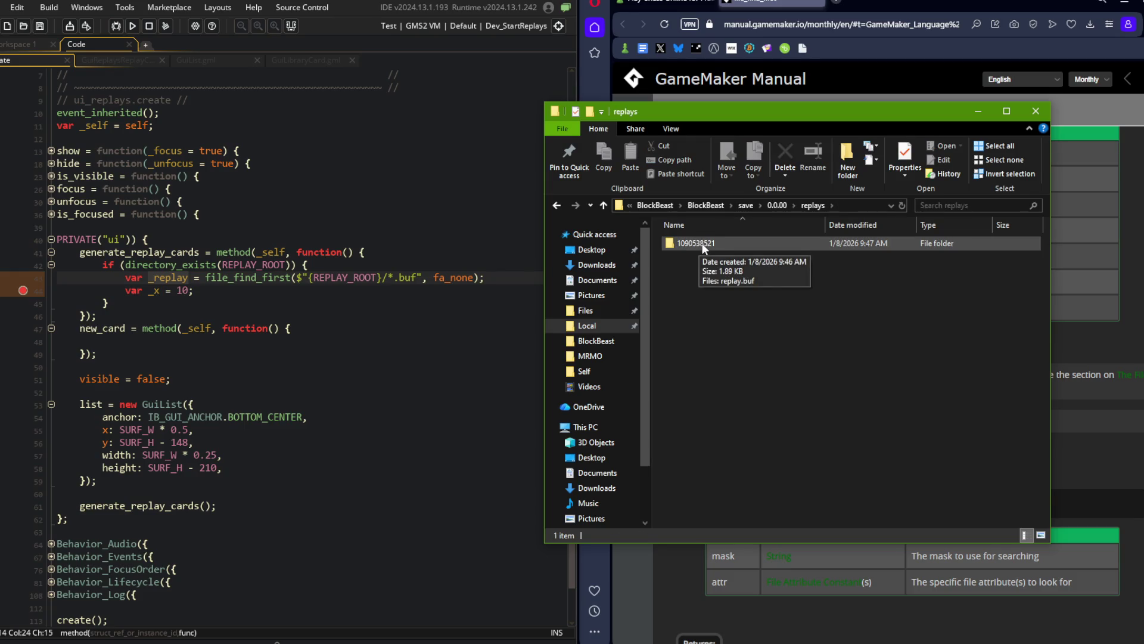
pyautogui.doubleClick(702, 243)
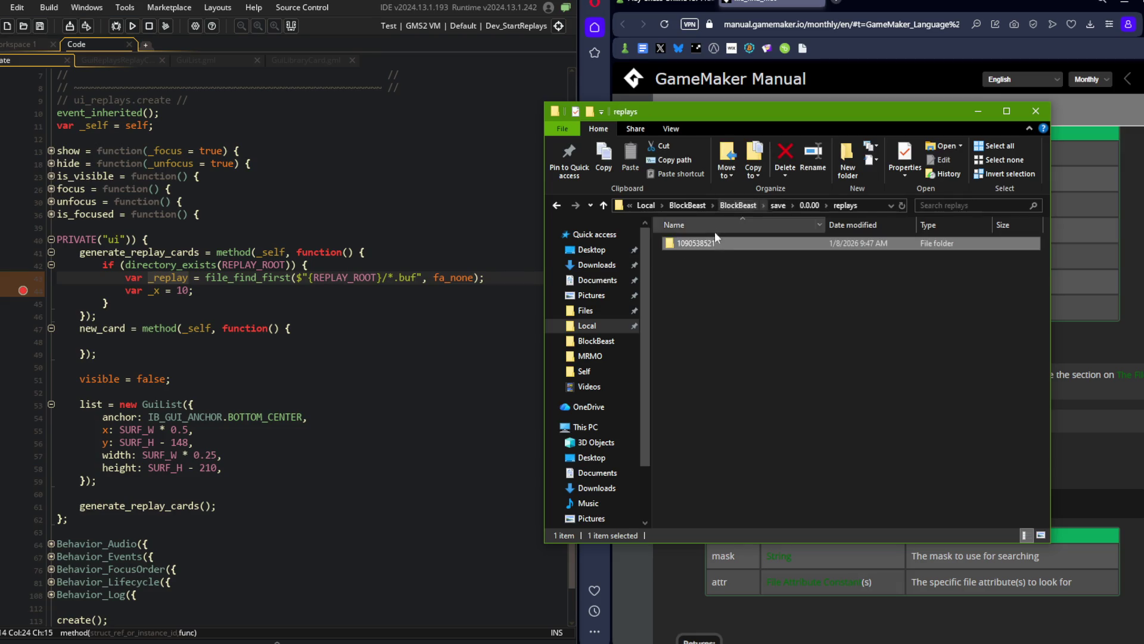
# Return to the replays folder, shift the Explorer window slightly, and go back to line 42.
pyautogui.press('BackSpace')
pyautogui.click(447, 214)
pyautogui.click(734, 333)
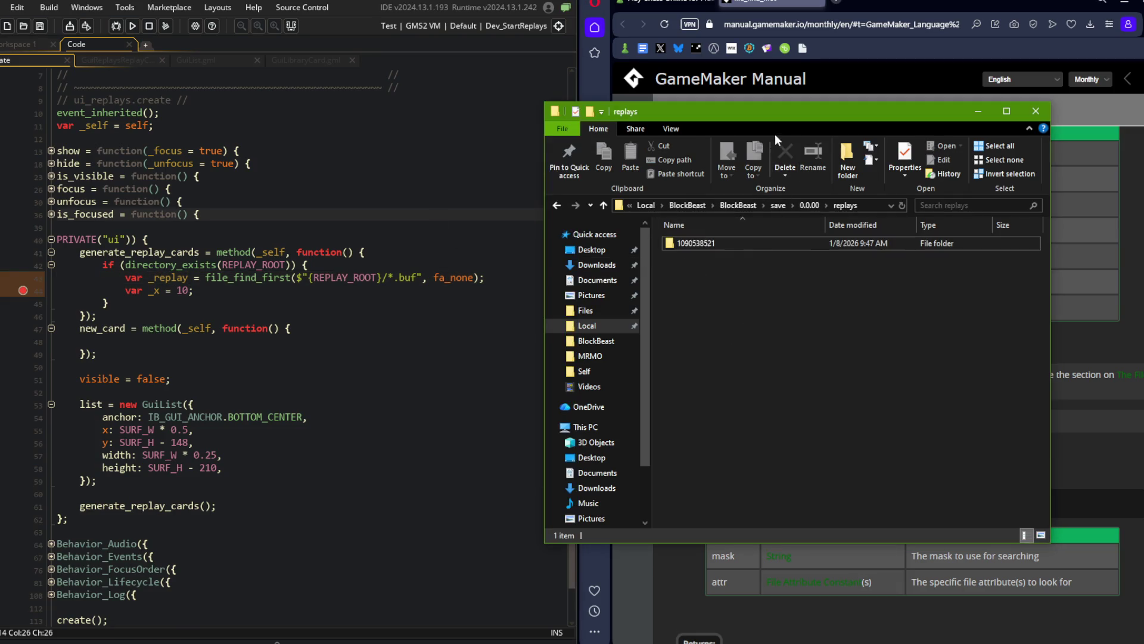
pyautogui.moveTo(766, 111); pyautogui.dragTo(814, 121)
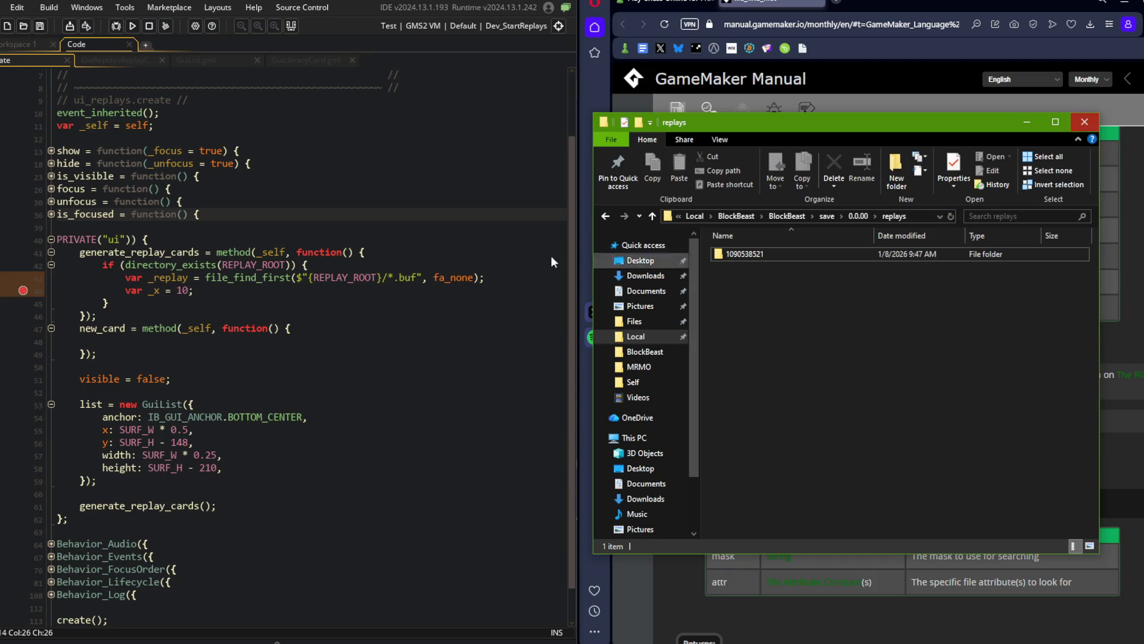
pyautogui.click(309, 265)
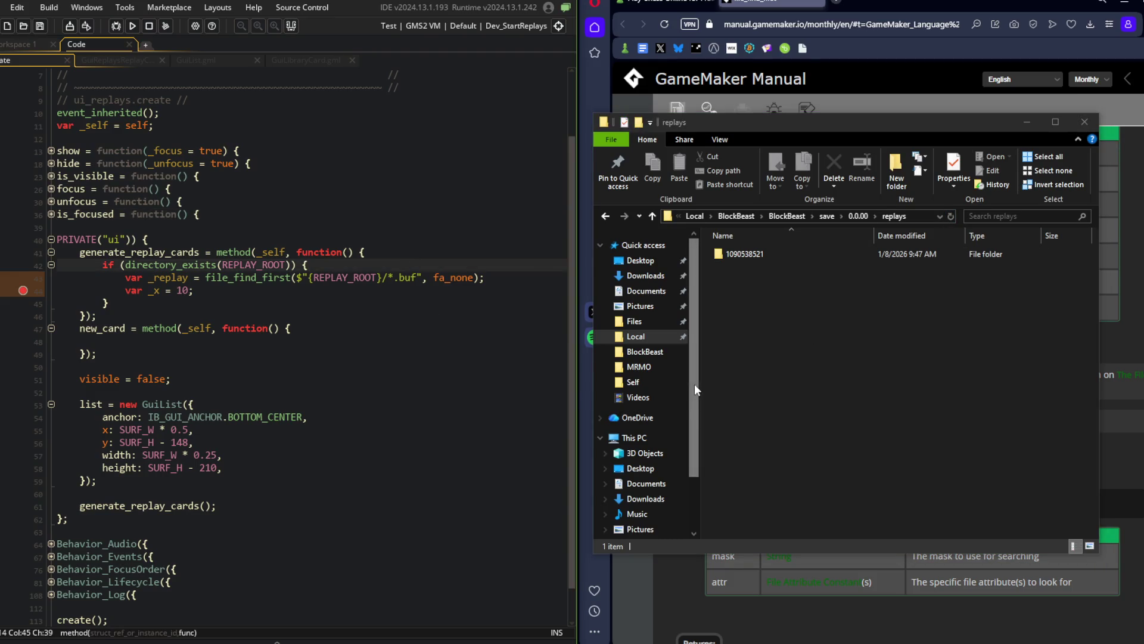
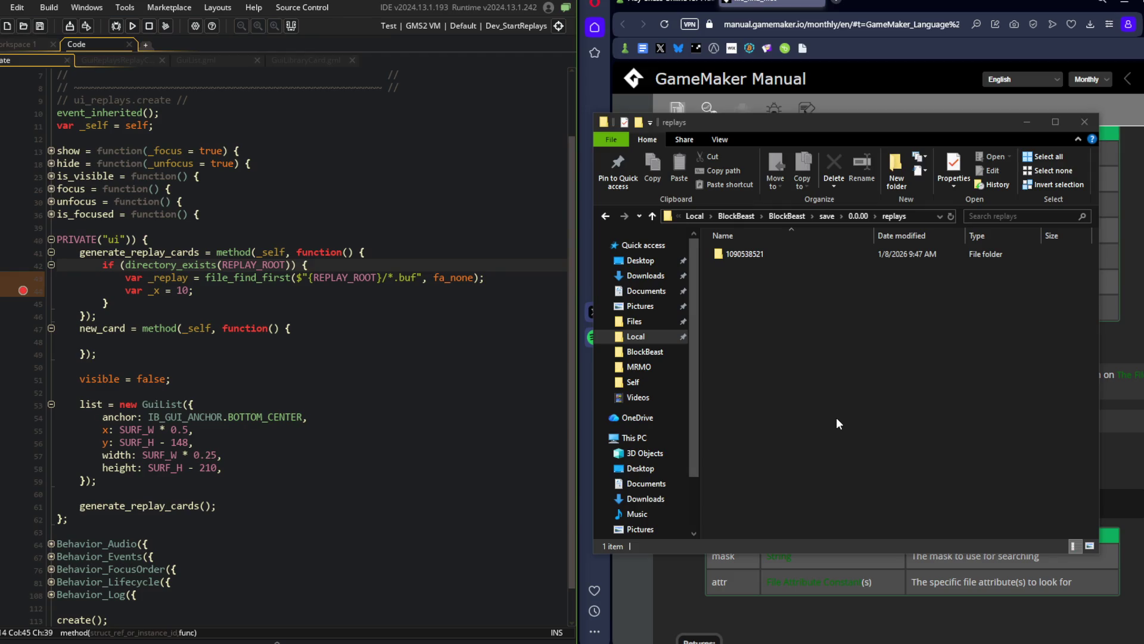
pyautogui.click(966, 416)
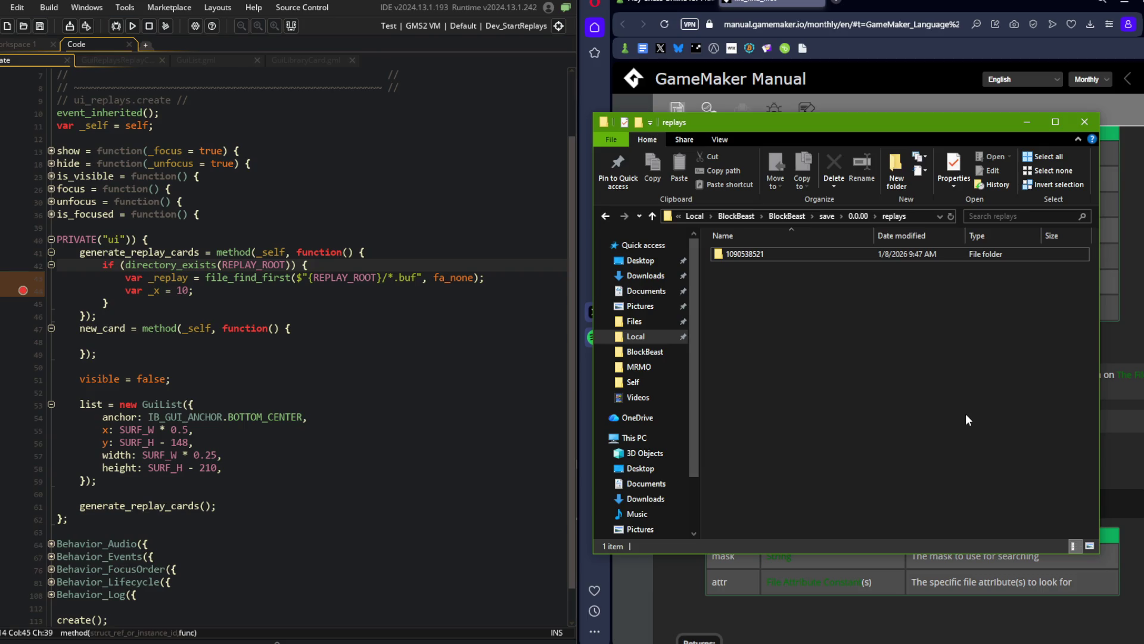
pyautogui.moveTo(837, 120); pyautogui.dragTo(759, 117)
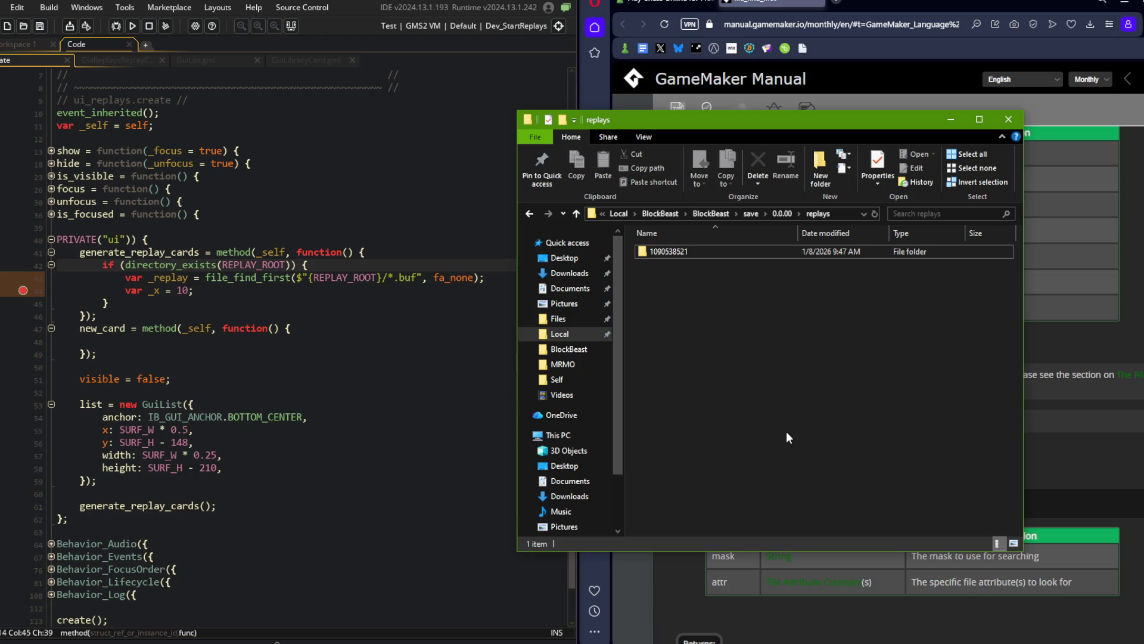
pyautogui.moveTo(911, 121); pyautogui.dragTo(1023, 119)
pyautogui.click(431, 156)
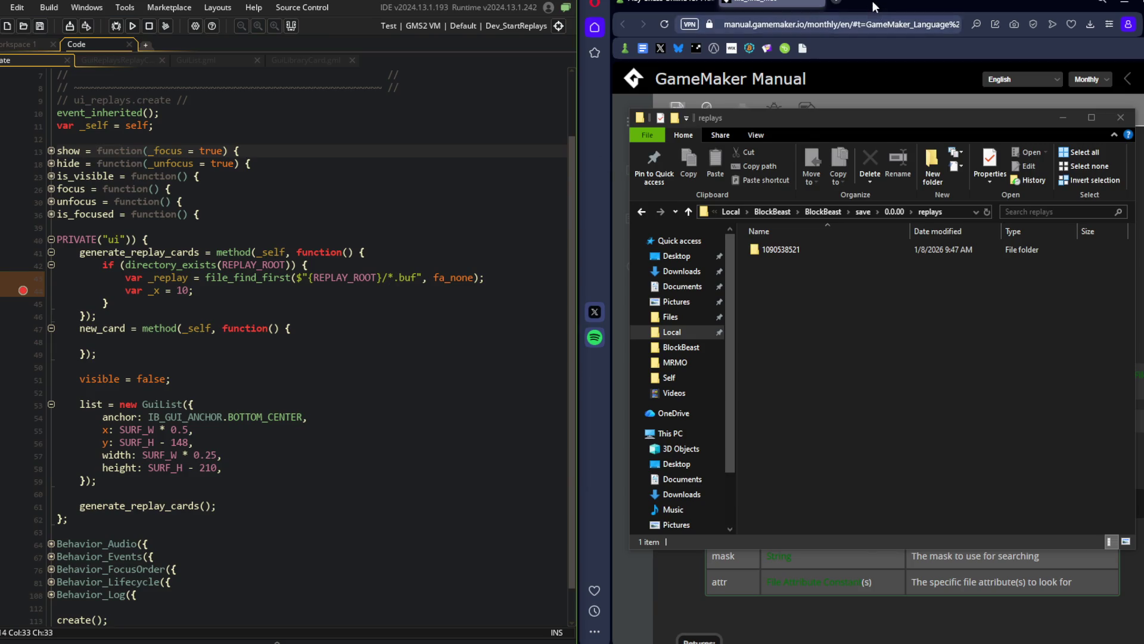
pyautogui.click(872, 1)
pyautogui.click(426, 277)
# Replace the fa_none argument on line 43 with fa_directory.
pyautogui.click(421, 277)
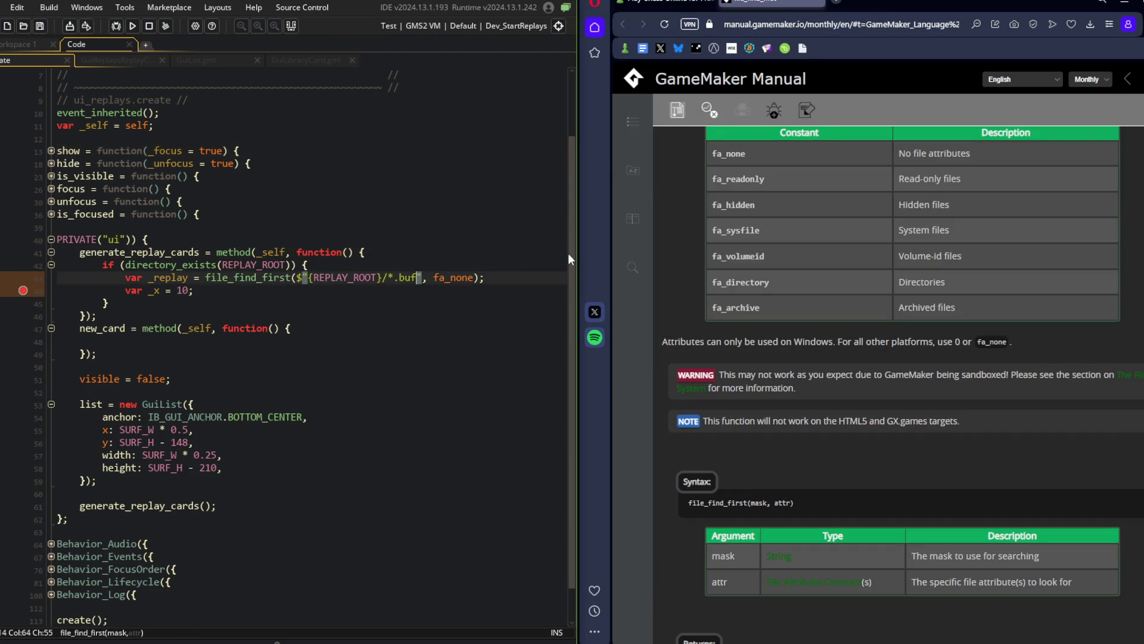
pyautogui.scroll(-3, 1142, 411)
pyautogui.scroll(-4, 1090, 389)
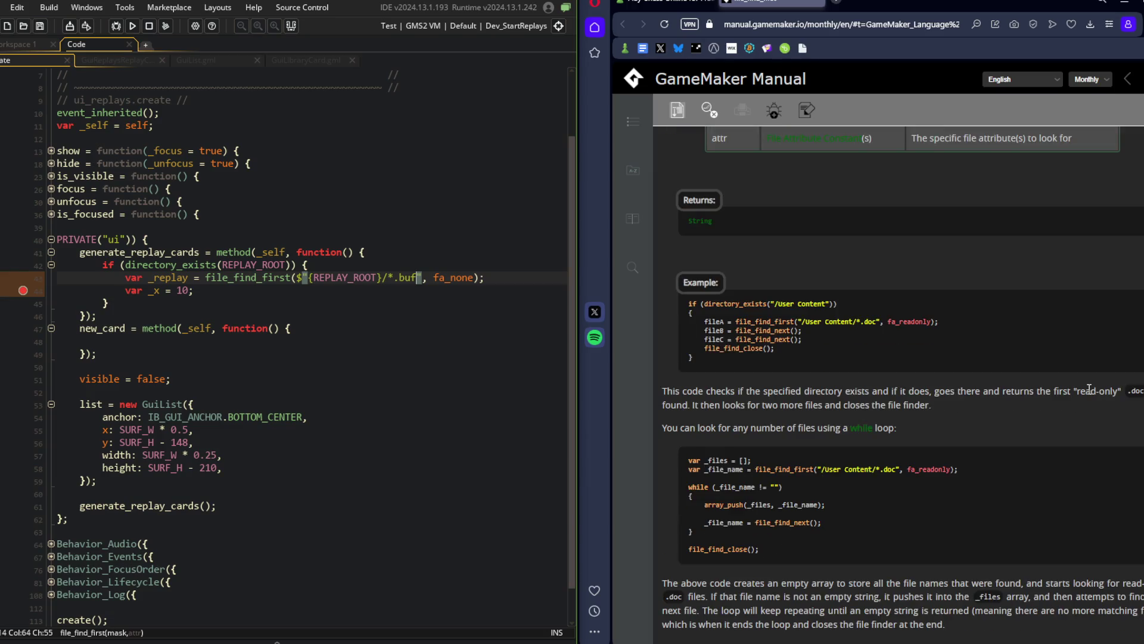
pyautogui.scroll(-1, 978, 317)
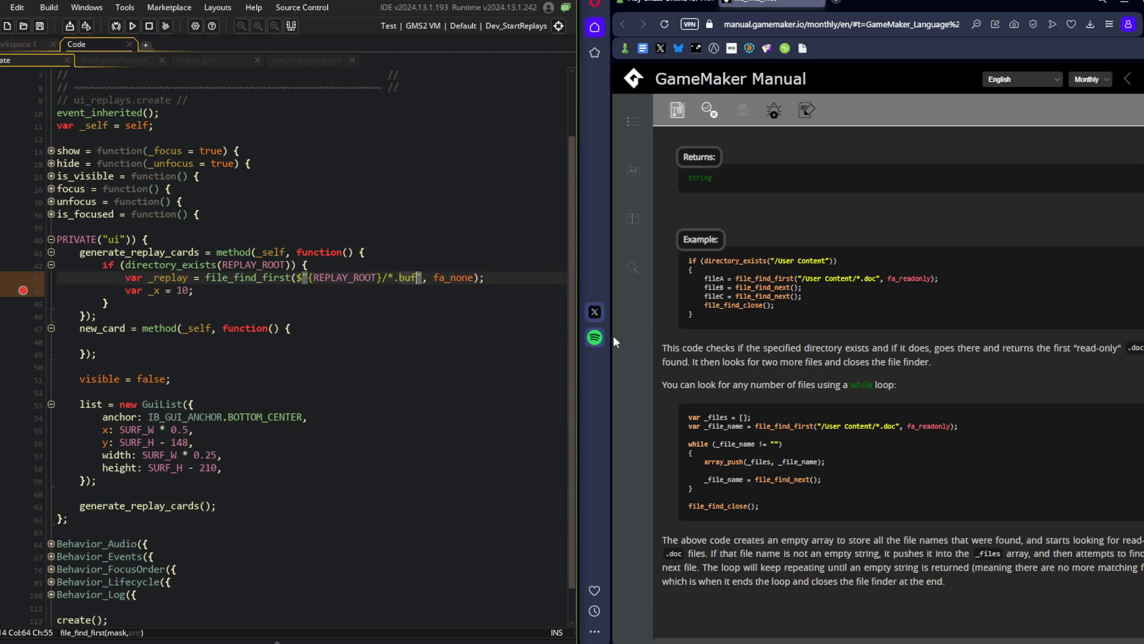
pyautogui.press('End')
pyautogui.press('Left')
pyautogui.press('Left')
pyautogui.hotkey('ctrl', 'BackSpace')
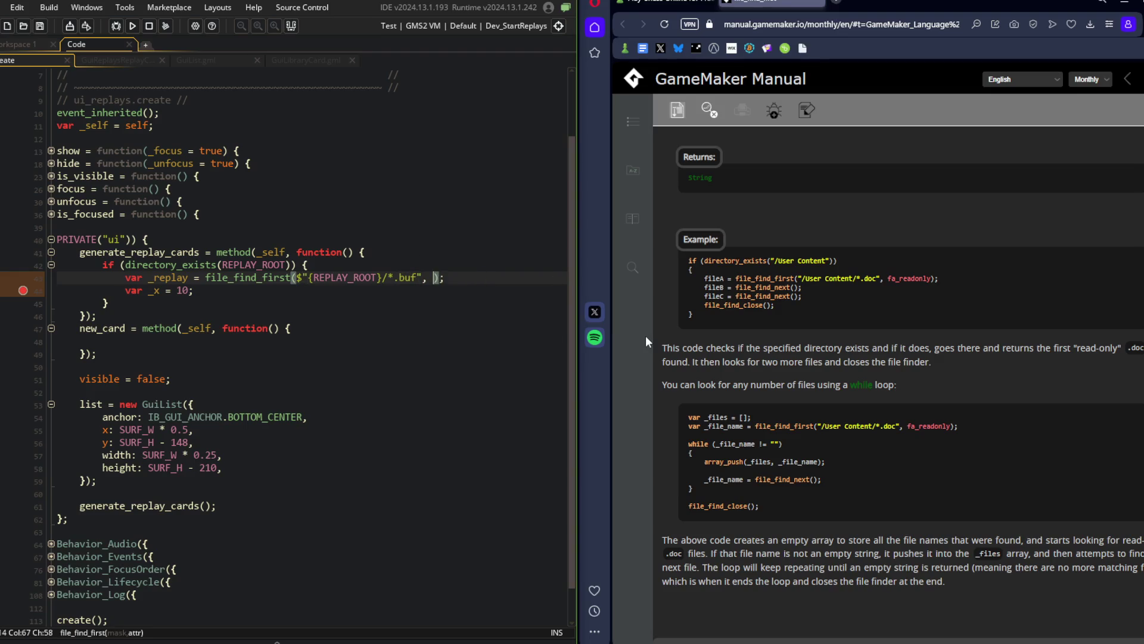
pyautogui.write('fa_dire')
pyautogui.press('Return')
# Strip *.buf from the search mask and run the game with F5 to test it.
pyautogui.hotkey('ctrl', 'Left')
pyautogui.hotkey('ctrl', 'Left')
pyautogui.hotkey('ctrl', 'Left')
pyautogui.press('BackSpace')
pyautogui.press('BackSpace')
pyautogui.press('BackSpace')
pyautogui.press('BackSpace')
pyautogui.press('BackSpace')
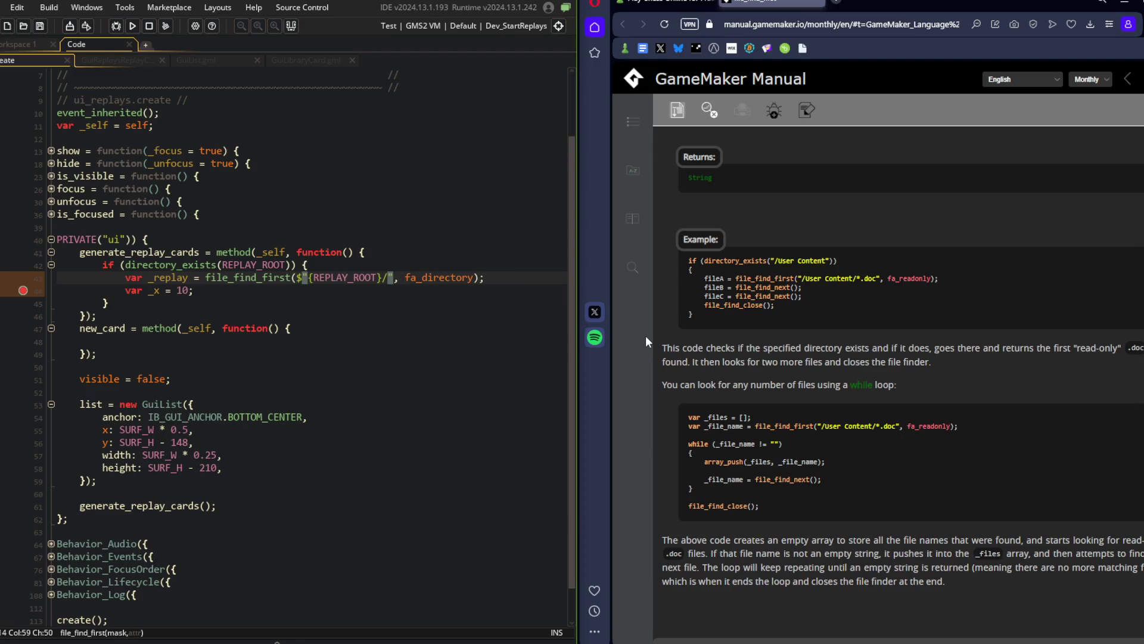
pyautogui.press('BackSpace')
pyautogui.press('F5')
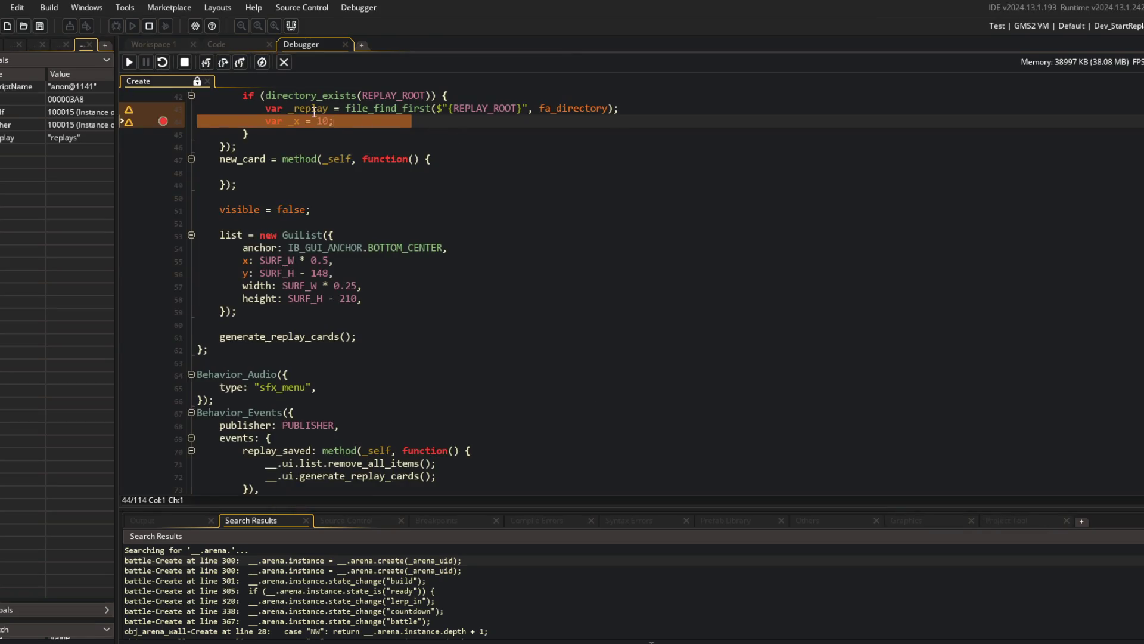
pyautogui.moveTo(313, 110)
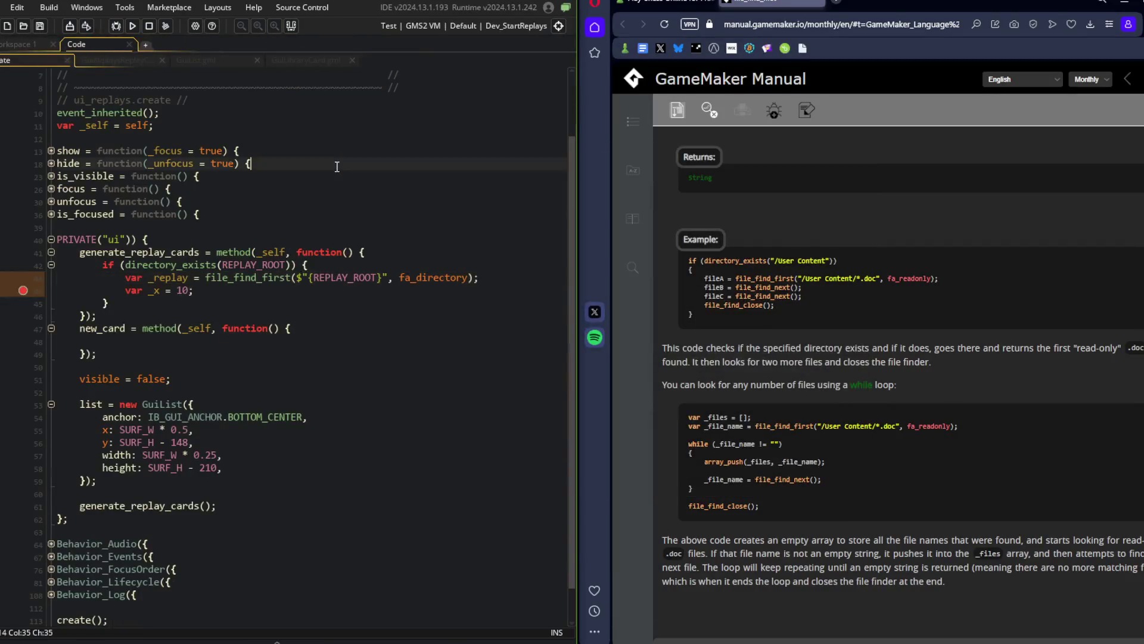
pyautogui.click(380, 278)
# Append /* to the REPLAY_ROOT search mask, rebuild and run with F6, then stop the game.
pyautogui.press('Right')
pyautogui.write('/')
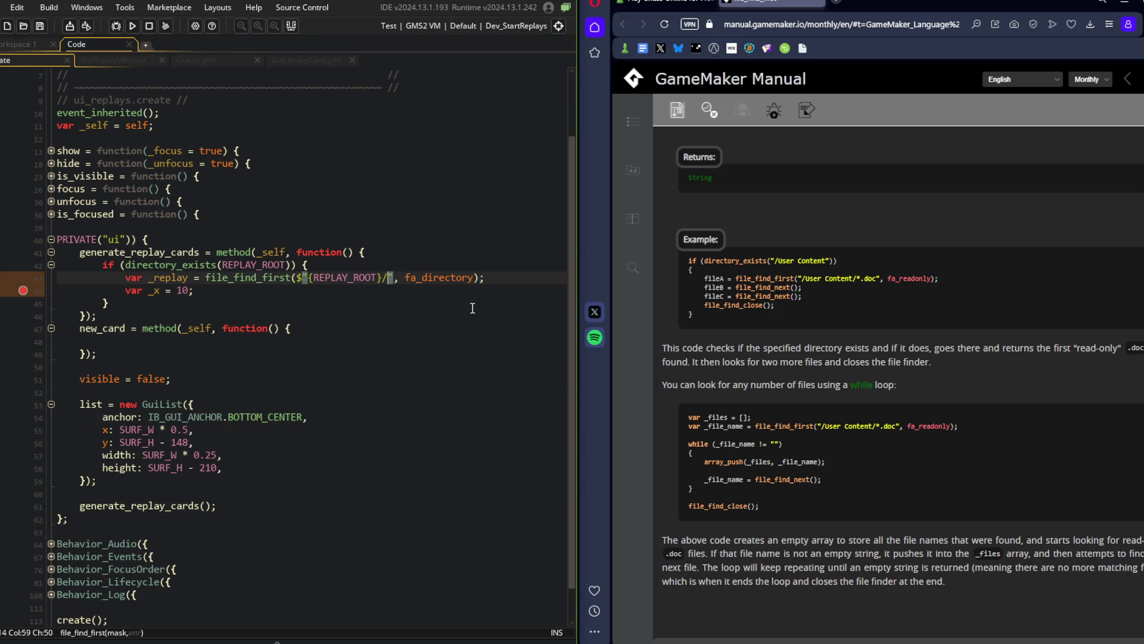
pyautogui.write('*')
pyautogui.press('F6')
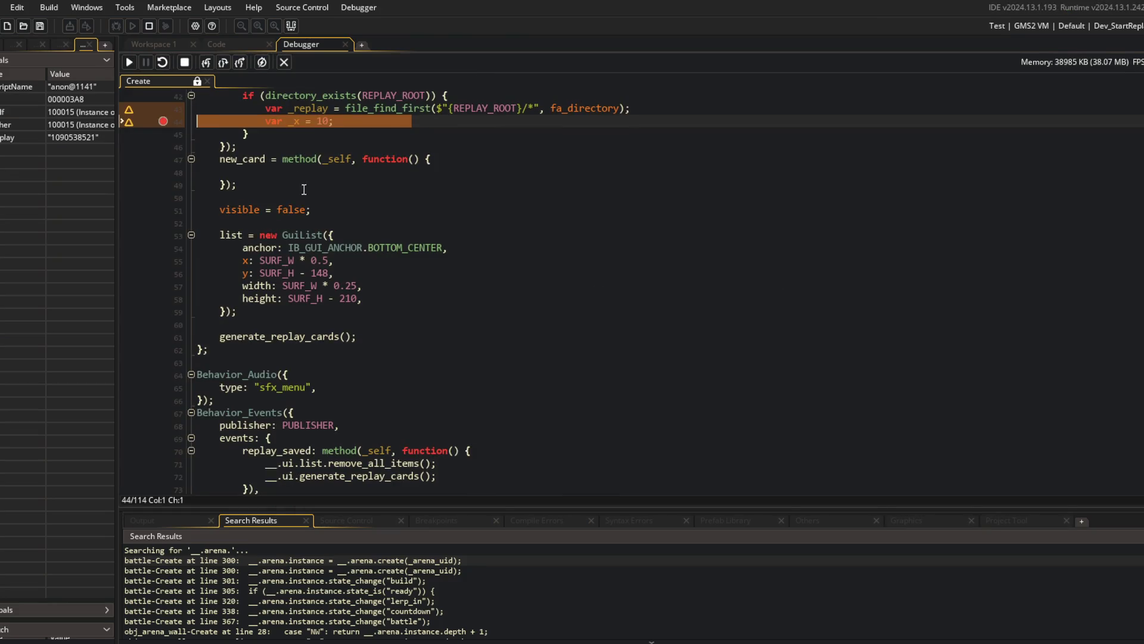
pyautogui.moveTo(294, 108)
pyautogui.click(284, 62)
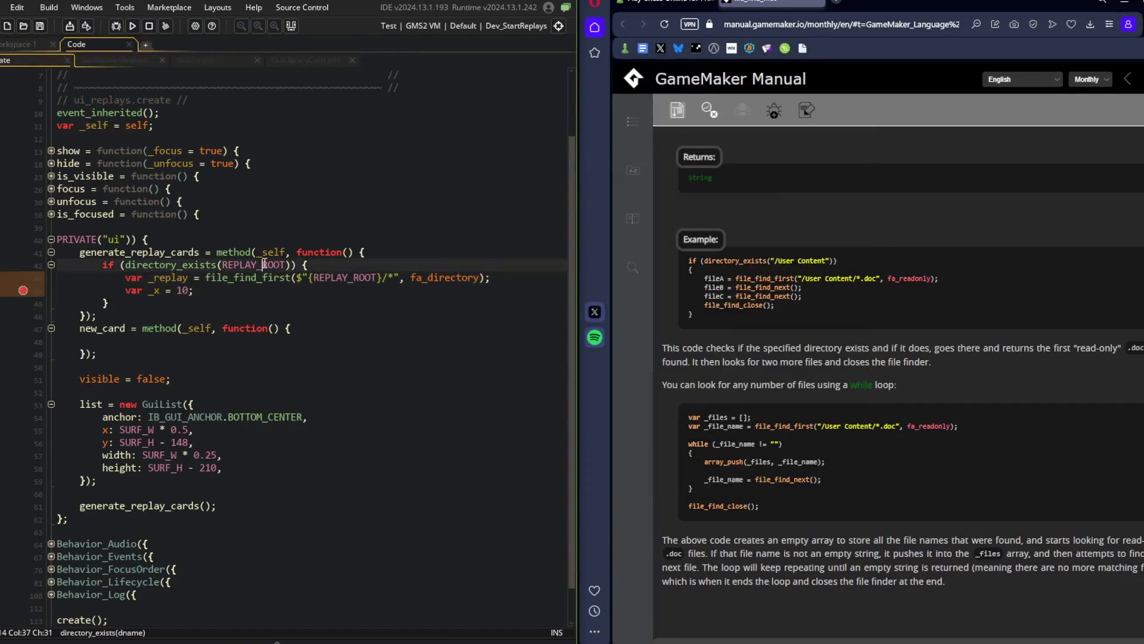
# Rename _replay to _replay_folder and delete the var _x = 10 line.
pyautogui.click(190, 277)
pyautogui.write('_d')
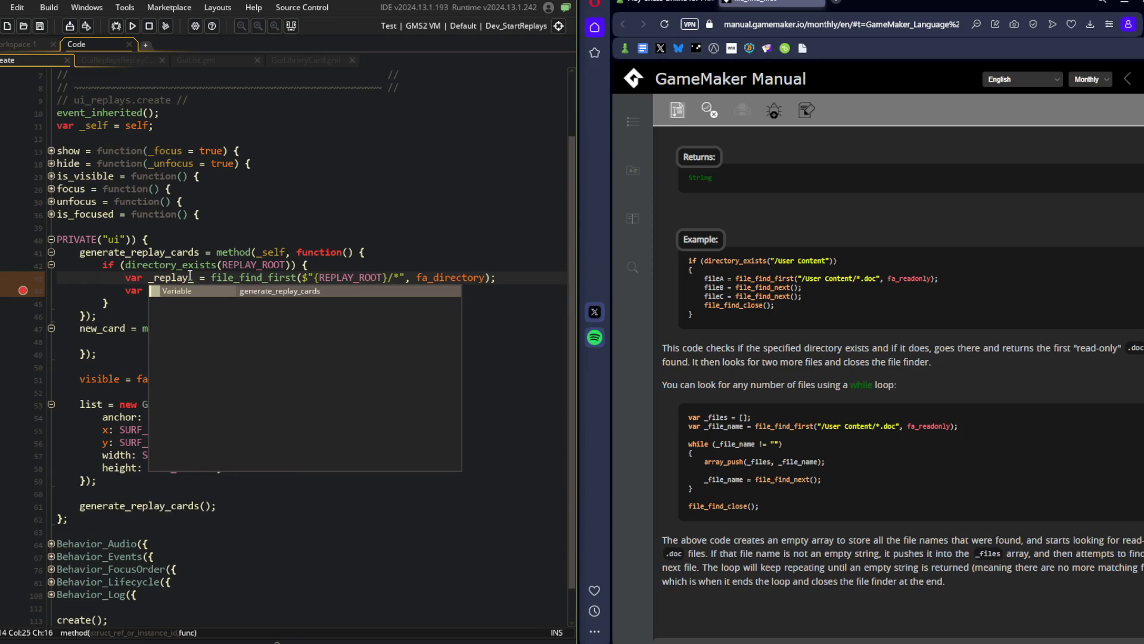
pyautogui.press('BackSpace')
pyautogui.write('folder')
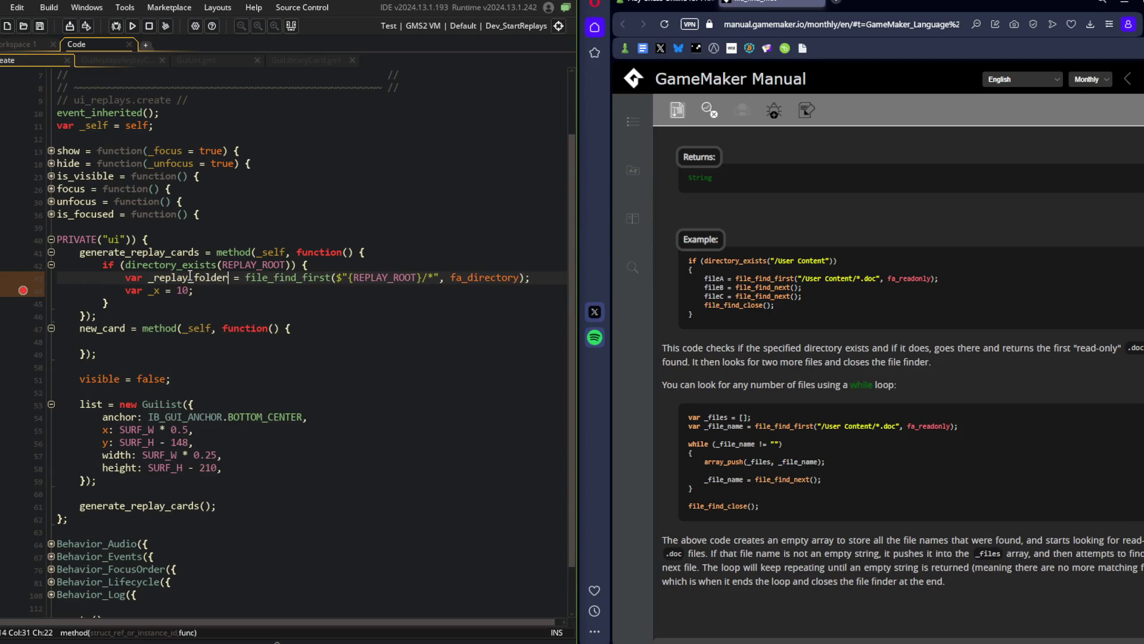
pyautogui.press('End')
pyautogui.press('Return')
pyautogui.press('Down')
pyautogui.hotkey('shift', 'End')
pyautogui.press('BackSpace')
pyautogui.press('BackSpace')
# Add a file_find_close(); call below the search line.
pyautogui.press('Up')
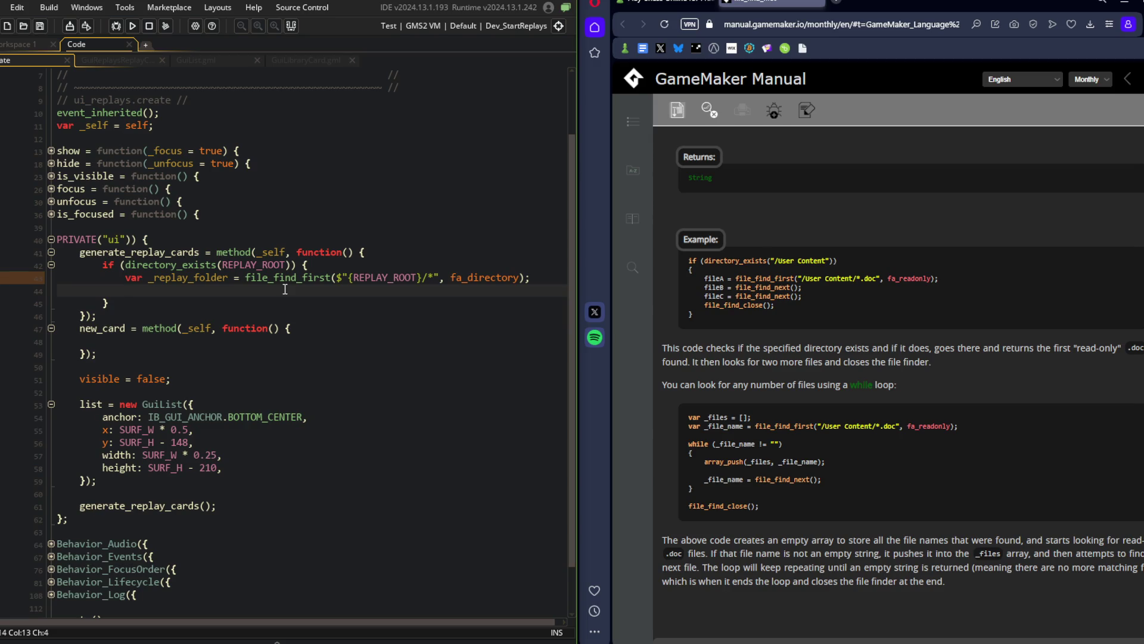
pyautogui.write('file_find_c')
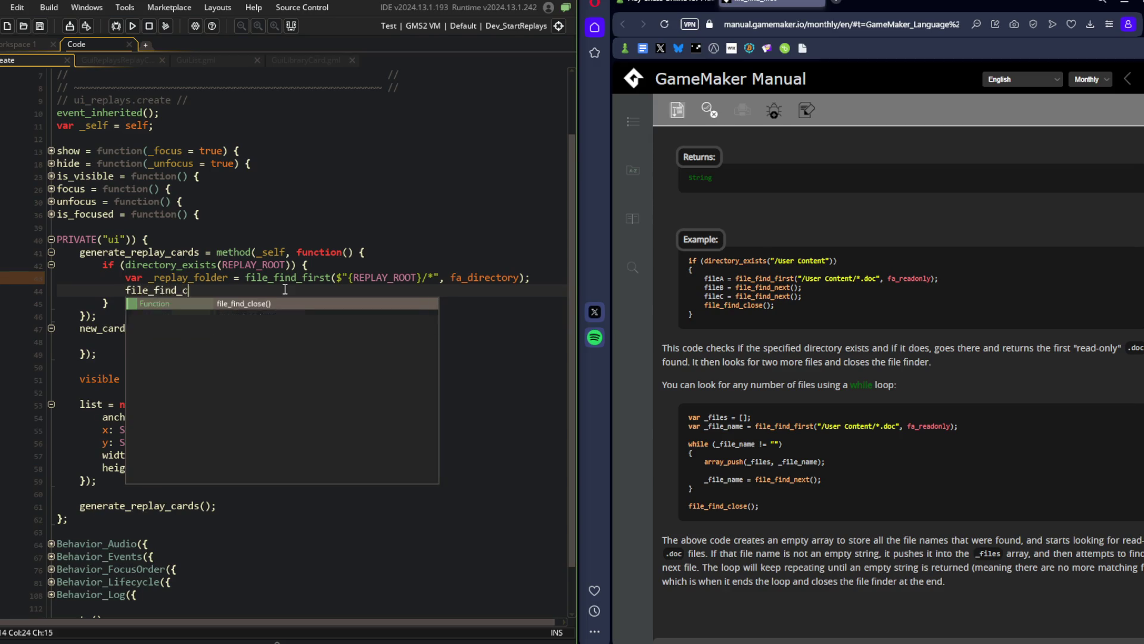
pyautogui.write('lose();')
pyautogui.press('Home')
pyautogui.press('Return')
pyautogui.press('Up')
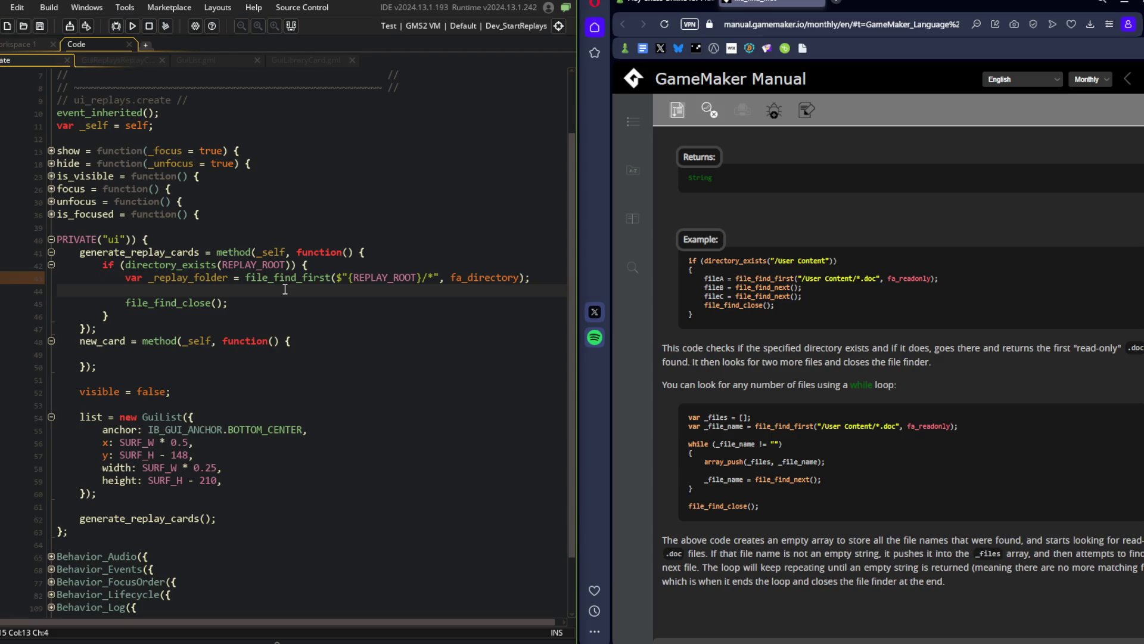
# Insert an empty while (_replay_folder != "") { }; loop above file_find_close().
pyautogui.press('Return')
pyautogui.press('Up')
pyautogui.write('wh')
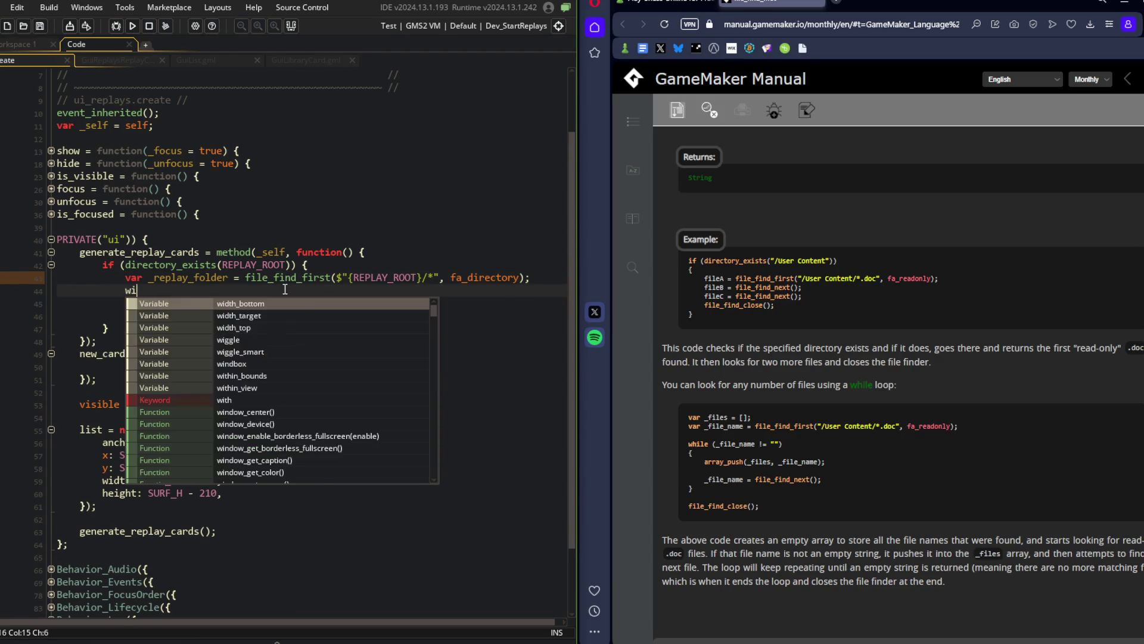
pyautogui.write('ile ')
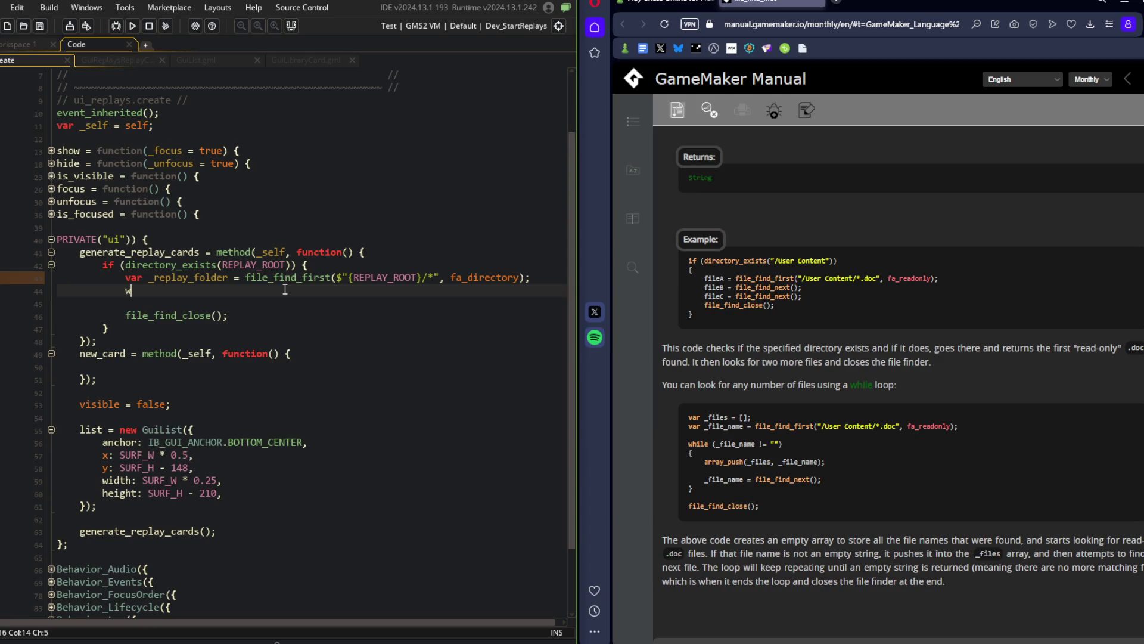
pyautogui.write('(_replay')
pyautogui.write('_folder != "") {')
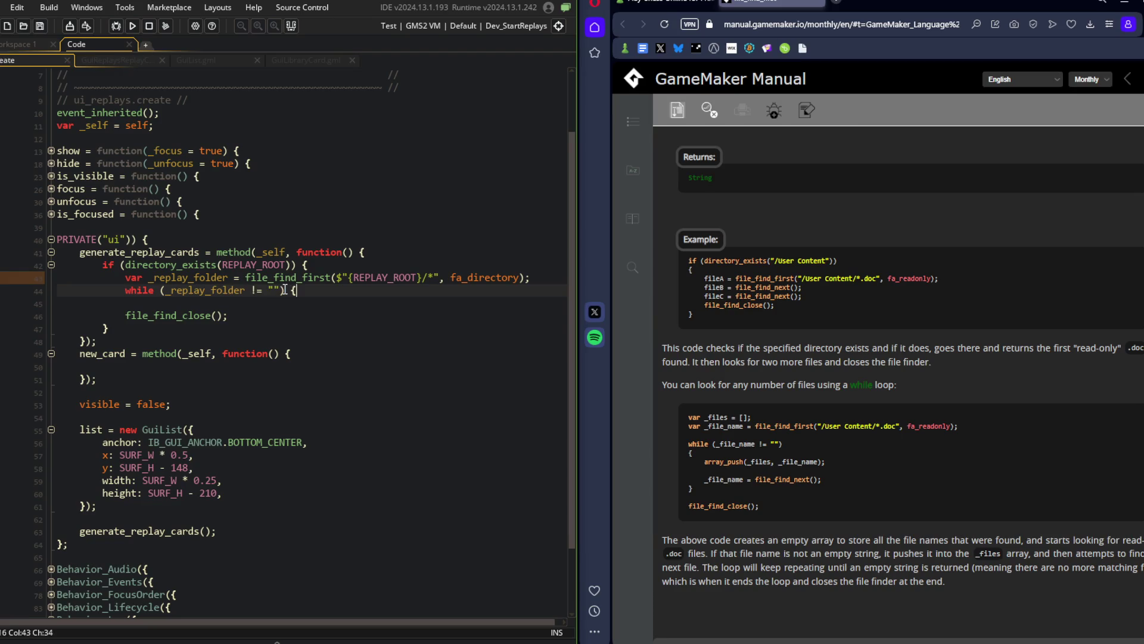
pyautogui.press('Return')
pyautogui.press('Return')
pyautogui.write('};')
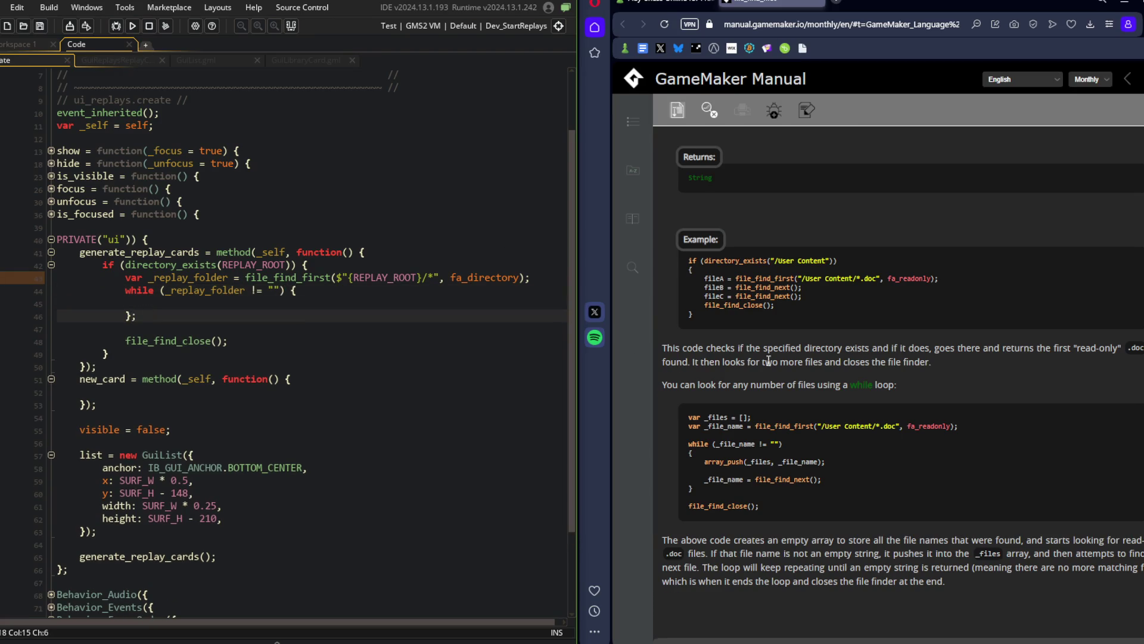
pyautogui.scroll(10, 762, 360)
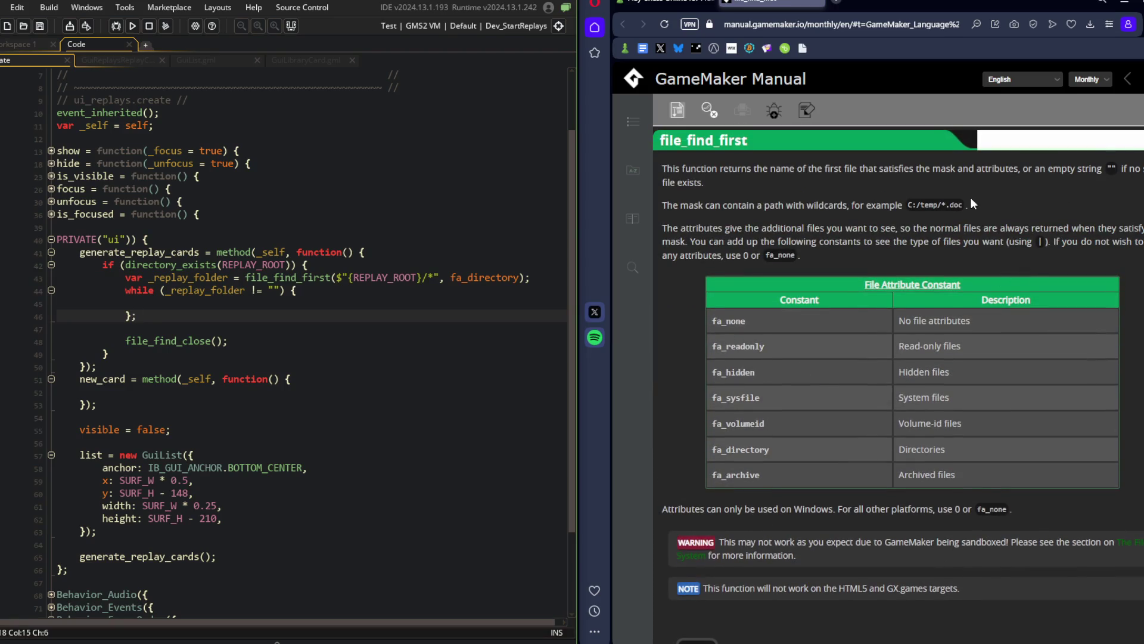
# Read the search mask description on the file_find_first manual page.
pyautogui.moveTo(970, 204); pyautogui.dragTo(795, 205)
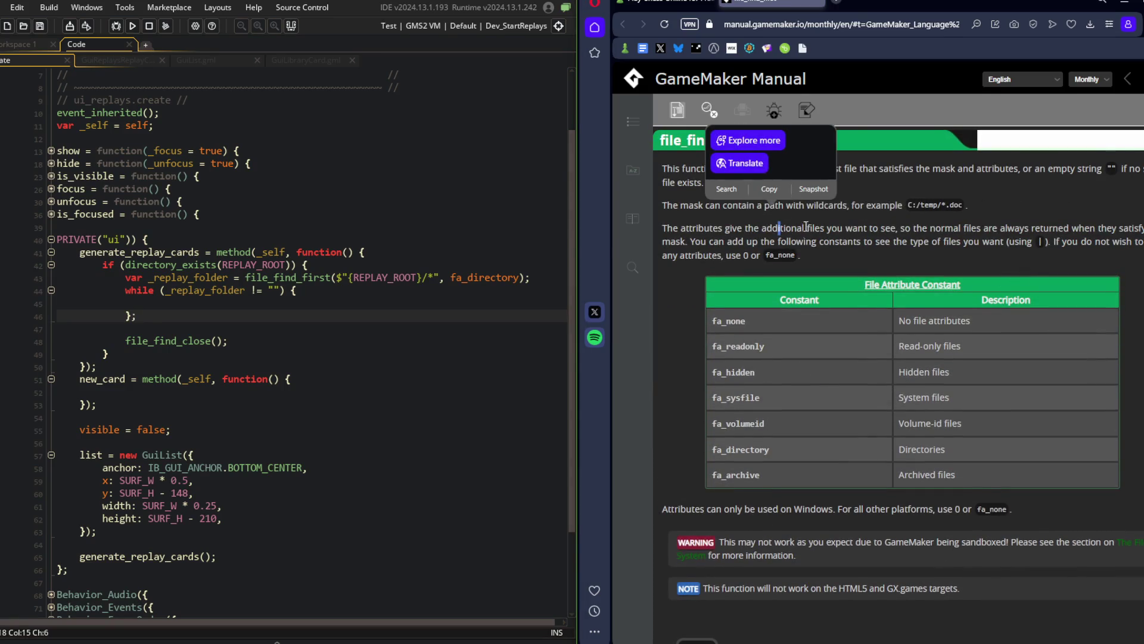
pyautogui.click(829, 231)
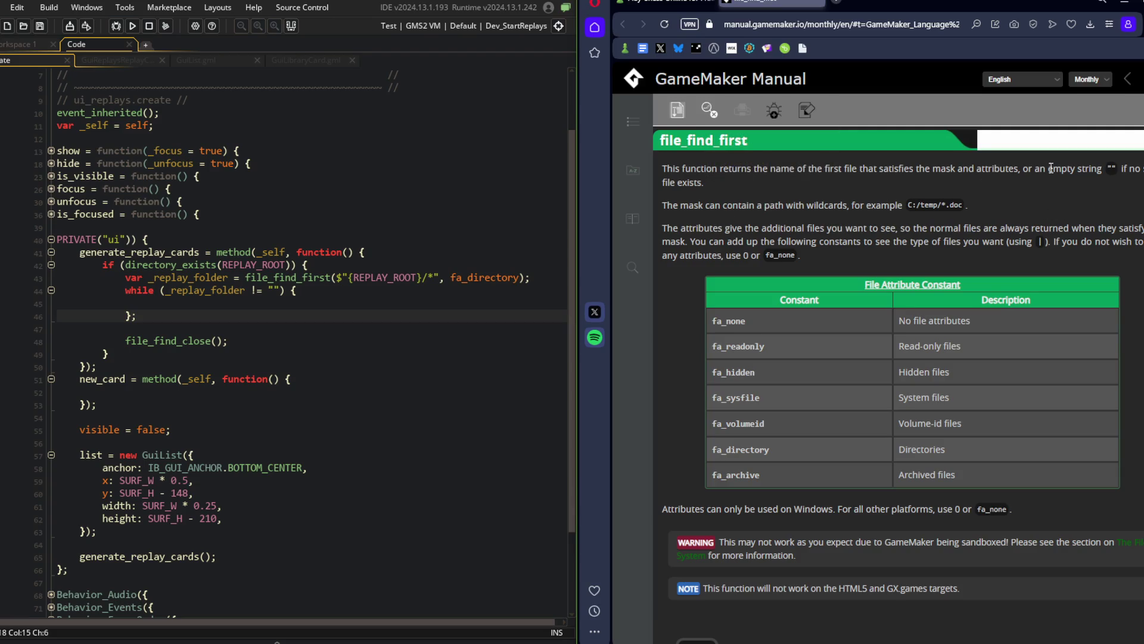
pyautogui.moveTo(1037, 168); pyautogui.dragTo(704, 182)
pyautogui.click(888, 220)
pyautogui.scroll(-5, 895, 200)
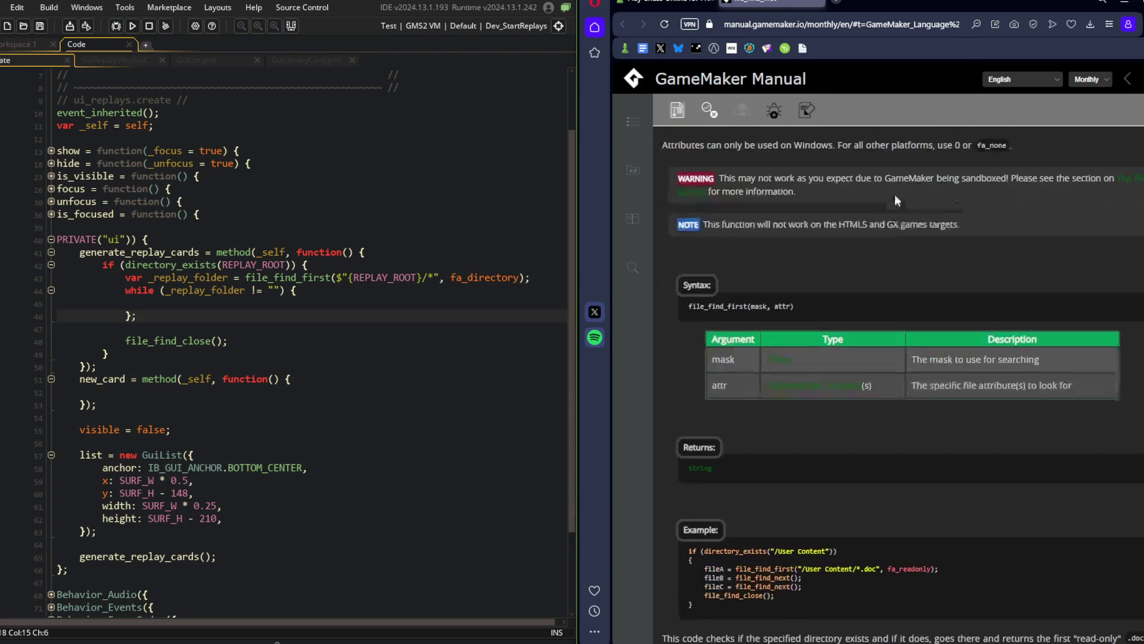
pyautogui.scroll(-4, 894, 358)
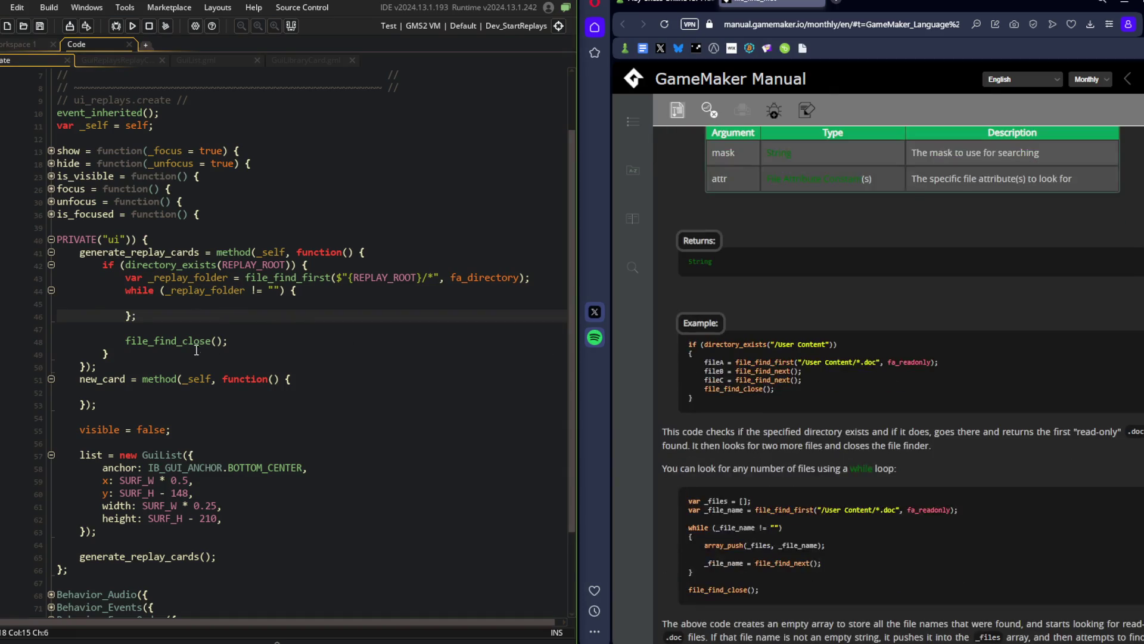
# Add '_replay_folder = file_find_next();' inside the while loop.
pyautogui.click(185, 305)
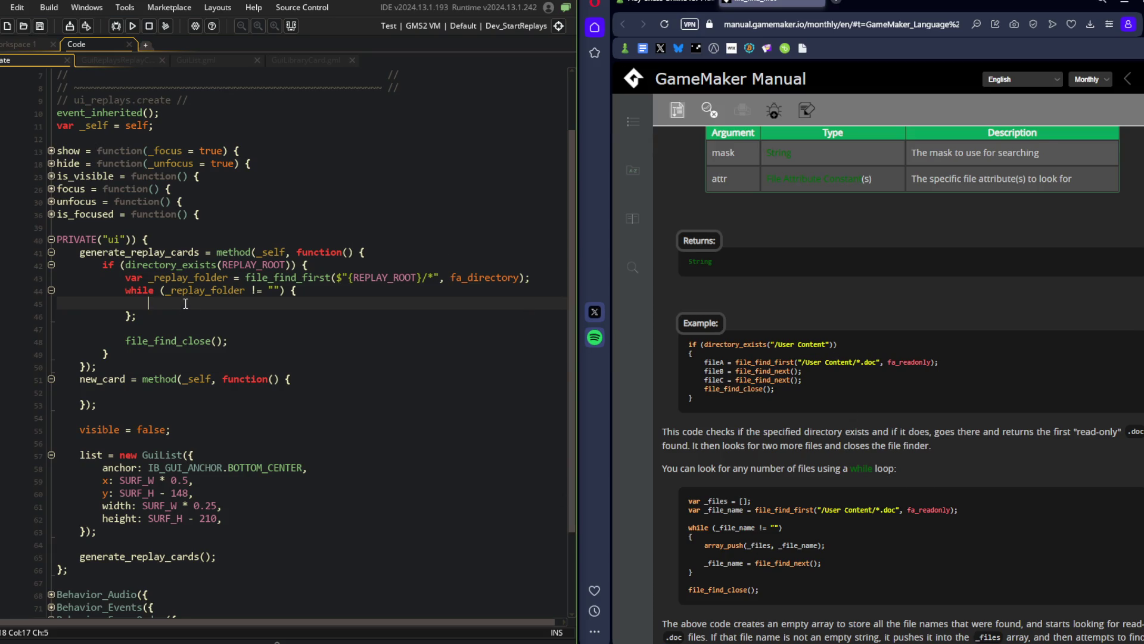
pyautogui.click(536, 278)
pyautogui.click(197, 303)
pyautogui.write('_rep')
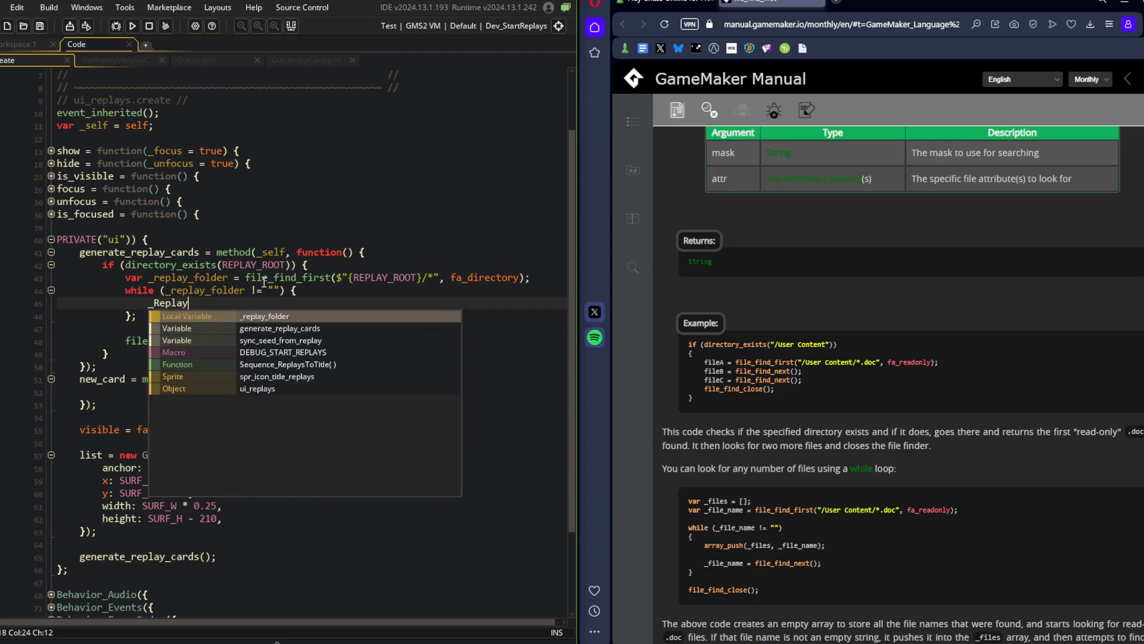
pyautogui.press('BackSpace')
pyautogui.press('BackSpace')
pyautogui.press('BackSpace')
pyautogui.press('BackSpace')
pyautogui.press('Tab')
pyautogui.write('_')
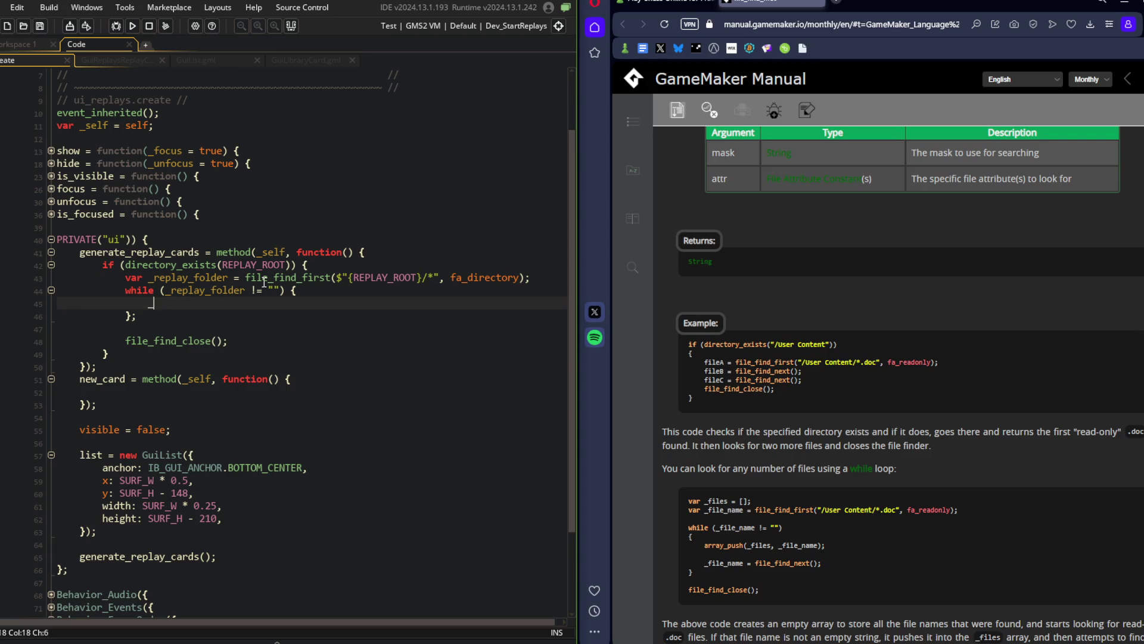
pyautogui.write('replay_folder = file_find_')
pyautogui.press('Down')
pyautogui.press('Down')
pyautogui.press('Return')
pyautogui.write(';')
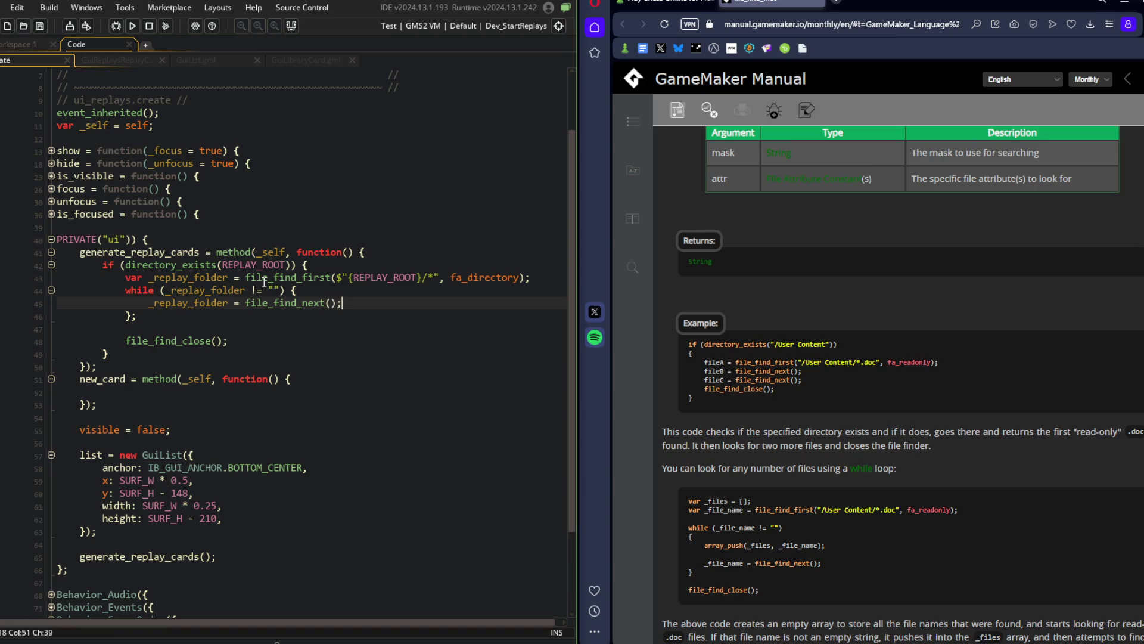
# Start a 'var _replay_data = file_' line above the file_find_next call.
pyautogui.press('Home')
pyautogui.press('Return')
pyautogui.press('Up')
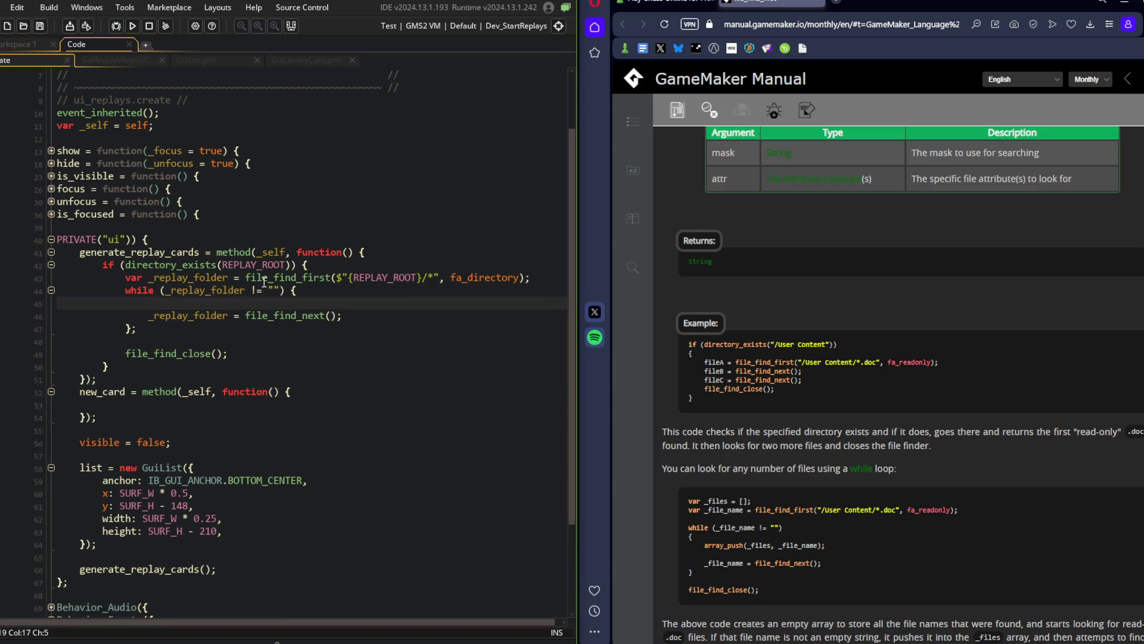
pyautogui.write('var _reply_')
pyautogui.press('BackSpace')
pyautogui.press('BackSpace')
pyautogui.write('ay_data = _')
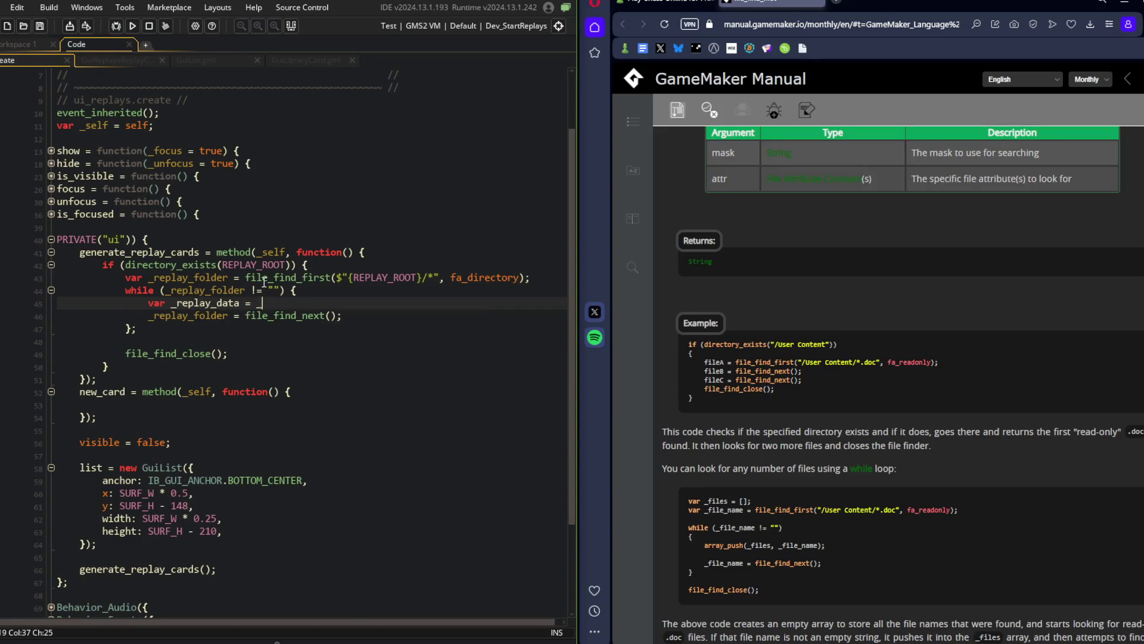
pyautogui.press('BackSpace')
pyautogui.write('file')
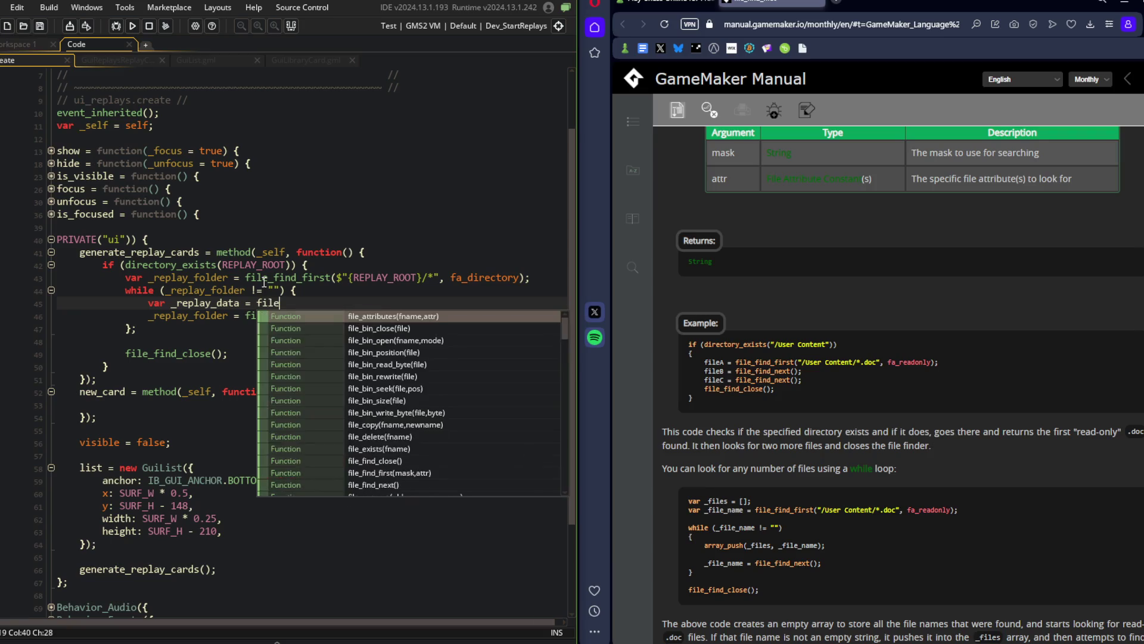
pyautogui.press('BackSpace')
pyautogui.press('BackSpace')
pyautogui.press('BackSpace')
pyautogui.write('le_')
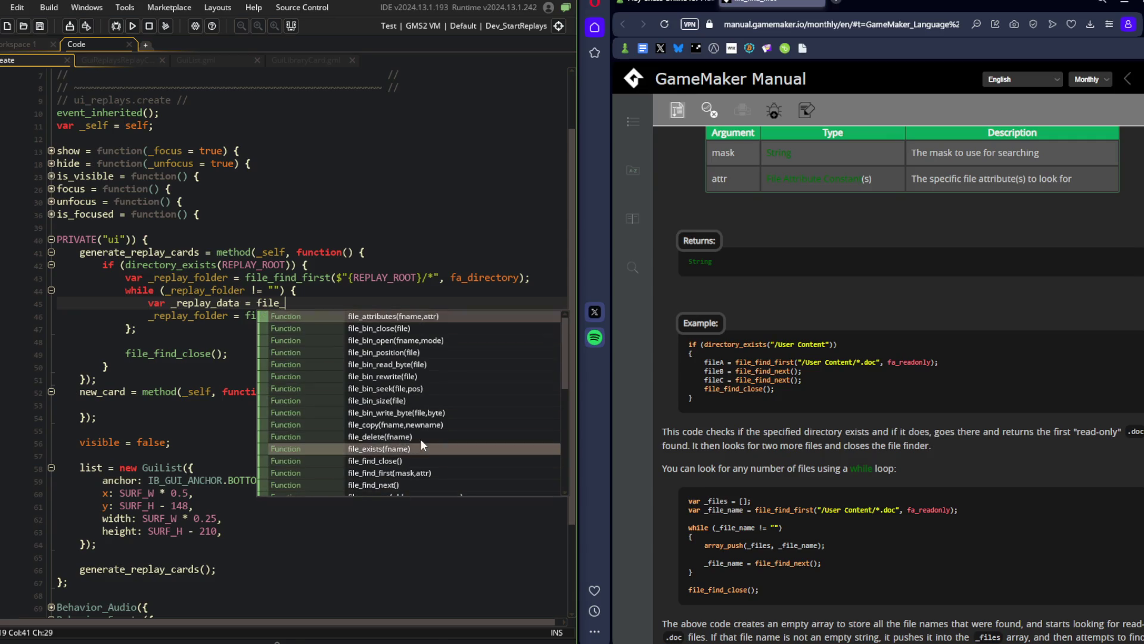
# Browse the file_ function suggestions, then dismiss the list.
pyautogui.scroll(-2, 384, 423)
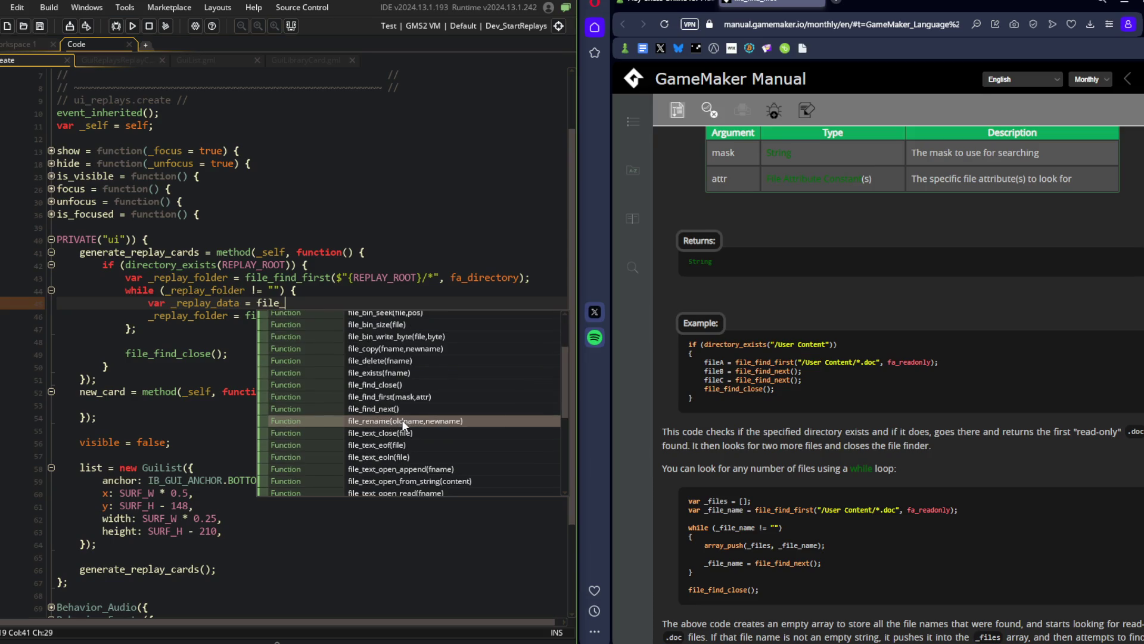
pyautogui.scroll(-3, 403, 423)
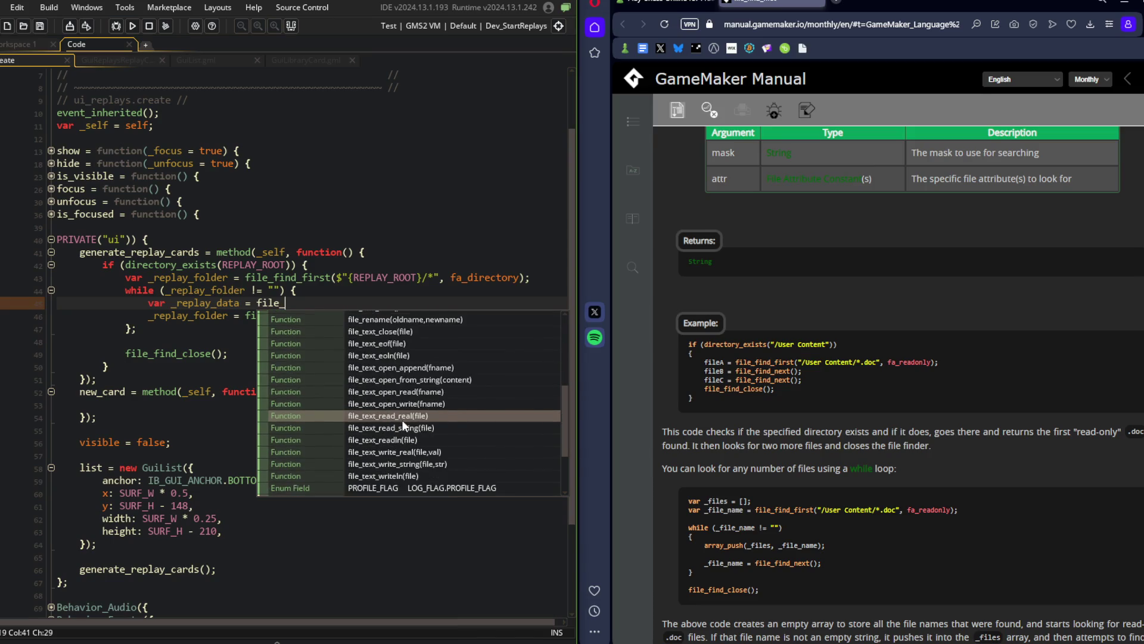
pyautogui.scroll(-2, 399, 460)
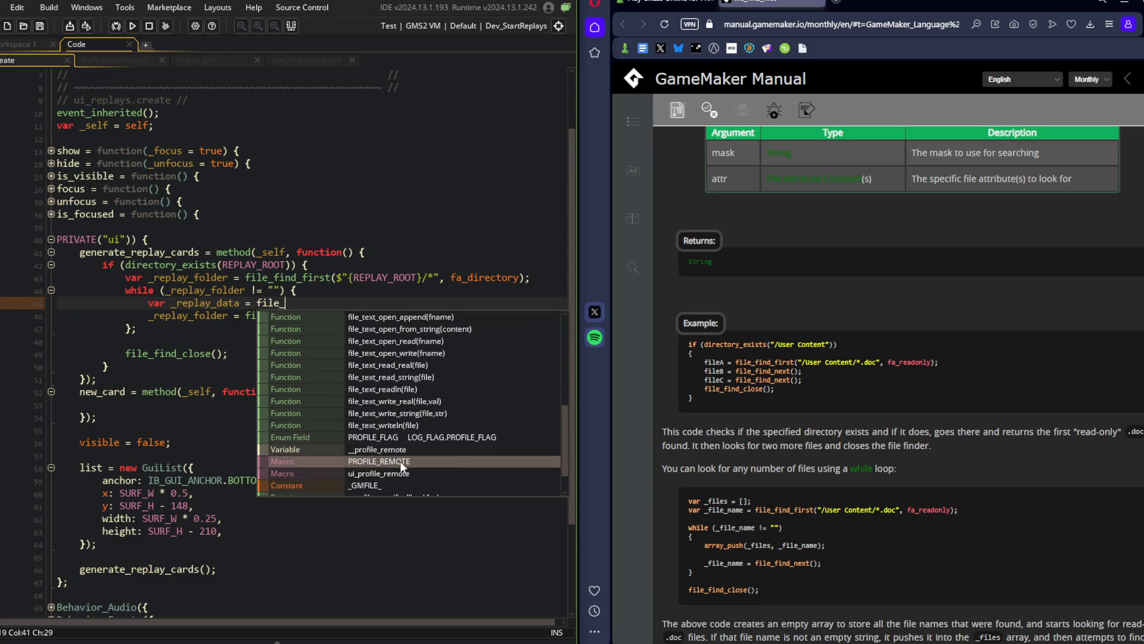
pyautogui.scroll(2, 400, 459)
pyautogui.click(196, 202)
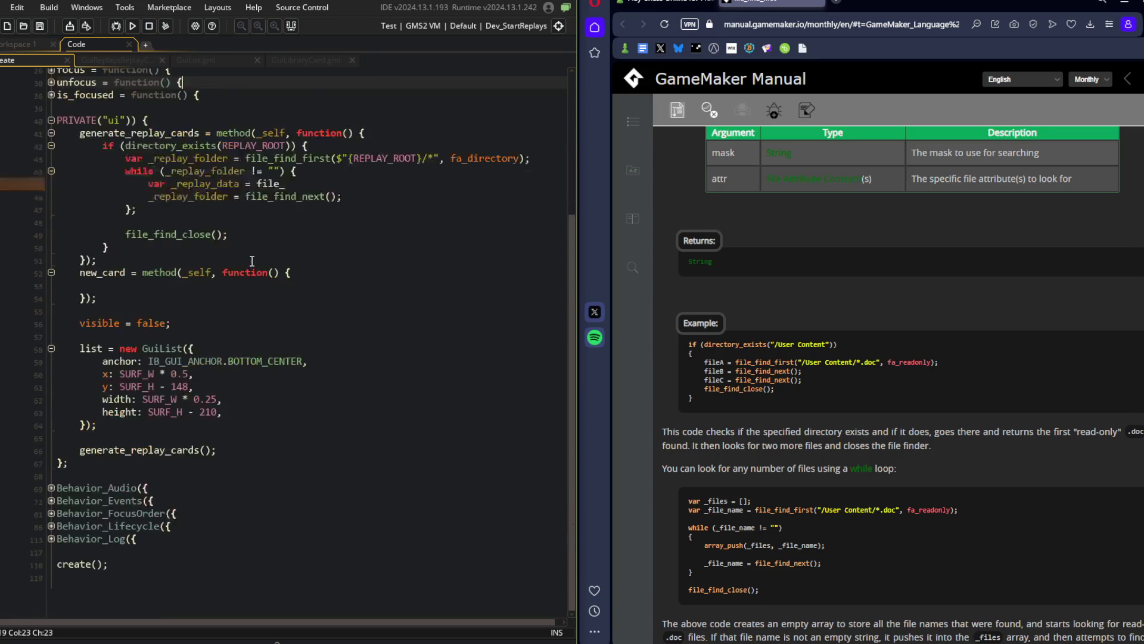
pyautogui.click(31, 44)
# Find the 'battle' object through asset search and open its Create event.
pyautogui.hotkey('ctrl', 't')
pyautogui.write('battle')
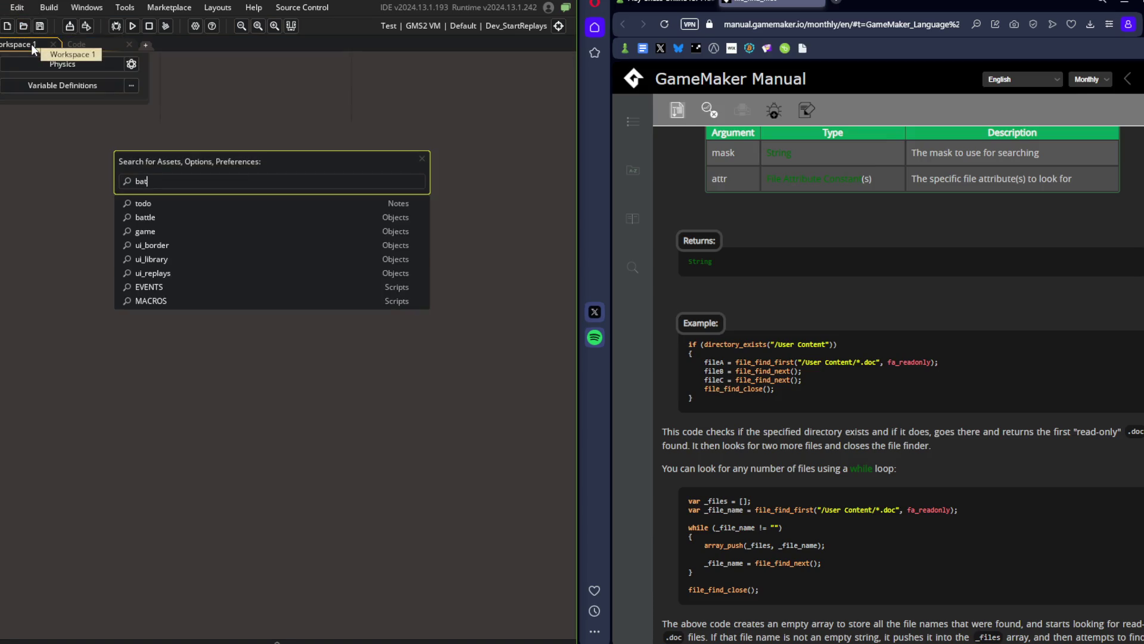
pyautogui.press('Return')
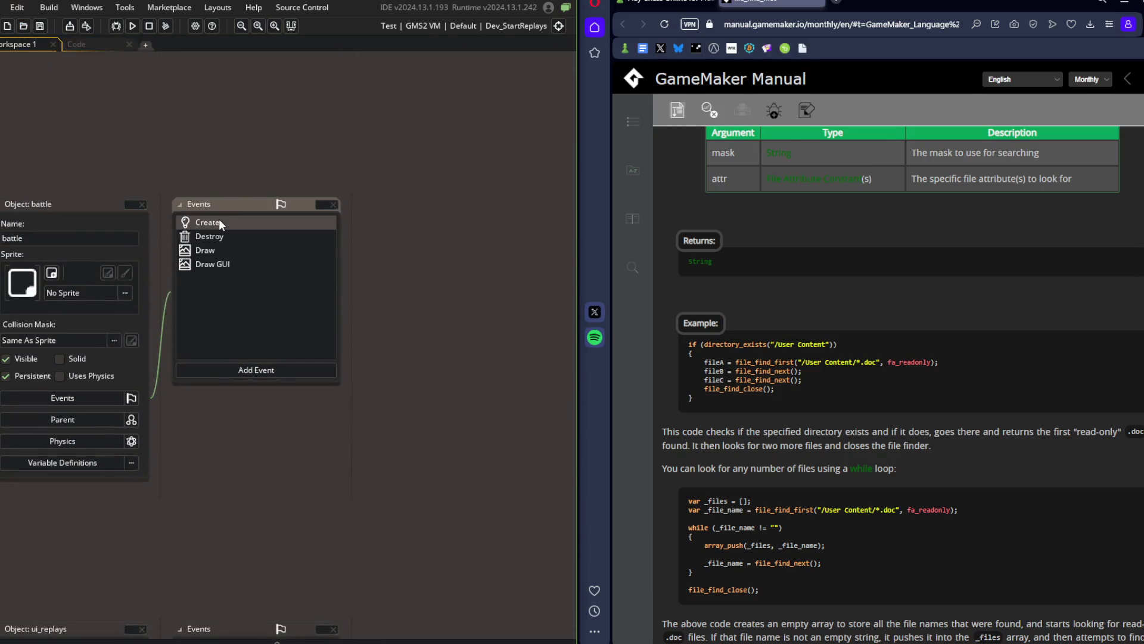
pyautogui.click(219, 219)
# Unfold replay_load and its load callback to review the buffer_load_data_string call.
pyautogui.scroll(-5, 292, 382)
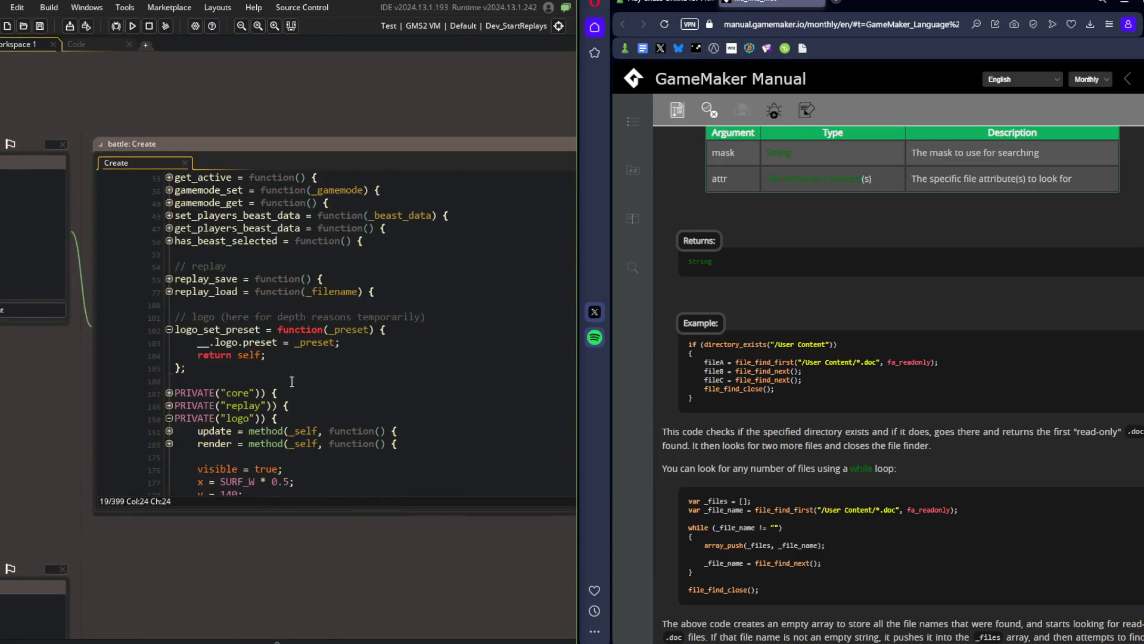
pyautogui.click(169, 292)
pyautogui.click(169, 316)
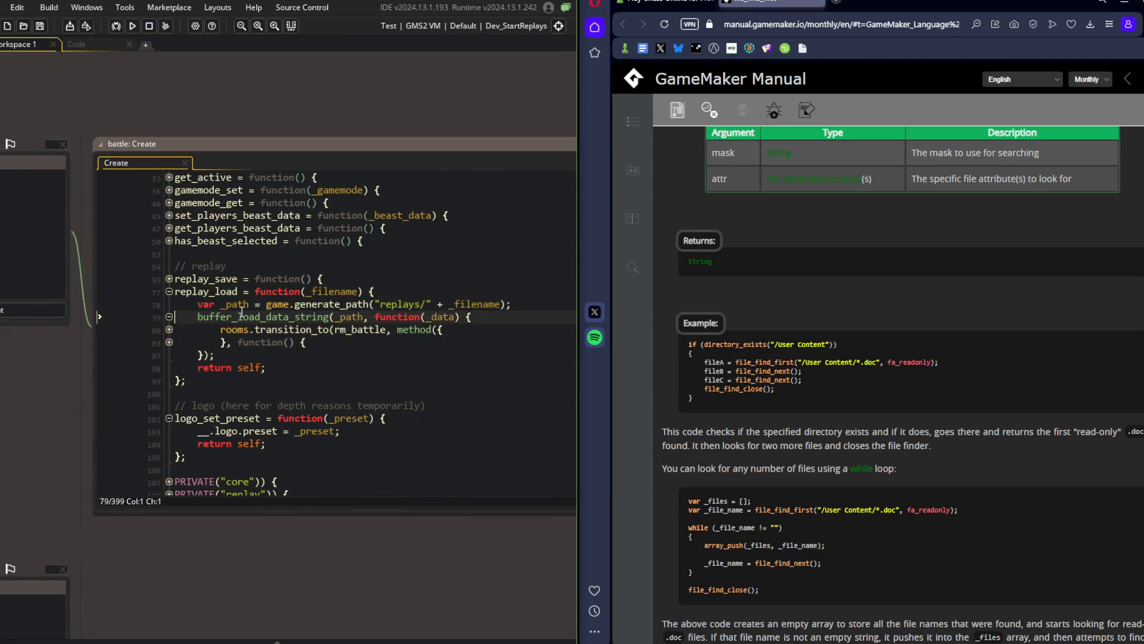
pyautogui.click(169, 342)
pyautogui.click(169, 329)
pyautogui.scroll(-1, 357, 316)
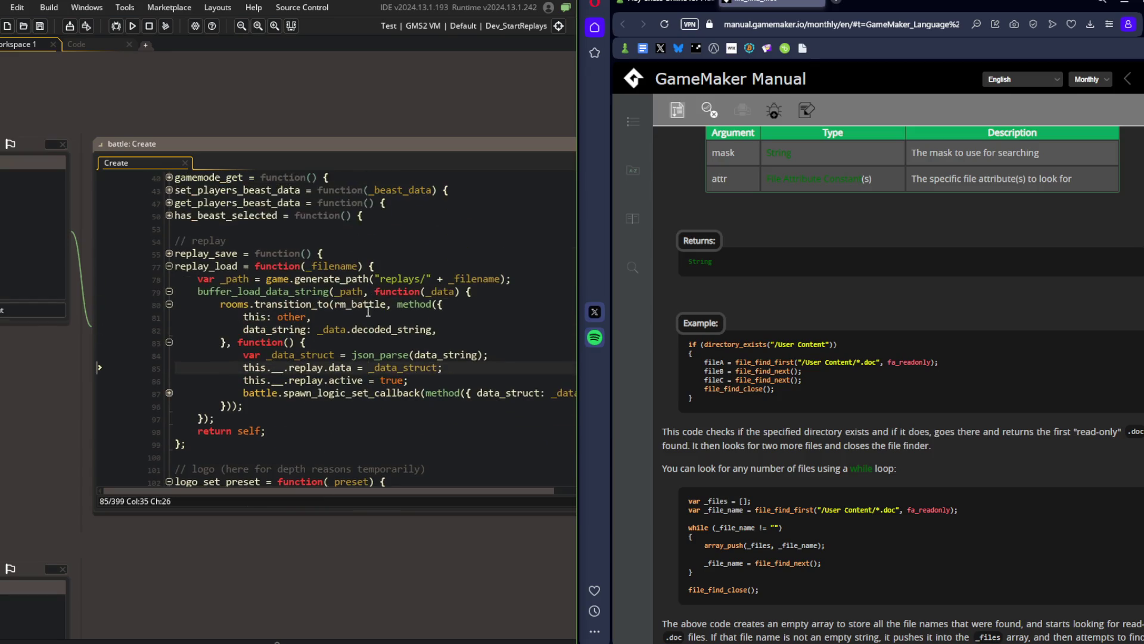
pyautogui.click(296, 291)
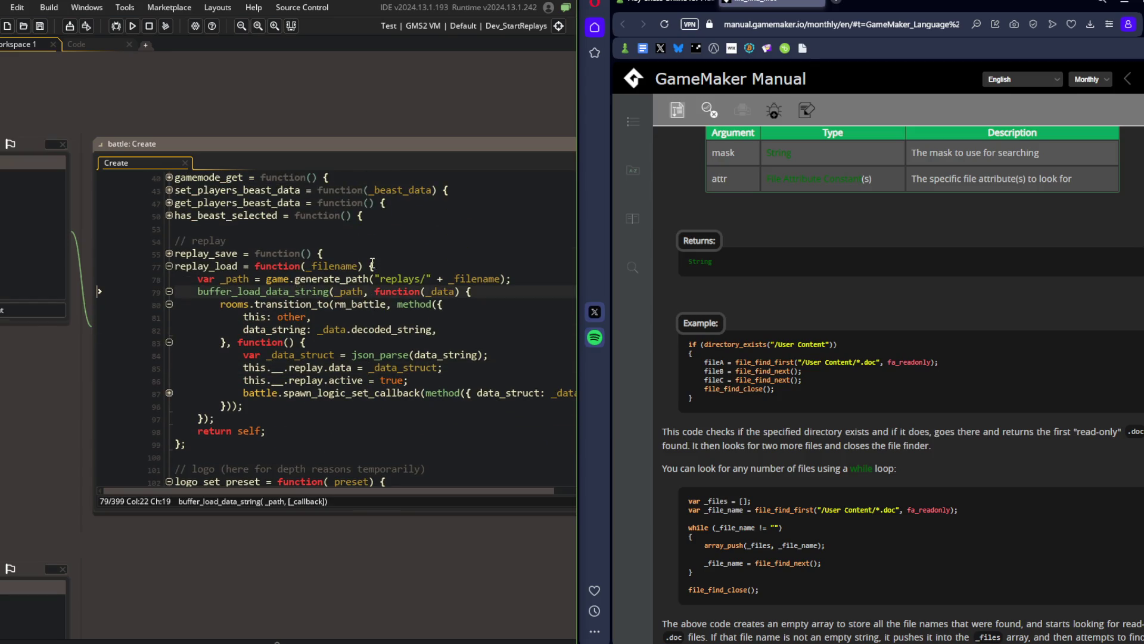
# Unfold replay_save and inspect its with (obj_beast) and _save_data blocks.
pyautogui.click(388, 255)
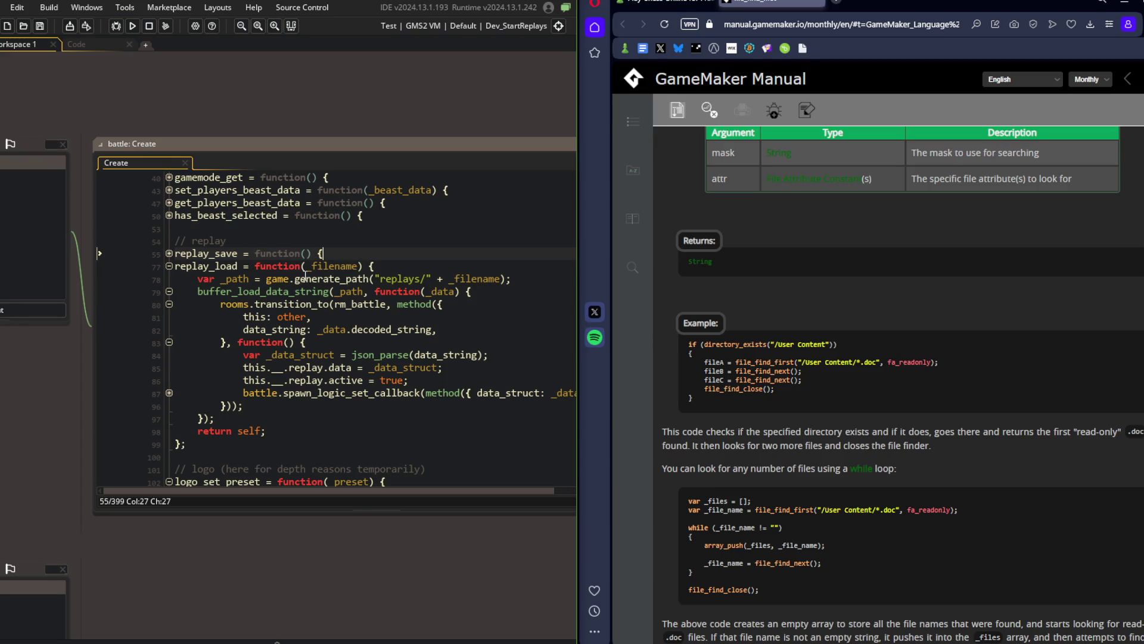
pyautogui.click(170, 254)
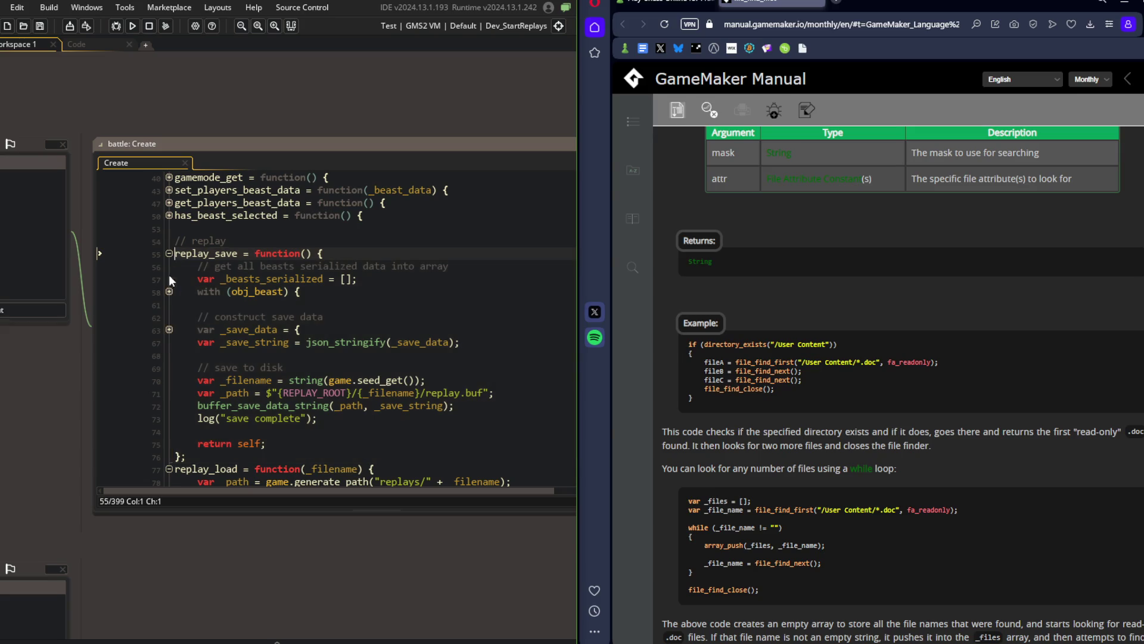
pyautogui.click(170, 292)
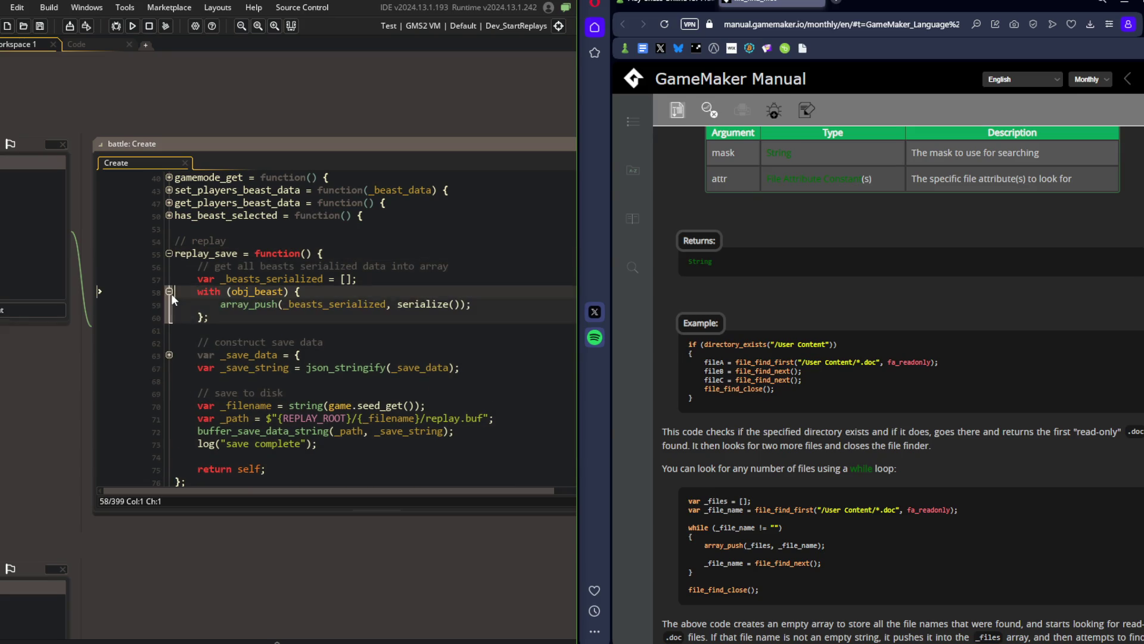
pyautogui.click(170, 292)
pyautogui.click(169, 329)
pyautogui.click(168, 328)
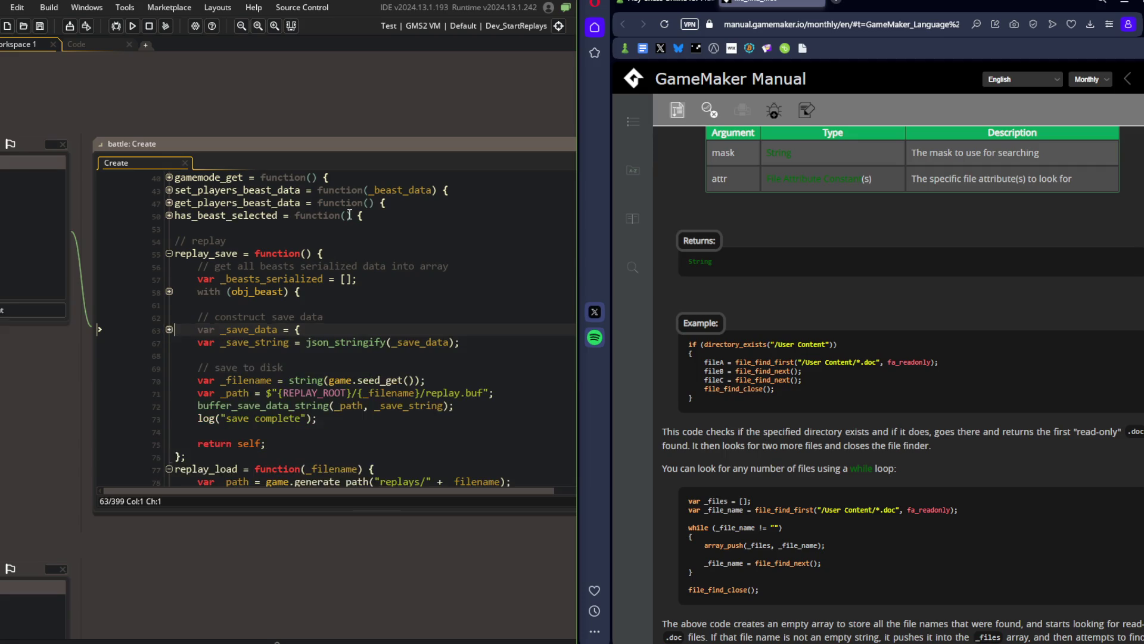
pyautogui.moveTo(363, 121); pyautogui.dragTo(278, 105)
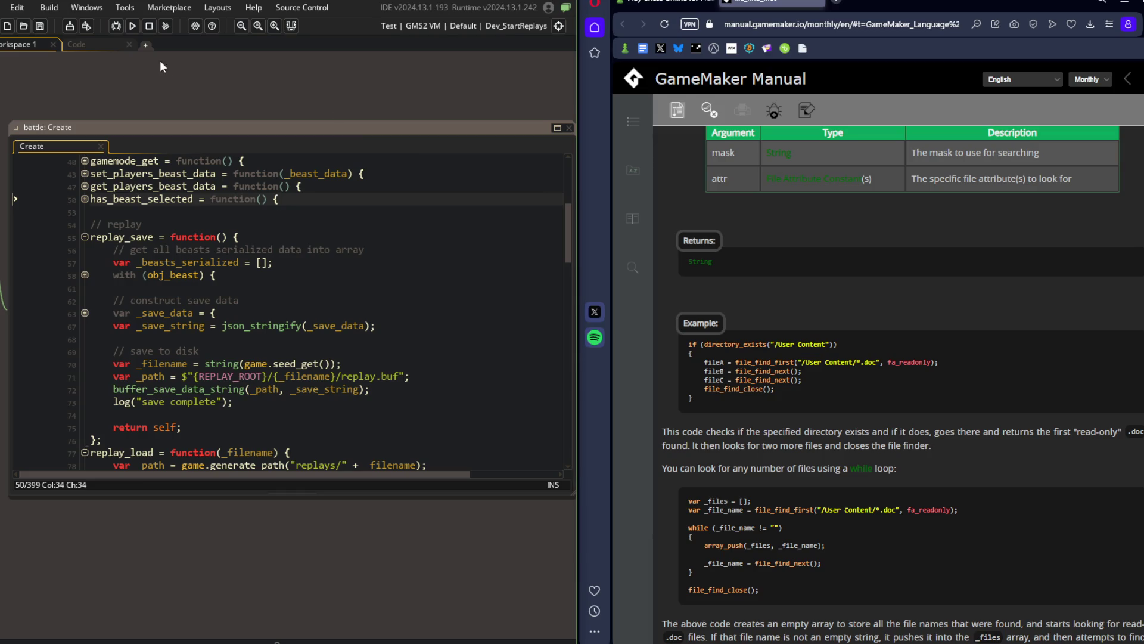
pyautogui.click(111, 44)
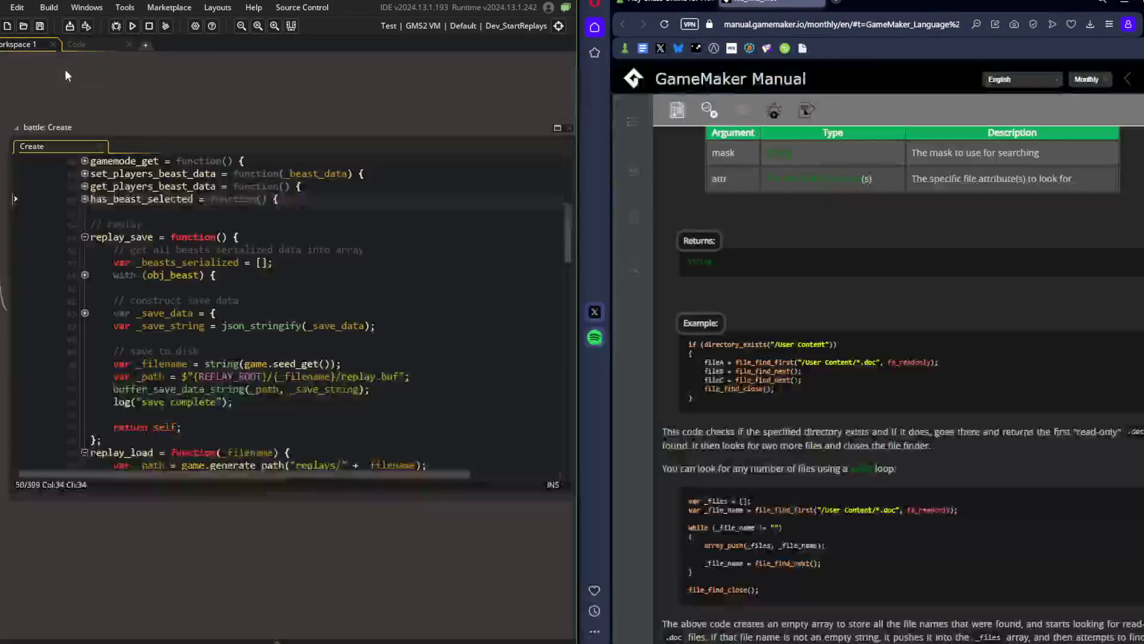
# Open todo.txt via asset search and scroll to the RELEASE v1.0.0 section.
pyautogui.hotkey('ctrl', 't')
pyautogui.write('todo')
pyautogui.press('Return')
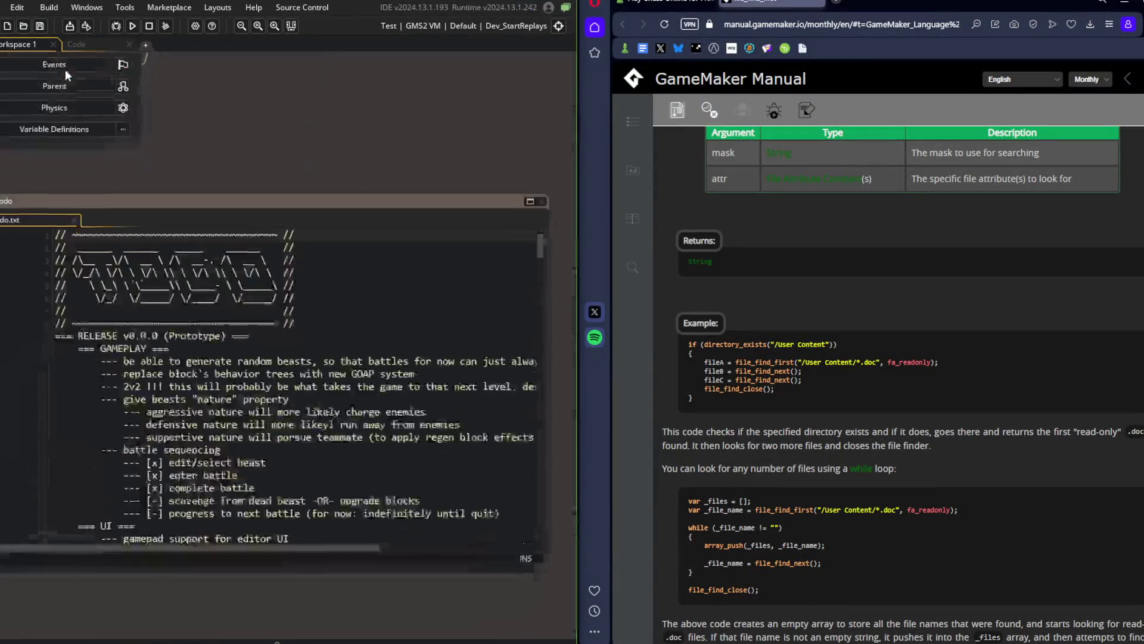
pyautogui.scroll(-10, 192, 291)
pyautogui.scroll(-10, 192, 292)
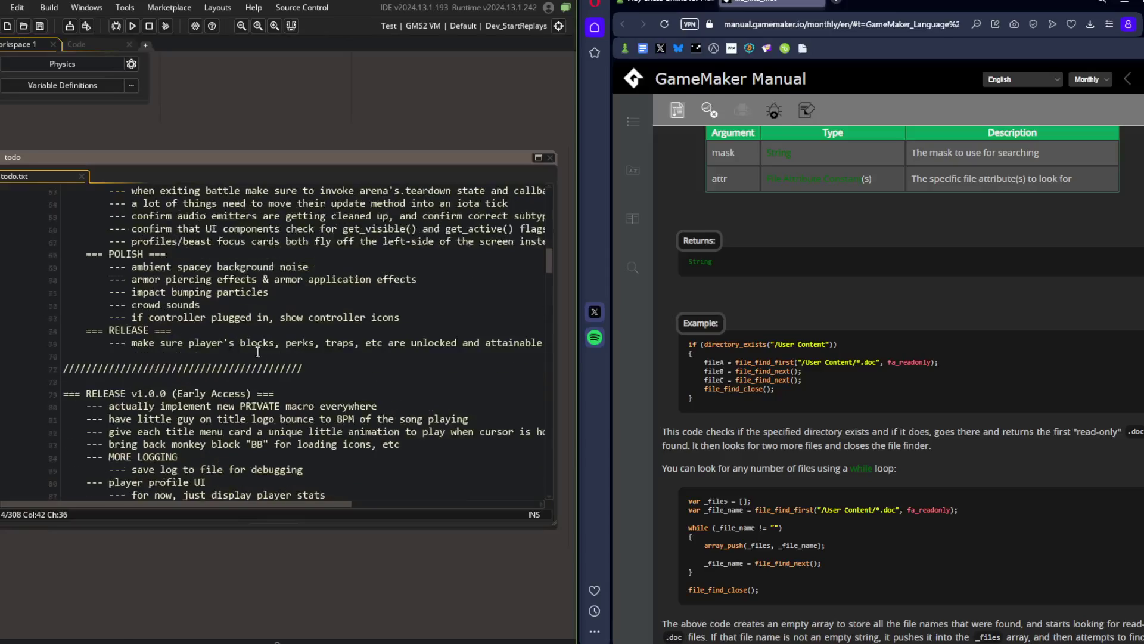
# Add 'update replay save/load to use asyn system' under RELEASE v1.0.0, save, and close.
pyautogui.click(308, 349)
pyautogui.press('Return')
pyautogui.press('Tab')
pyautogui.write('--')
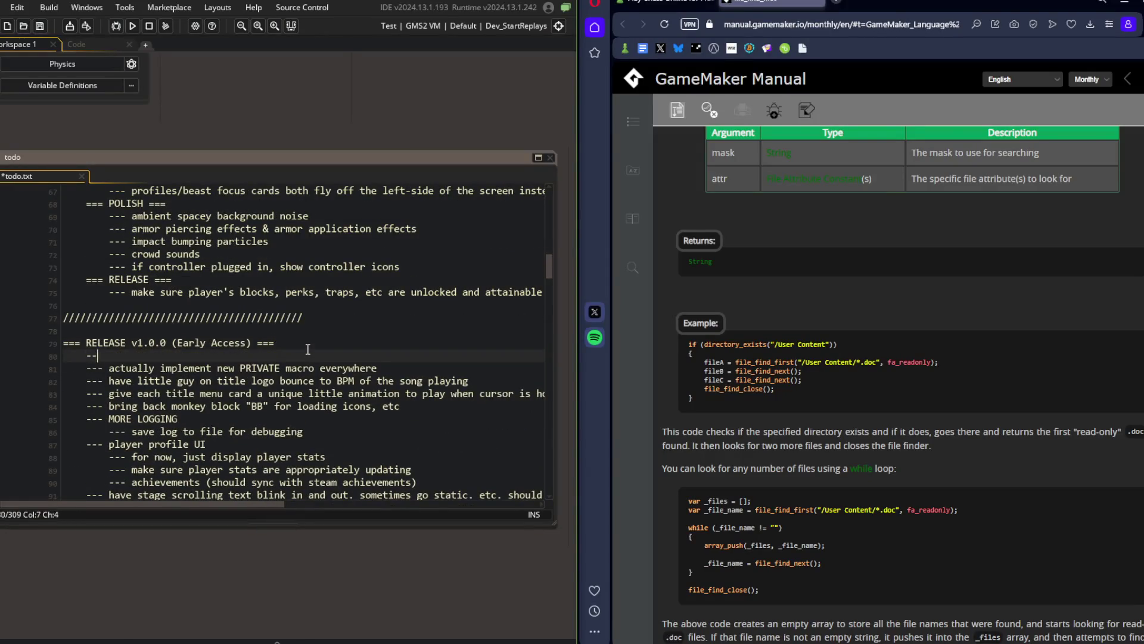
pyautogui.write('make sure f')
pyautogui.hotkey('ctrl', 'BackSpace')
pyautogui.hotkey('ctrl', 'BackSpace')
pyautogui.hotkey('ctrl', 'BackSpace')
pyautogui.write('update replay save/')
pyautogui.write('load ')
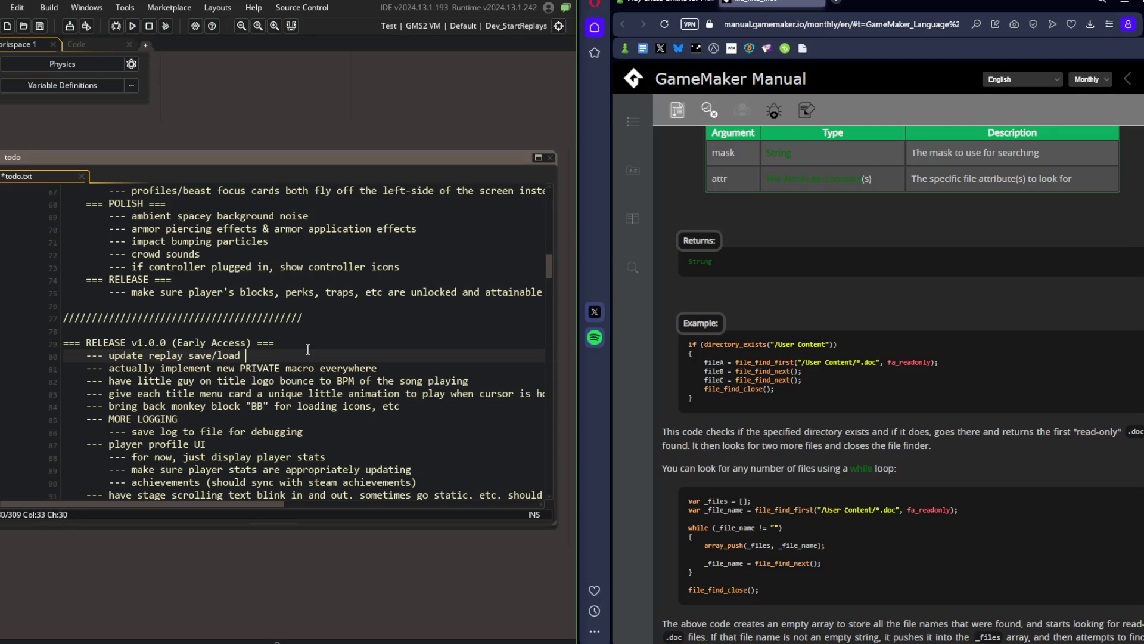
pyautogui.write('to use asyn system')
pyautogui.hotkey('ctrl', 's')
pyautogui.hotkey('ctrl', 'w')
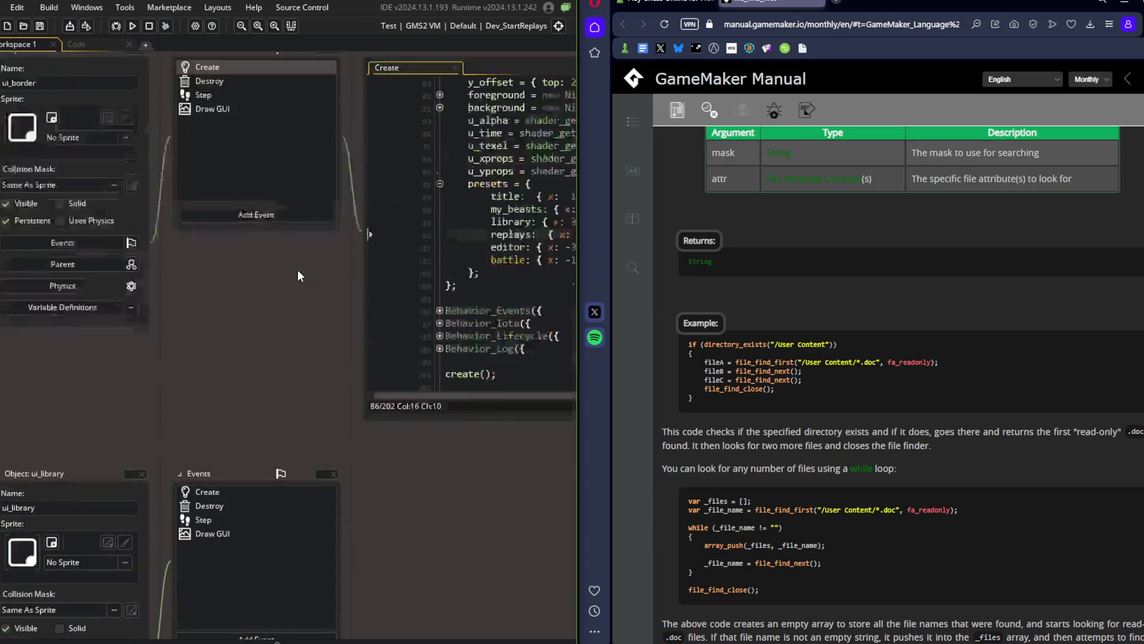
# Look back over the ui_replays script code and the other open script tabs.
pyautogui.click(99, 43)
pyautogui.click(167, 122)
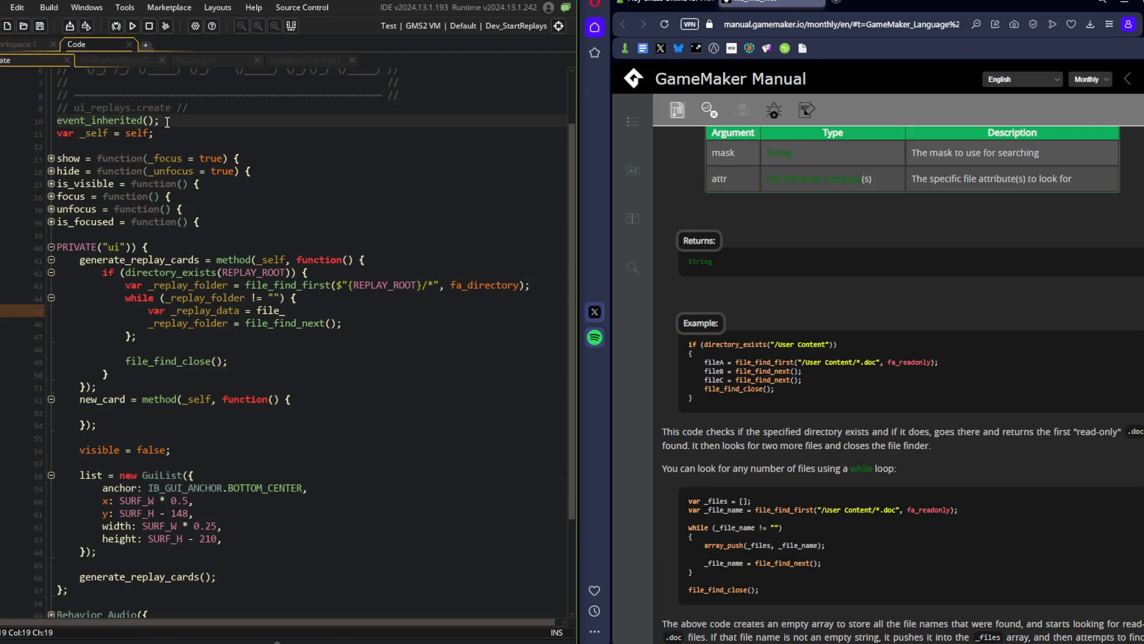
pyautogui.click(189, 136)
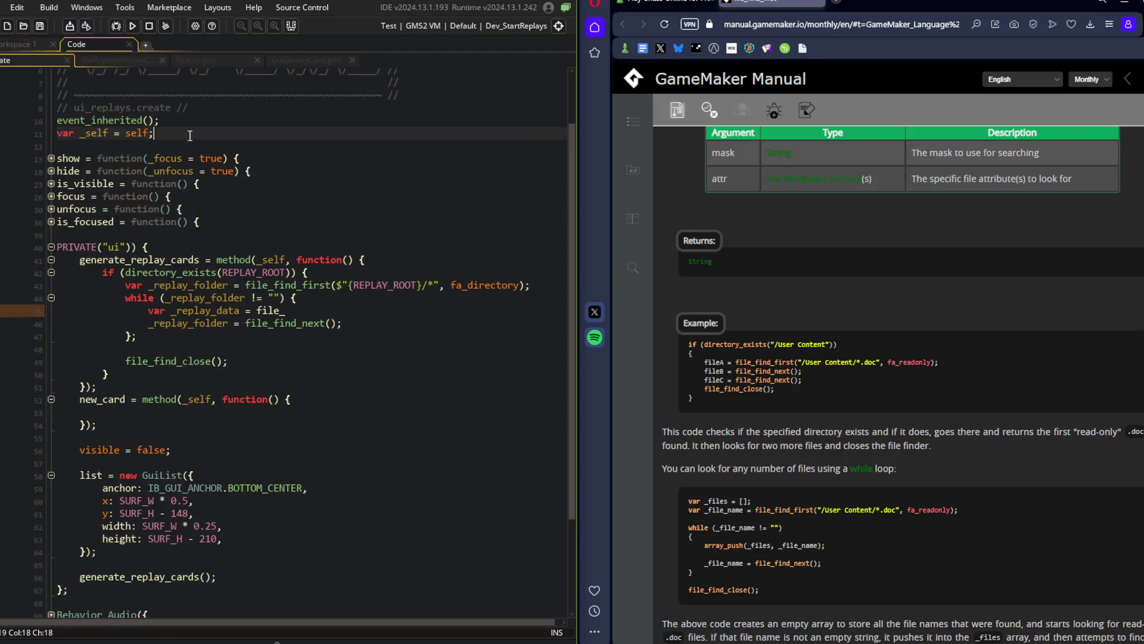
pyautogui.click(215, 182)
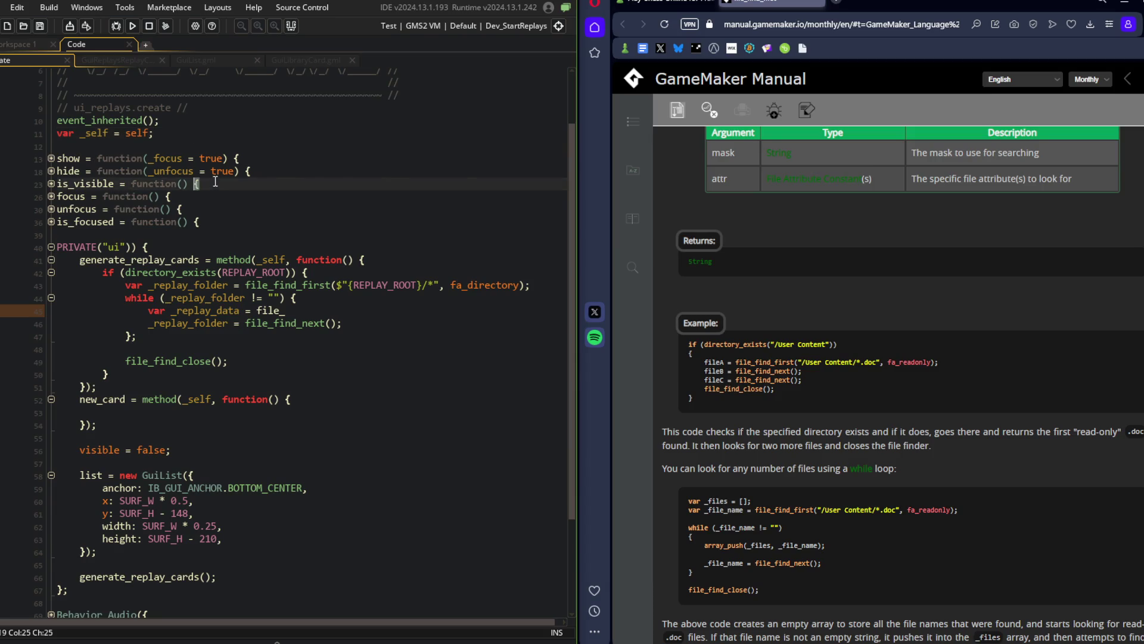
pyautogui.scroll(-2, 215, 182)
pyautogui.click(268, 272)
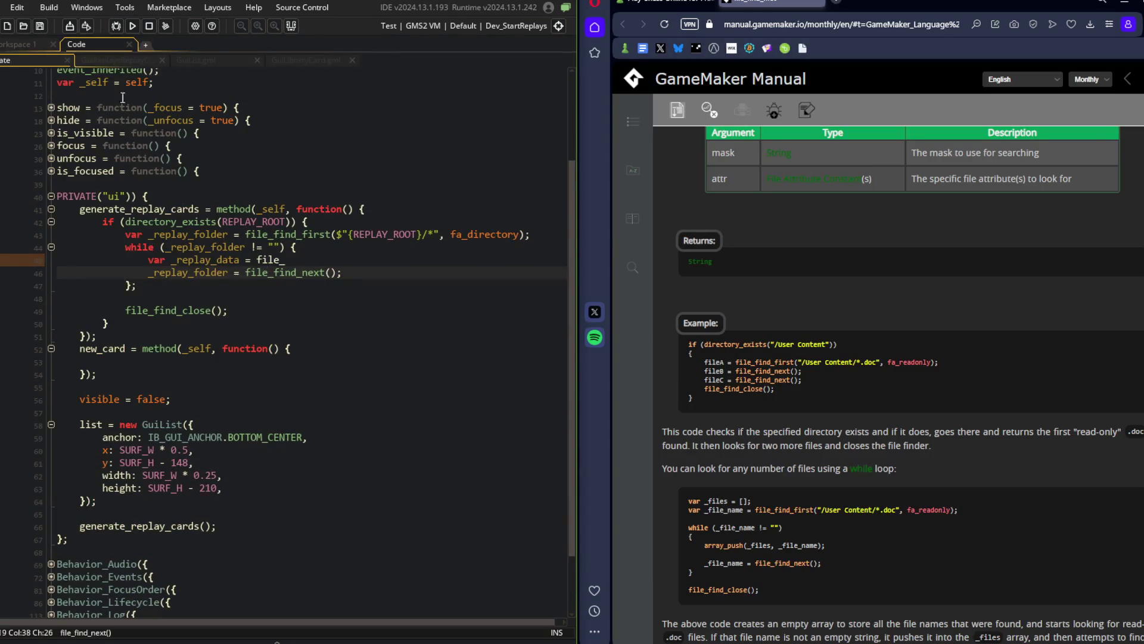
pyautogui.click(284, 61)
pyautogui.click(105, 58)
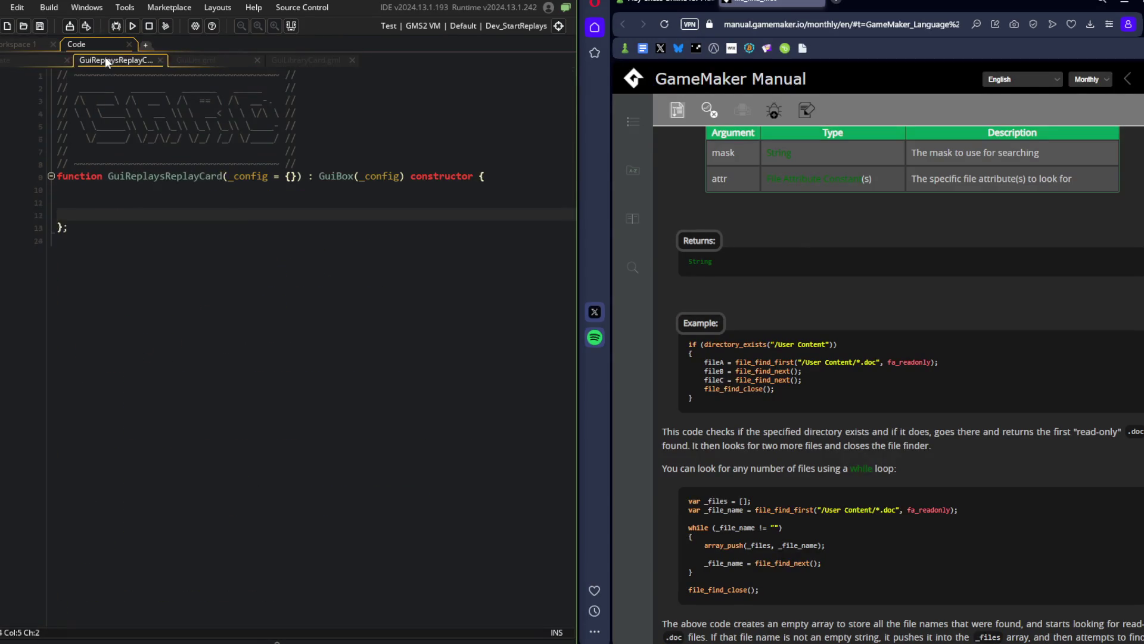
# In the battle Create event, place the caret after replay_load's _filename parameter.
pyautogui.click(27, 45)
pyautogui.scroll(-15, 185, 386)
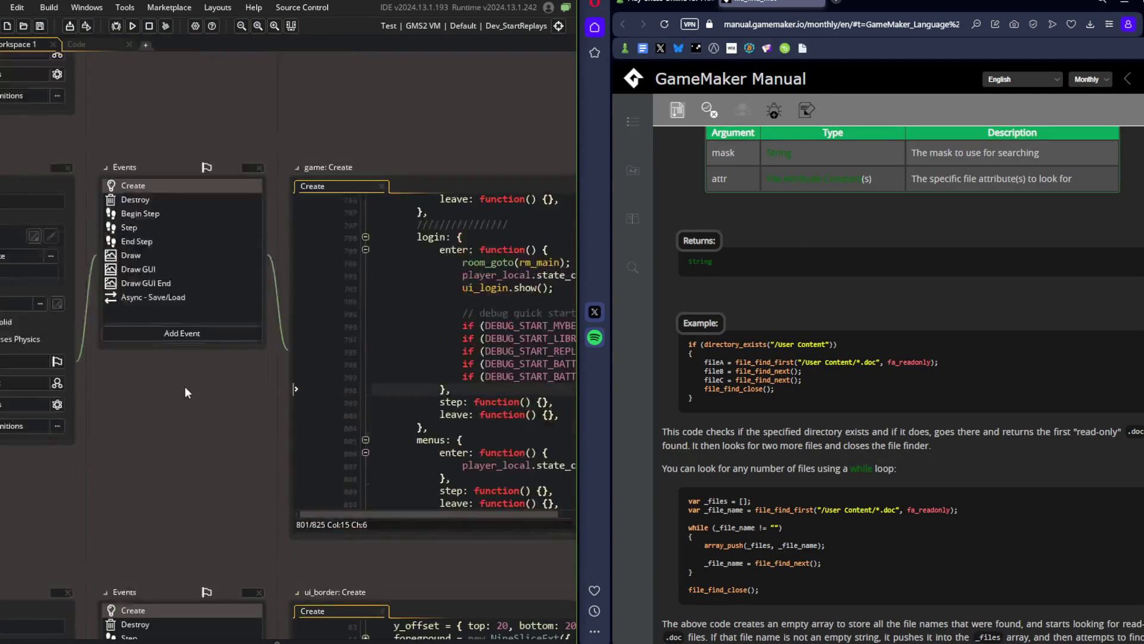
pyautogui.press('Down')
pyautogui.press('Down')
pyautogui.press('Down')
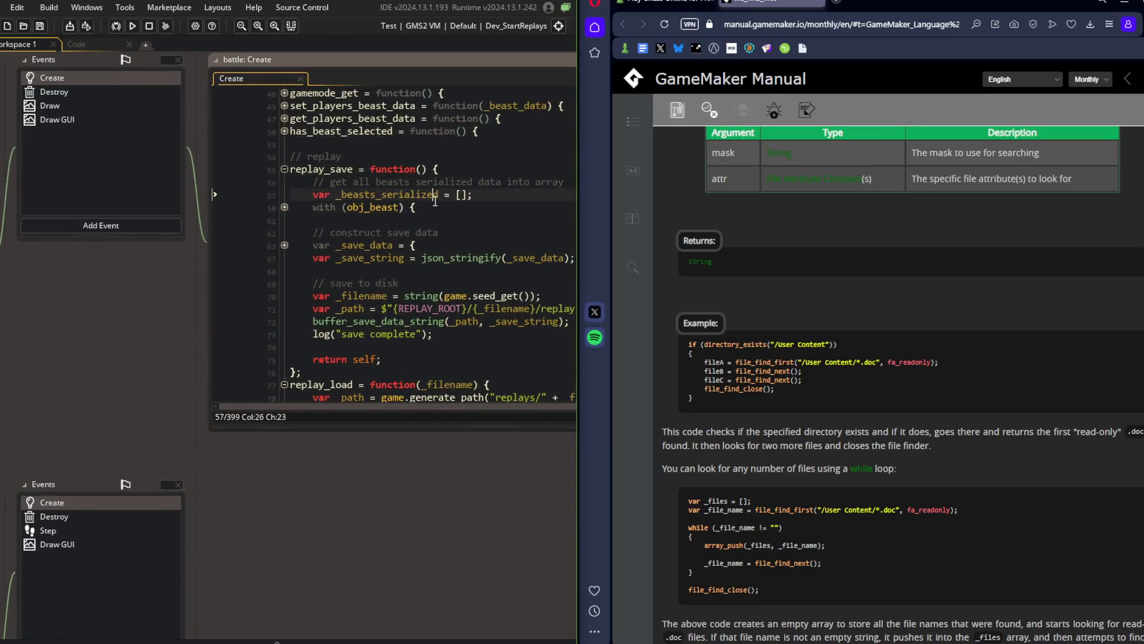
pyautogui.click(232, 285)
pyautogui.click(265, 222)
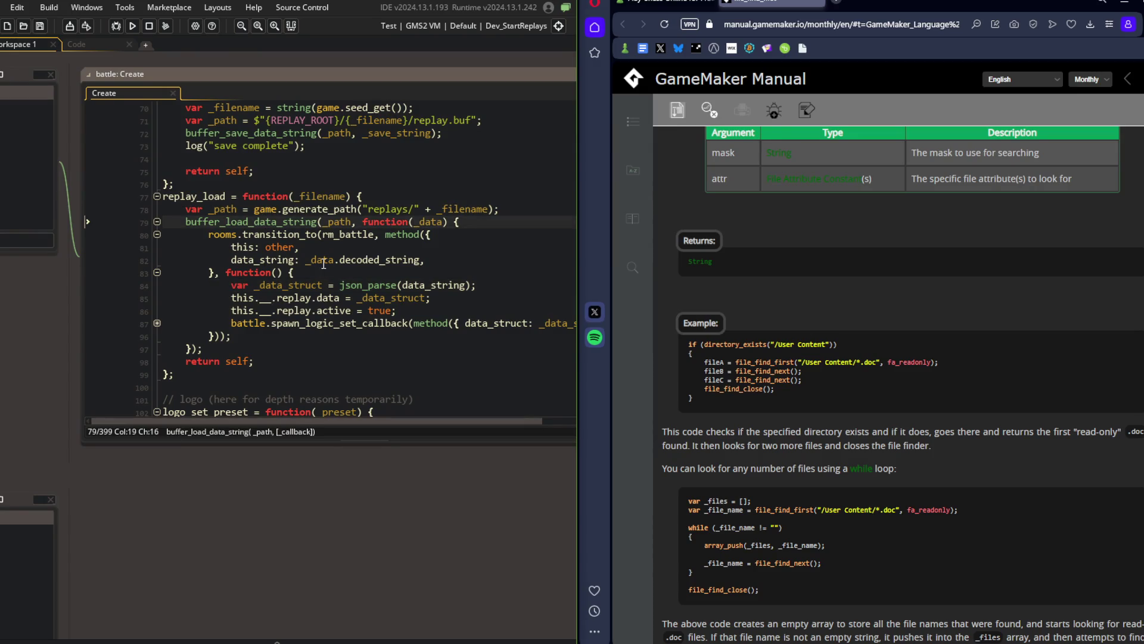
pyautogui.click(351, 197)
# Add an optional '_callback = undefined' parameter to replay_load.
pyautogui.write(', _call')
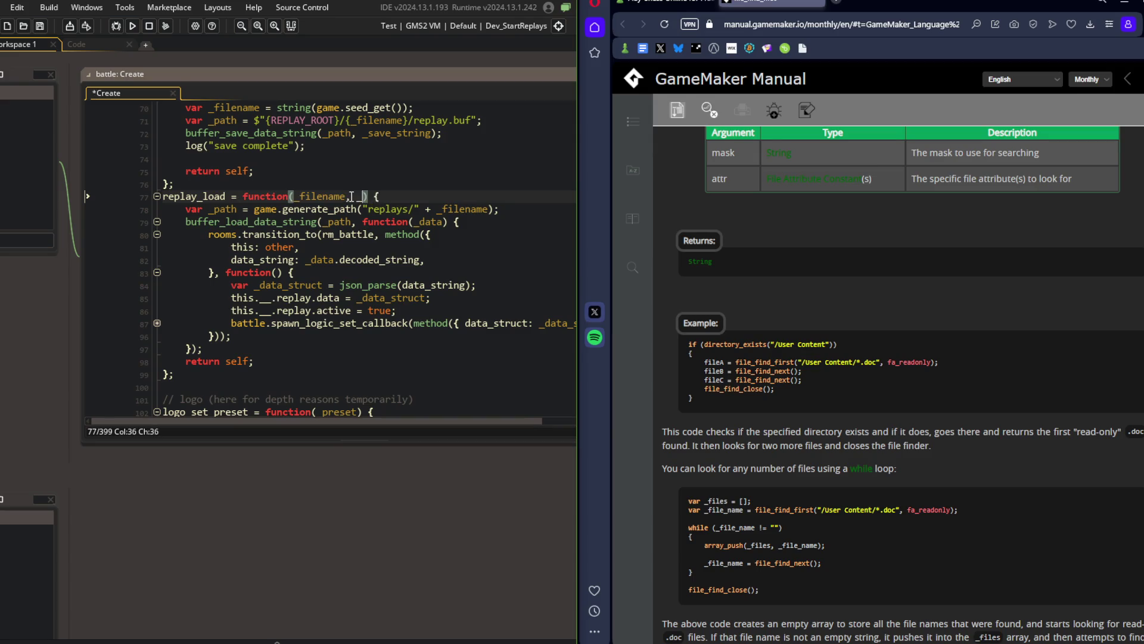
pyautogui.press('Return')
pyautogui.write('= undefined')
pyautogui.press('Down')
pyautogui.press('End')
pyautogui.press('Return')
# Wrap the inline load function in method({ this: other, callback: _callback }) and save.
pyautogui.press('Down')
pyautogui.hotkey('ctrl', 'Right')
pyautogui.hotkey('ctrl', 'Right')
pyautogui.hotkey('ctrl', 'Right')
pyautogui.write('method({ ')
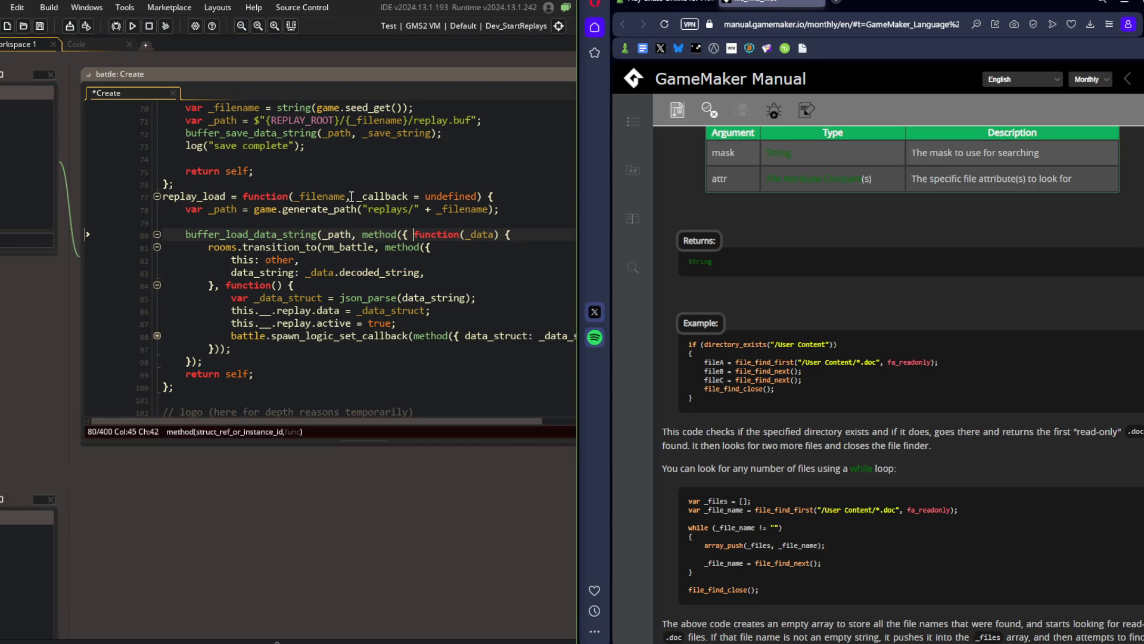
pyautogui.write('this: ')
pyautogui.write('other, callbac')
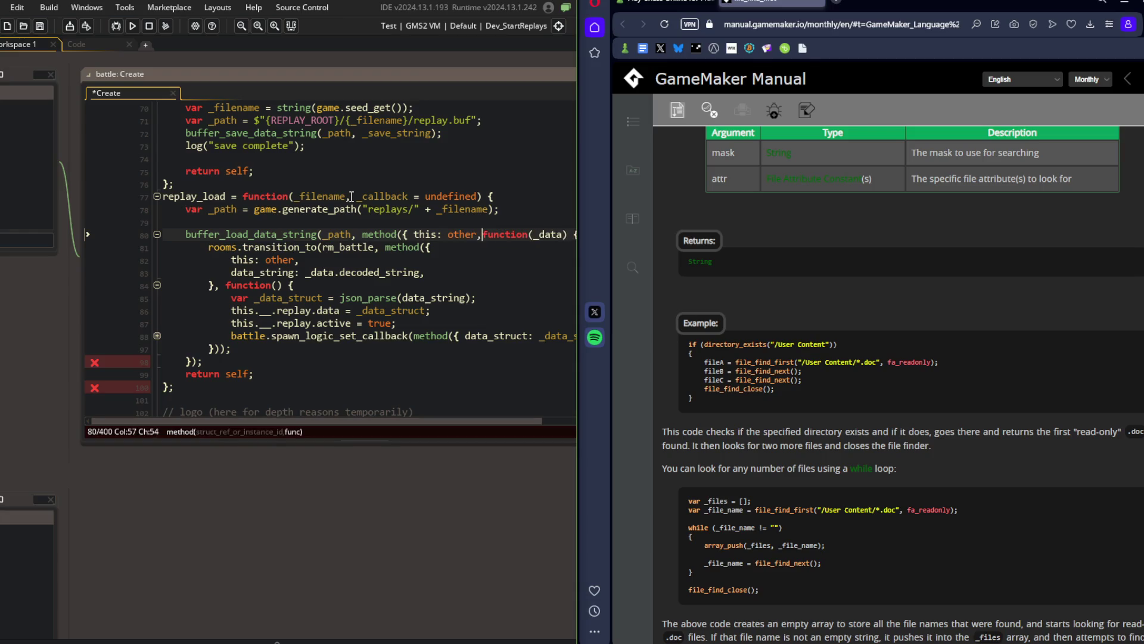
pyautogui.write('k: _callvb')
pyautogui.press('BackSpace')
pyautogui.press('BackSpace')
pyautogui.write('back },')
pyautogui.press('Down')
pyautogui.press('Down')
pyautogui.press('Down')
pyautogui.press('BackSpace')
pyautogui.write(');')
pyautogui.hotkey('ctrl', 's')
# In the room-transition method scope of the battle Create code, change 'this: other' to 'this'.
pyautogui.click(351, 196)
pyautogui.click(557, 75)
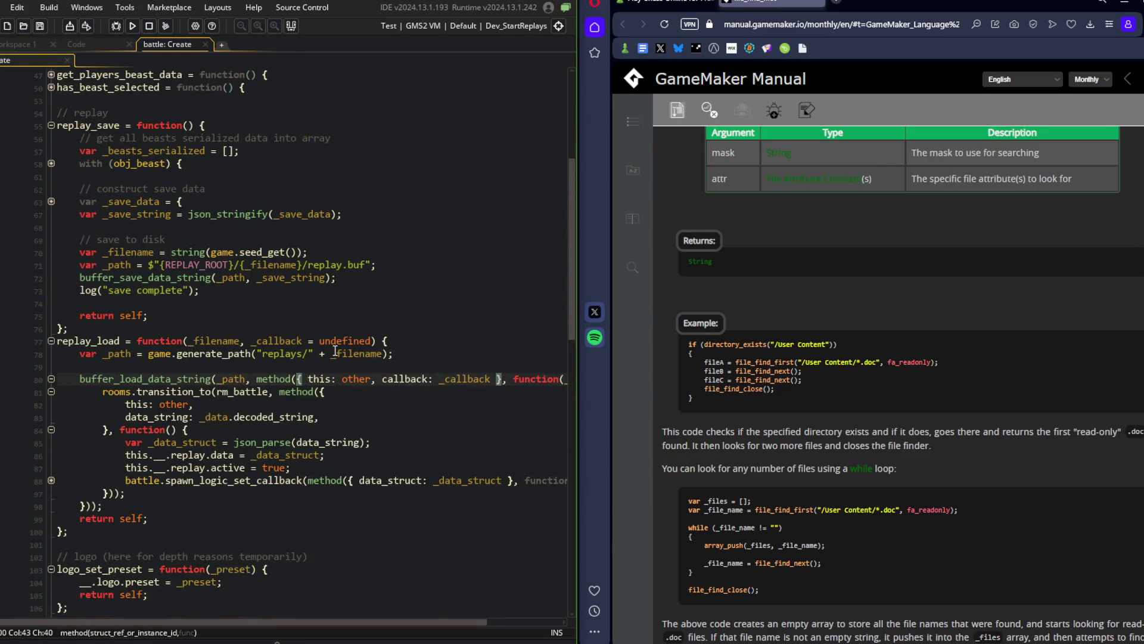
pyautogui.scroll(-4, 321, 298)
pyautogui.press('Down')
pyautogui.press('End')
pyautogui.click(303, 189)
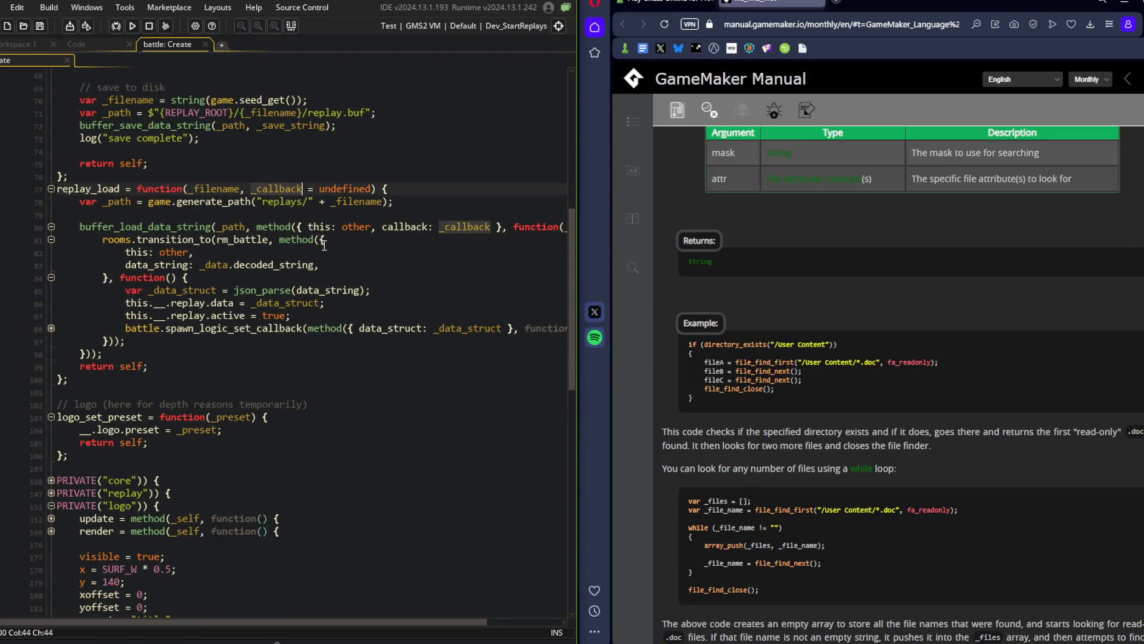
pyautogui.click(234, 211)
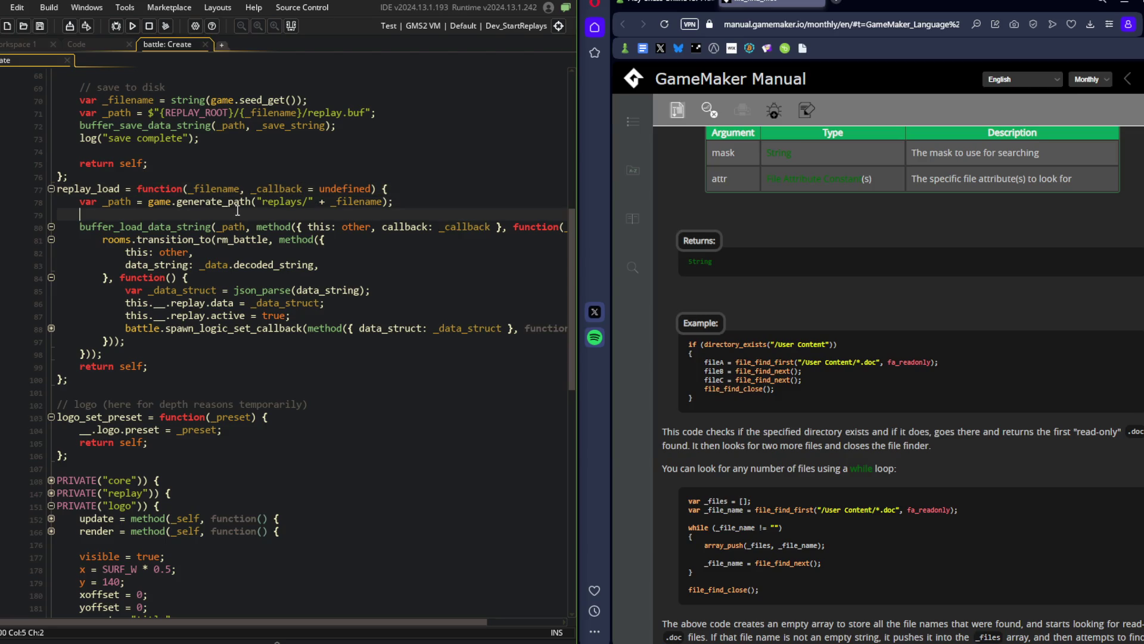
pyautogui.click(319, 228)
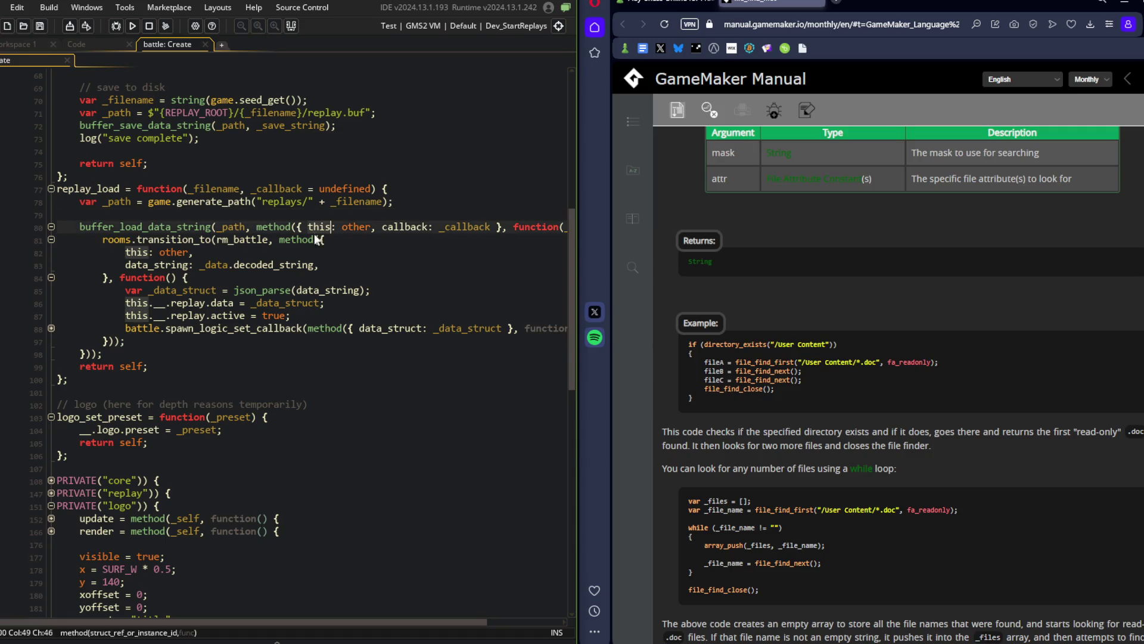
pyautogui.click(202, 253)
pyautogui.press('Left')
pyautogui.press('Left')
pyautogui.hotkey('ctrl', 'BackSpace')
pyautogui.press('BackSpace')
pyautogui.press('BackSpace')
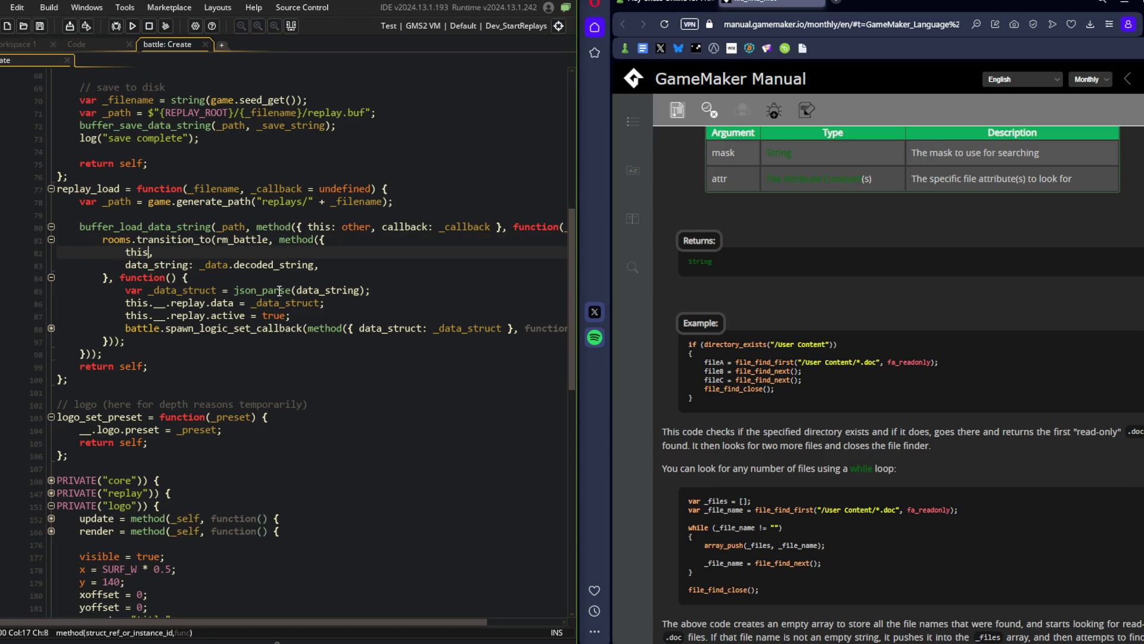
# Add a 'callback,' entry below 'this,' in the transition scope.
pyautogui.press('End')
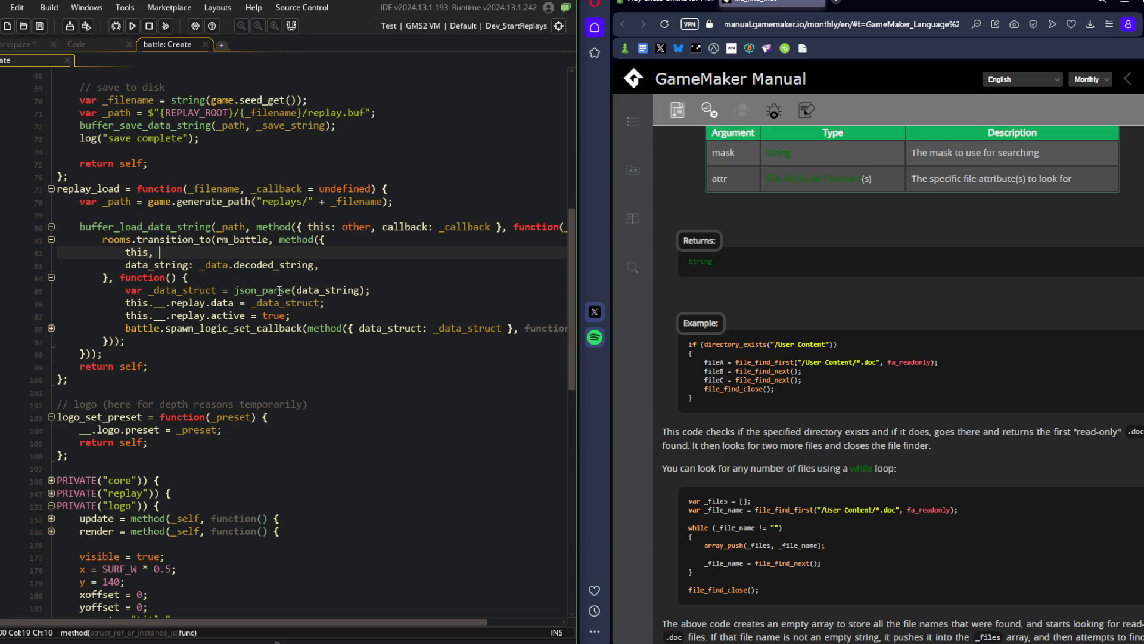
pyautogui.press('Return')
pyautogui.write('callback')
pyautogui.press('Return')
pyautogui.write(',')
# After the spawn callback, start an 'if (is_method(callback)) {' check.
pyautogui.click(236, 248)
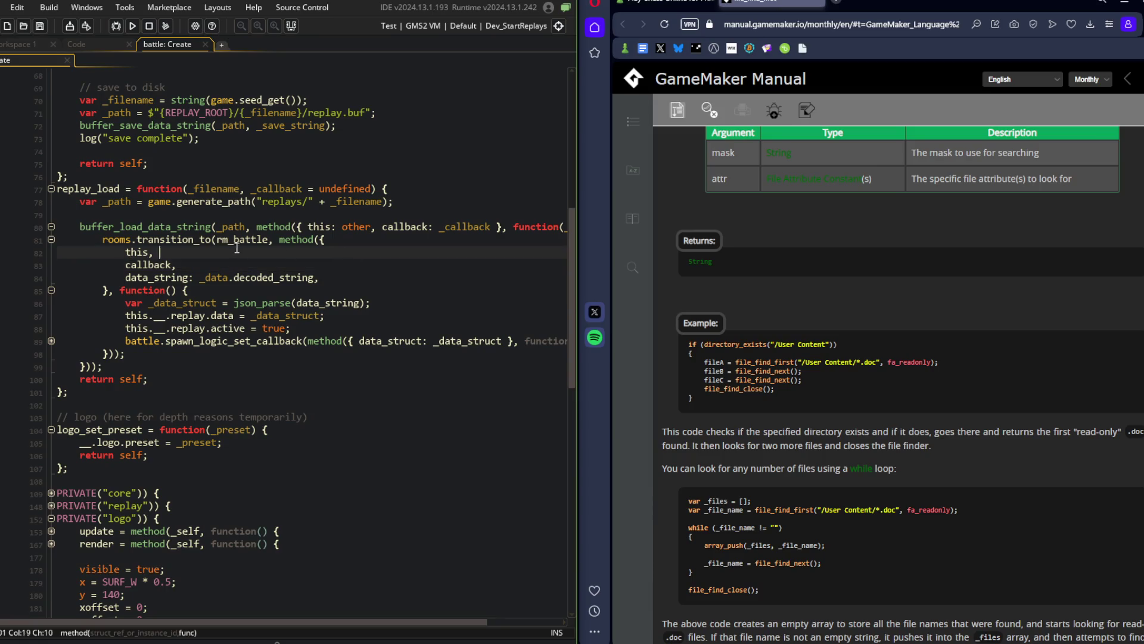
pyautogui.click(300, 239)
pyautogui.press('Down')
pyautogui.press('Down')
pyautogui.press('Down')
pyautogui.click(248, 340)
pyautogui.press('End')
pyautogui.press('Down')
pyautogui.press('Down')
pyautogui.press('Down')
pyautogui.press('Down')
pyautogui.press('Down')
pyautogui.press('Down')
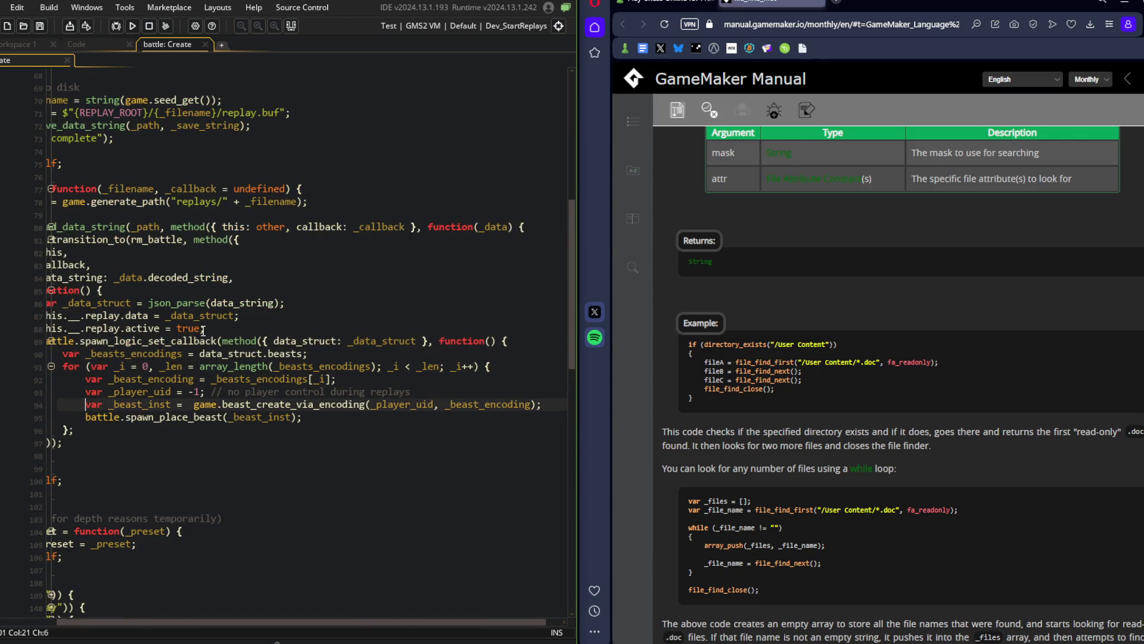
pyautogui.press('Return')
pyautogui.write('i')
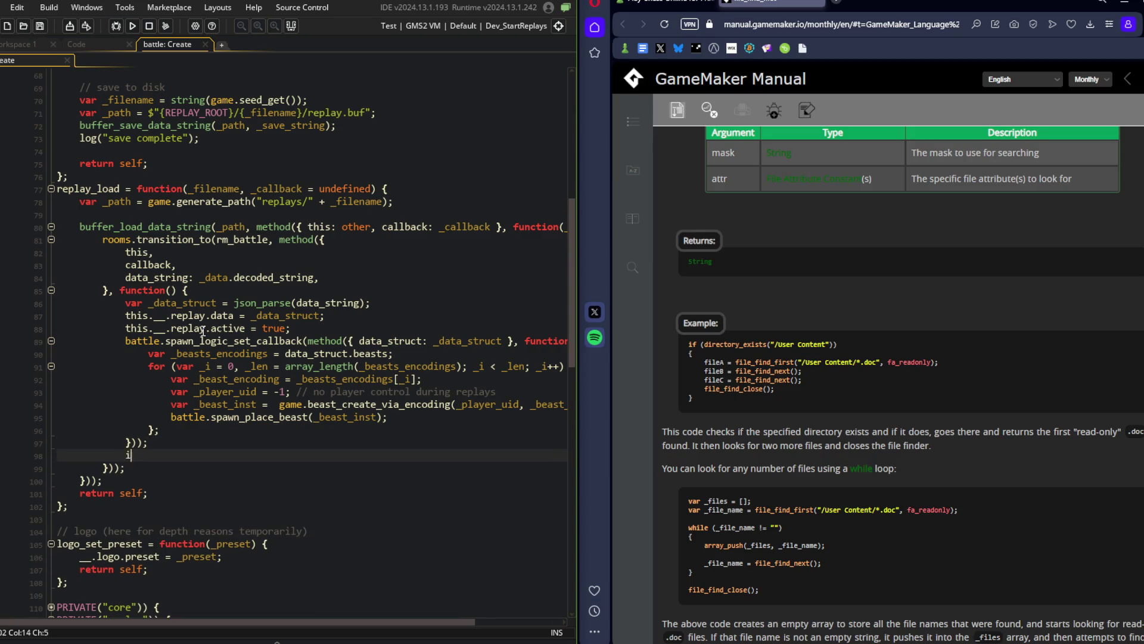
pyautogui.write('f((is_')
pyautogui.write('method(cal')
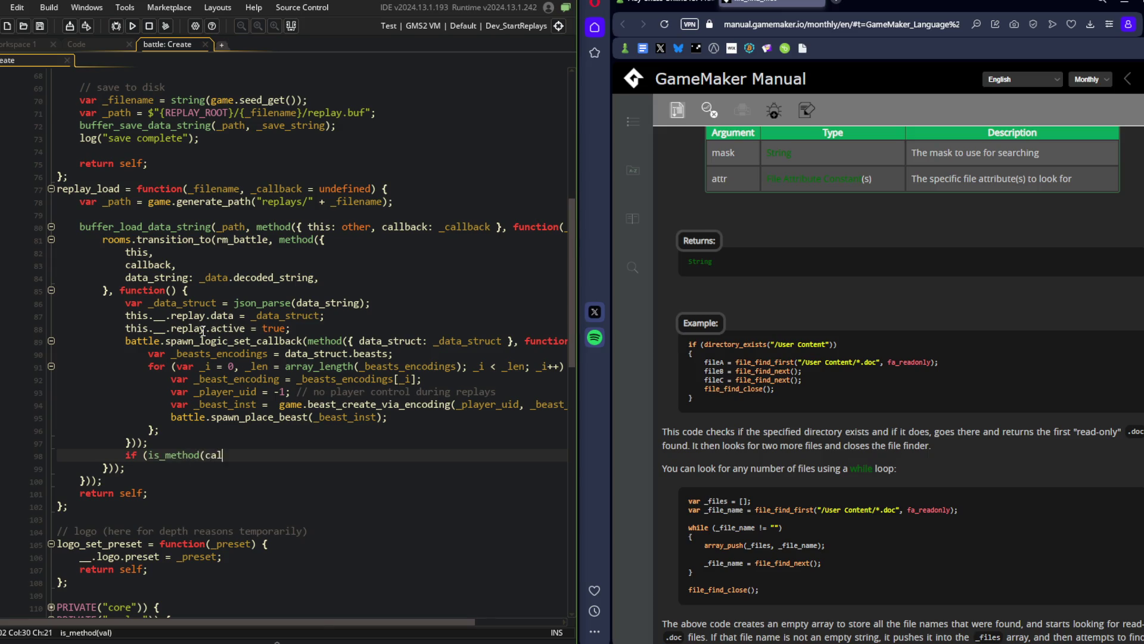
pyautogui.write('lback)) {')
# Fill the if block with callback(_data_struct), separated from the spawn code by a blank line.
pyautogui.press('Return')
pyautogui.write('callback();')
pyautogui.click(201, 330)
pyautogui.click(183, 405)
pyautogui.press('Down')
pyautogui.press('Down')
pyautogui.press('Down')
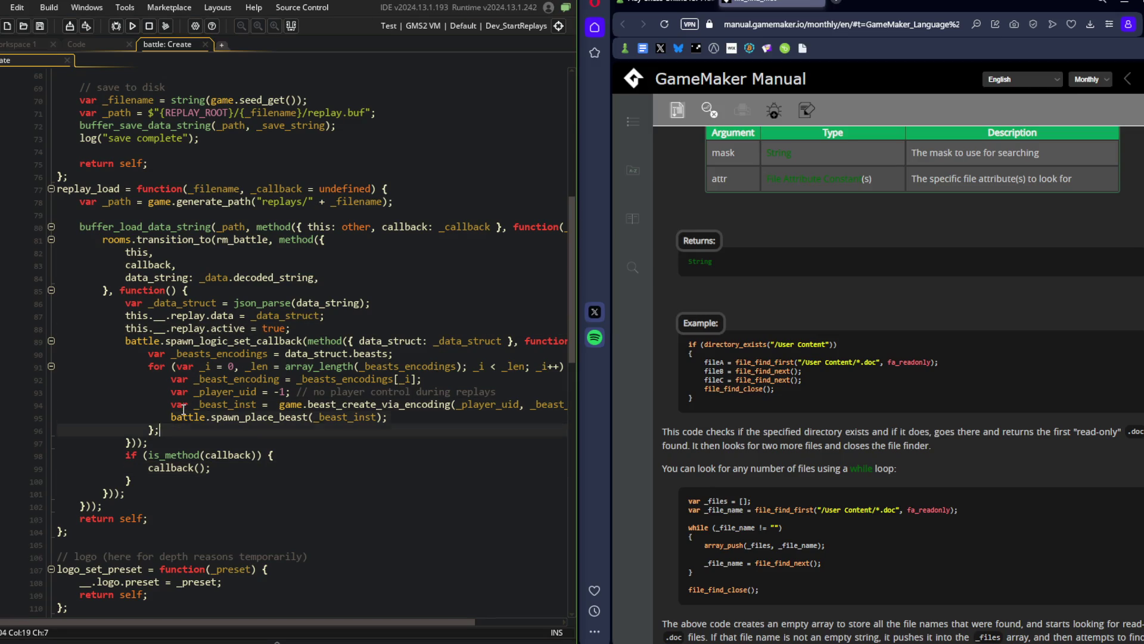
pyautogui.press('End')
pyautogui.press('Return')
pyautogui.press('Down')
pyautogui.press('Down')
pyautogui.press('End')
pyautogui.press('Left')
pyautogui.press('Left')
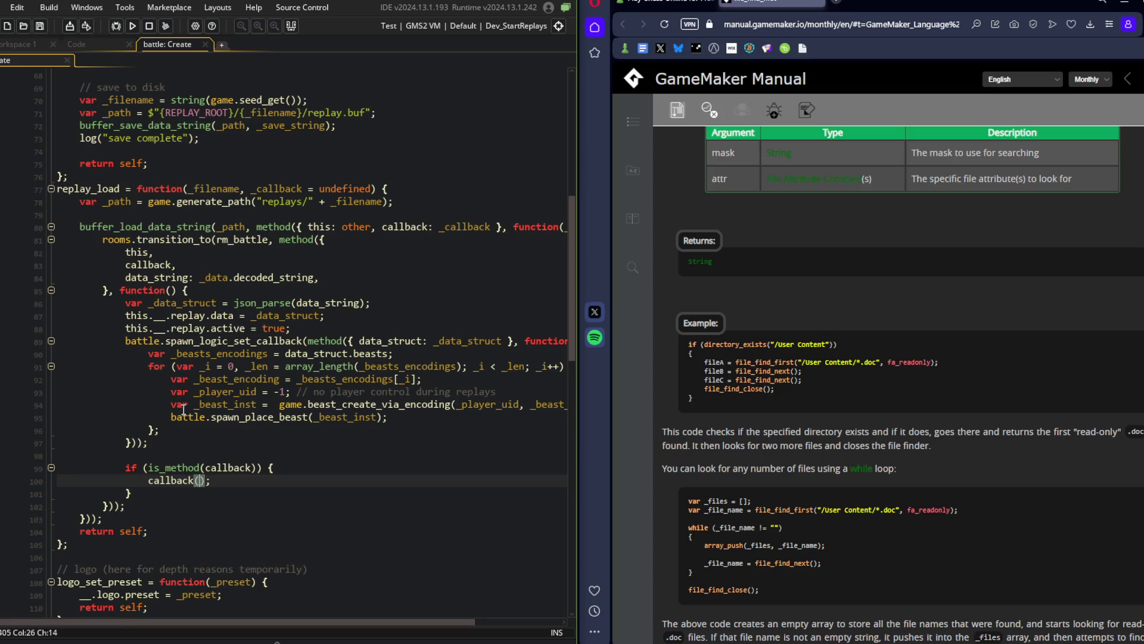
pyautogui.write('_data_struct')
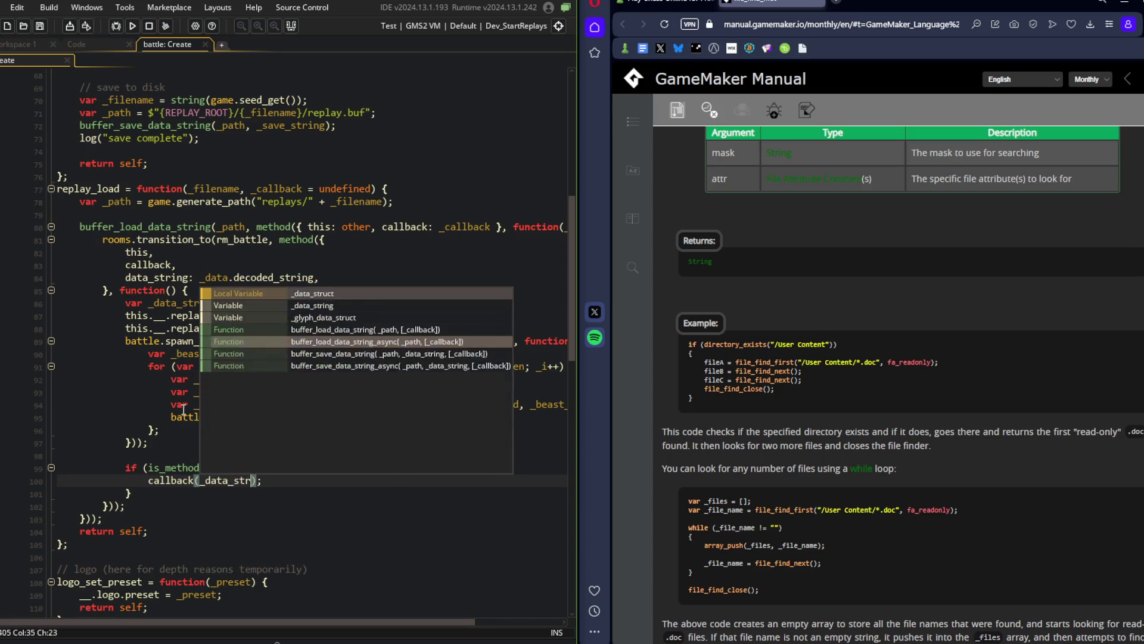
pyautogui.press('Up')
pyautogui.press('Up')
pyautogui.press('Up')
# Maximize the GameMaker IDE to fill the screen over the browser.
pyautogui.scroll(-2, 183, 410)
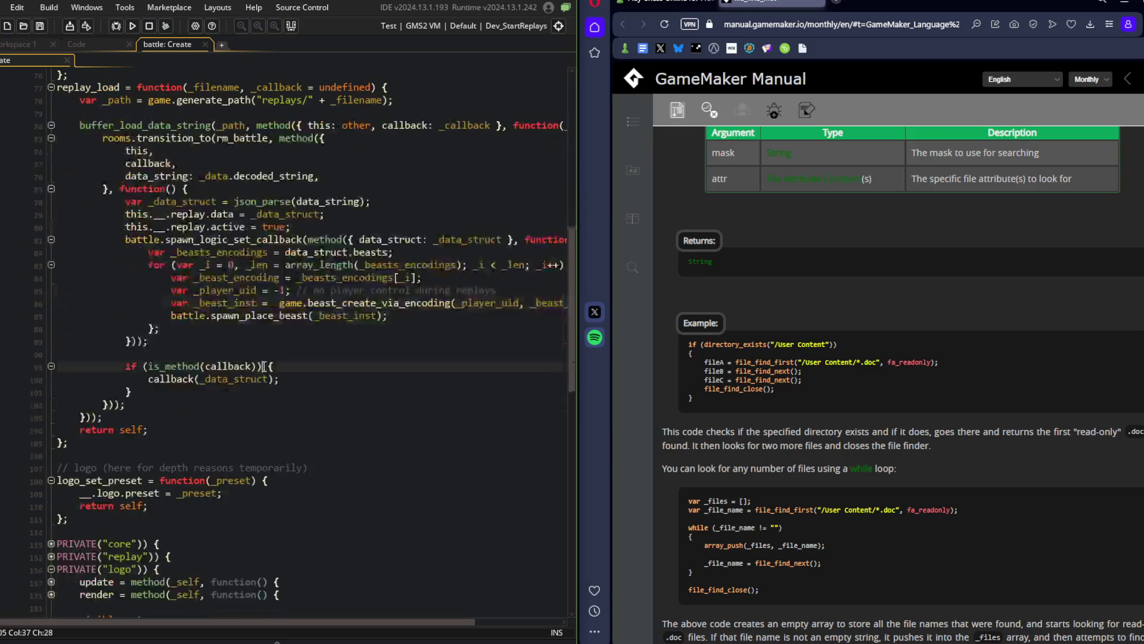
pyautogui.scroll(2, 316, 341)
pyautogui.click(346, 262)
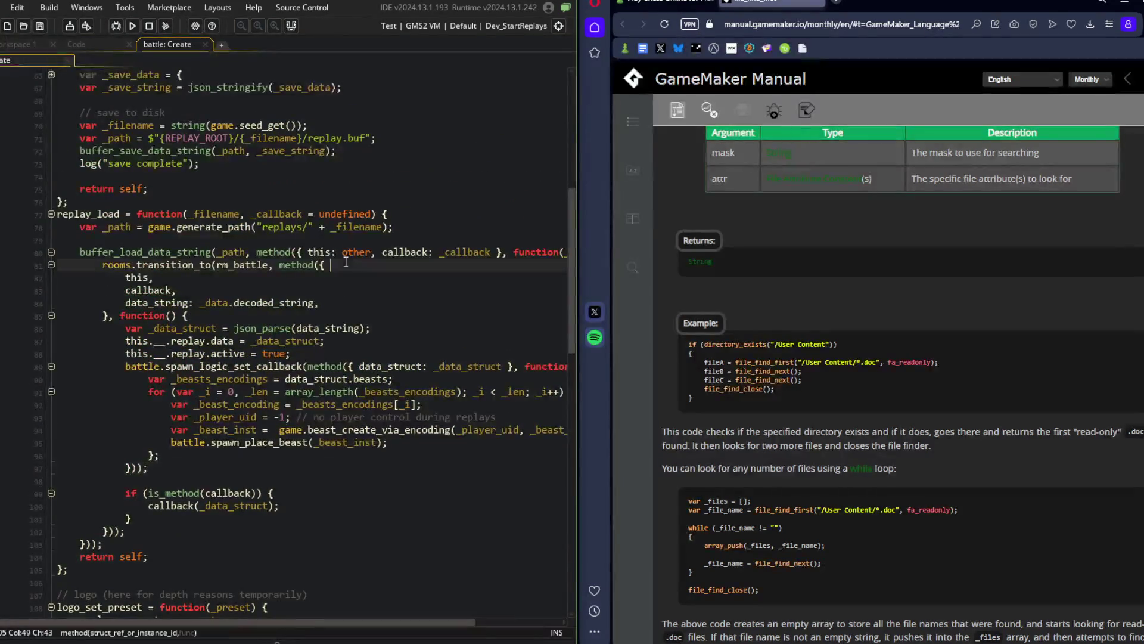
pyautogui.press('super+Up')
pyautogui.click(539, 429)
pyautogui.scroll(5, 539, 432)
pyautogui.scroll(-4, 463, 360)
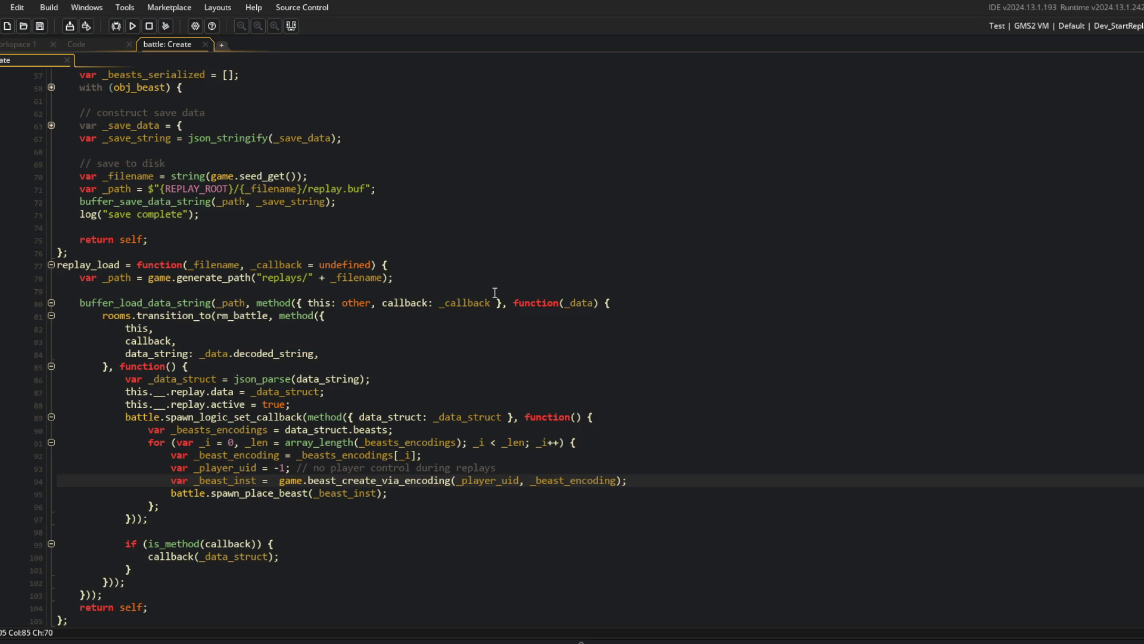
pyautogui.click(322, 367)
pyautogui.scroll(-3, 366, 280)
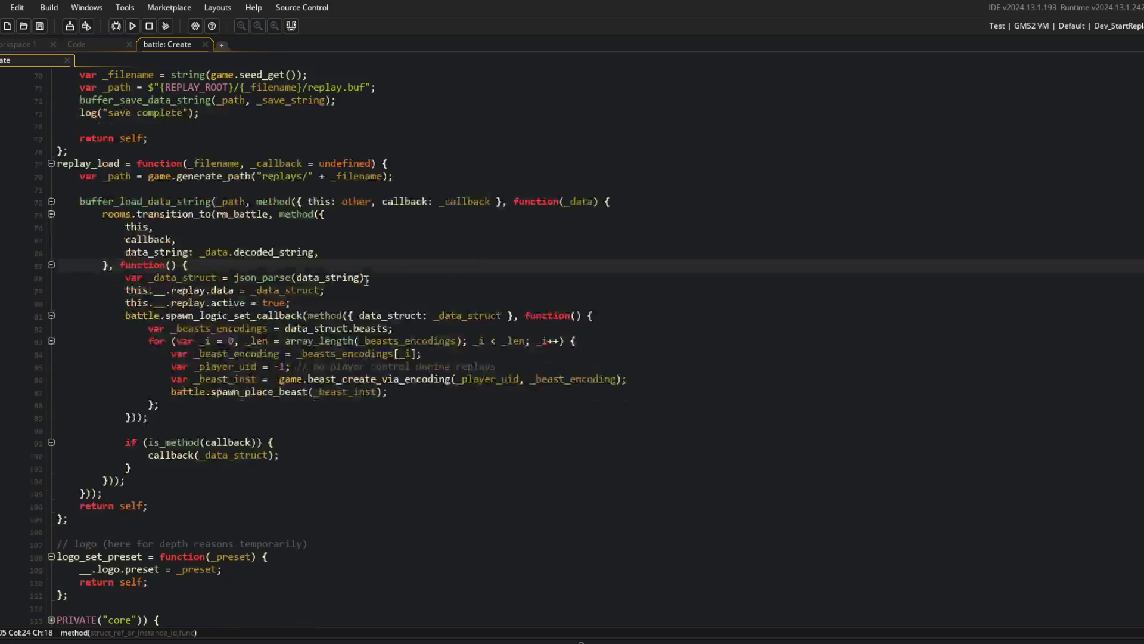
# Replace the load path's generate_path expression with the REPLAY_ROOT save path and remove blank line 79.
pyautogui.scroll(2, 366, 281)
pyautogui.click(291, 276)
pyautogui.click(252, 293)
pyautogui.scroll(2, 252, 292)
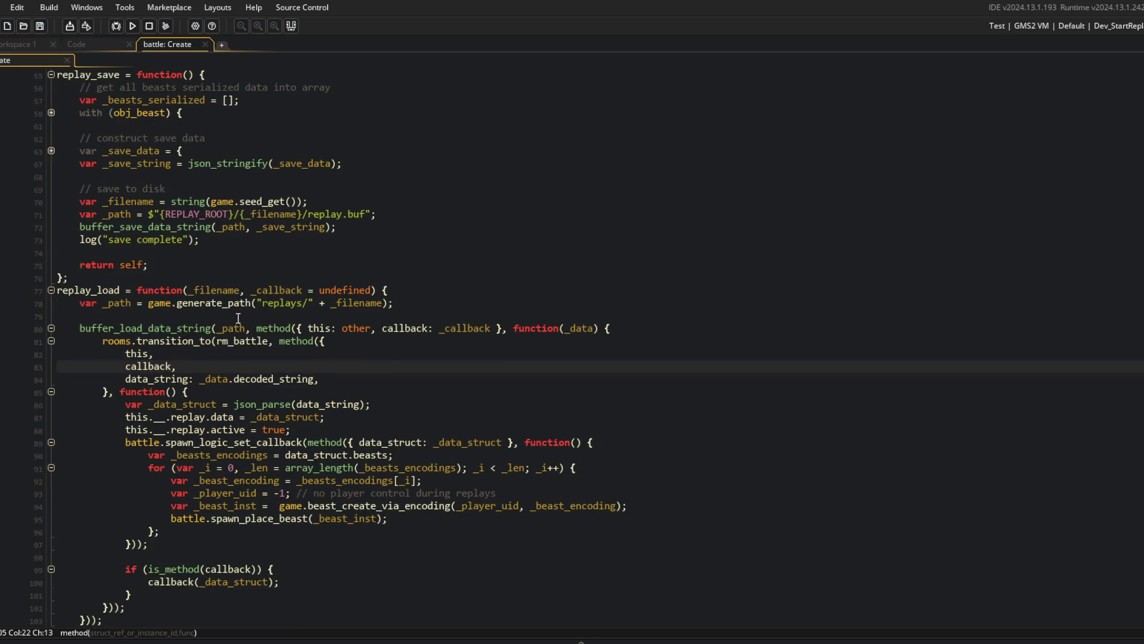
pyautogui.scroll(2, 252, 293)
pyautogui.click(127, 240)
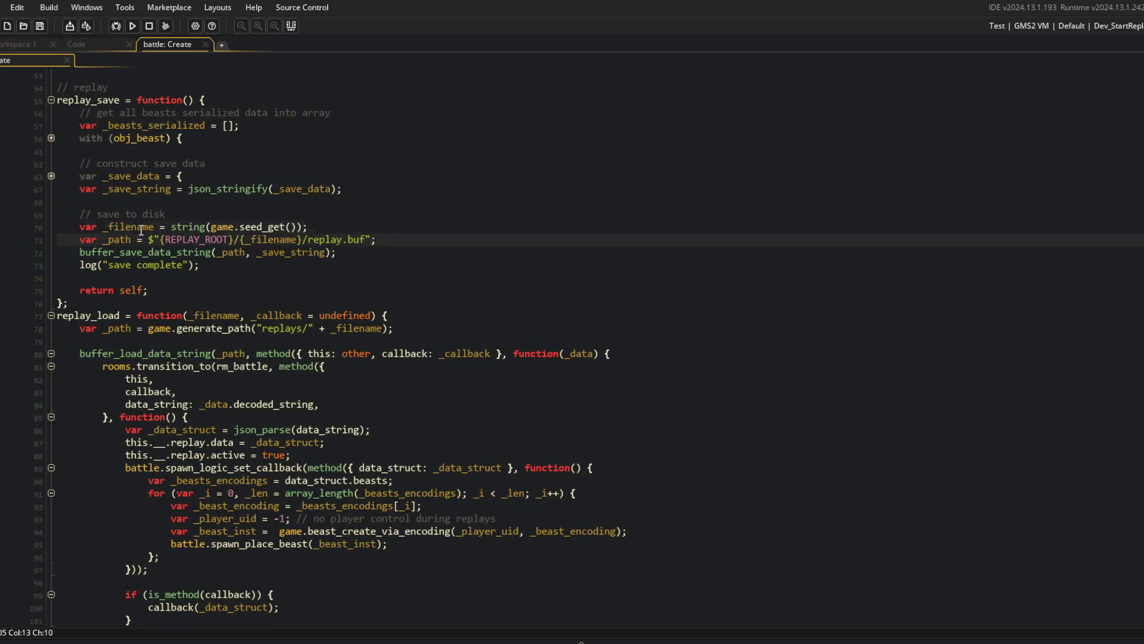
pyautogui.doubleClick(142, 228)
pyautogui.press('Down')
pyautogui.press('Down')
pyautogui.press('Down')
pyautogui.press('Up')
pyautogui.press('End')
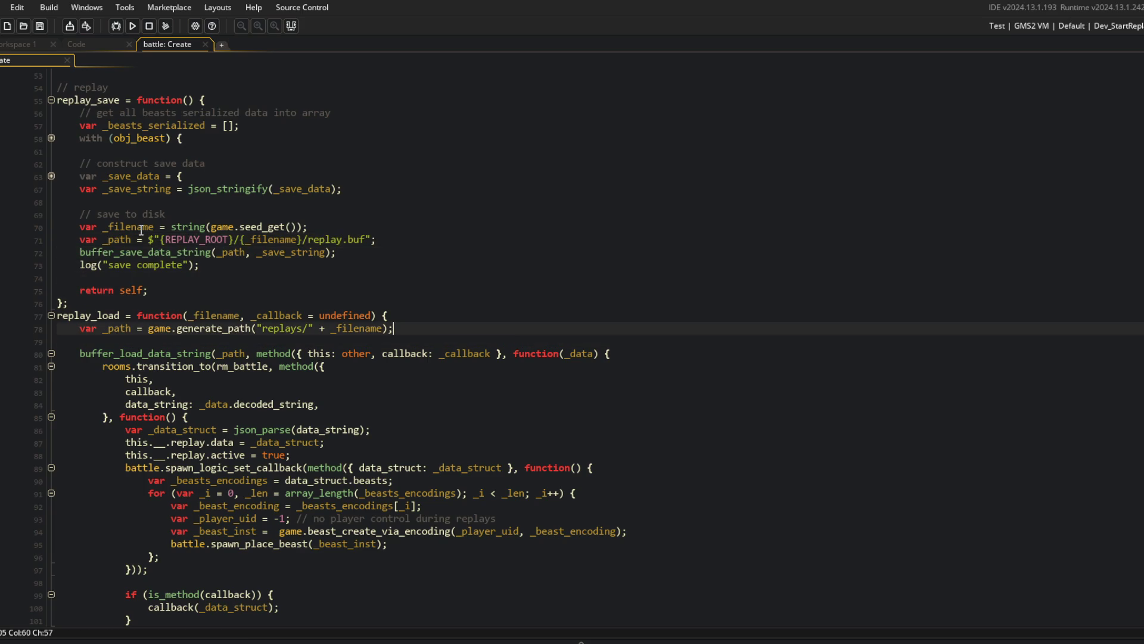
pyautogui.hotkey('shift', 'Home')
pyautogui.write('var _path = $"{REPLAY_ROOT}/{_filename}/replay.buf";')
pyautogui.press('Down')
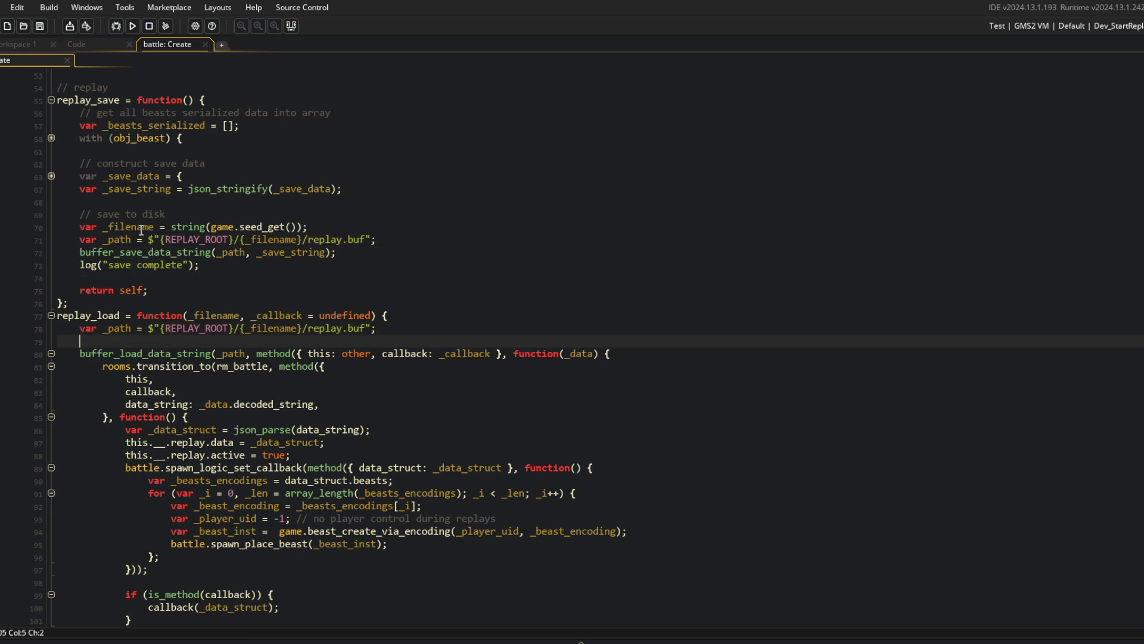
pyautogui.hotkey('ctrl', 'd')
pyautogui.press('Up')
pyautogui.press('Up')
pyautogui.press('End')
# Change the rooms.transition_to target from rm_battle to rm_main.
pyautogui.click(158, 365)
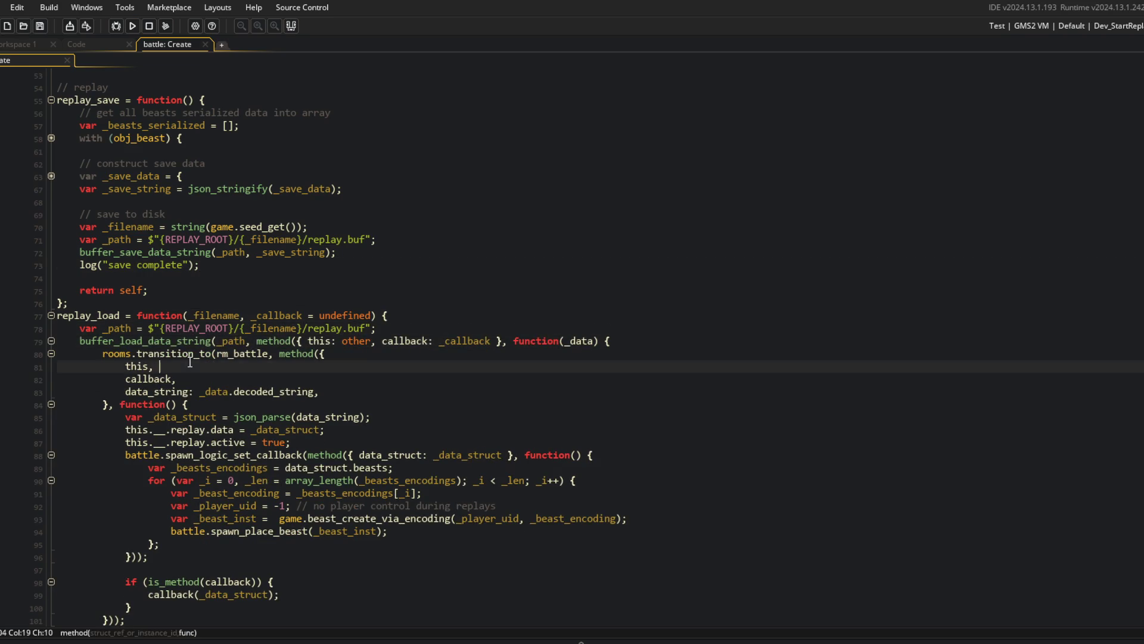
pyautogui.doubleClick(236, 354)
pyautogui.write('rm_main')
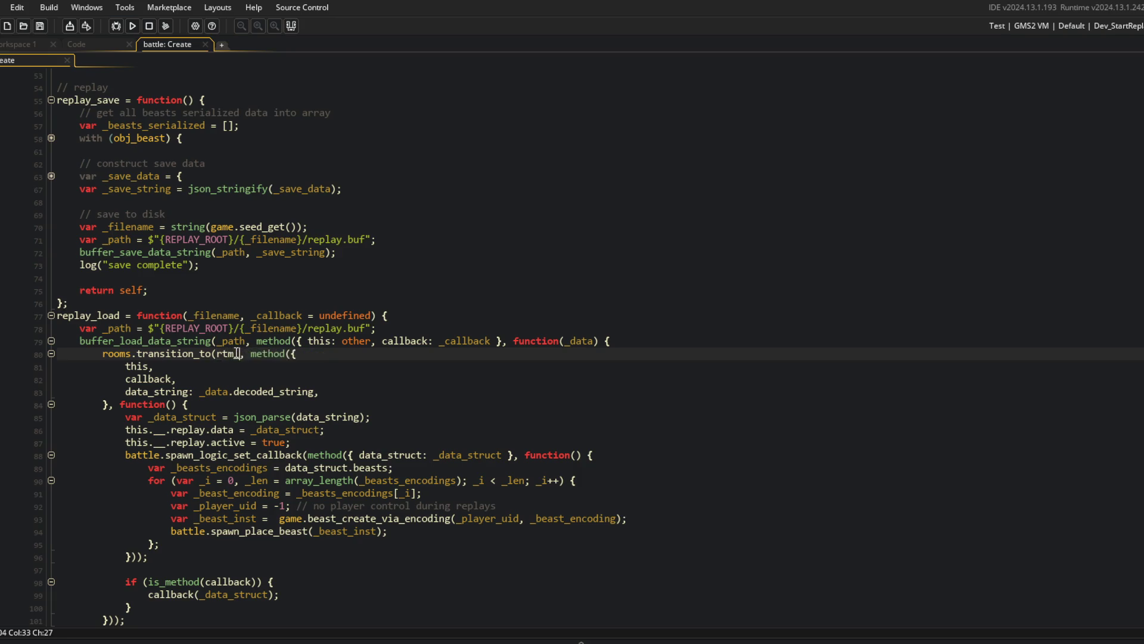
pyautogui.press('Return')
pyautogui.click(330, 292)
pyautogui.scroll(-2, 330, 297)
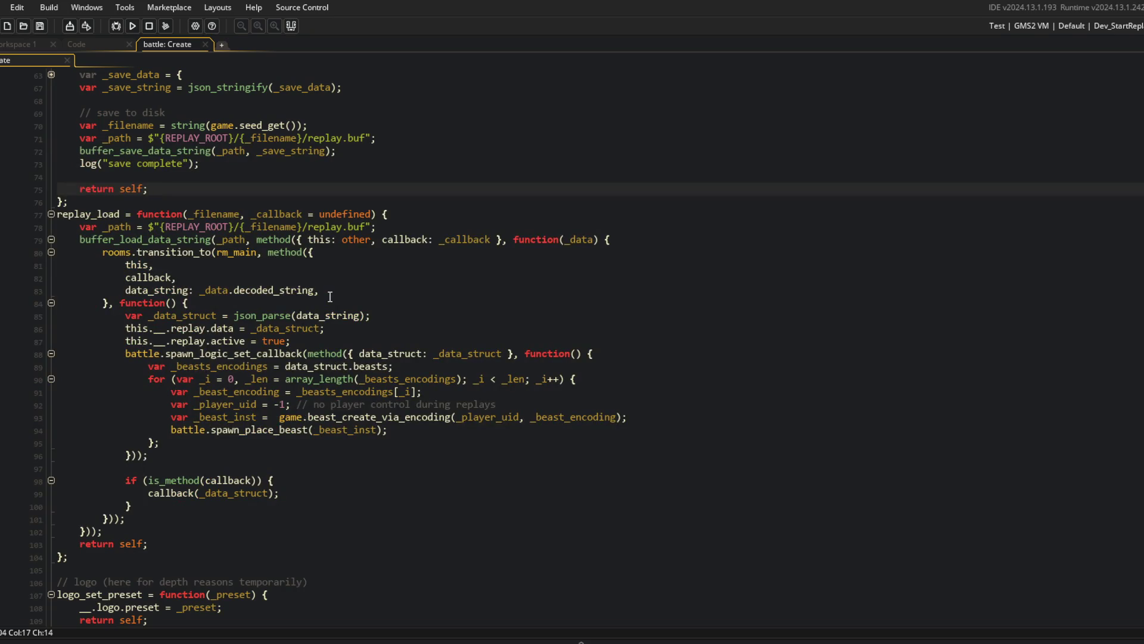
pyautogui.click(461, 295)
pyautogui.click(304, 354)
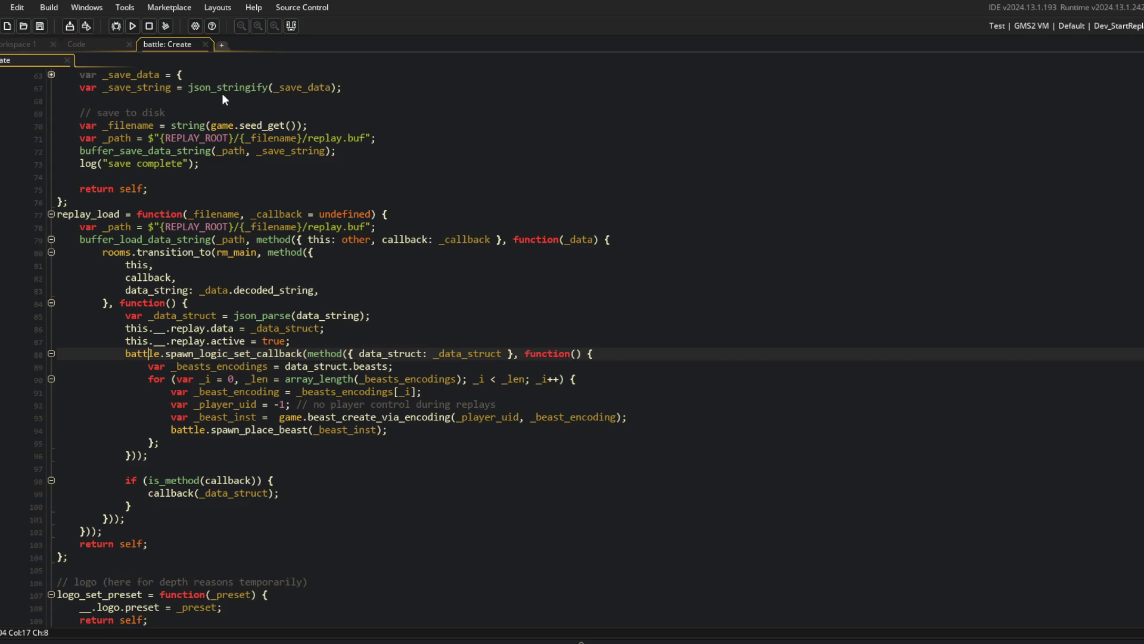
# Comment out lines 88–96, the spawn_logic_set_callback block, with Ctrl+K.
pyautogui.click(581, 240)
pyautogui.scroll(10, 581, 240)
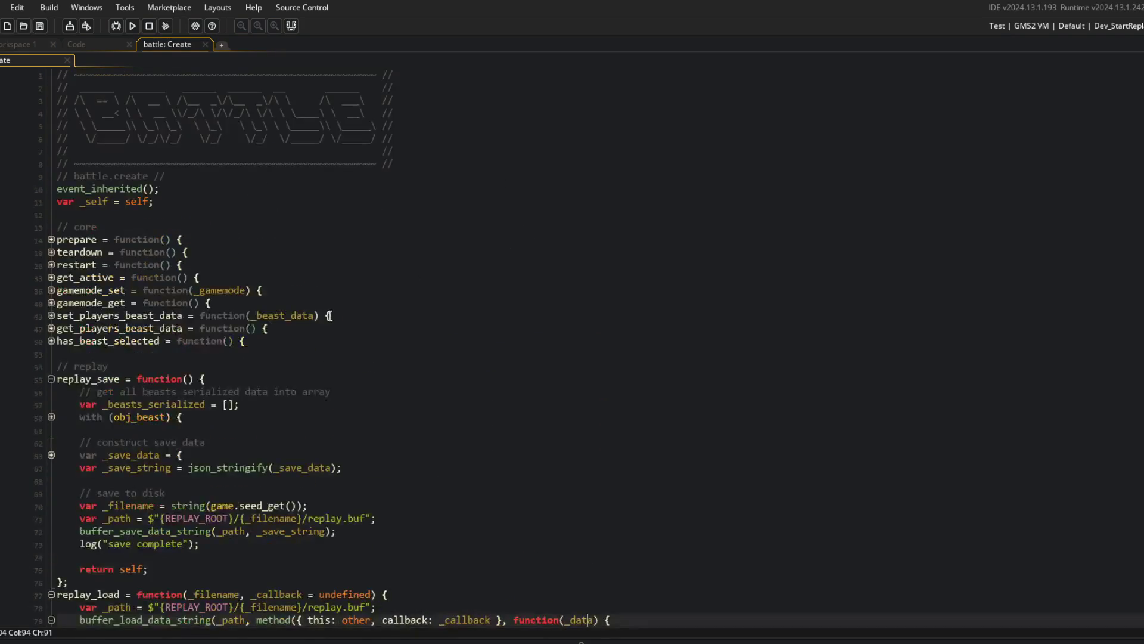
pyautogui.scroll(-7, 216, 341)
pyautogui.click(308, 455)
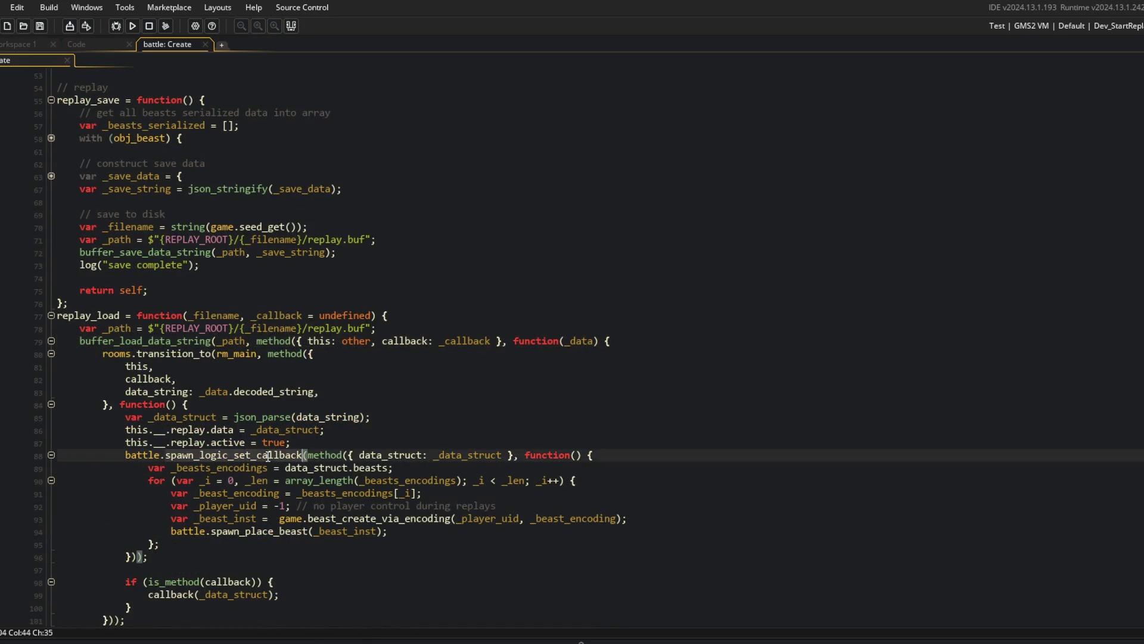
pyautogui.scroll(2, 335, 249)
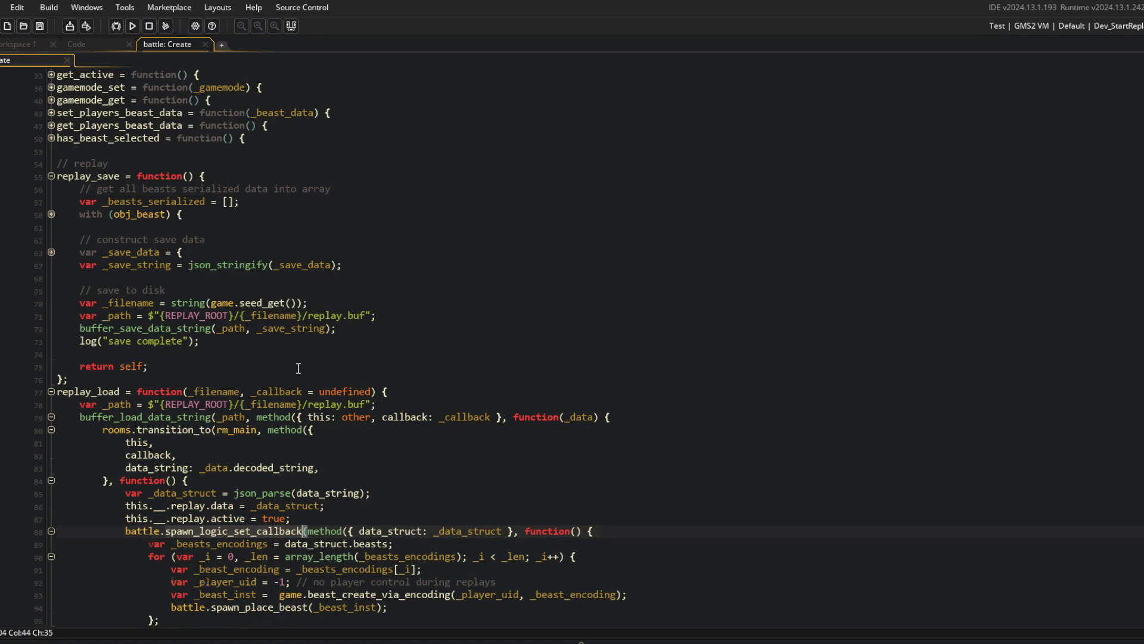
pyautogui.scroll(-4, 298, 368)
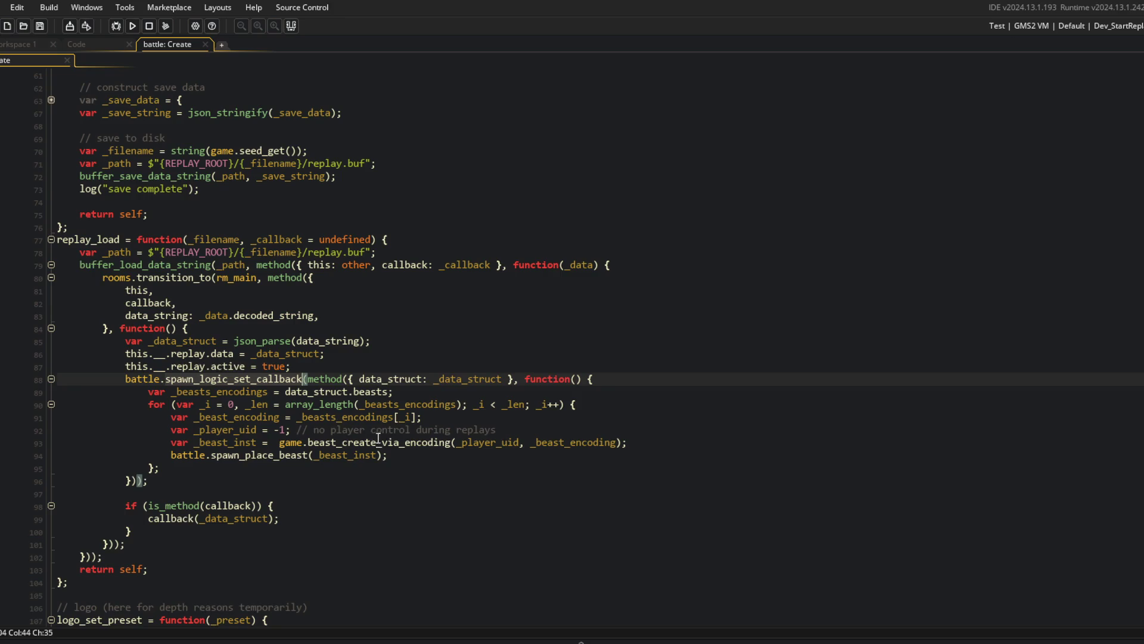
pyautogui.press('Home')
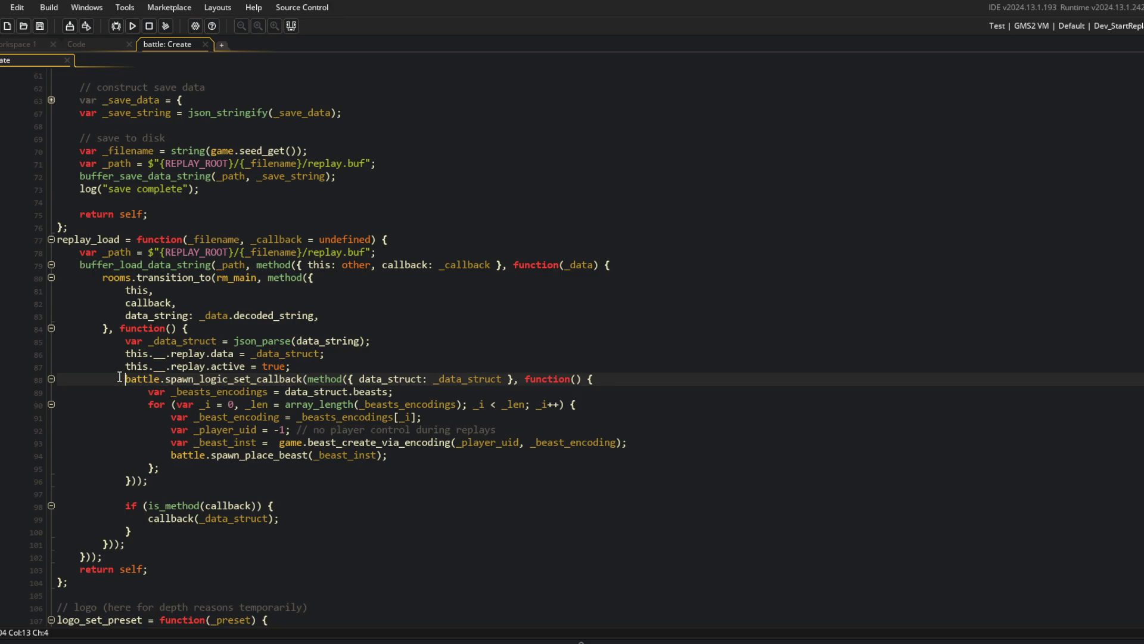
pyautogui.press('Down')
pyautogui.press('Down')
pyautogui.press('Down')
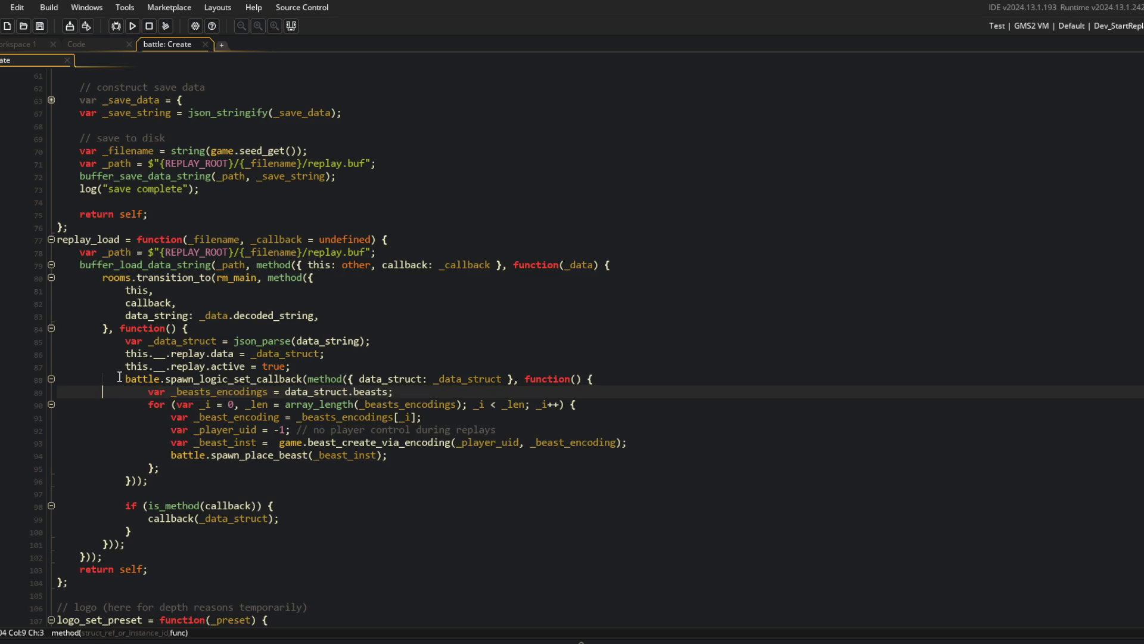
pyautogui.press('Left')
pyautogui.hotkey('ctrl', 'k')
pyautogui.press('Up')
pyautogui.press('Up')
pyautogui.press('Up')
pyautogui.press('Up')
pyautogui.press('Up')
pyautogui.press('Up')
# Expand the PRIVATE("replay") block and review where its data field is used.
pyautogui.press('End')
pyautogui.scroll(-2, 438, 307)
pyautogui.scroll(2, 298, 328)
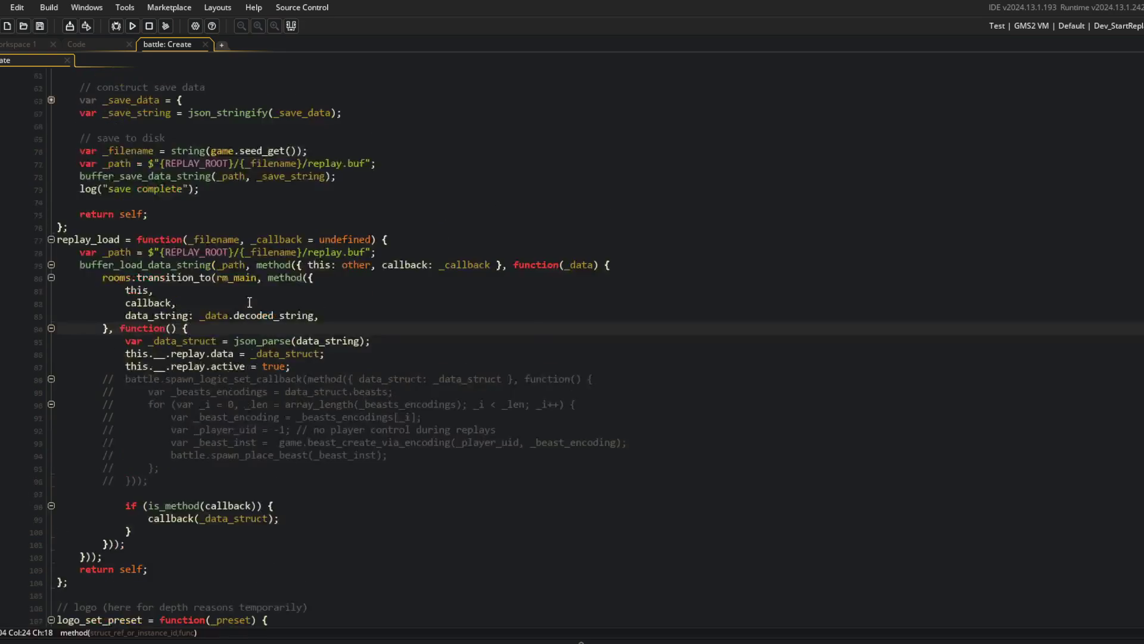
pyautogui.scroll(-5, 141, 347)
pyautogui.click(52, 518)
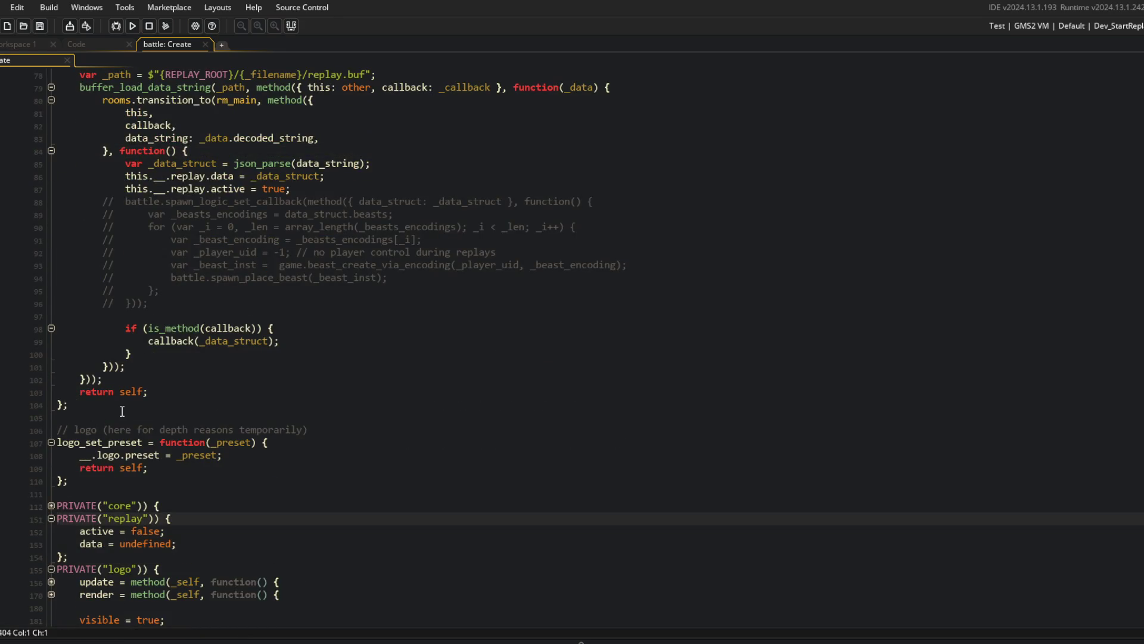
pyautogui.doubleClick(225, 175)
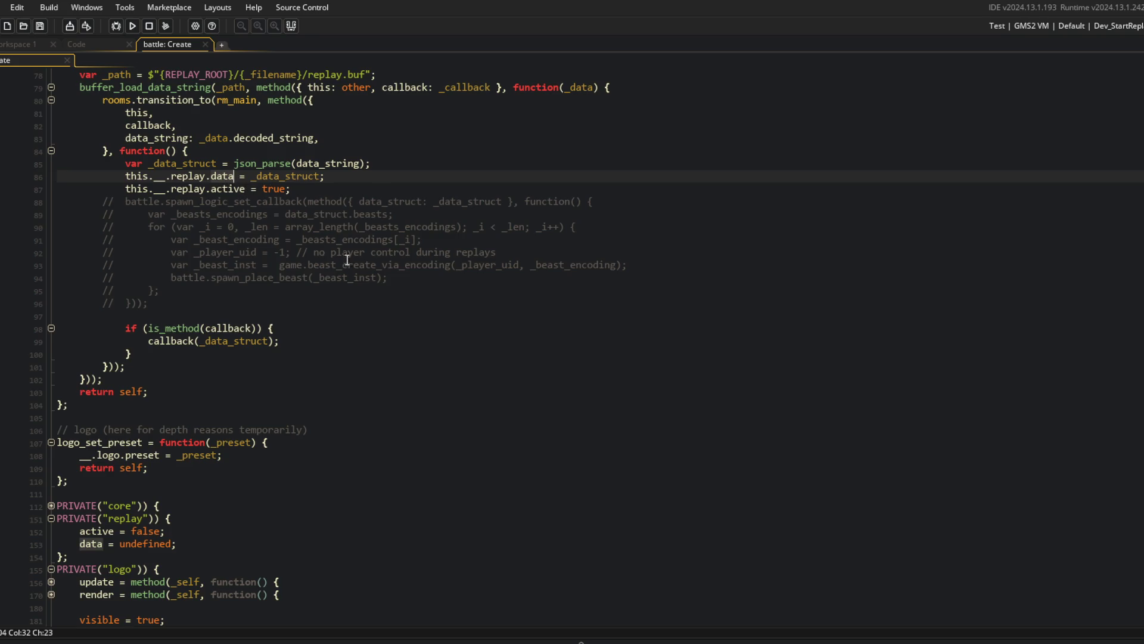
pyautogui.doubleClick(366, 202)
pyautogui.click(206, 176)
pyautogui.doubleClick(224, 176)
pyautogui.click(213, 529)
pyautogui.press('Down')
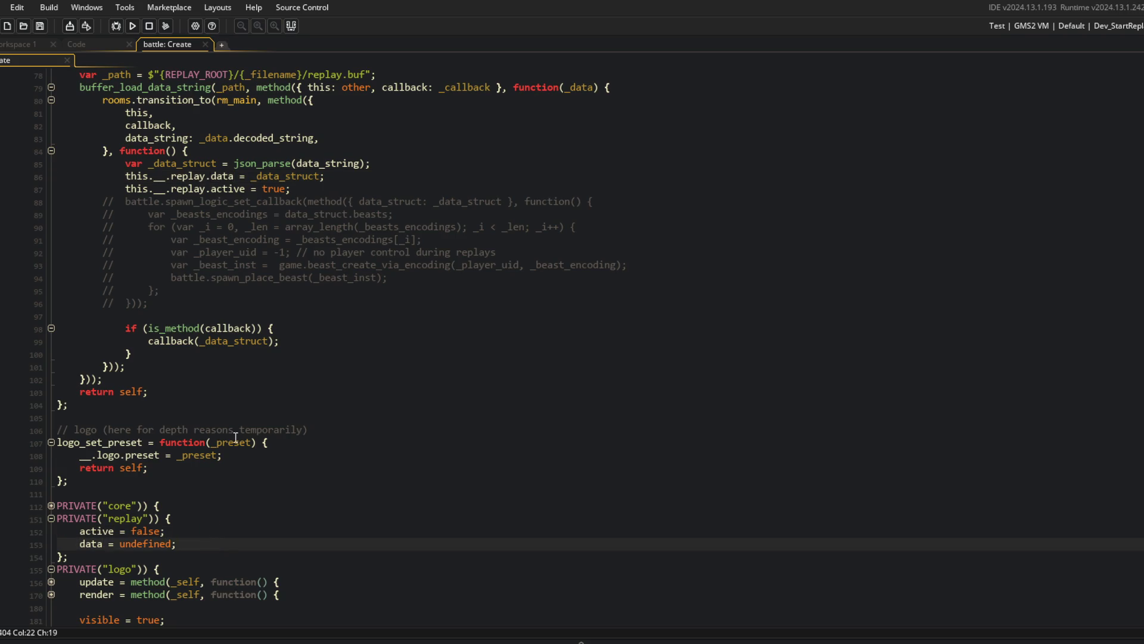
# Delete the 'this.__.replay.data = _data_struct;' line from replay_load.
pyautogui.scroll(13, 236, 438)
pyautogui.scroll(-13, 236, 437)
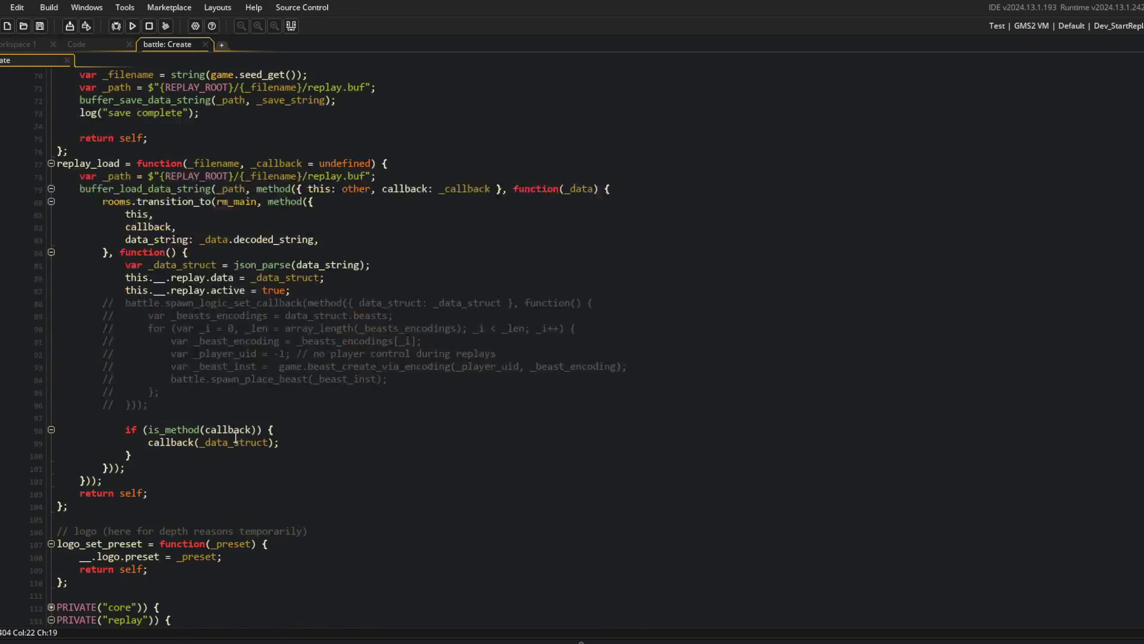
pyautogui.click(317, 455)
pyautogui.scroll(3, 317, 455)
pyautogui.click(352, 277)
pyautogui.hotkey('ctrl', 'd')
pyautogui.click(356, 303)
pyautogui.doubleClick(182, 265)
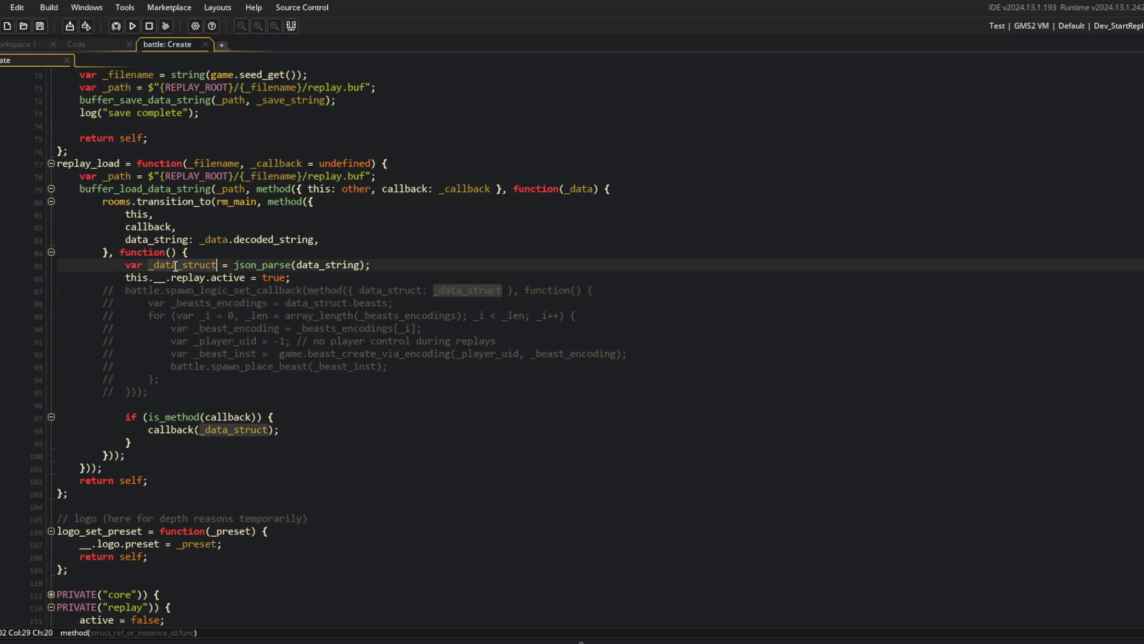
pyautogui.click(292, 277)
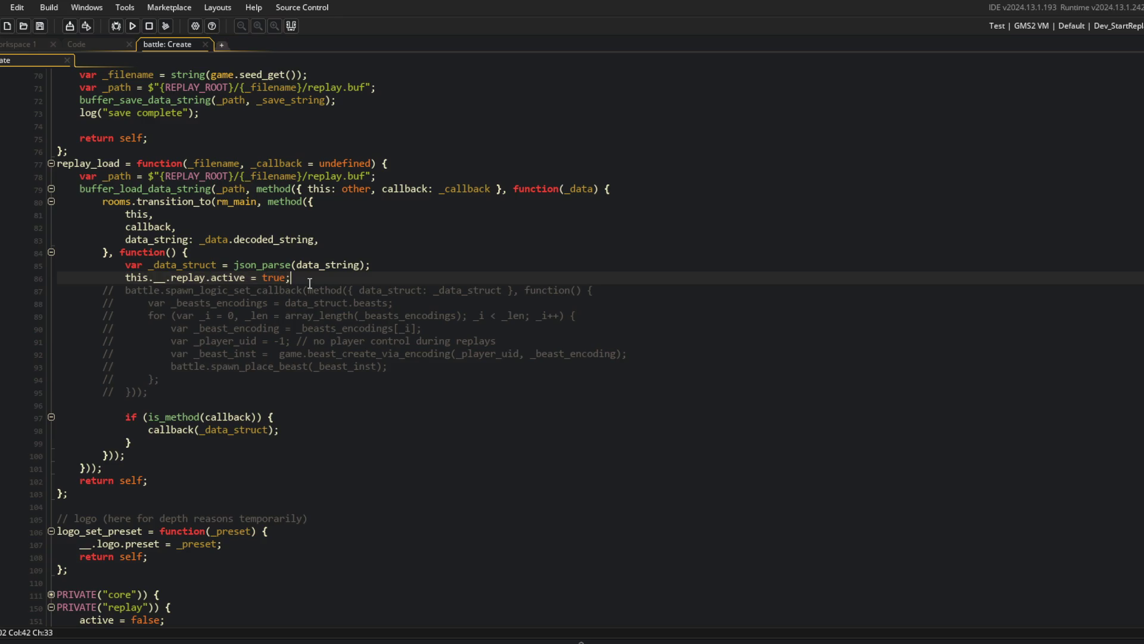
# Review the prepare function and the commented-out lines 87–95.
pyautogui.scroll(10, 310, 283)
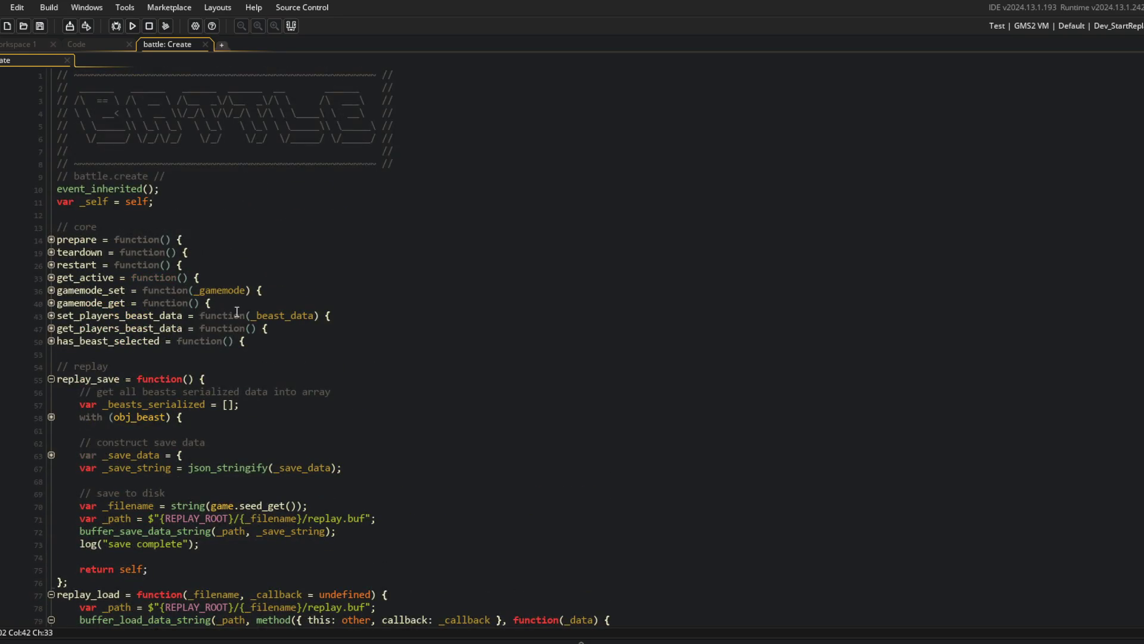
pyautogui.click(50, 240)
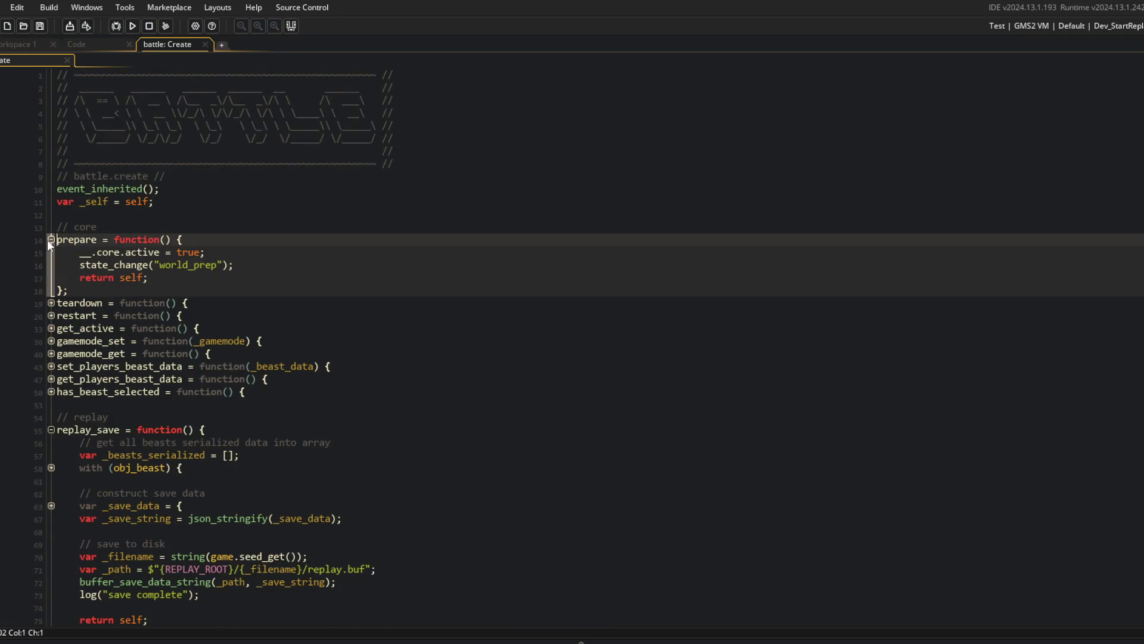
pyautogui.click(51, 240)
pyautogui.scroll(-10, 238, 357)
pyautogui.click(433, 366)
pyautogui.moveTo(102, 341)
pyautogui.mouseDown()
pyautogui.moveTo(576, 366)
pyautogui.moveTo(352, 448)
pyautogui.mouseUp()
pyautogui.click(319, 457)
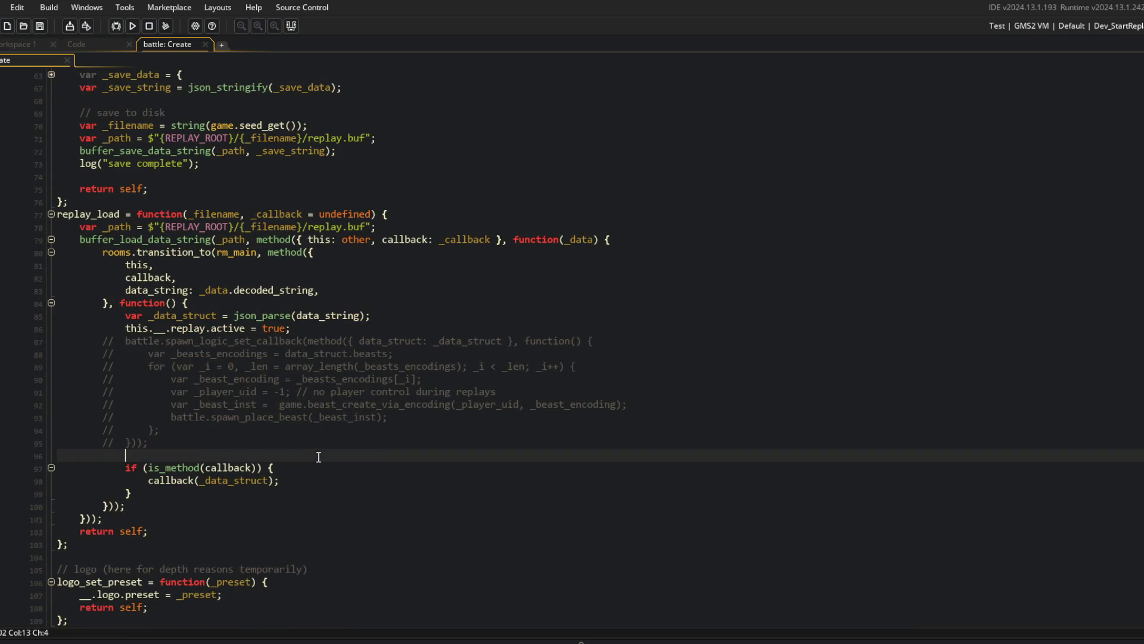
pyautogui.click(294, 432)
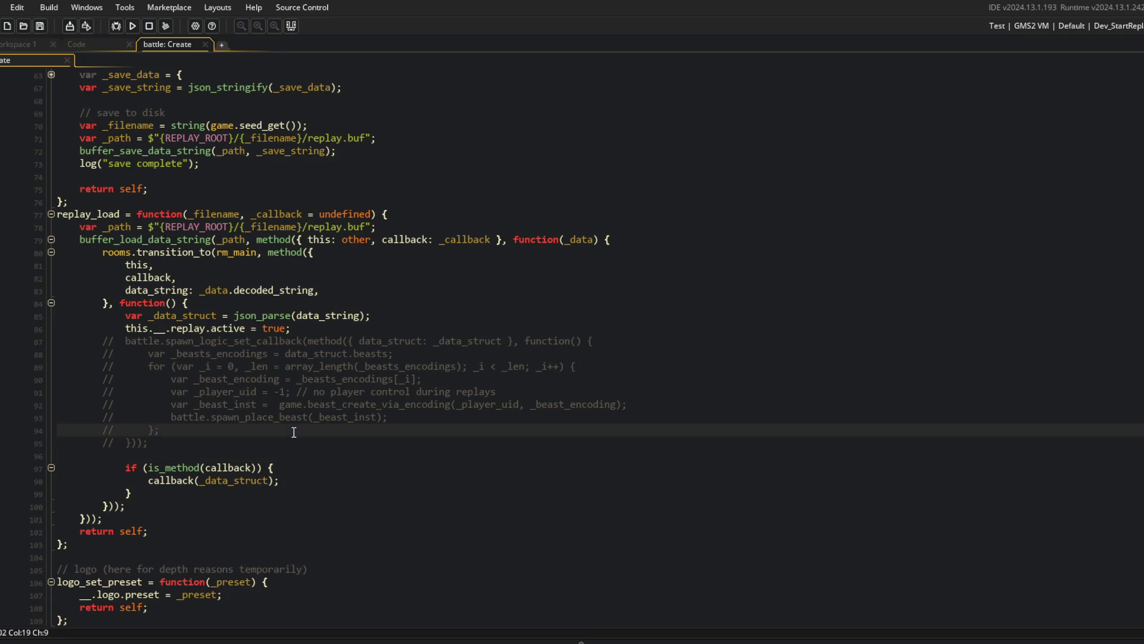
pyautogui.scroll(6, 453, 320)
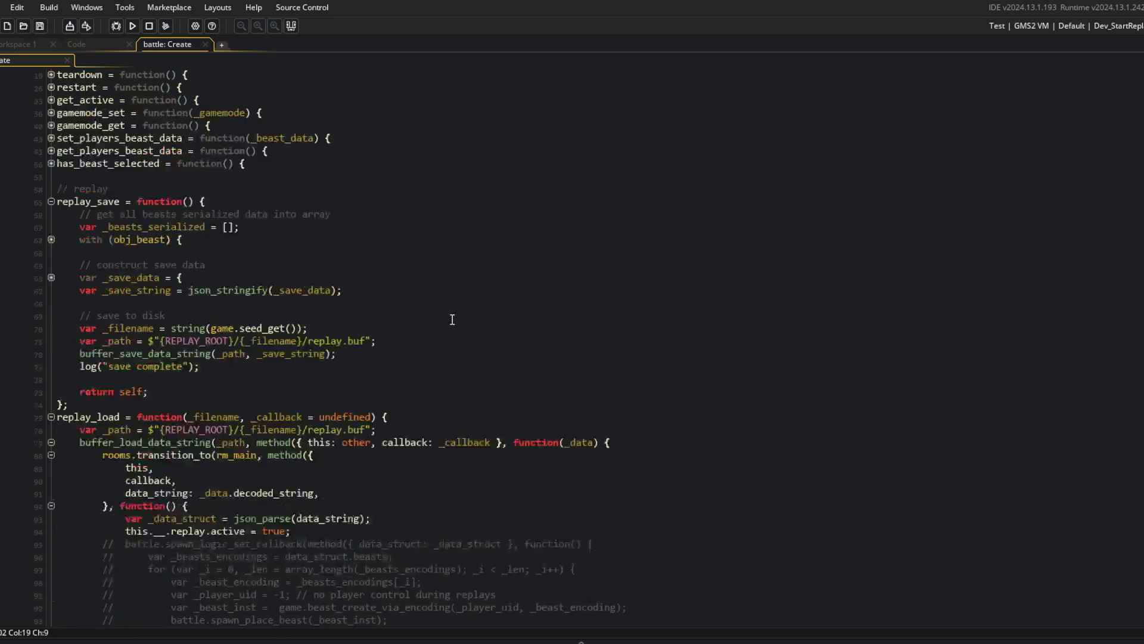
# Unfold the _save_data struct in replay_save to show its seed and beasts fields.
pyautogui.click(92, 252)
pyautogui.click(50, 302)
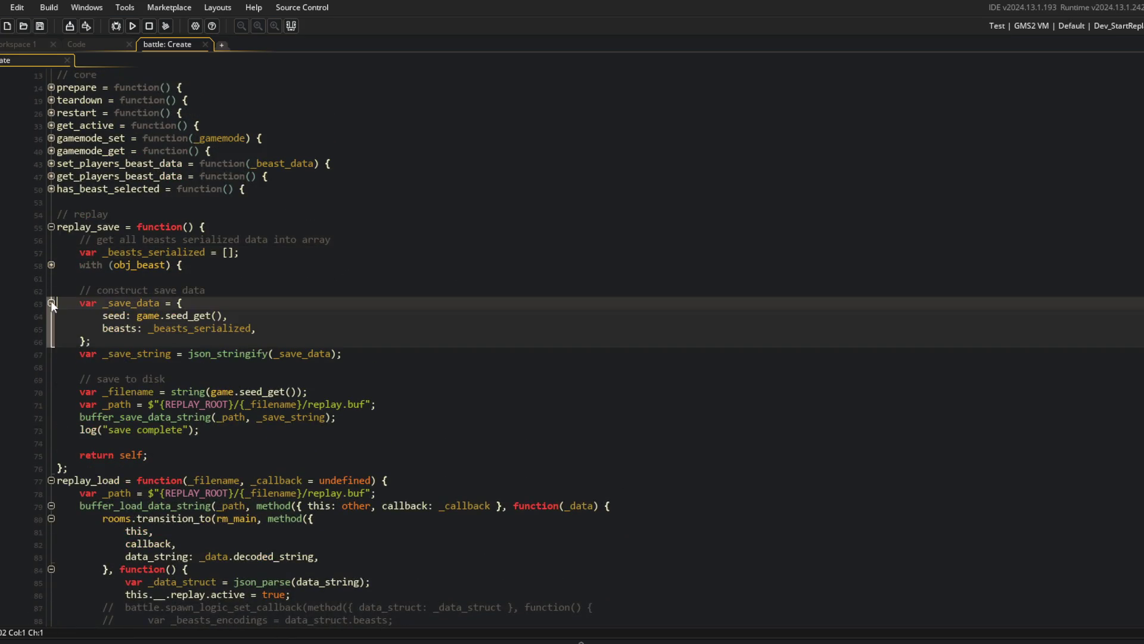
pyautogui.click(276, 329)
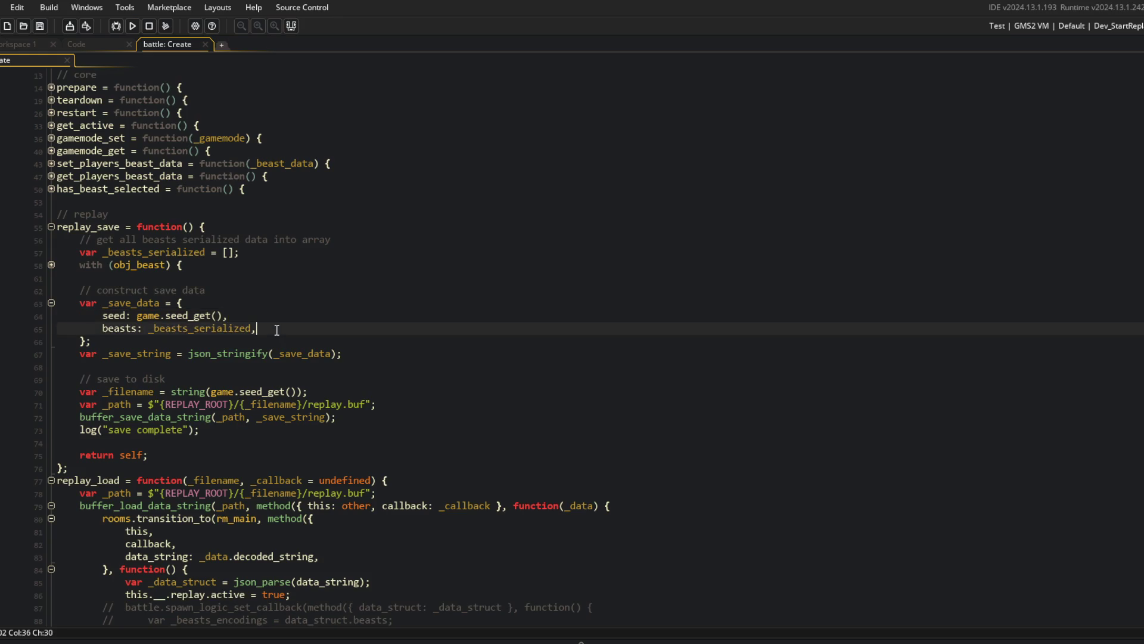
pyautogui.scroll(1, 276, 330)
pyautogui.click(444, 318)
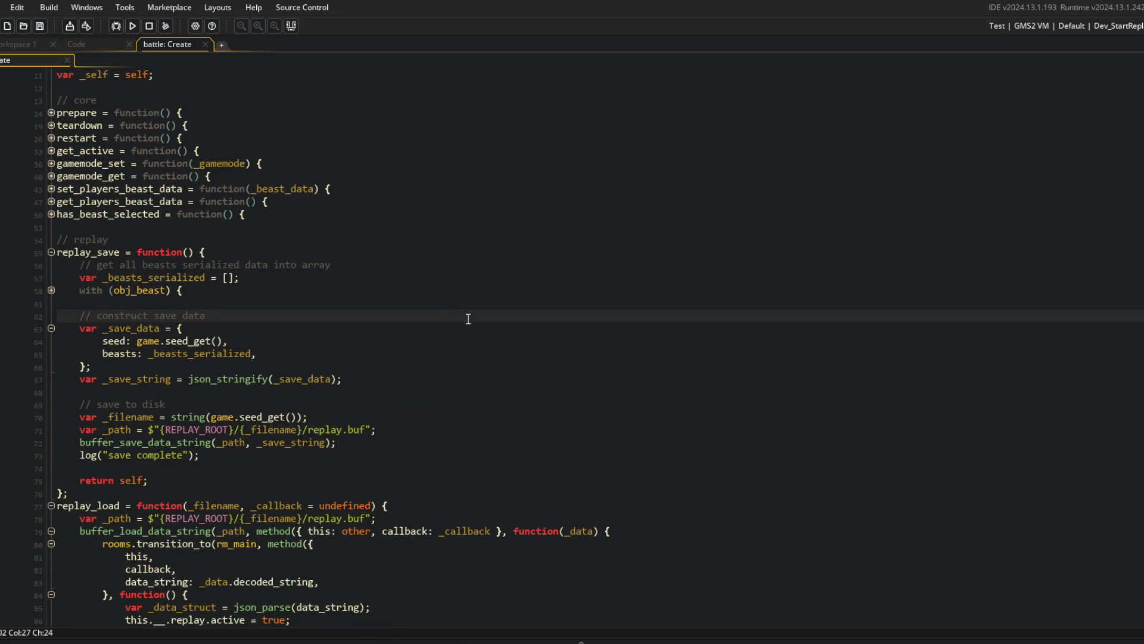
pyautogui.scroll(-20, 468, 319)
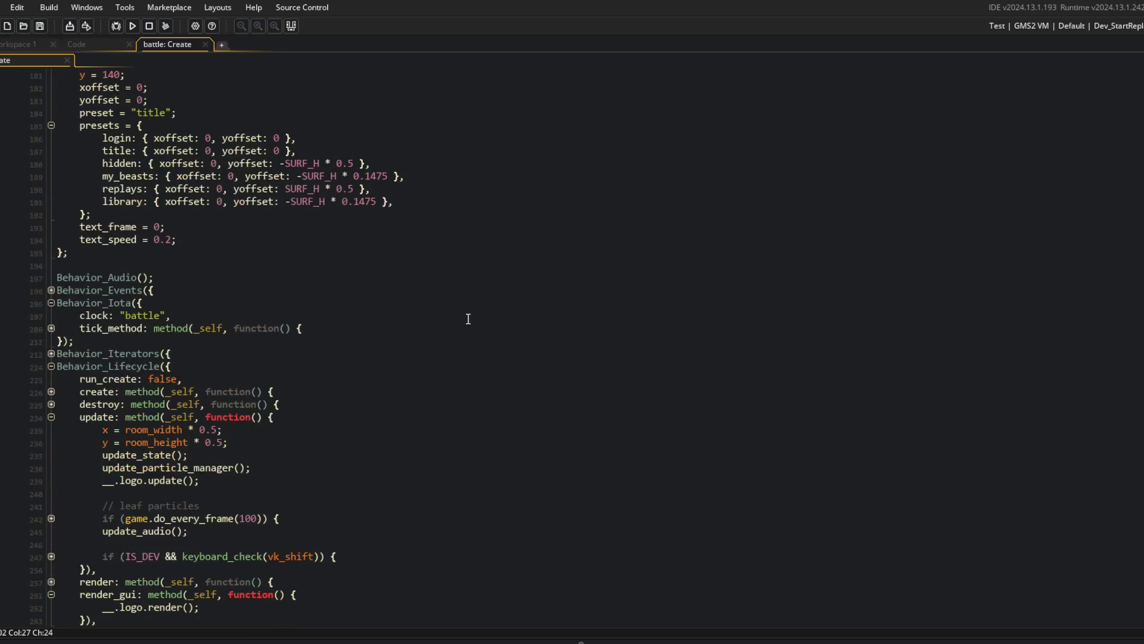
# Fold update, render_gui, Behavior_Lifecycle, Behavior_Iota, logo presets, and PRIVATE logo/replay blocks.
pyautogui.click(47, 416)
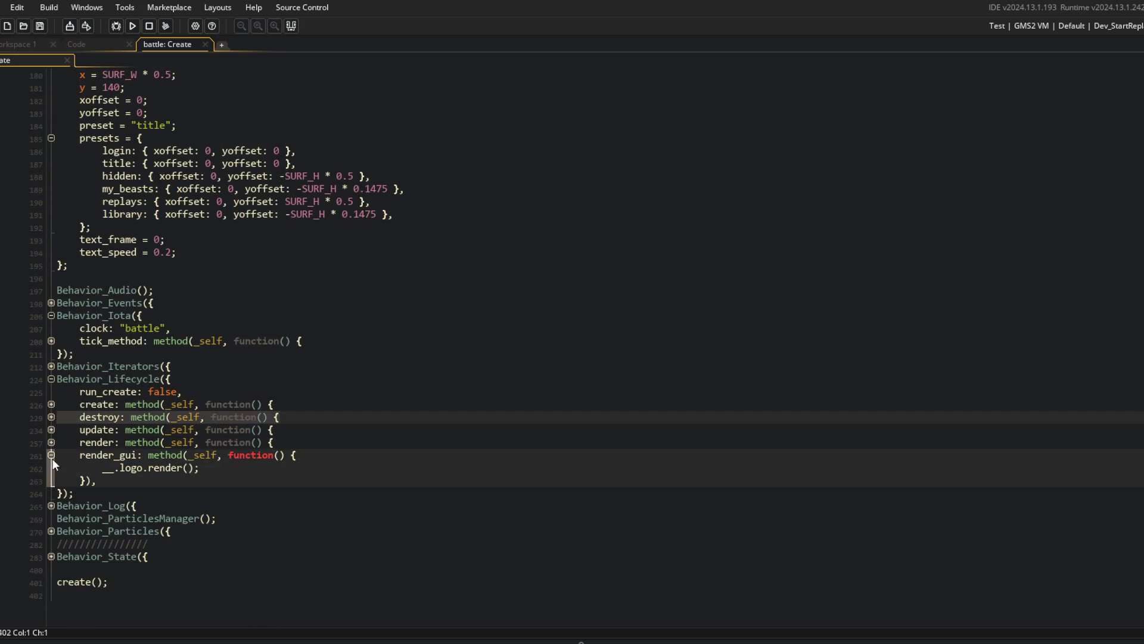
pyautogui.click(52, 459)
pyautogui.click(52, 416)
pyautogui.click(51, 430)
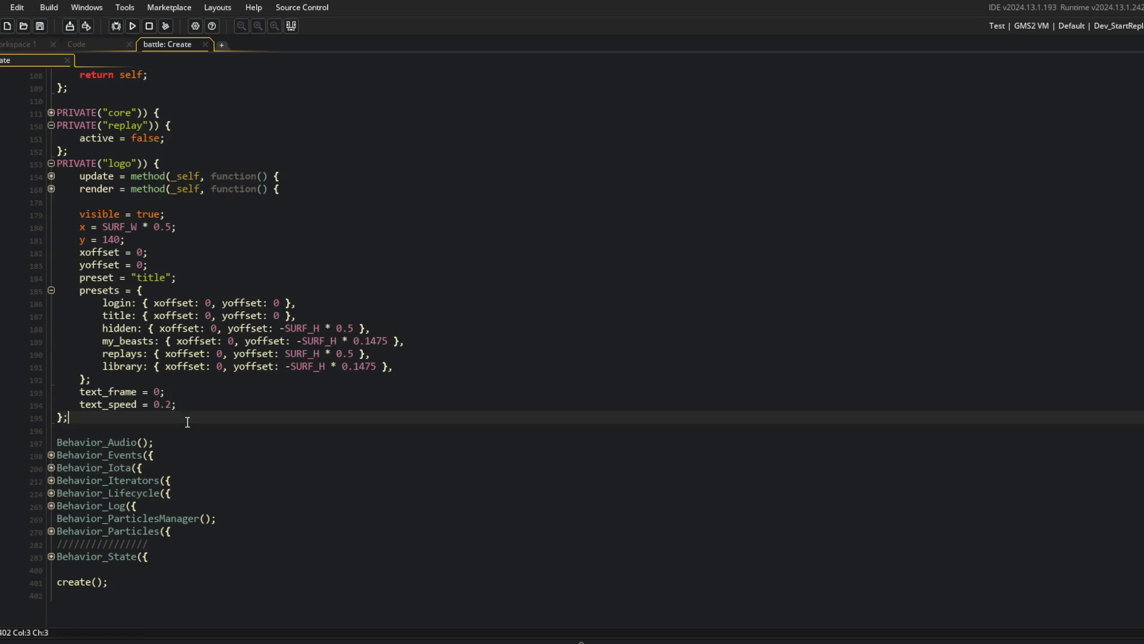
pyautogui.click(52, 291)
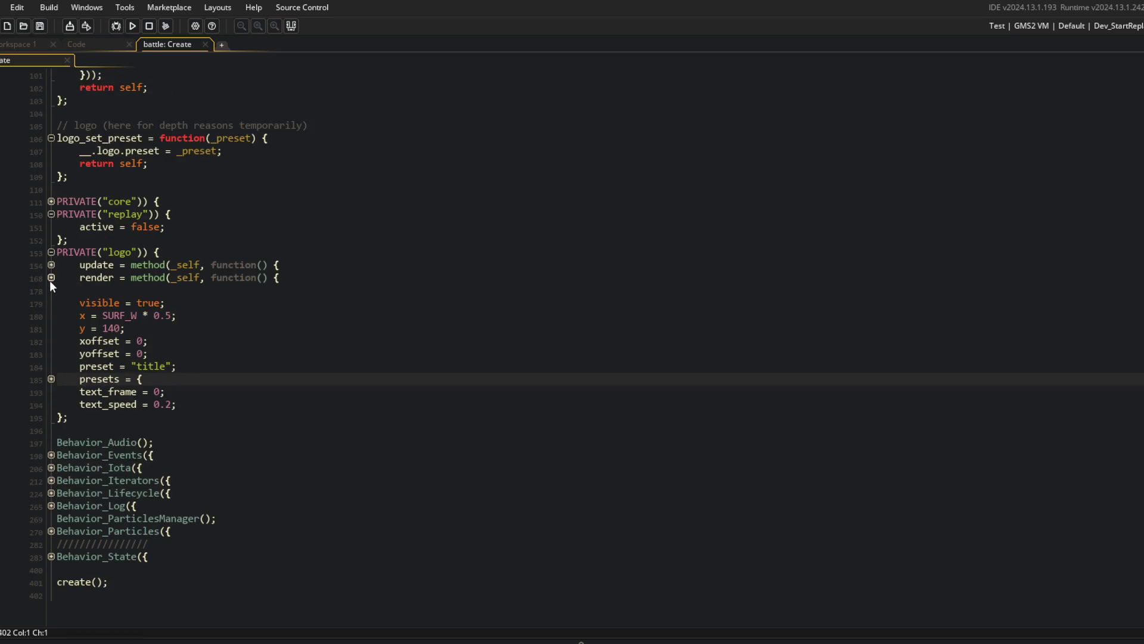
pyautogui.click(51, 253)
pyautogui.click(48, 377)
pyautogui.scroll(10, 352, 331)
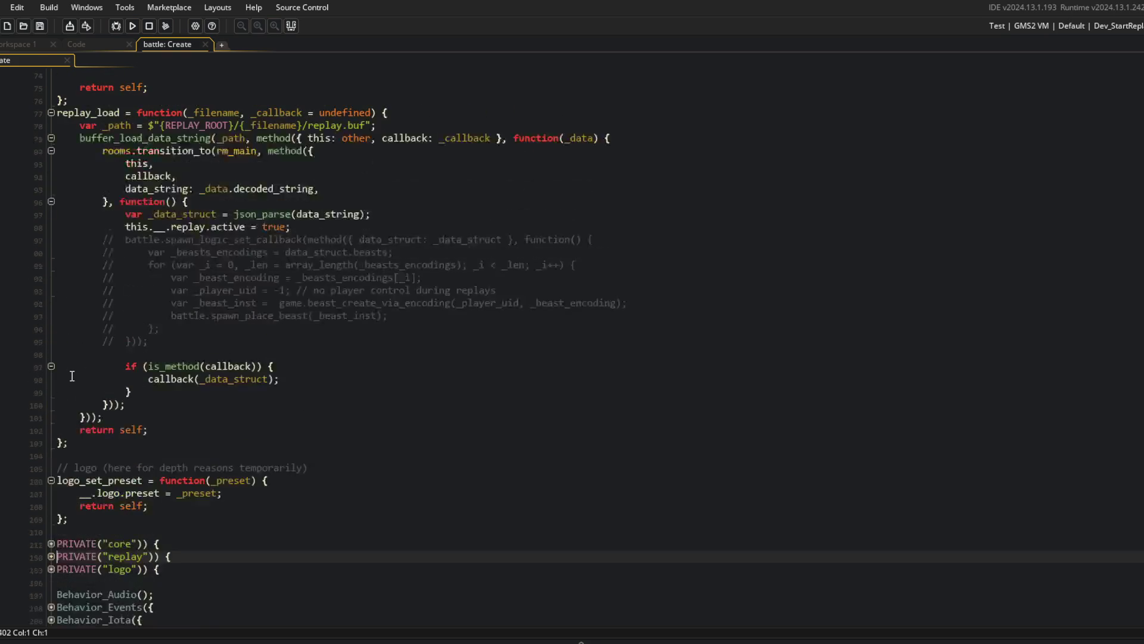
pyautogui.scroll(4, 353, 331)
# Add game_mode_uid and arena_uid: 0 fields after beasts in _save_data.
pyautogui.click(301, 257)
pyautogui.press('Down')
pyautogui.press('End')
pyautogui.press('Return')
pyautogui.write('game_mode:')
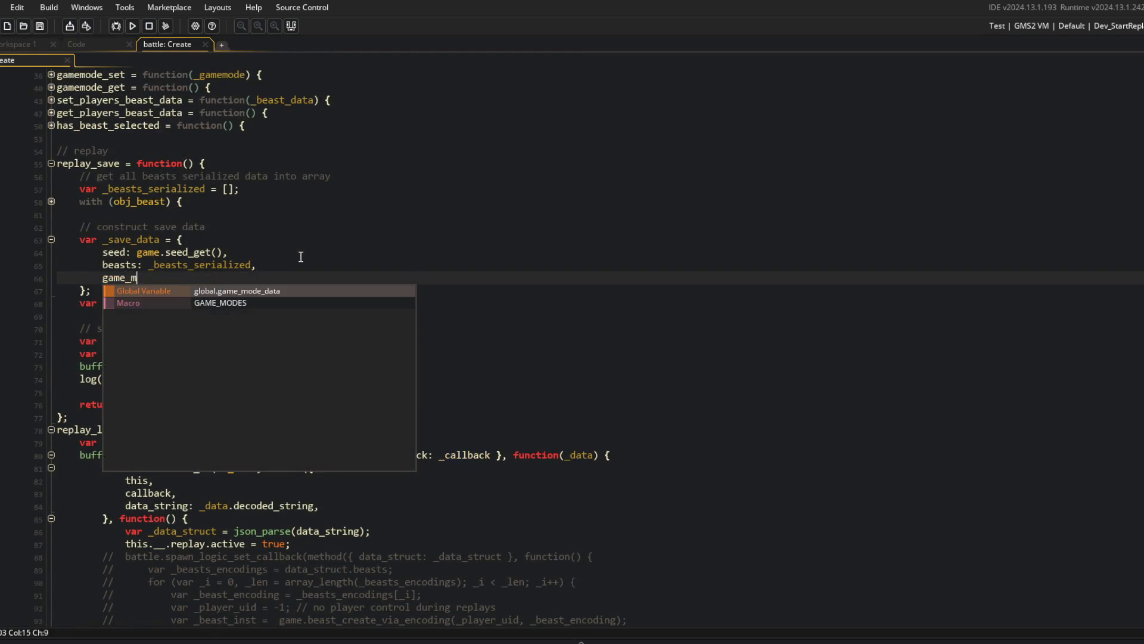
pyautogui.press('Return')
pyautogui.write('are')
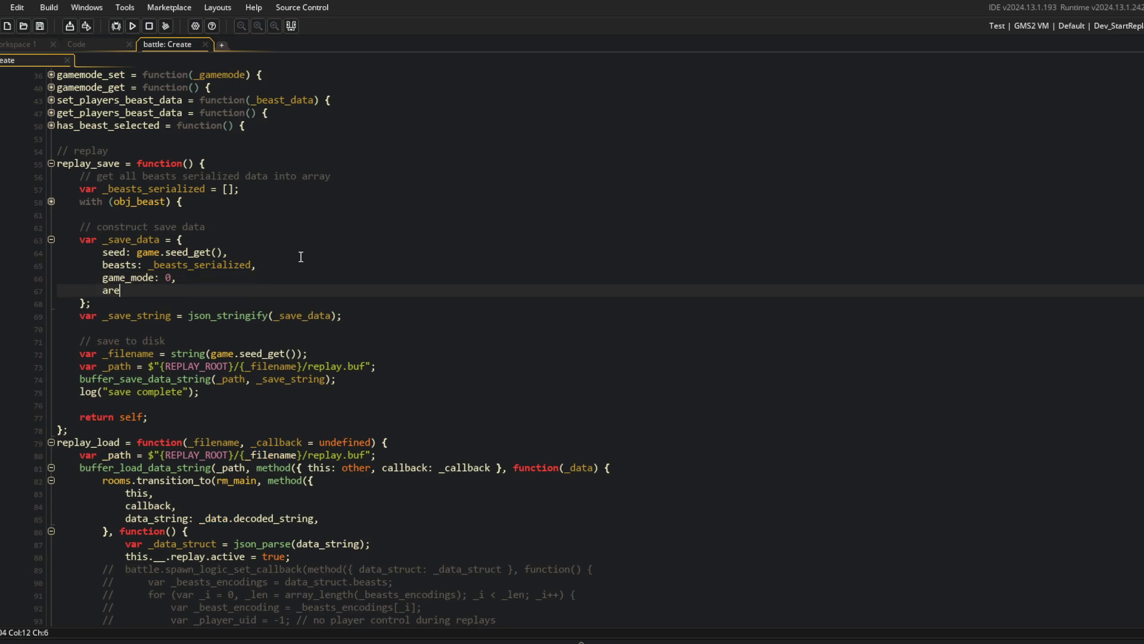
pyautogui.write('na_uid: 0')
pyautogui.press('Up')
pyautogui.press('Left')
pyautogui.press('Left')
pyautogui.press('Left')
pyautogui.write('_uid')
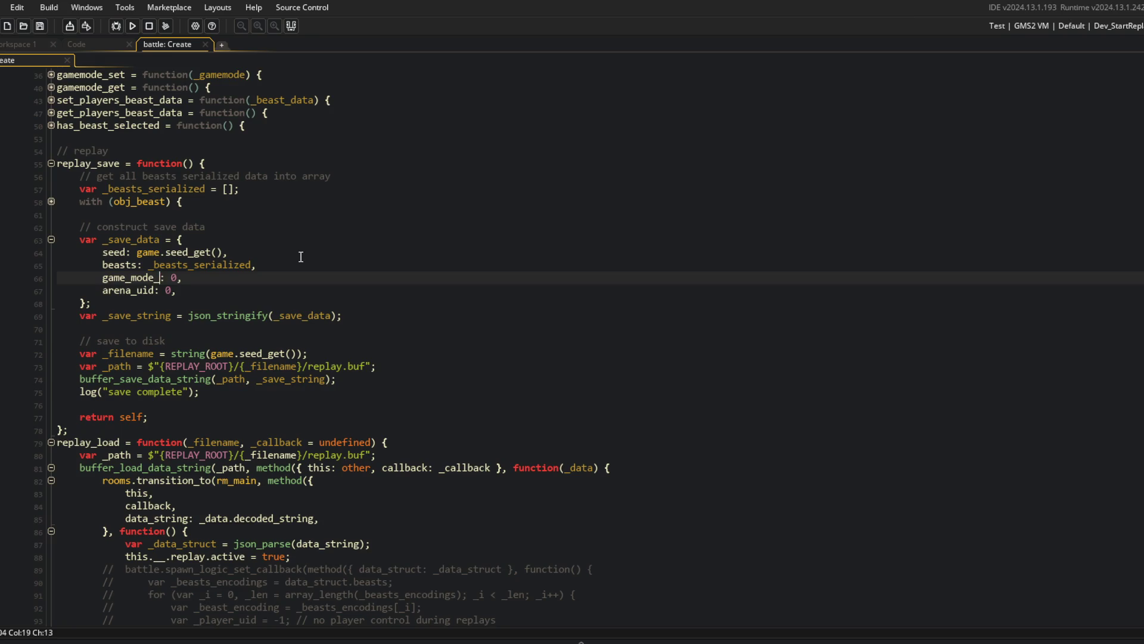
# Expand the PRIVATE core block to check the gamemode field's name.
pyautogui.click(301, 256)
pyautogui.scroll(-12, 168, 351)
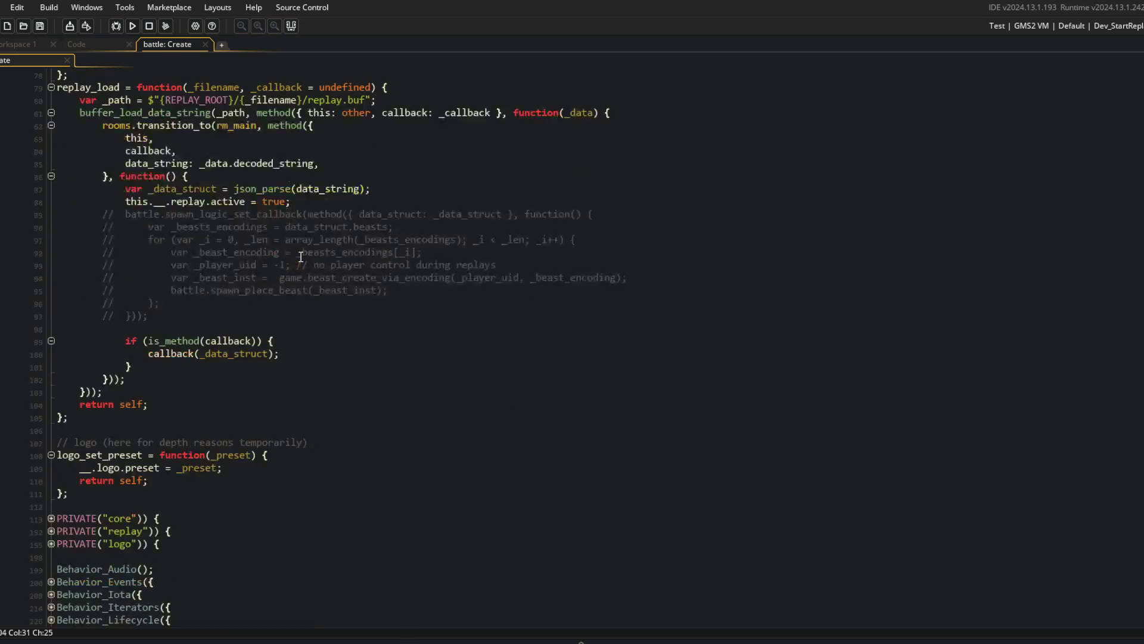
pyautogui.click(52, 391)
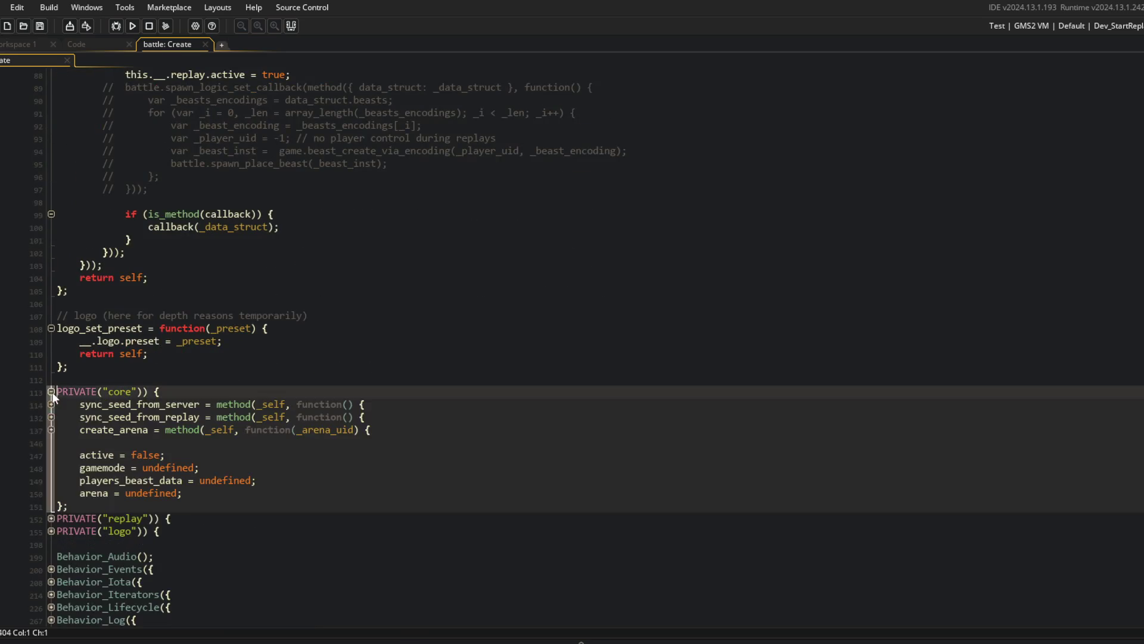
pyautogui.click(114, 468)
pyautogui.scroll(13, 115, 468)
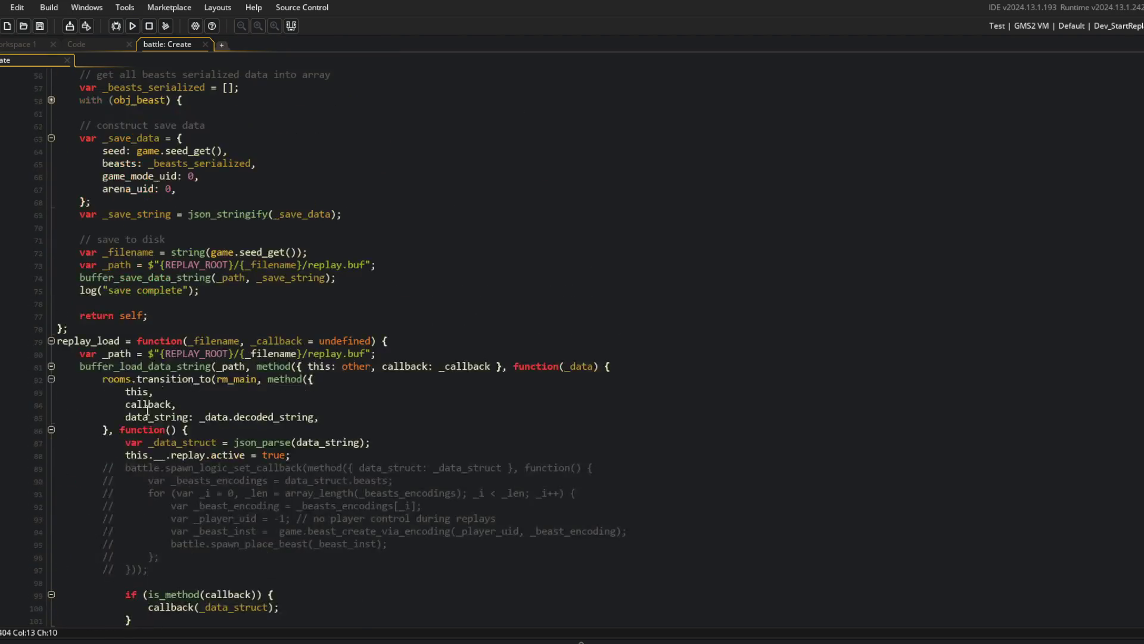
# Rename the key to gamemode_uid, then set values to __.core.gamemode and __.core.arena.get_uid().
pyautogui.click(145, 277)
pyautogui.click(133, 277)
pyautogui.press('BackSpace')
pyautogui.press('End')
pyautogui.press('Left')
pyautogui.press('BackSpace')
pyautogui.write('.core.gamemode')
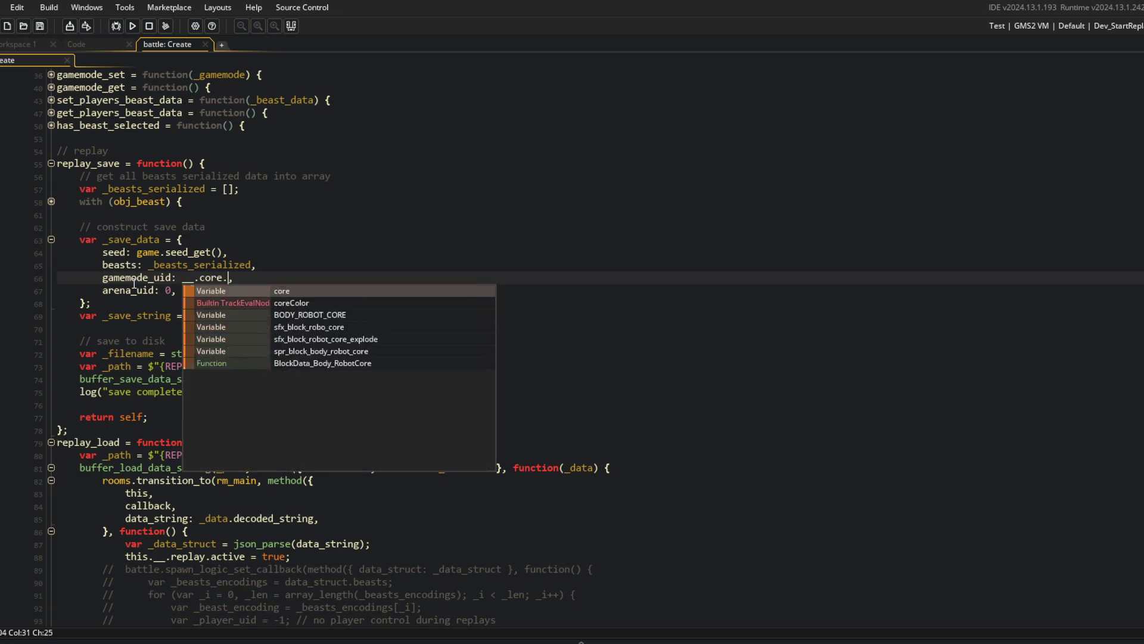
pyautogui.press('Escape')
pyautogui.press('Down')
pyautogui.press('Left')
pyautogui.press('BackSpace')
pyautogui.write('__.core.arena.')
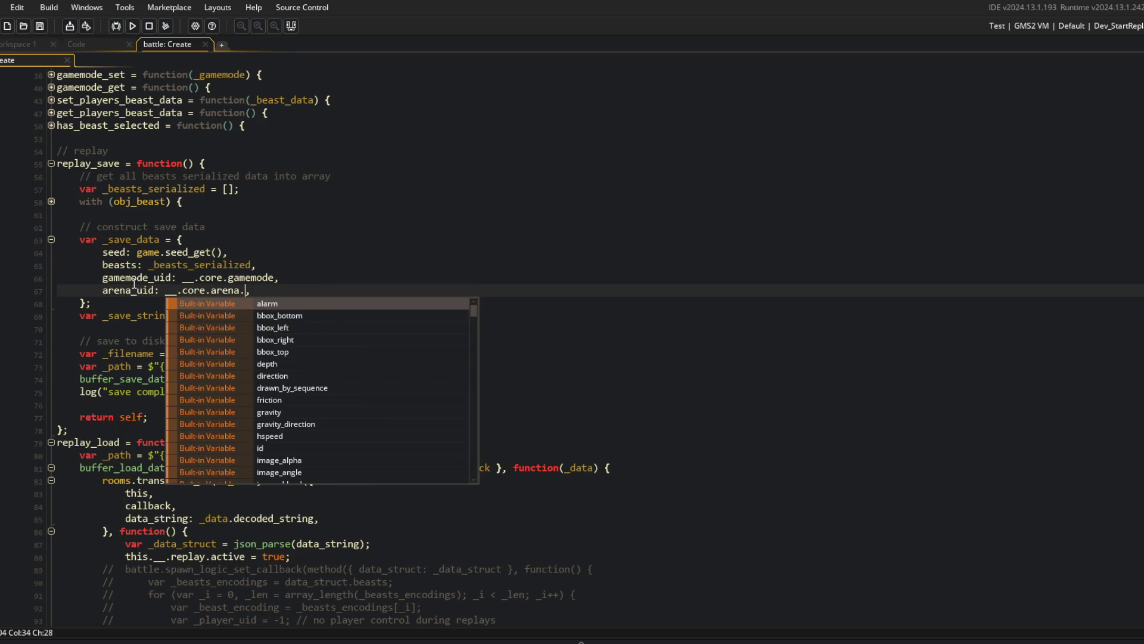
pyautogui.write('get_uid()')
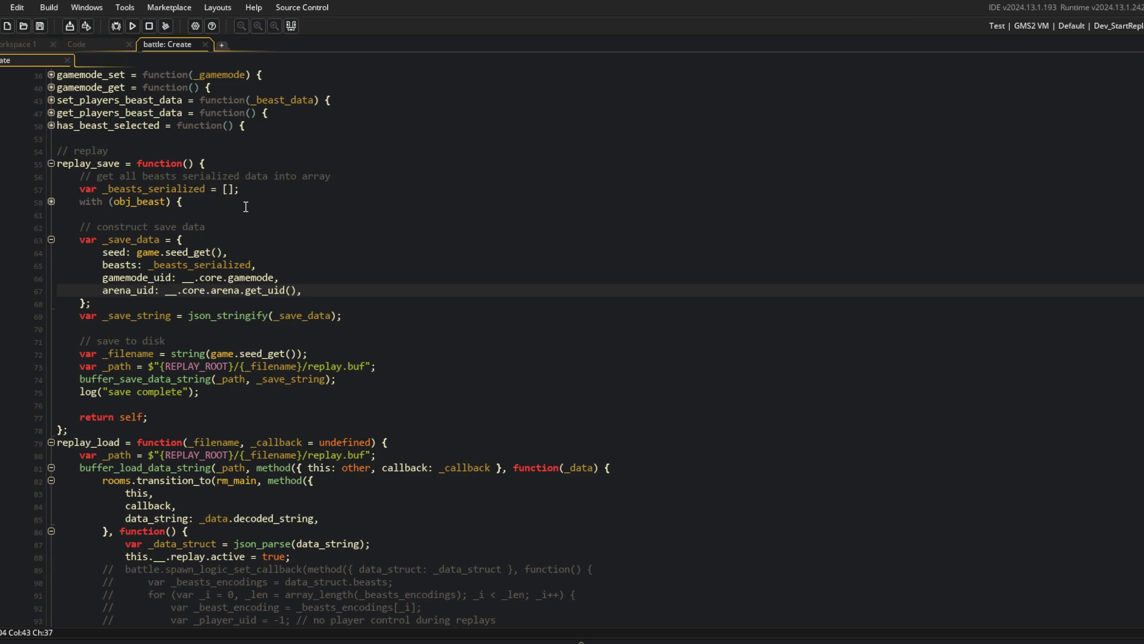
pyautogui.hotkey('ctrl', 't')
# In Behavior_Data, add get_uid = uid_get; below uid_get and save.
pyautogui.write('ran')
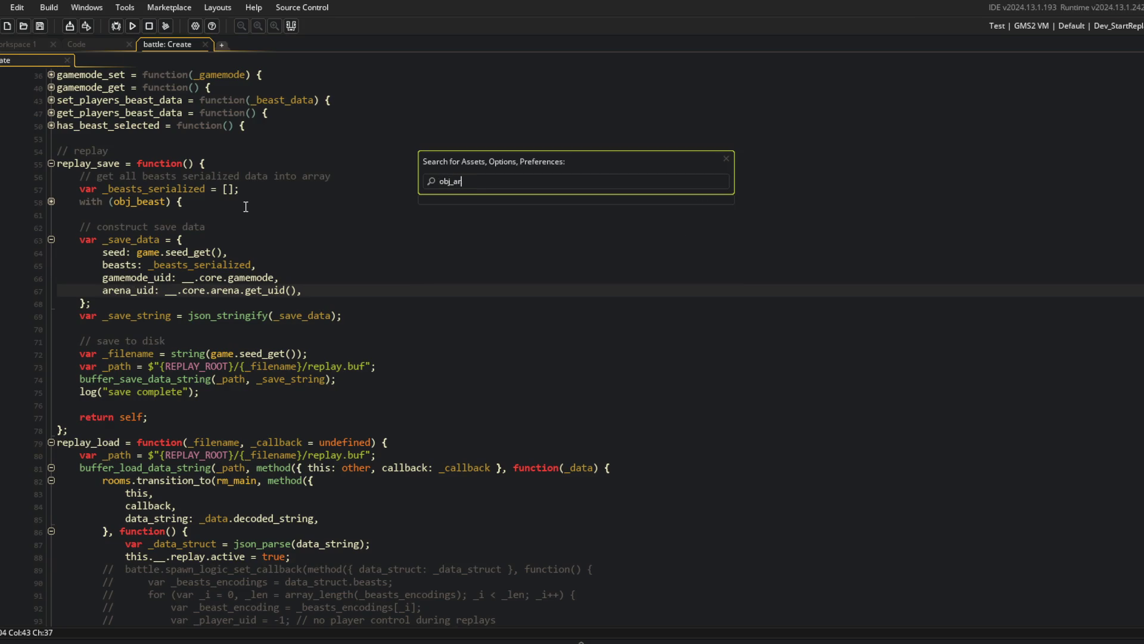
pyautogui.hotkey('ctrl', 'a')
pyautogui.write('beh')
pyautogui.write('a')
pyautogui.press('Return')
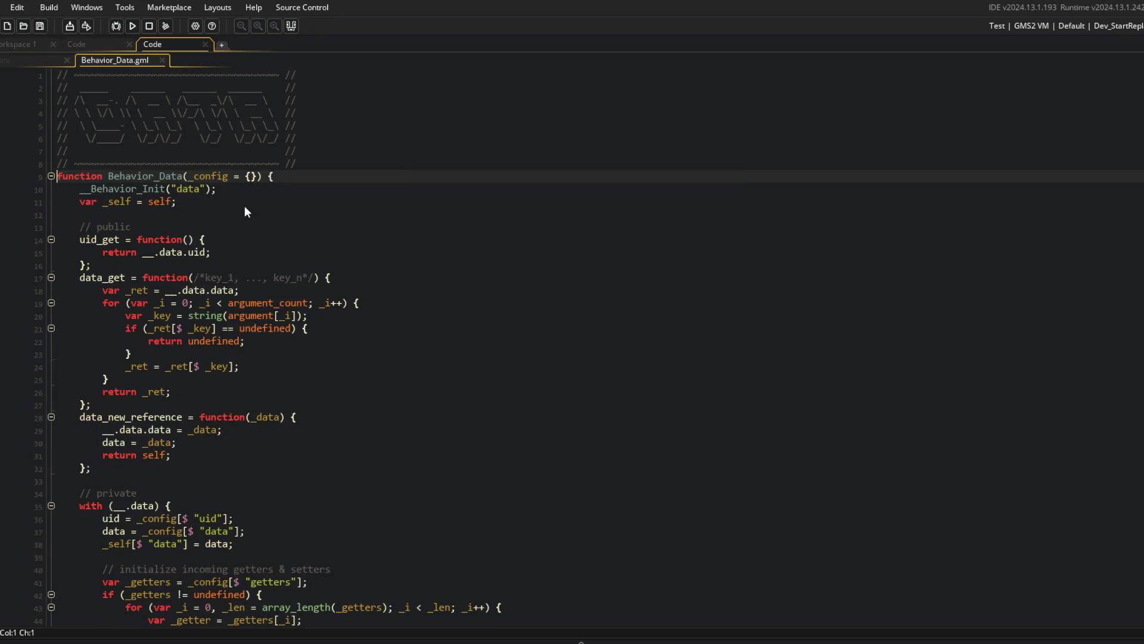
pyautogui.scroll(2, 250, 281)
pyautogui.scroll(-4, 238, 277)
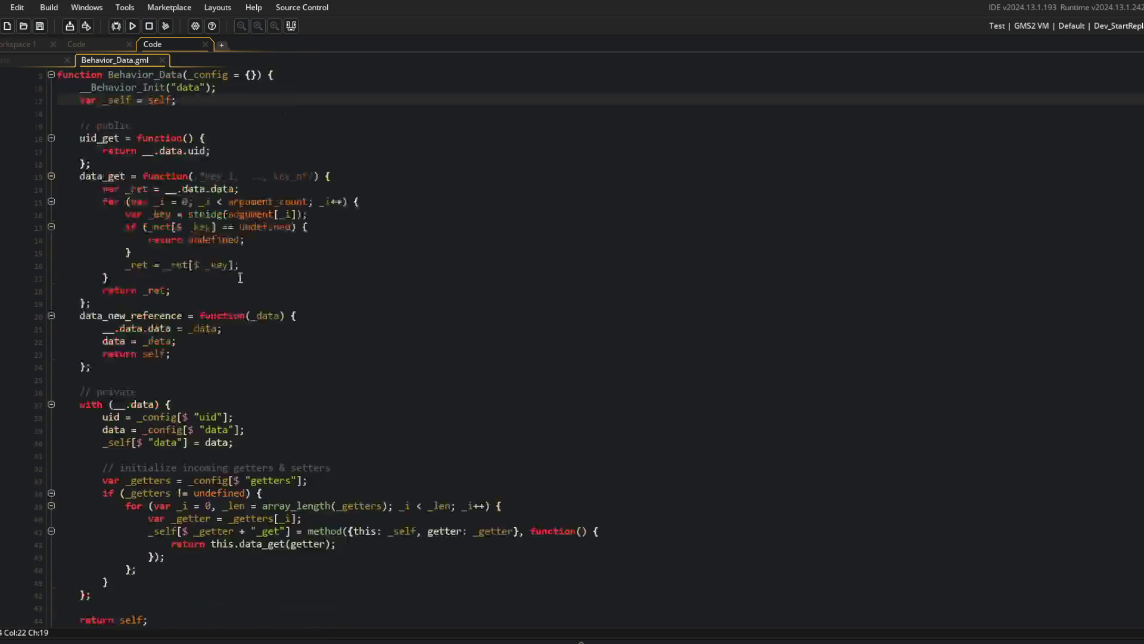
pyautogui.scroll(4, 220, 271)
pyautogui.click(235, 255)
pyautogui.press('Down')
pyautogui.press('Return')
pyautogui.write('get_uid = ')
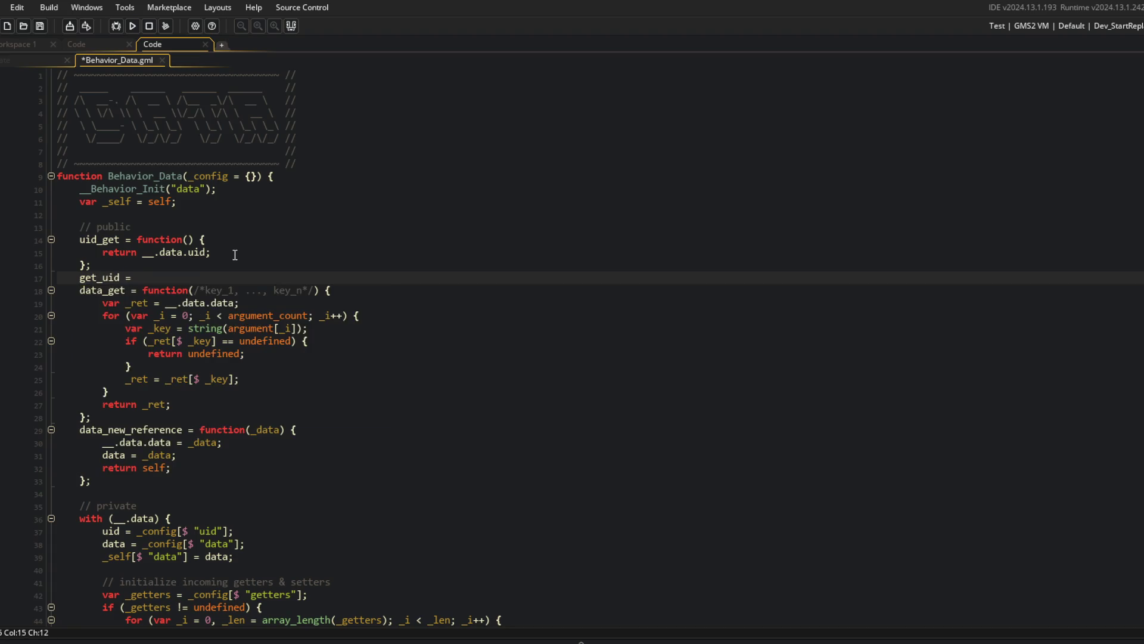
pyautogui.write('uid_get;')
pyautogui.hotkey('ctrl', 's')
# Fold the functions, add get_data = data_get; after them, and save.
pyautogui.press('Down')
pyautogui.hotkey('ctrl', 'shift', '[')
pyautogui.press('Up')
pyautogui.press('Up')
pyautogui.press('Up')
pyautogui.hotkey('ctrl', 'shift', '[')
pyautogui.press('Down')
pyautogui.press('Down')
pyautogui.press('Down')
pyautogui.hotkey('ctrl', 'shift', '[')
pyautogui.press('Down')
pyautogui.press('Return')
pyautogui.press('Up')
pyautogui.write('ge')
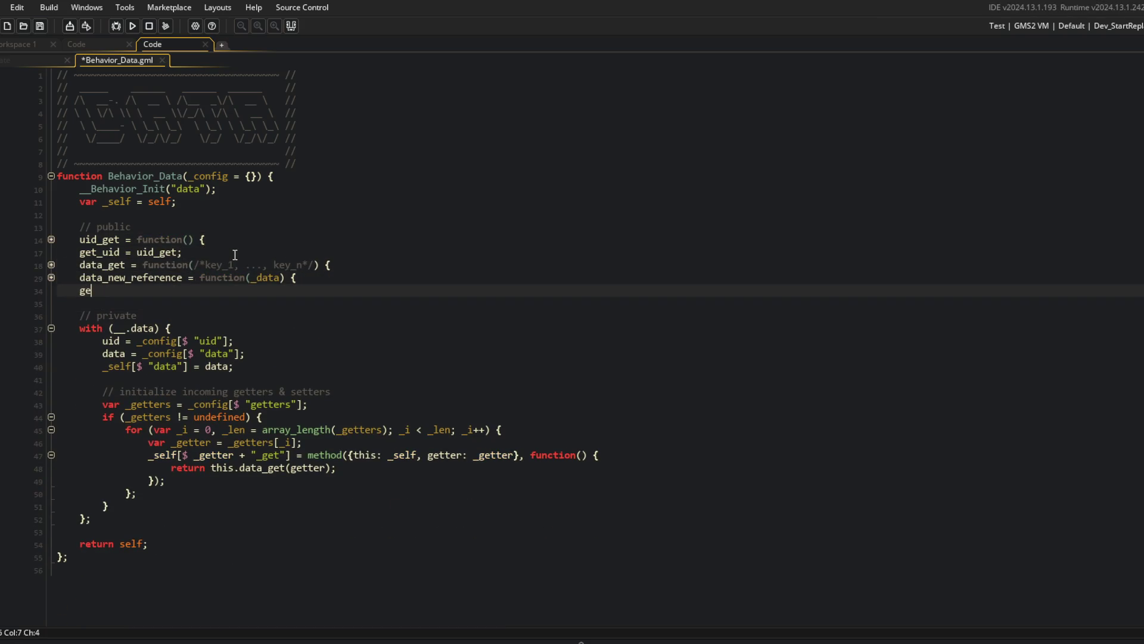
pyautogui.write('t_data = data_get;')
pyautogui.hotkey('ctrl', 's')
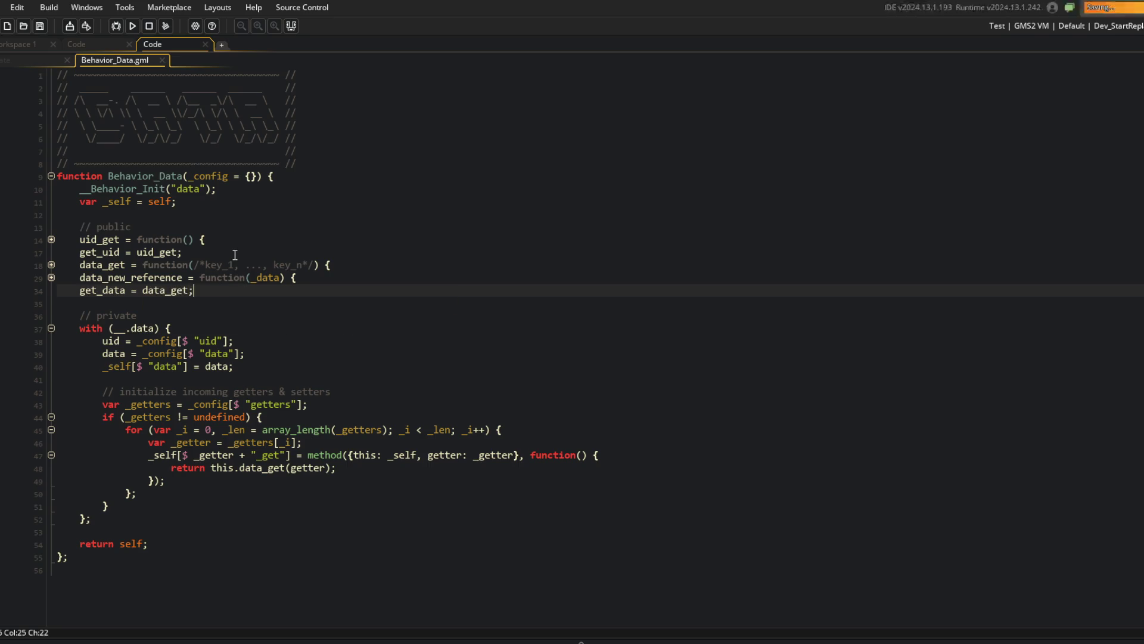
# Delete the old replays folder from the 0.0.00 save folder in File Explorer.
pyautogui.hotkey('ctrl', 'Tab')
pyautogui.click(373, 287)
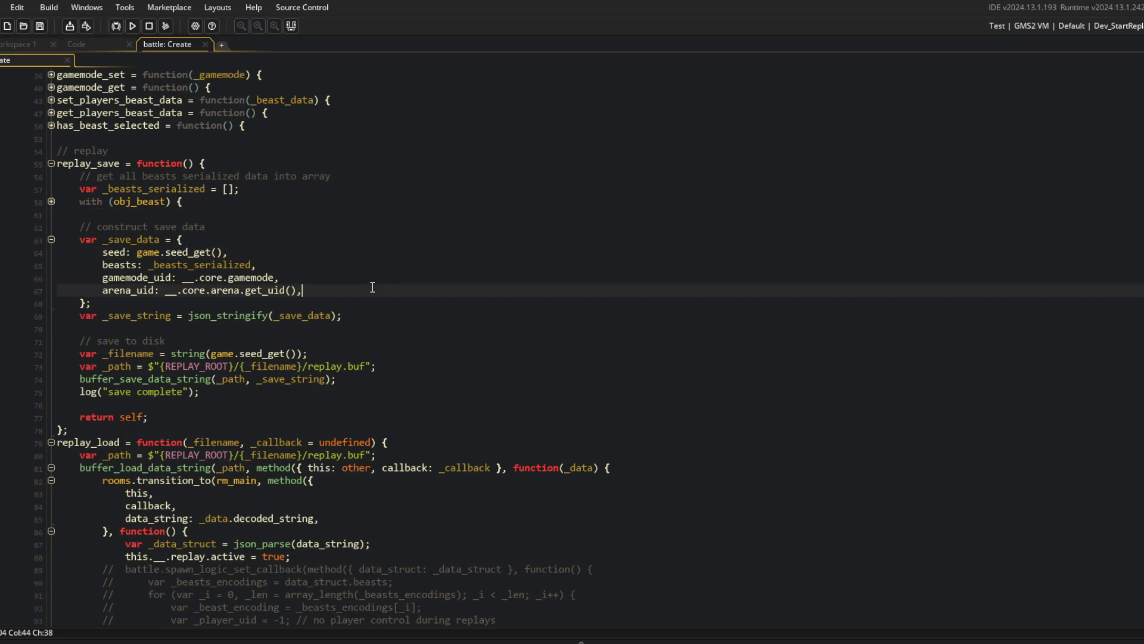
pyautogui.scroll(-2, 372, 287)
pyautogui.click(372, 271)
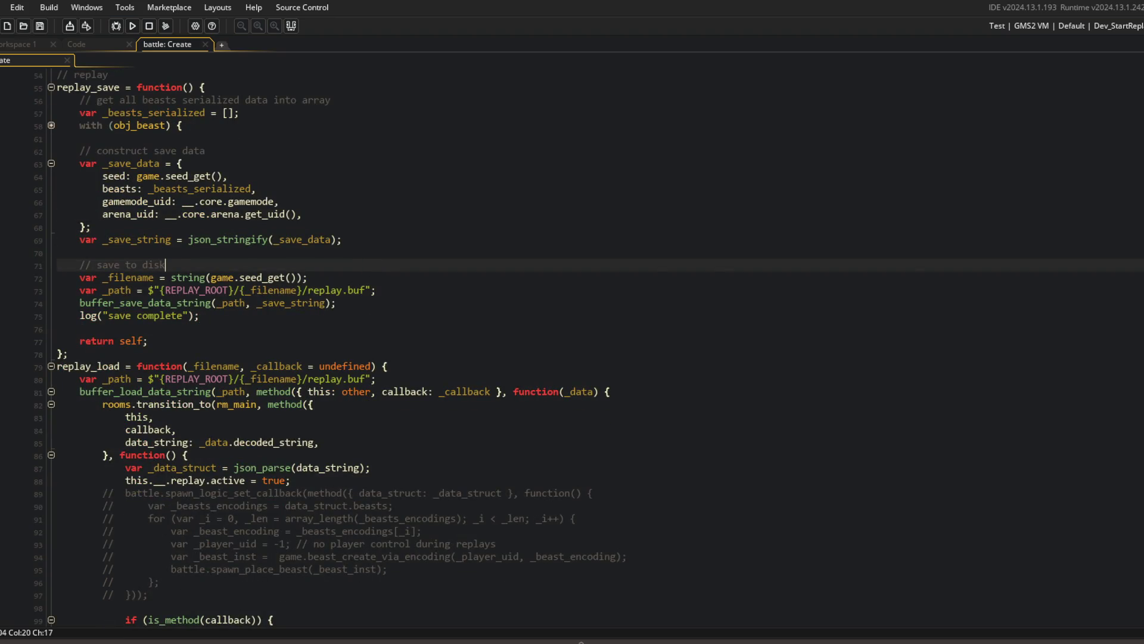
pyautogui.hotkey('alt', 'Tab')
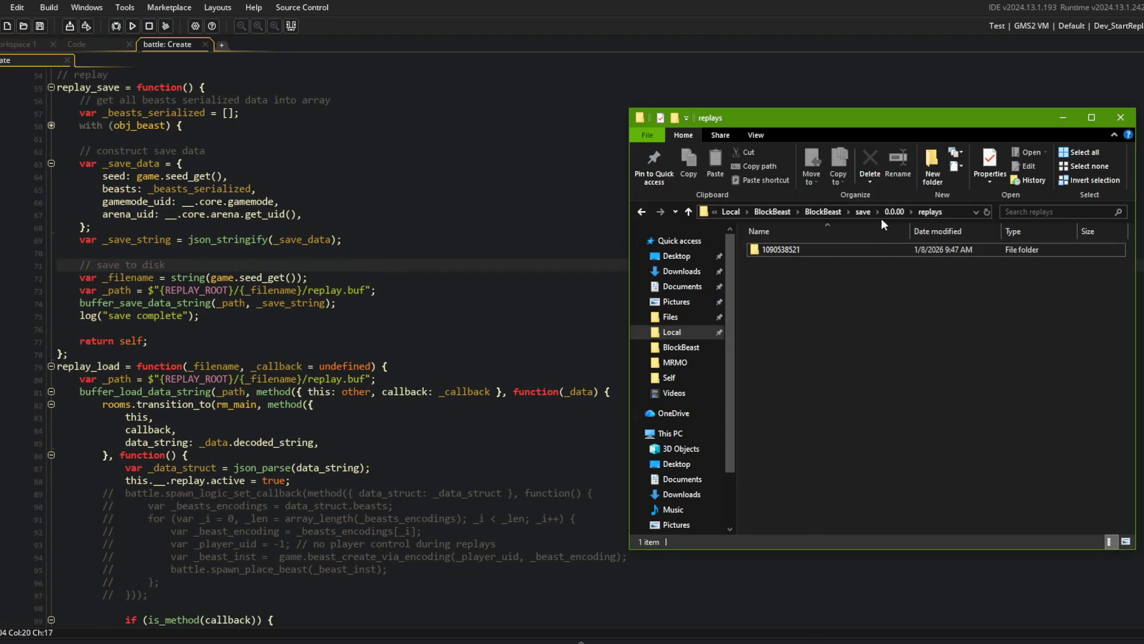
pyautogui.click(897, 211)
pyautogui.rightClick(774, 260)
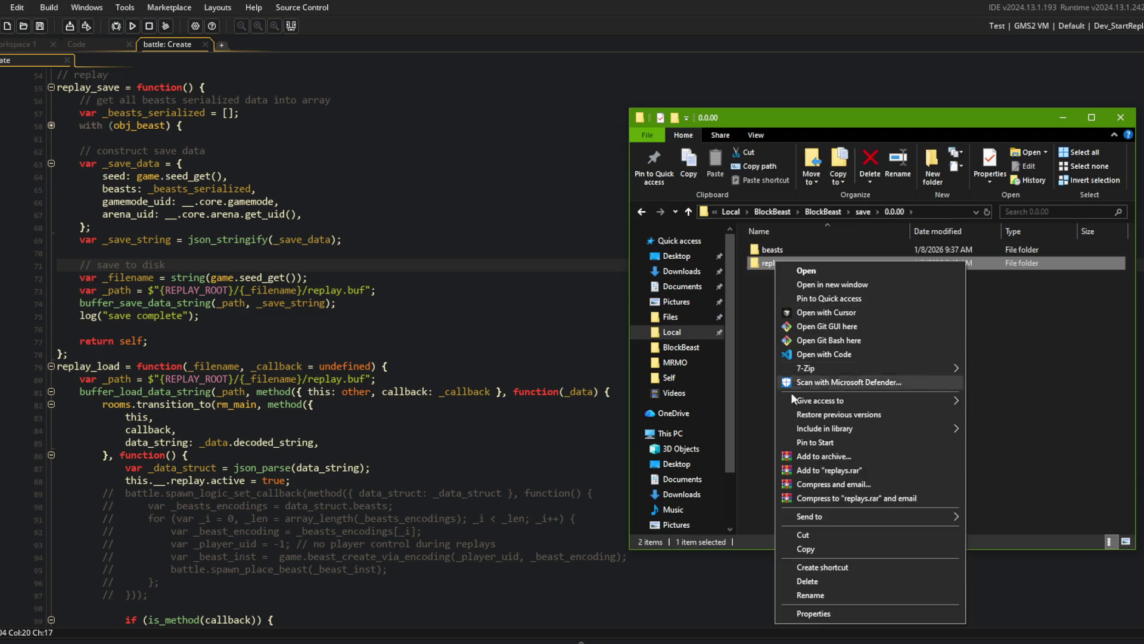
pyautogui.click(810, 584)
pyautogui.click(359, 232)
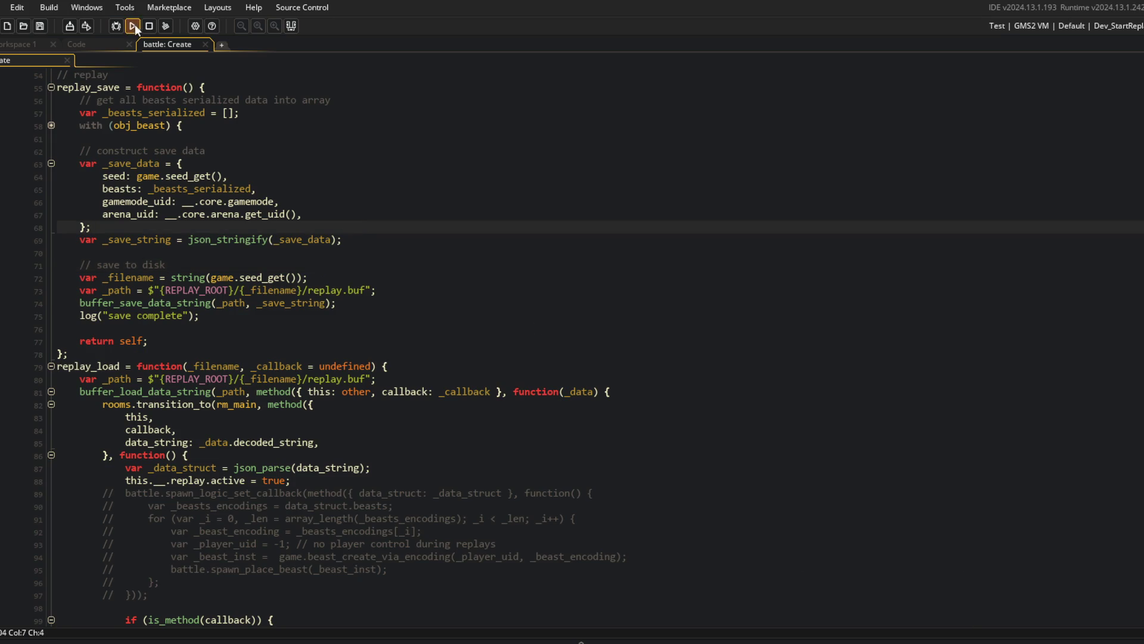
pyautogui.click(1120, 27)
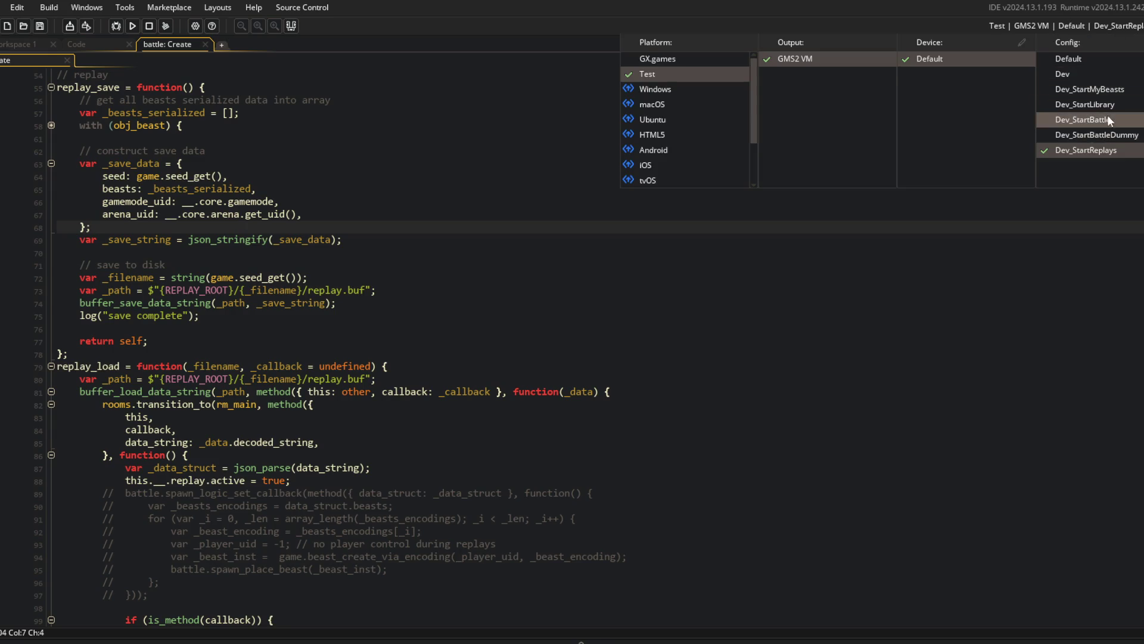
pyautogui.click(1083, 119)
pyautogui.click(131, 26)
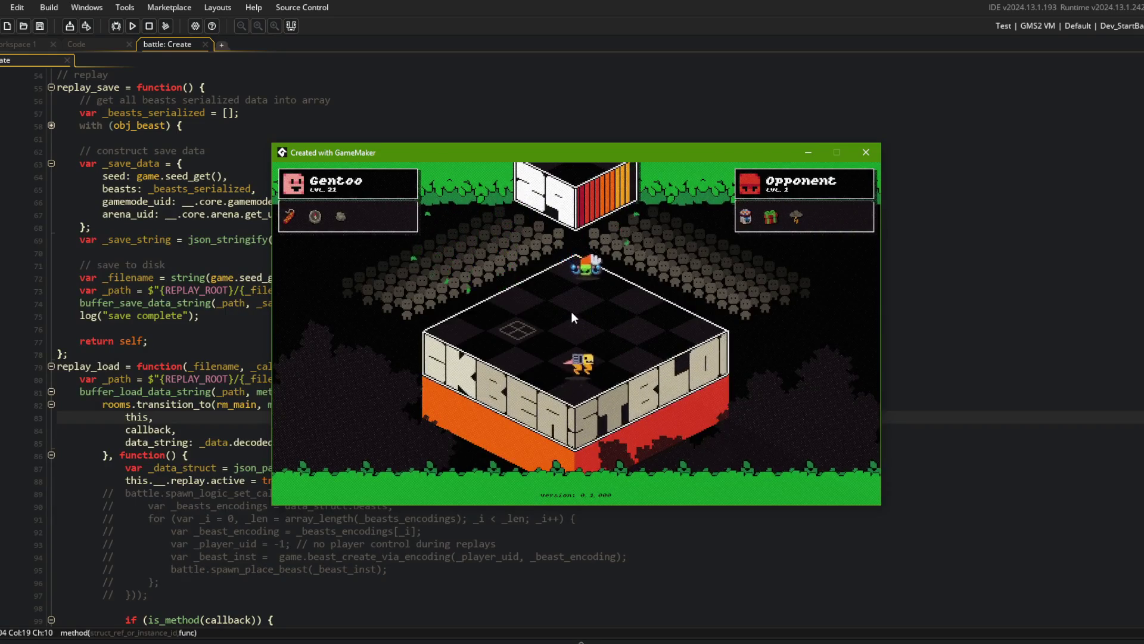
pyautogui.click(865, 153)
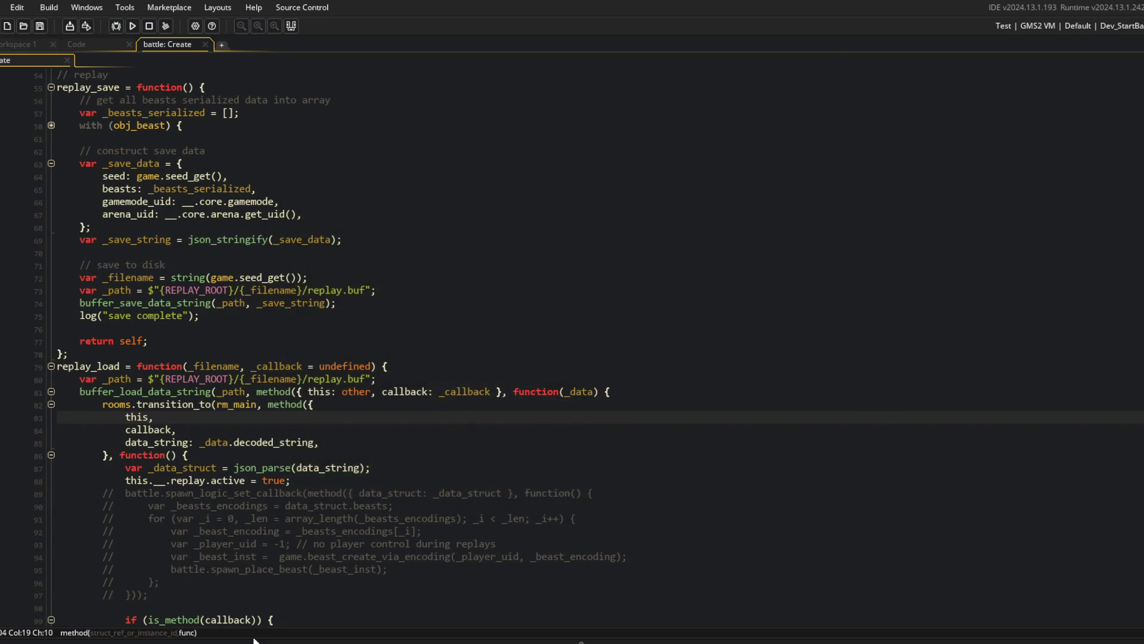
pyautogui.doubleClick(796, 261)
pyautogui.doubleClick(788, 249)
pyautogui.click(854, 213)
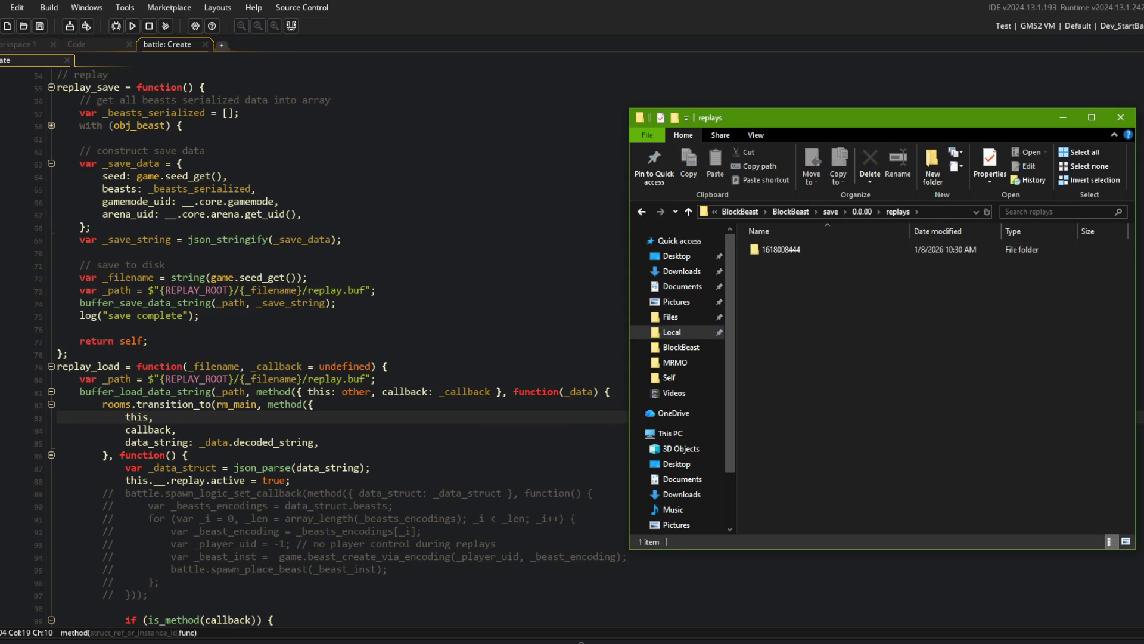
# Switch the target configuration back to Dev_StartReplays.
pyautogui.click(1103, 26)
pyautogui.click(1097, 151)
pyautogui.click(715, 292)
pyautogui.click(358, 214)
pyautogui.scroll(-5, 359, 373)
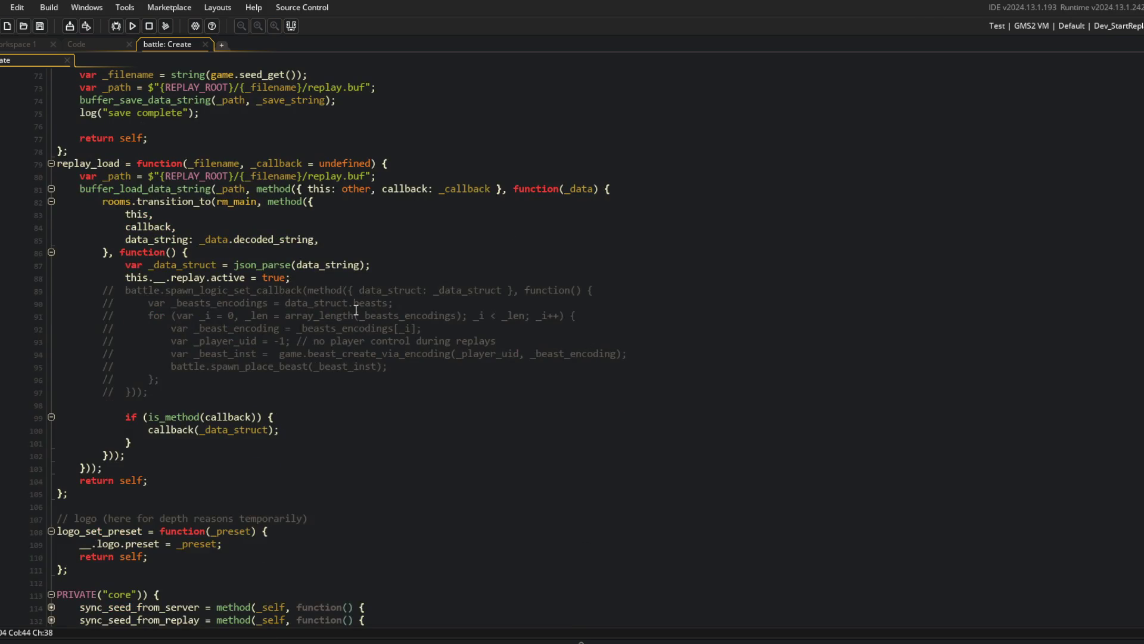
pyautogui.click(208, 292)
# Scroll up and briefly expand then collapse the prepare function to read it.
pyautogui.moveTo(95, 294); pyautogui.dragTo(409, 394)
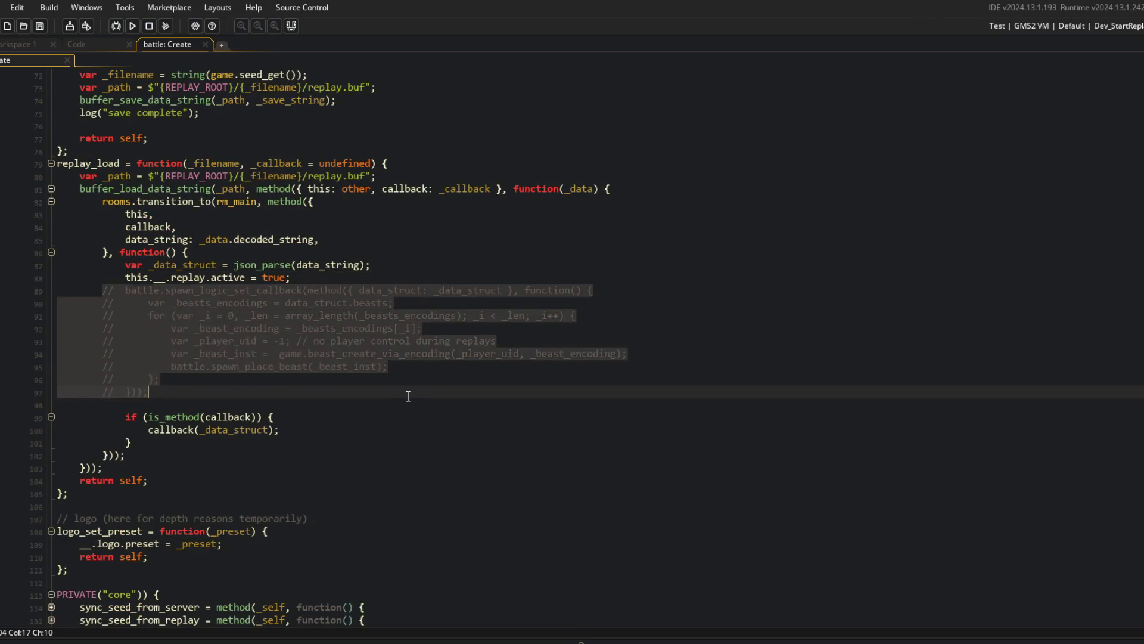
pyautogui.click(409, 393)
pyautogui.scroll(5, 409, 394)
pyautogui.scroll(1, 408, 397)
pyautogui.click(274, 278)
pyautogui.click(153, 214)
pyautogui.scroll(3, 152, 205)
pyautogui.scroll(3, 152, 205)
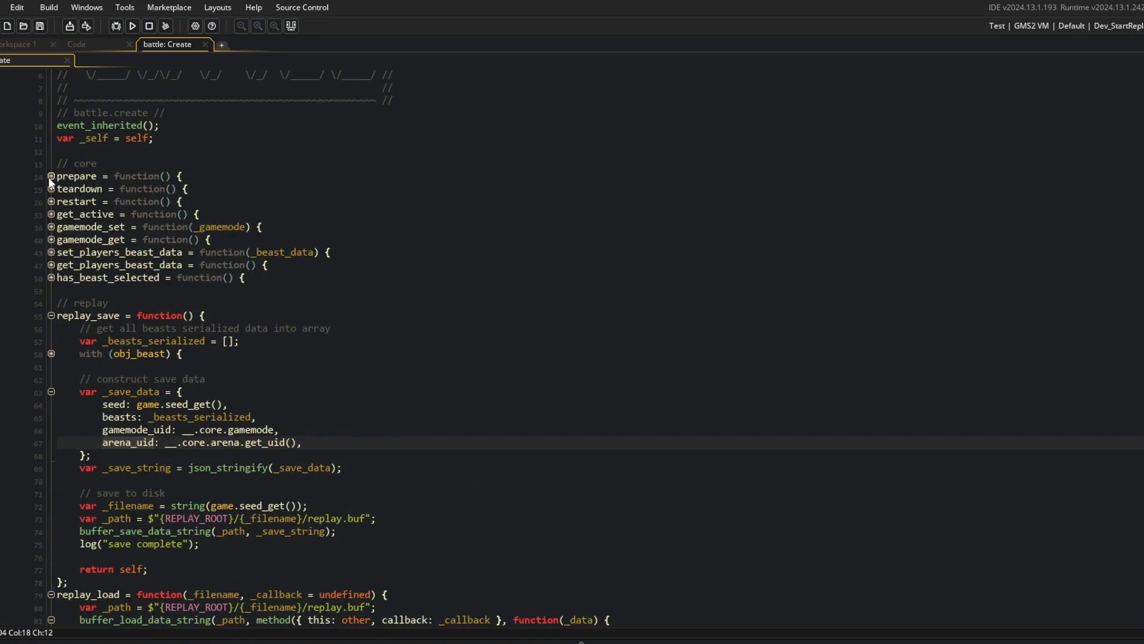
pyautogui.click(48, 177)
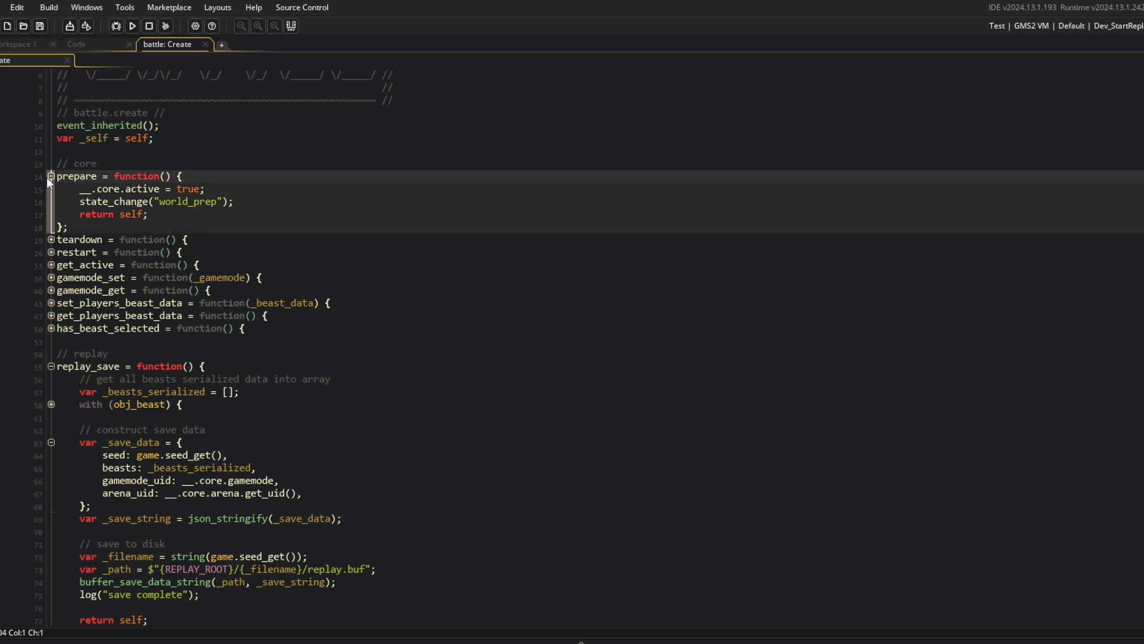
pyautogui.click(49, 177)
# Expand Behavior_State, fold the idle state, and unfold world_prep's enter function.
pyautogui.scroll(-10, 265, 312)
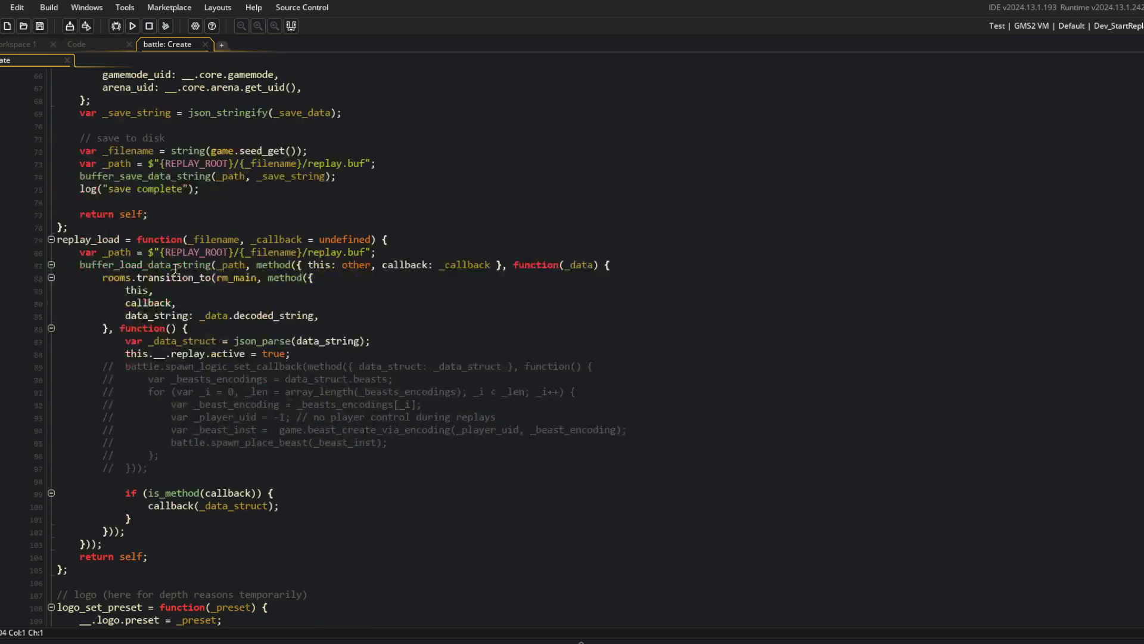
pyautogui.scroll(-10, 265, 313)
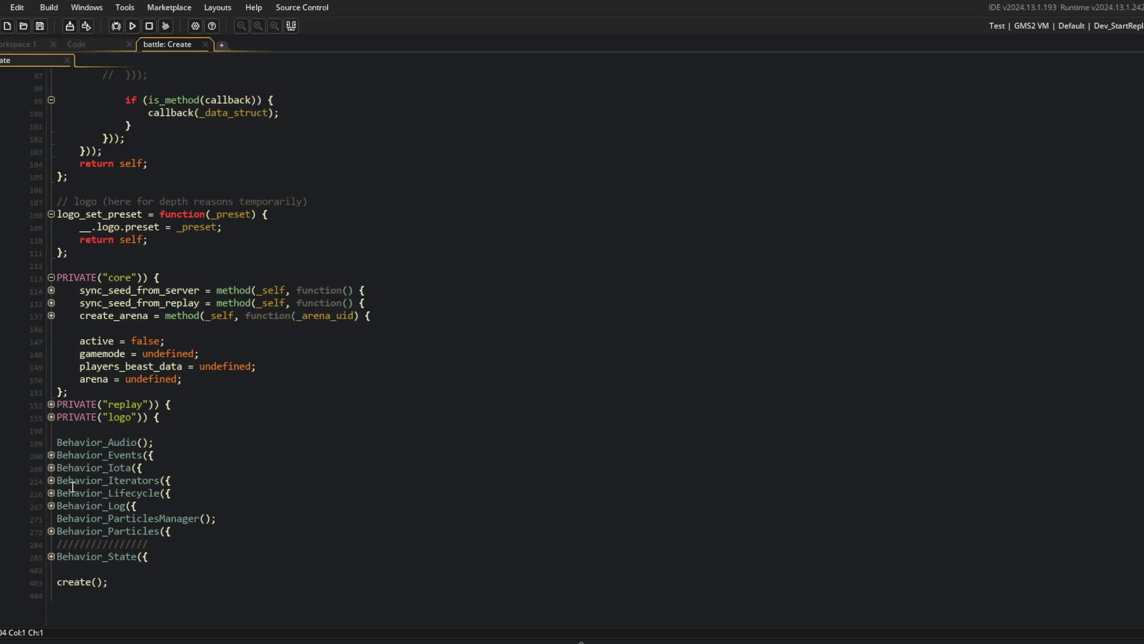
pyautogui.click(51, 556)
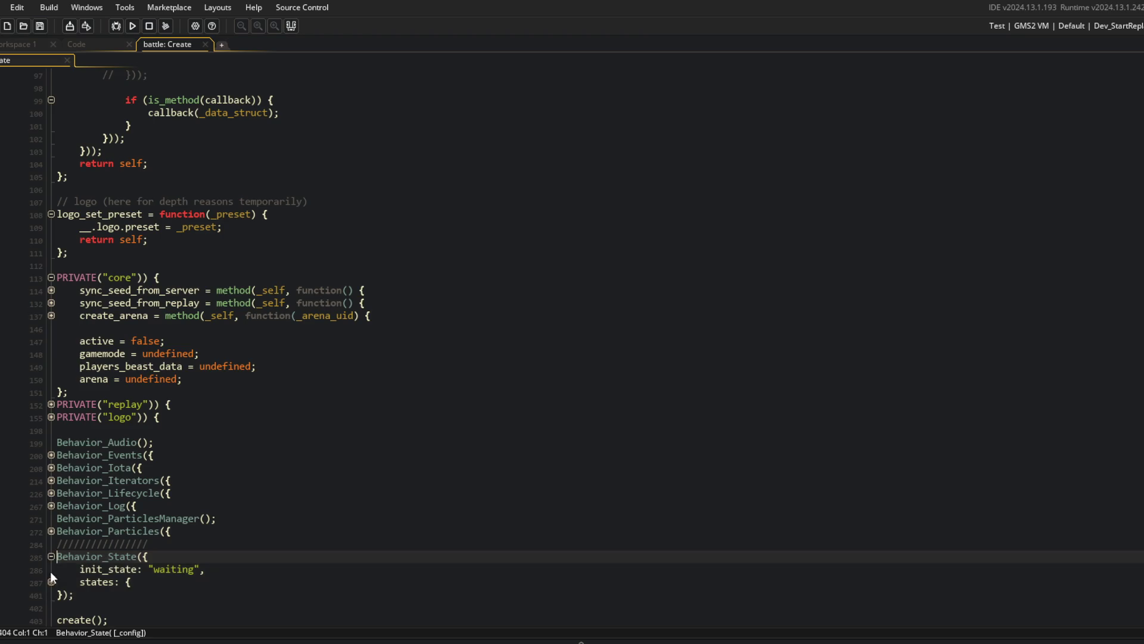
pyautogui.scroll(-5, 65, 569)
pyautogui.click(51, 405)
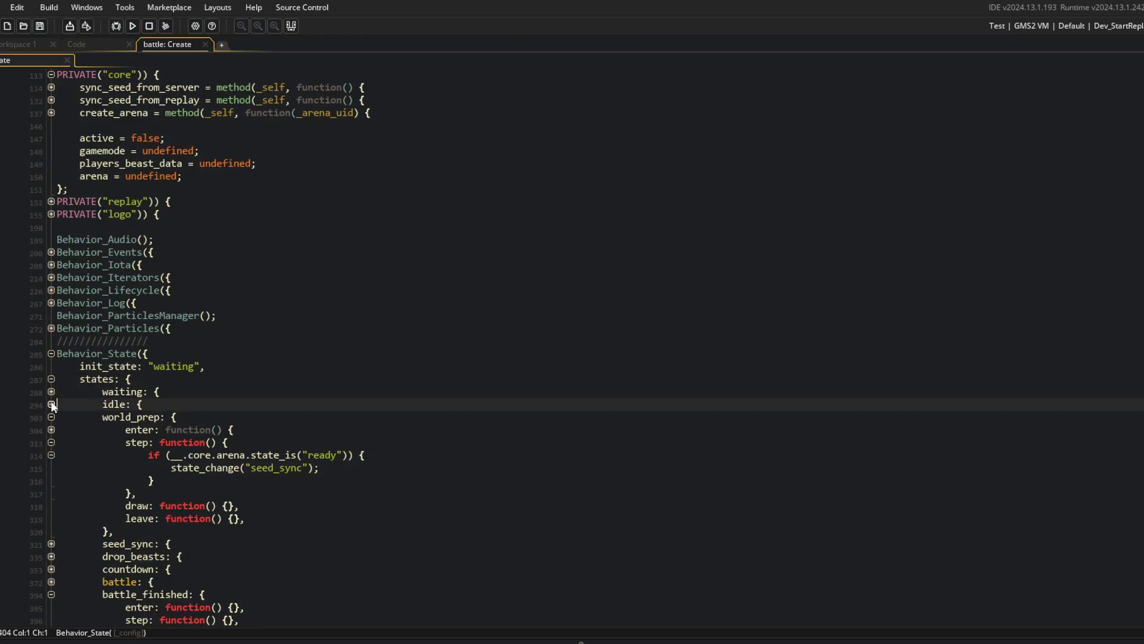
pyautogui.click(51, 429)
pyautogui.scroll(-4, 54, 429)
# Inspect the _gamemode_data lookup and arena_select_method call, highlighting every _arena_uid use.
pyautogui.click(361, 264)
pyautogui.click(292, 290)
pyautogui.click(231, 341)
pyautogui.click(222, 315)
pyautogui.click(445, 328)
pyautogui.click(219, 315)
pyautogui.doubleClick(209, 328)
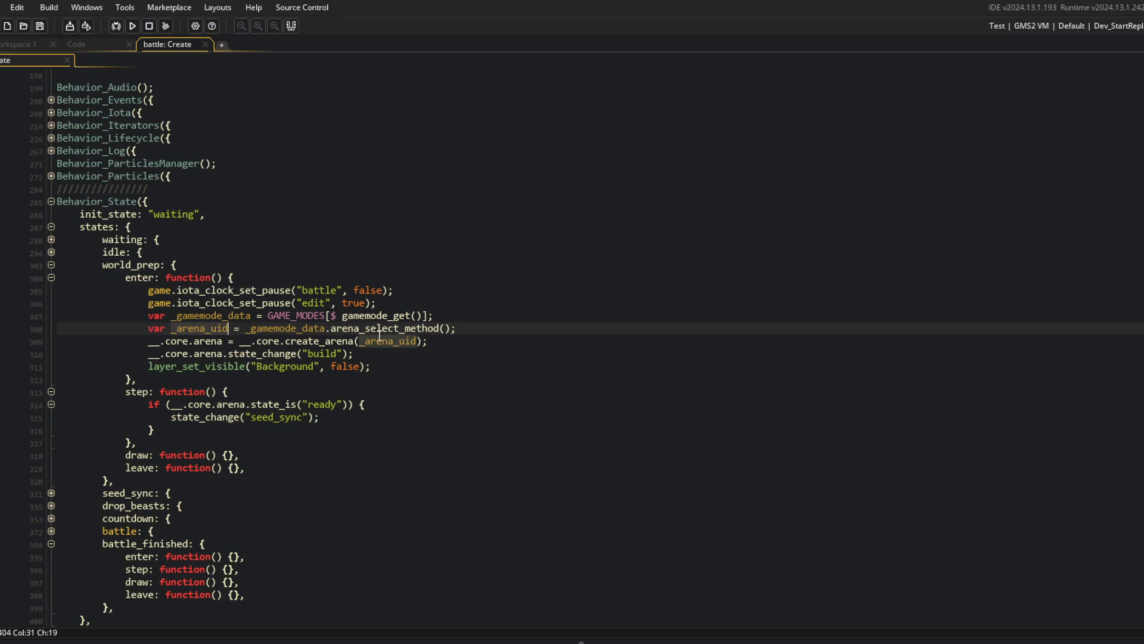
pyautogui.scroll(8, 382, 330)
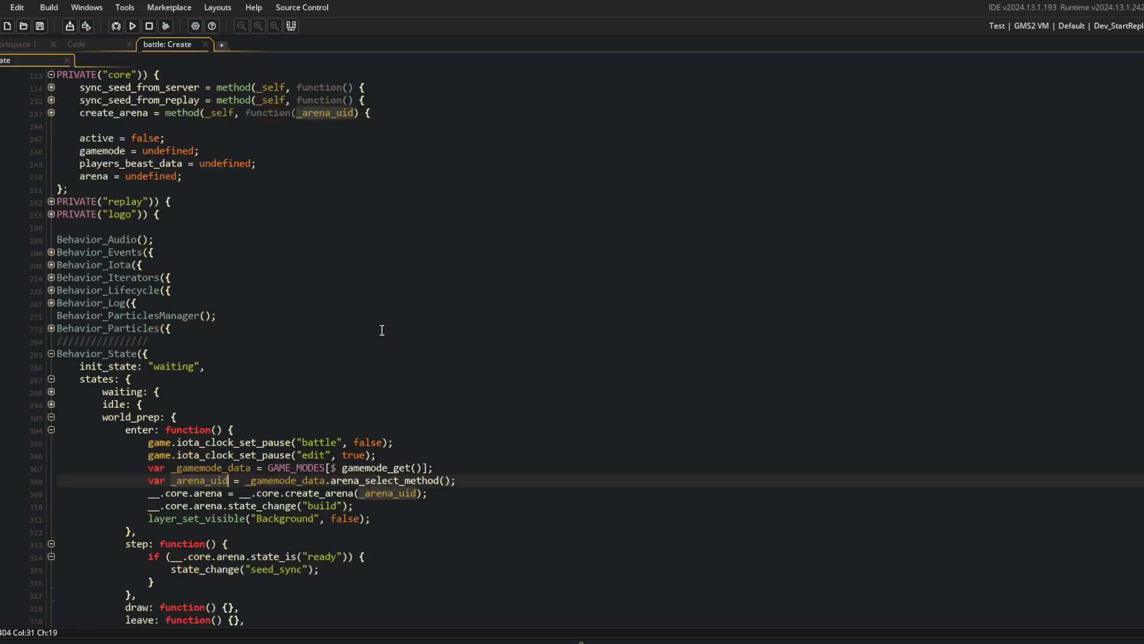
pyautogui.scroll(3, 382, 330)
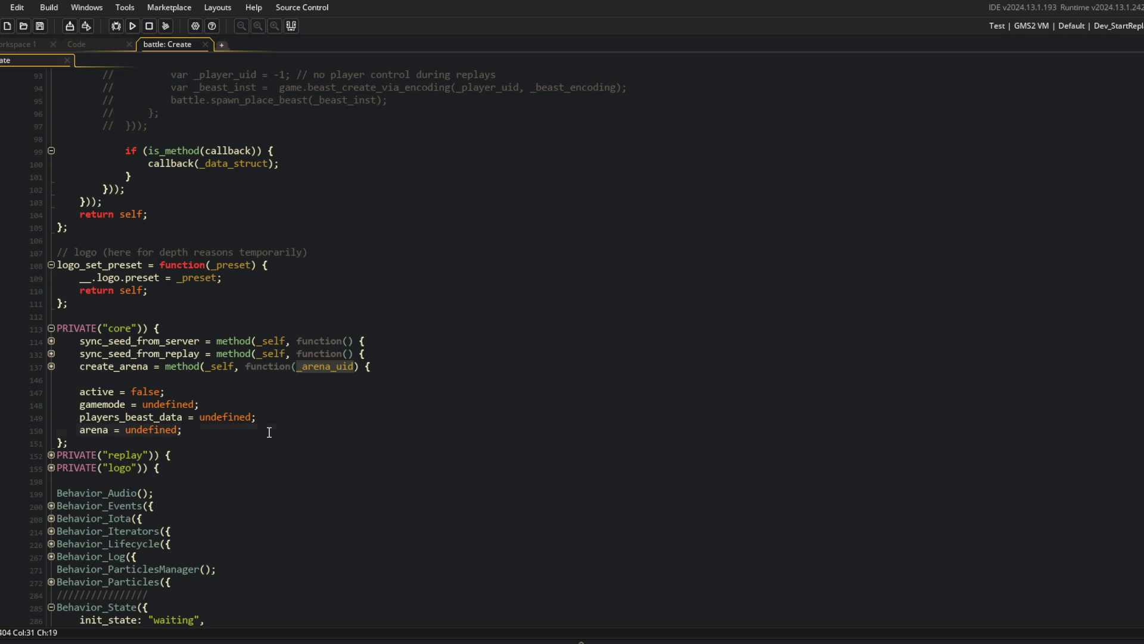
# Add 'arena_uid_override = undefined; // used for replays primarily' below arena = undefined.
pyautogui.click(269, 432)
pyautogui.press('Return')
pyautogui.write('arena_')
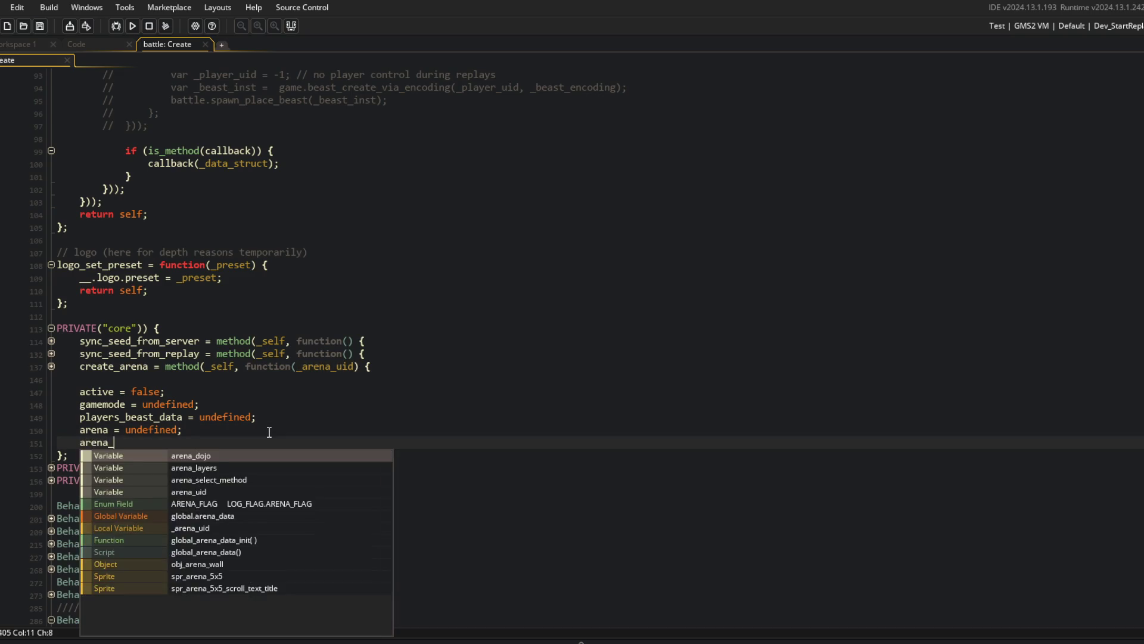
pyautogui.write('uid_oerride')
pyautogui.hotkey('ctrl', 'BackSpace')
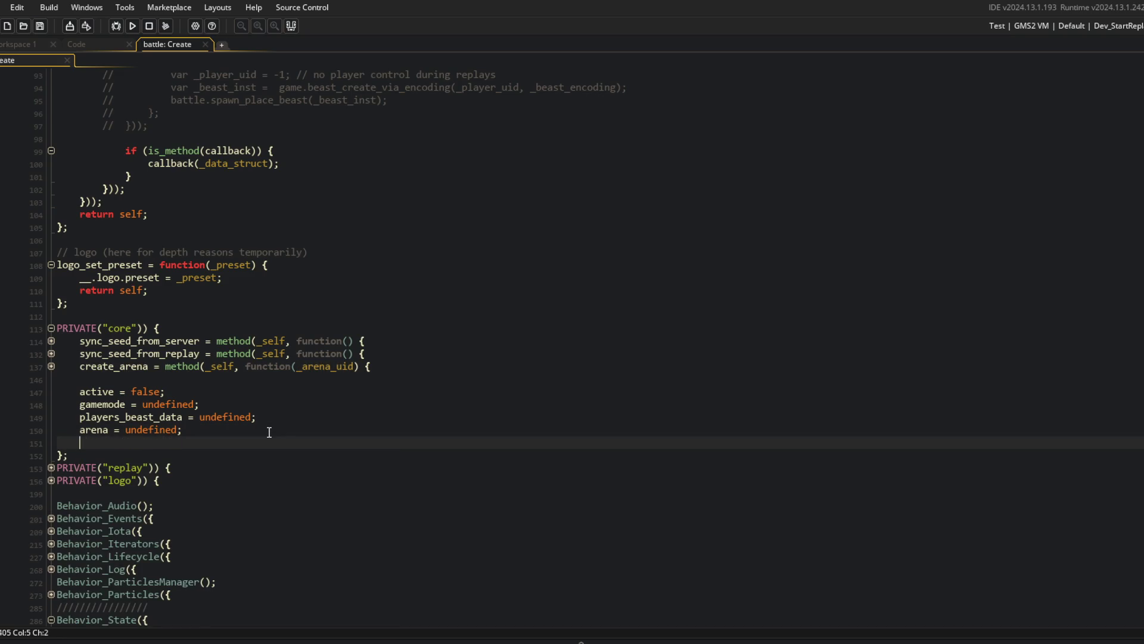
pyautogui.write('arena_uid_override = unde')
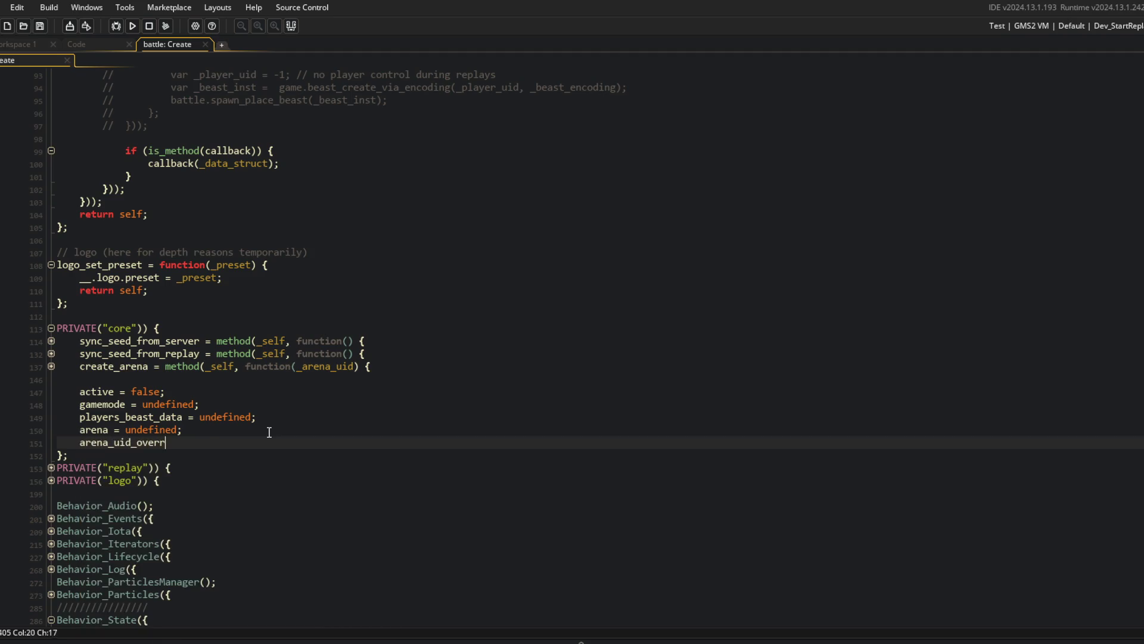
pyautogui.write('fined; // used fo')
pyautogui.write('r replays ')
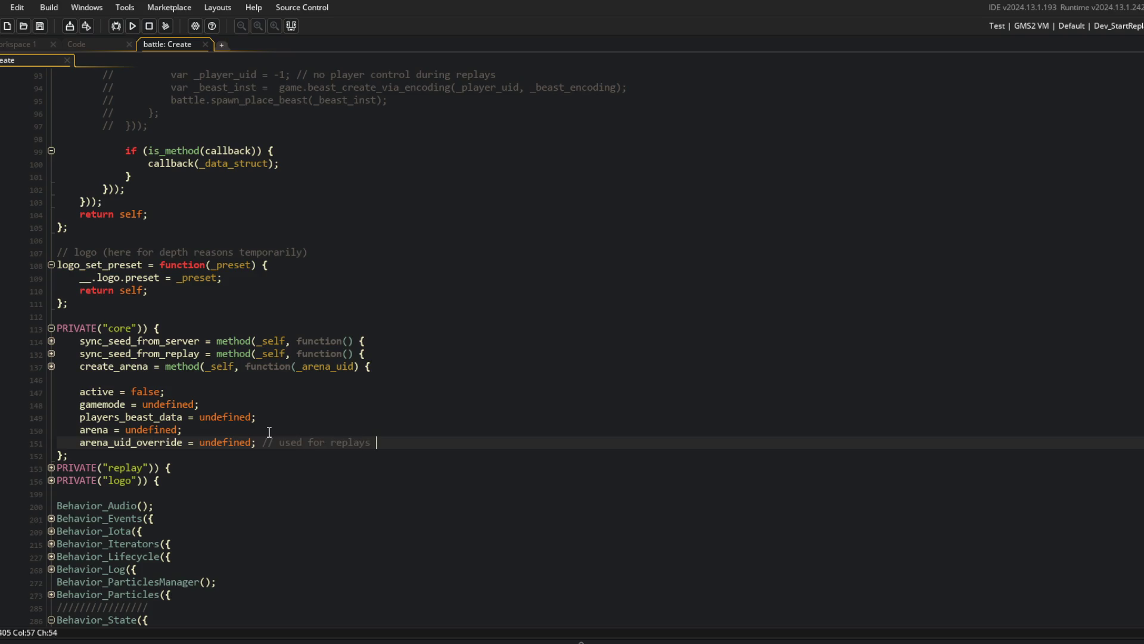
pyautogui.write('primari')
pyautogui.press('BackSpace')
pyautogui.press('BackSpace')
pyautogui.press('BackSpace')
pyautogui.write('rimar')
pyautogui.click(222, 381)
# Look up the IGameModeData script via asset search, then close it.
pyautogui.hotkey('ctrl', 't')
pyautogui.write('gam')
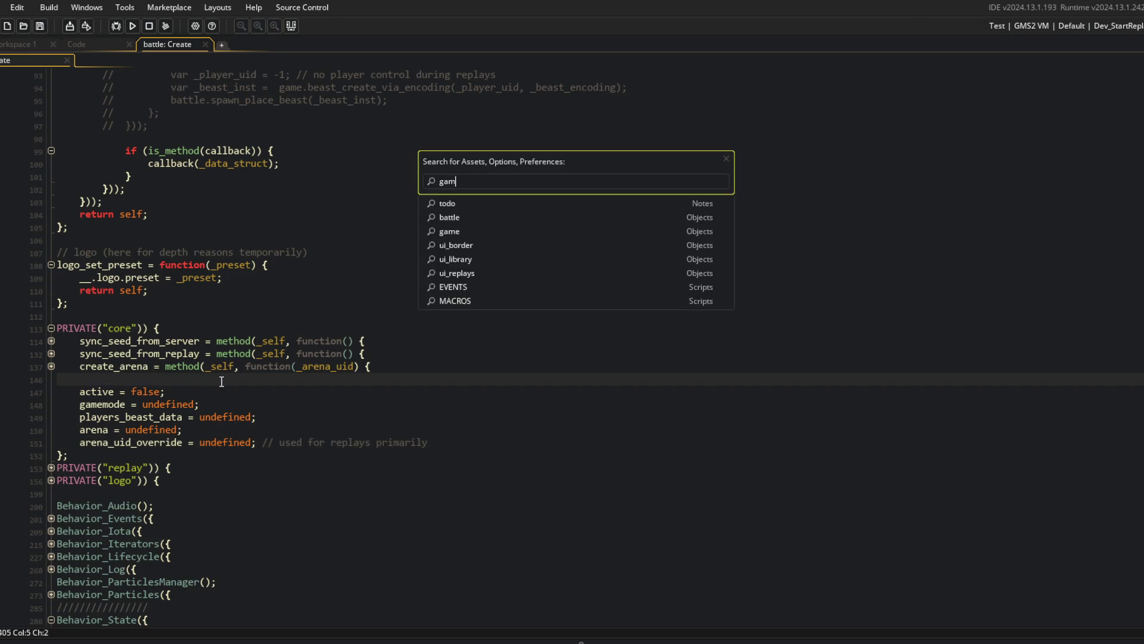
pyautogui.press('Down')
pyautogui.press('Down')
pyautogui.press('Down')
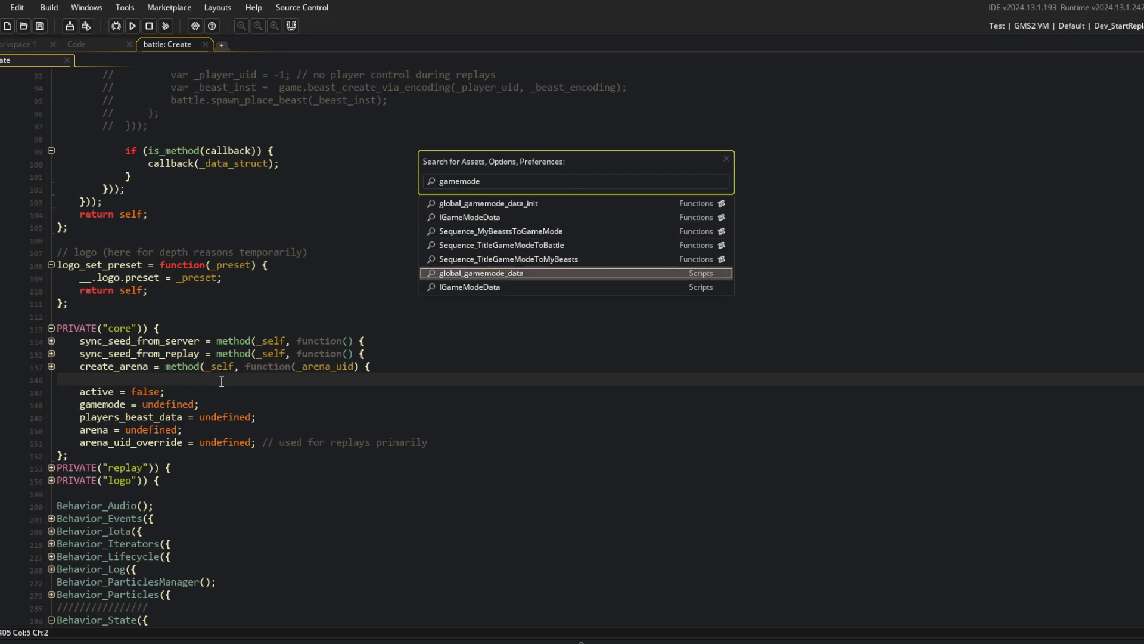
pyautogui.press('Return')
pyautogui.click(222, 387)
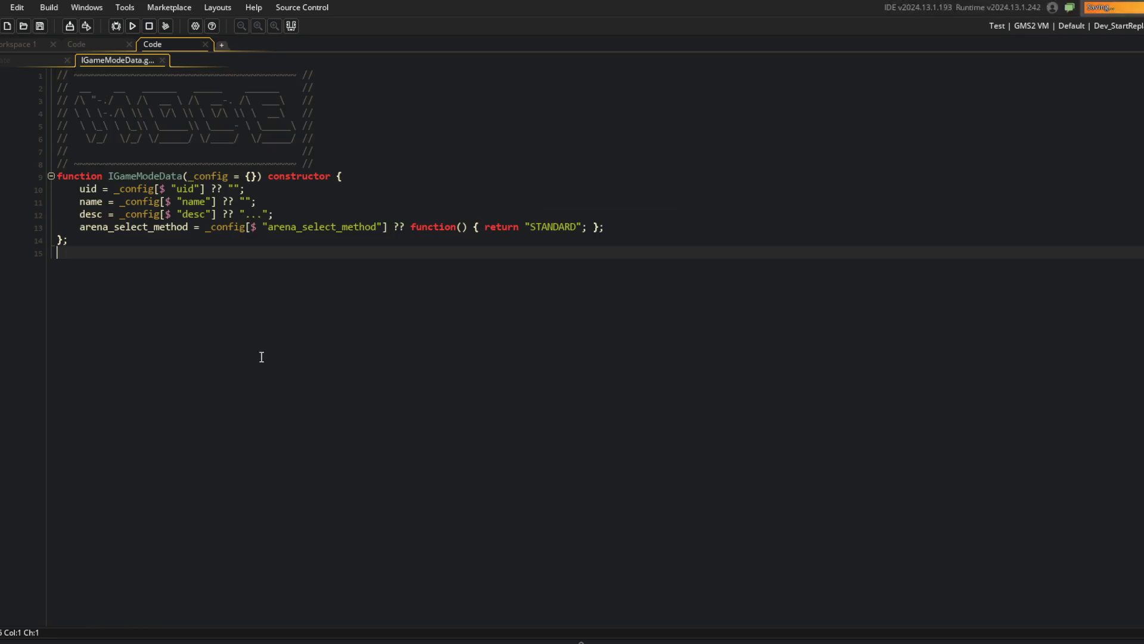
pyautogui.middleClick(105, 59)
# Try further asset searches (e.g. 'mac') from the core block, then dismiss them.
pyautogui.click(524, 328)
pyautogui.scroll(-3, 523, 332)
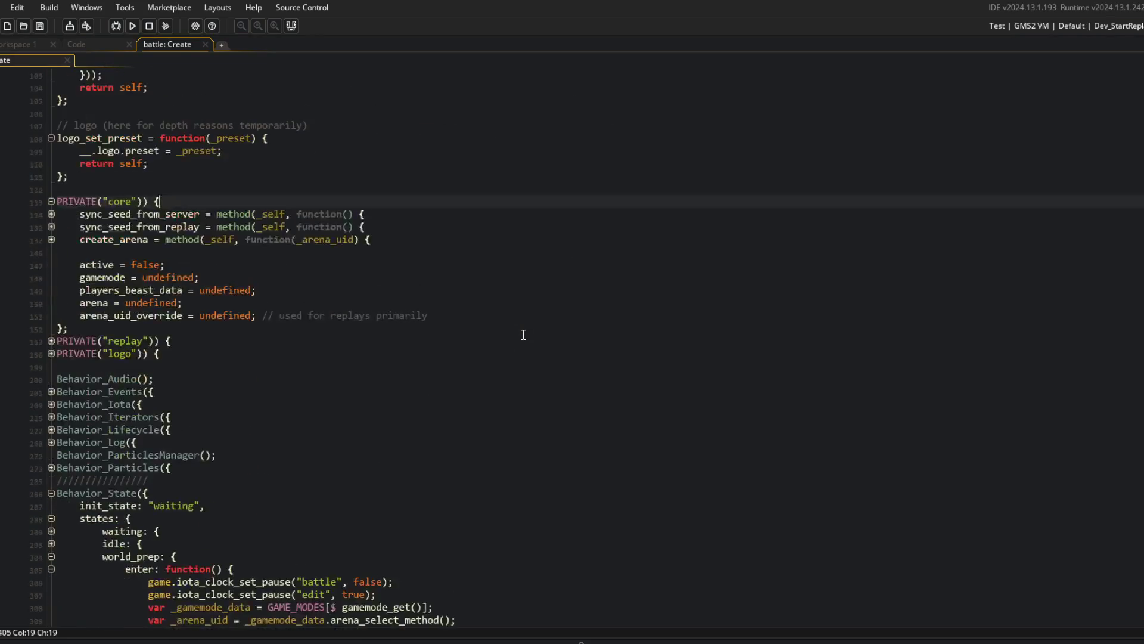
pyautogui.click(523, 328)
pyautogui.hotkey('ctrl', 't')
pyautogui.write('mac')
pyautogui.press('Escape')
pyautogui.click(852, 280)
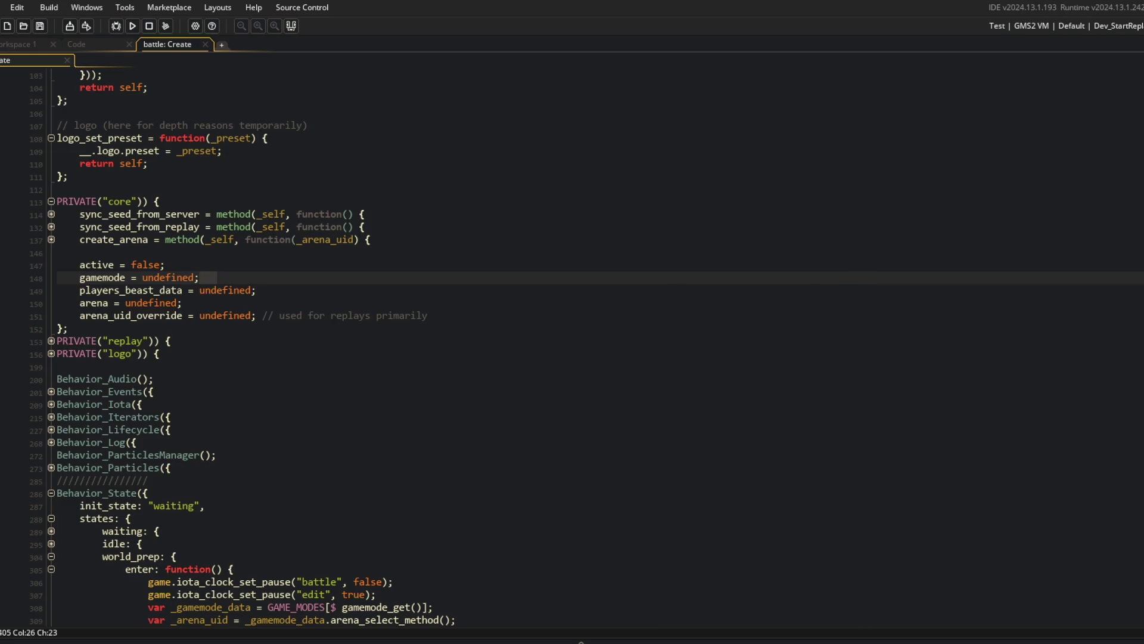
pyautogui.click(950, 301)
pyautogui.hotkey('ctrl', 't')
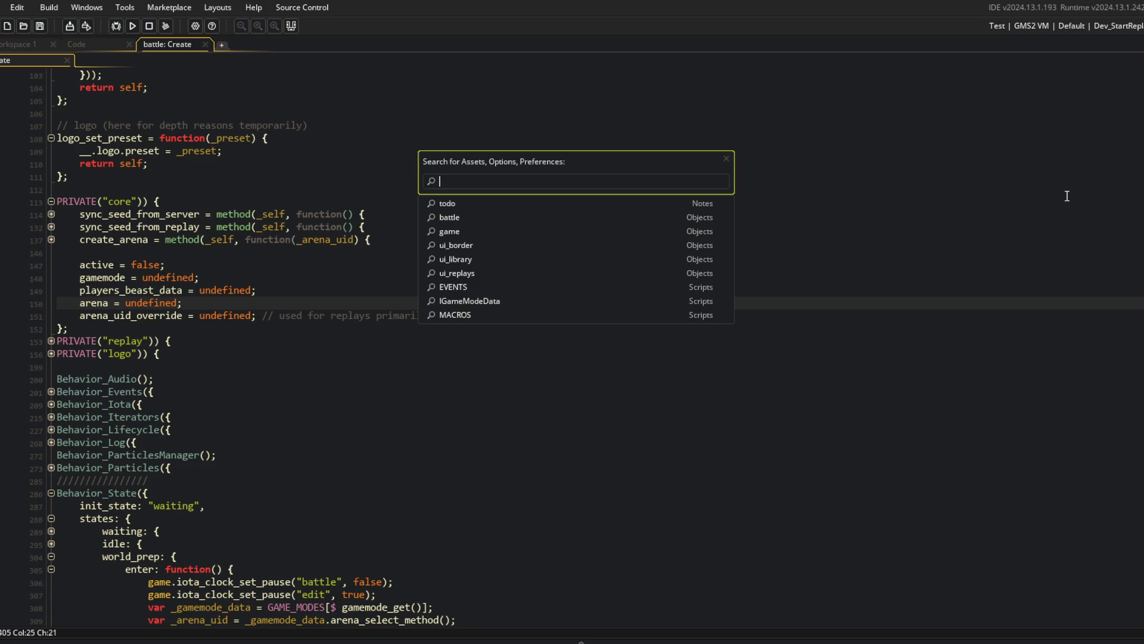
pyautogui.click(480, 382)
pyautogui.click(396, 239)
# Review the core block lines around the new arena_uid_override field.
pyautogui.click(485, 162)
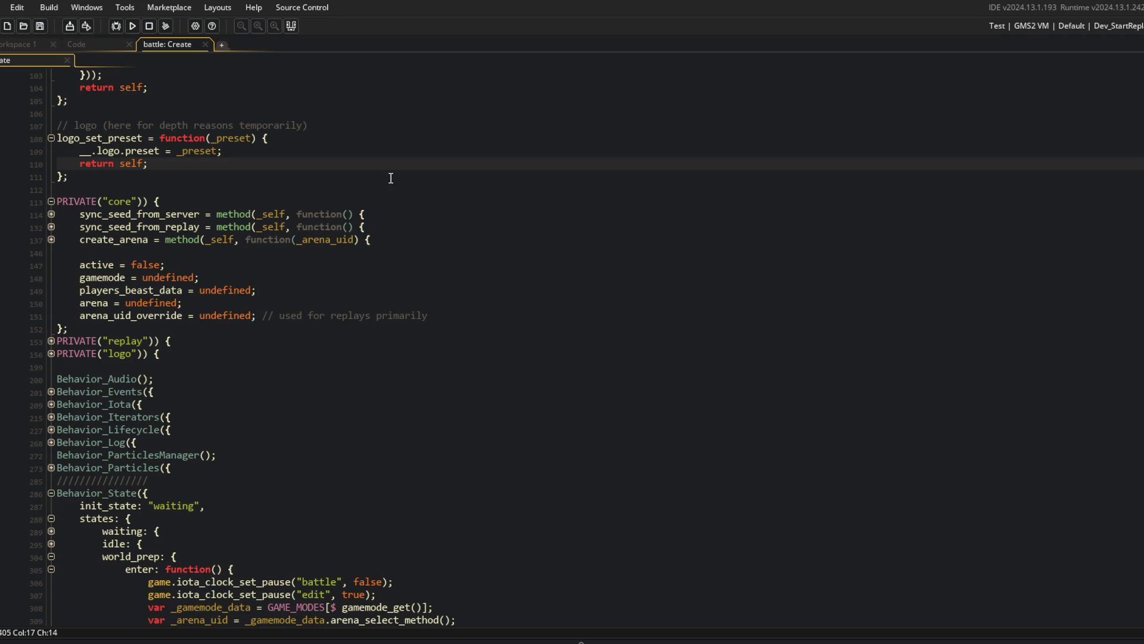
pyautogui.click(494, 318)
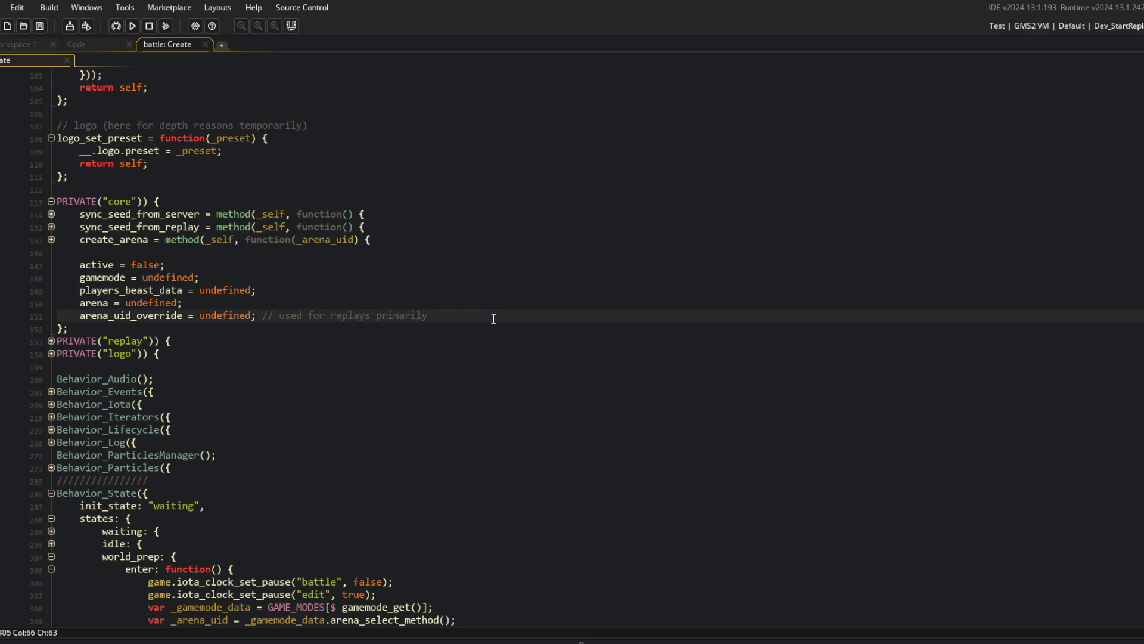
pyautogui.scroll(8, 445, 368)
pyautogui.scroll(-7, 444, 368)
pyautogui.click(234, 315)
pyautogui.scroll(-6, 402, 360)
# Begin an 'if (' line above the _gamemode_data lookup in world_prep's enter function.
pyautogui.click(558, 422)
pyautogui.press('Down')
pyautogui.press('Down')
pyautogui.hotkey('ctrl', 'shift', 'Right')
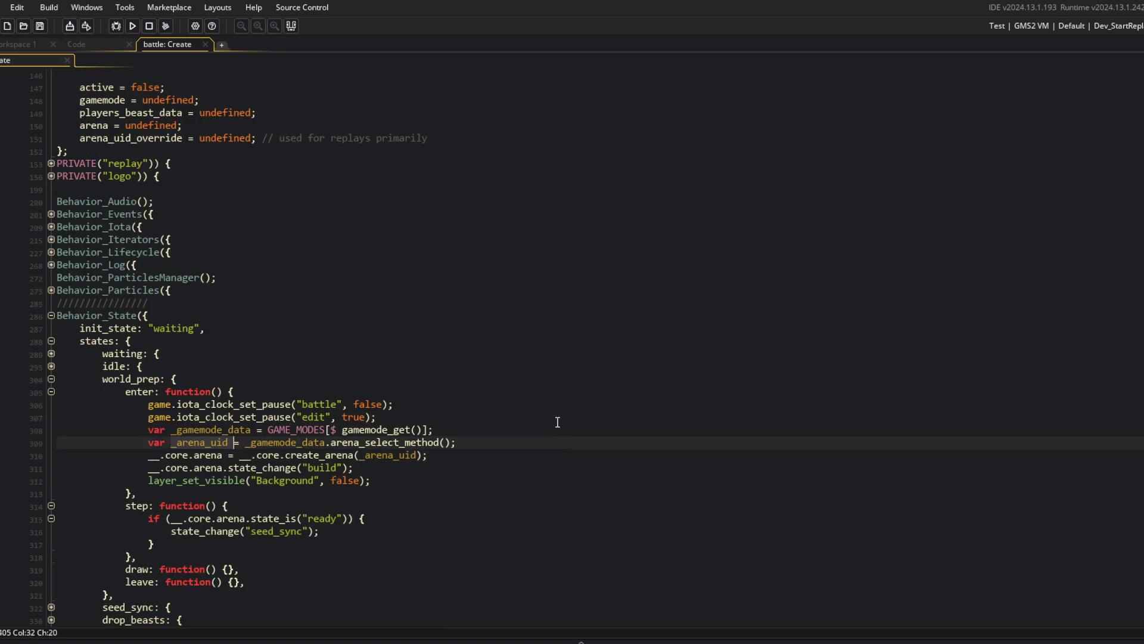
pyautogui.press('Up')
pyautogui.press('Up')
pyautogui.press('End')
pyautogui.press('Return')
pyautogui.write('if (')
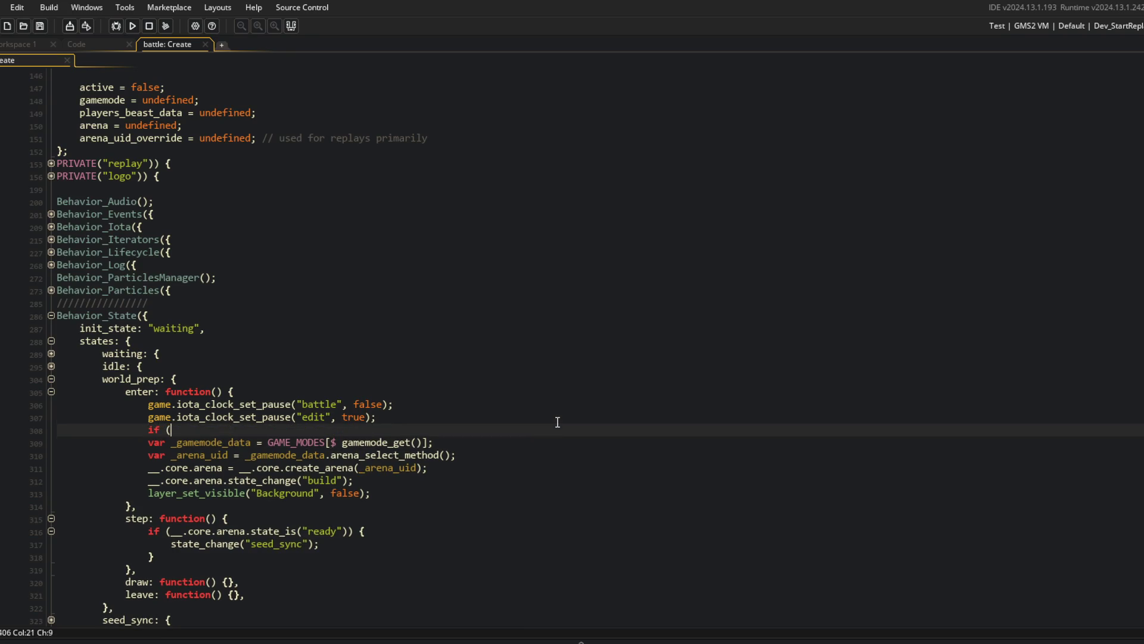
# Delete the stray unfinished 'if (' line and the leftover empty line.
pyautogui.press('BackSpace')
pyautogui.press('BackSpace')
pyautogui.press('BackSpace')
pyautogui.hotkey('ctrl', 'x')
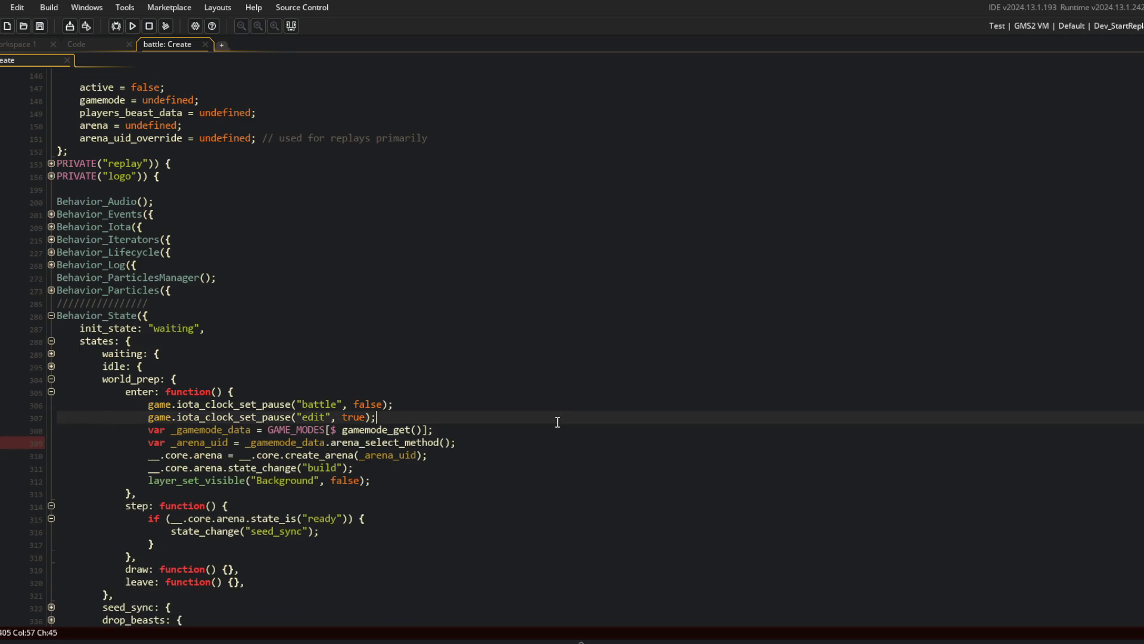
pyautogui.press('Down')
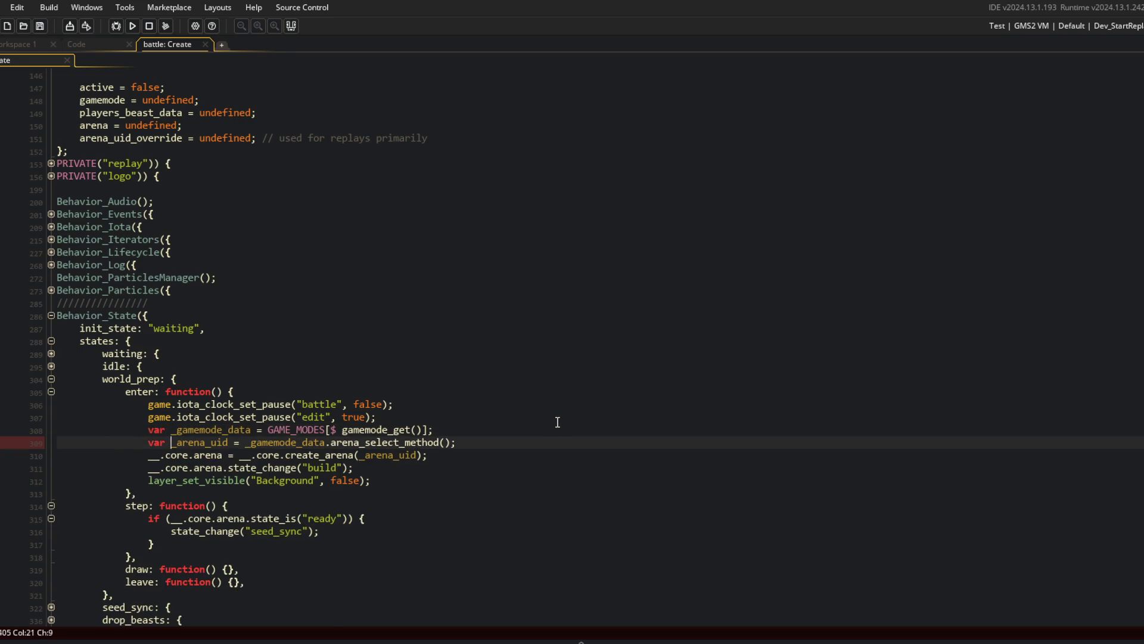
pyautogui.scroll(20, 558, 422)
pyautogui.click(297, 391)
# Add '__.core.arena_uid_override = undefined;' to teardown before the obj_arena call, then scroll to replay_save.
pyautogui.click(293, 278)
pyautogui.click(291, 250)
pyautogui.press('Down')
pyautogui.press('Down')
pyautogui.press('Down')
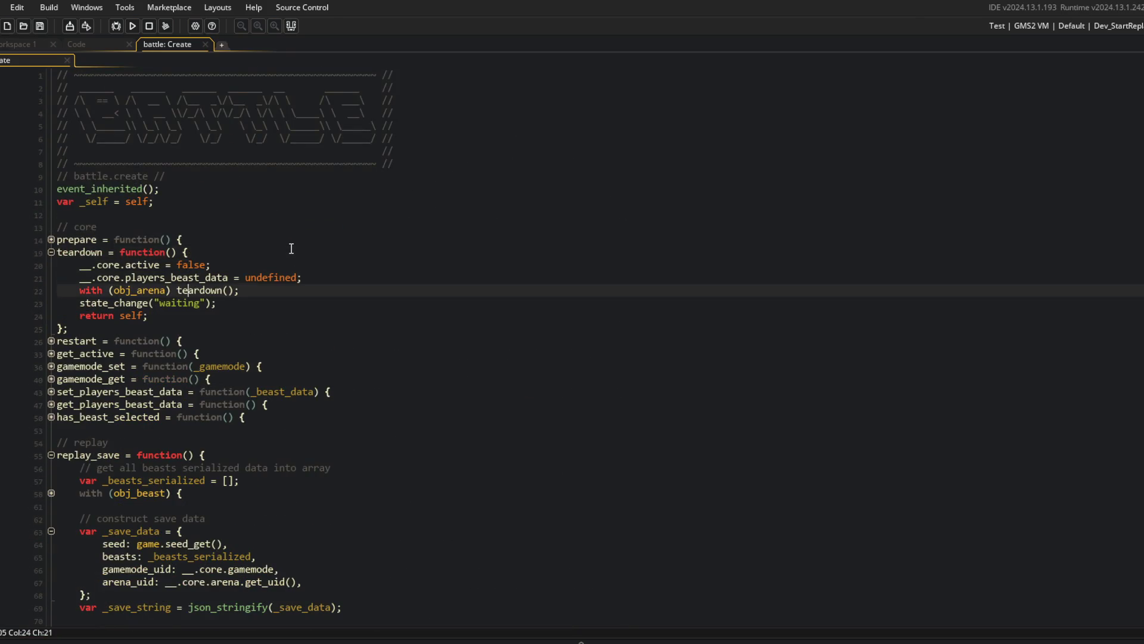
pyautogui.press('Home')
pyautogui.press('Return')
pyautogui.press('Up')
pyautogui.write('core.arena_uid_o')
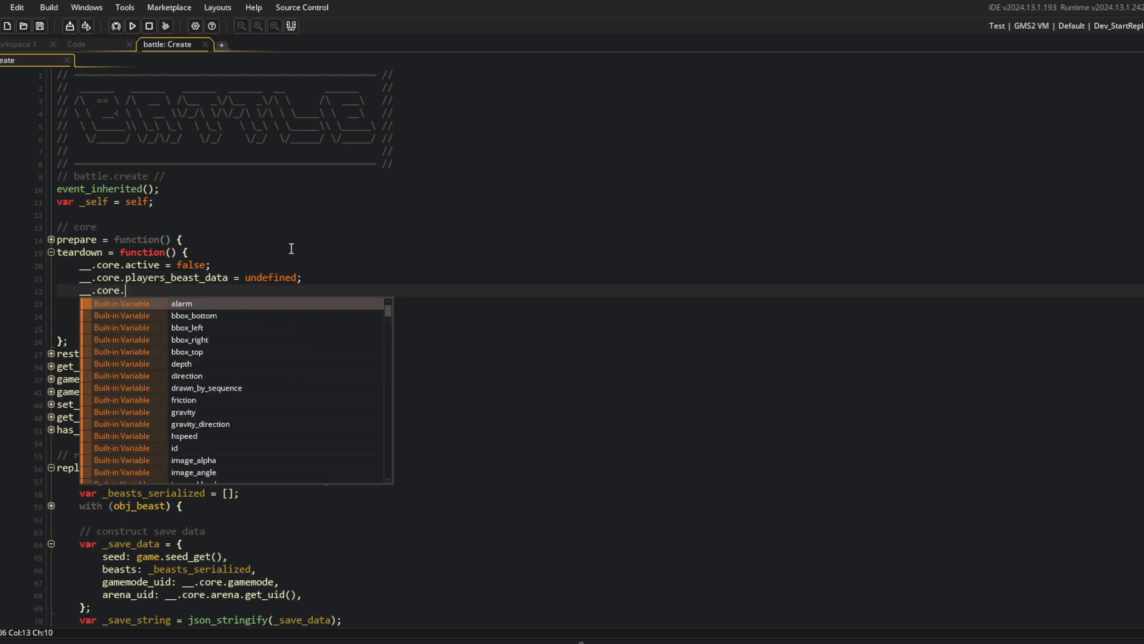
pyautogui.press('Return')
pyautogui.write('= undefined;')
pyautogui.press('Up')
pyautogui.press('Up')
pyautogui.press('Up')
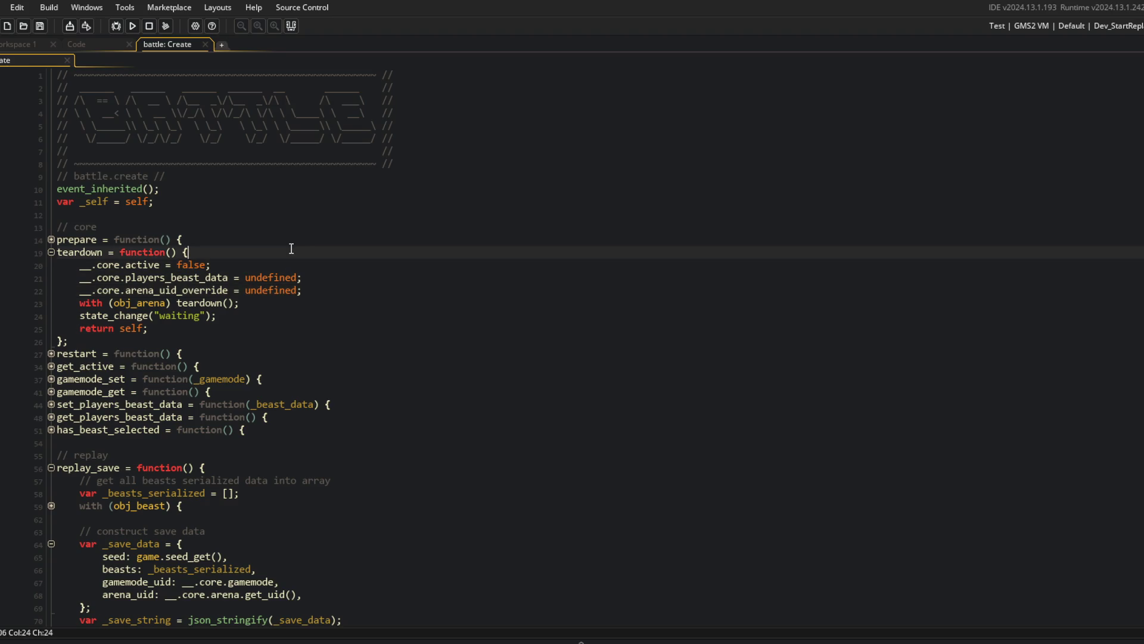
pyautogui.hotkey('ctrl', 'shift', '[')
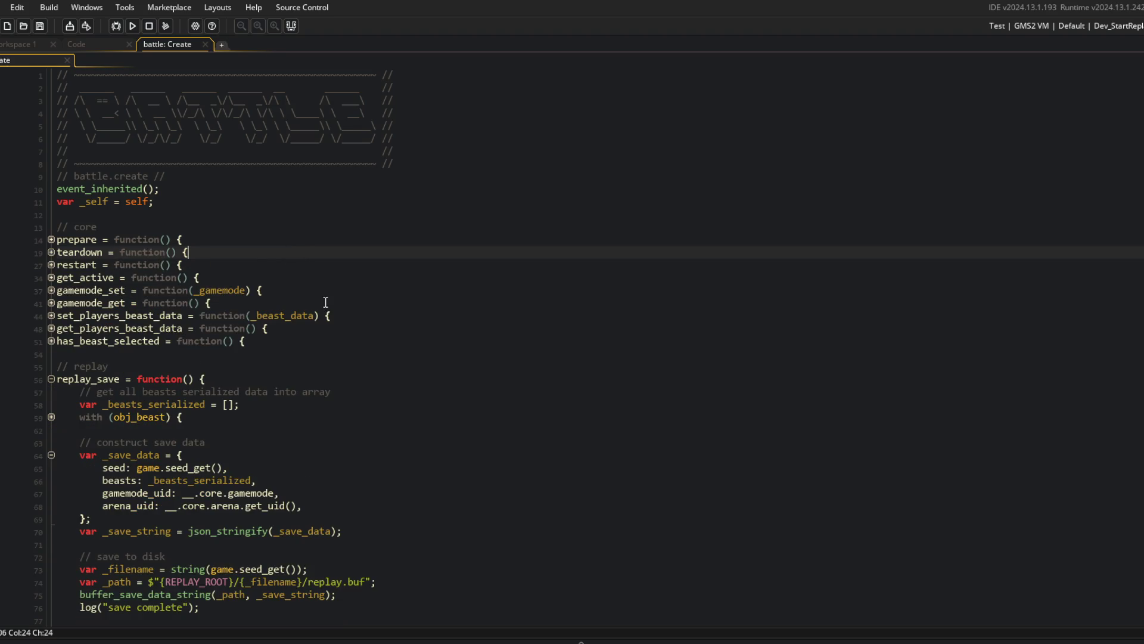
pyautogui.scroll(-7, 273, 254)
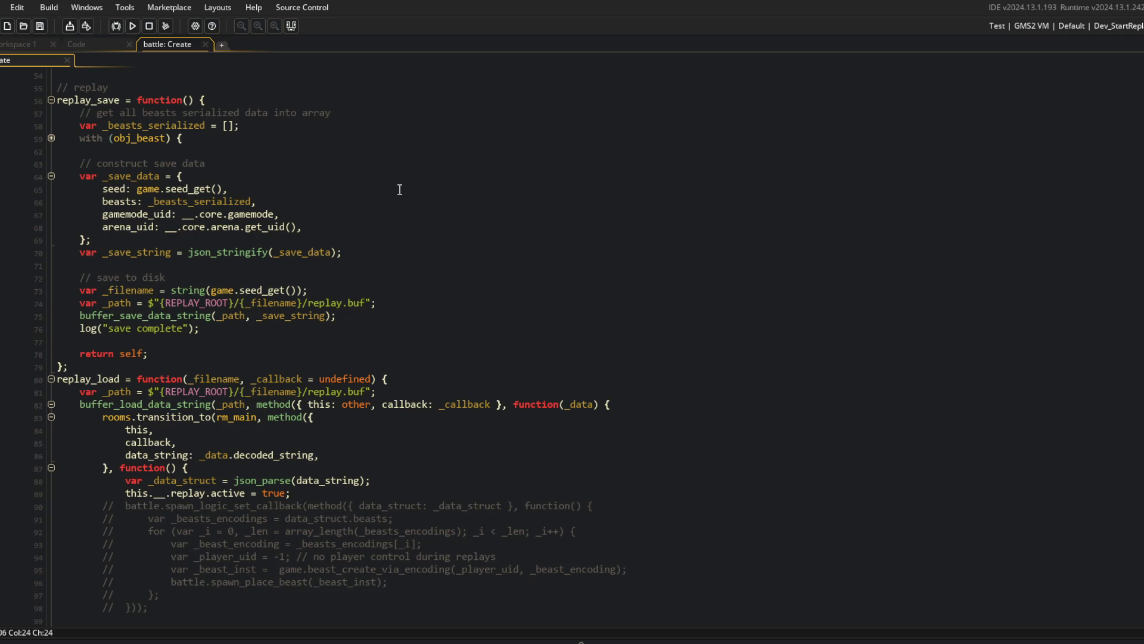
pyautogui.scroll(-15, 399, 190)
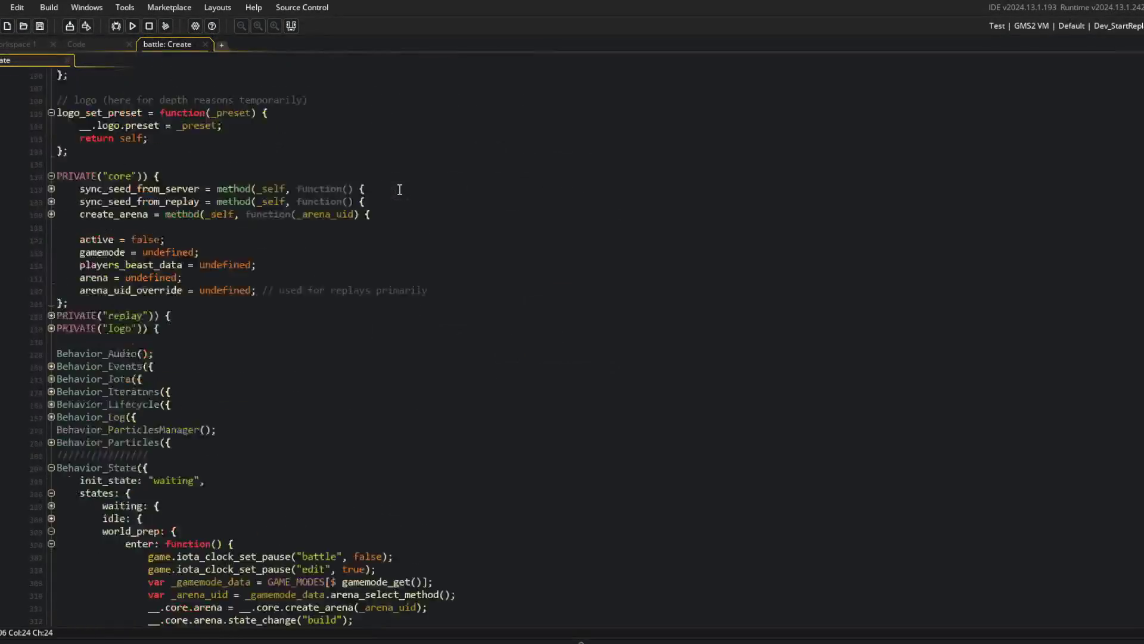
# Open an 'is_undefined(__.core.arena_uid_override)) {' block above the gamemode arena lookup in world_prep.
pyautogui.click(342, 380)
pyautogui.click(227, 366)
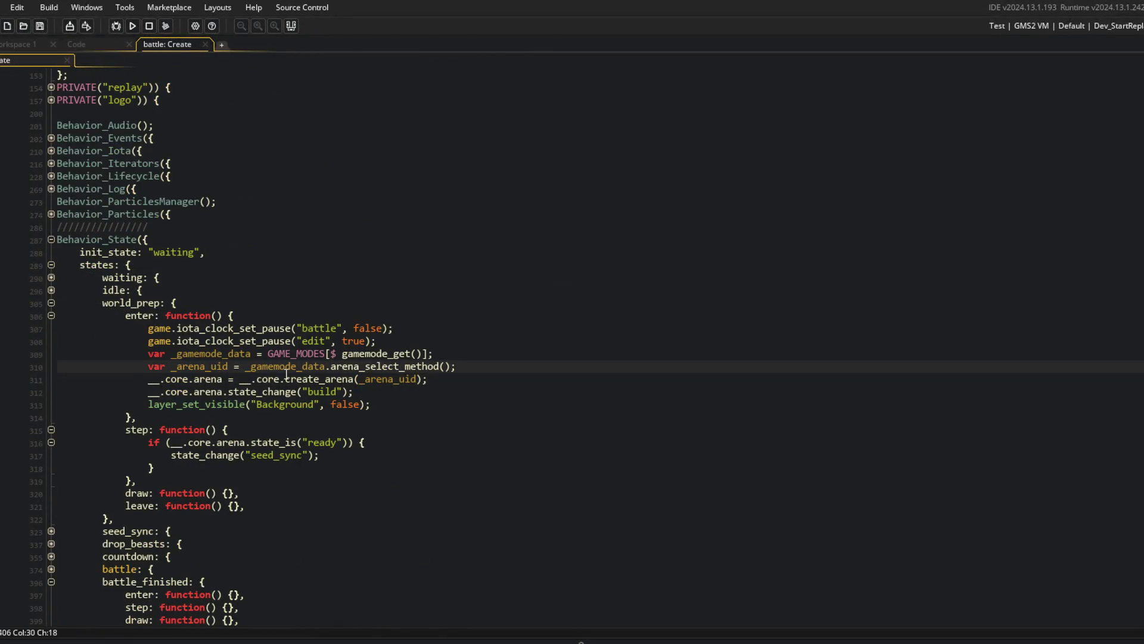
pyautogui.press('Up')
pyautogui.press('Up')
pyautogui.press('End')
pyautogui.press('Return')
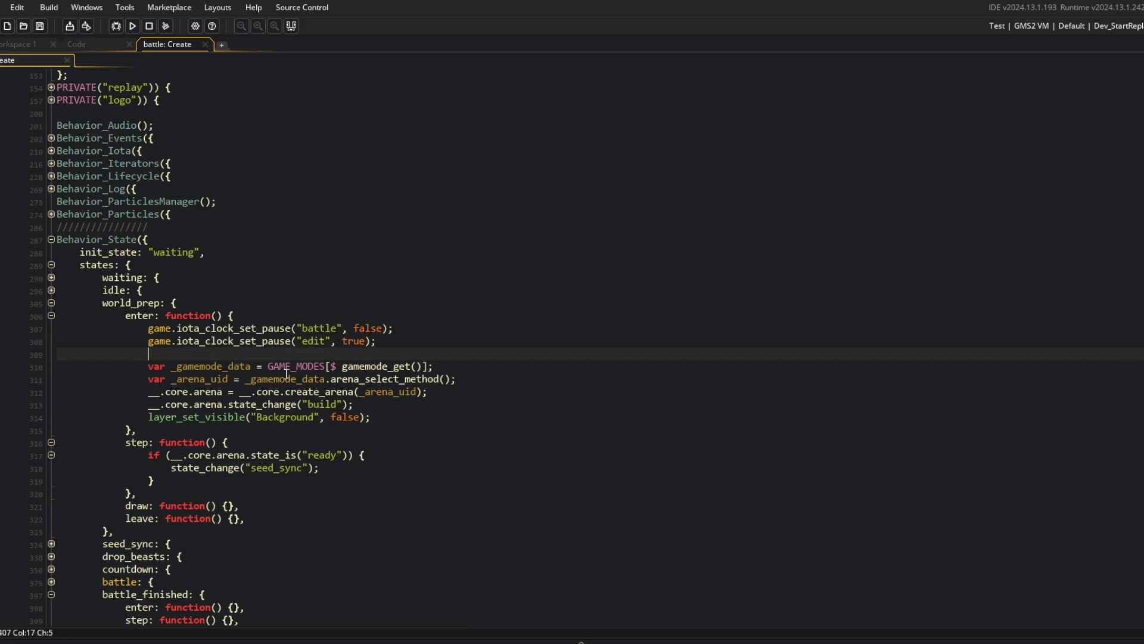
pyautogui.write('is_undefined(__.n')
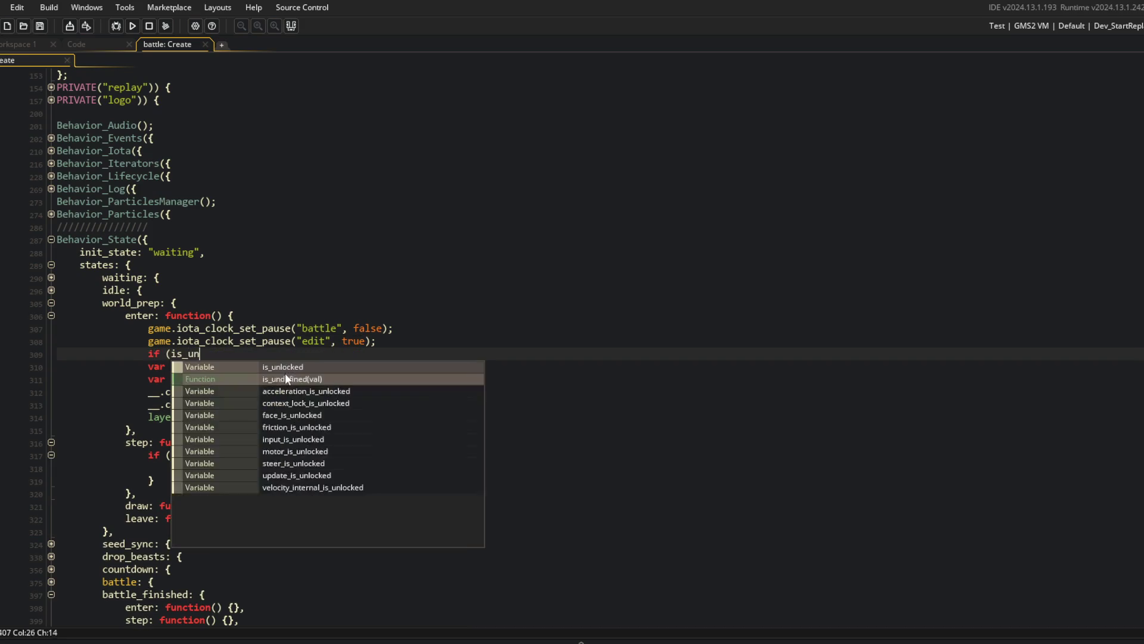
pyautogui.press('BackSpace')
pyautogui.write('core.arena_uid_override')
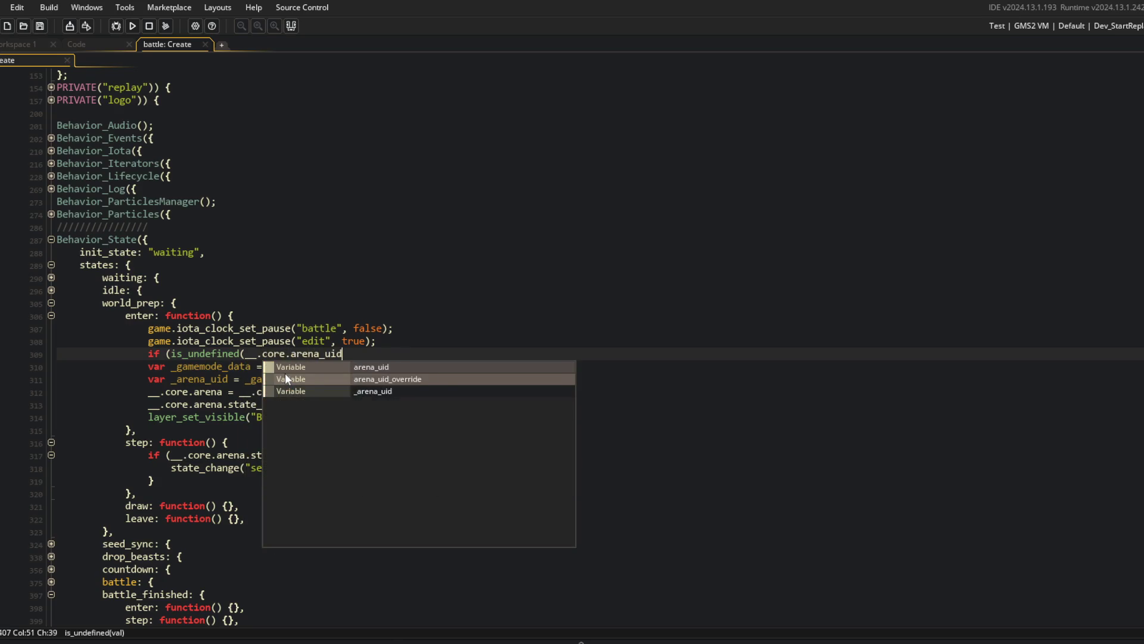
pyautogui.press('Return')
pyautogui.write(')) {')
# Indent the GAME_MODES lines into the if block and add an else setting '_arena_uid = __.core.arena_uid_override;'.
pyautogui.hotkey('shift', 'Down')
pyautogui.hotkey('shift', 'Down')
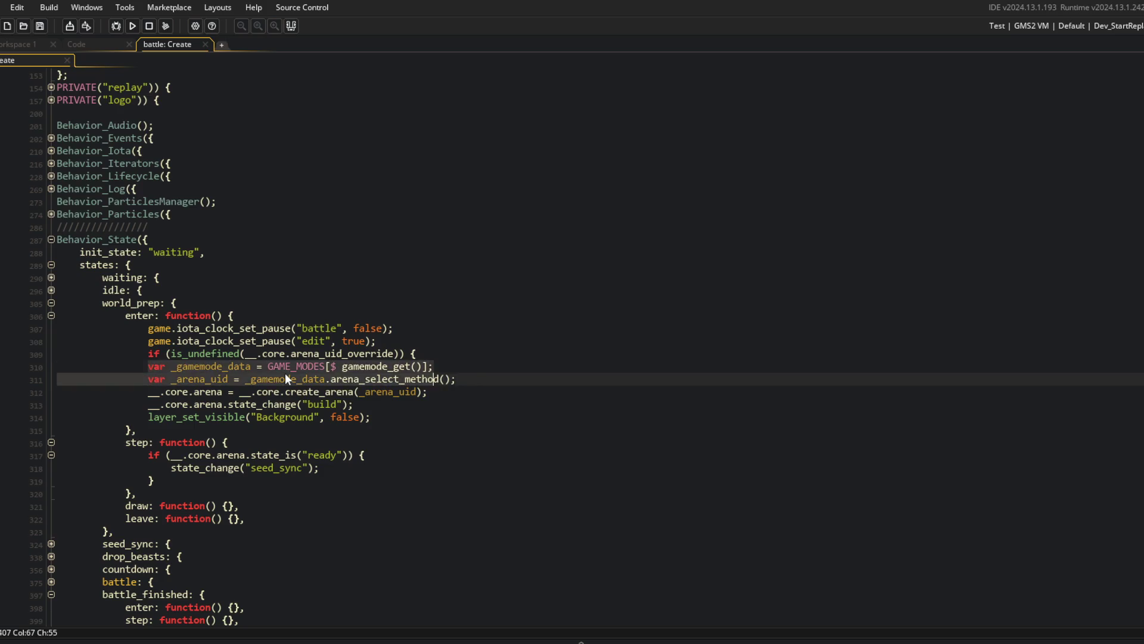
pyautogui.press('Tab')
pyautogui.press('Return')
pyautogui.write('}')
pyautogui.press('Return')
pyautogui.write('else {')
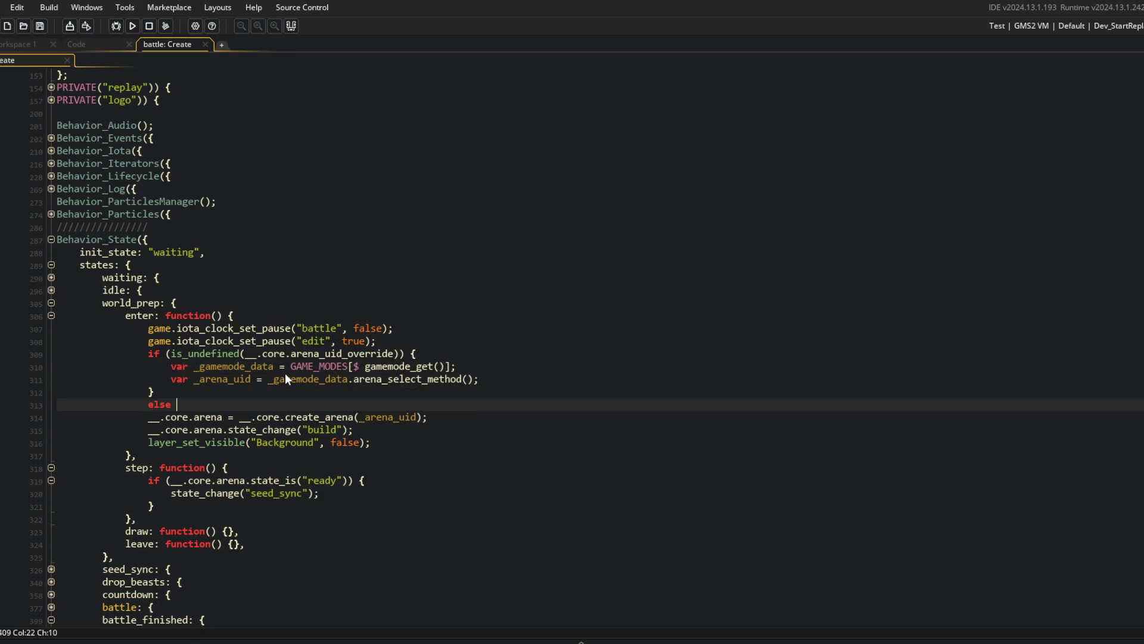
pyautogui.press('Return')
pyautogui.write('var _arena-U')
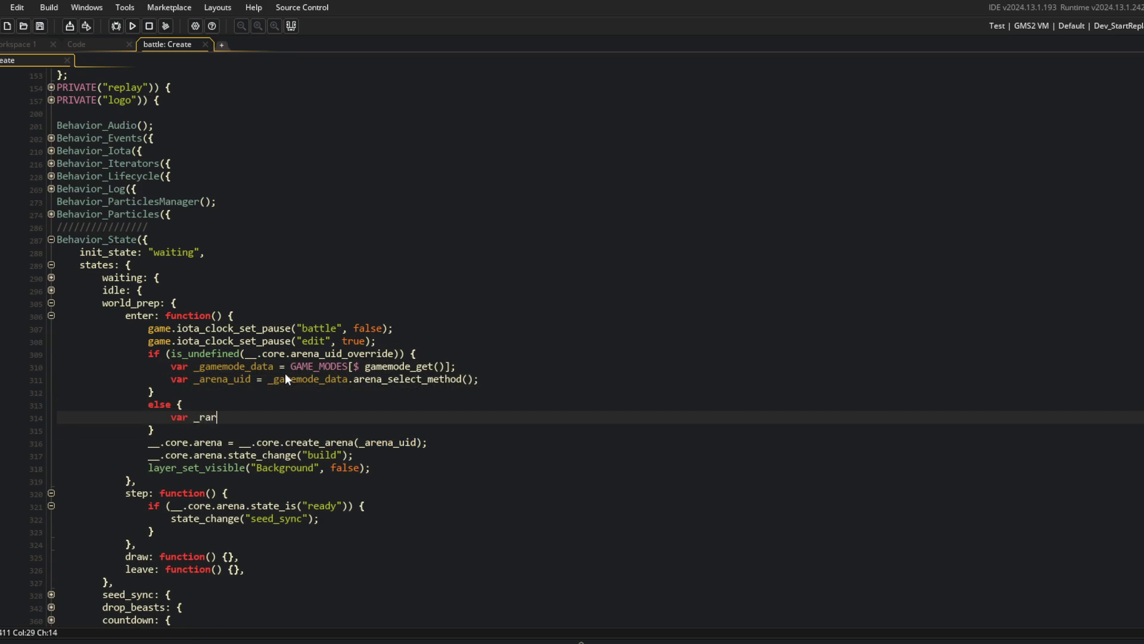
pyautogui.press('BackSpace')
pyautogui.press('BackSpace')
pyautogui.write('_uid = __.core.arena_uid_override;')
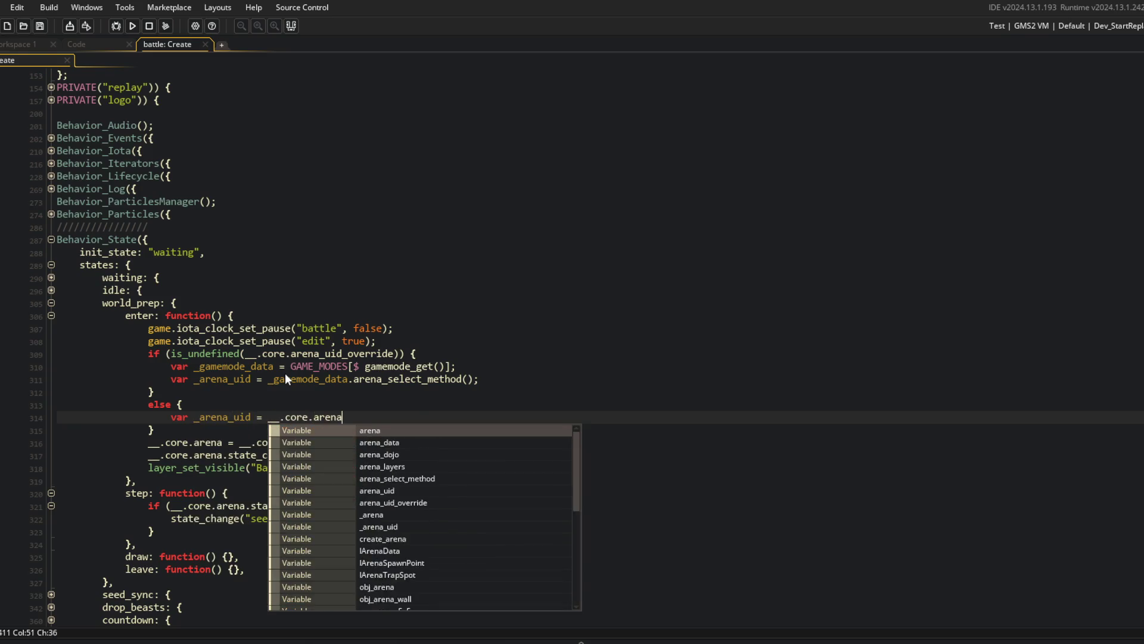
# Join the else onto the if block's closing brace as '} else {'.
pyautogui.press('Up')
pyautogui.press('Up')
pyautogui.press('Up')
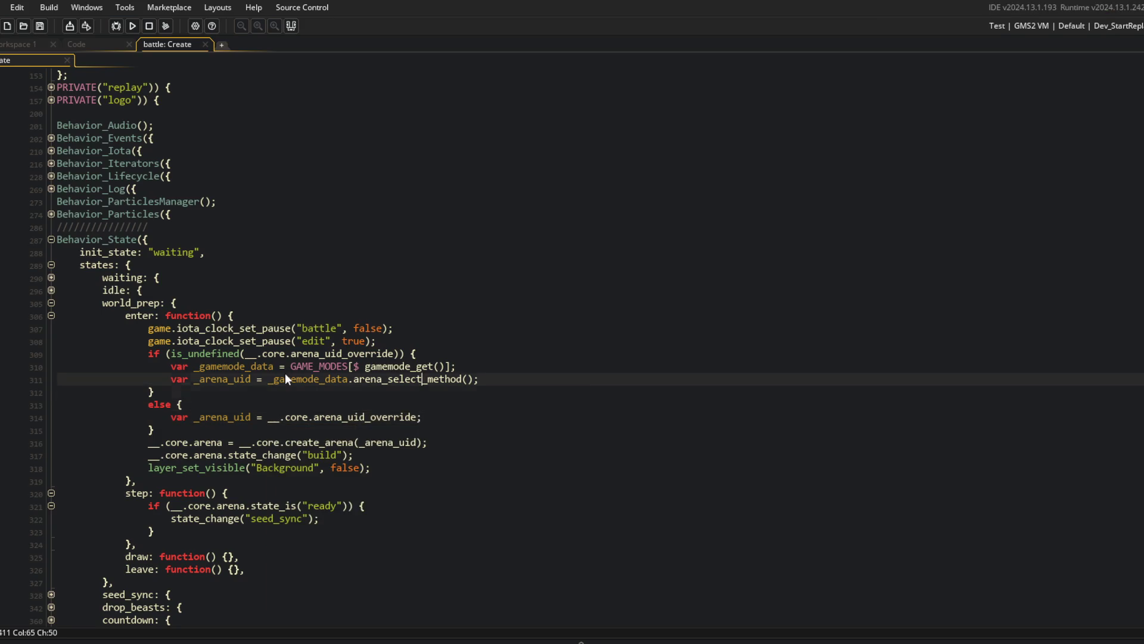
pyautogui.press('Return')
pyautogui.press('Down')
pyautogui.press('Down')
pyautogui.press('Down')
pyautogui.press('End')
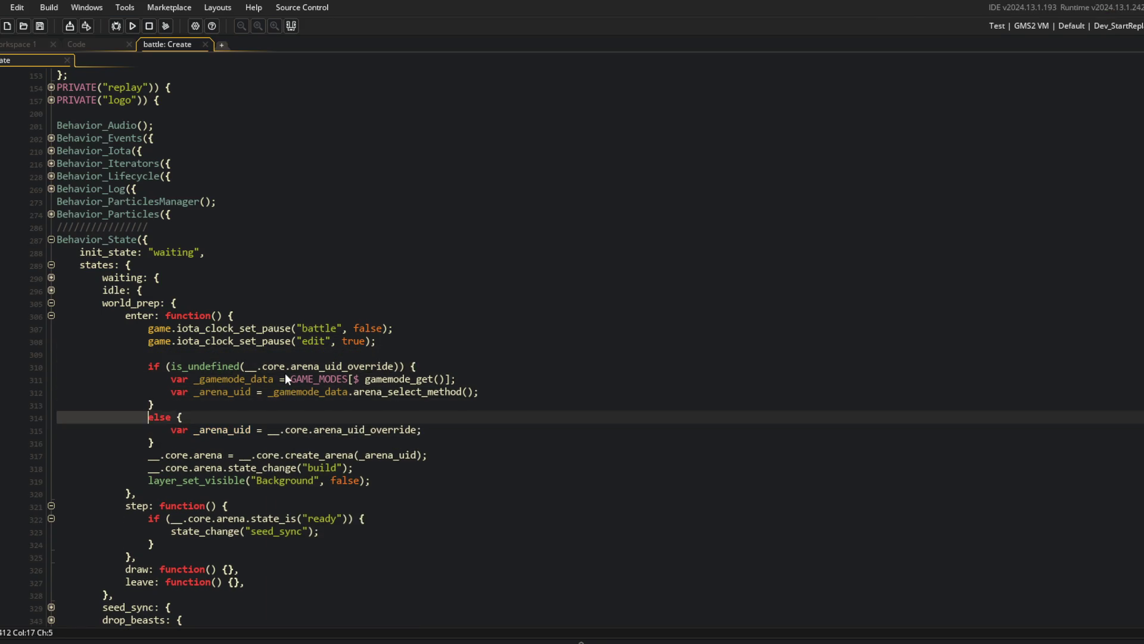
pyautogui.press('Delete')
pyautogui.press('Down')
pyautogui.press('Down')
pyautogui.press('Down')
pyautogui.press('Down')
# Move the two iota_clock_set_pause calls to the end of the enter block.
pyautogui.press('End')
pyautogui.press('Return')
pyautogui.press('Up')
pyautogui.press('Up')
pyautogui.press('Up')
pyautogui.hotkey('shift', 'Down')
pyautogui.hotkey('shift', 'Down')
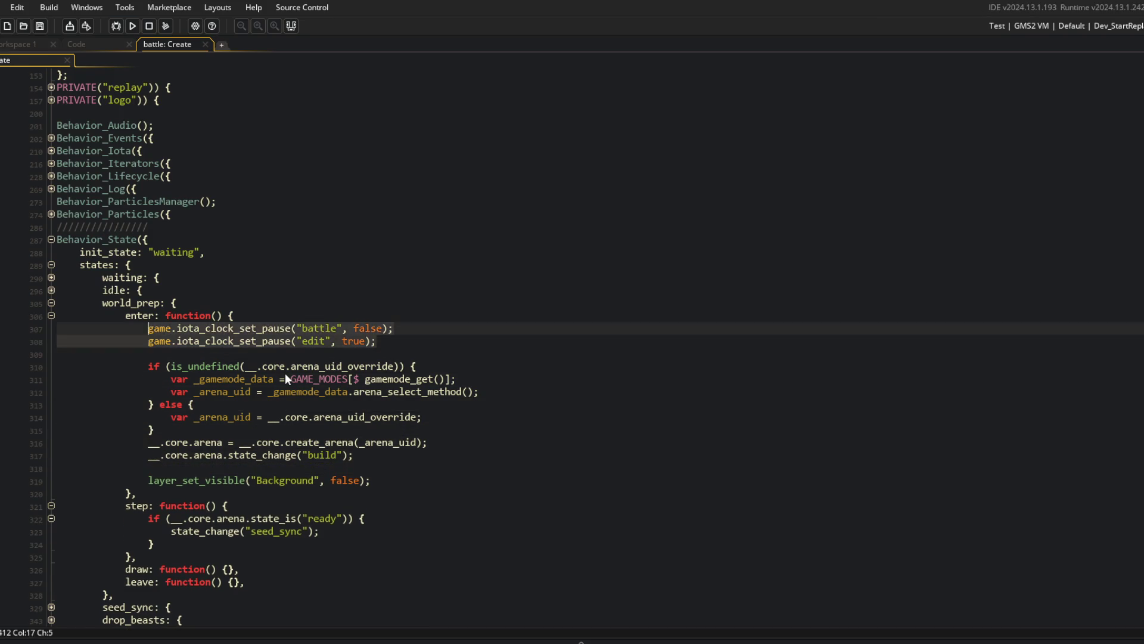
pyautogui.press('Delete')
pyautogui.press('Delete')
pyautogui.press('Right')
pyautogui.press('Right')
pyautogui.press('Right')
pyautogui.press('Down')
pyautogui.press('Down')
pyautogui.press('Down')
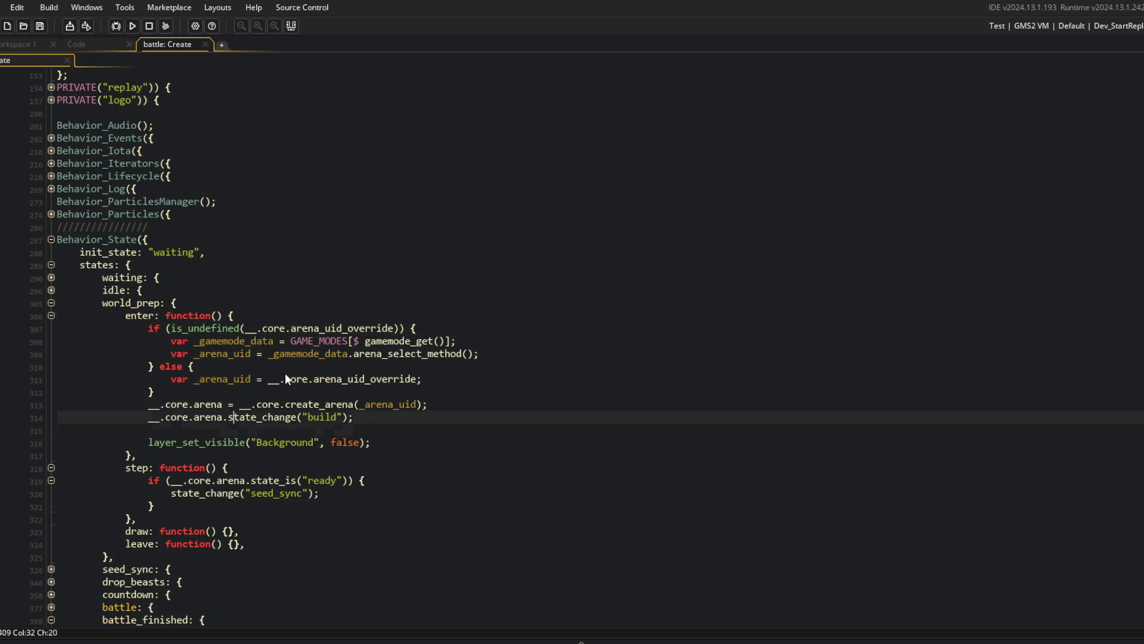
pyautogui.press('Return')
pyautogui.write('game.iota_clock_set_pause("battle", false); \t\t\t\tgame.iota_clock_set_pause("edit", true);')
pyautogui.press('Up')
# Place the layer_set_visible line above the iota_clock_set_pause calls.
pyautogui.click(456, 475)
pyautogui.hotkey('shift', 'Home')
pyautogui.hotkey('ctrl', 'c')
pyautogui.press('Delete')
pyautogui.press('Up')
pyautogui.press('Up')
pyautogui.hotkey('ctrl', 'v')
pyautogui.click(456, 475)
# Collapse the step block and review the rewritten arena setup code in world_prep's enter.
pyautogui.click(483, 354)
pyautogui.press('Down')
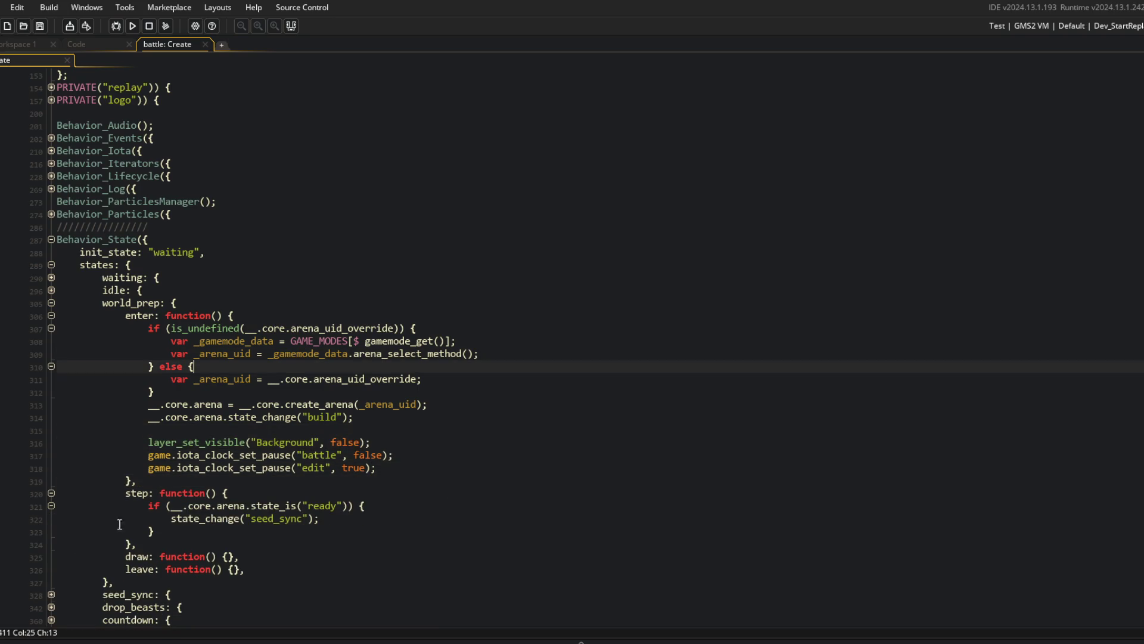
pyautogui.click(51, 492)
pyautogui.click(399, 429)
pyautogui.click(359, 316)
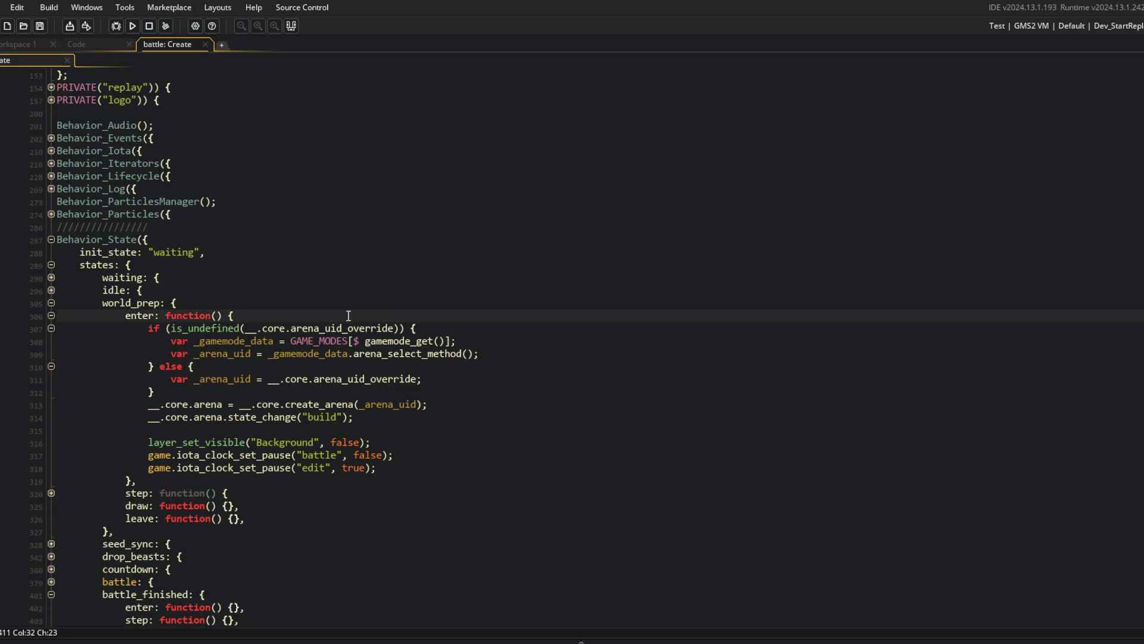
pyautogui.moveTo(148, 328); pyautogui.dragTo(562, 432)
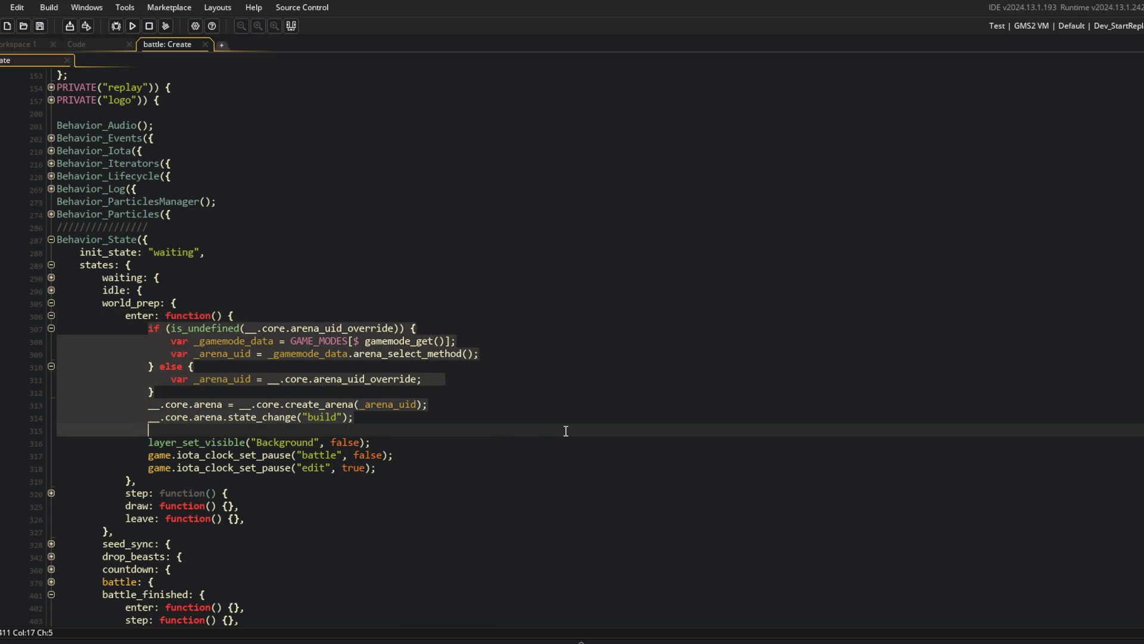
pyautogui.click(566, 431)
pyautogui.click(572, 443)
pyautogui.click(603, 303)
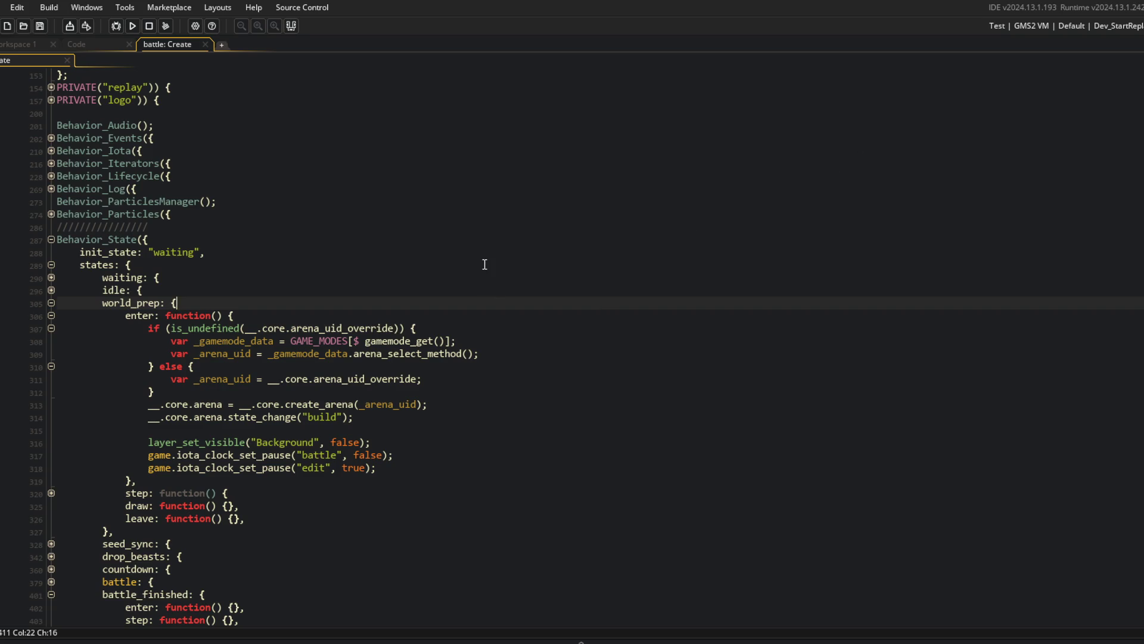
# Look over the waiting and idle states in the battle Create event.
pyautogui.click(453, 279)
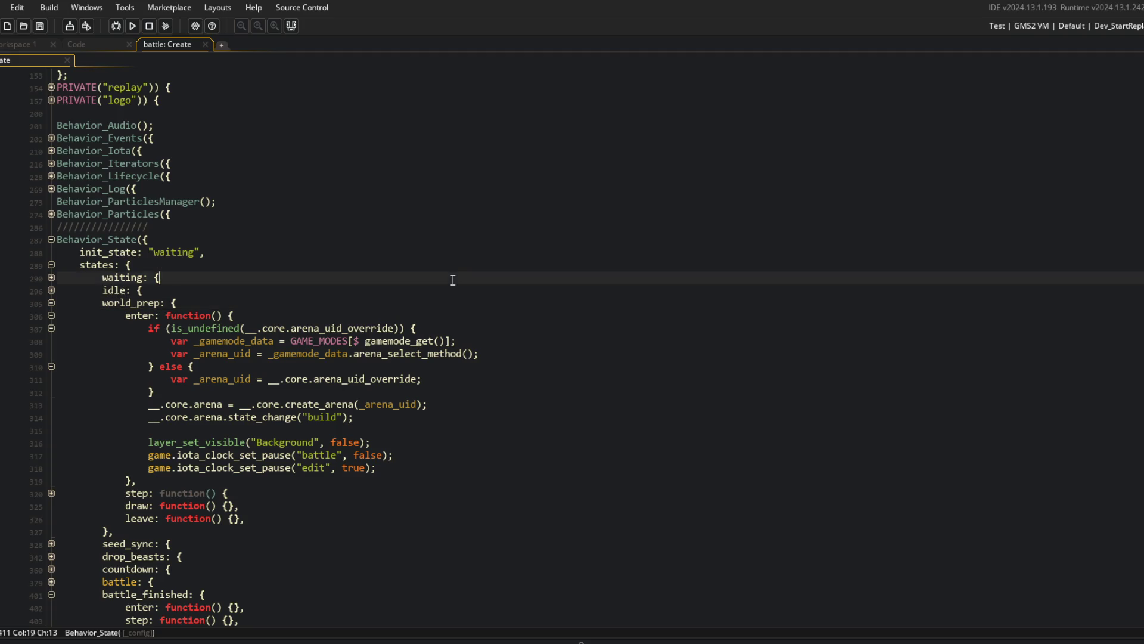
pyautogui.click(360, 351)
pyautogui.click(456, 290)
pyautogui.click(308, 239)
pyautogui.click(318, 215)
pyautogui.hotkey('ctrl', 't')
# Open the global_arena_data script via 'arena_data' and expand the STANDARD arena definition.
pyautogui.write('arena_data')
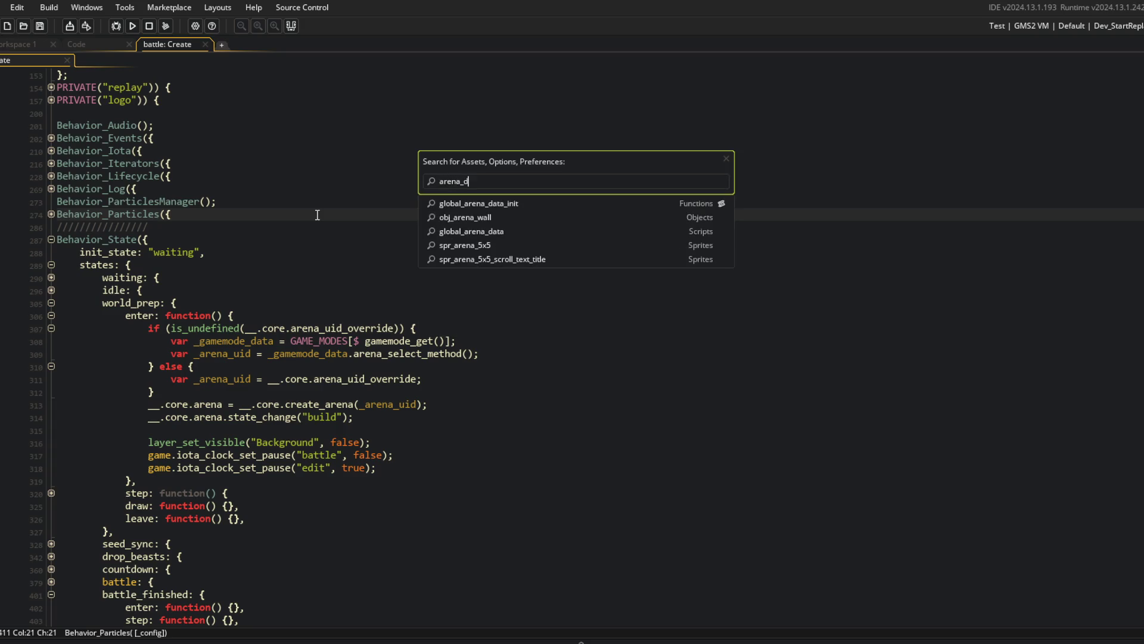
pyautogui.press('Return')
pyautogui.click(51, 214)
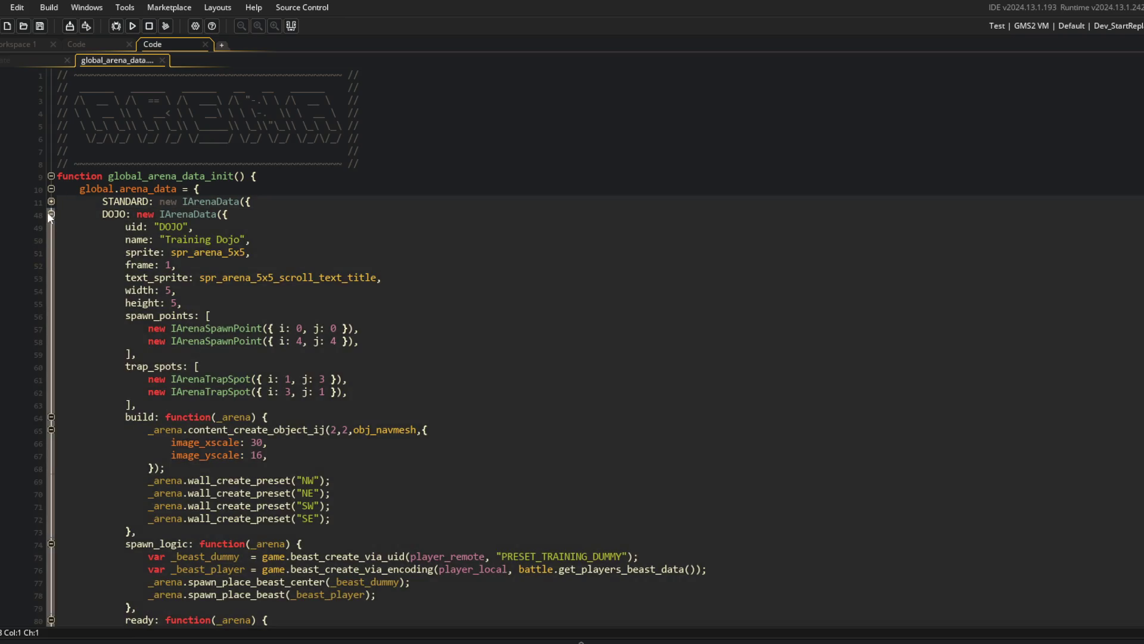
pyautogui.click(51, 214)
pyautogui.click(52, 202)
# Review the STANDARD arena's spawn points, trap spots and build function.
pyautogui.click(137, 392)
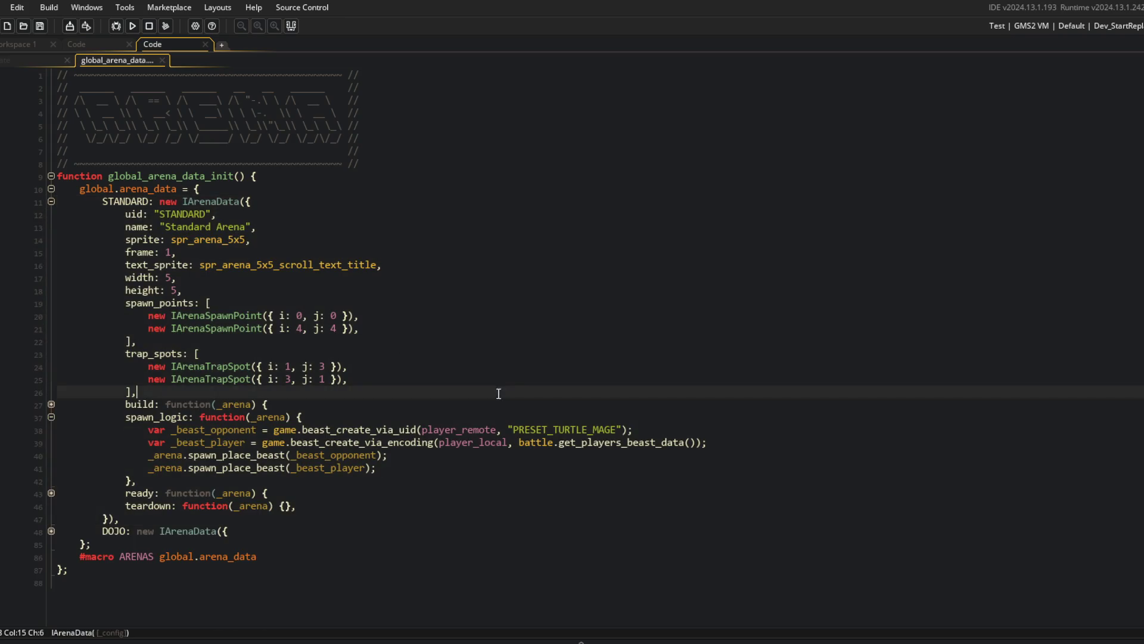
pyautogui.keyDown('shift'); pyautogui.click(160, 379); pyautogui.keyUp('shift')
pyautogui.click(148, 332)
pyautogui.moveTo(103, 303)
pyautogui.mouseDown()
pyautogui.moveTo(137, 339)
pyautogui.moveTo(251, 393)
pyautogui.moveTo(469, 396)
pyautogui.mouseUp()
pyautogui.click(470, 396)
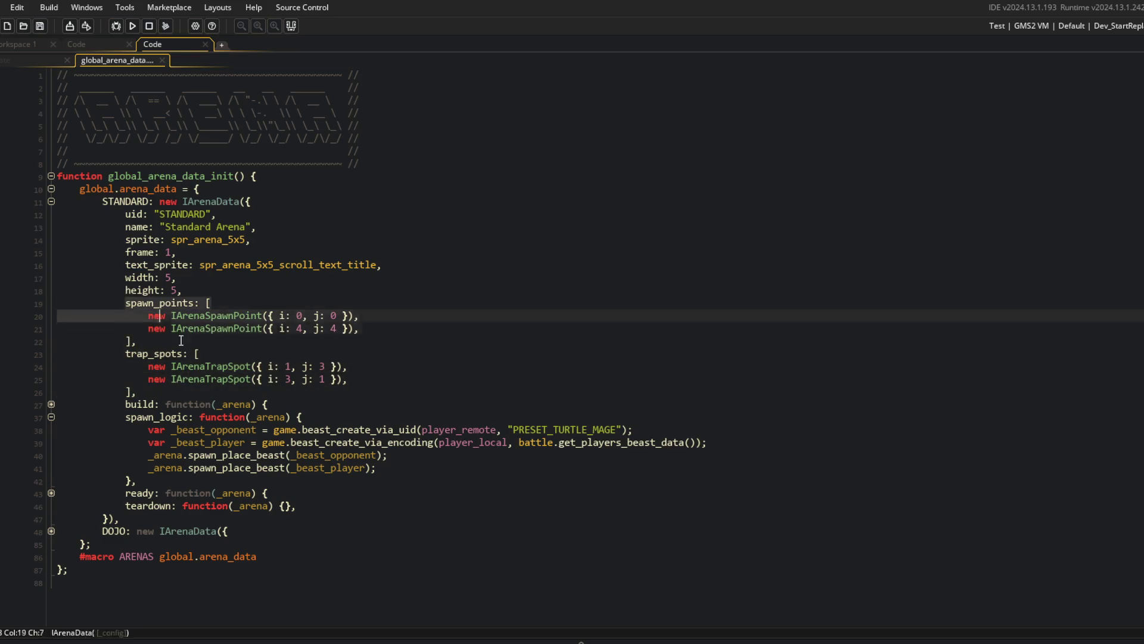
pyautogui.click(51, 404)
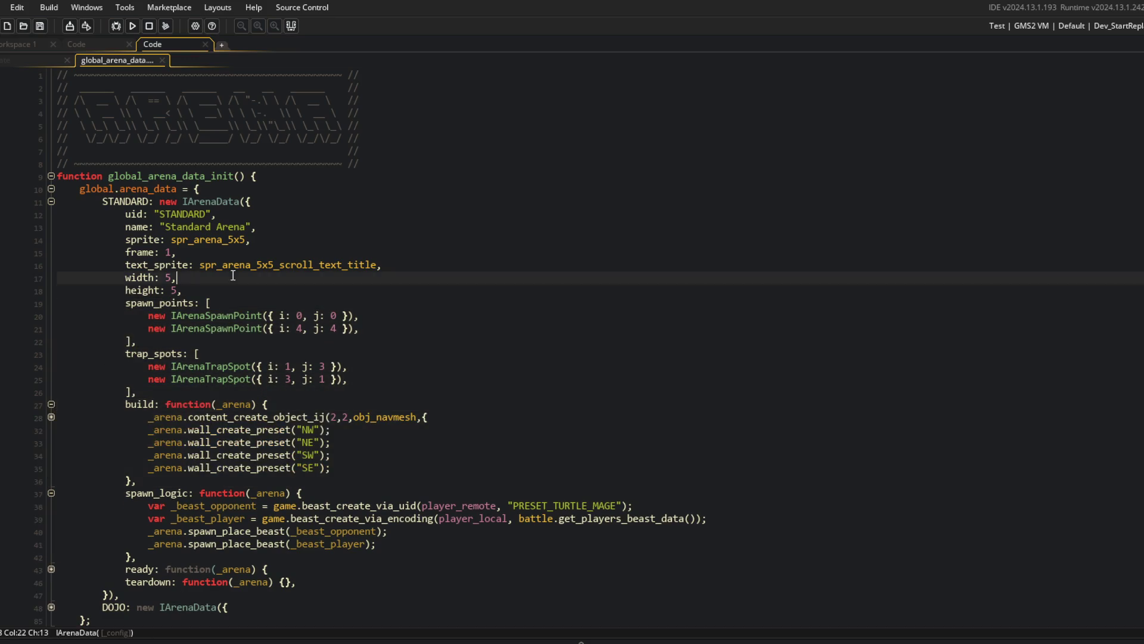
pyautogui.moveTo(55, 201); pyautogui.dragTo(539, 486)
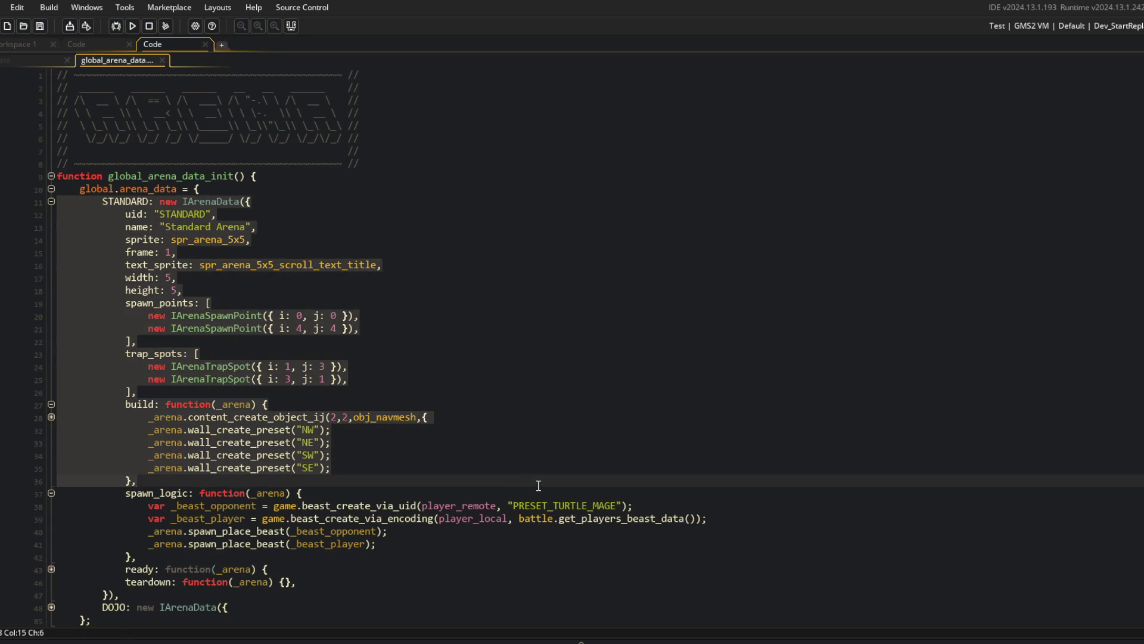
pyautogui.scroll(-2, 350, 448)
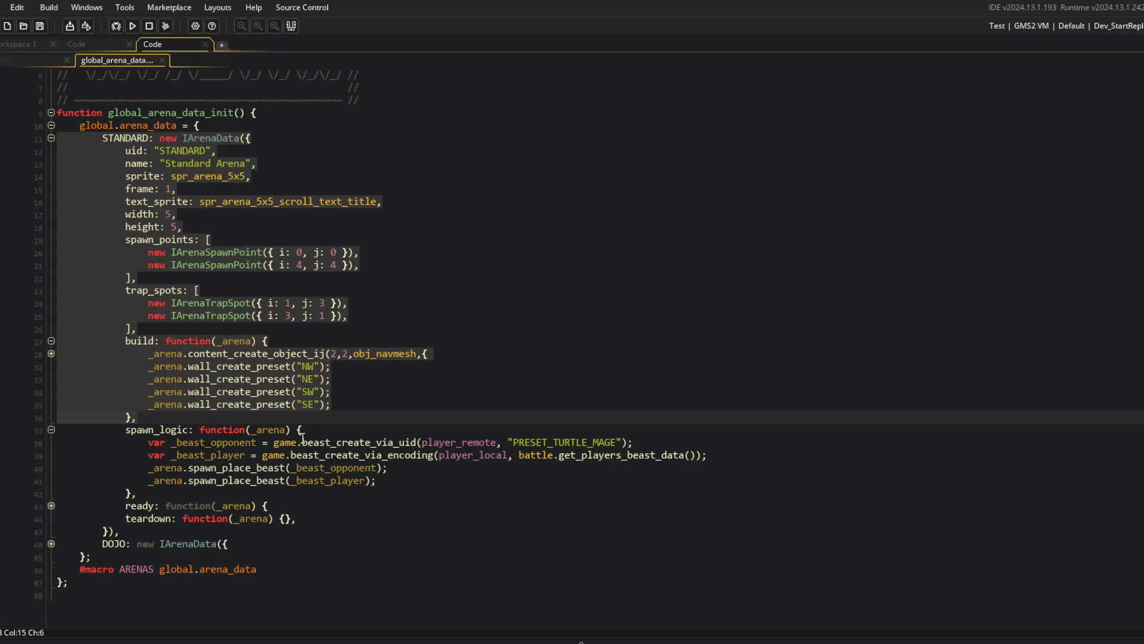
pyautogui.click(51, 354)
pyautogui.click(51, 354)
pyautogui.click(51, 341)
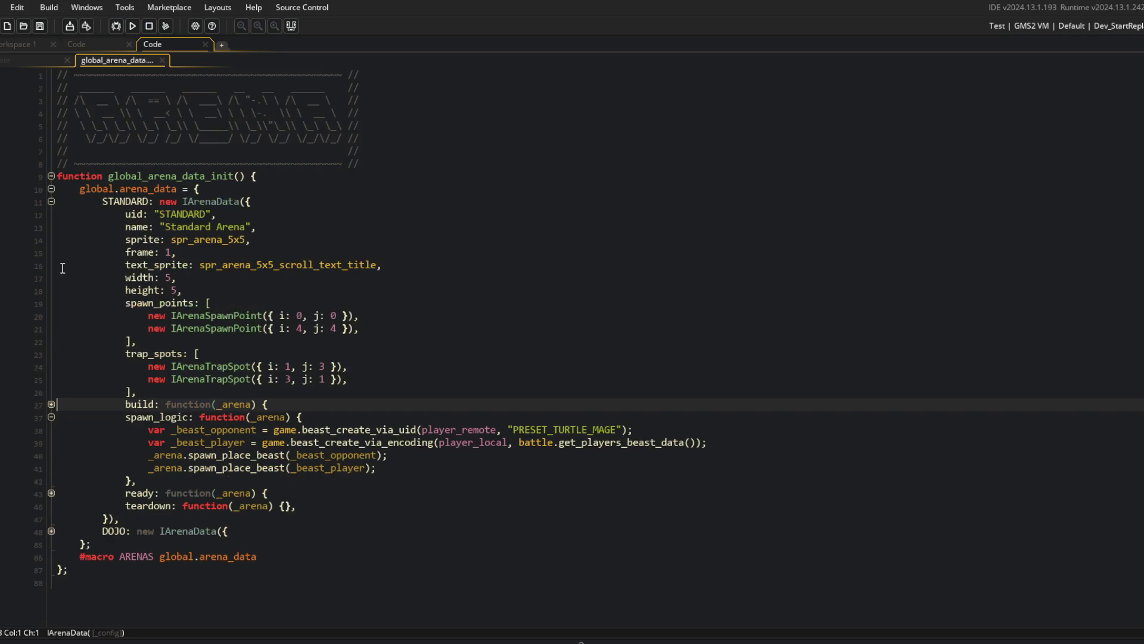
# Examine the STANDARD arena's spawn_logic function.
pyautogui.click(249, 417)
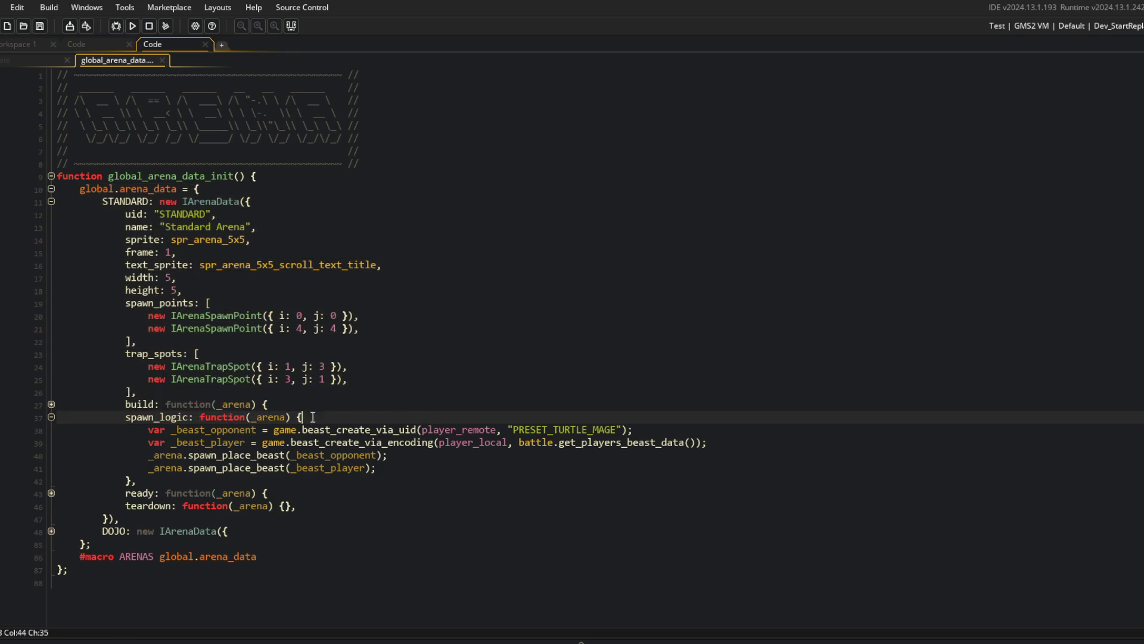
pyautogui.moveTo(139, 417); pyautogui.dragTo(345, 479)
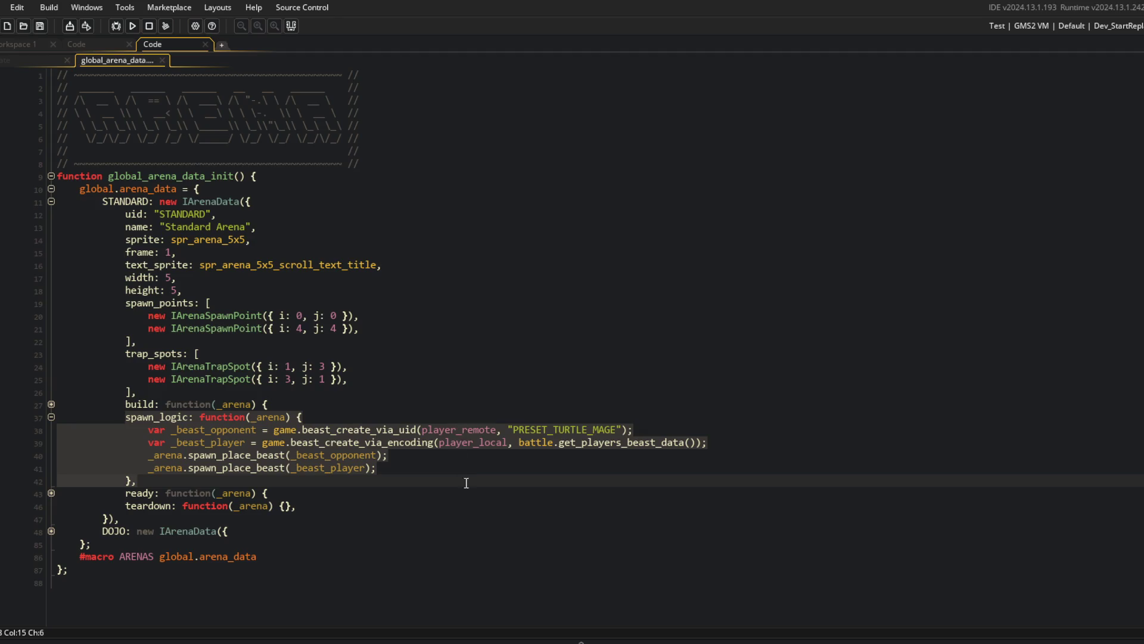
pyautogui.click(308, 467)
pyautogui.moveTo(121, 420); pyautogui.dragTo(292, 482)
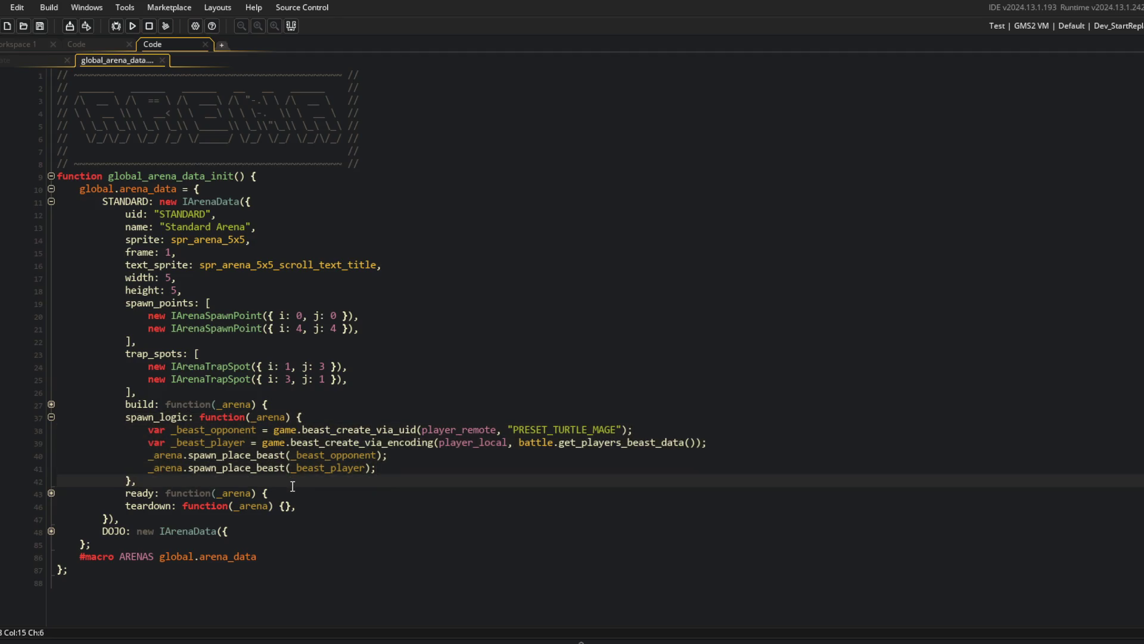
# Expand the DOJO arena and inspect its spawn_logic spawning the PRESET_TRAINING_DUMMY.
pyautogui.click(51, 530)
pyautogui.scroll(-5, 52, 530)
pyautogui.click(575, 492)
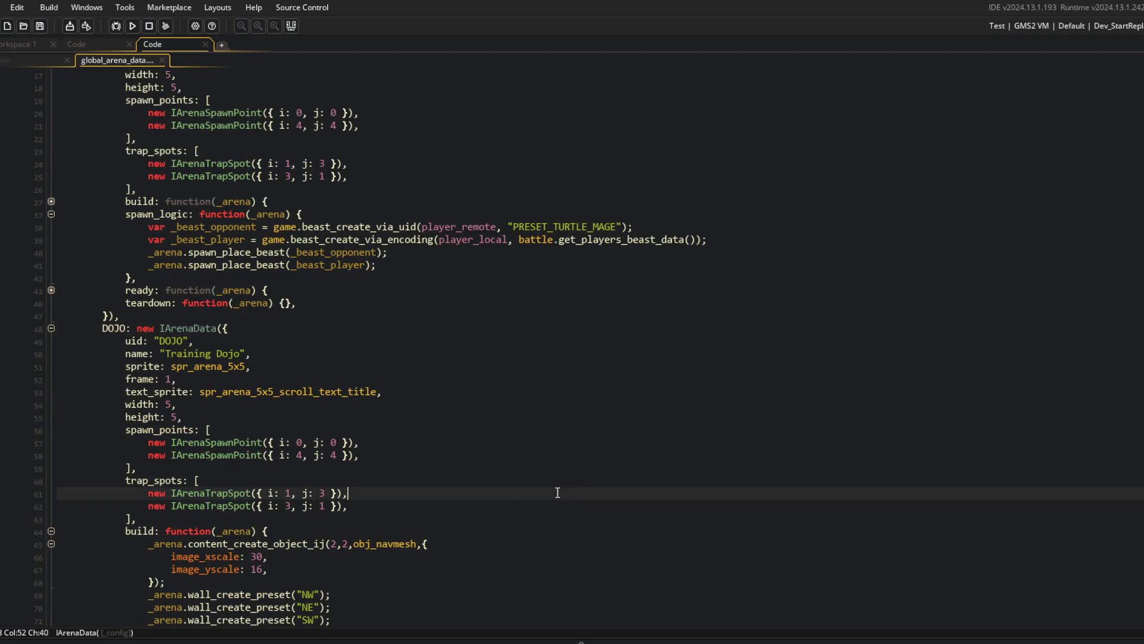
pyautogui.press('Down')
pyautogui.press('Down')
pyautogui.press('Down')
pyautogui.scroll(-8, 685, 402)
pyautogui.doubleClick(580, 429)
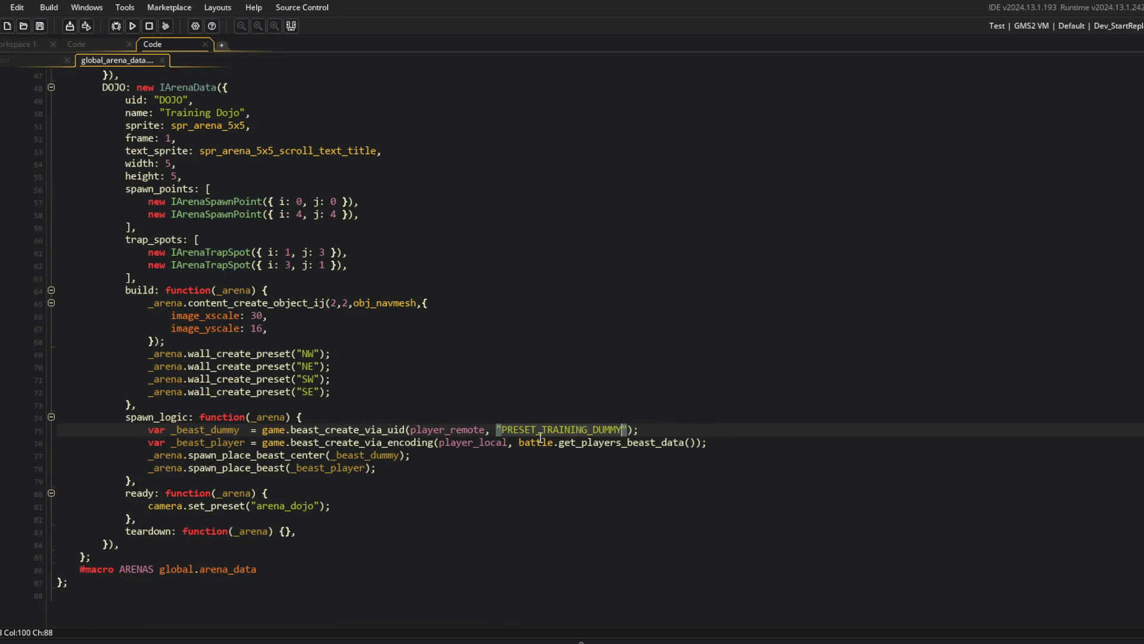
pyautogui.click(508, 429)
pyautogui.moveTo(149, 430); pyautogui.dragTo(636, 429)
pyautogui.click(637, 429)
pyautogui.doubleClick(608, 429)
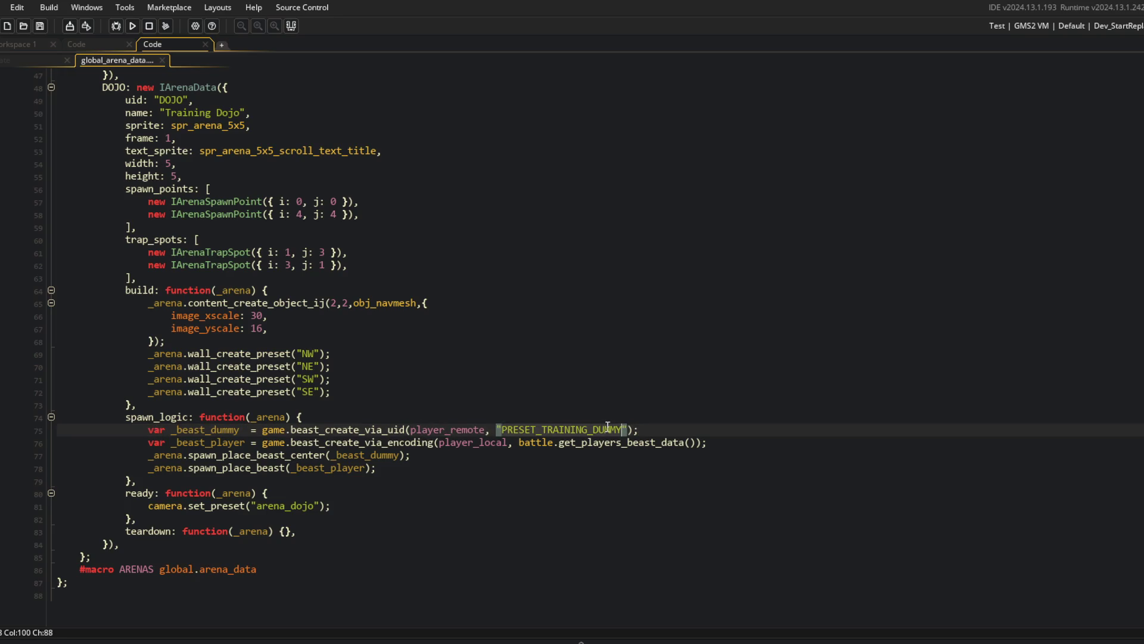
pyautogui.click(332, 495)
pyautogui.moveTo(125, 417)
pyautogui.mouseDown()
pyautogui.moveTo(352, 495)
pyautogui.moveTo(353, 485)
pyautogui.mouseUp()
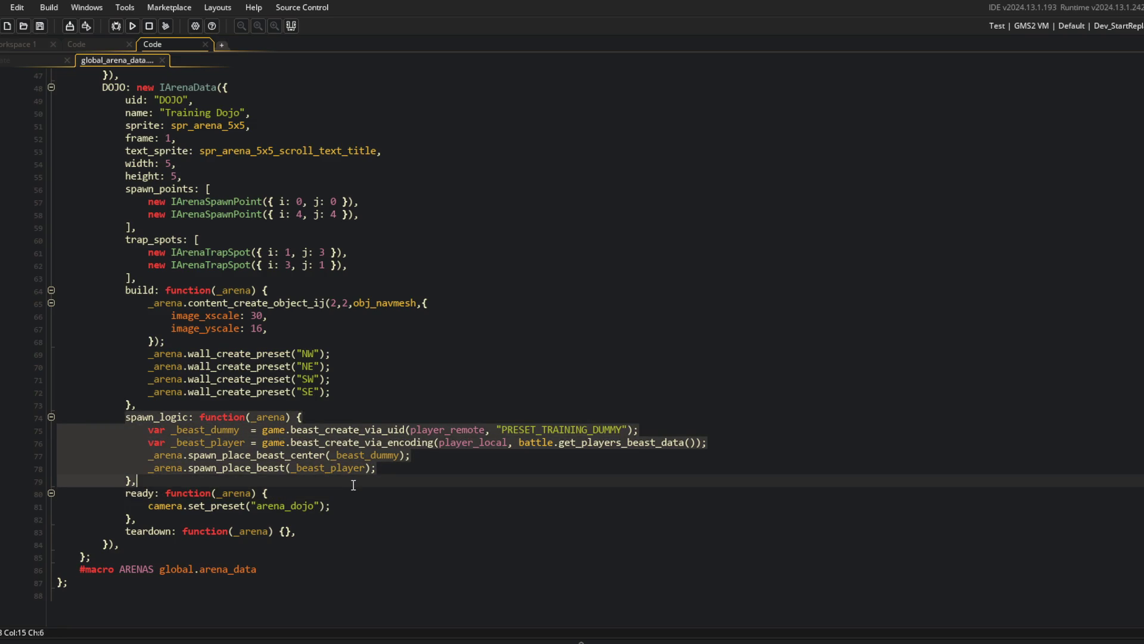